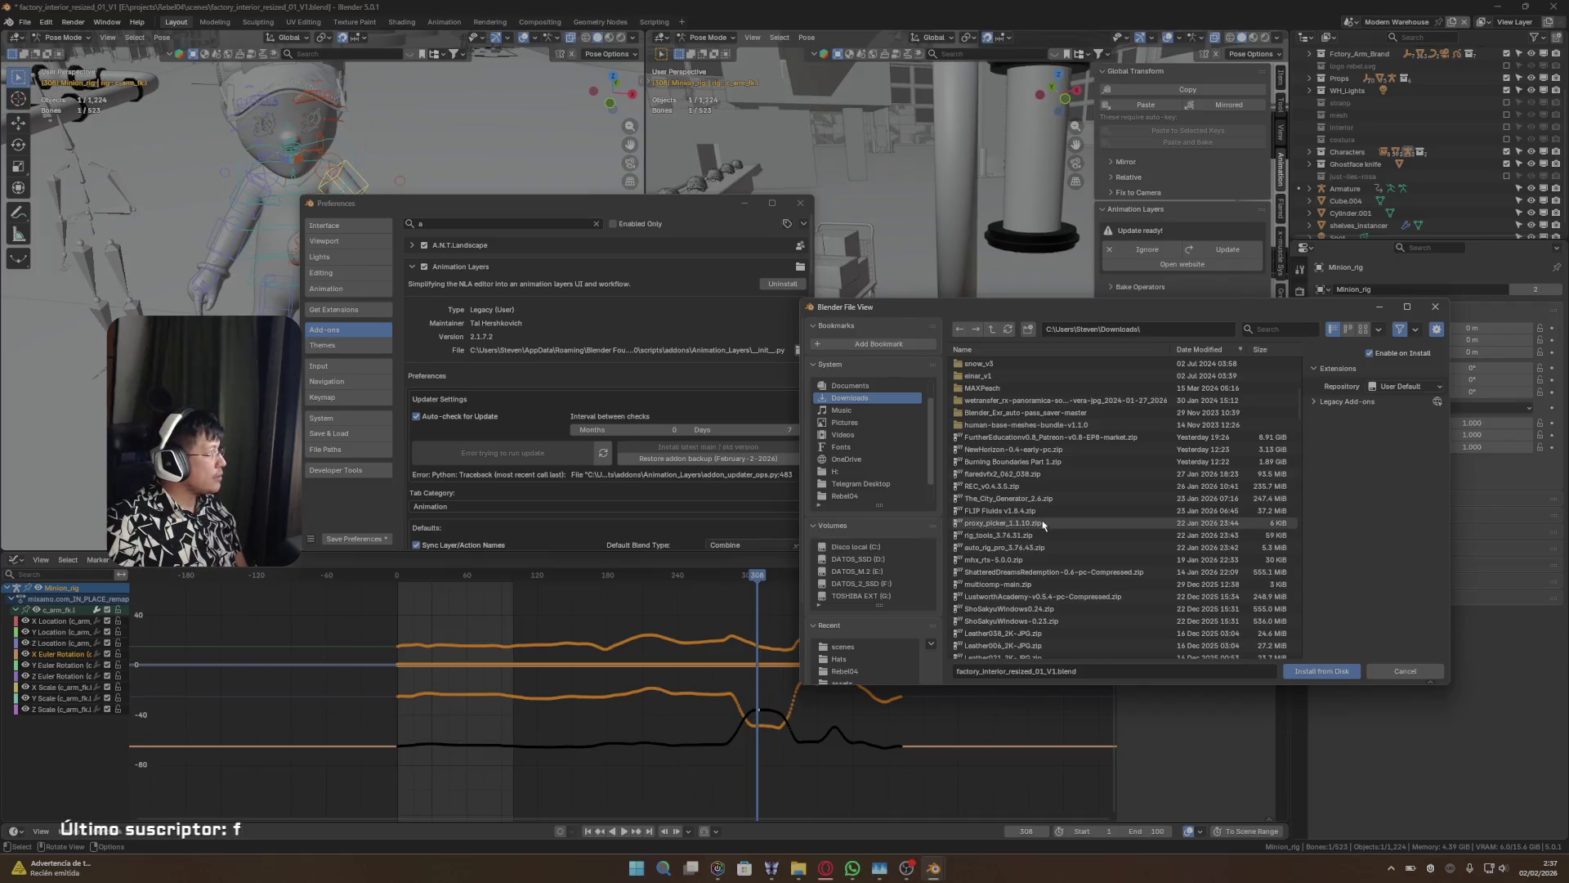
- Bring the Downloads Explorer window forward, then minimize it to reveal Blender
scroll(1042, 530, "up", 1)
mouse_move(809, 868)
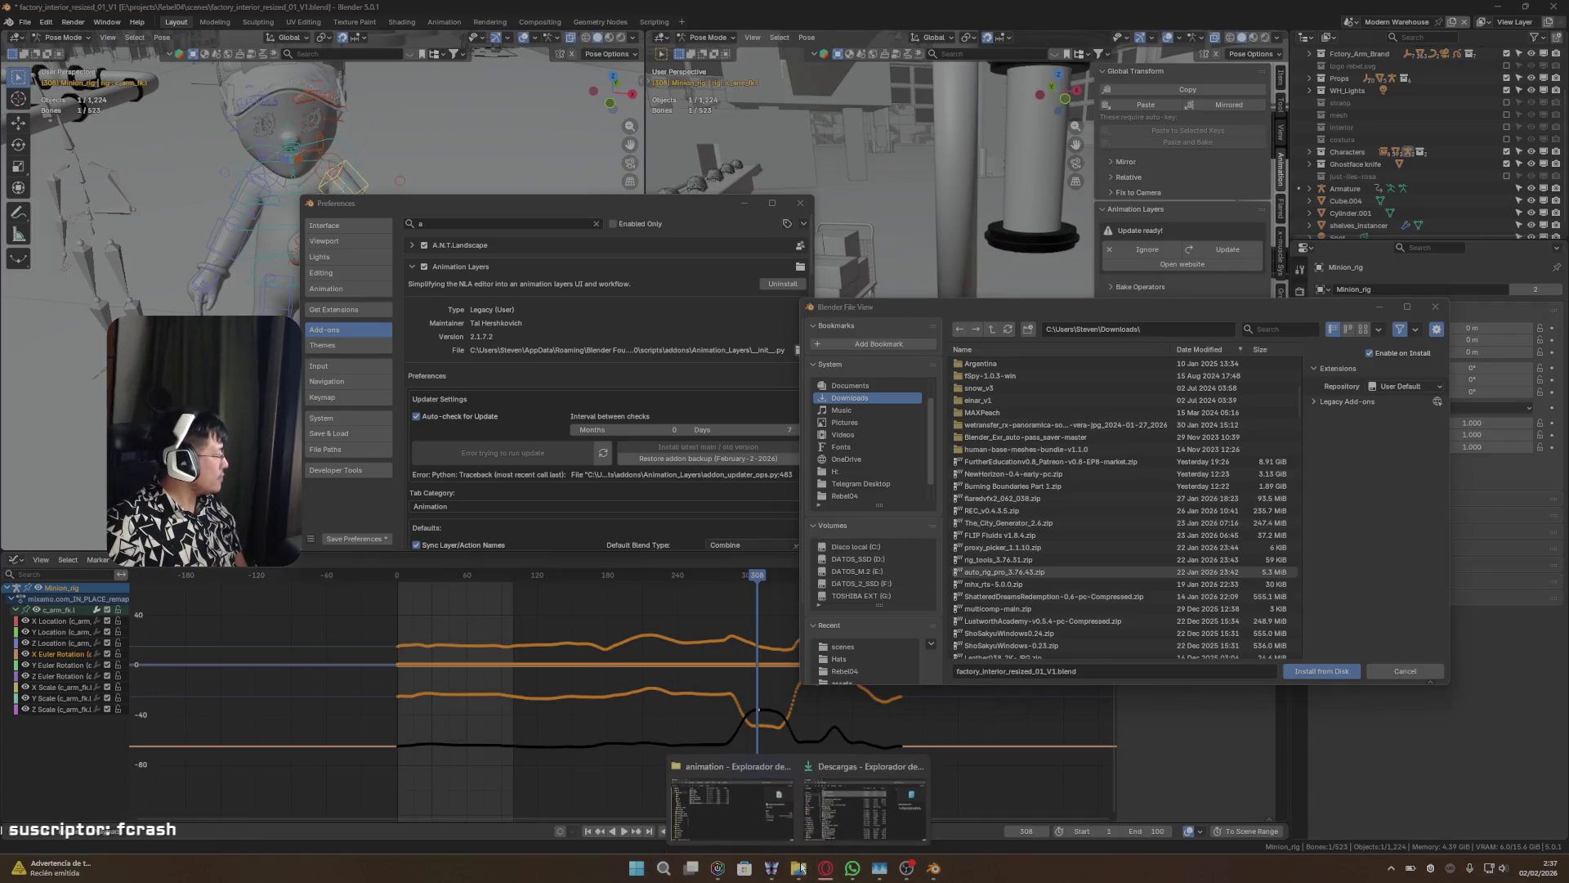
left_click(798, 801)
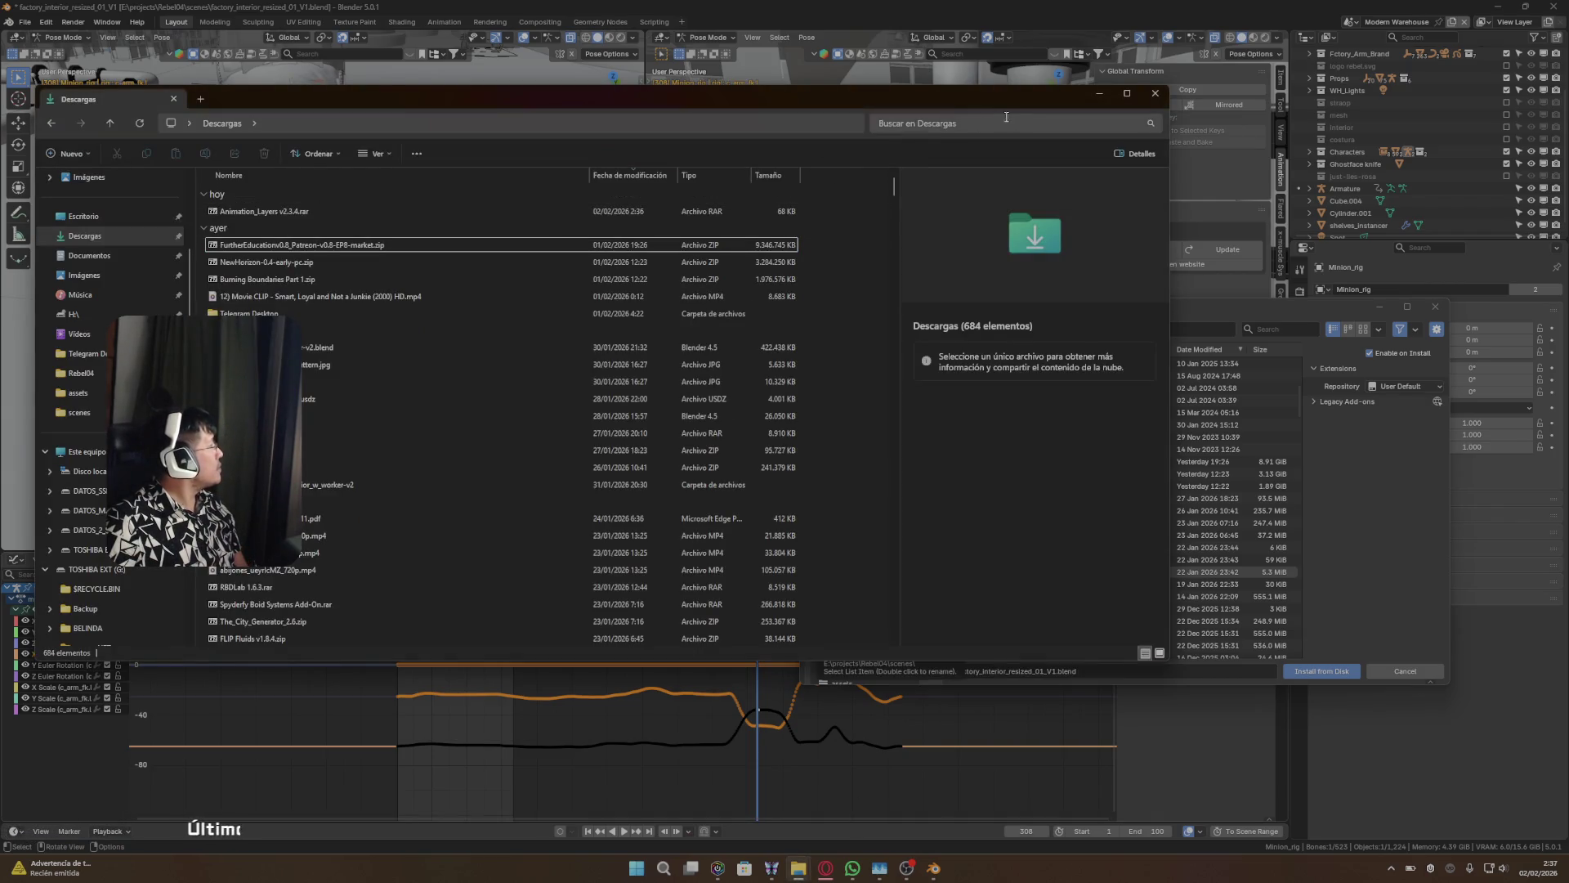
left_click(1097, 96)
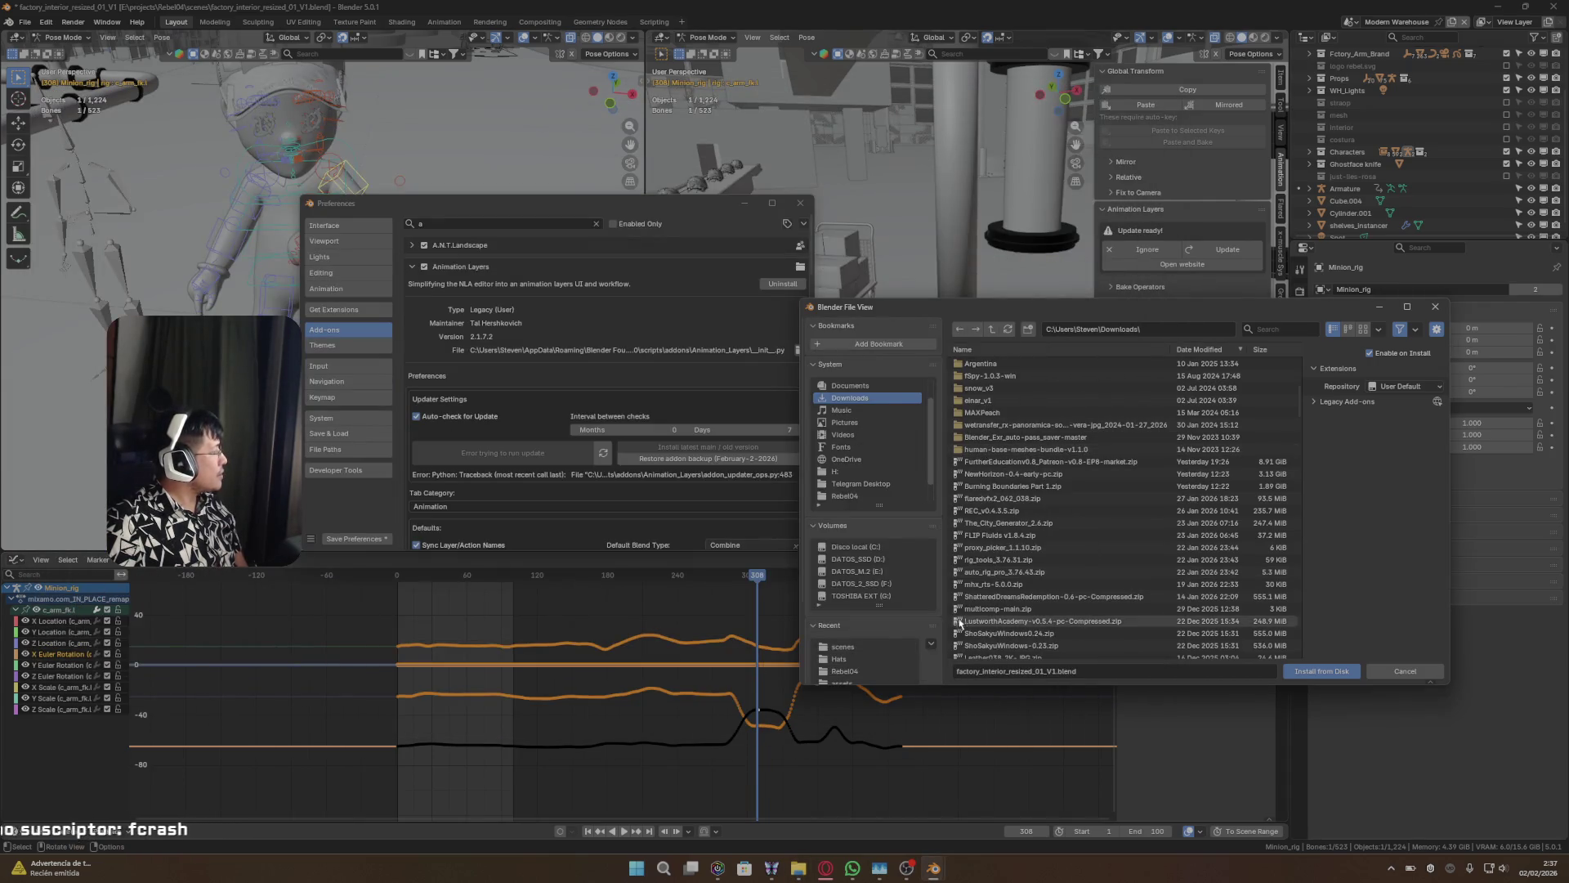
- Check the Animation_Layers v2.3.4.rar archive's options, minimize Explorer, and open Windows search
mouse_move(798, 868)
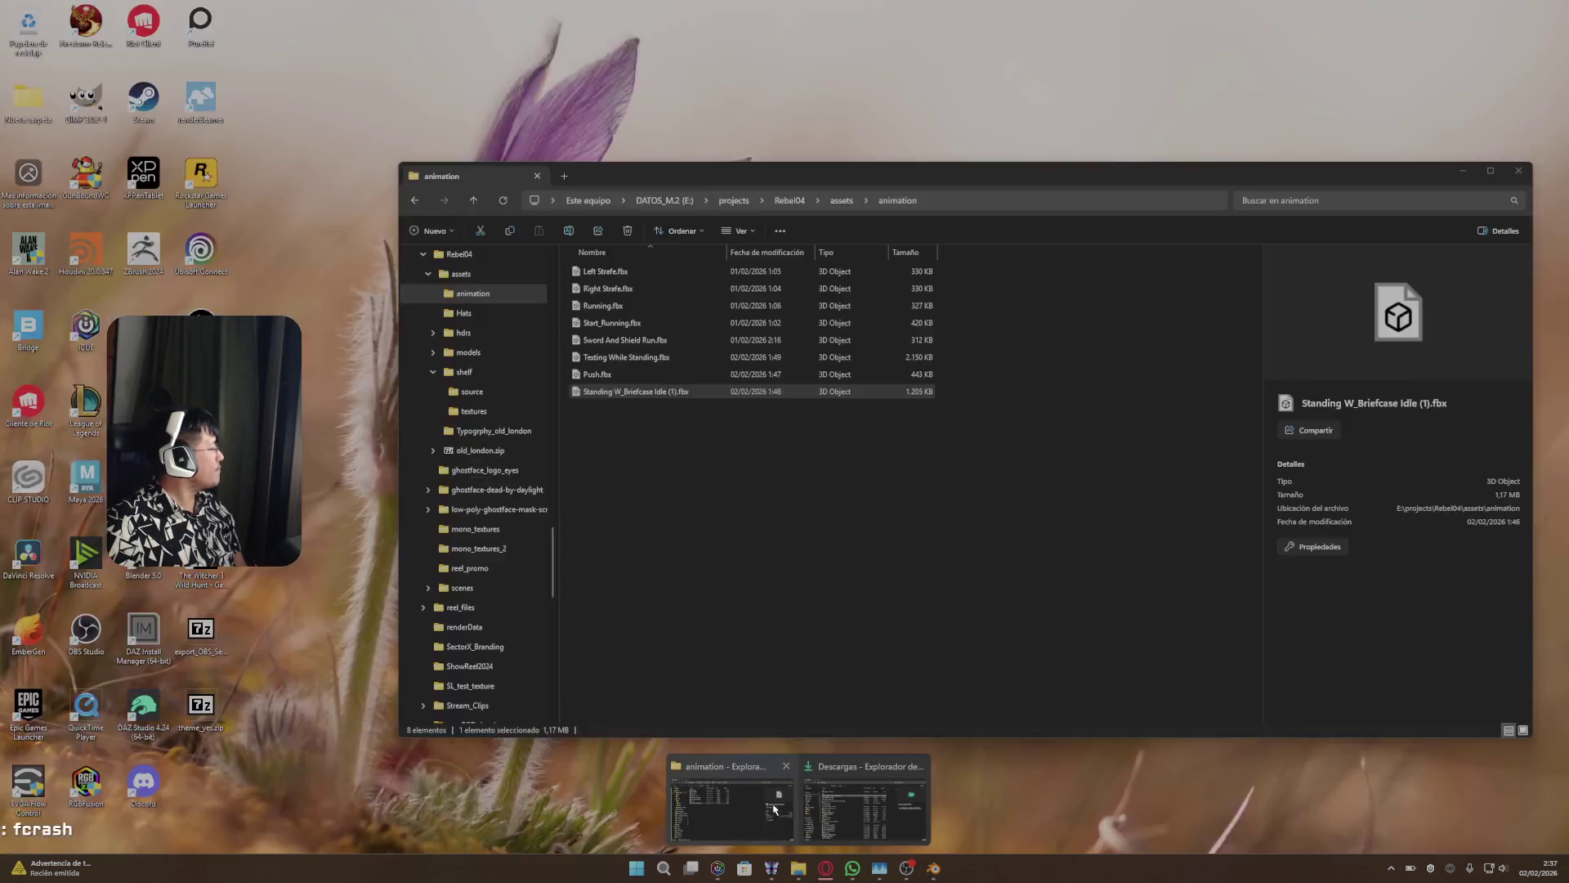
left_click(858, 801)
right_click(291, 214)
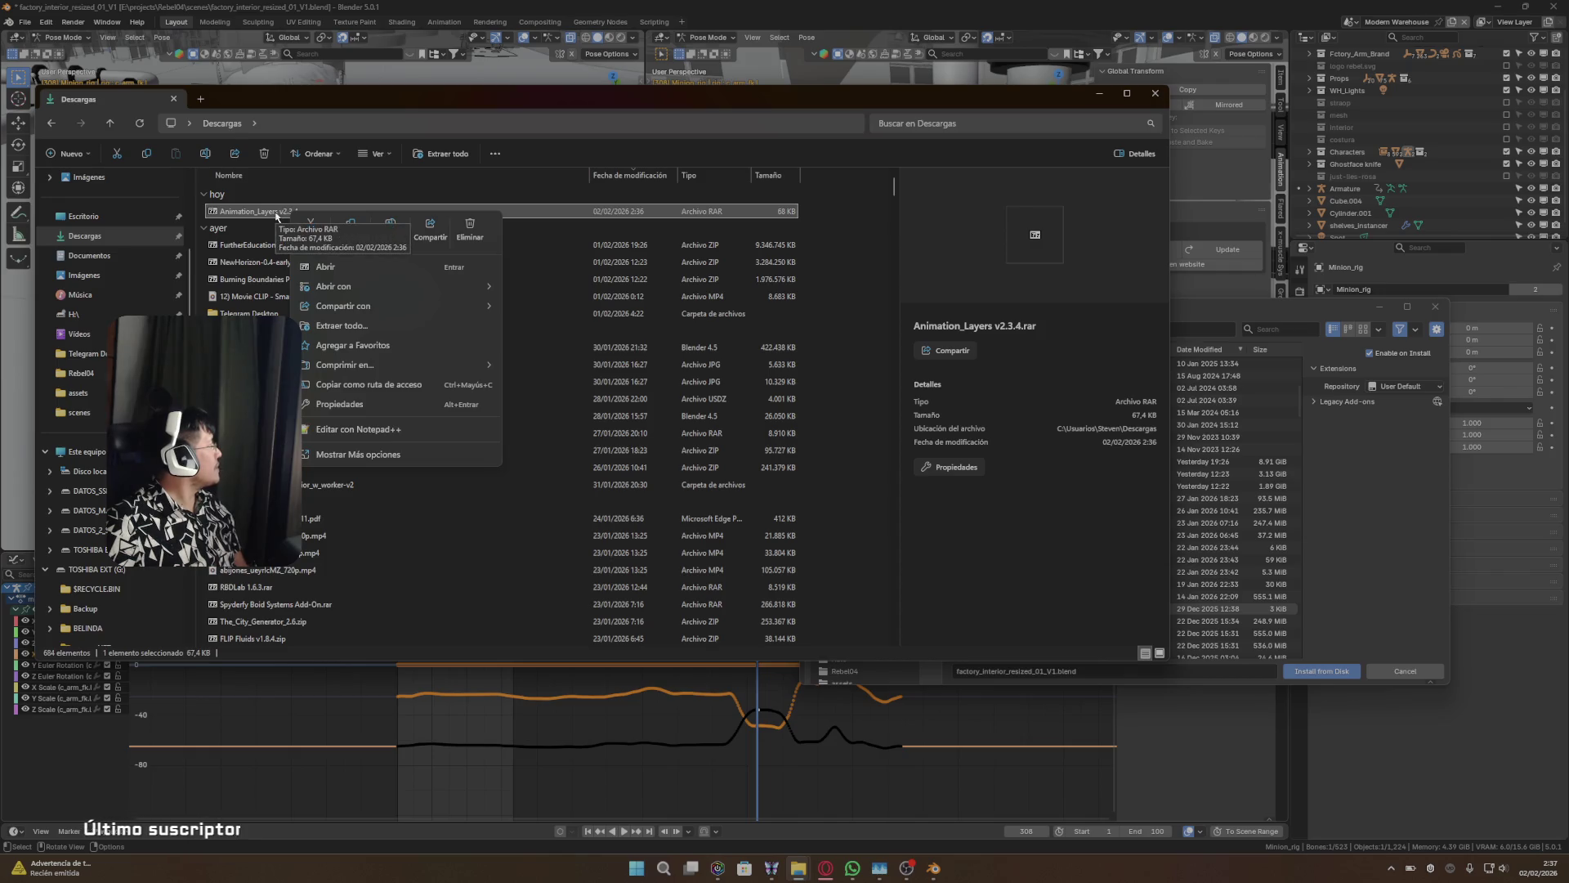
left_click(275, 215)
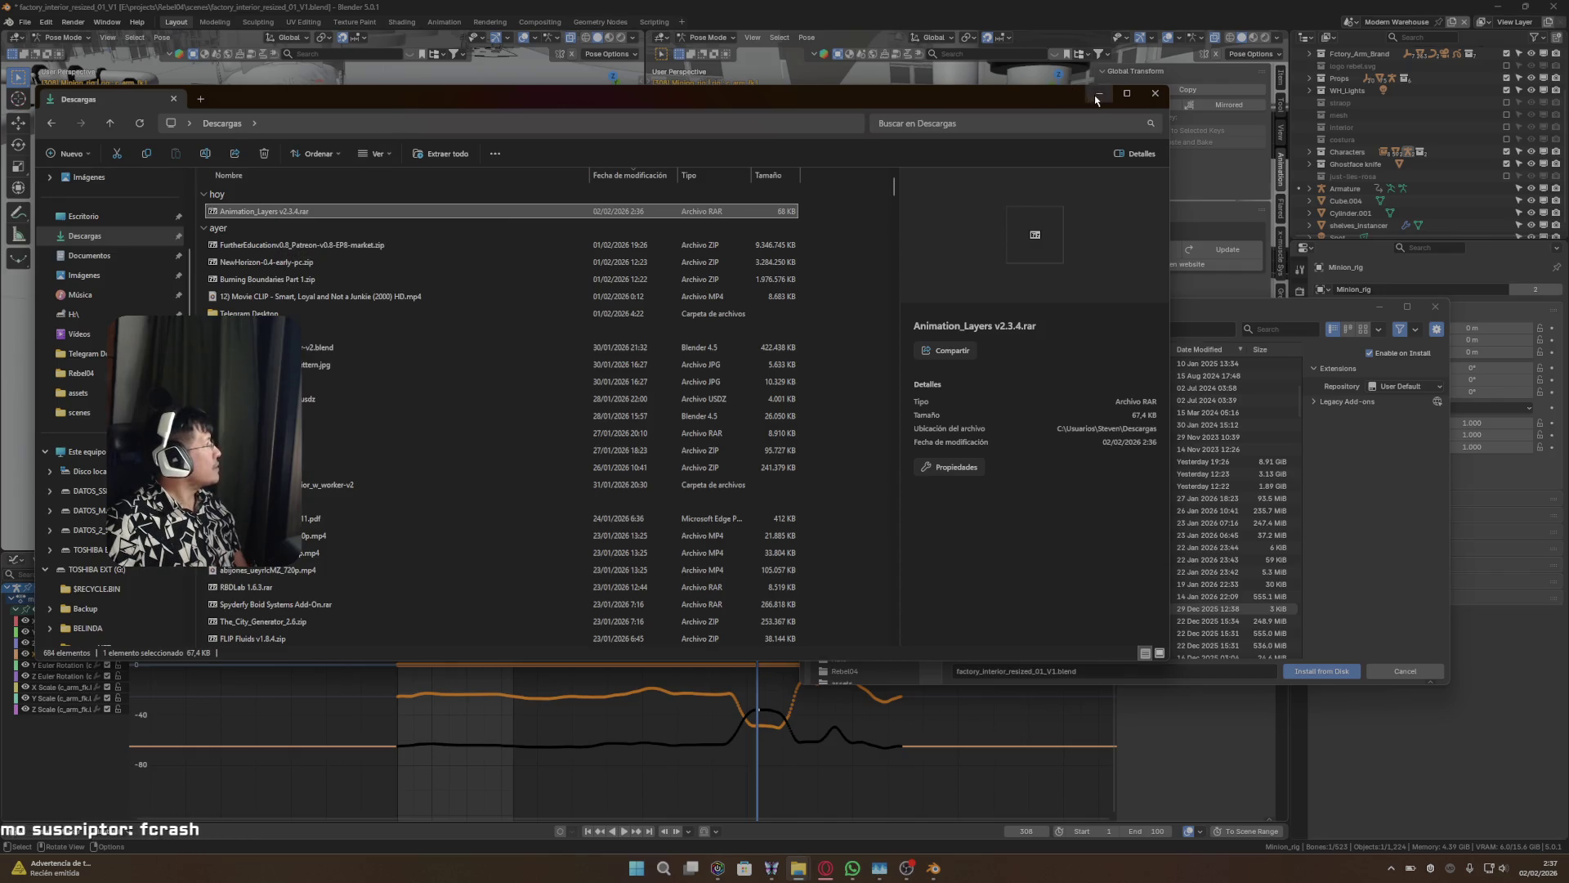
left_click(1099, 94)
key("super")
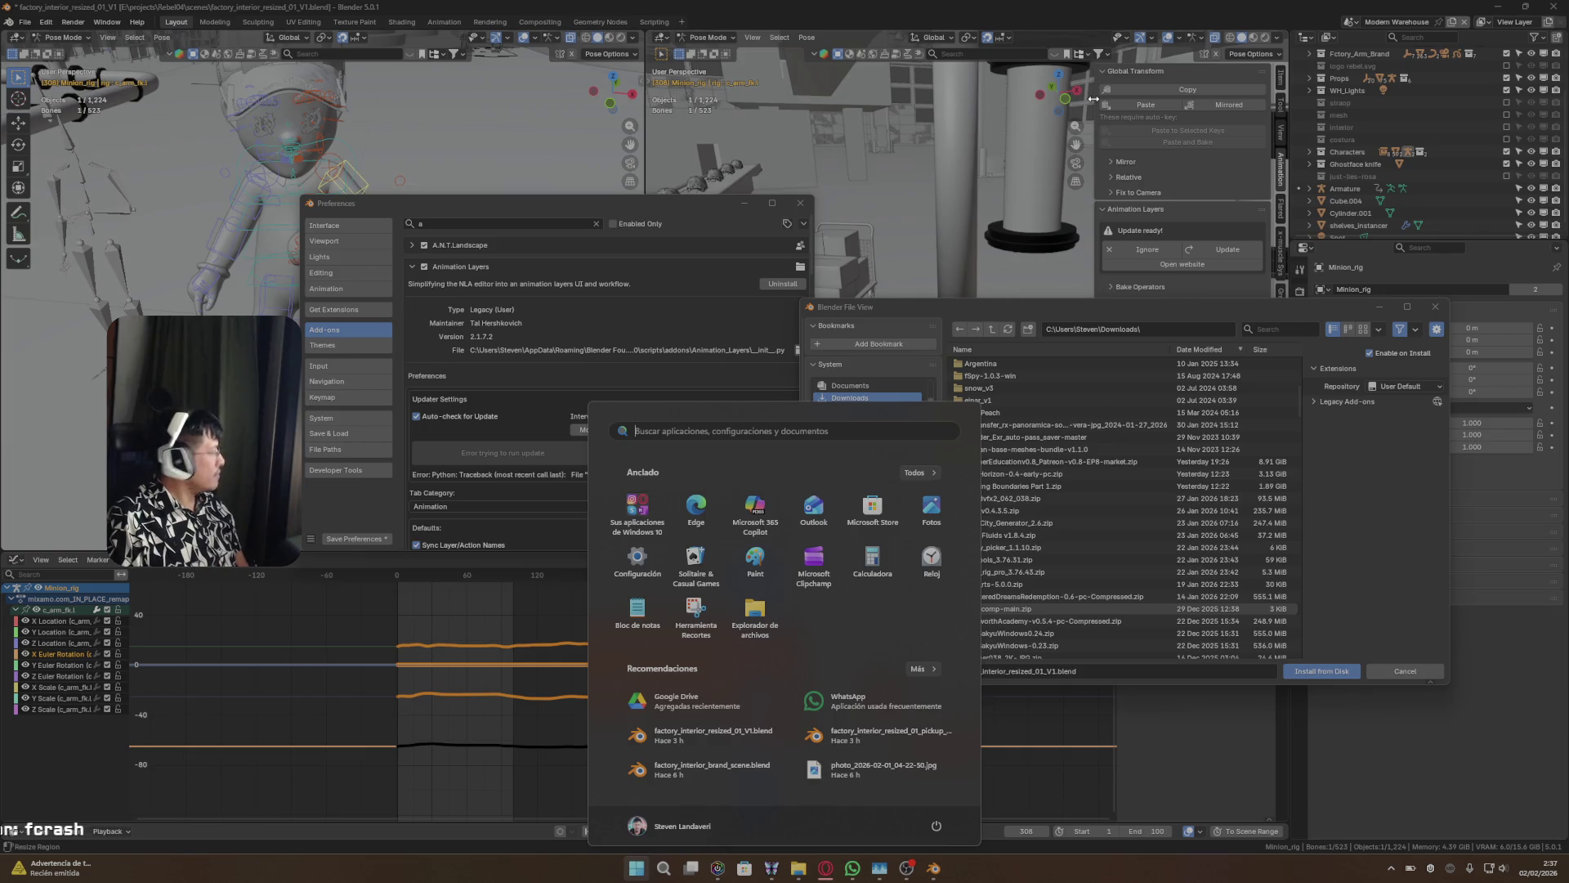
- Launch 7-Zip File Manager by searching '7zip', move its window lower, then minimize it
type("7zip")
key("Return")
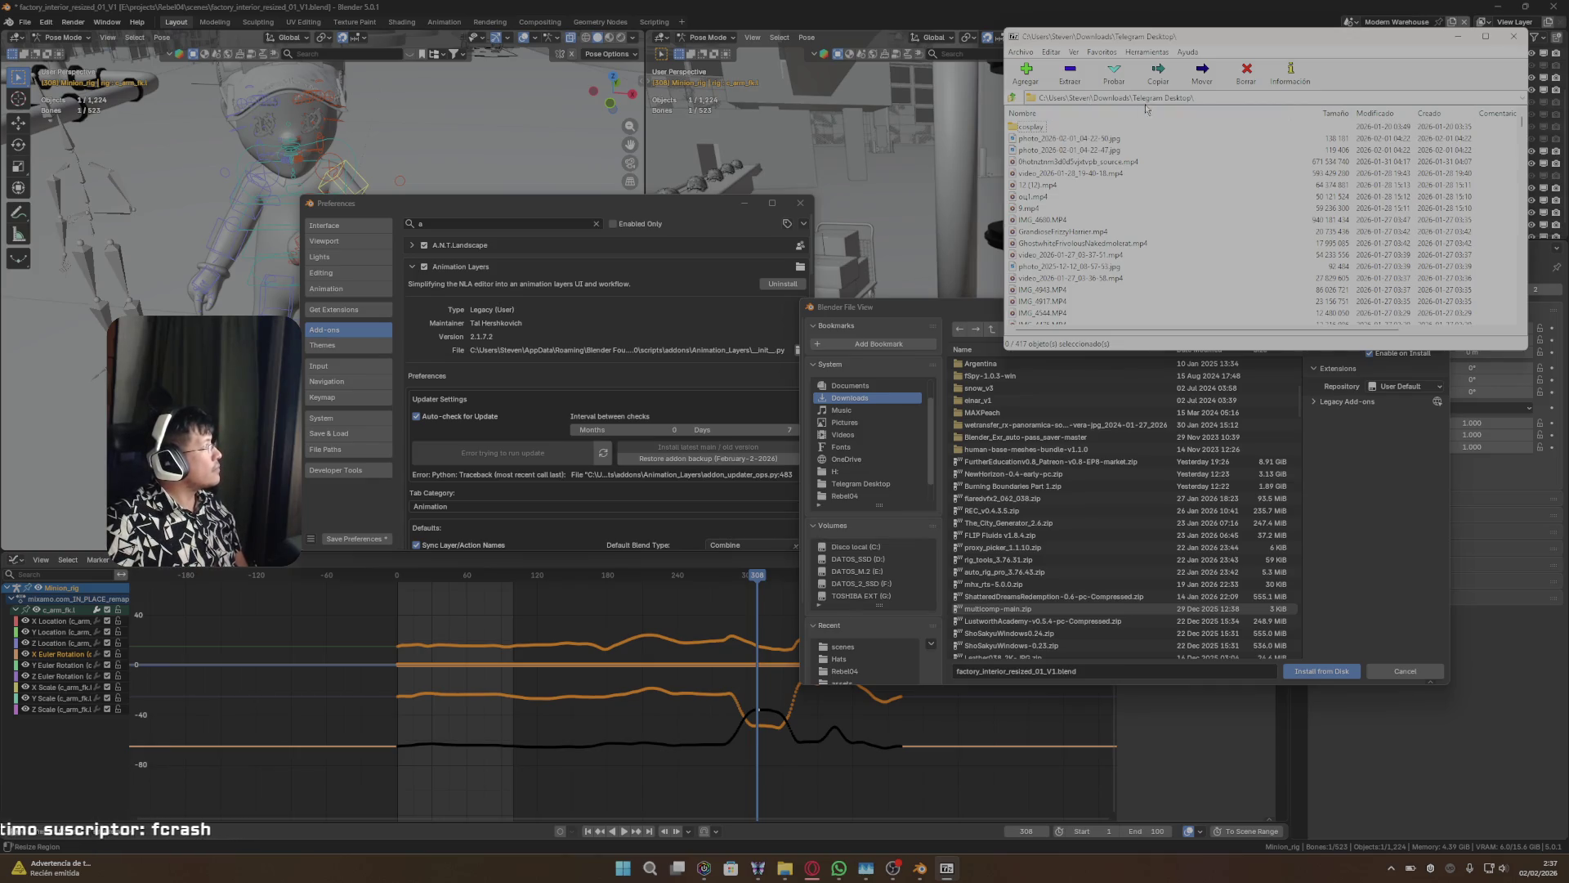
mouse_move(1177, 27)
left_mouse_down()
mouse_move(1177, 60)
mouse_move(1040, 88)
mouse_move(1022, 112)
left_mouse_up()
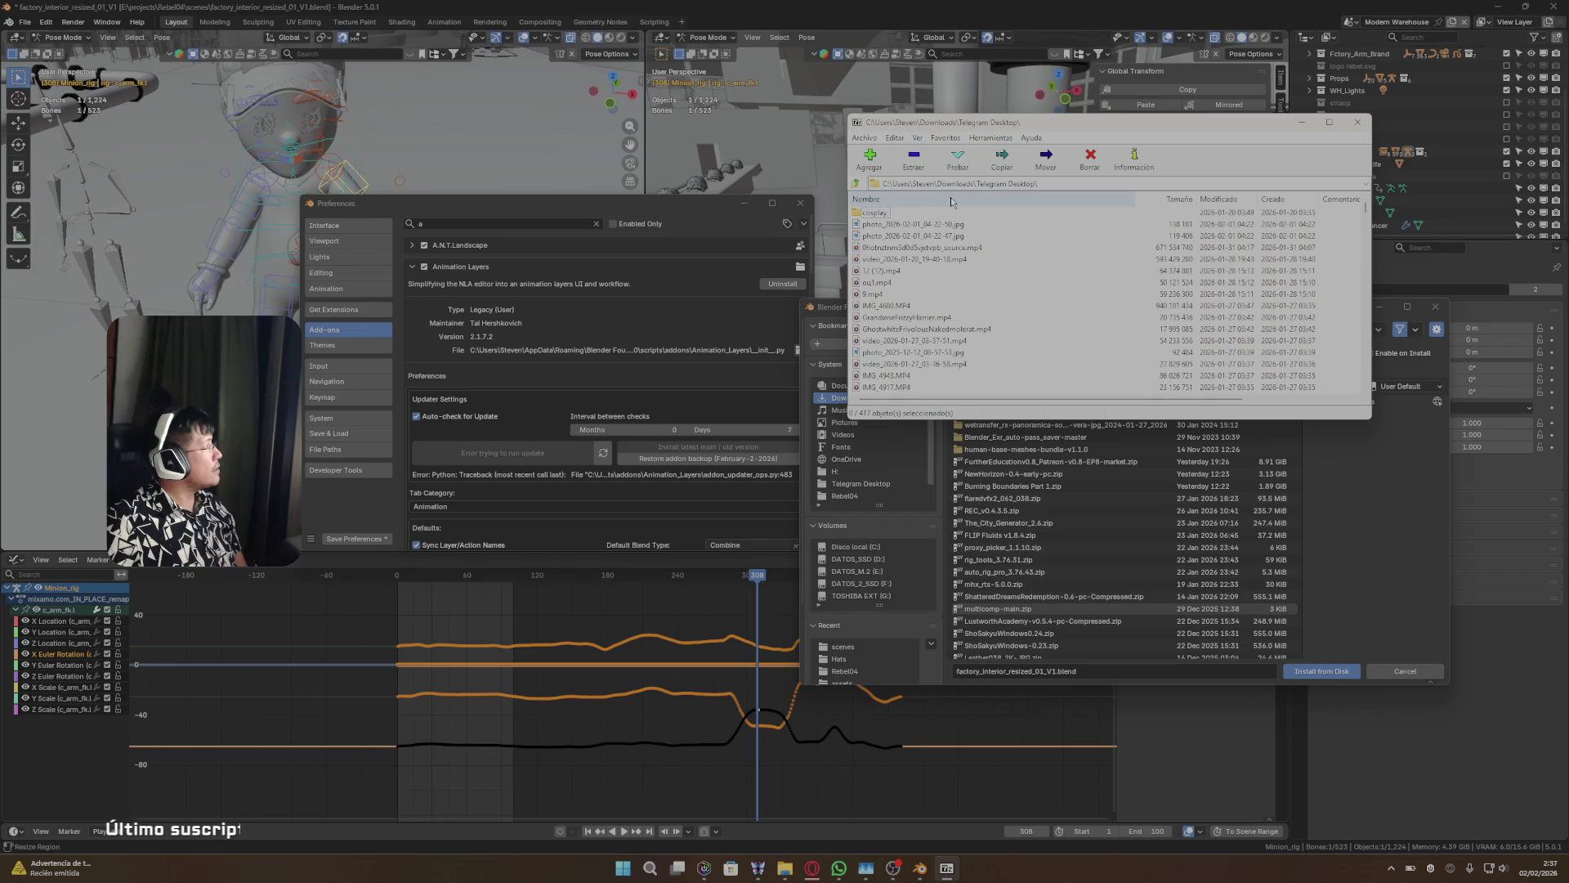
left_click(1301, 122)
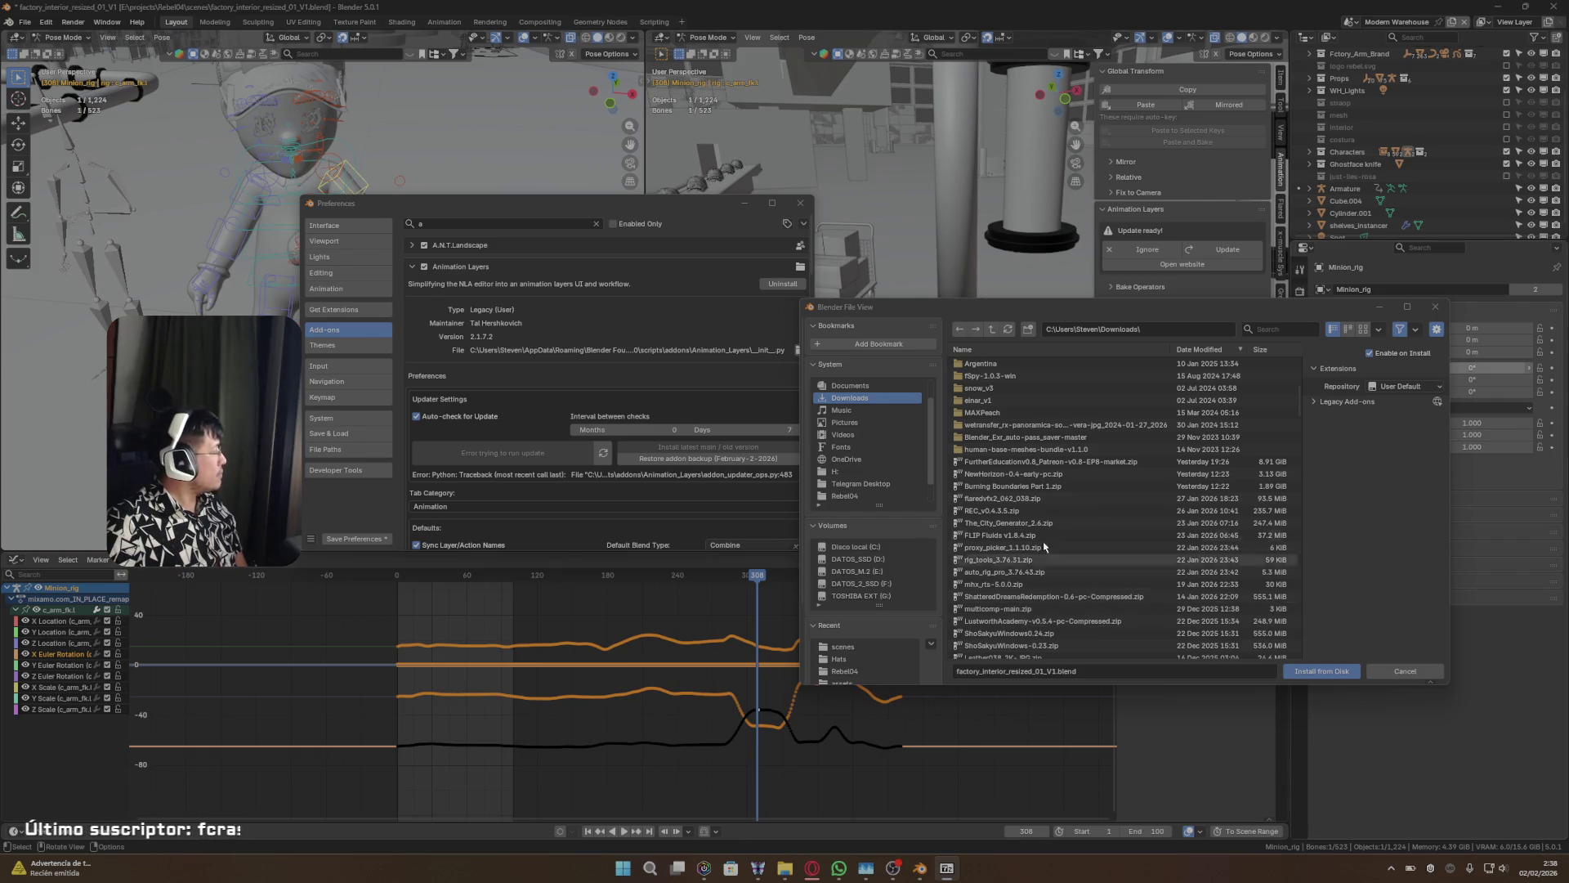
- Restore Explorer and extract the archive into an Animation_Layers folder
mouse_move(783, 868)
left_click(850, 809)
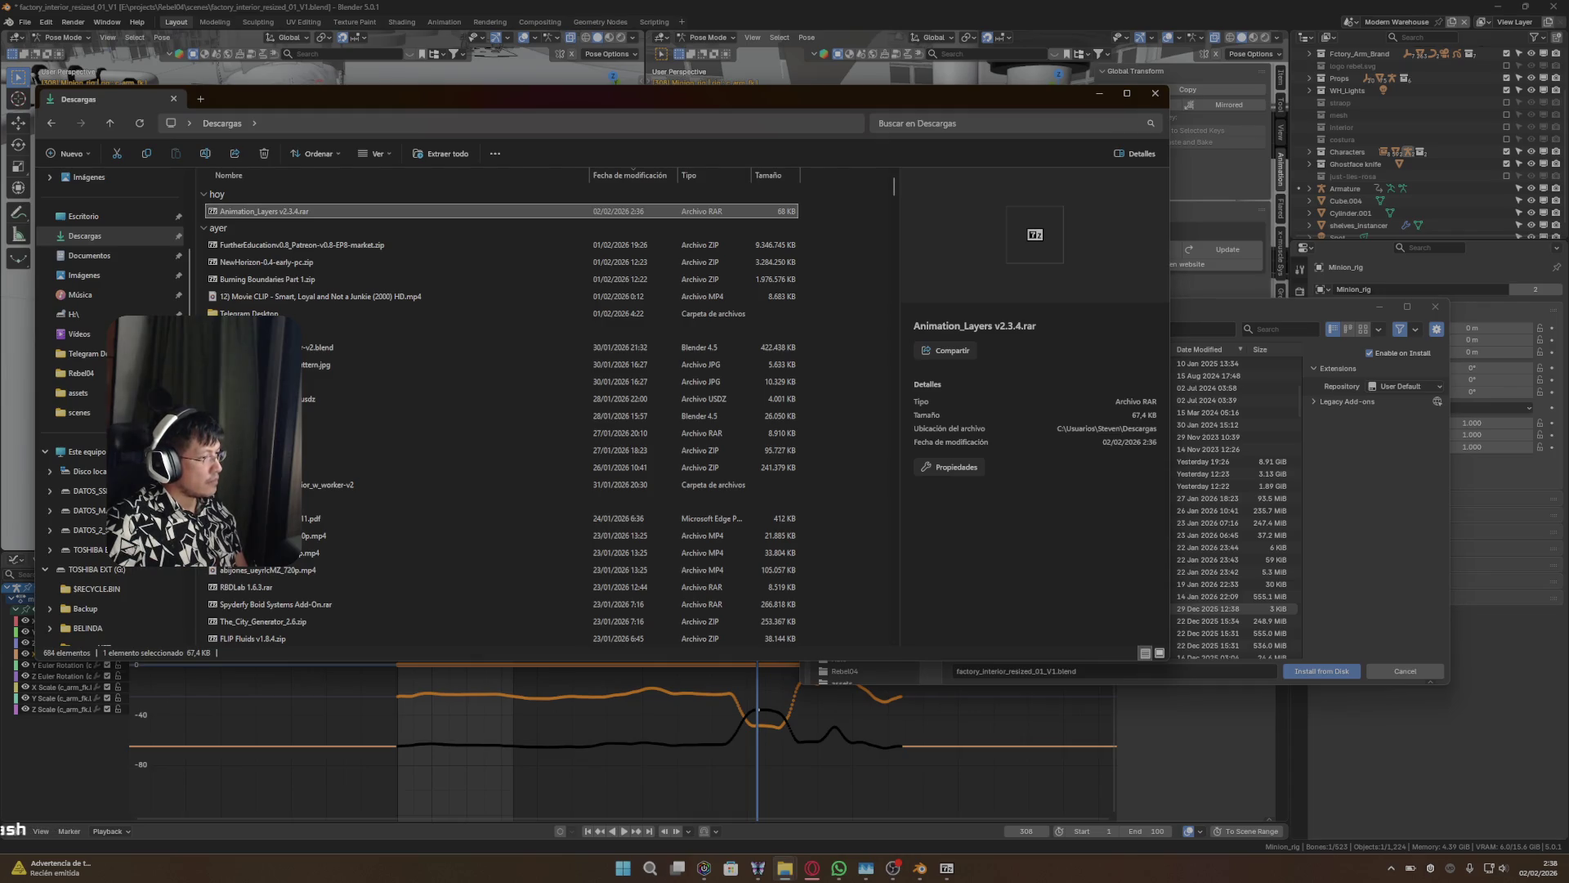
left_click(240, 827)
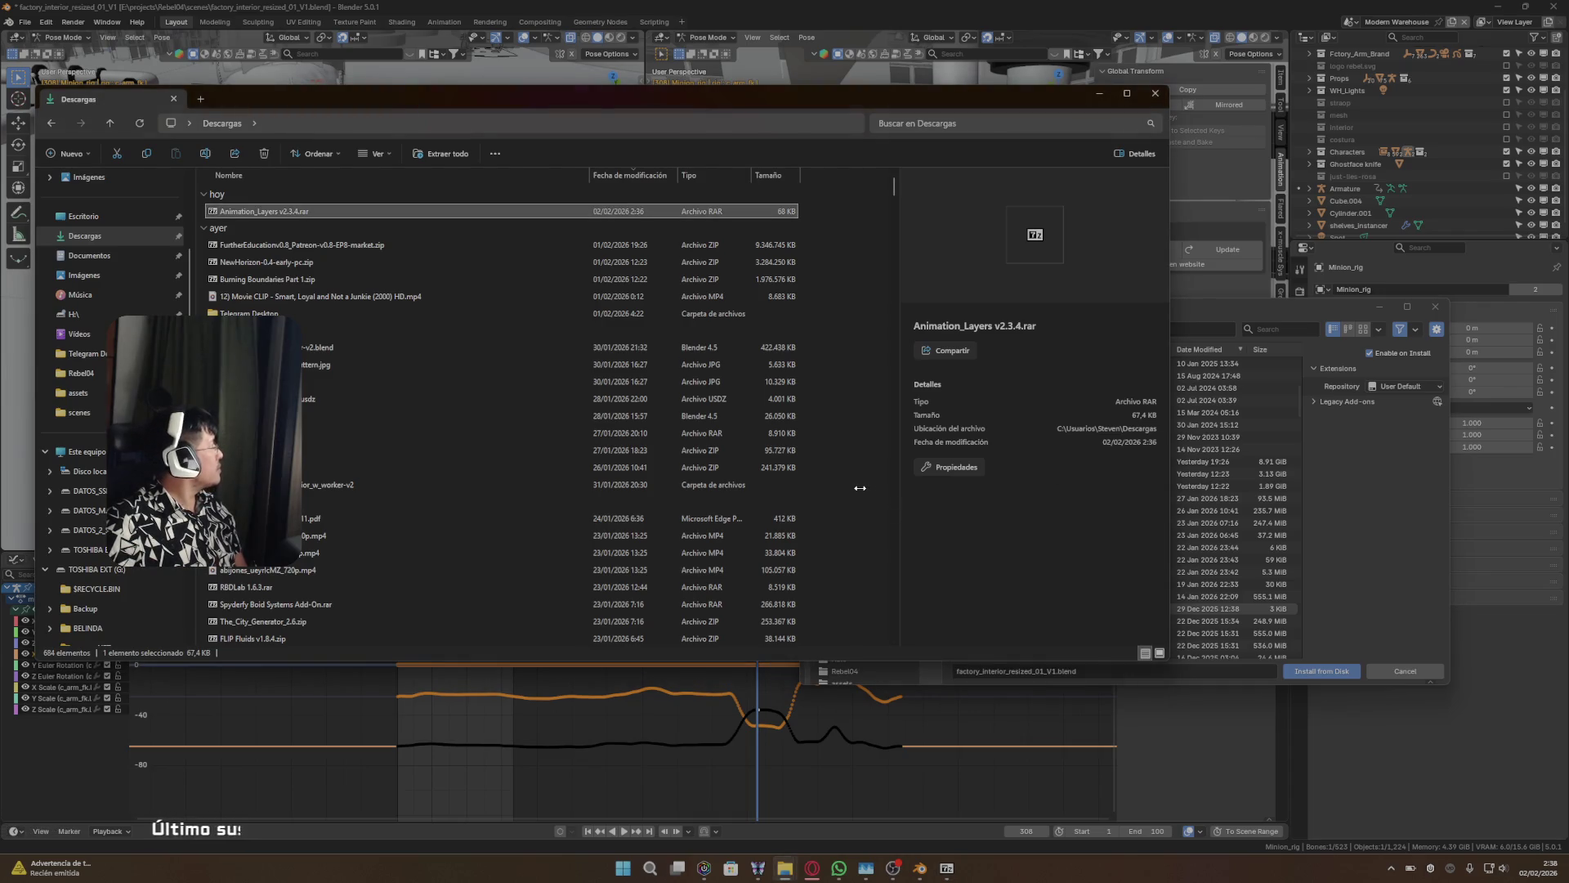
- Compress the Animation_Layers folder into Animation_Layers.zip, then minimize Explorer
left_click(312, 230)
right_click(270, 230)
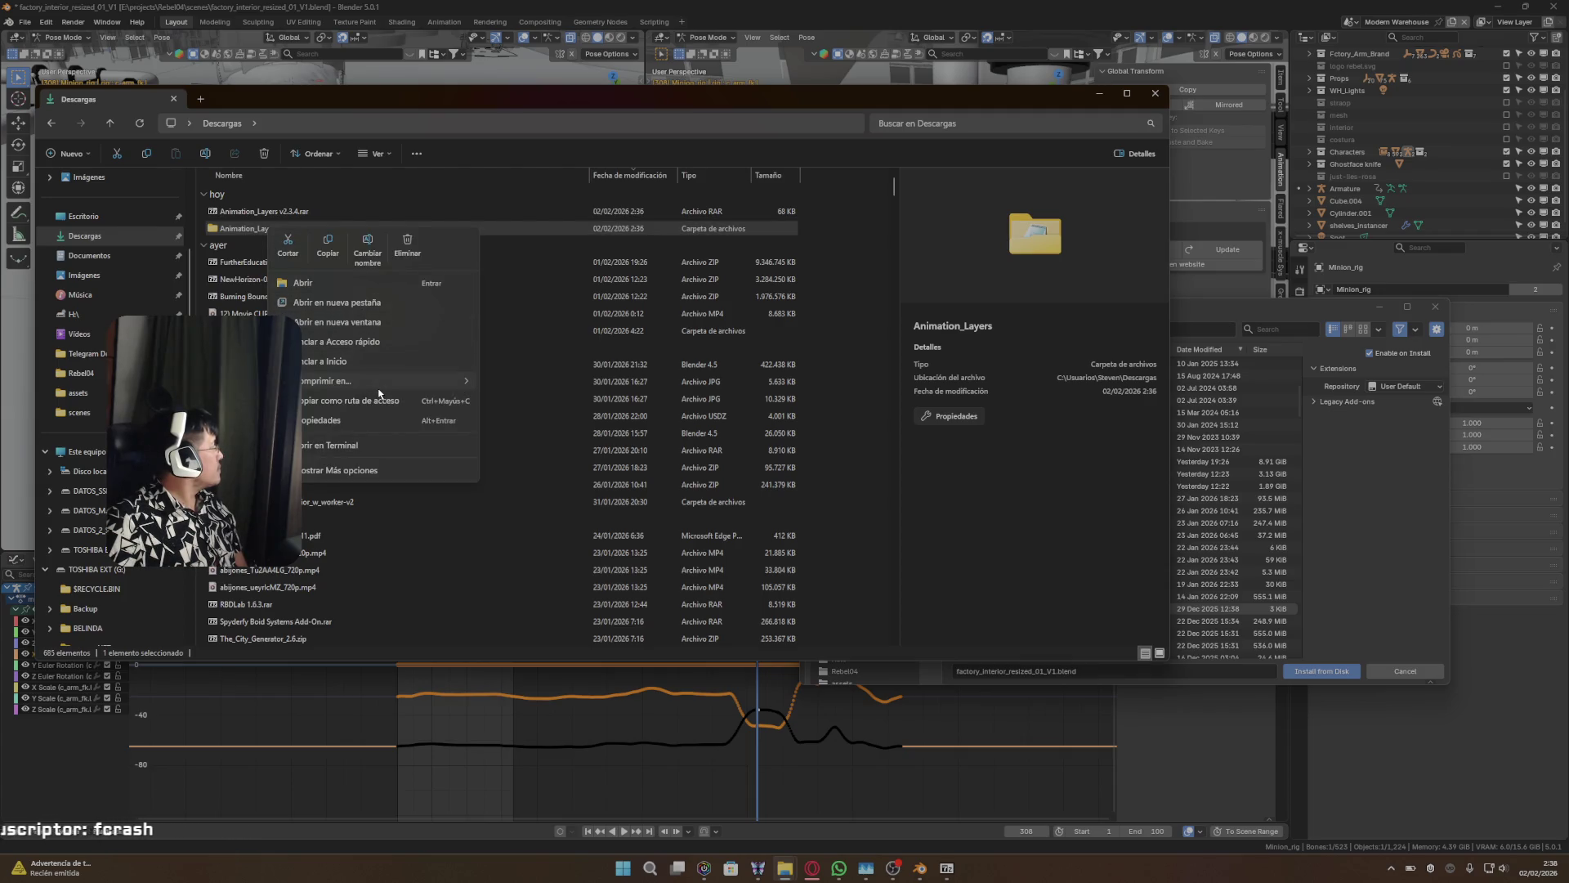
mouse_move(392, 381)
left_click(504, 401)
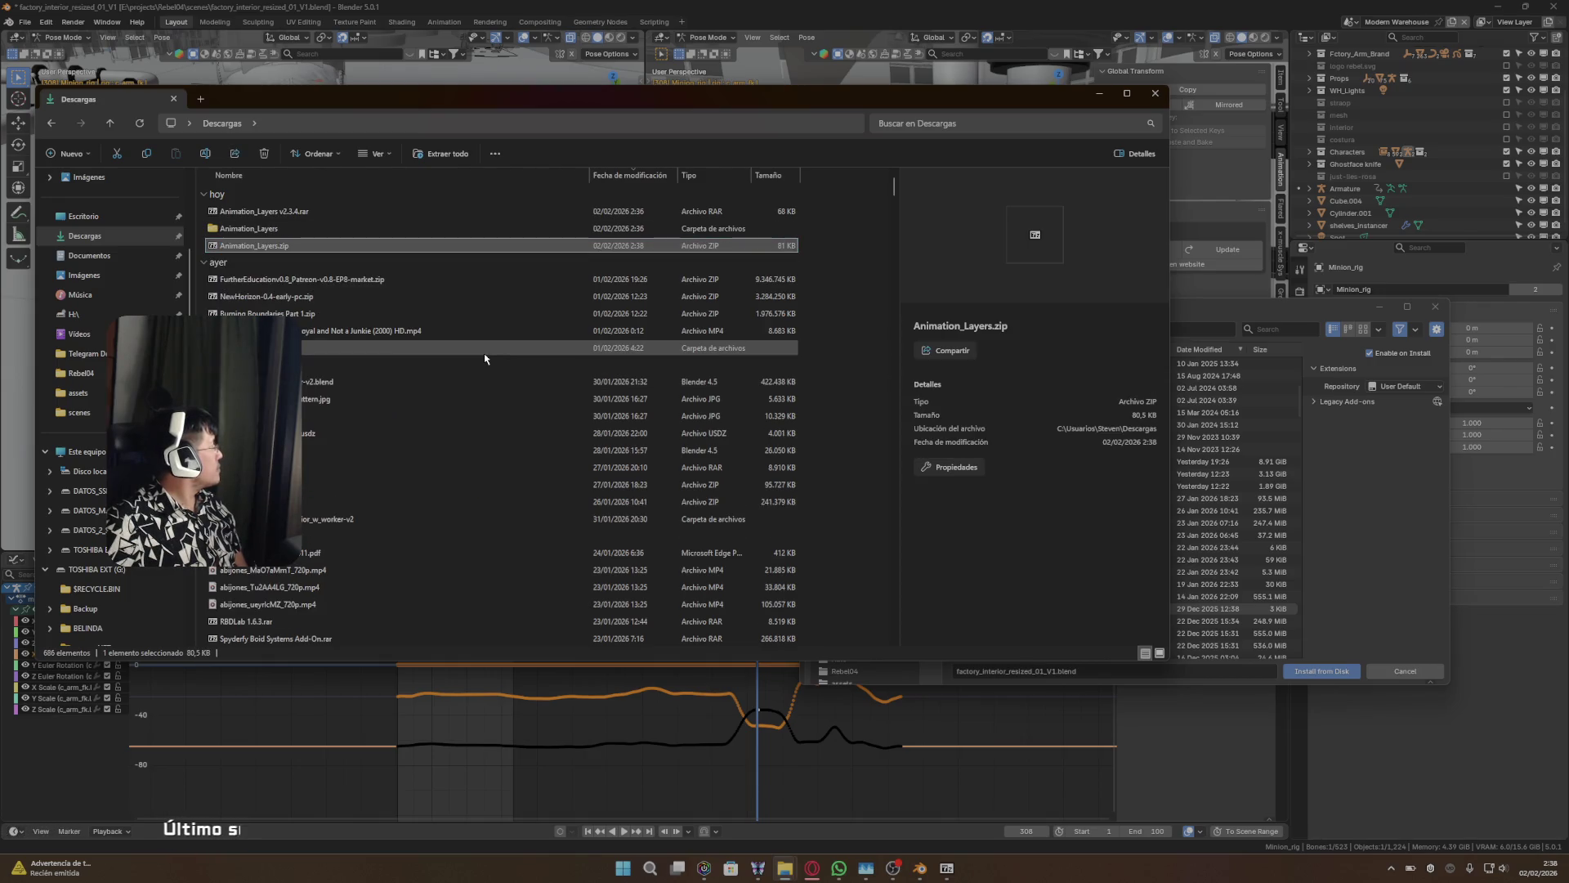
left_click(548, 14)
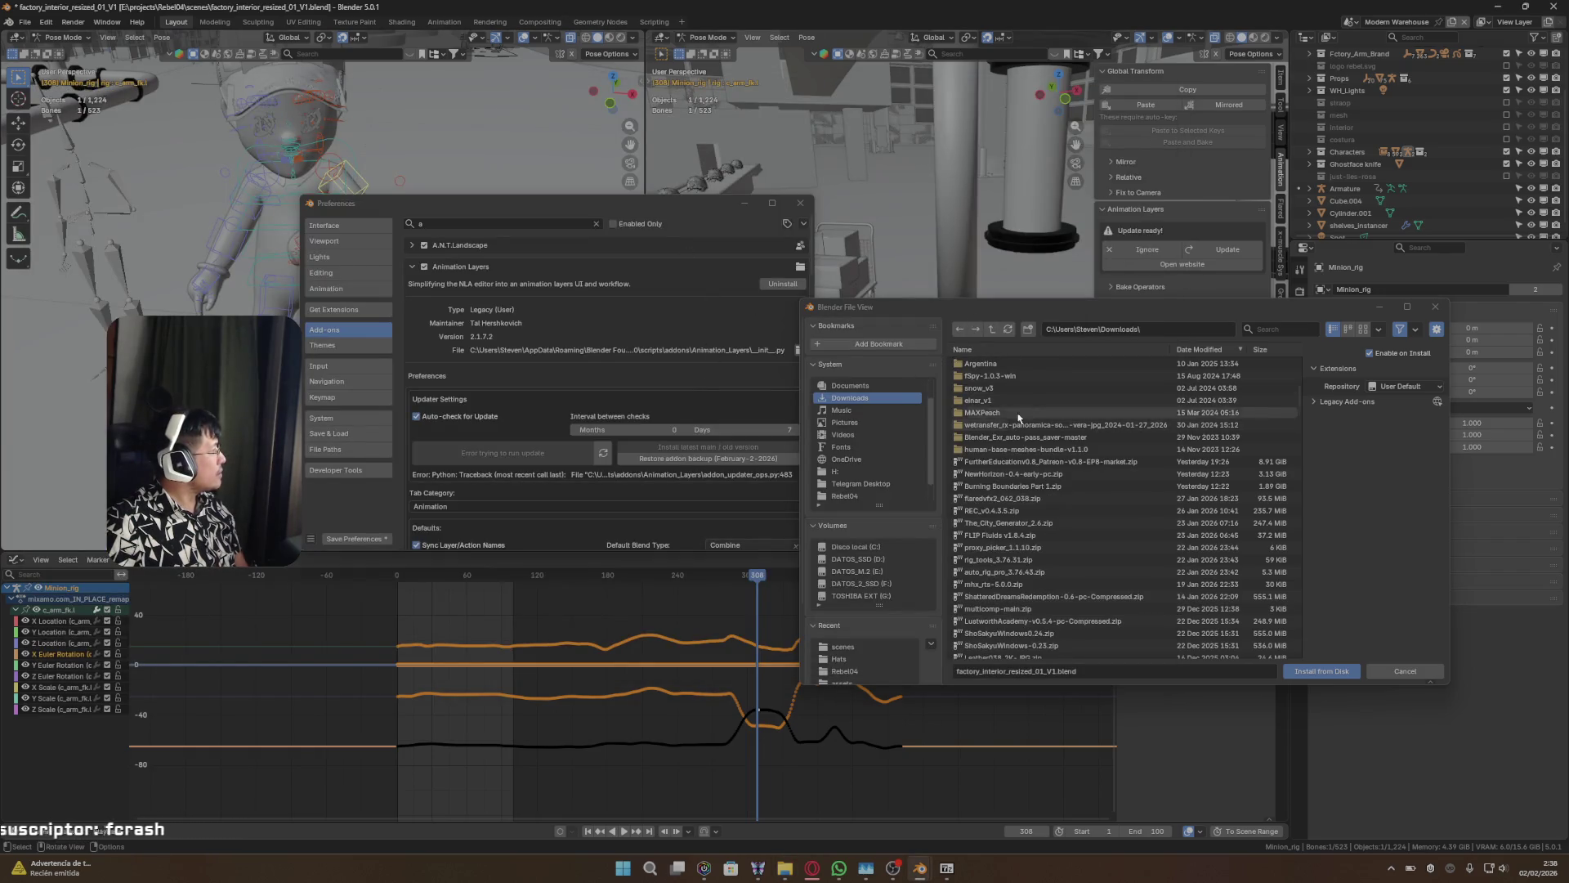
- Install the add-on from Animation_Layers.zip in Downloads using Add-ons > Install from Disk
left_click(1435, 307)
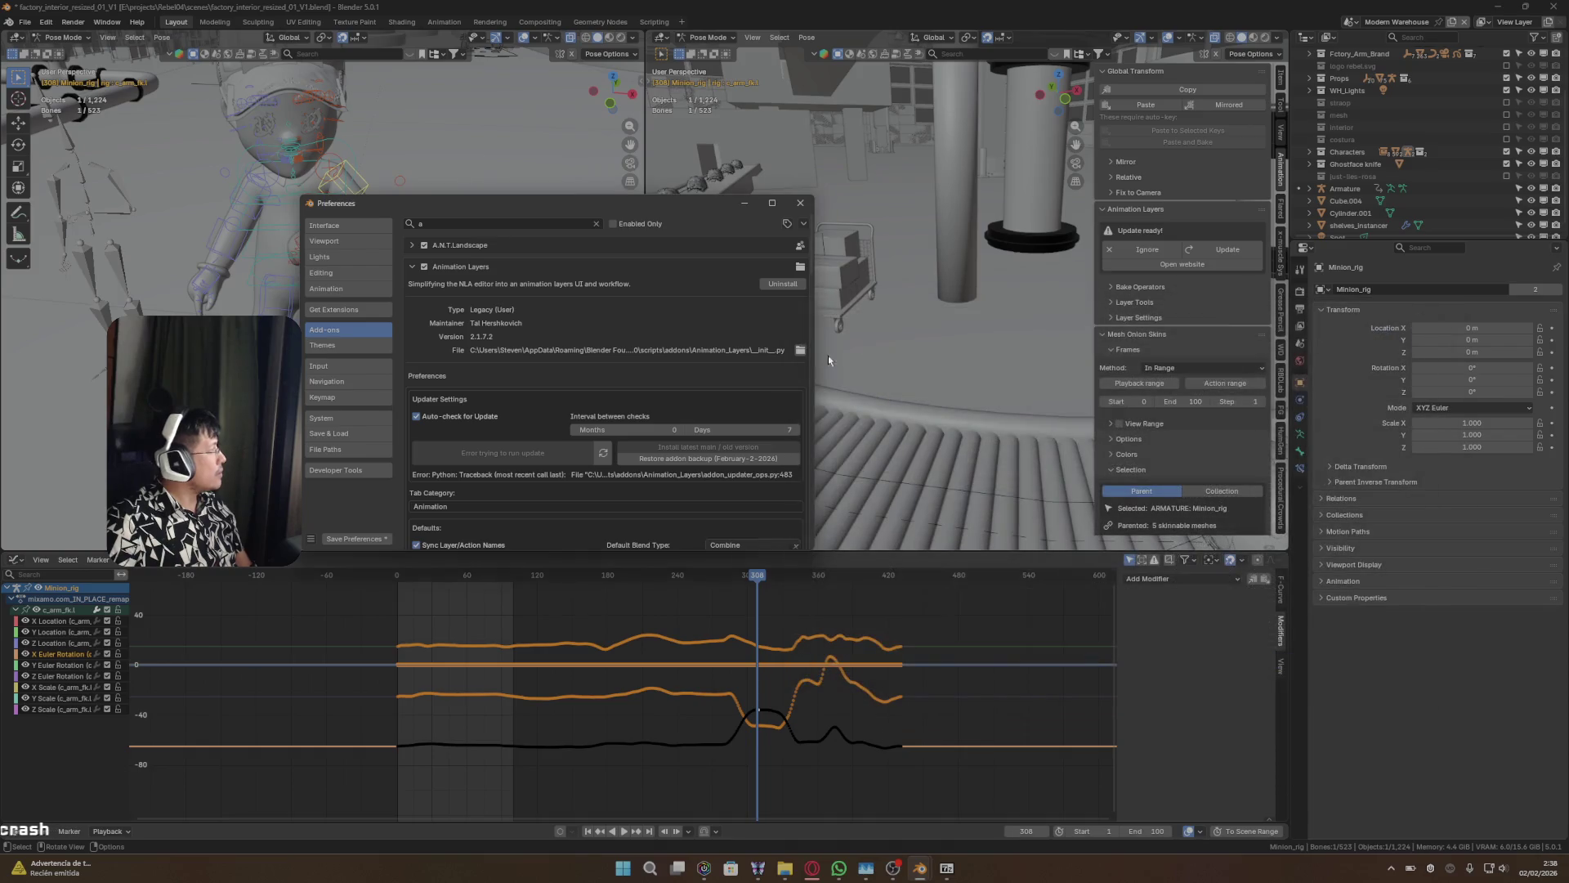
left_click(803, 223)
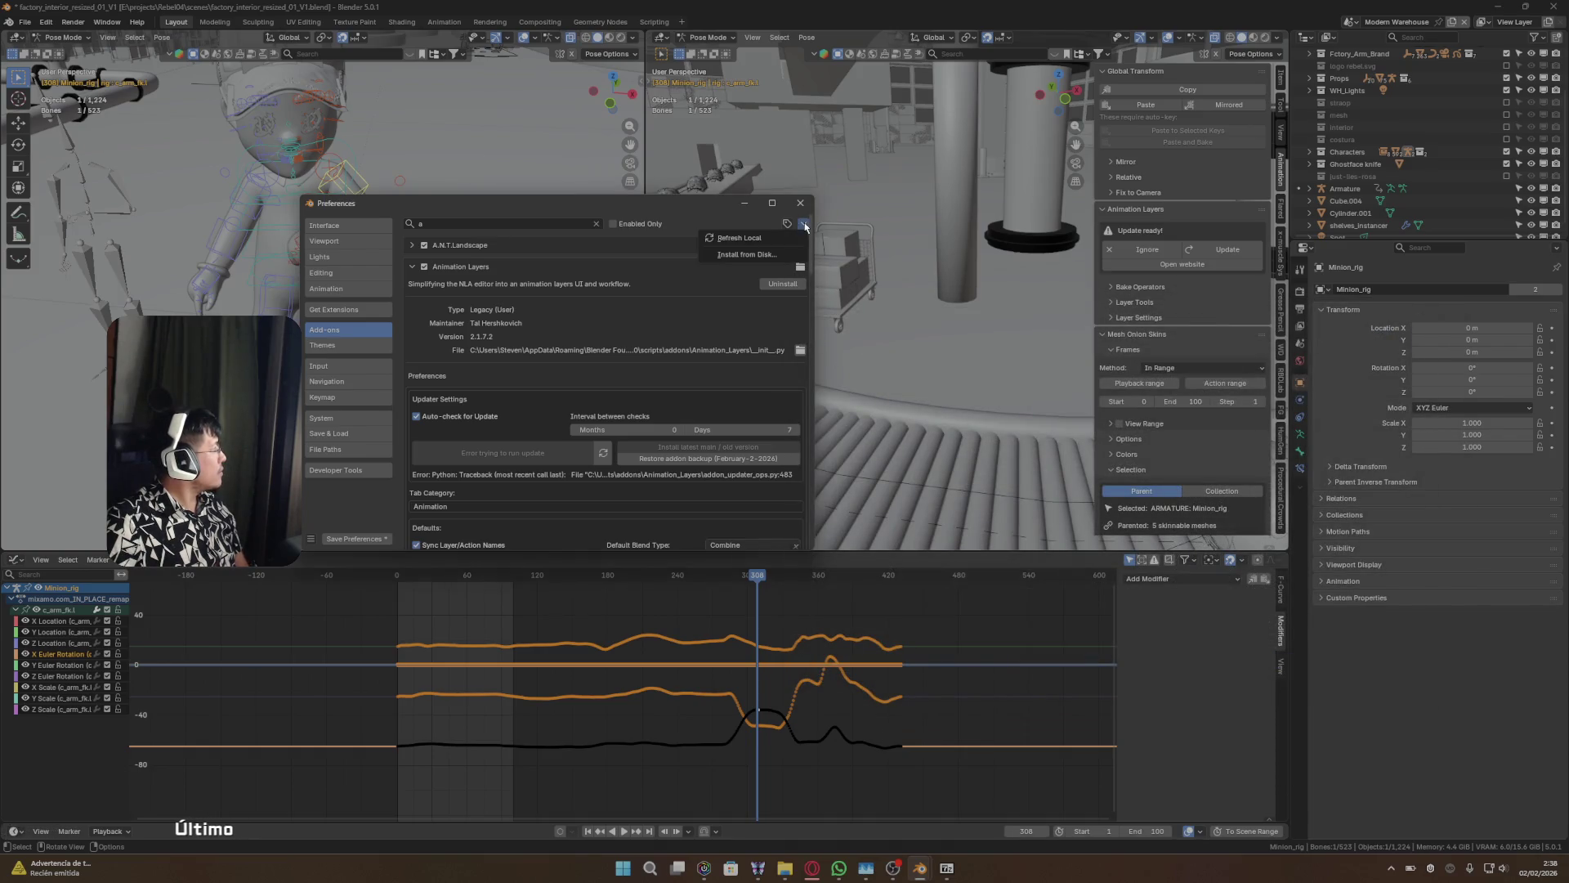
left_click(783, 256)
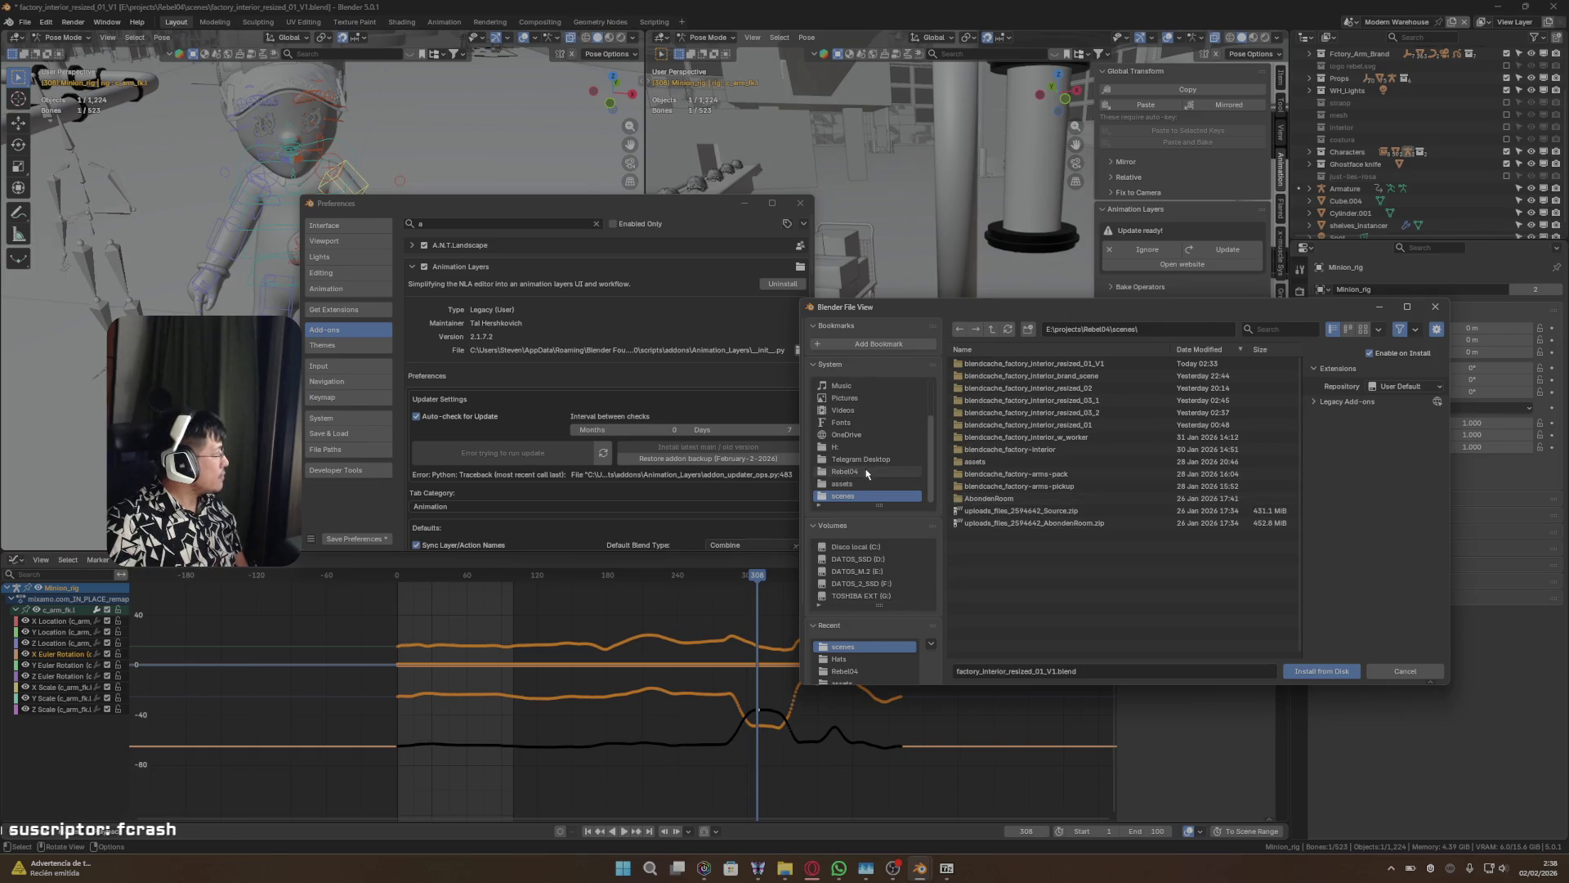
scroll(866, 650, "down", 2)
left_click(863, 658)
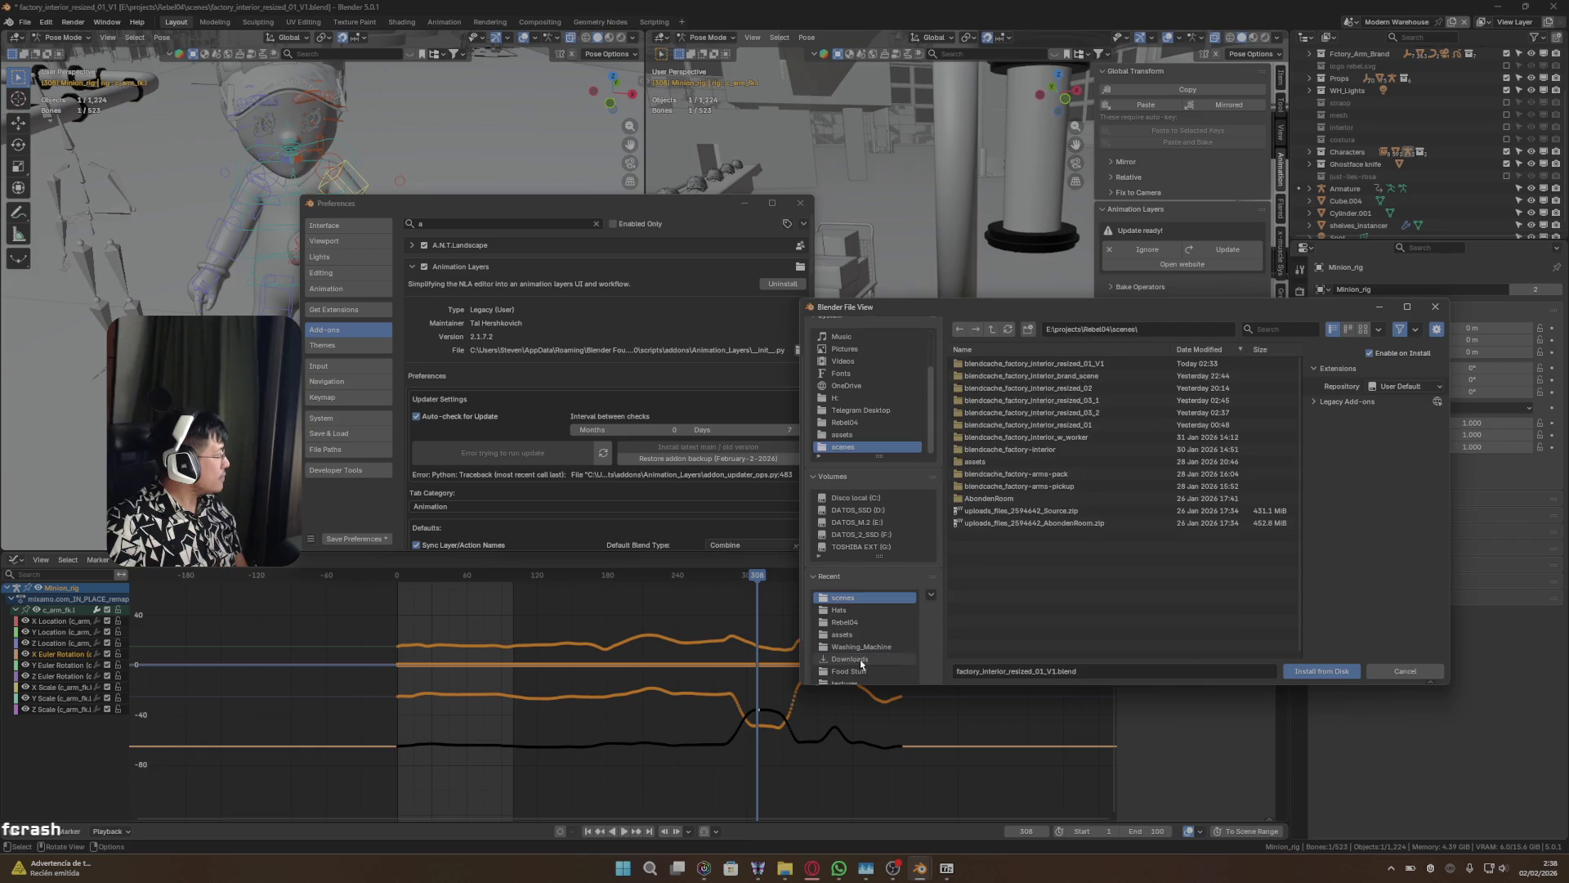
scroll(991, 460, "down", 5)
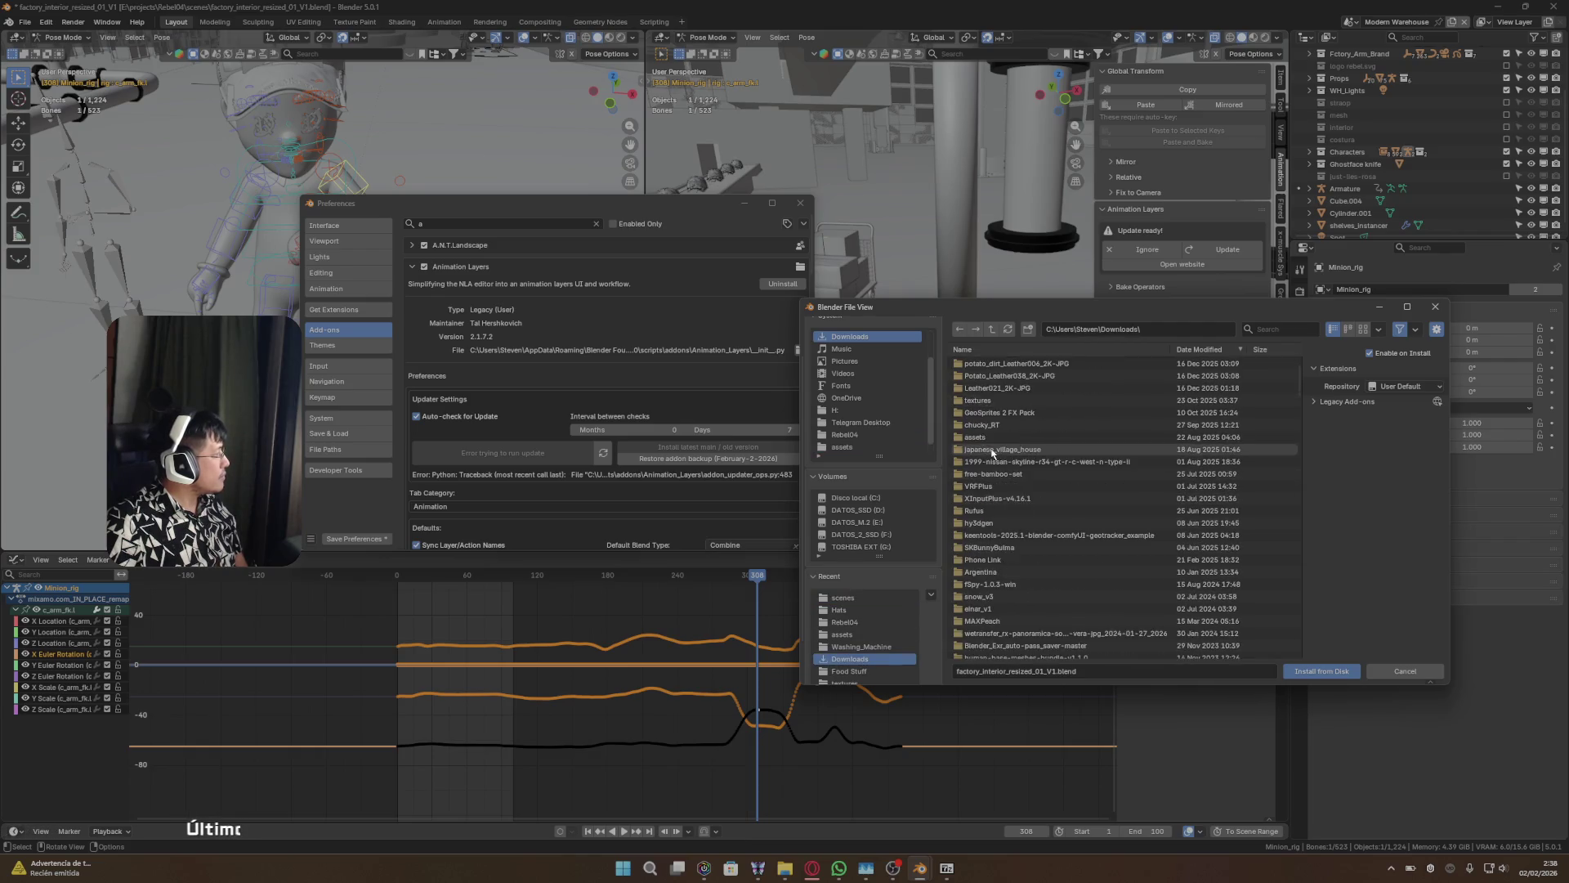
left_click(1002, 597)
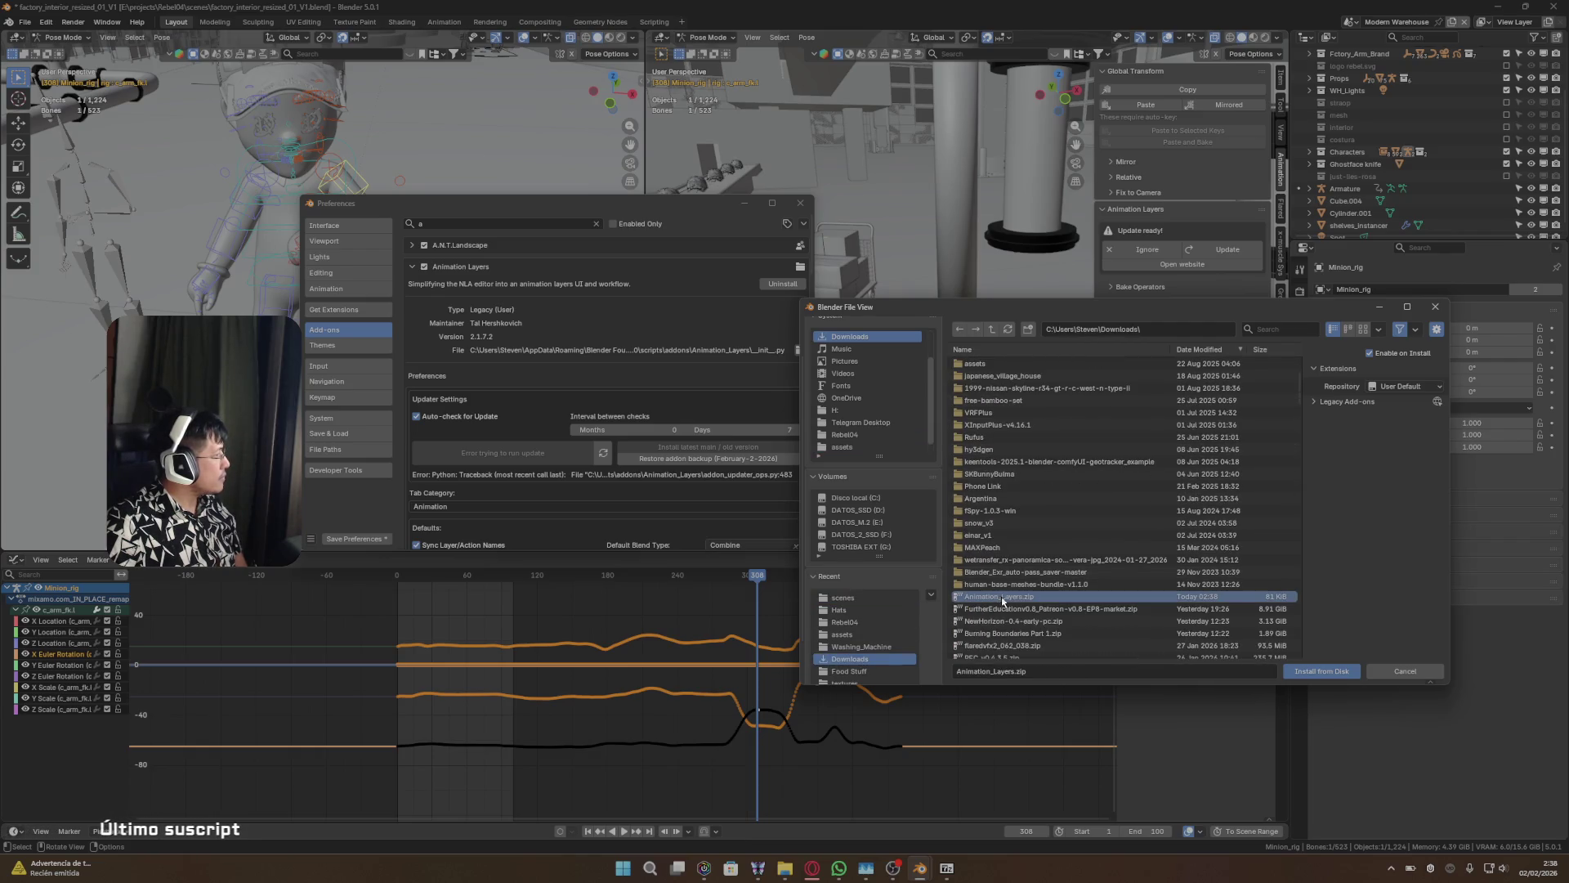
left_click(1311, 671)
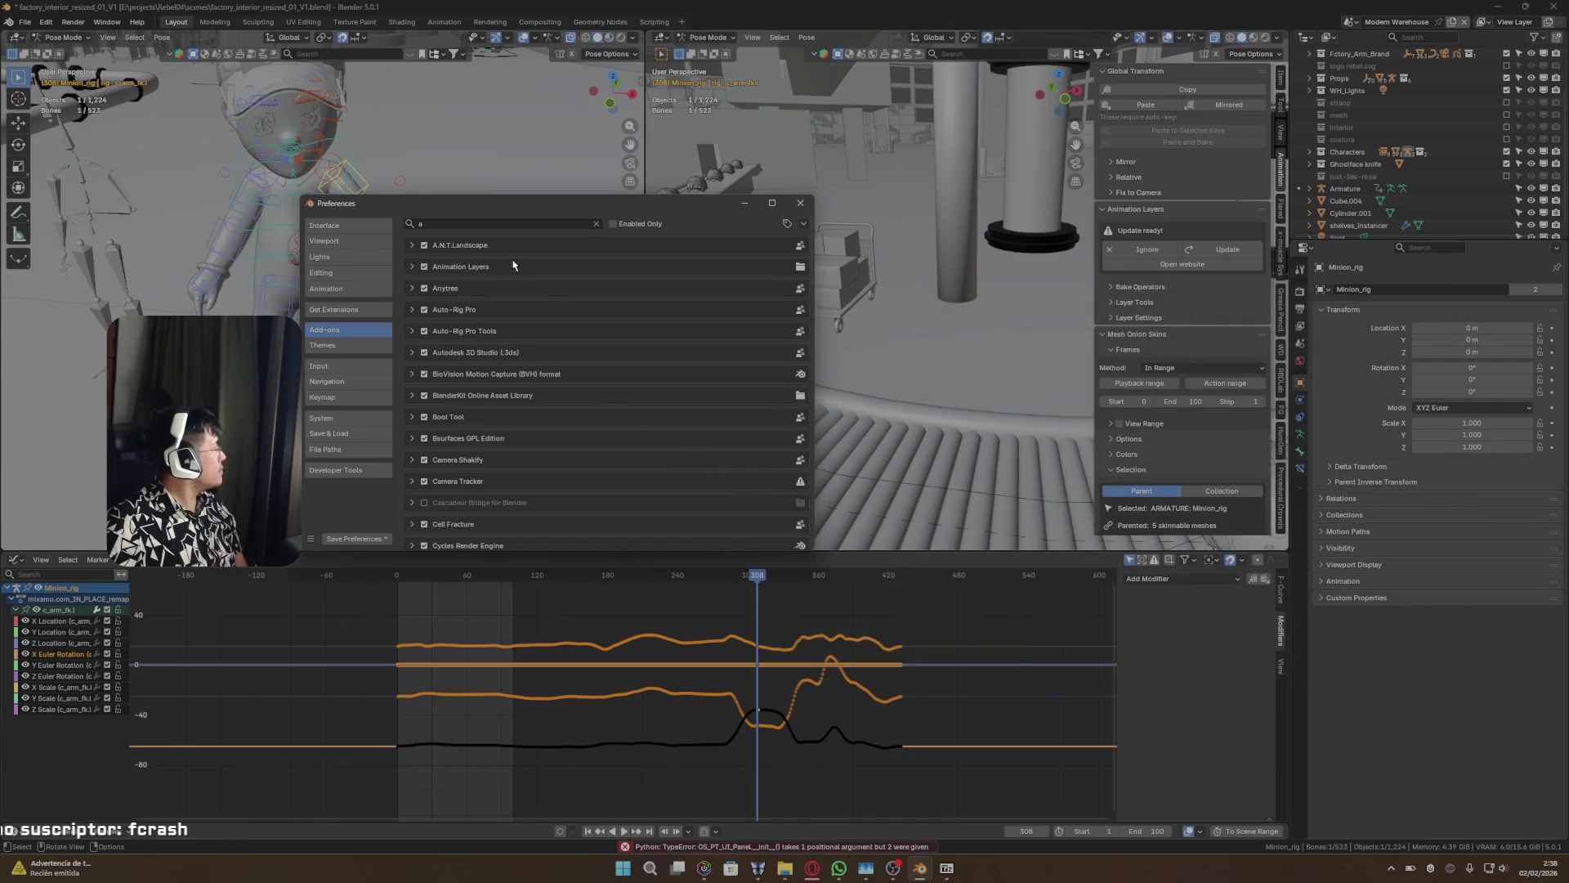
- Confirm Animation Layers shows version 2.3.4, close Preferences, and narrow the viewport sidebar
left_click(411, 266)
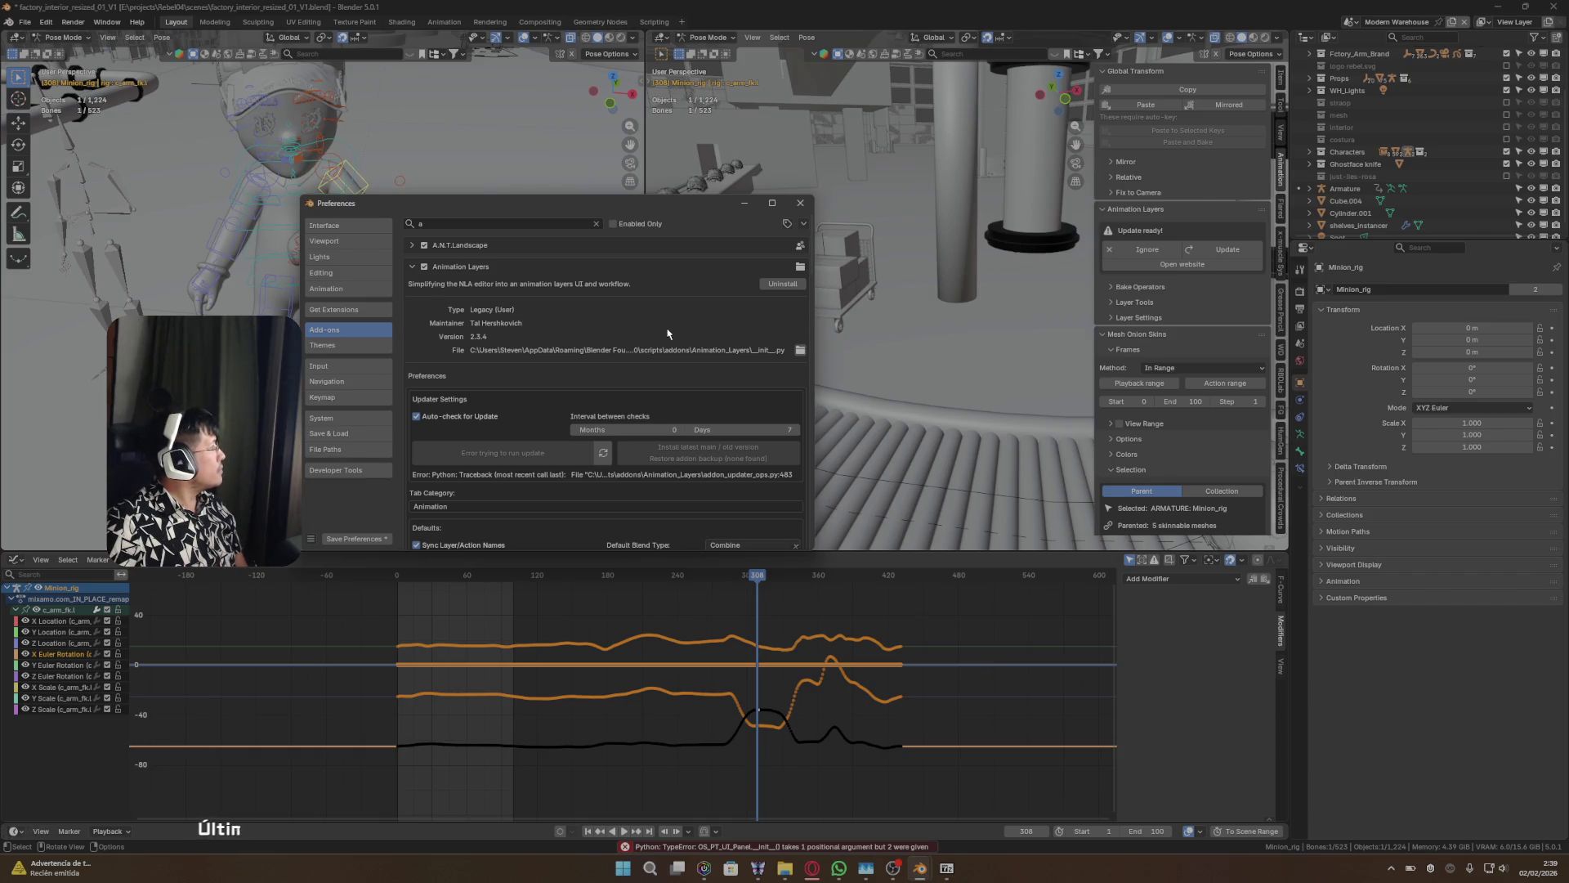
left_click(800, 203)
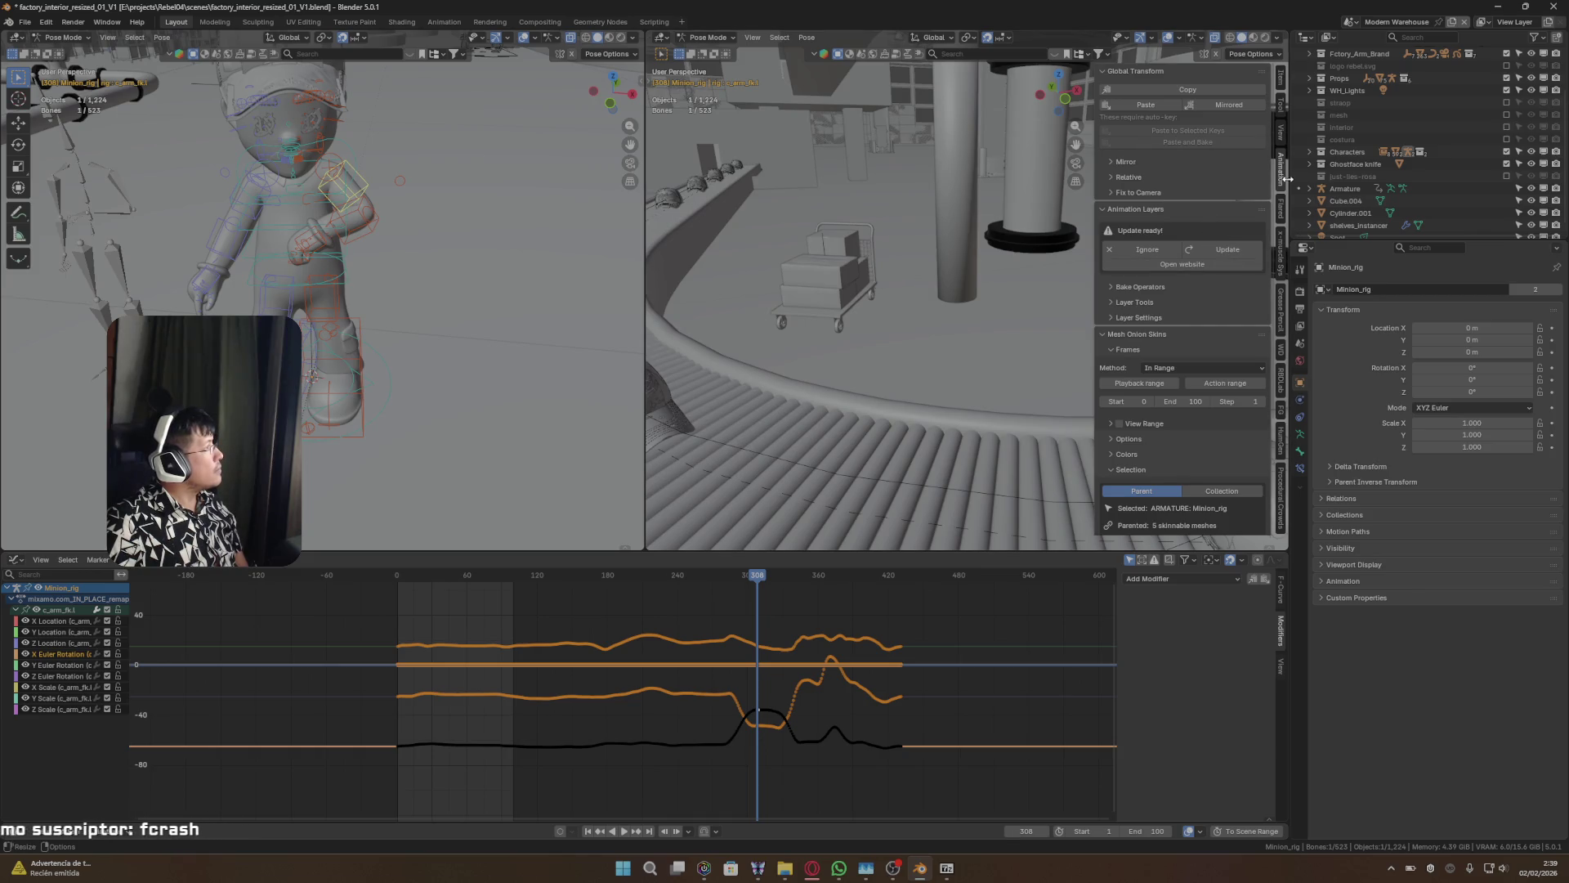
key("n")
key("n")
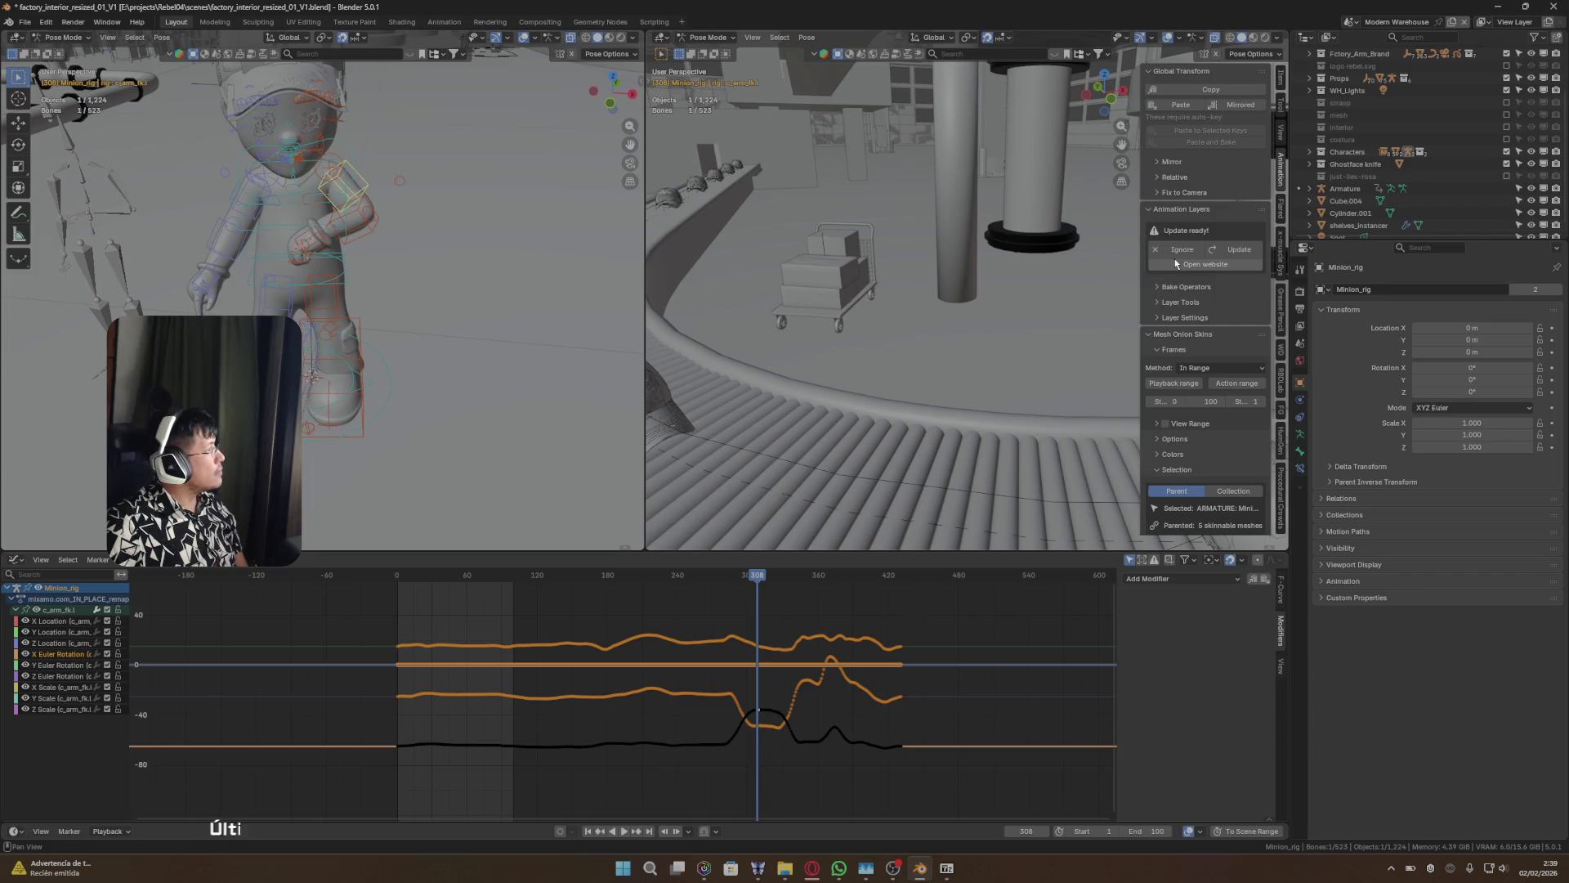
- Attempt the Animation Layers update via Direct download and then the manual download option
left_click(1237, 249)
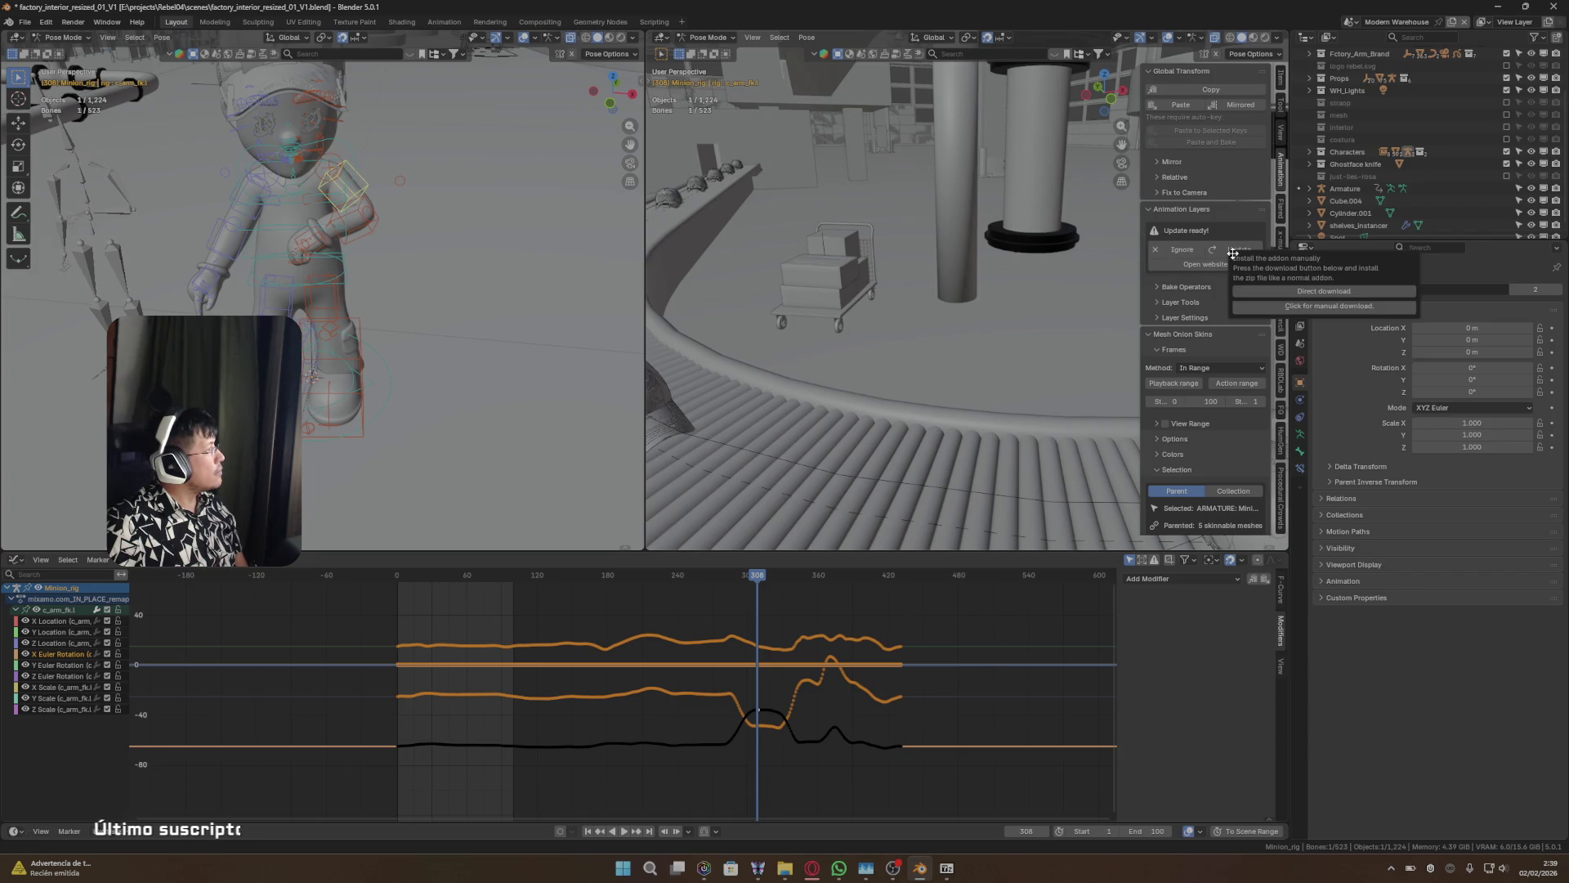
left_click(1332, 292)
left_click(1337, 307)
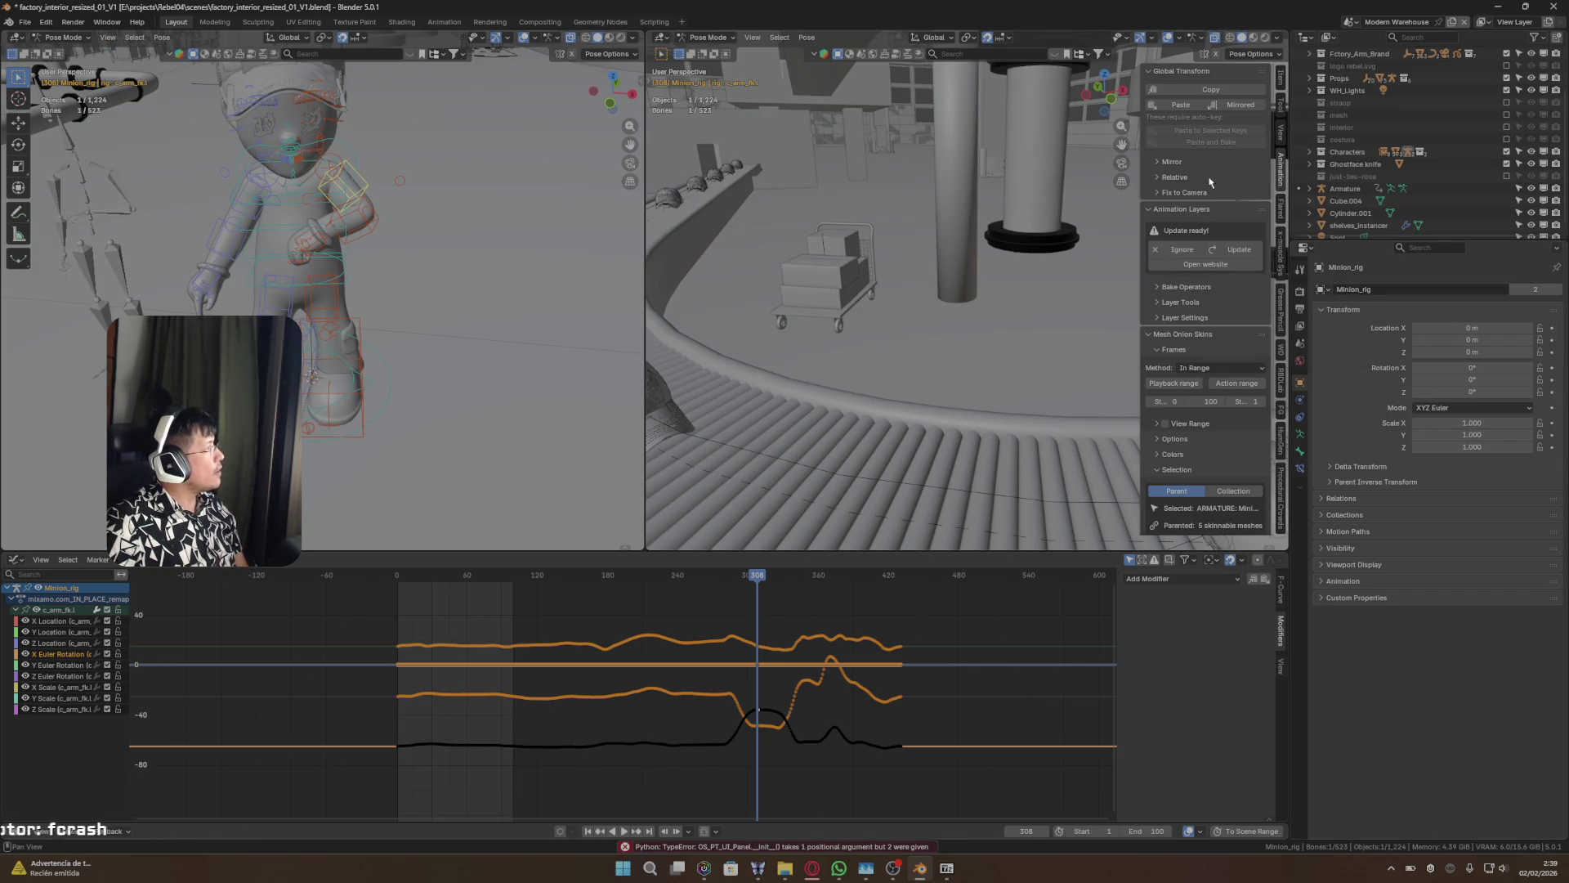
- Switch the rig to Object Mode, widen the add-on sidebar panel, and dismiss the update notice
key("ctrl+Tab")
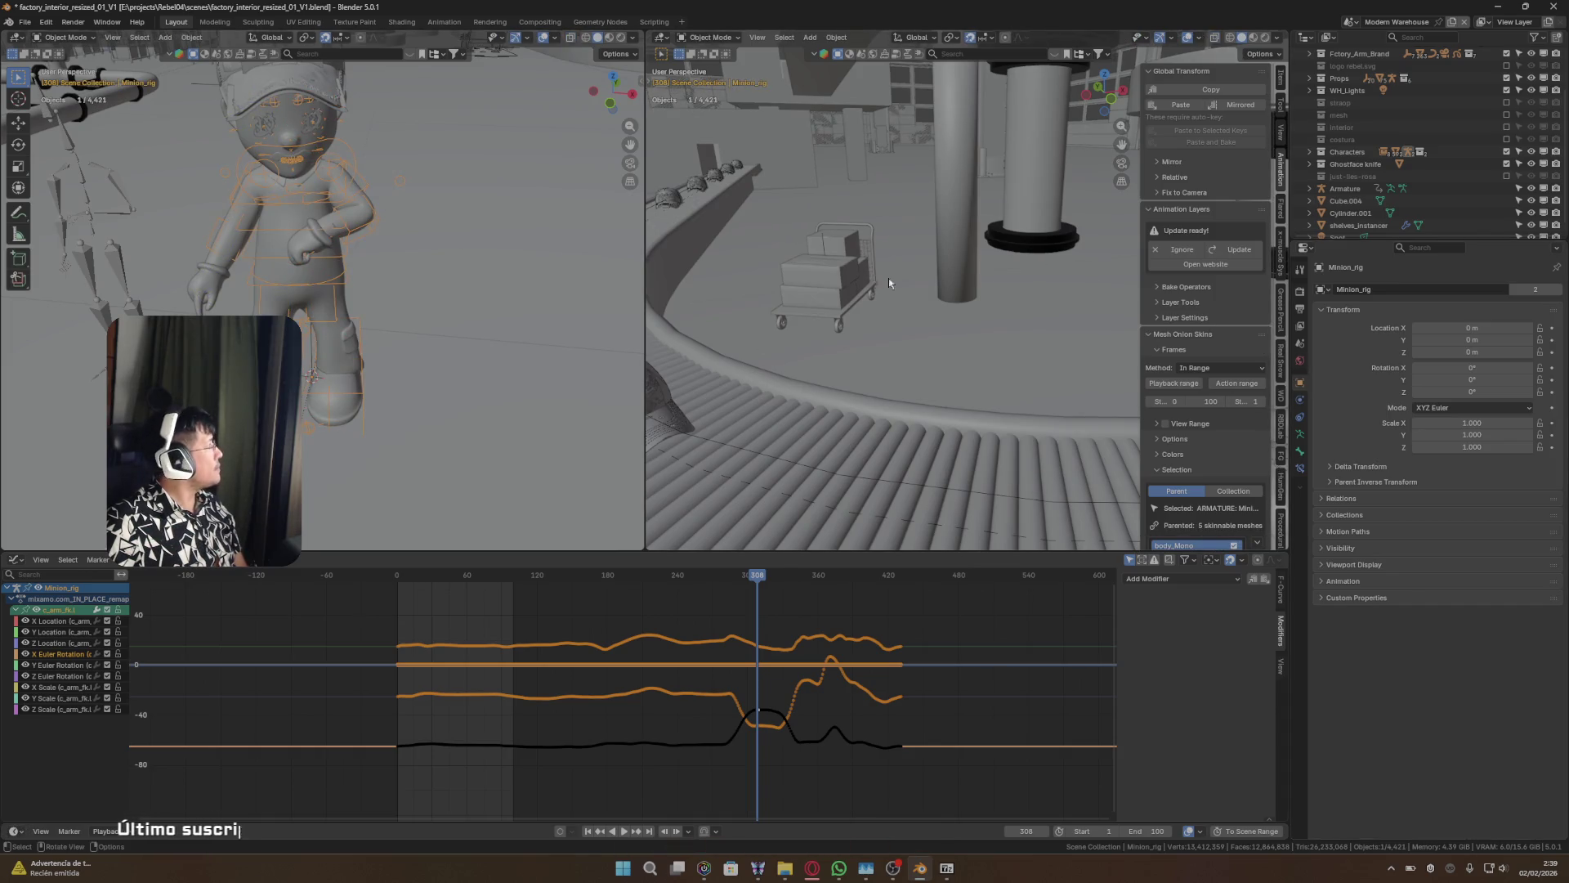
scroll(1223, 141, "down", 2)
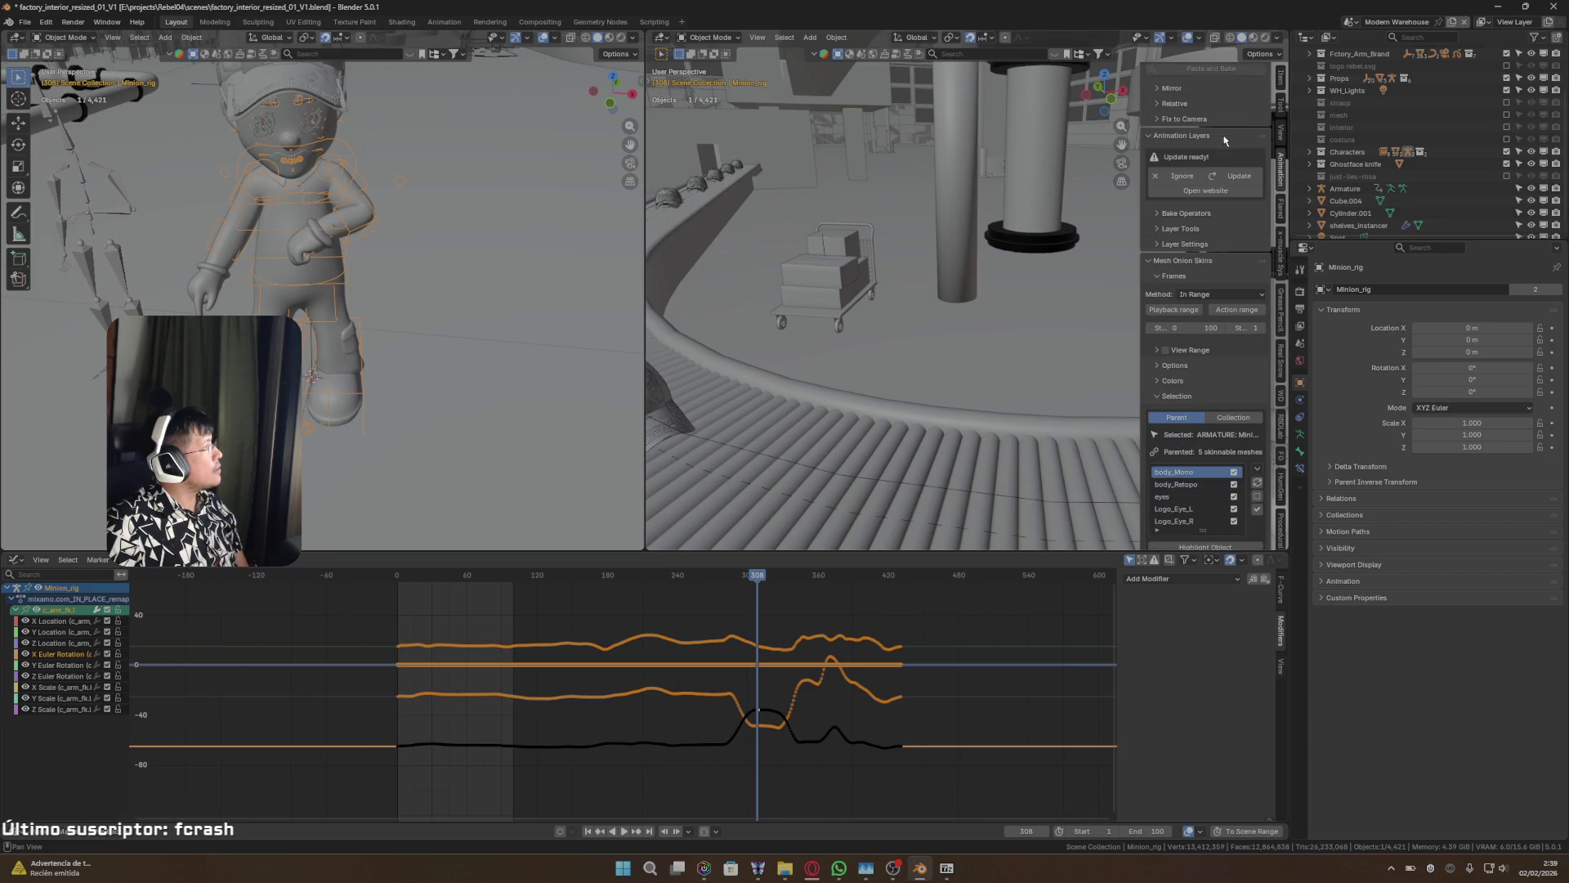
scroll(1226, 162, "down", 2)
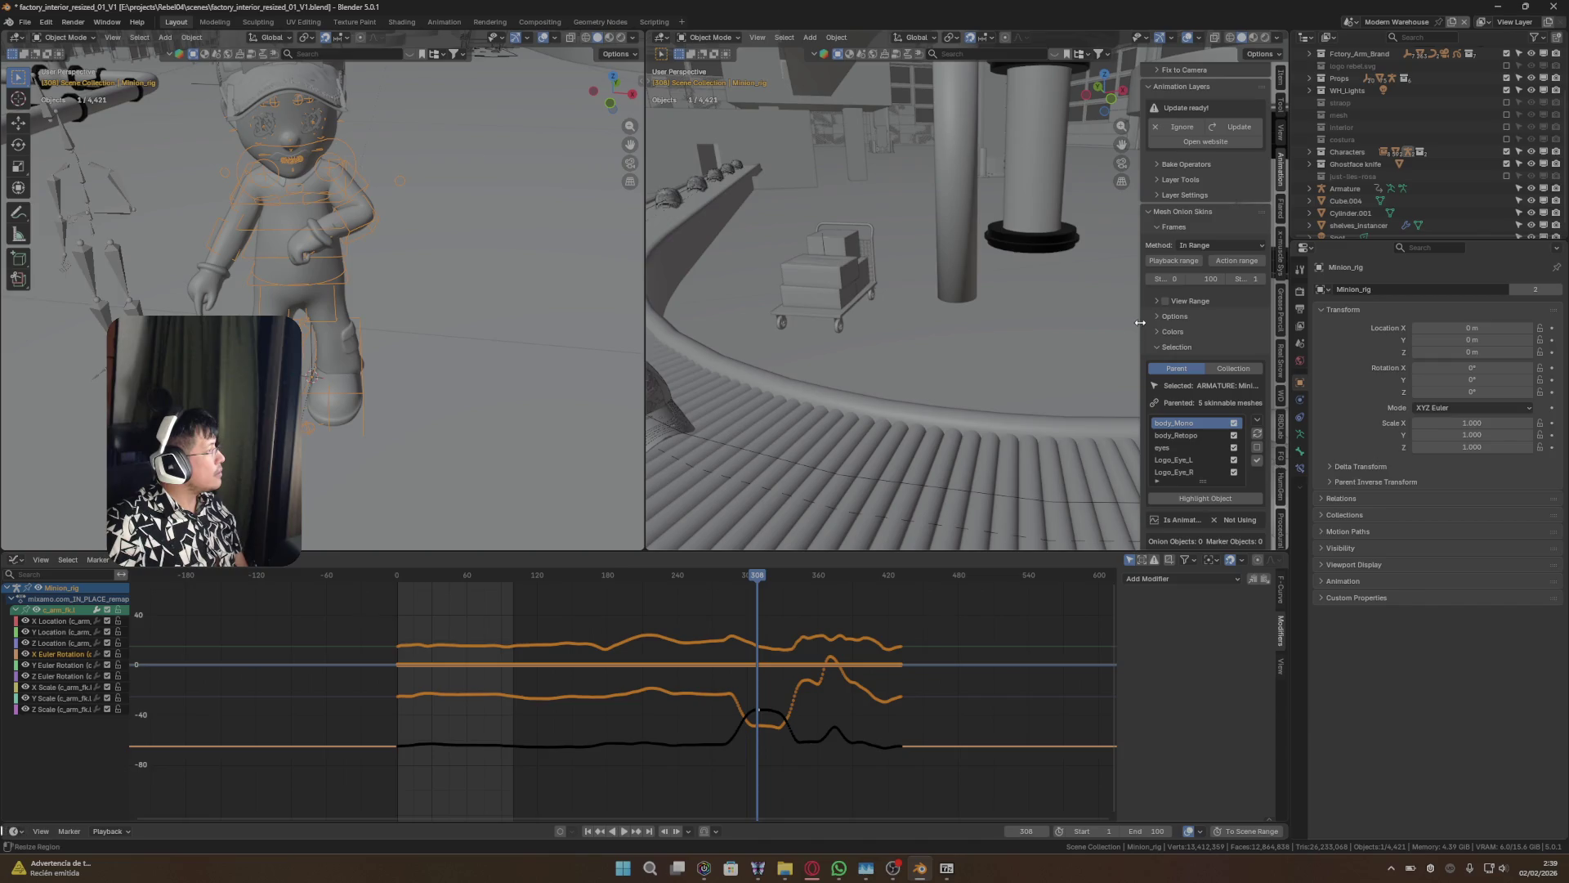
mouse_move(1140, 324)
left_mouse_down()
mouse_move(1026, 325)
mouse_move(1067, 325)
left_mouse_up()
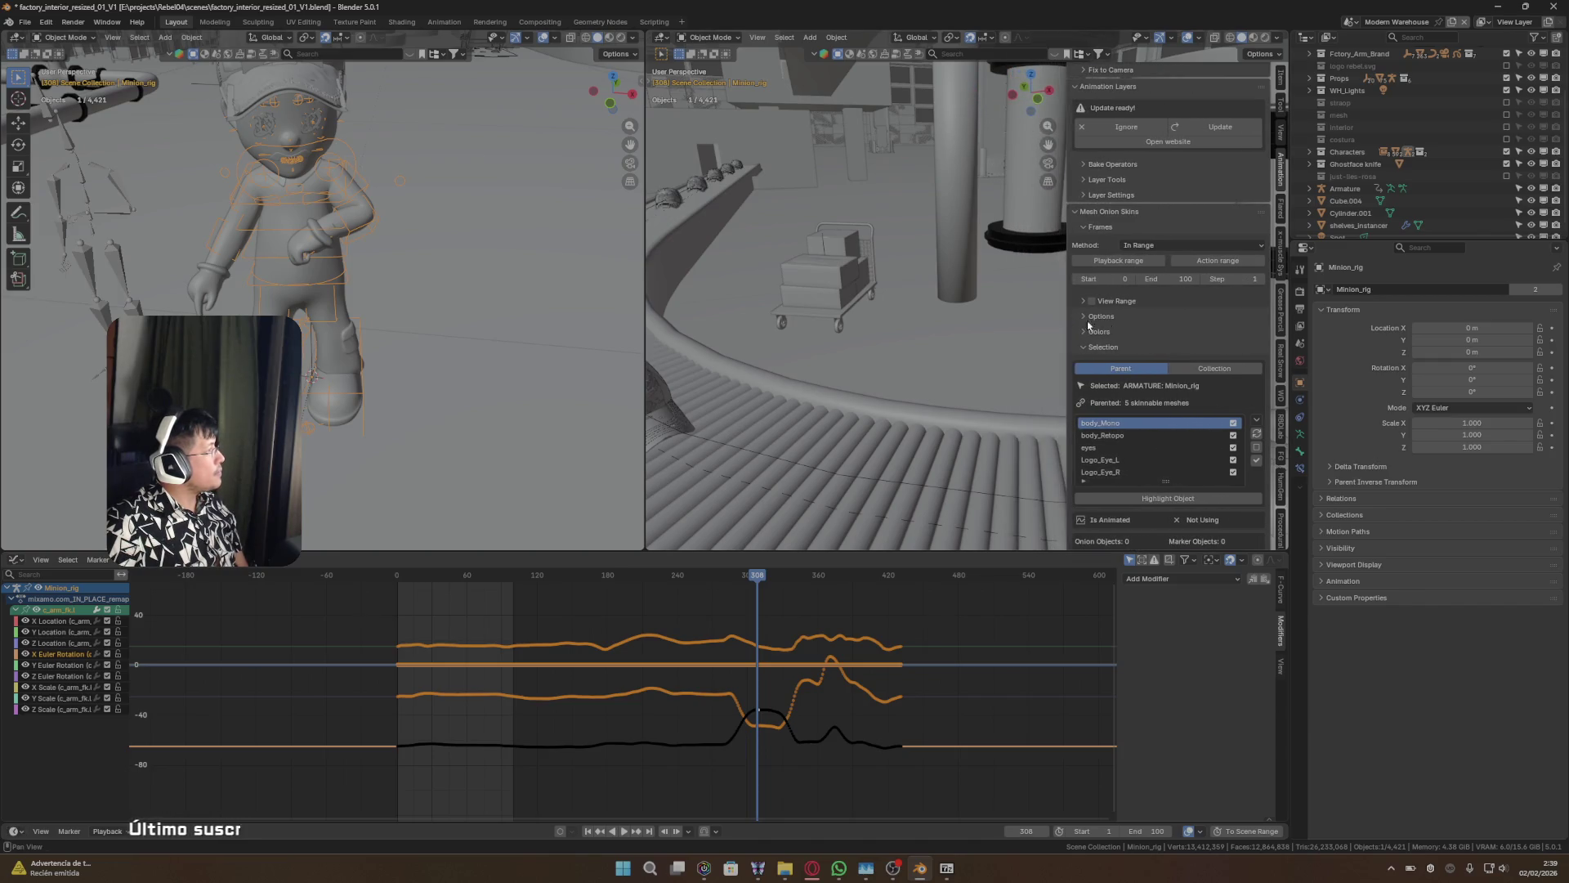
scroll(1169, 344, "up", 2)
scroll(1169, 344, "up", 2)
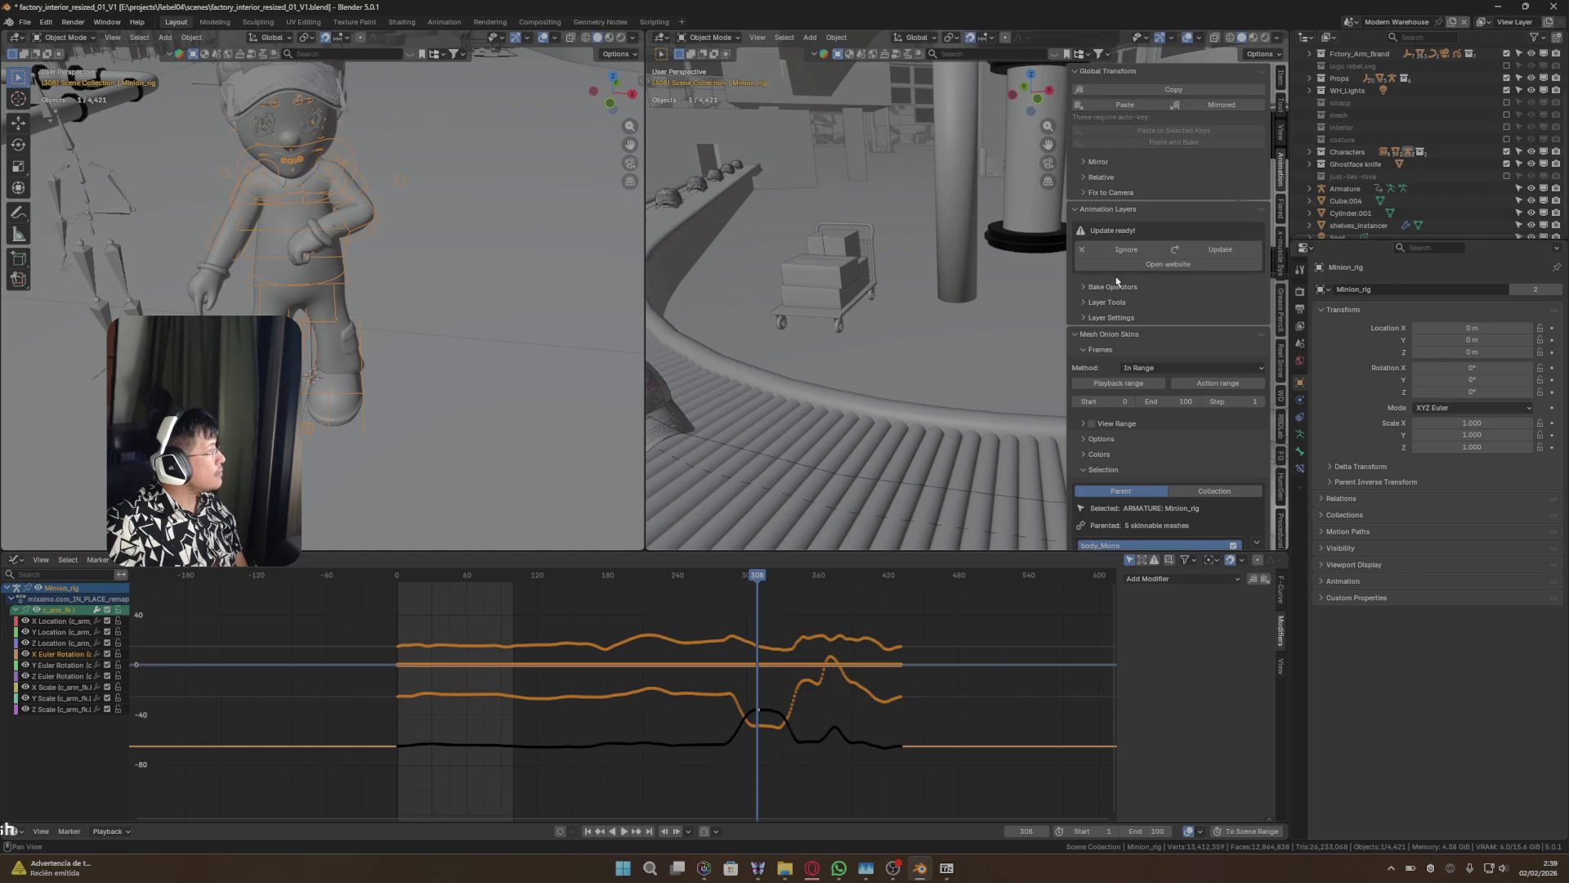
left_click(1147, 267)
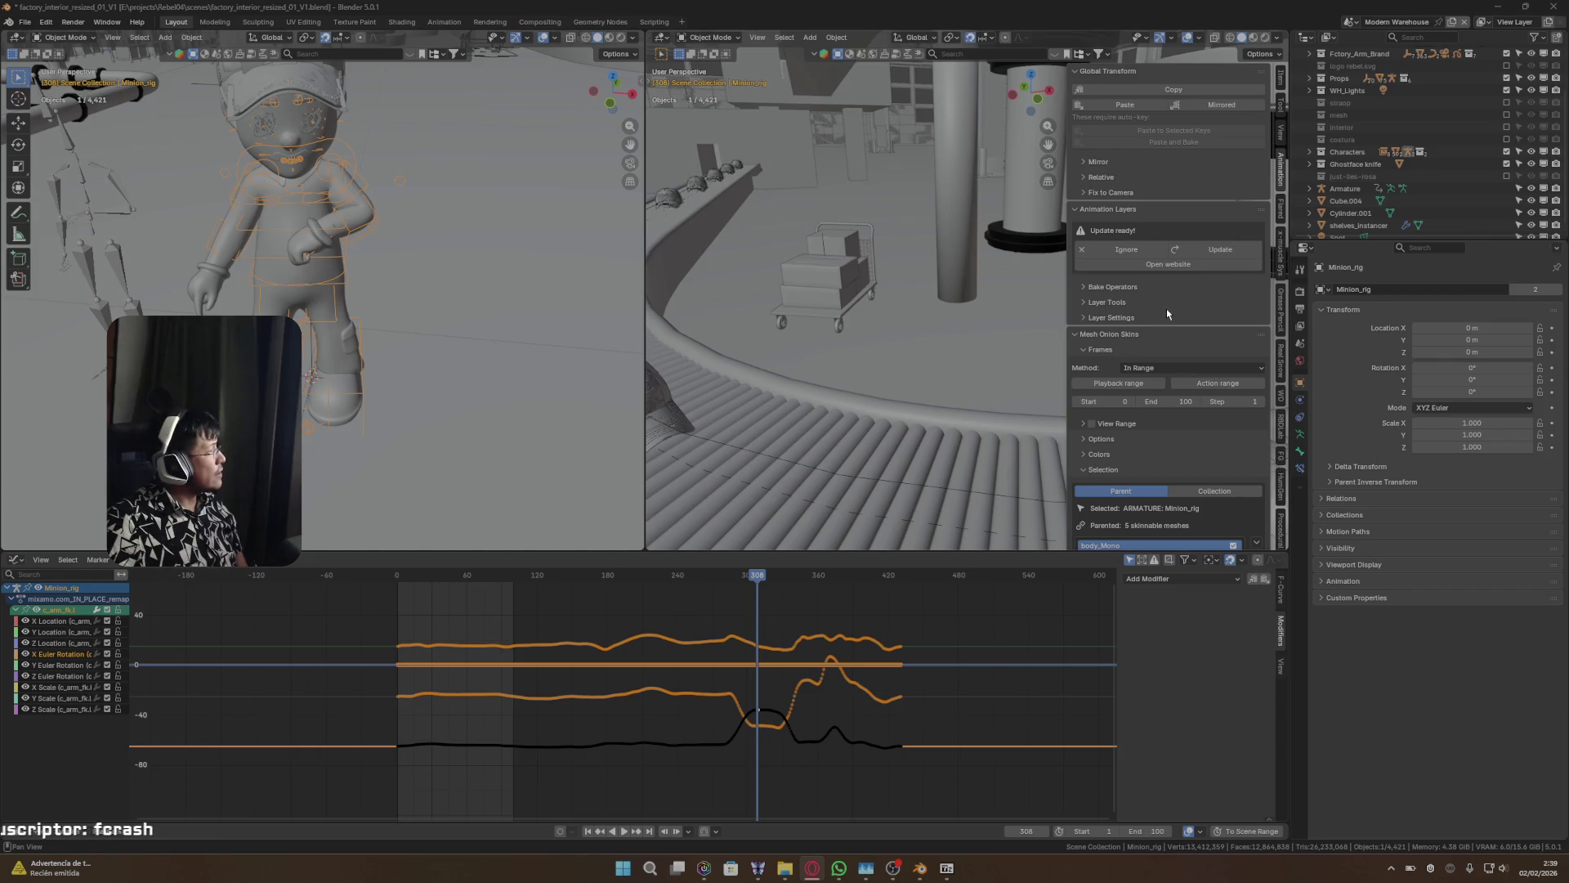
left_click(1087, 192)
left_click(1085, 191)
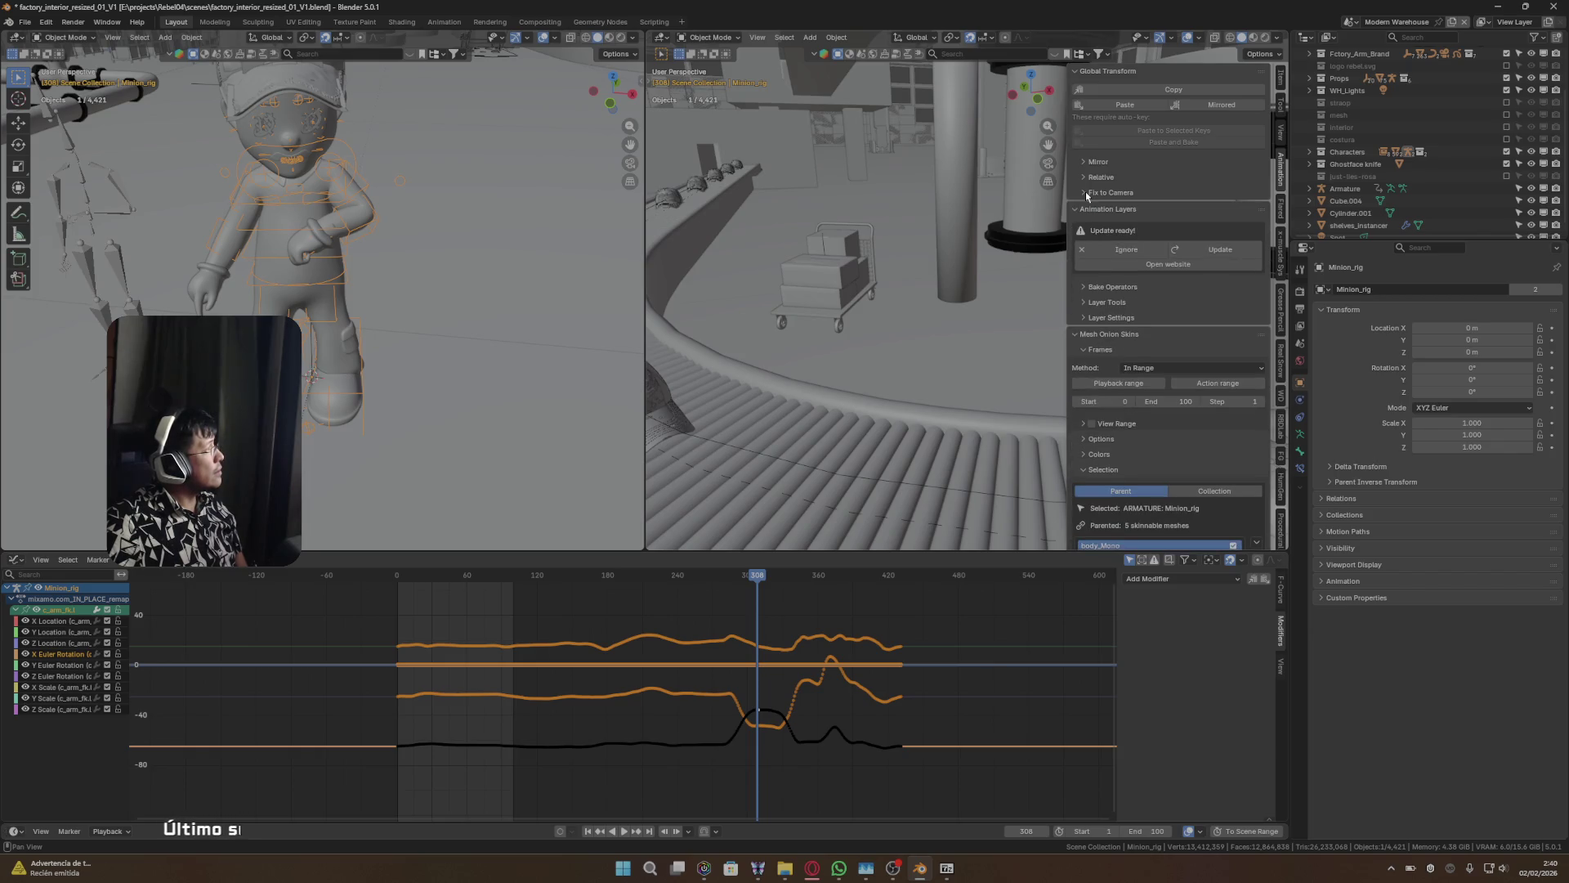
- Turn Animation Layers on for the Minion rig, add a layer, and enter Pose Mode
left_click(1167, 251)
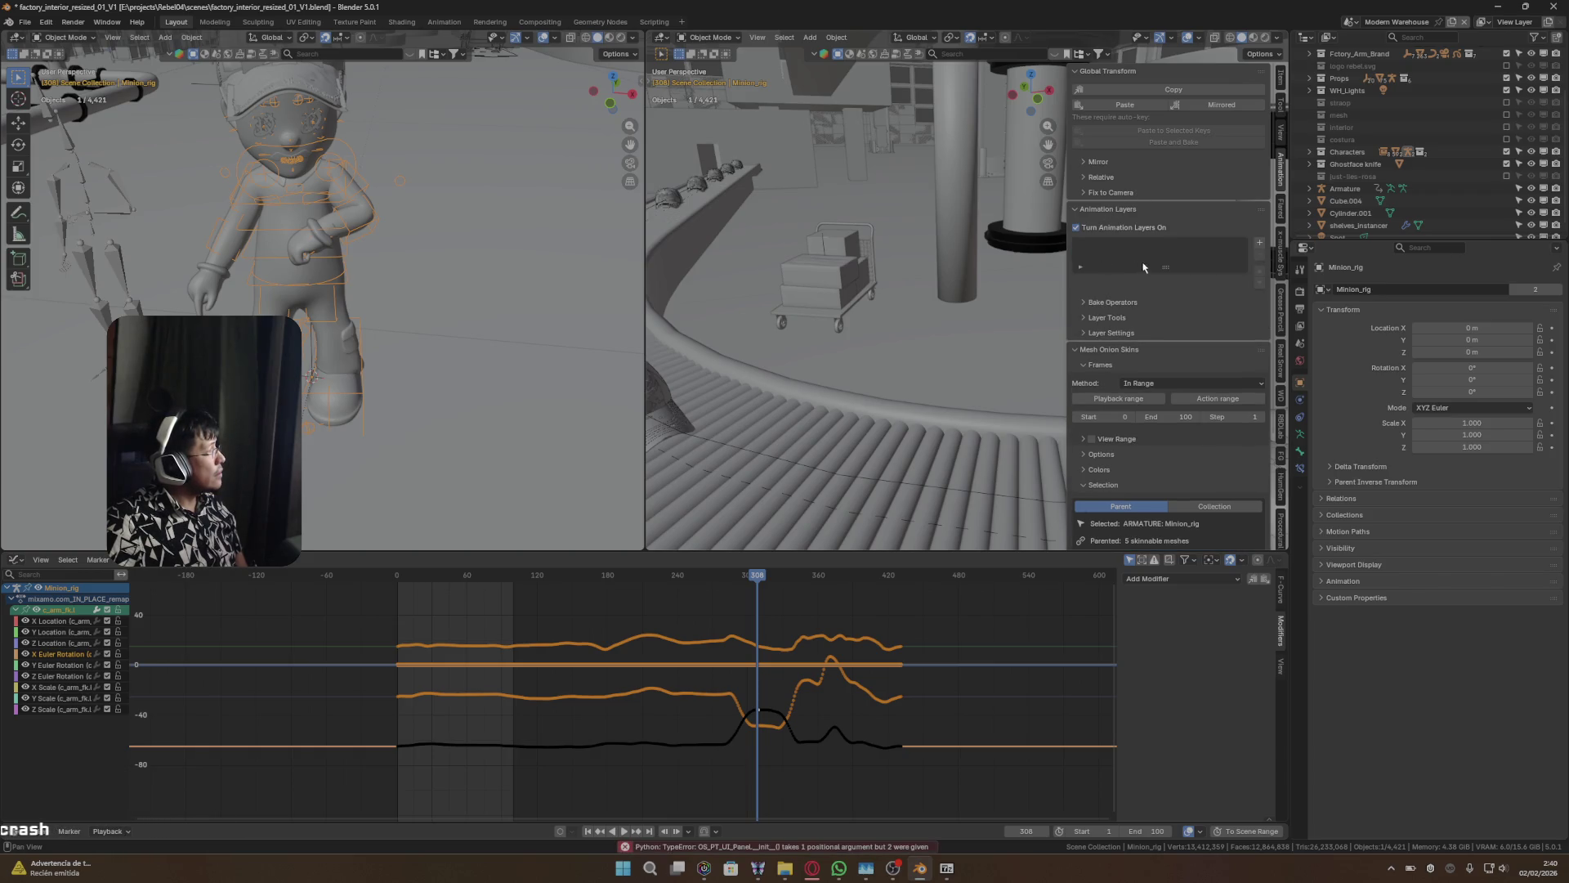
left_click(1261, 245)
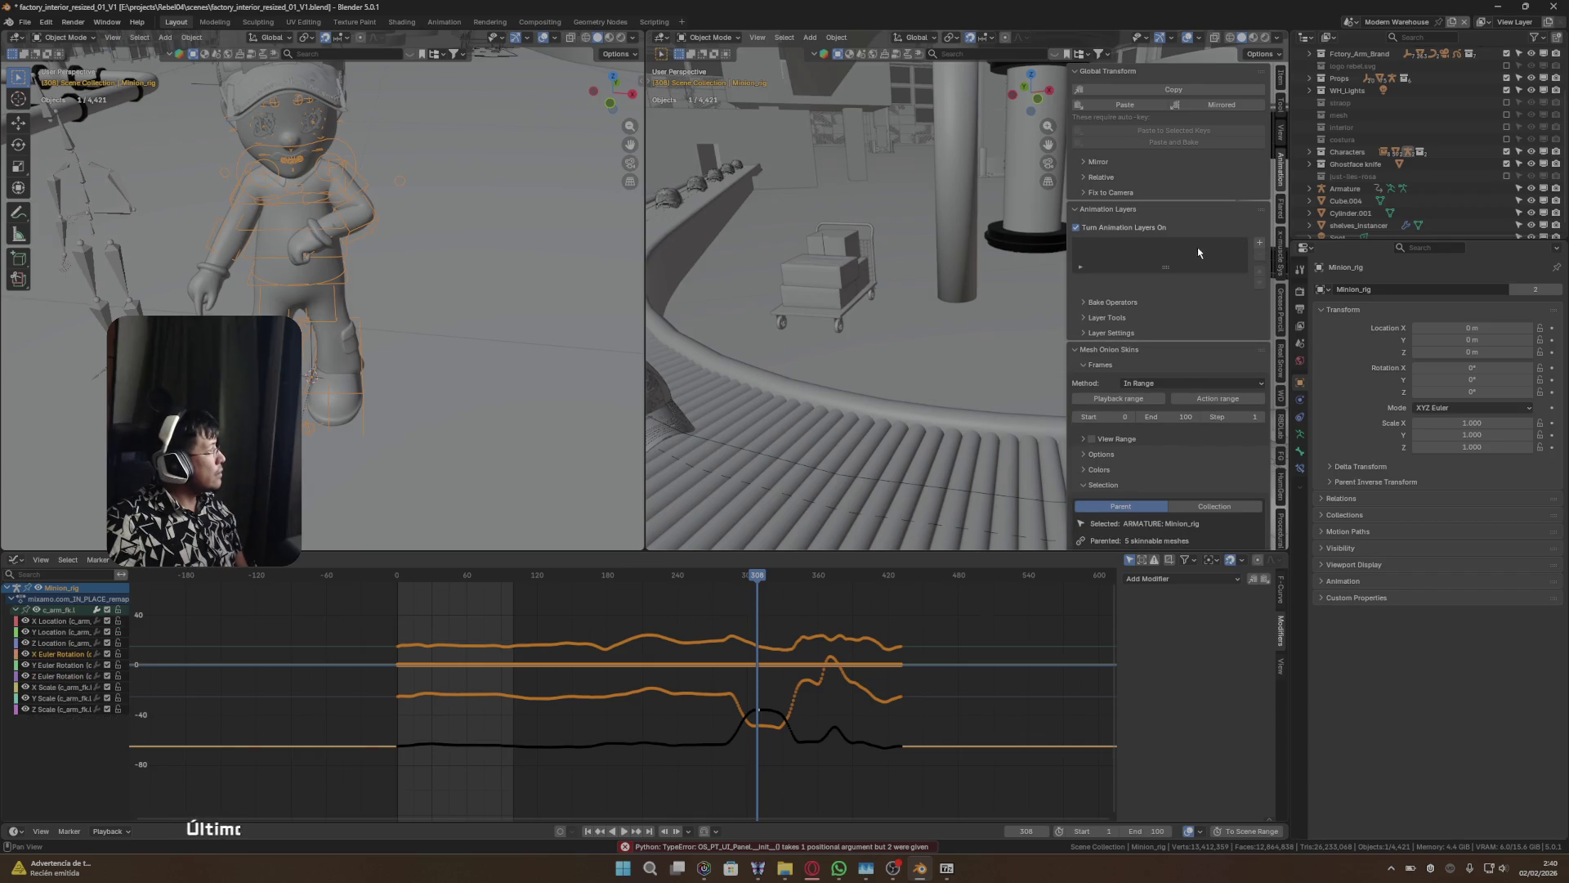
key("ctrl+Tab")
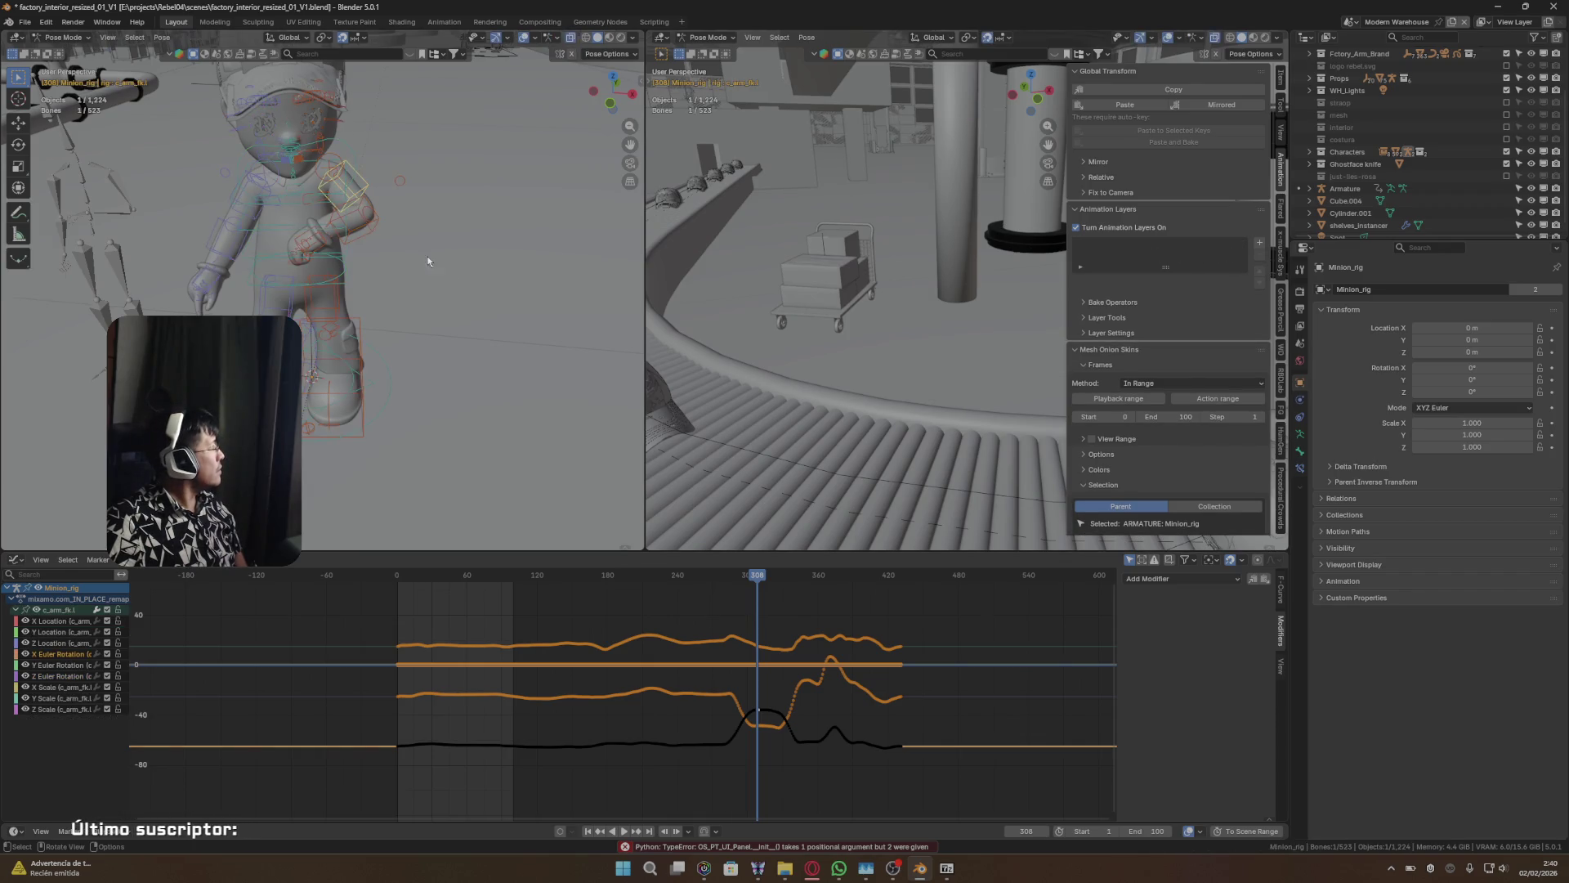
- Add a Base_Layer animation layer, then open the error reports and copy the Python traceback
left_click(1259, 242)
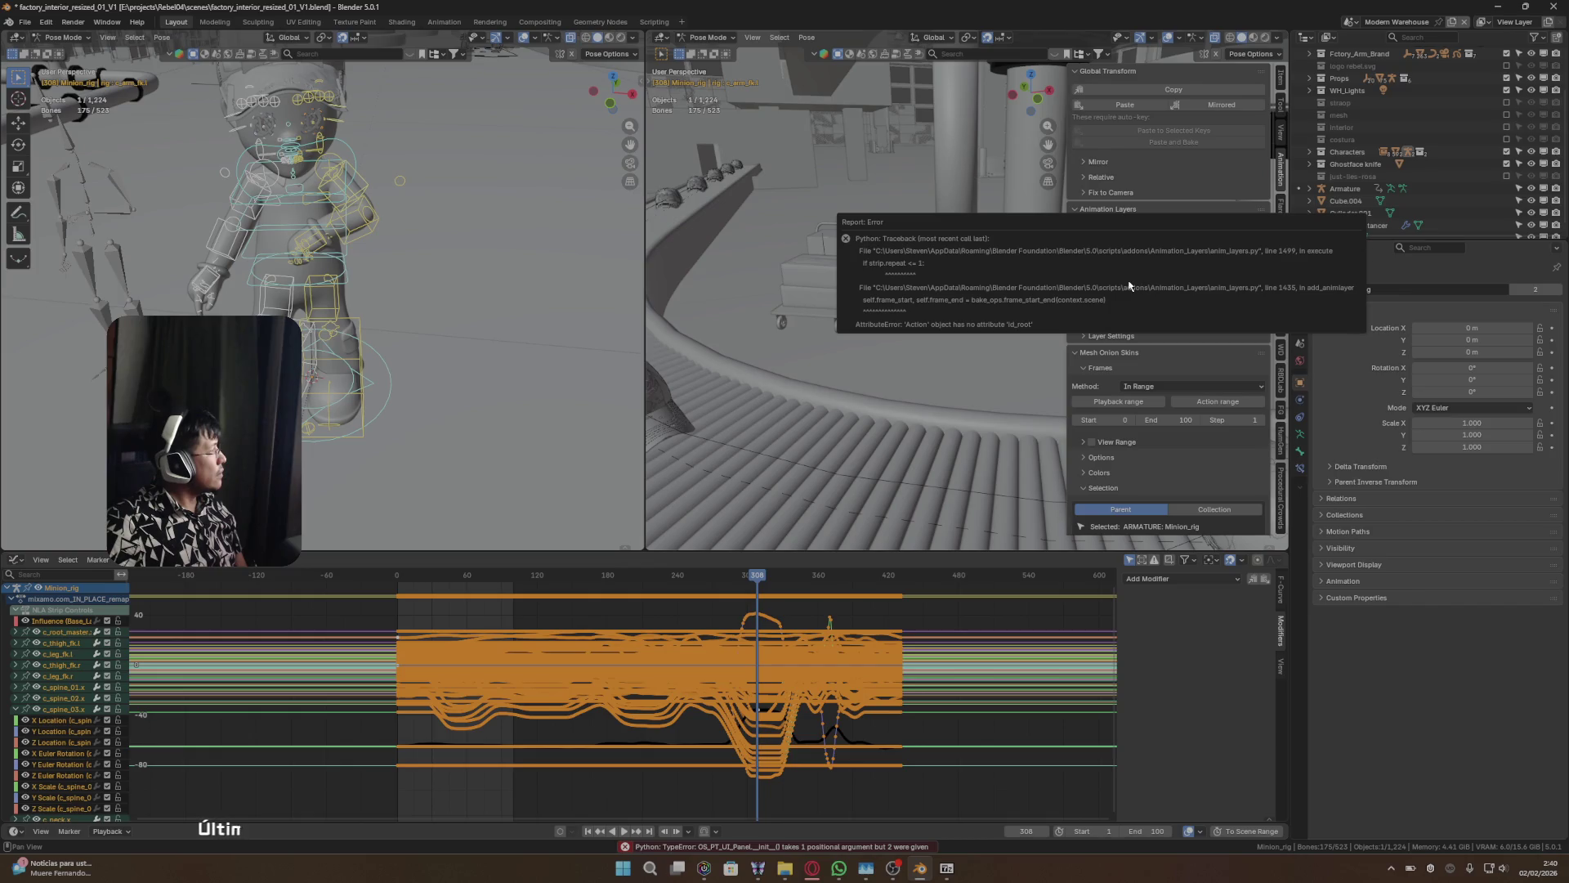
left_click(721, 846)
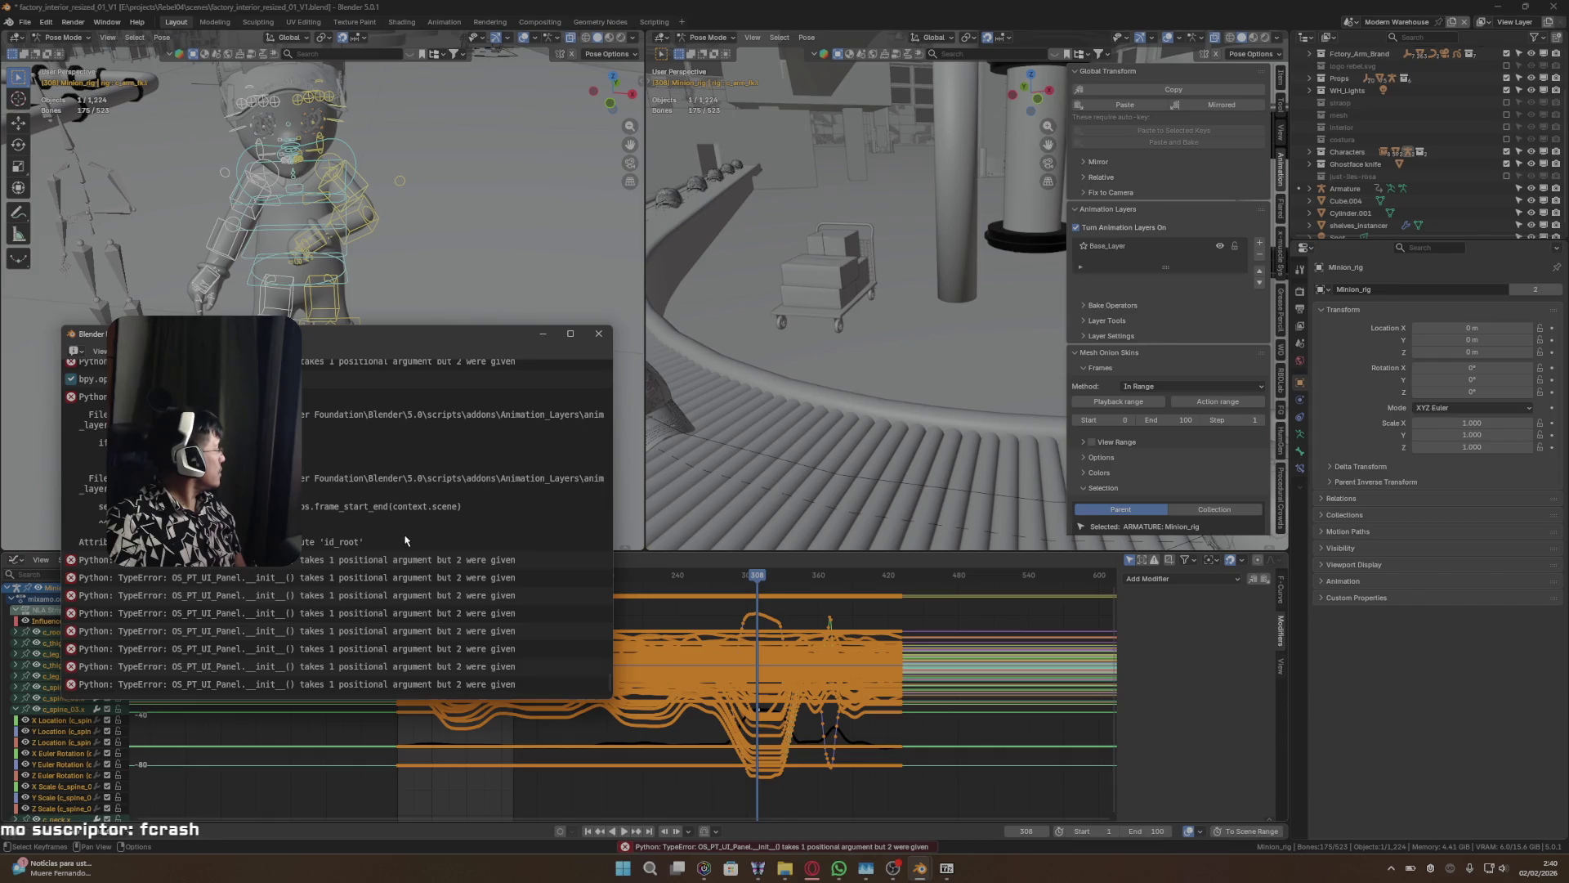
left_click(376, 541)
key("ctrl+c")
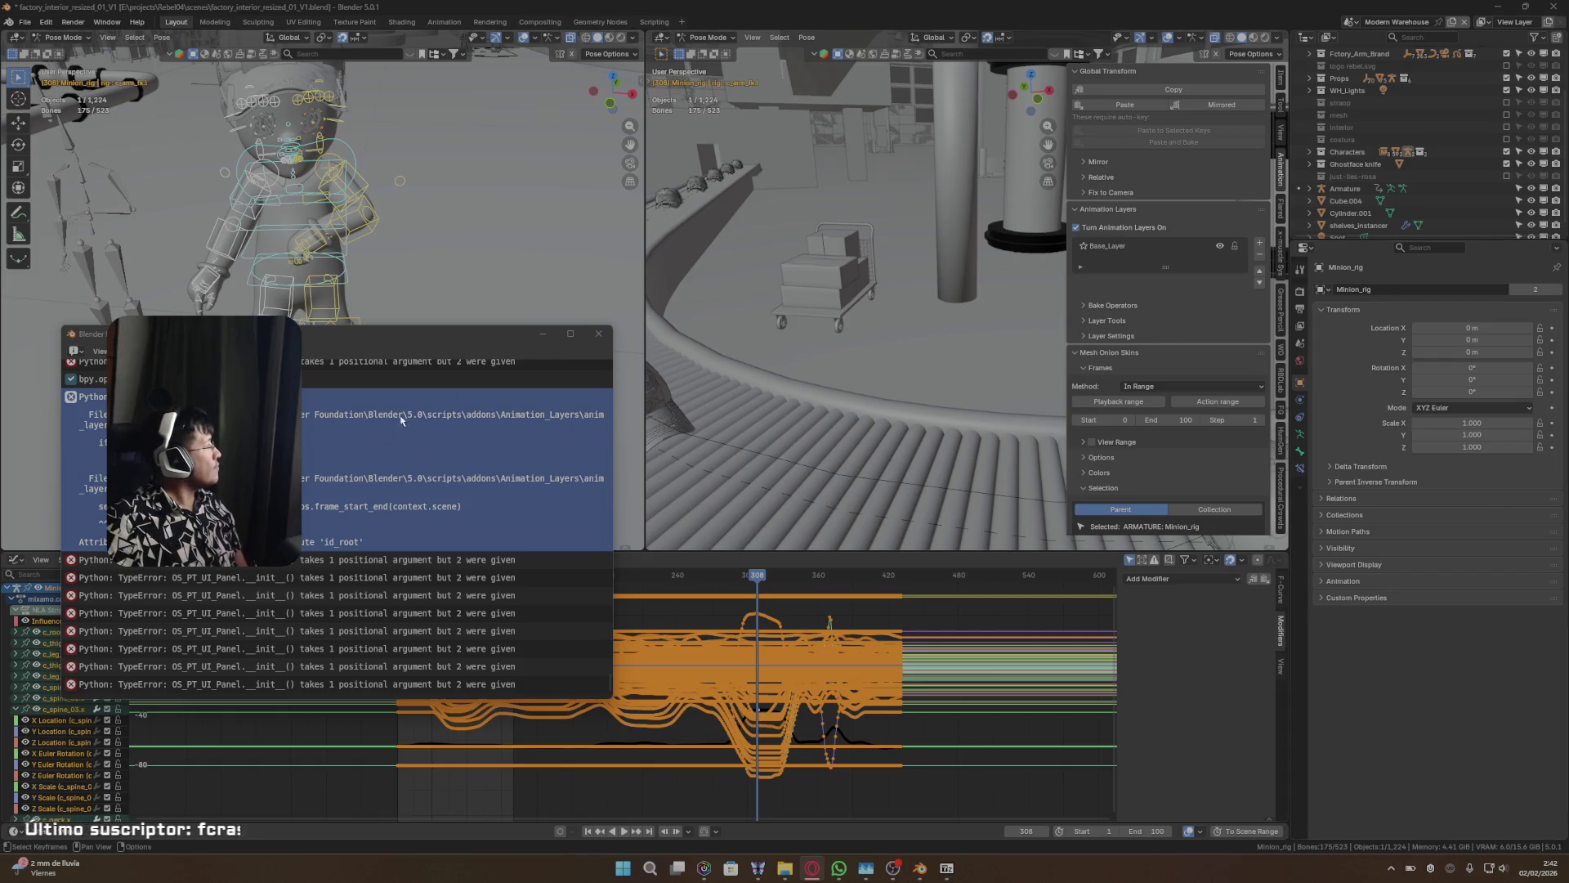
left_click(599, 332)
- Uninstall Animation Layers through Preferences > Add-ons, then return the rig to Object Mode
left_click(46, 22)
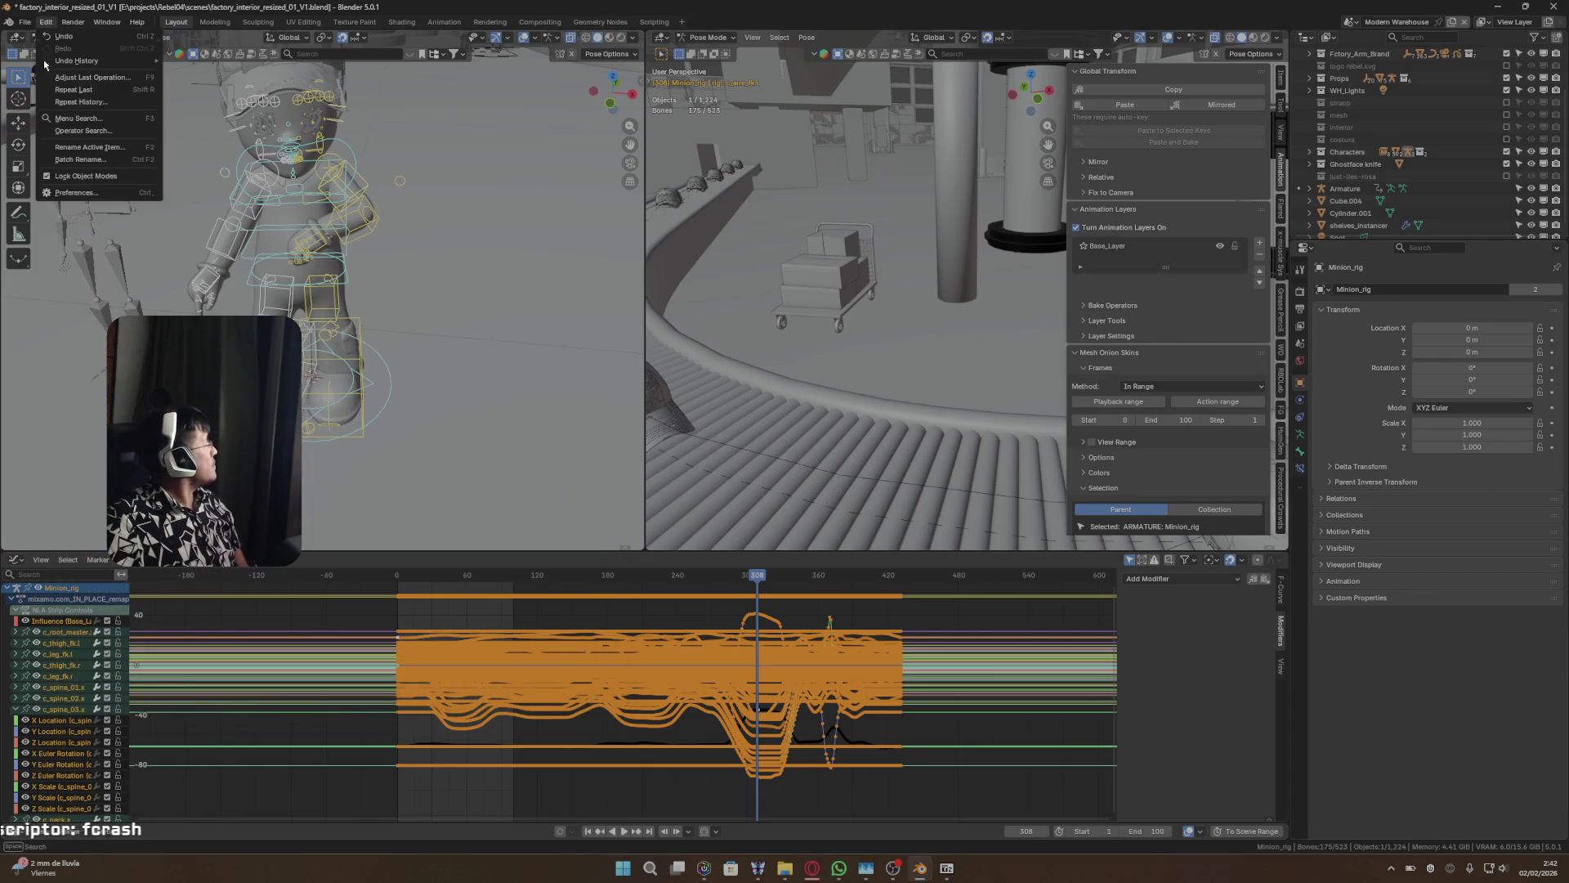
left_click(89, 195)
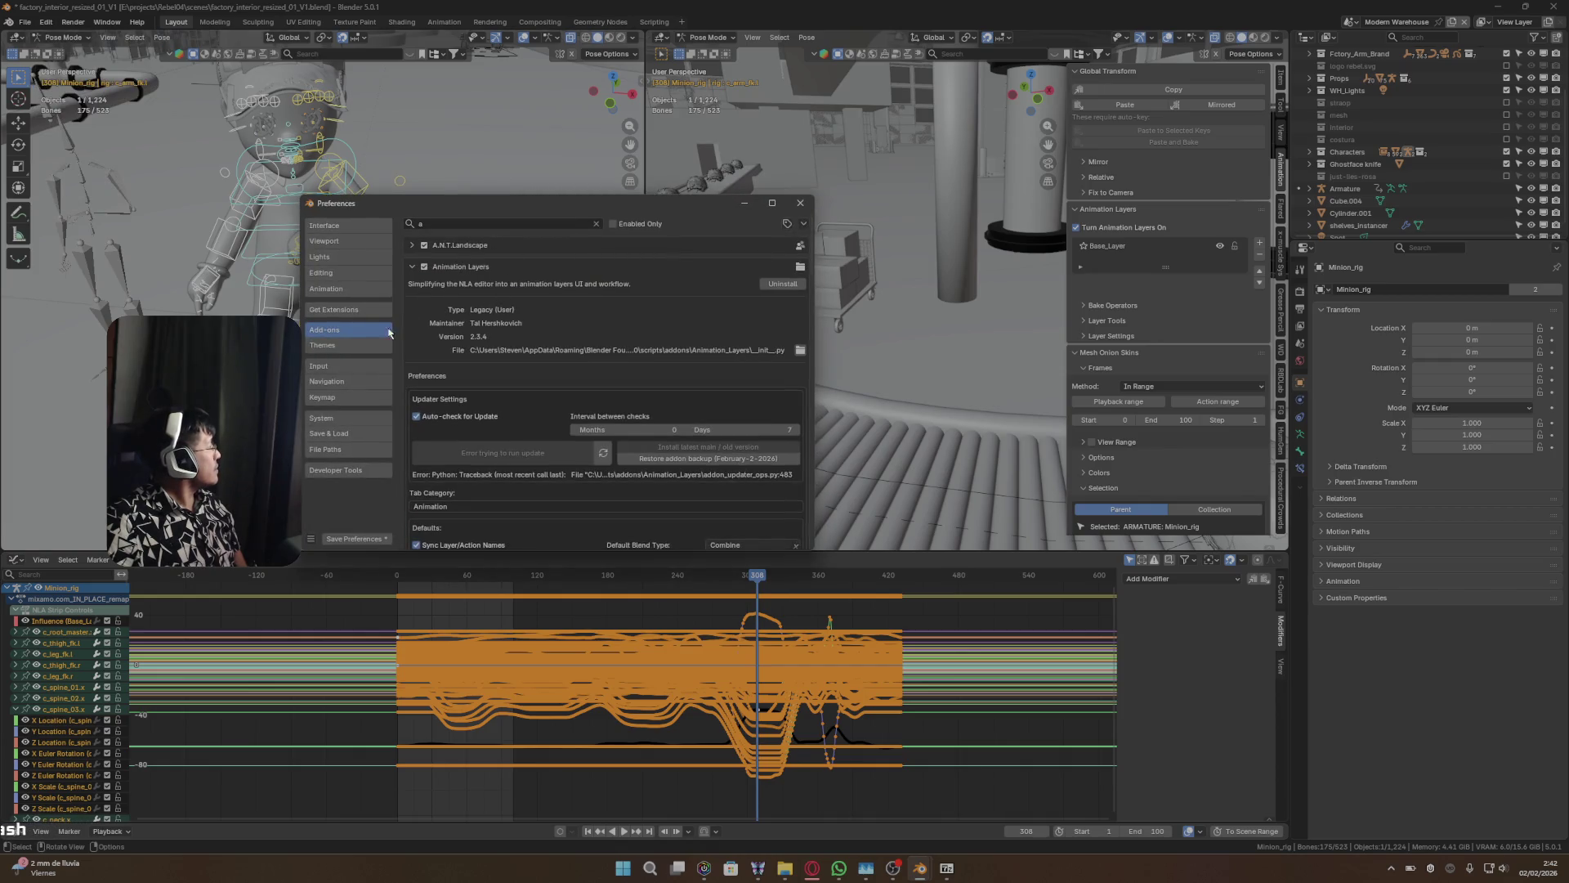
left_click(778, 283)
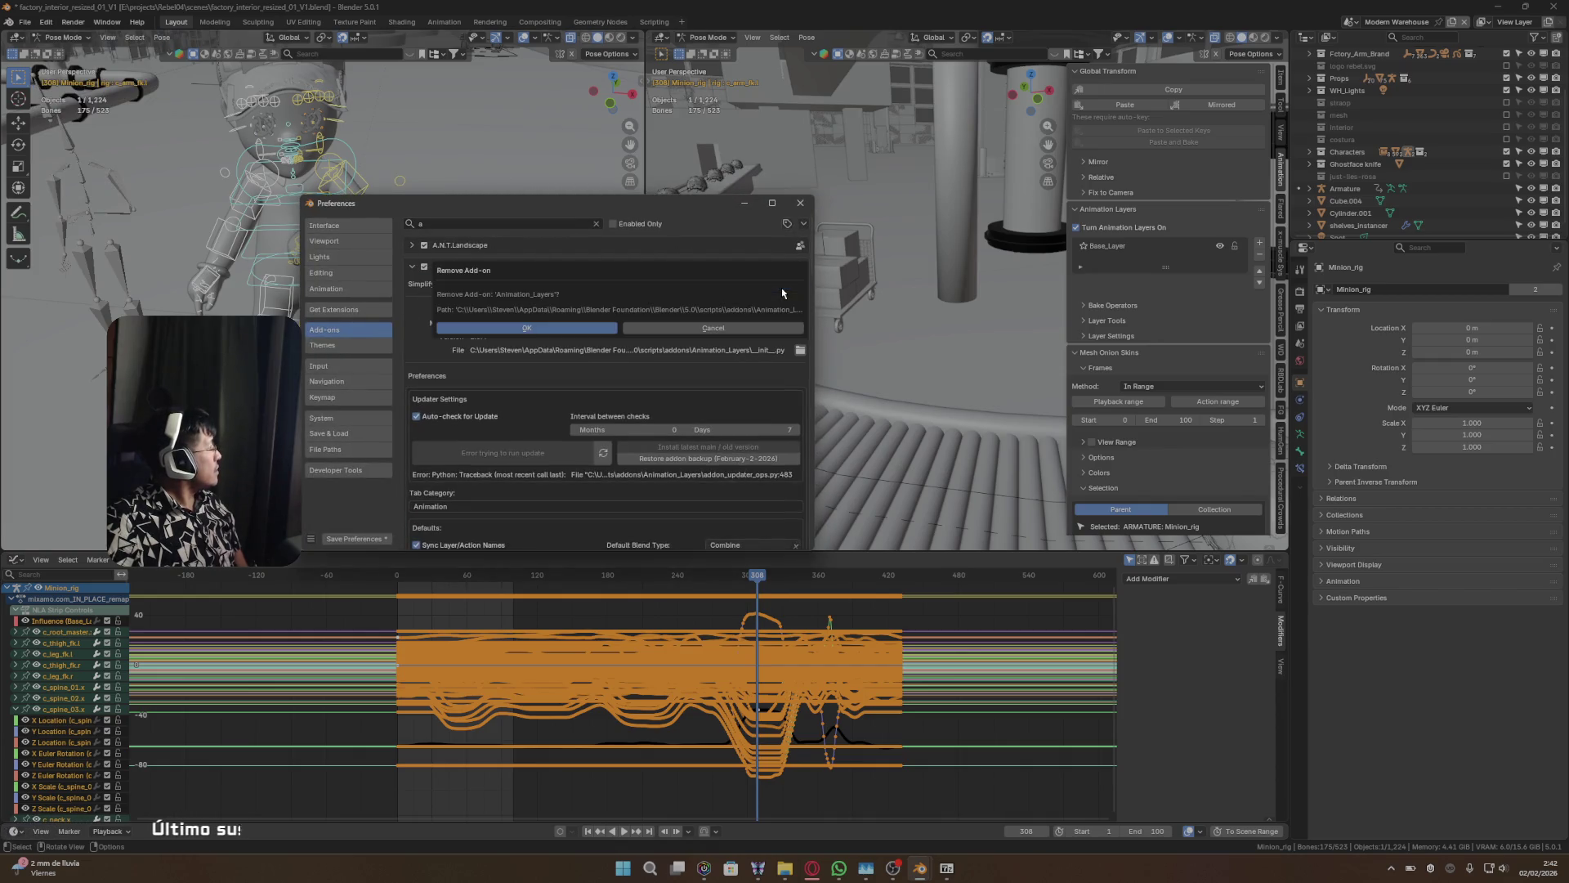
left_click(574, 331)
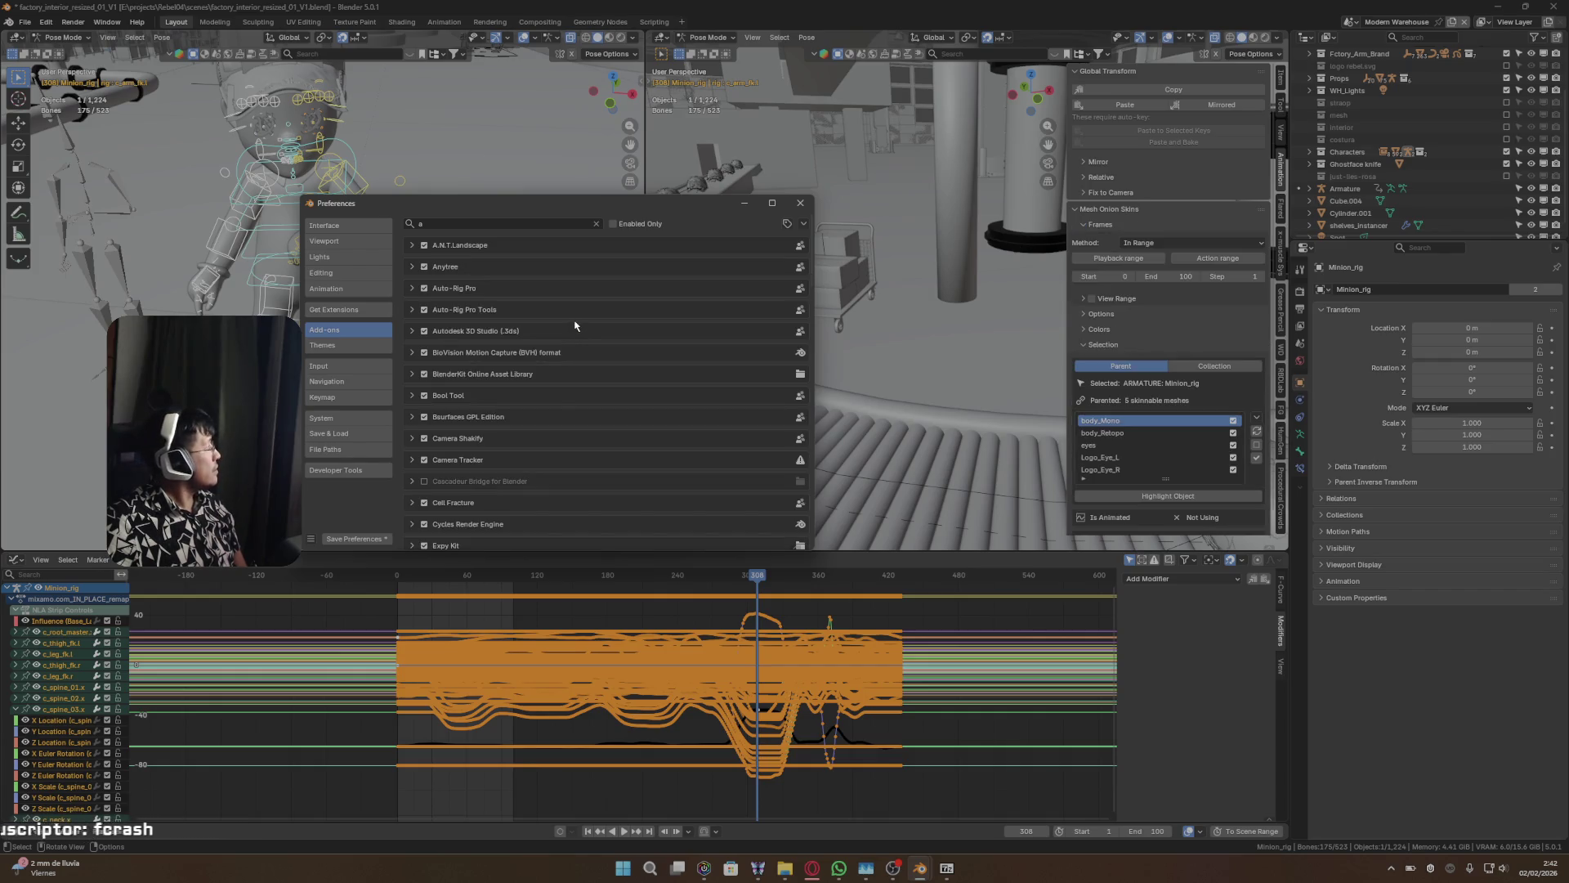
left_click(797, 203)
key("ctrl+Tab")
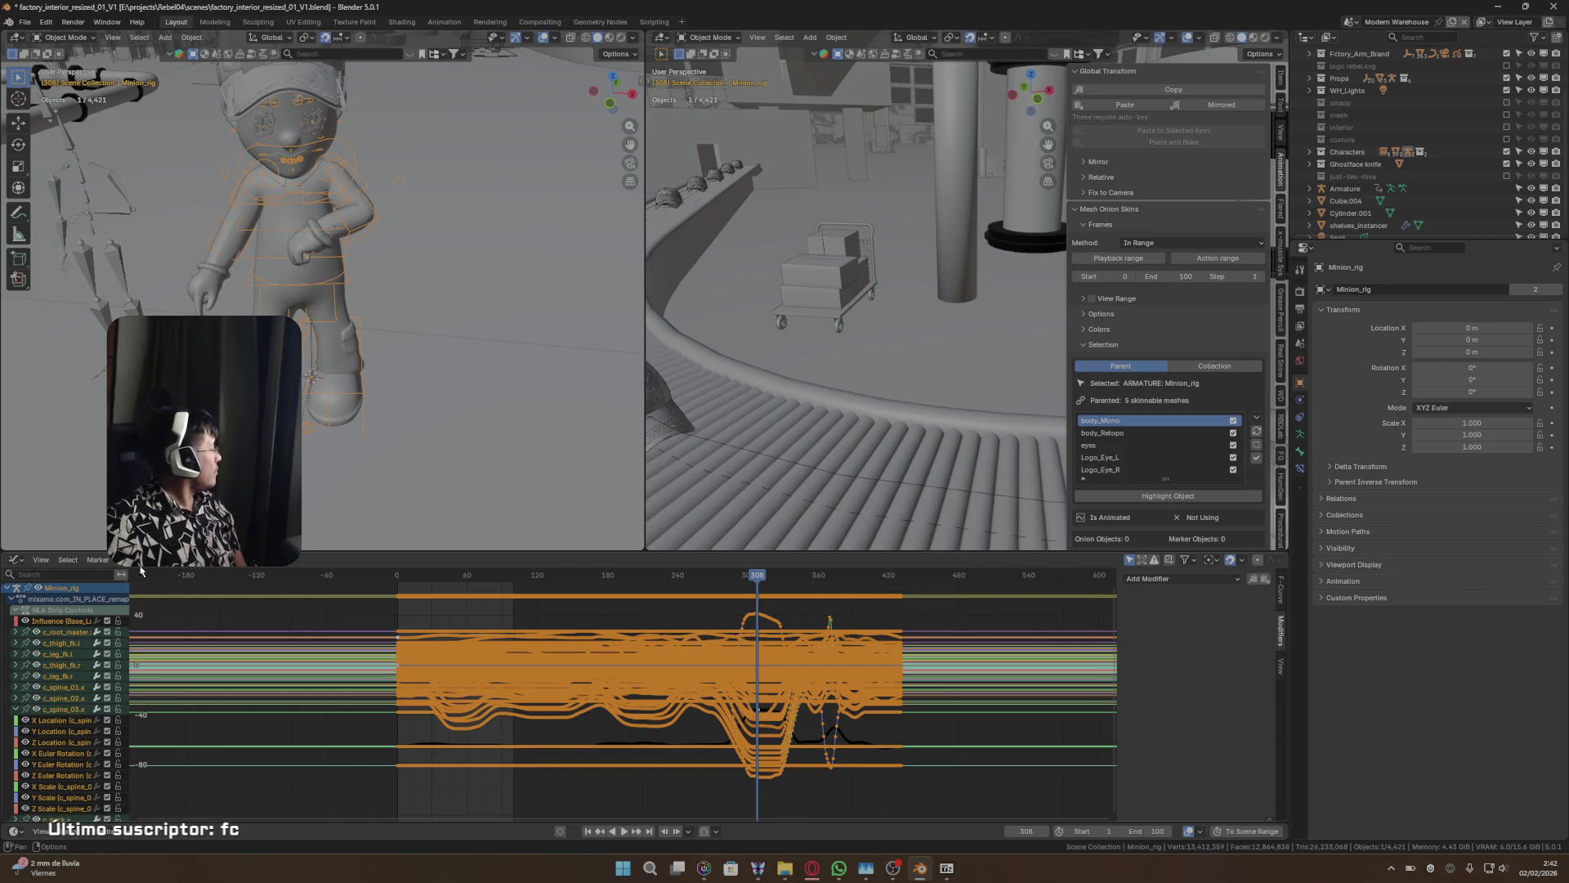
left_click(15, 560)
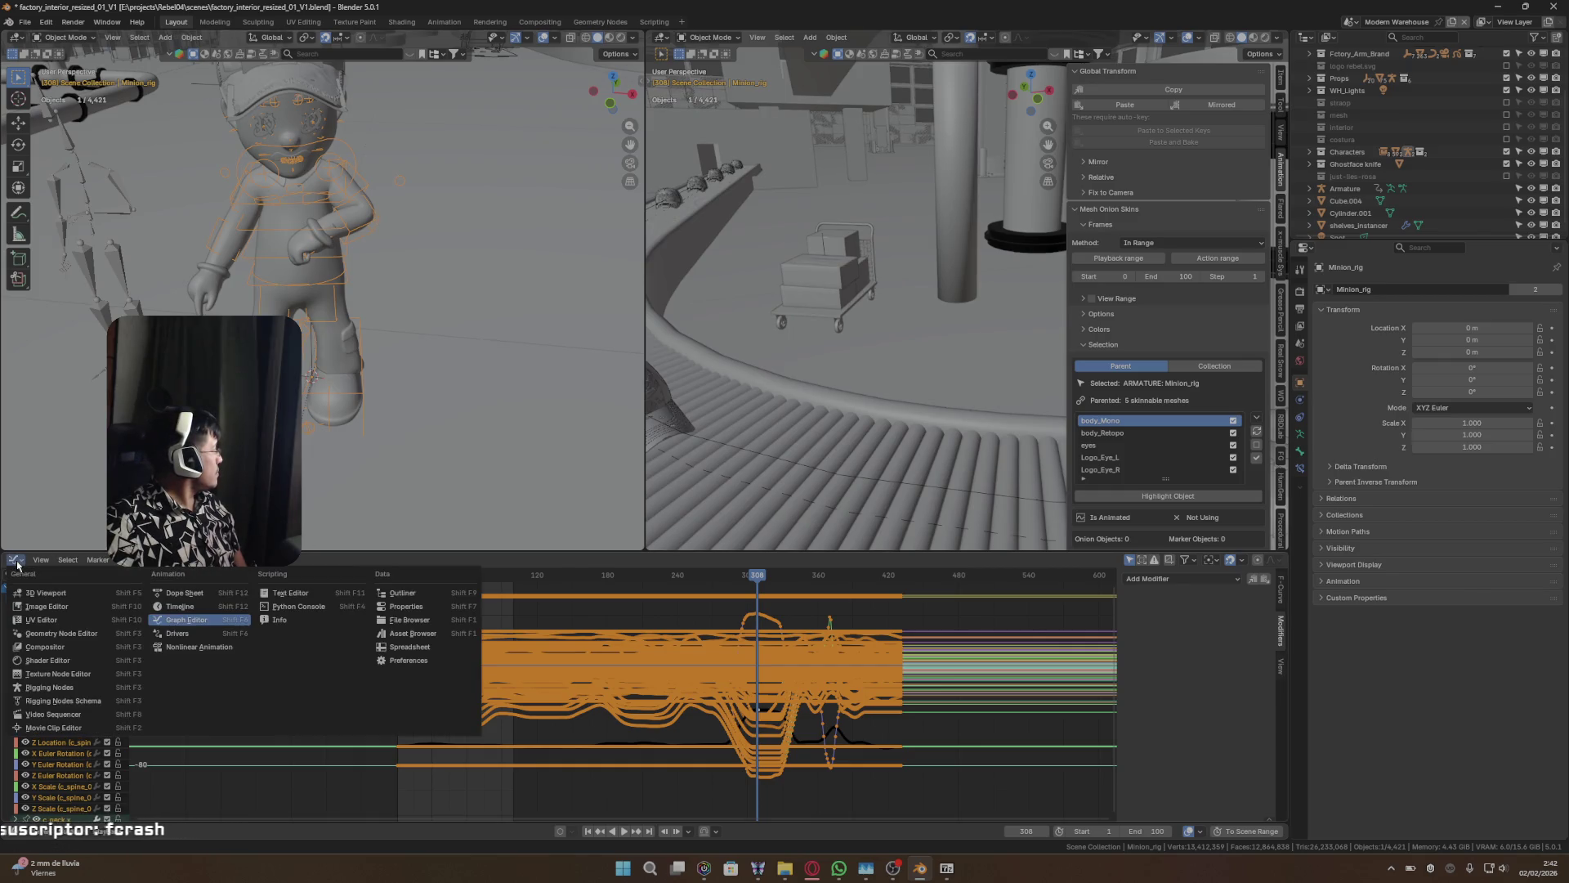
- Cycle the bottom editor through Timeline, Nonlinear Animation, Dope Sheet, and Drivers
left_click(181, 606)
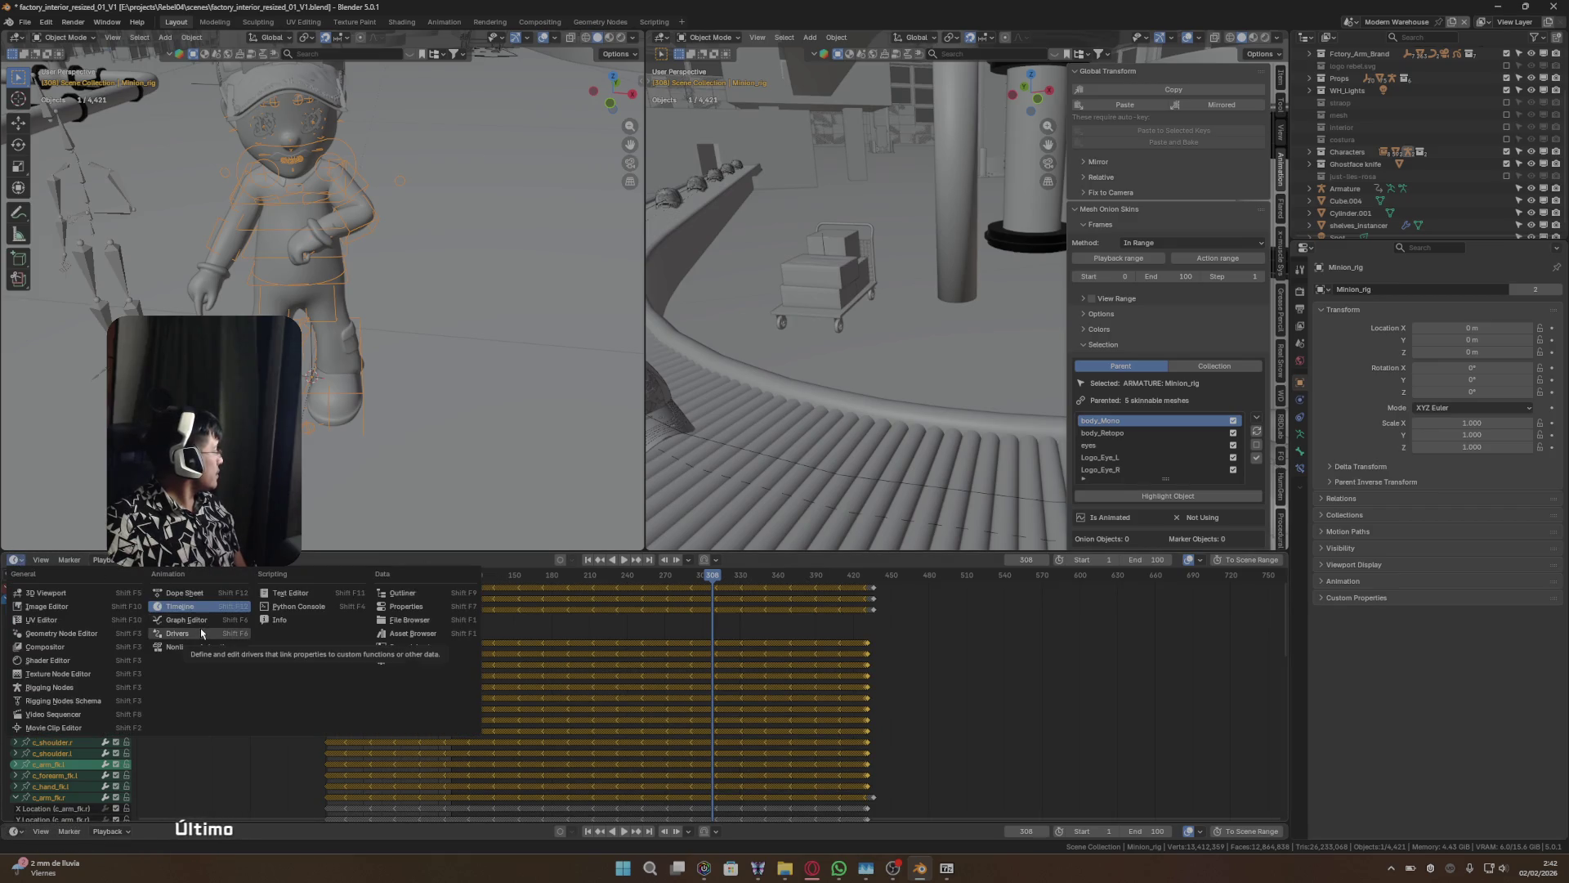
left_click(199, 646)
left_click(16, 560)
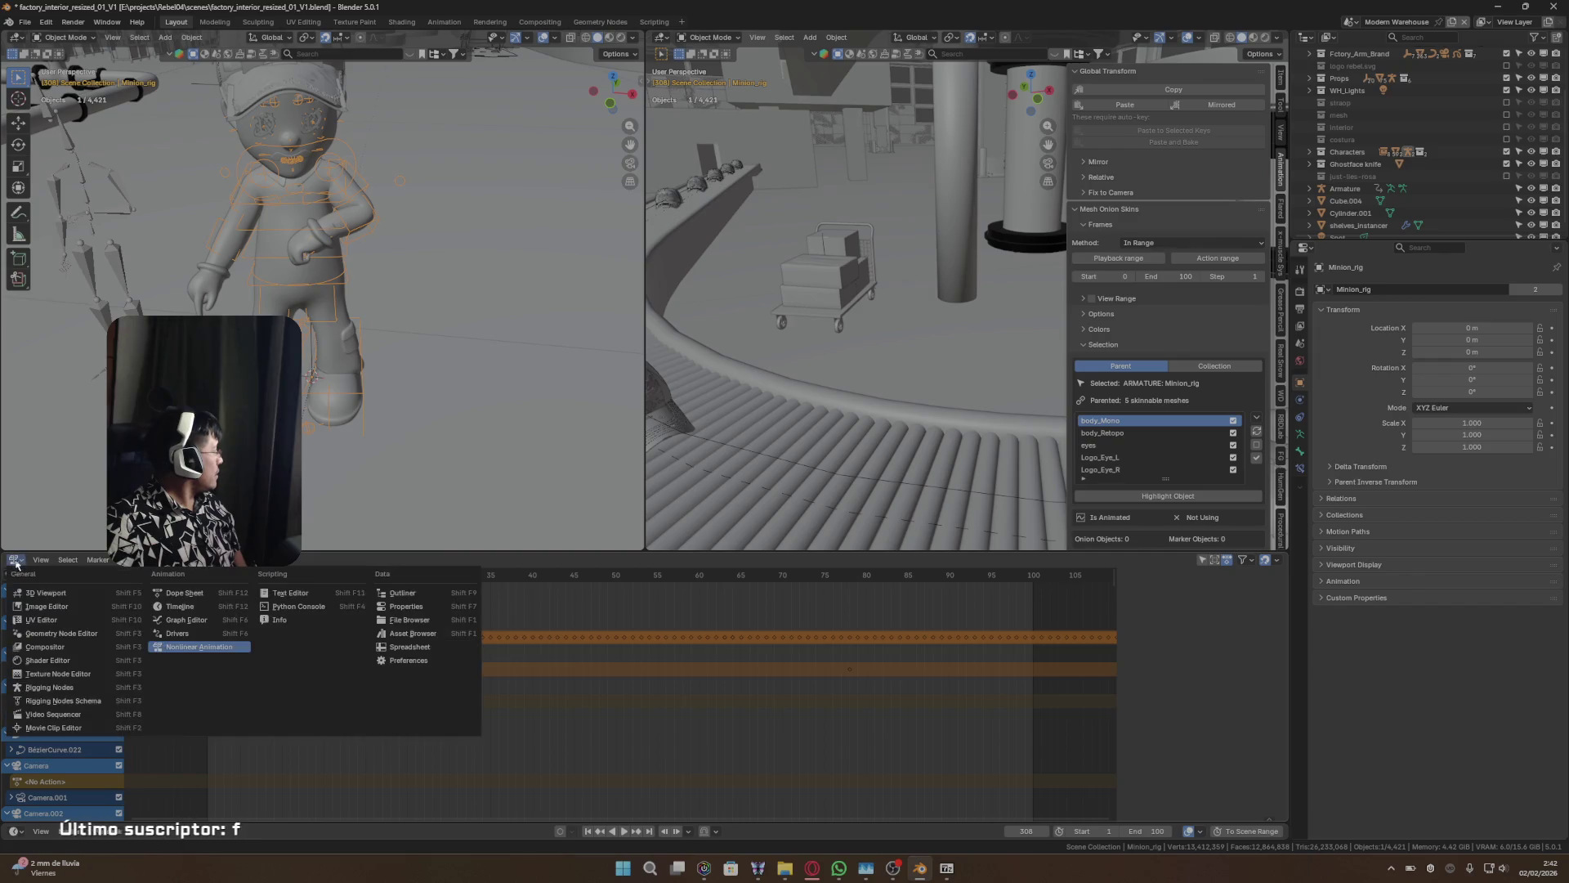
left_click(183, 593)
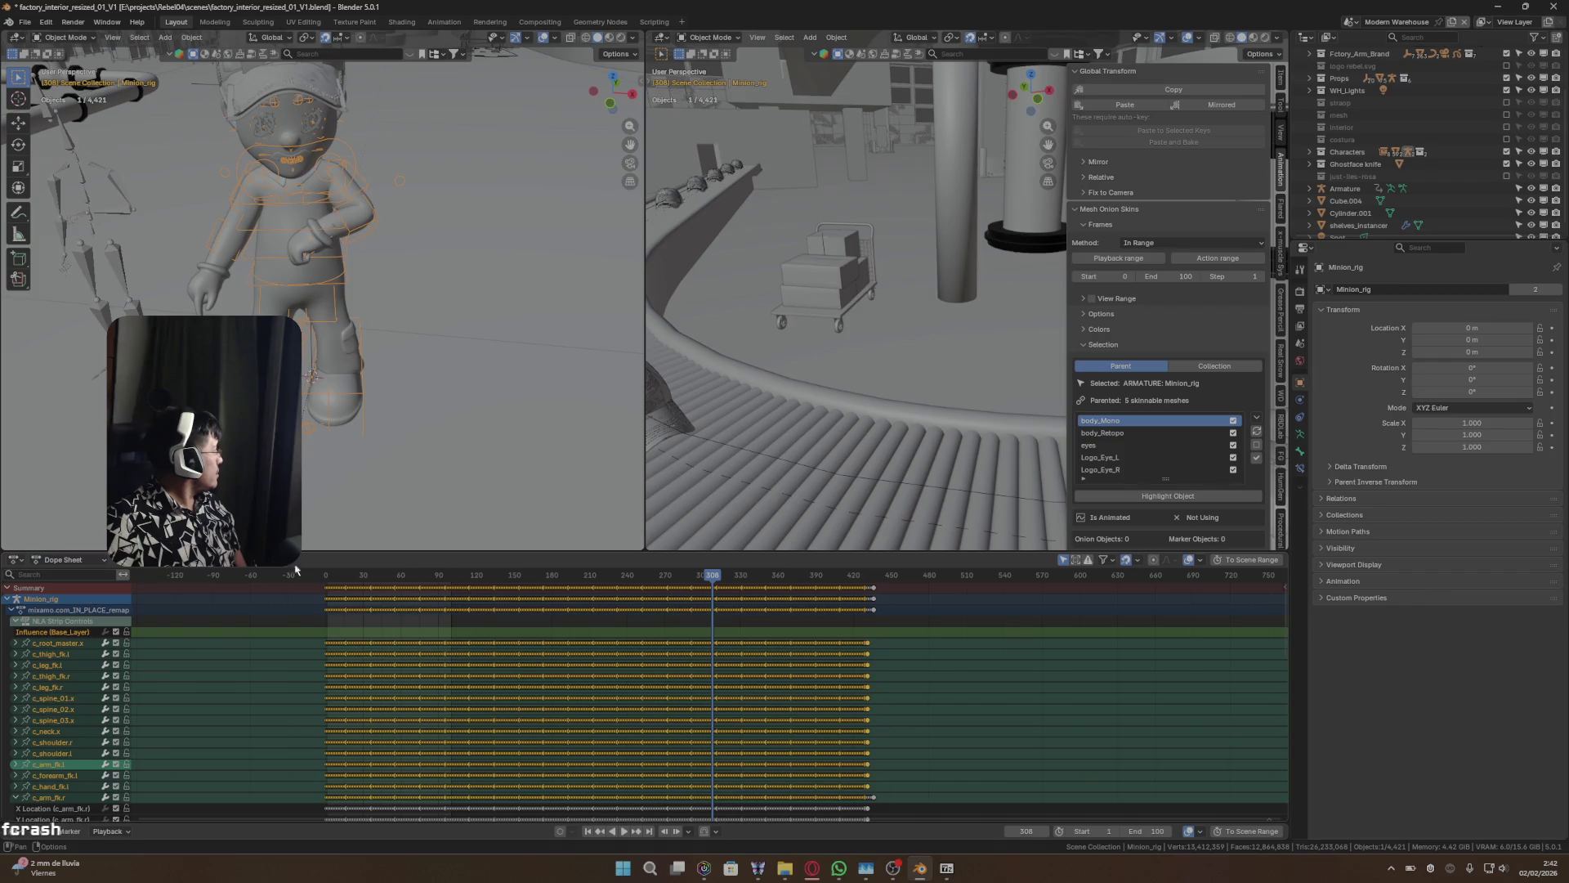
left_click(16, 560)
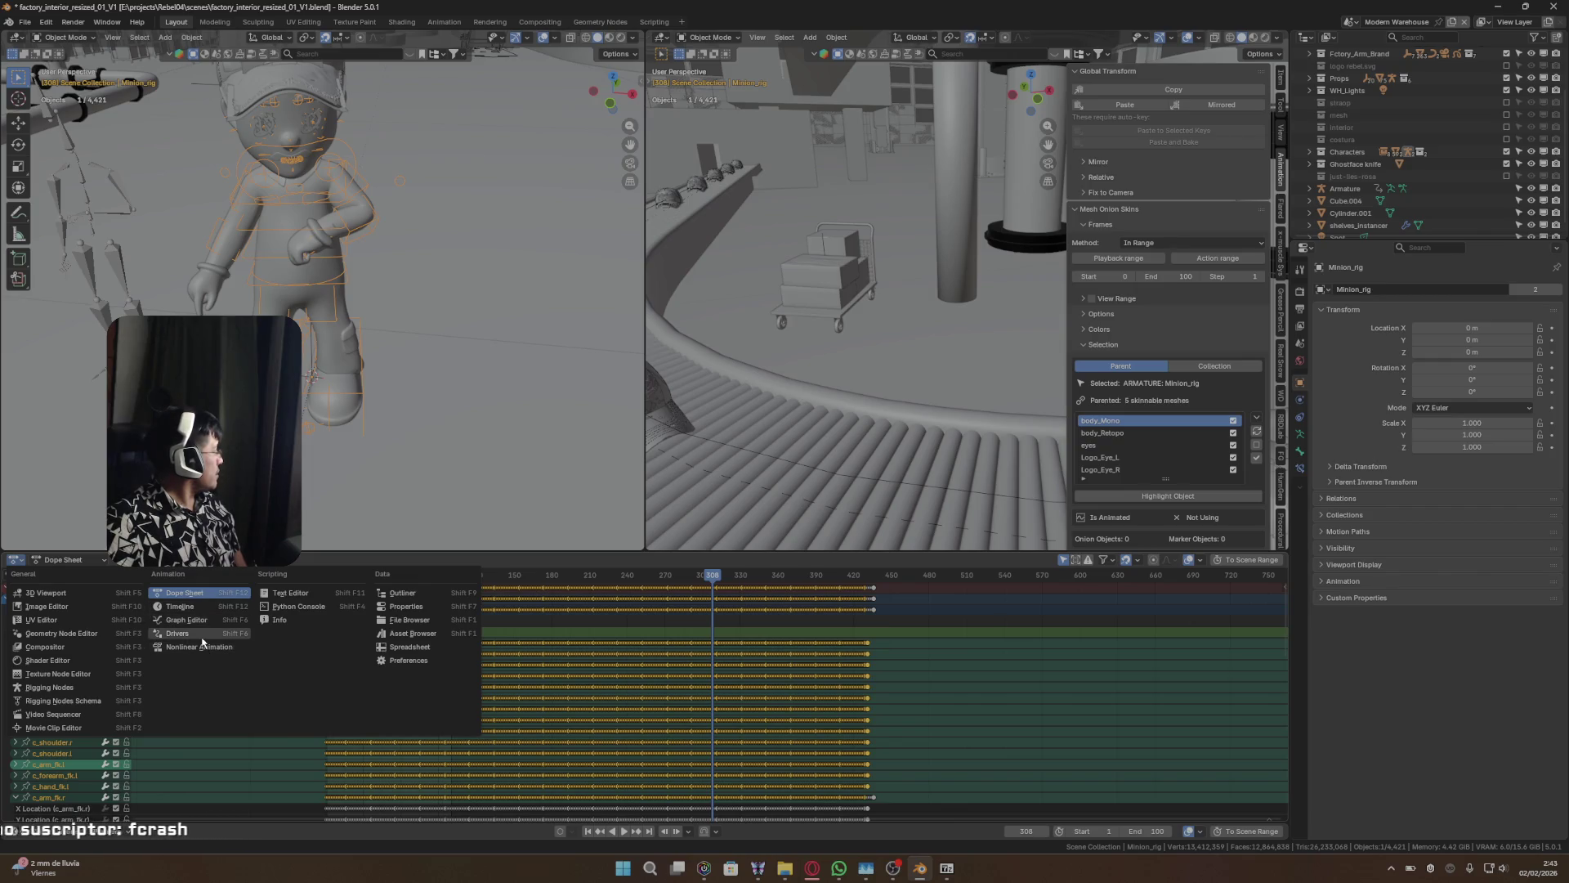
left_click(199, 635)
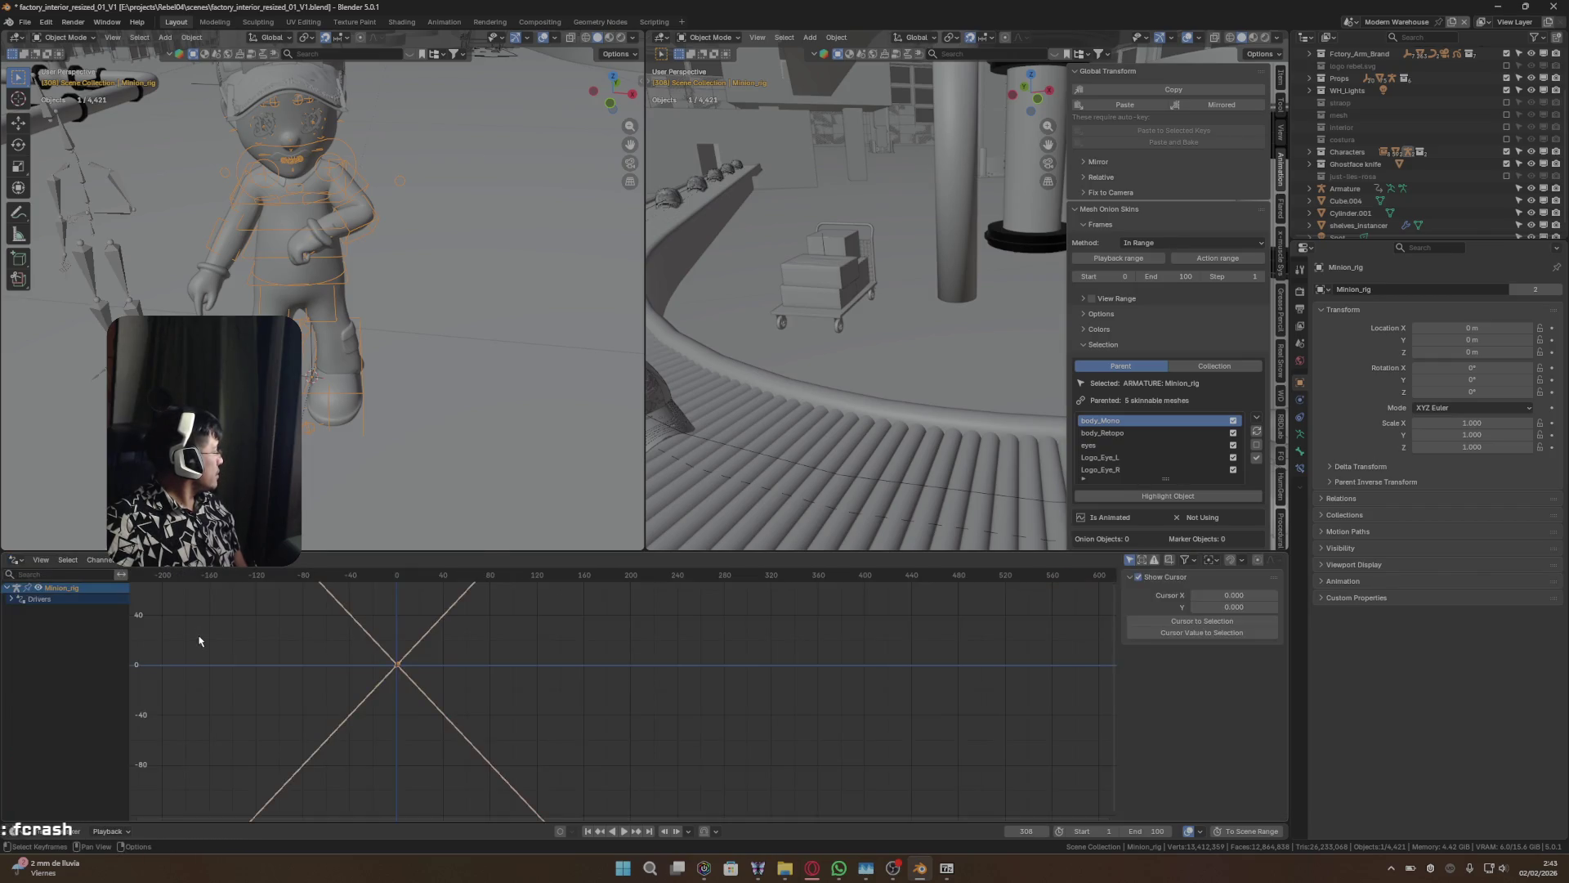
left_click(20, 562)
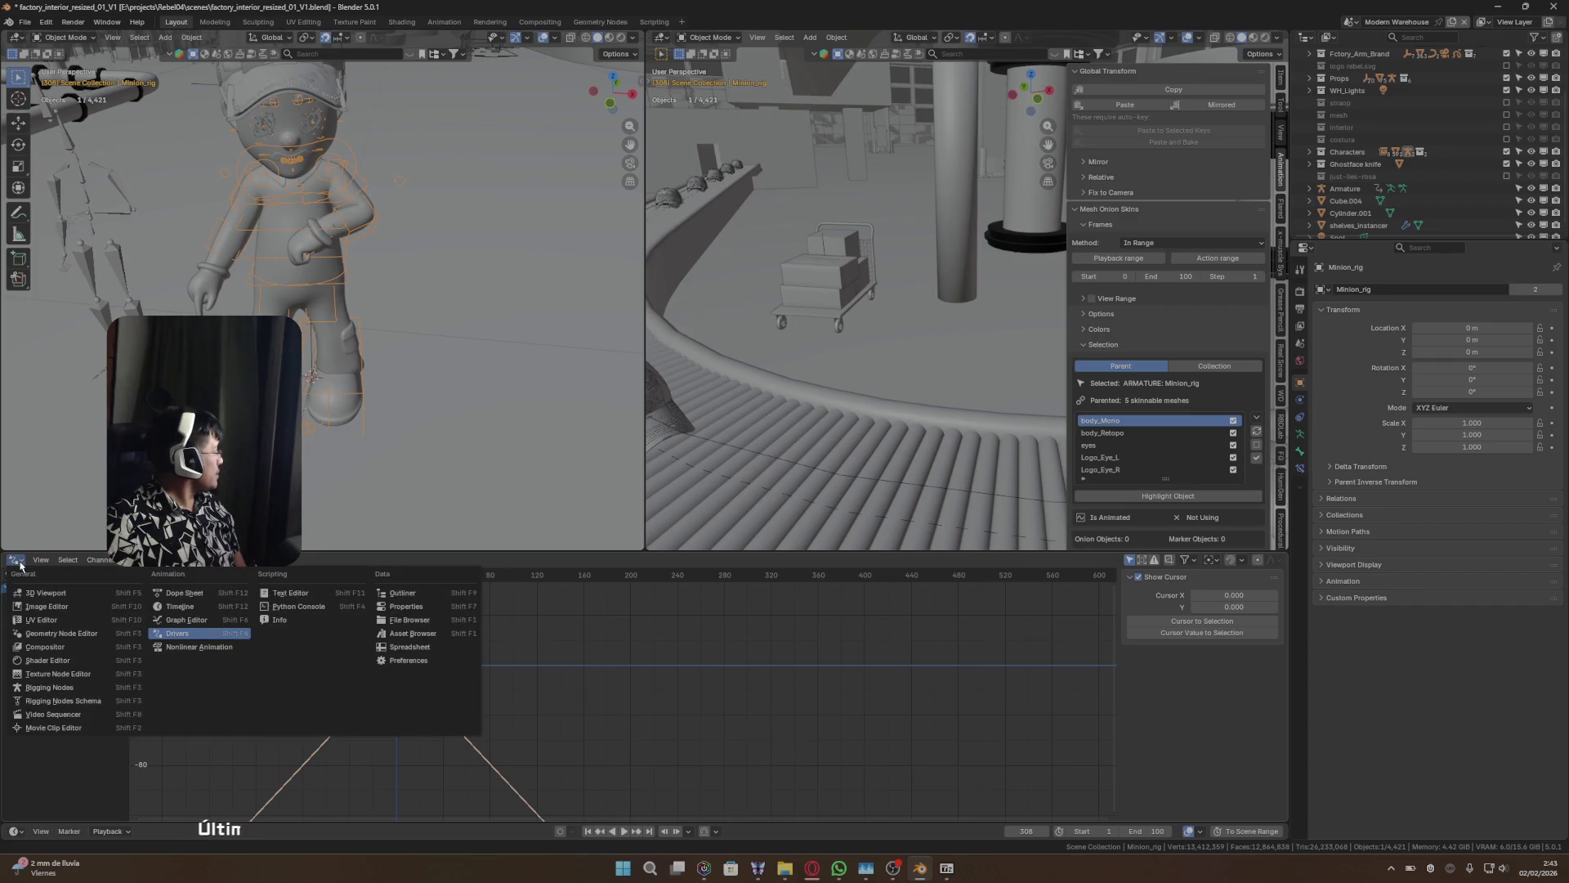
left_click(199, 646)
- Settle the bottom editor on the Timeline keyframe view and look over its Playback and Keying options
left_click(24, 563)
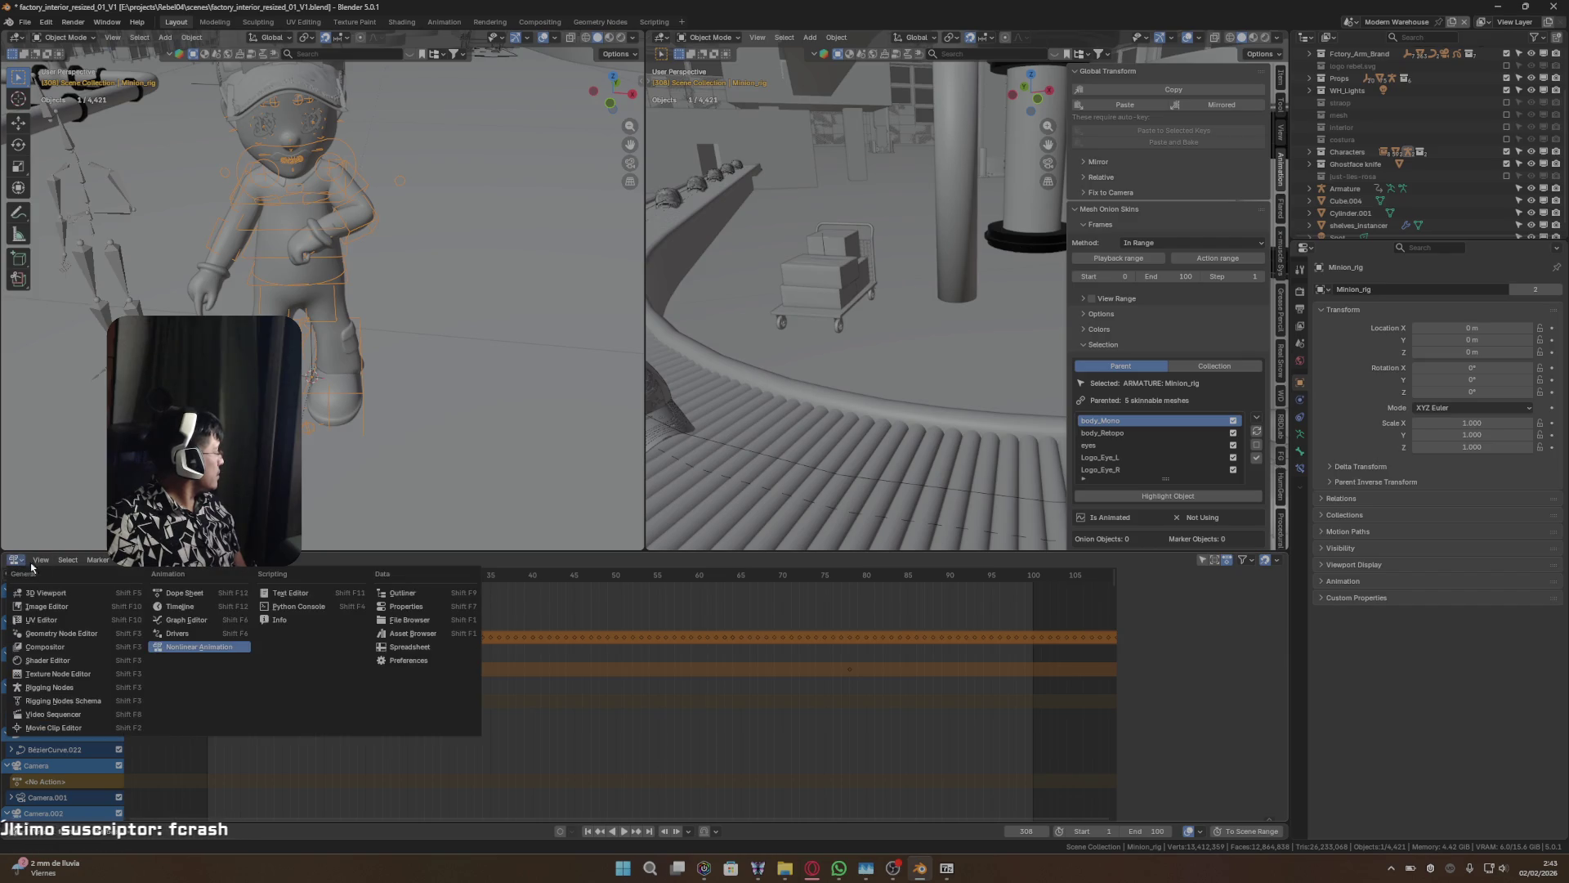
left_click(190, 610)
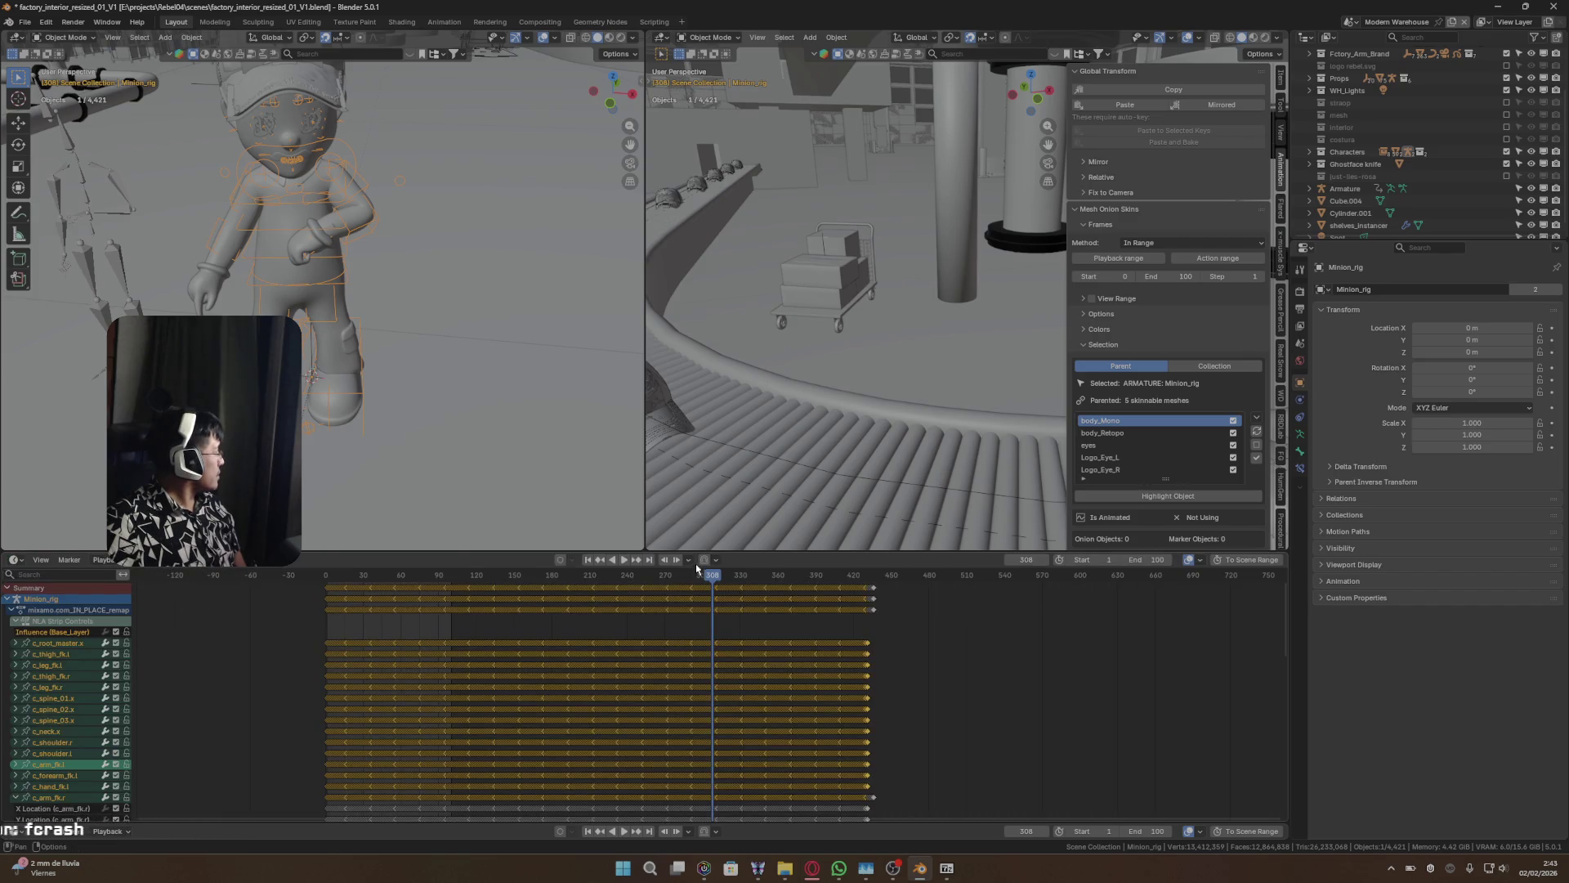
left_click(115, 561)
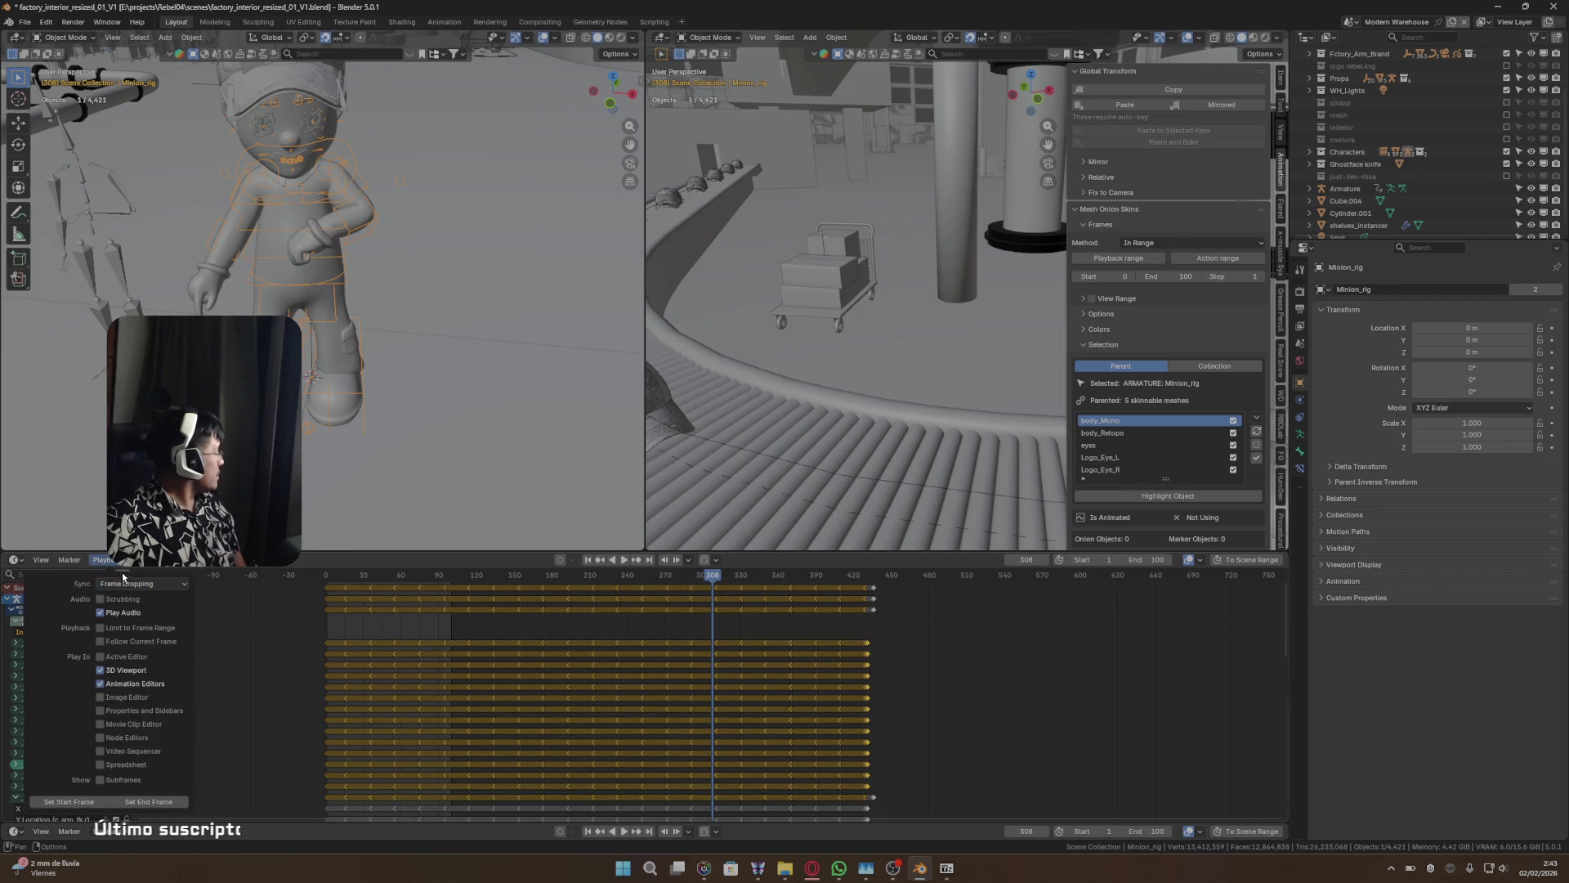
left_click(717, 561)
left_click(719, 563)
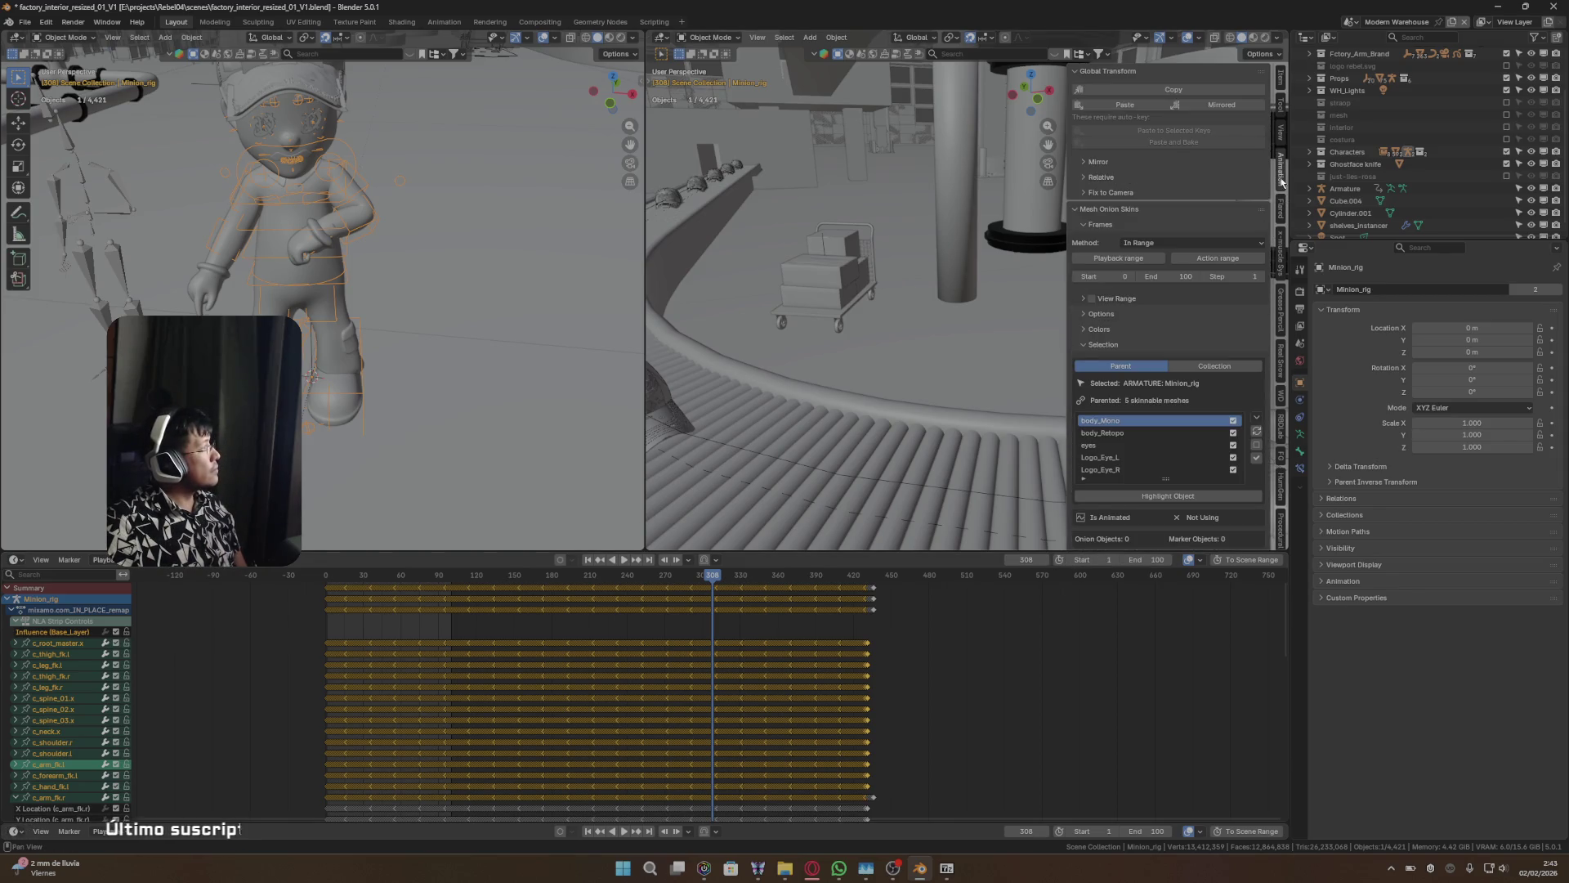
- Set Mesh Onion Skins selection to Collection so it targets Minion_grp_rig instead of Parent
left_click(1190, 366)
left_click(1154, 370)
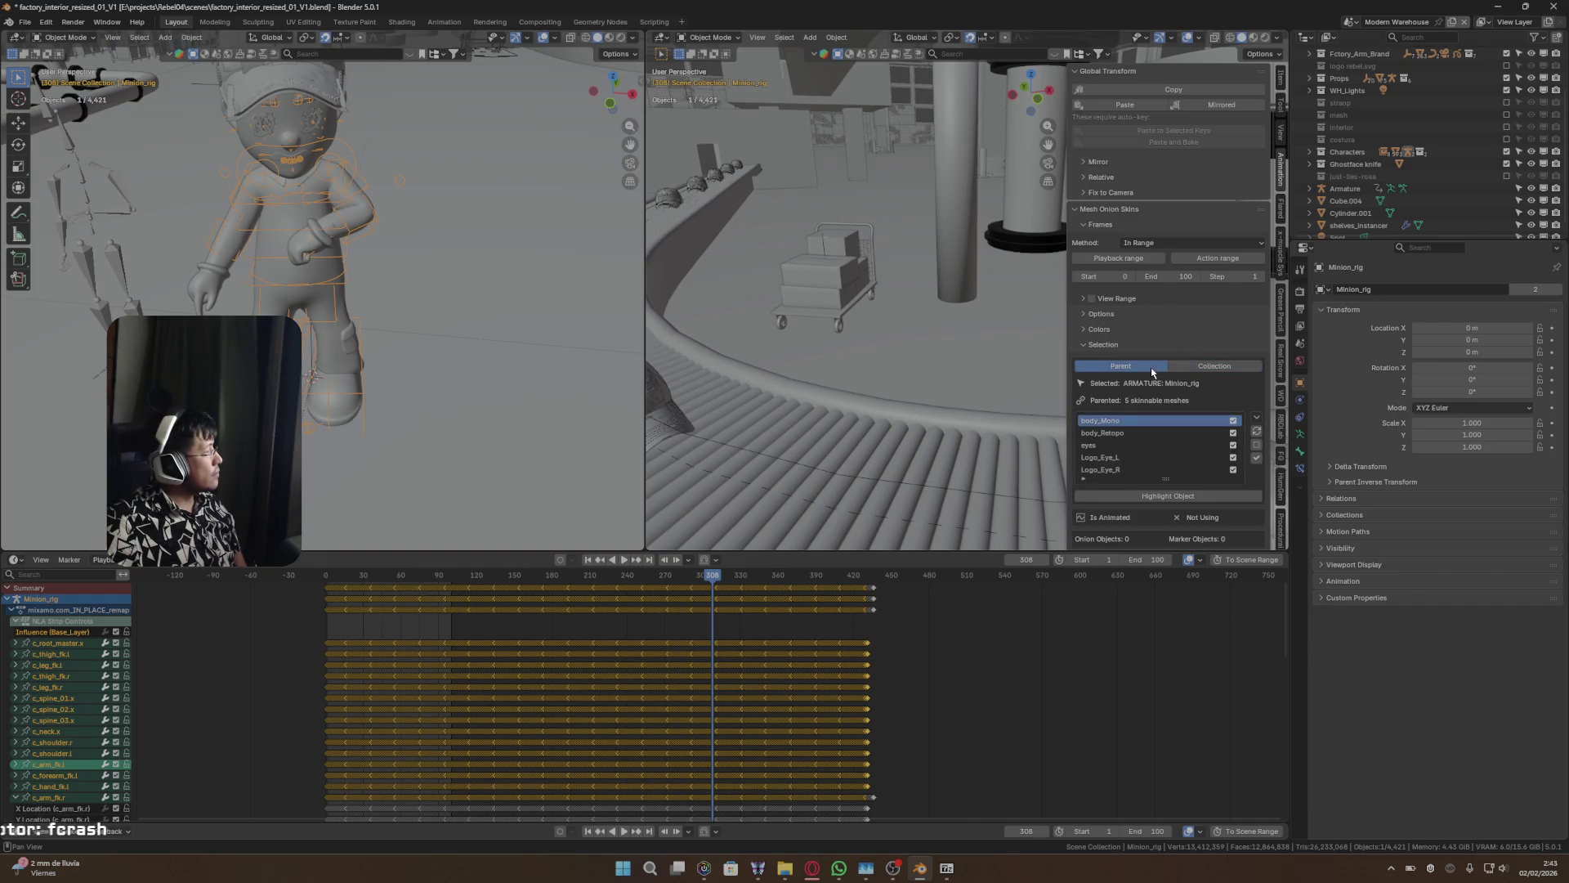
left_click(1203, 365)
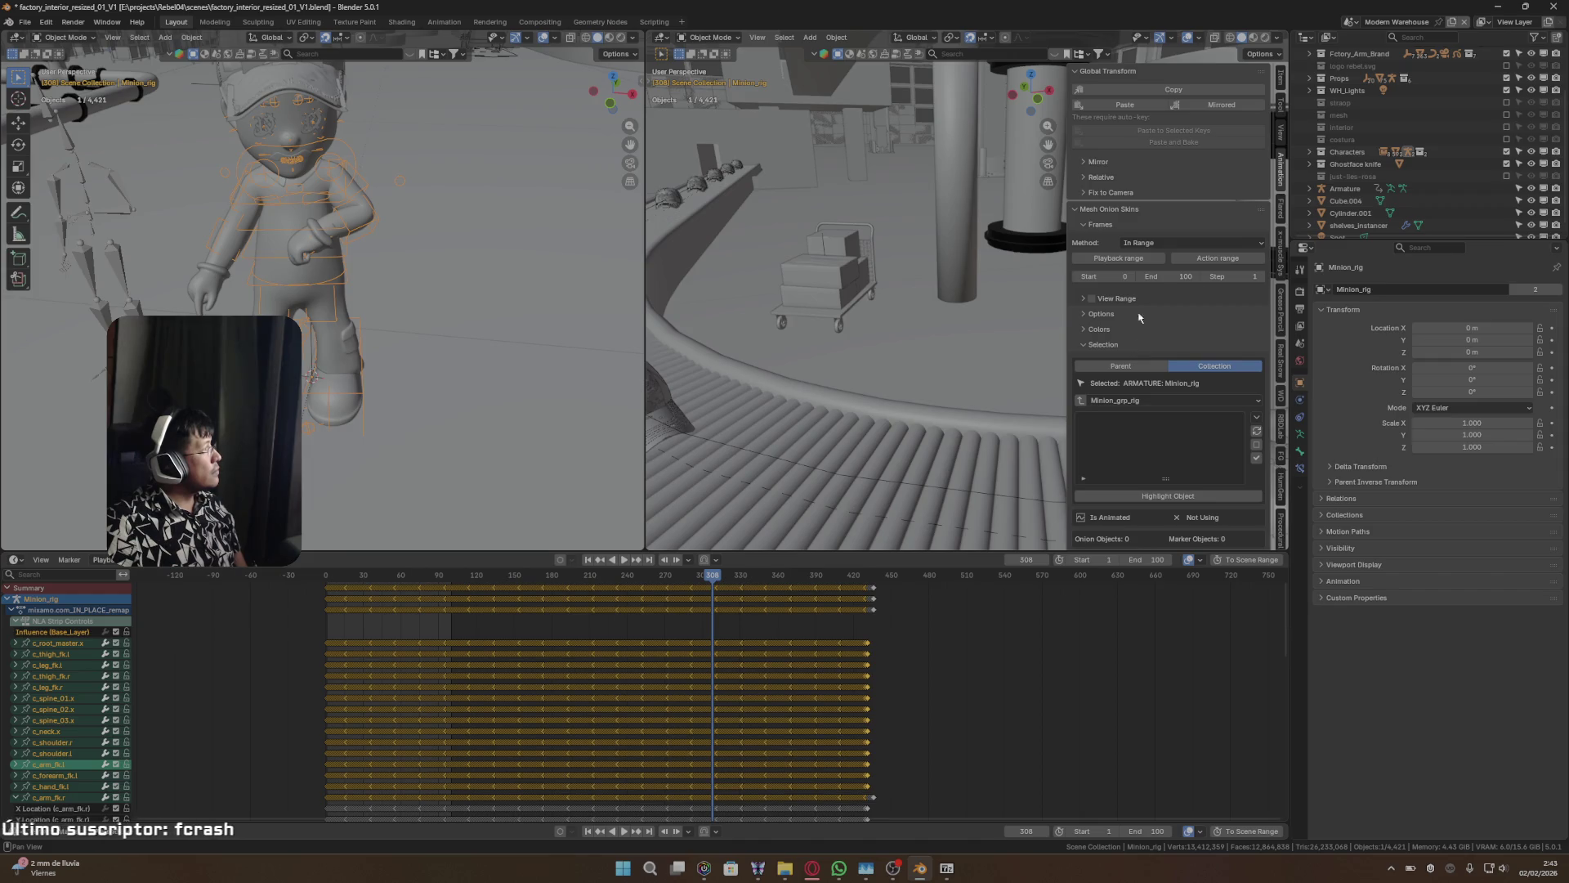
scroll(1105, 315, "down", 1)
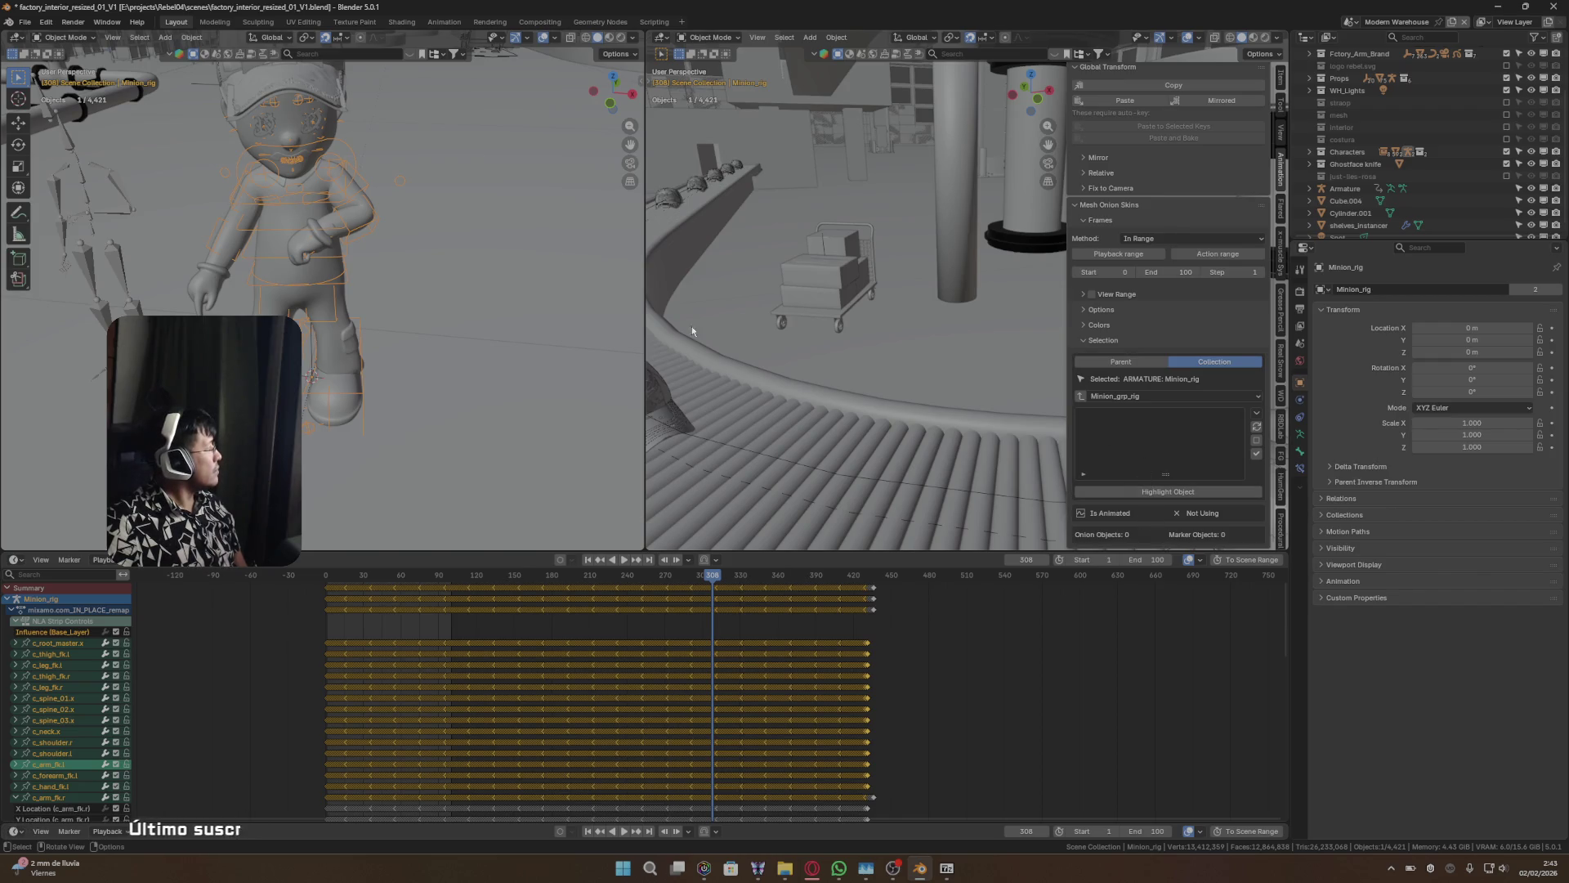
left_click(14, 560)
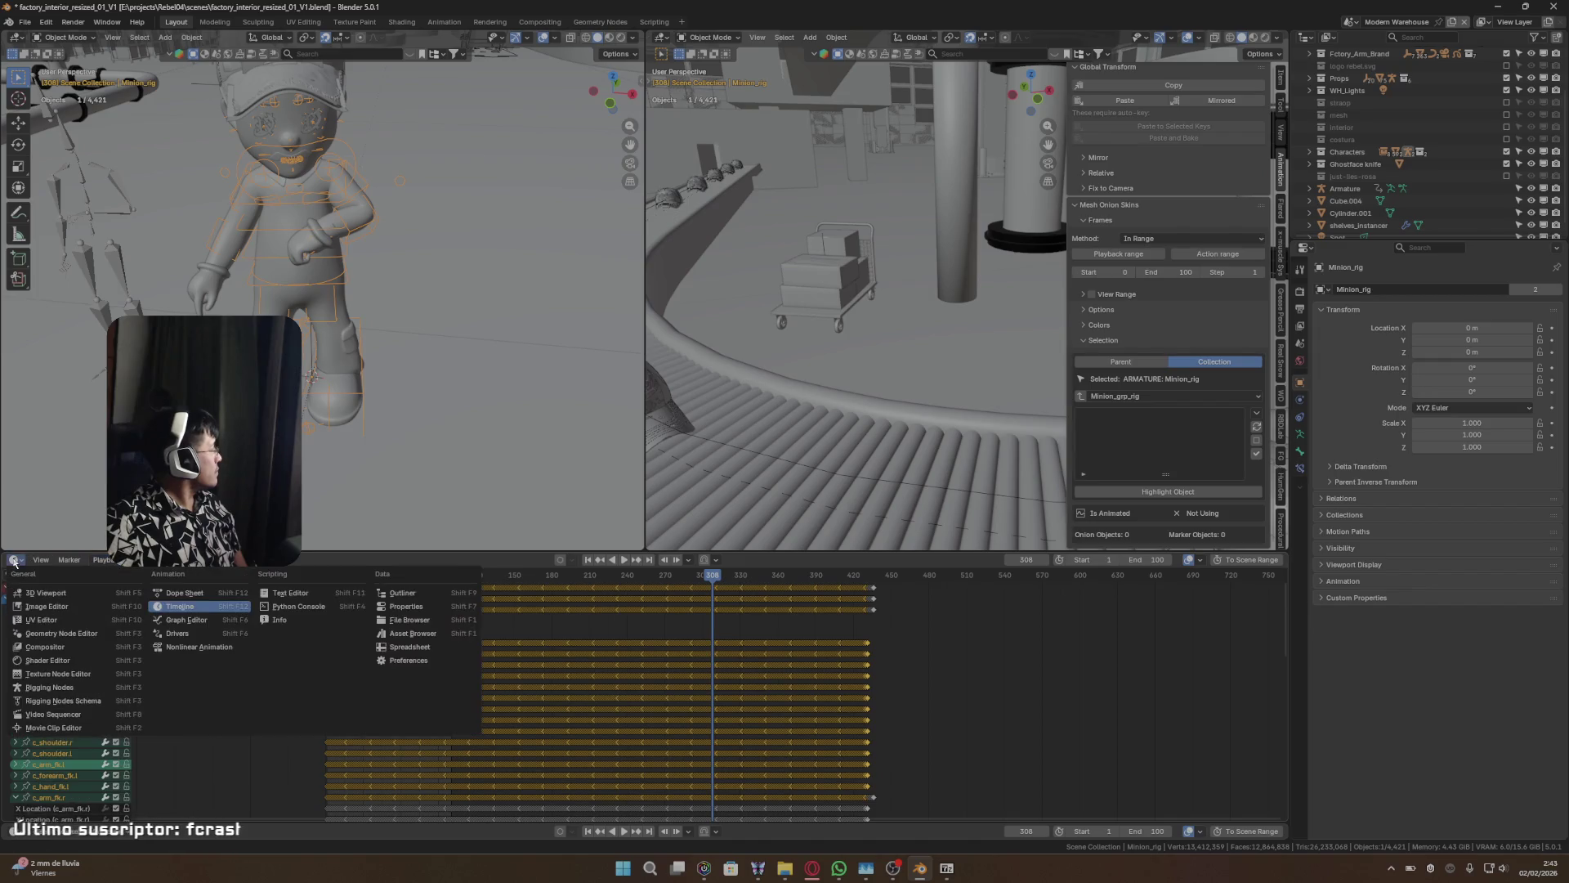
- Switch the bottom area to the Graph Editor and leave all the rig's curves deselected
left_click(219, 622)
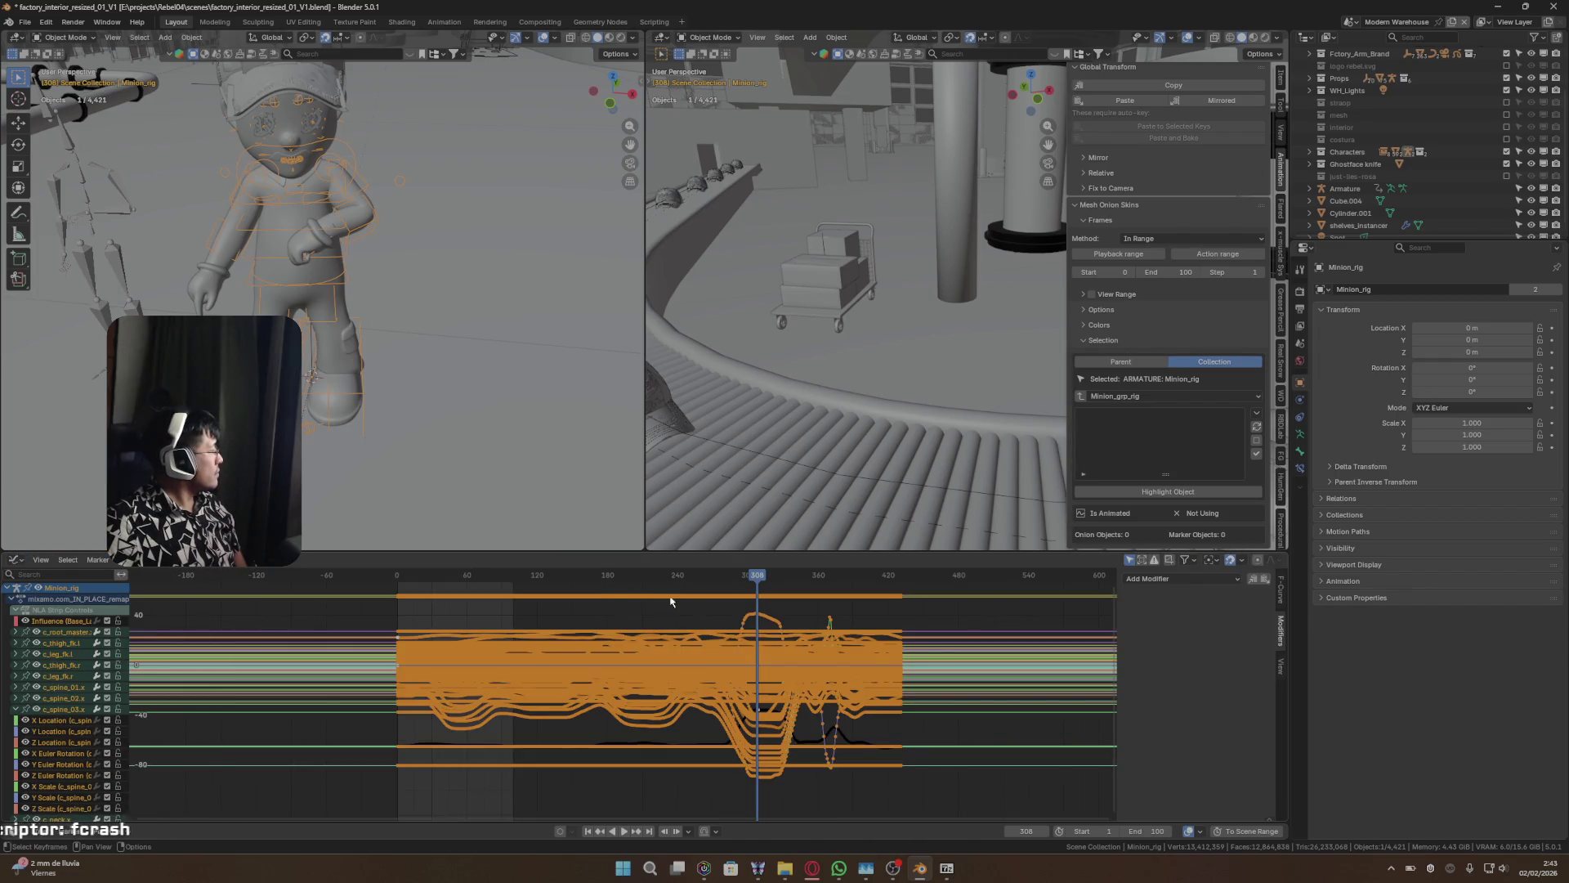
key("alt+a")
key("a")
key("alt+a")
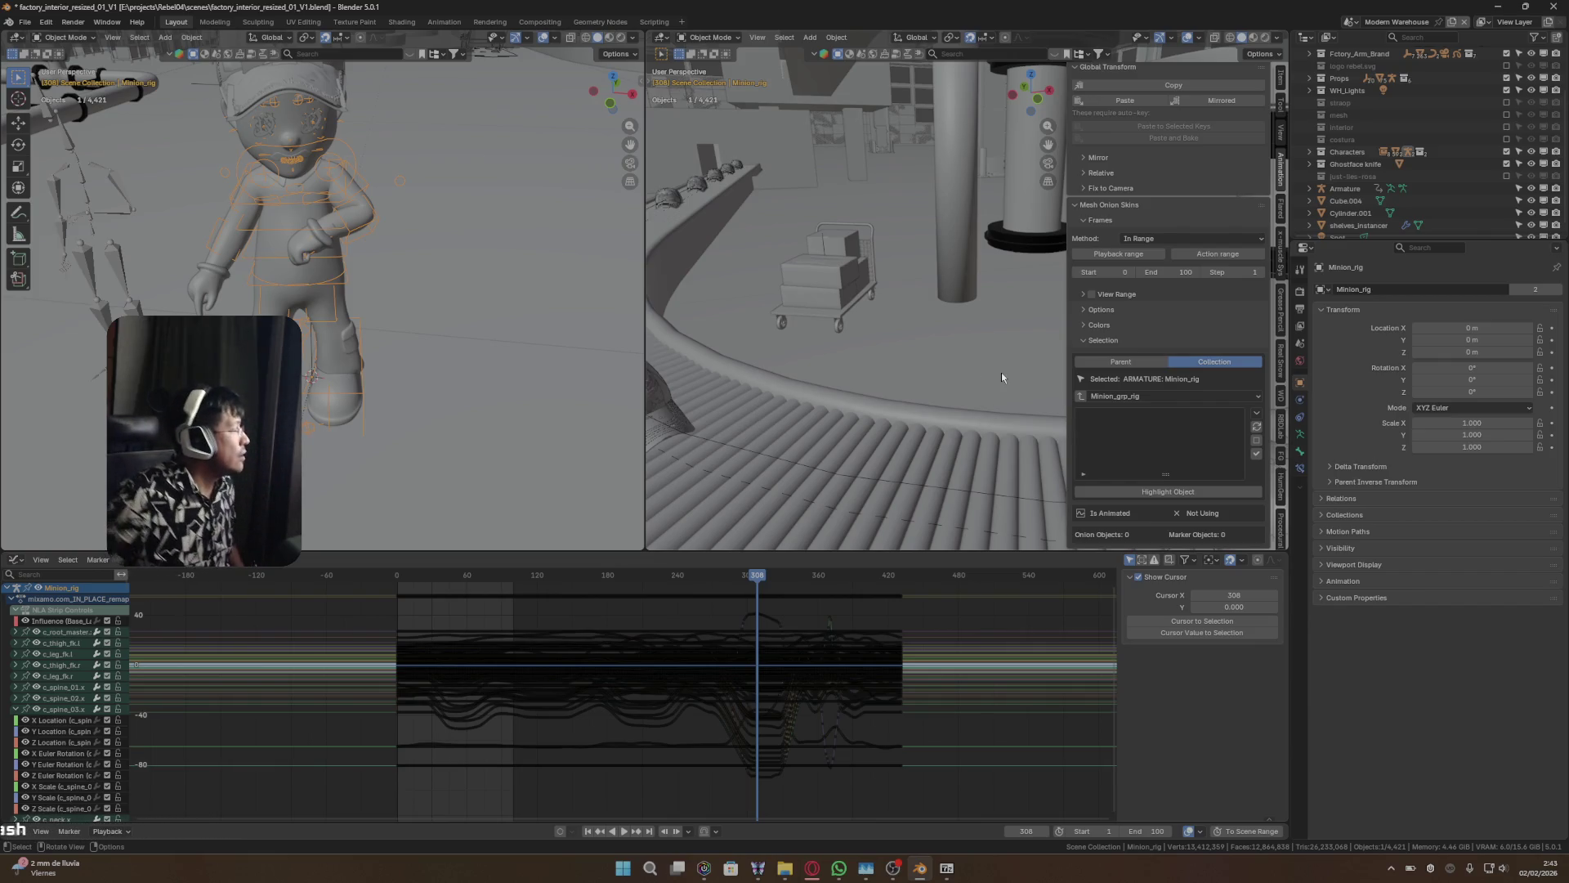
scroll(1101, 310, "up", 1)
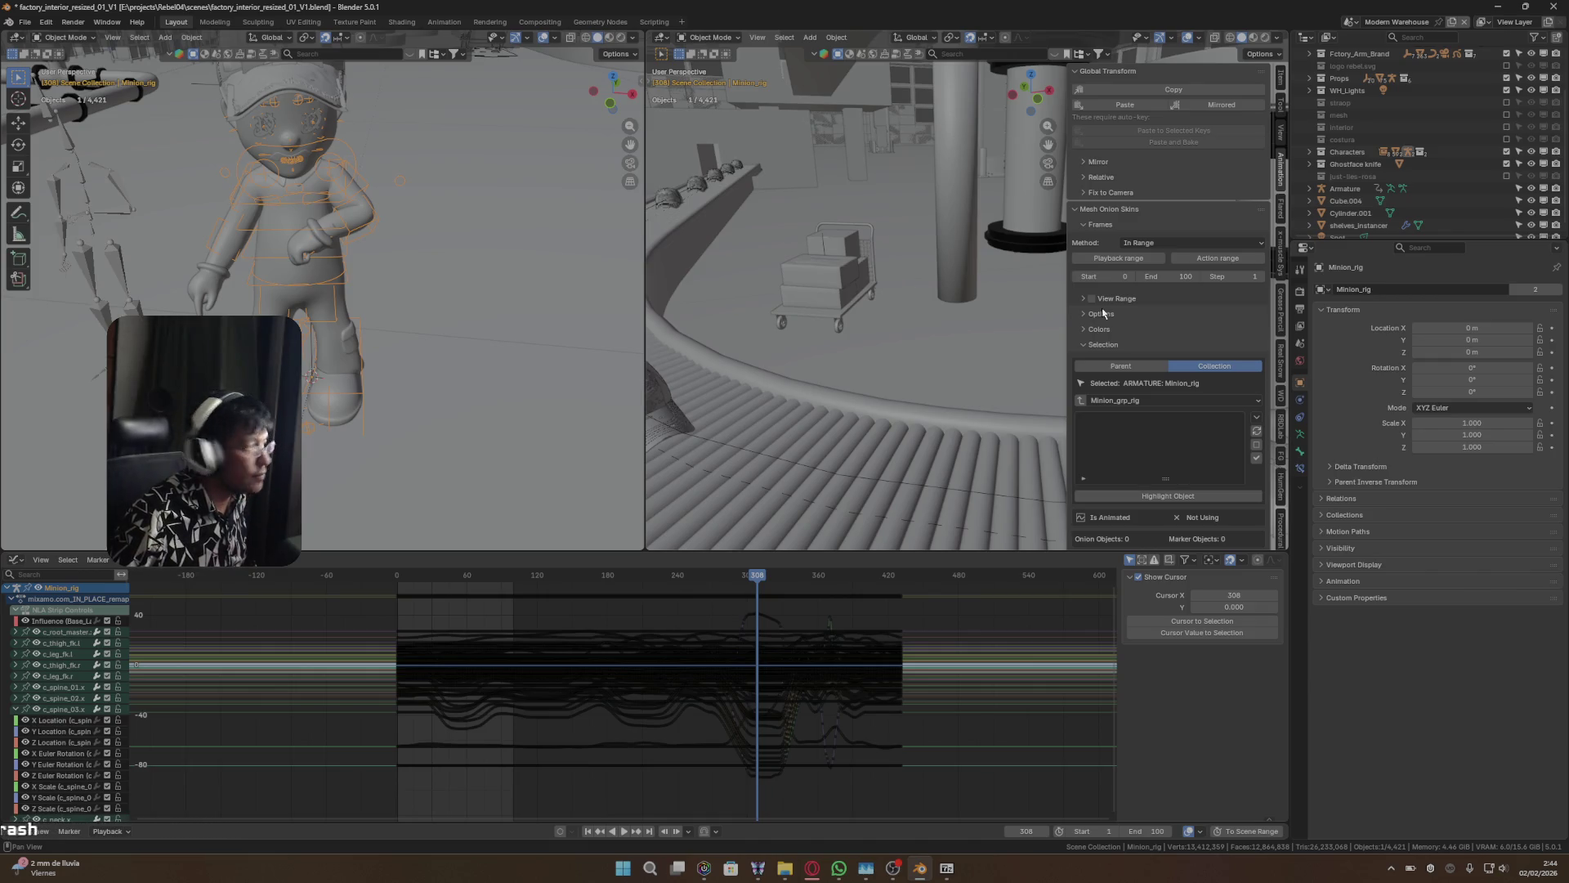
- Review the Mesh Onion Skins view range, options, colour and selection subpanels, then collapse the panel
left_click(1085, 300)
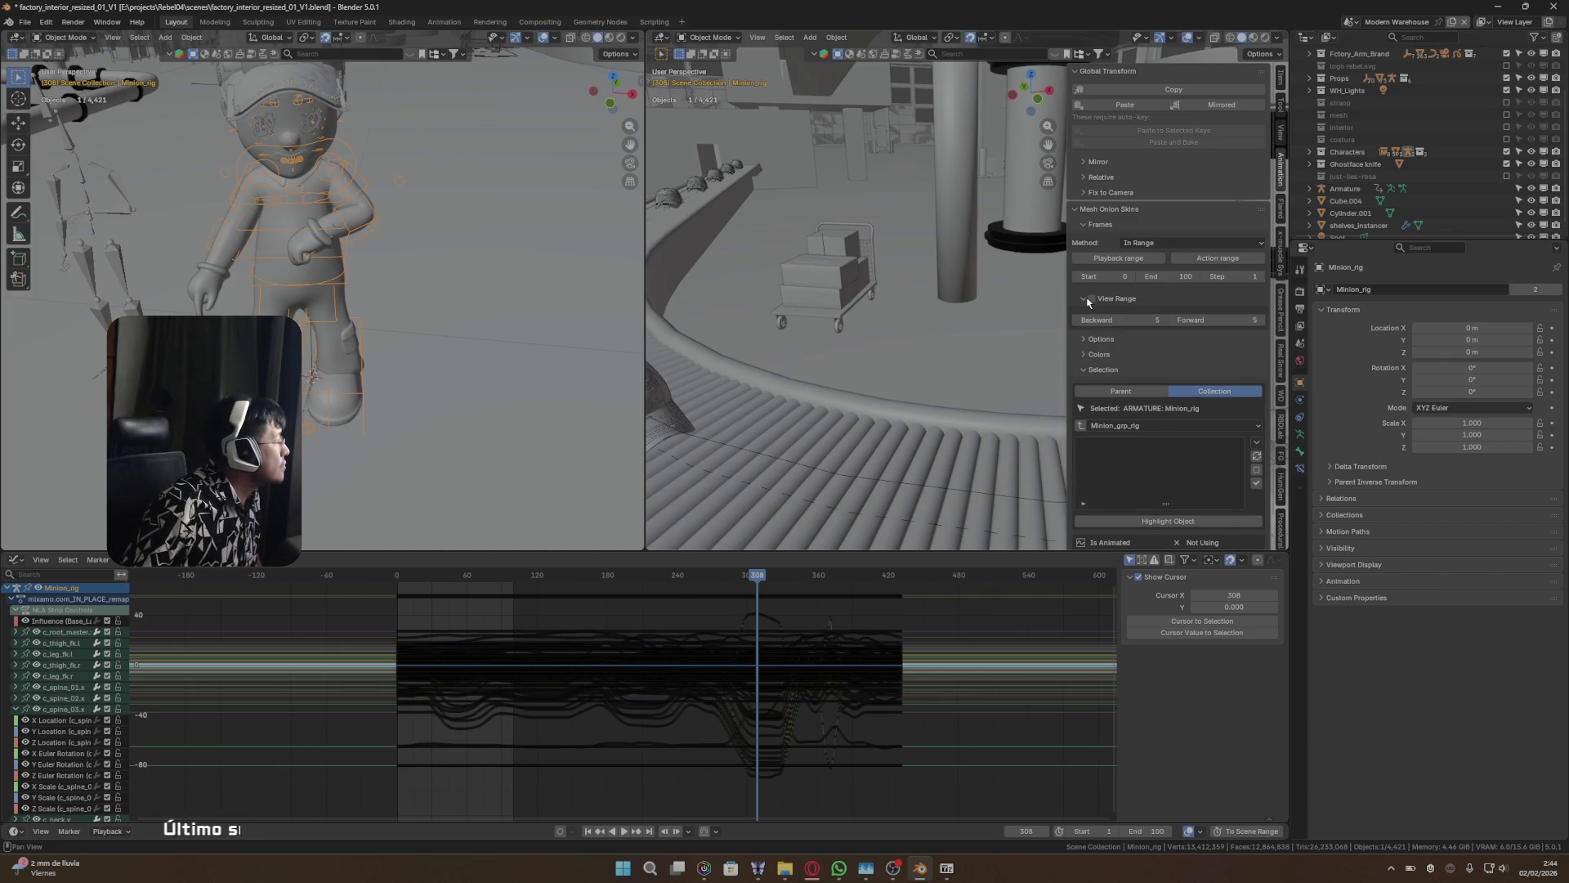
left_click(1086, 299)
left_click(1081, 312)
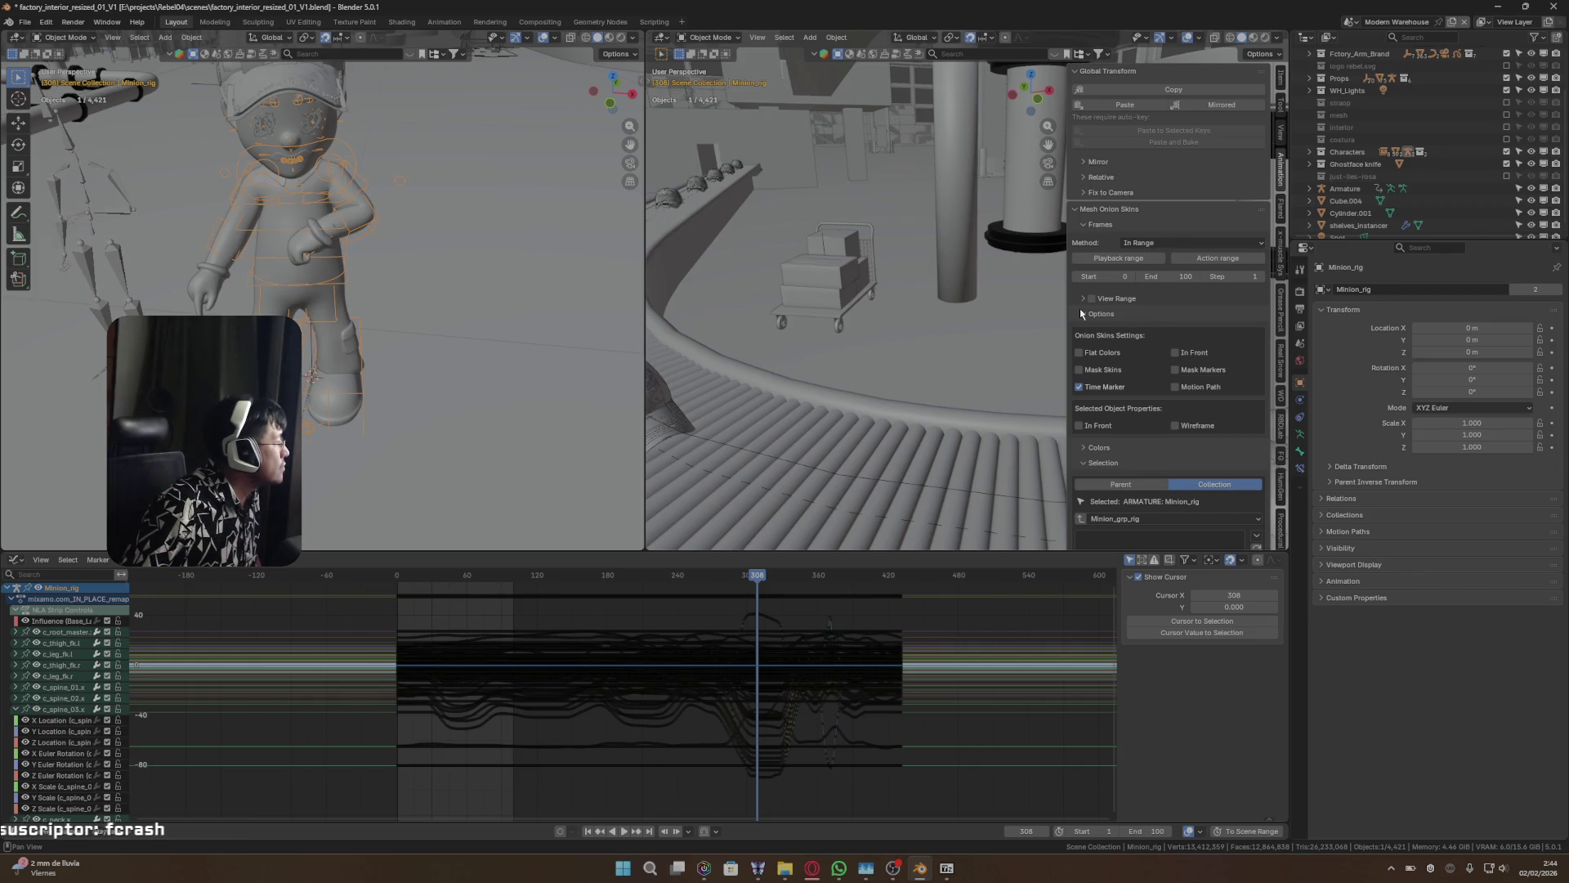
left_click(1081, 313)
left_click(1084, 329)
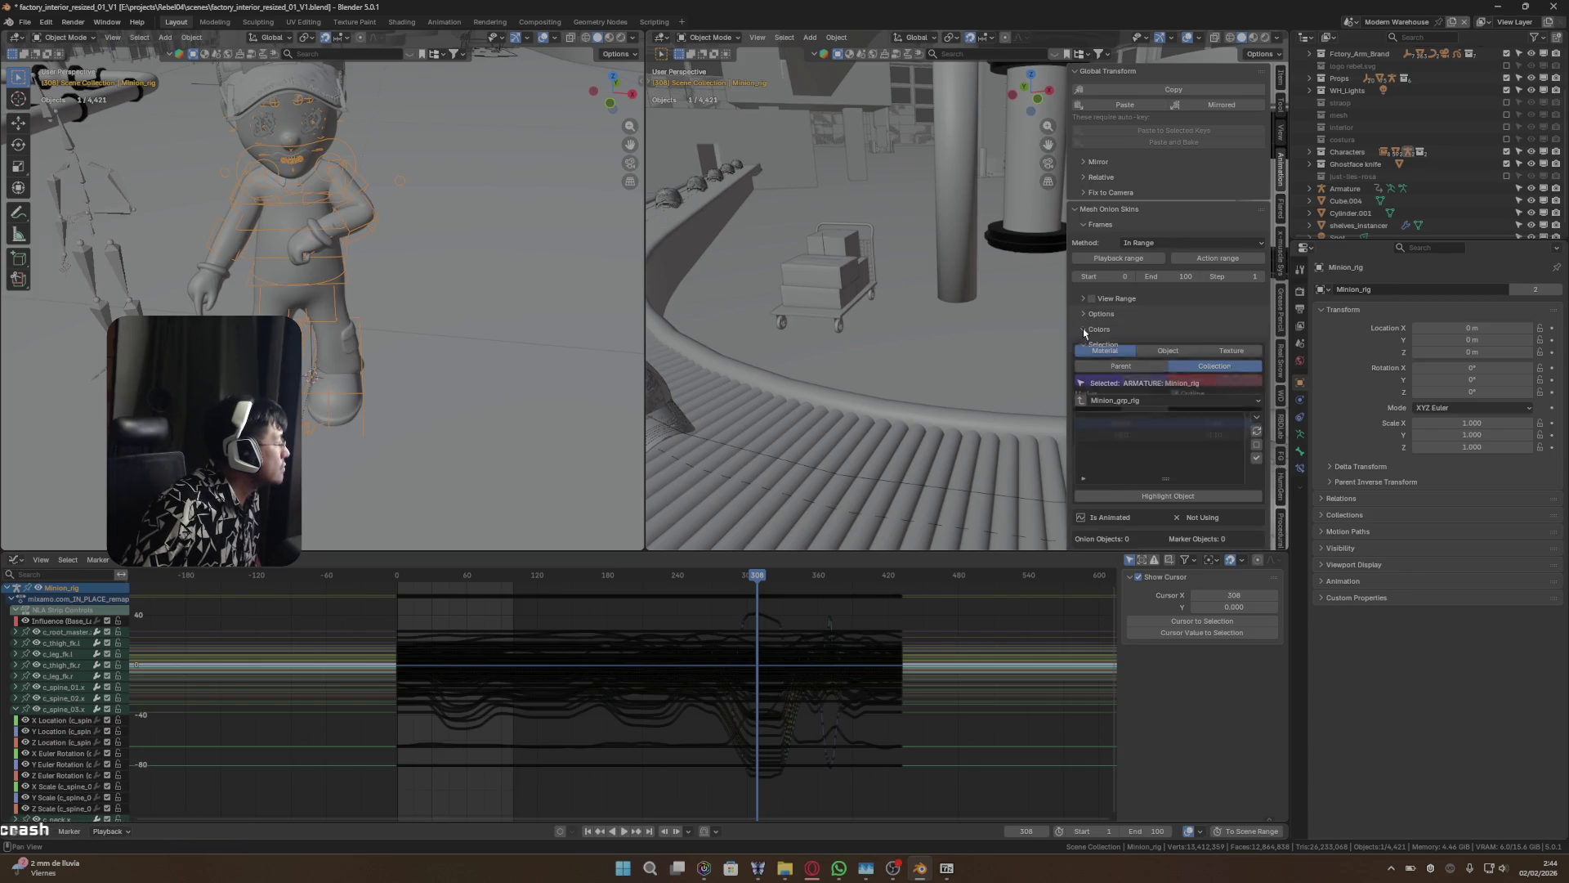
left_click(1085, 329)
left_click(1084, 343)
left_click(1083, 343)
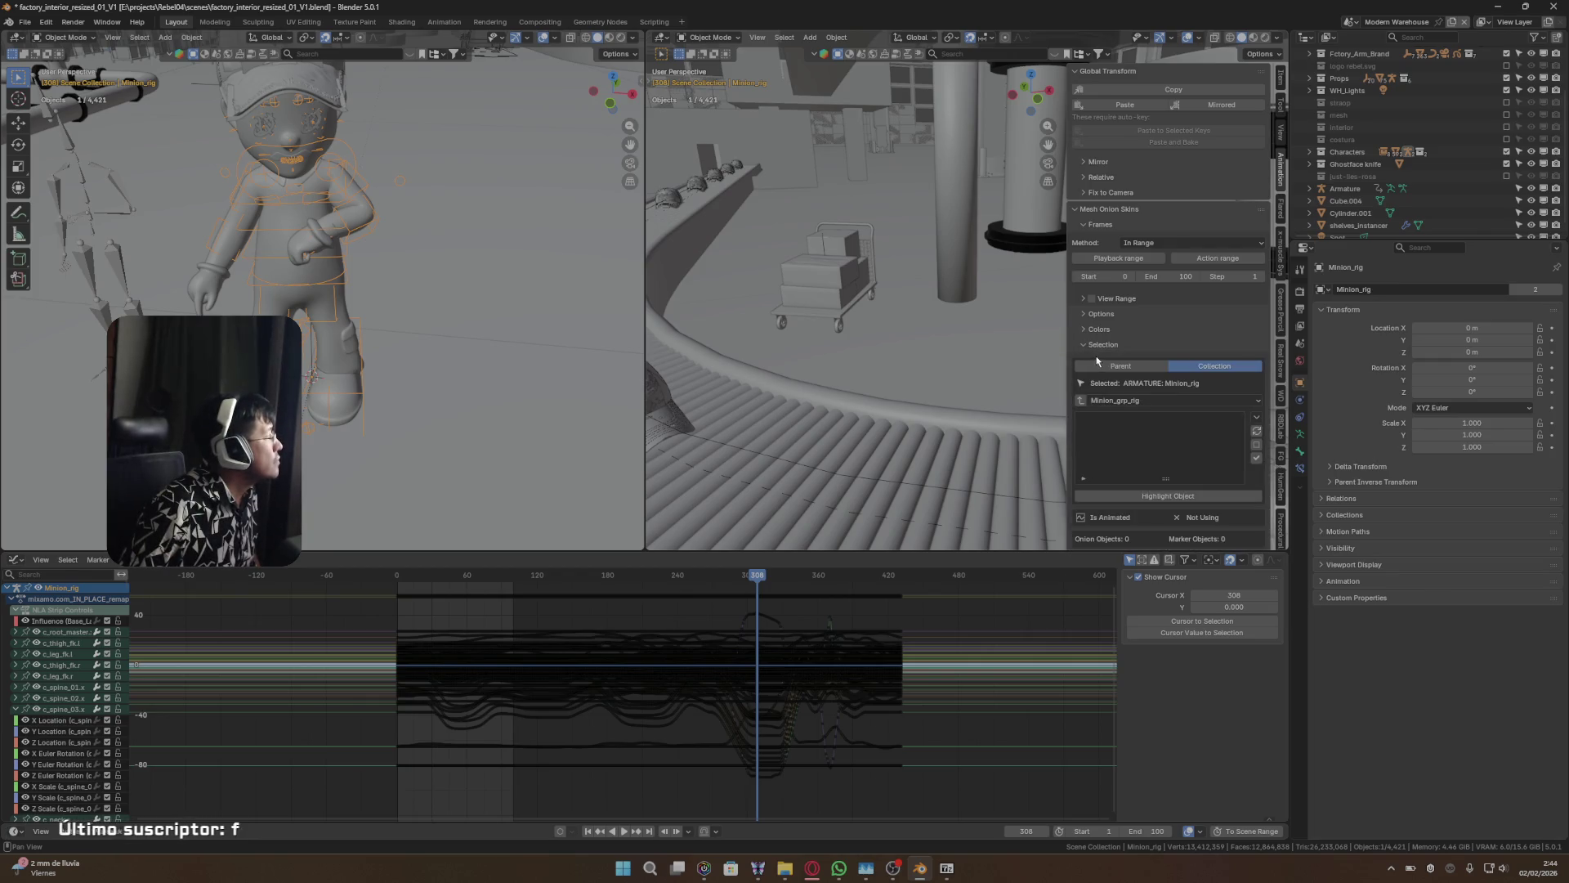
left_click(1084, 210)
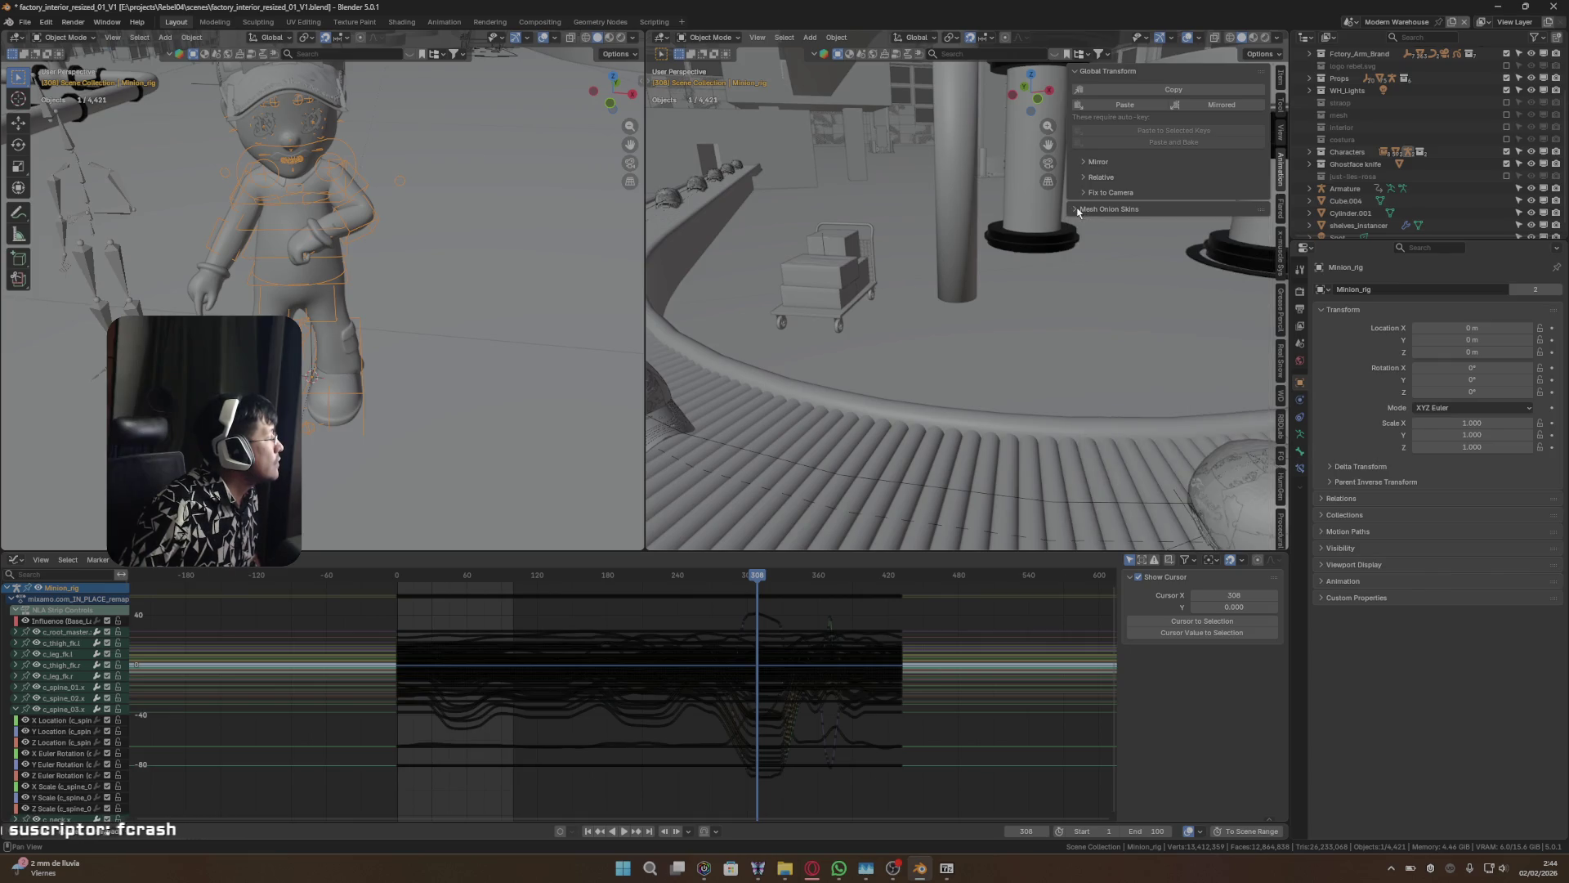
- Pan the right viewport and review the Global Transform, mirror, relative transform and fix-to-camera settings
scroll(1076, 245, "up", 2)
middle_click_drag(1077, 250, 1077, 210, "shift")
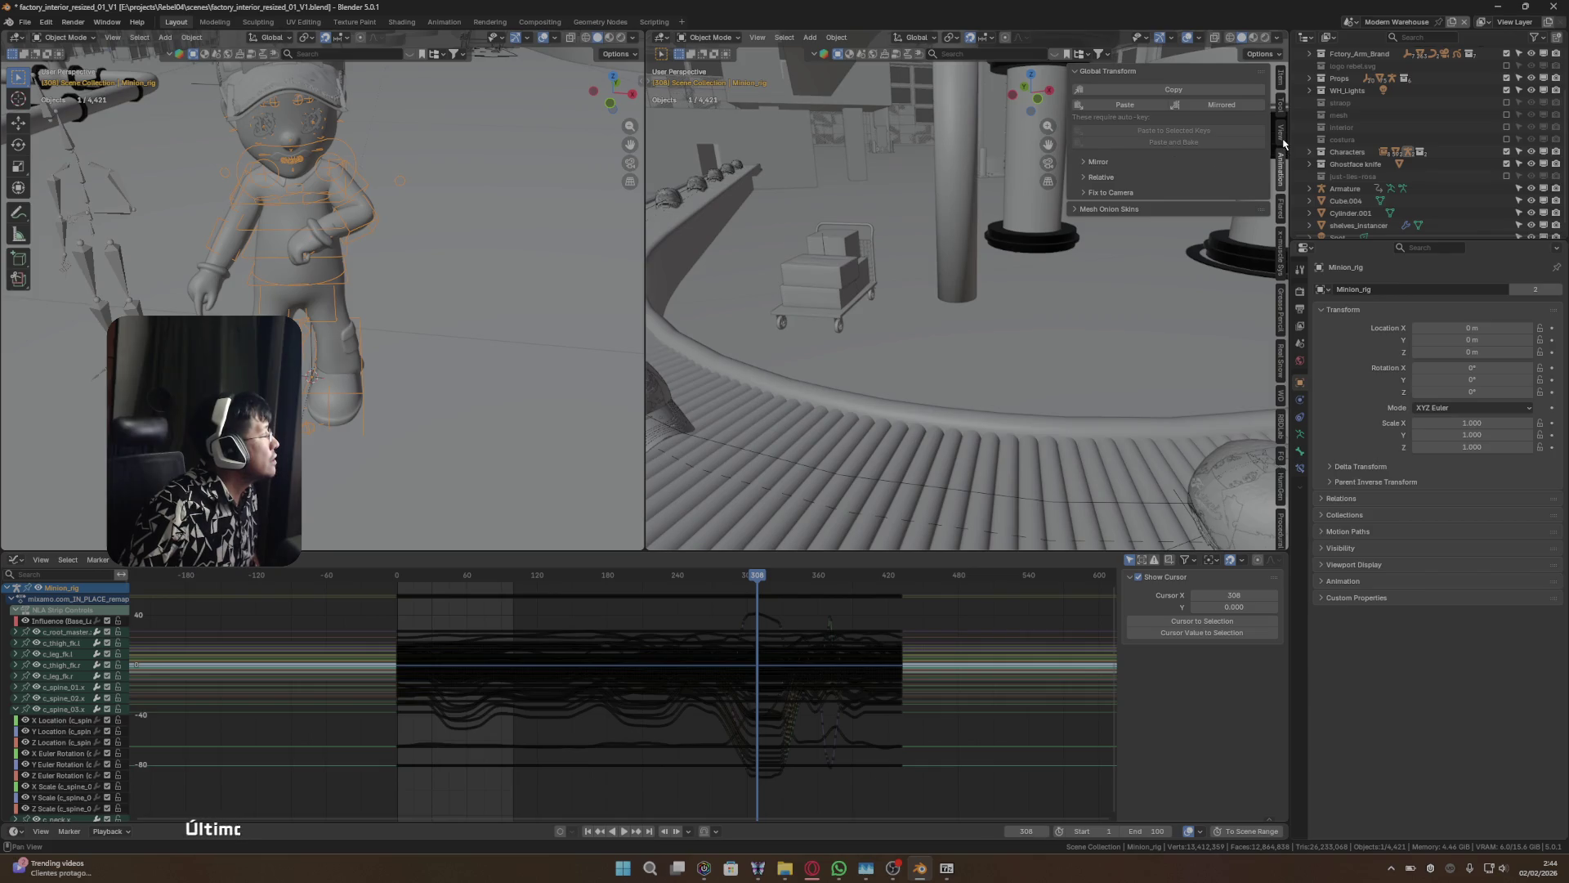
left_click(1113, 72)
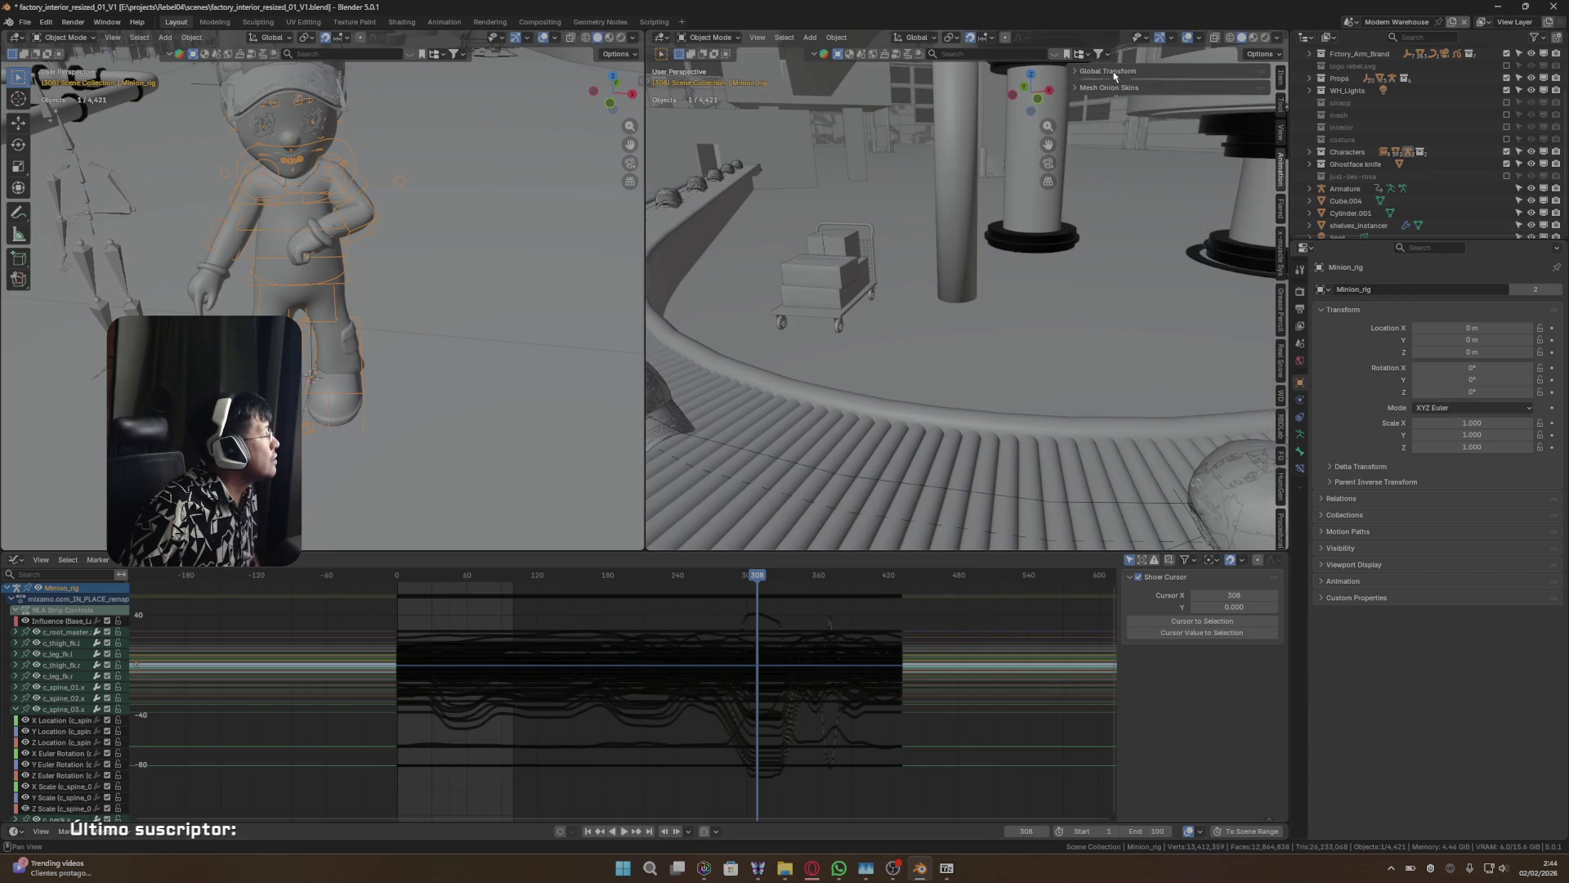
left_click(1113, 72)
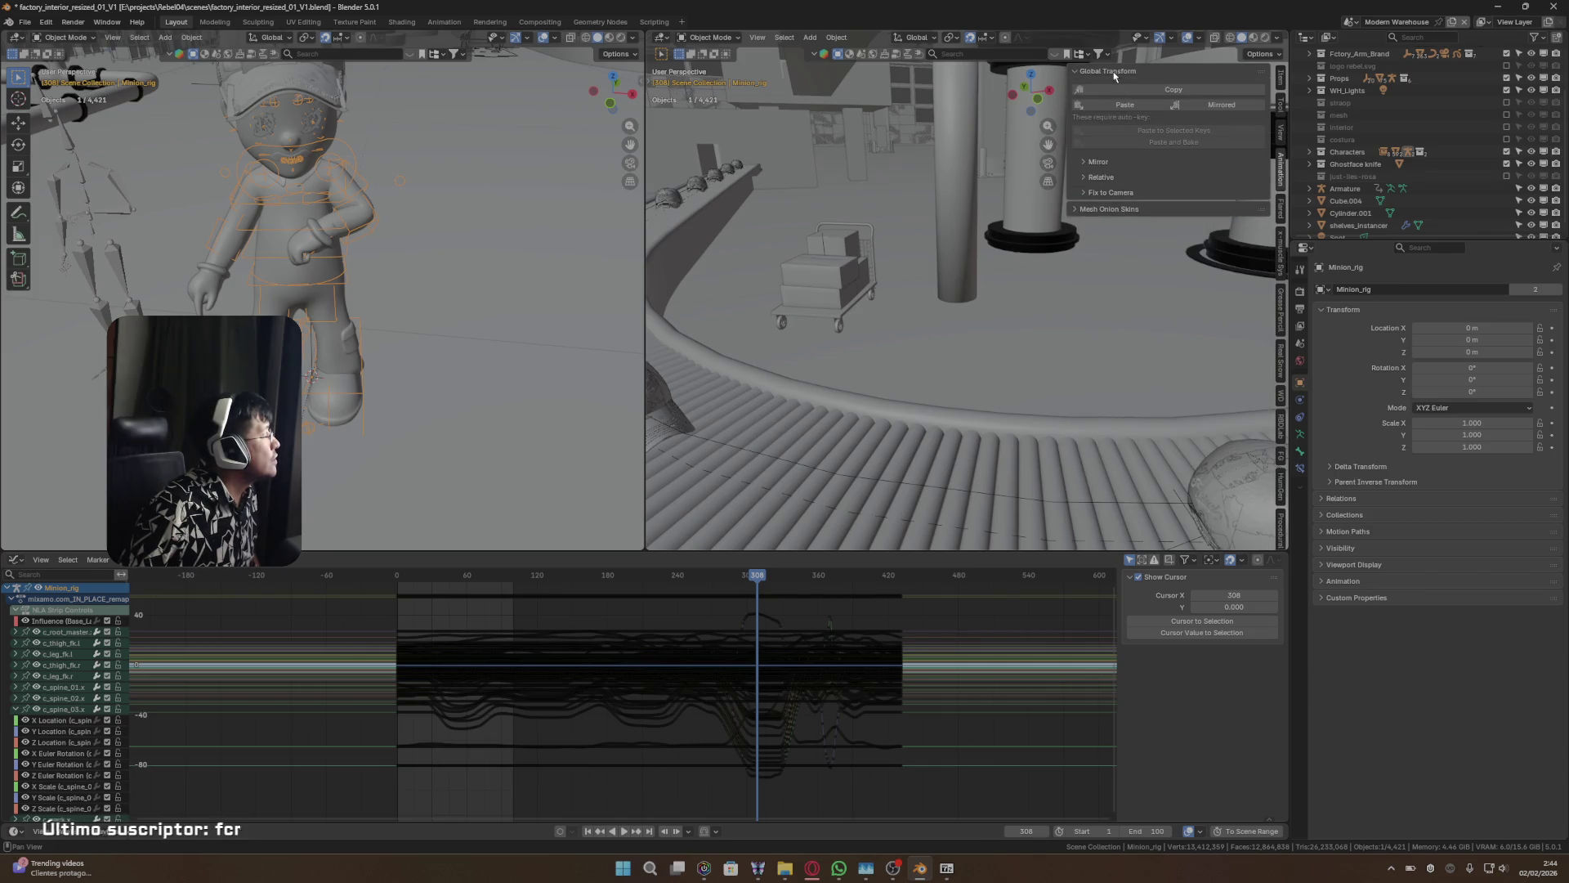
left_click(1082, 161)
left_click(1082, 161)
left_click(1083, 177)
left_click(1084, 176)
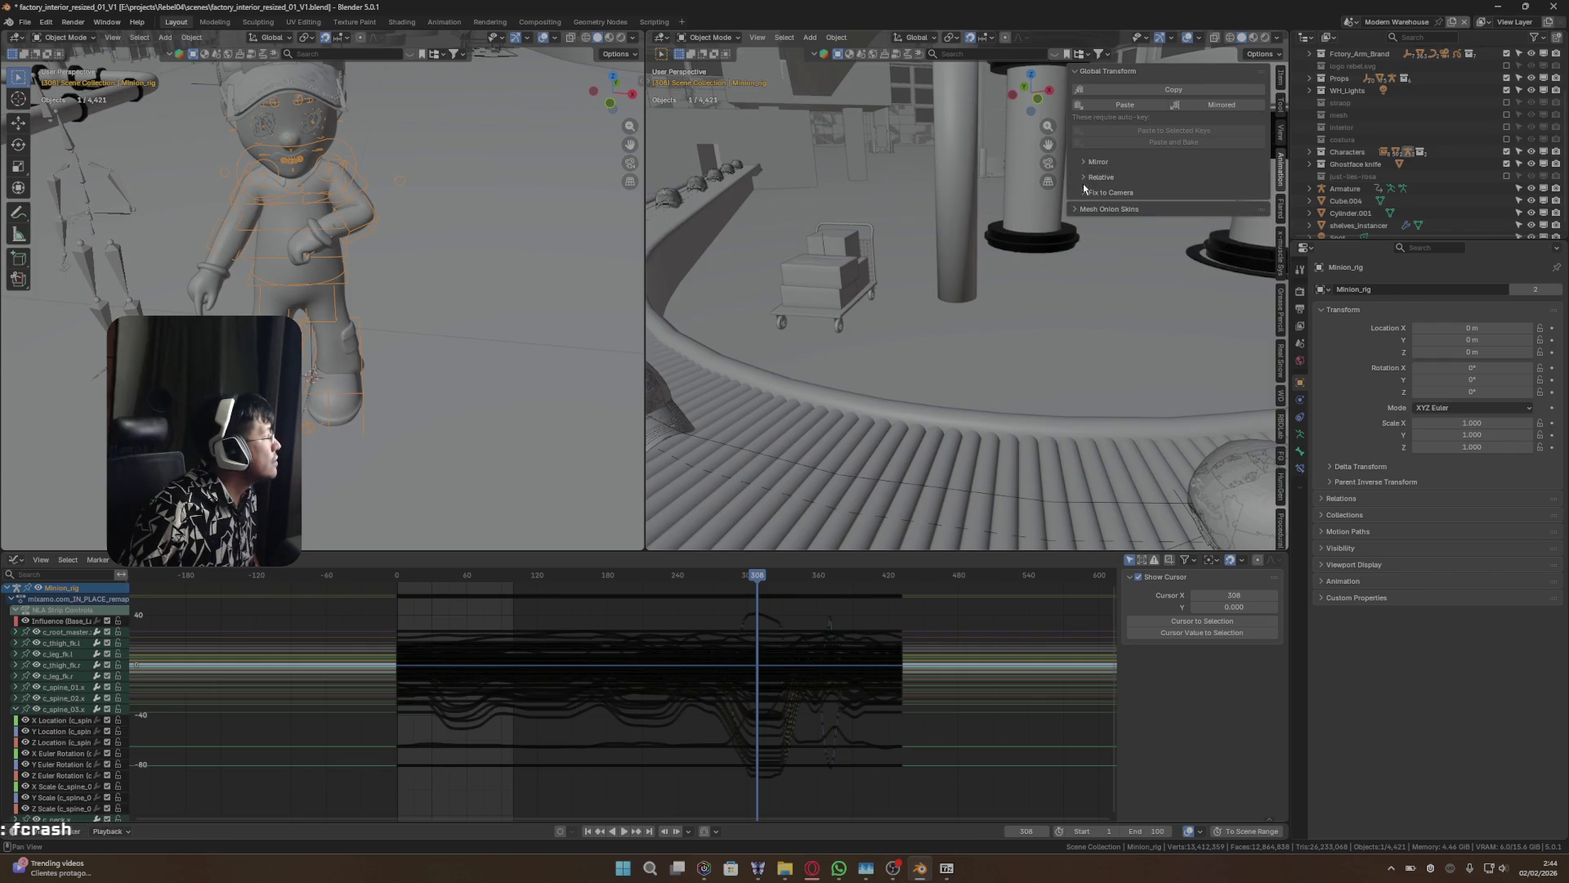
left_click(1083, 190)
left_click(1083, 191)
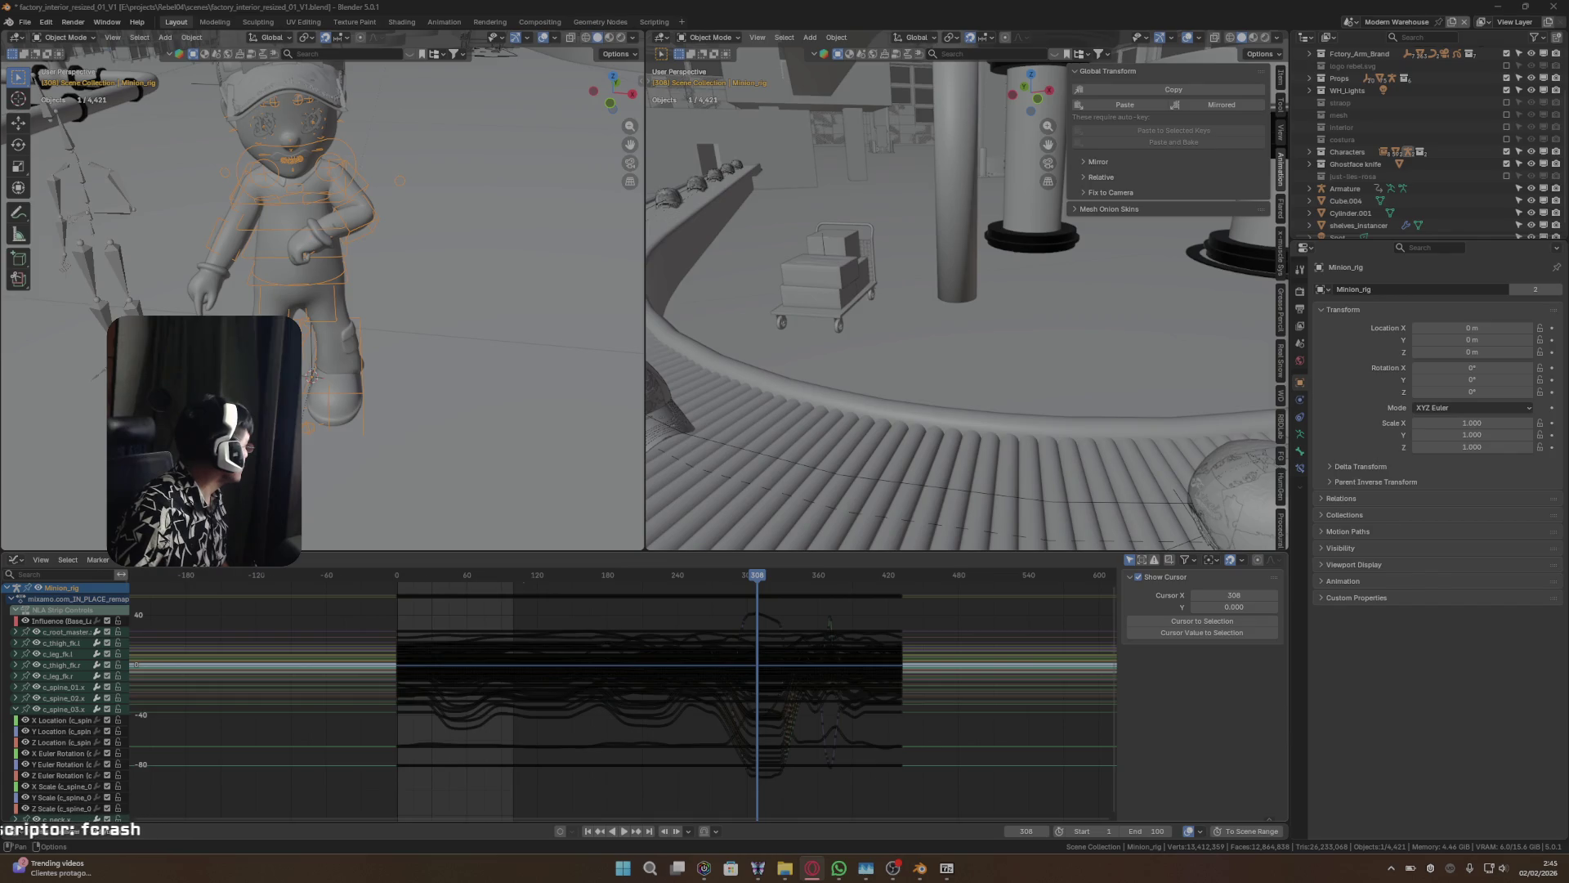
- Try curve normalization and select/deselect all keyframes, leaving Normalize off
left_click(233, 561)
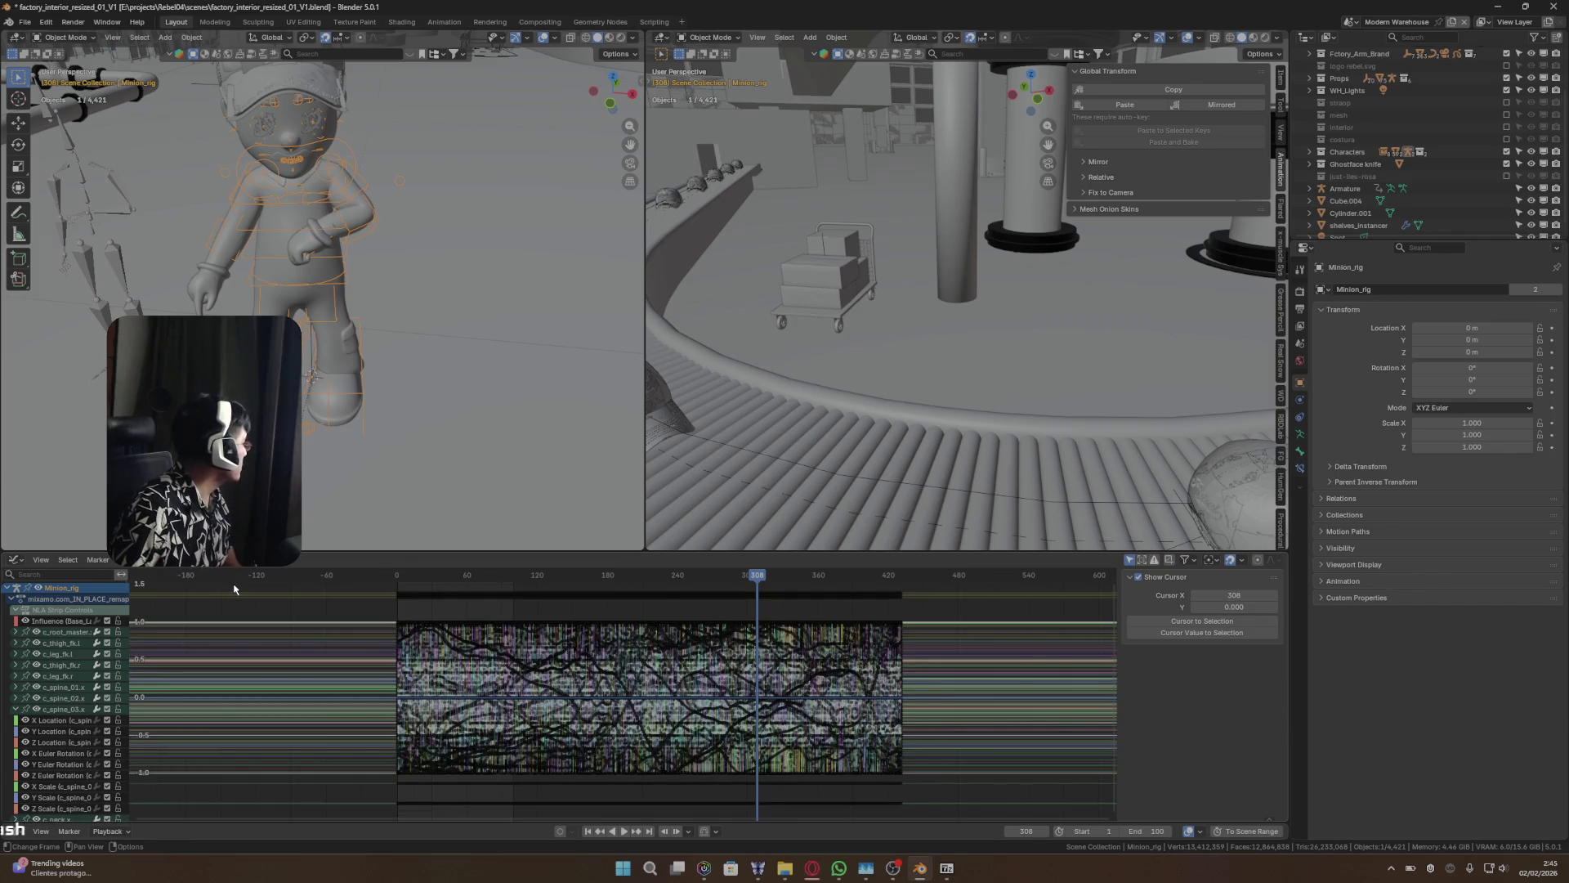
key("a")
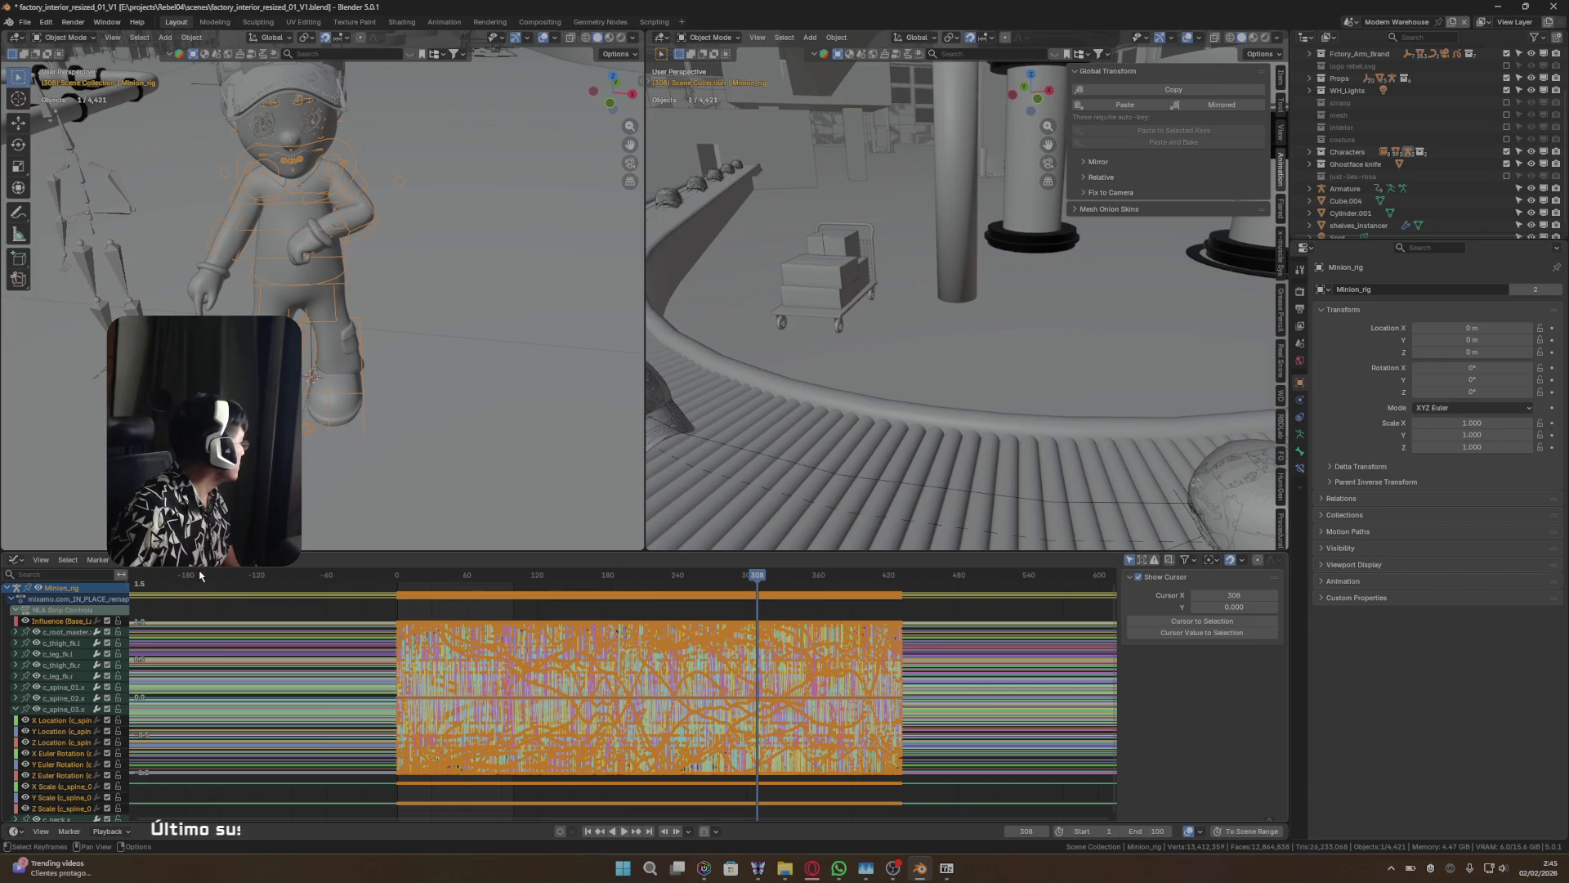
key("alt+a")
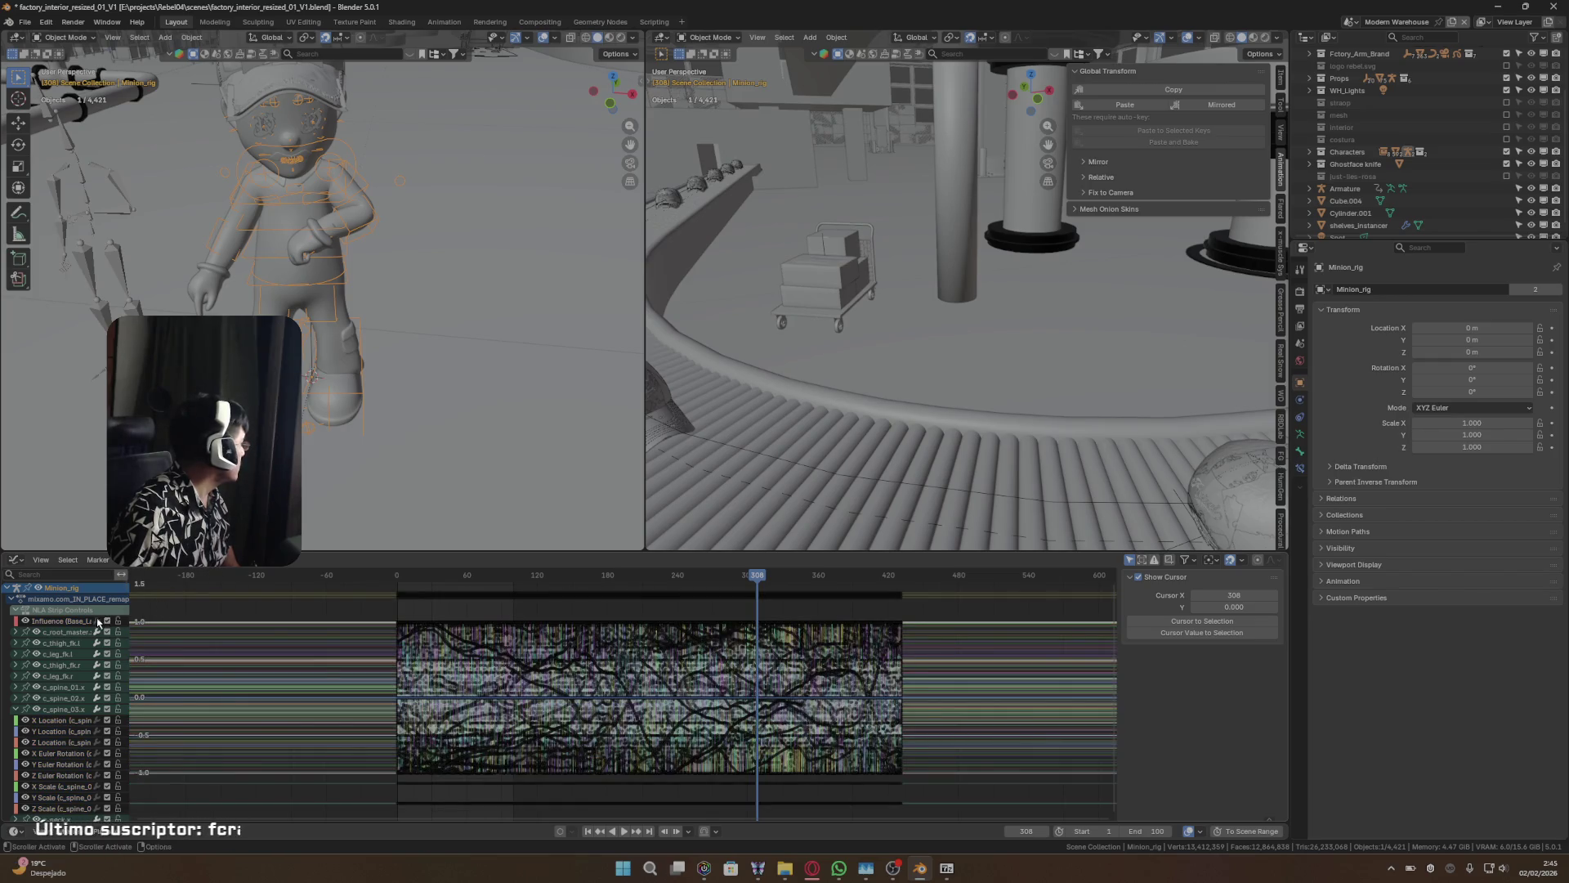
left_click(233, 561)
left_click(233, 561)
left_click(232, 560)
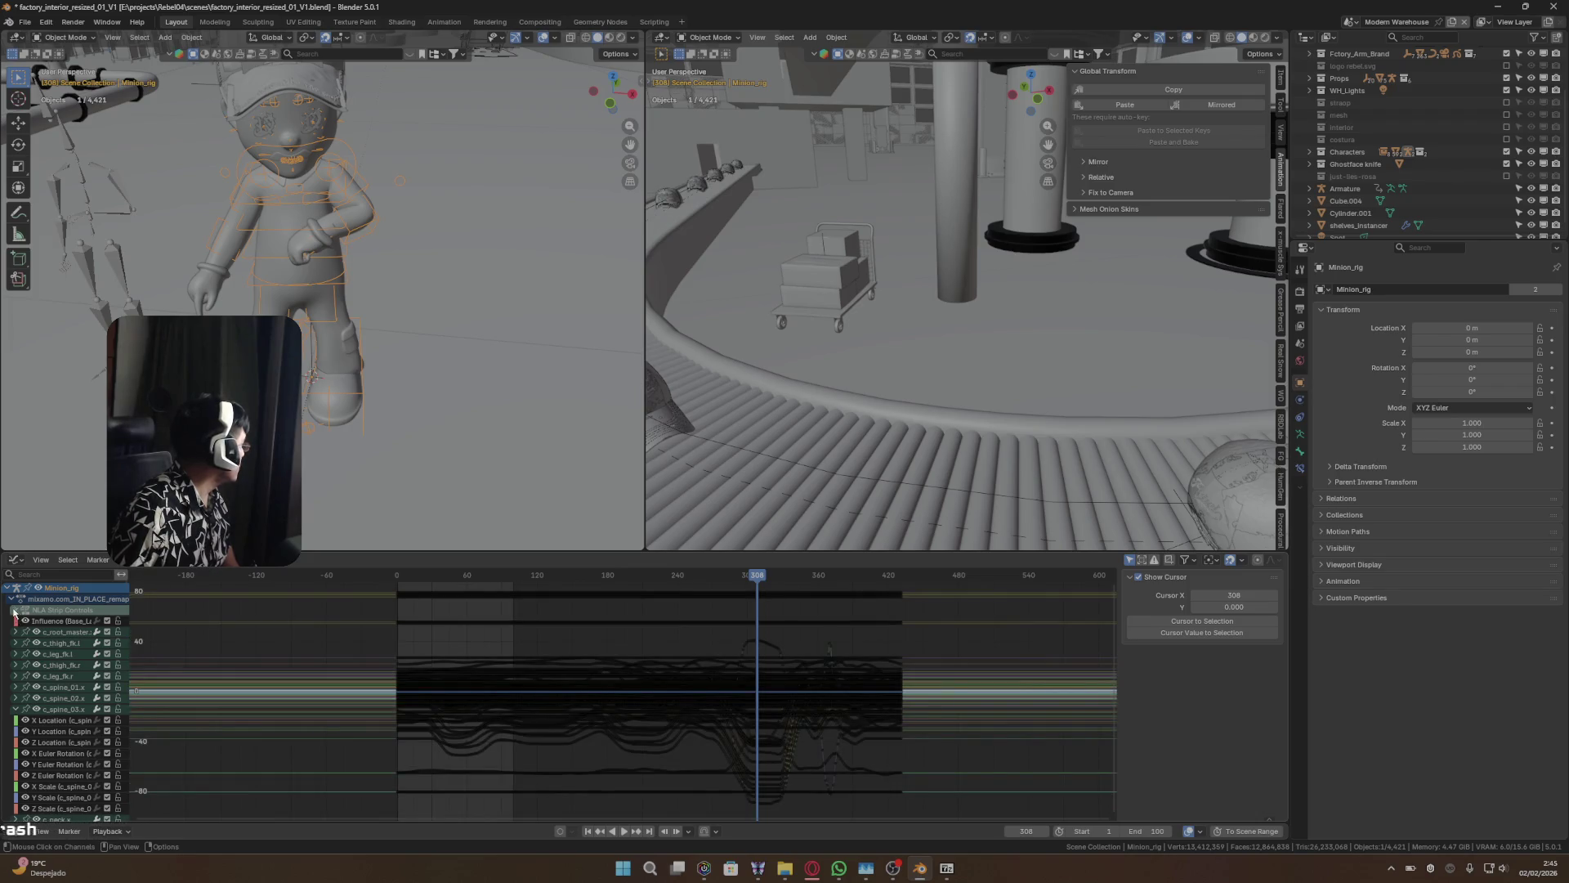
- Hide the NLA strip influence row, browse the channel options and show the editor-type list
left_click(14, 611)
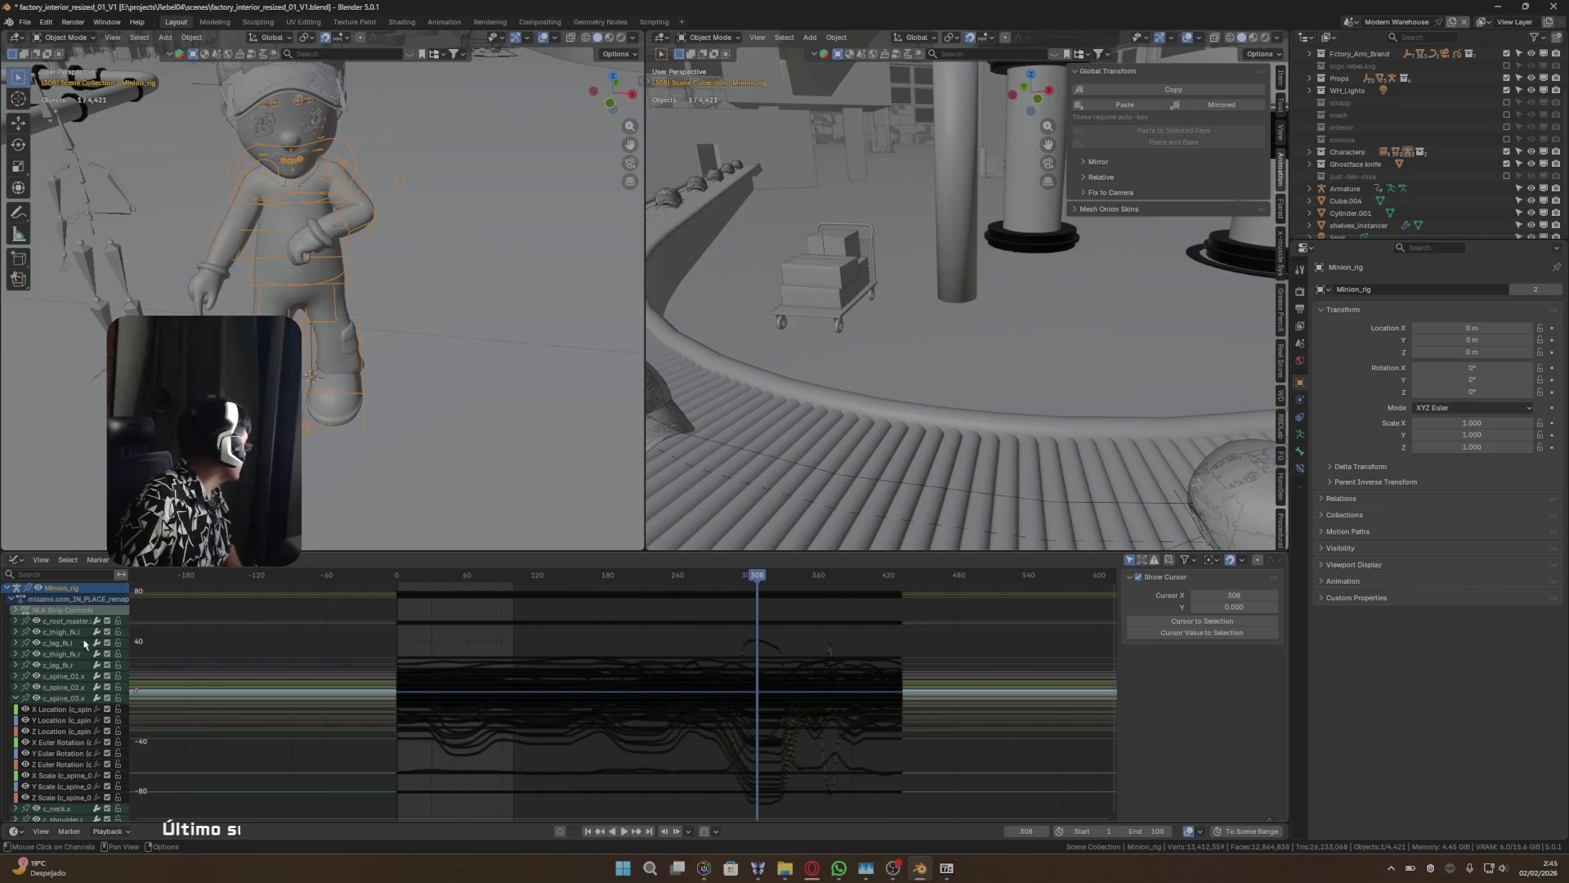
left_click(90, 577)
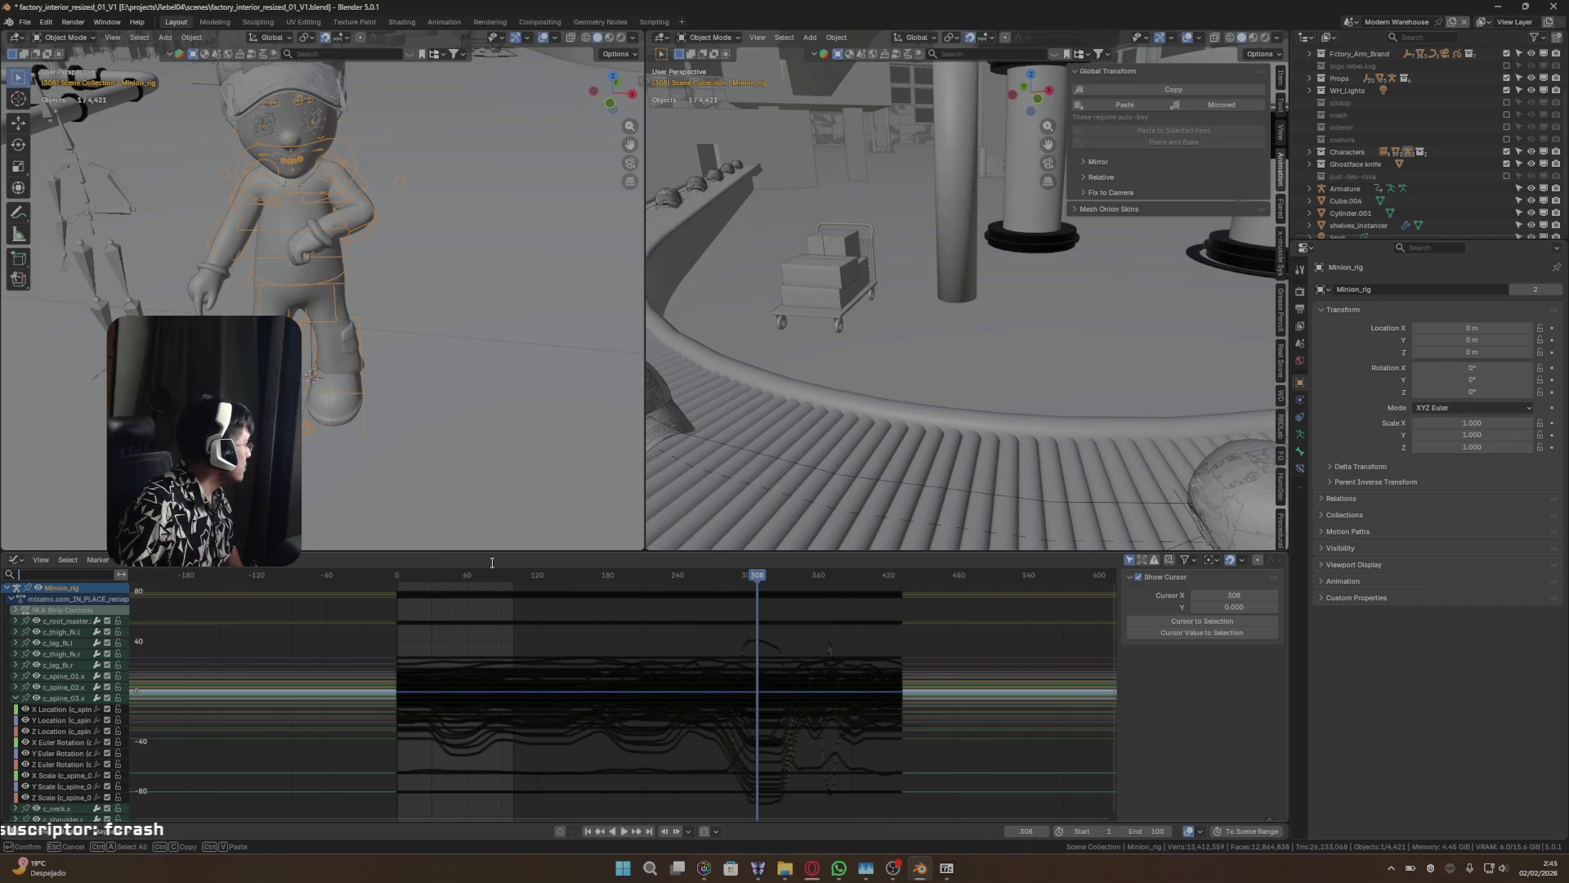
left_click(71, 563)
left_click(125, 563)
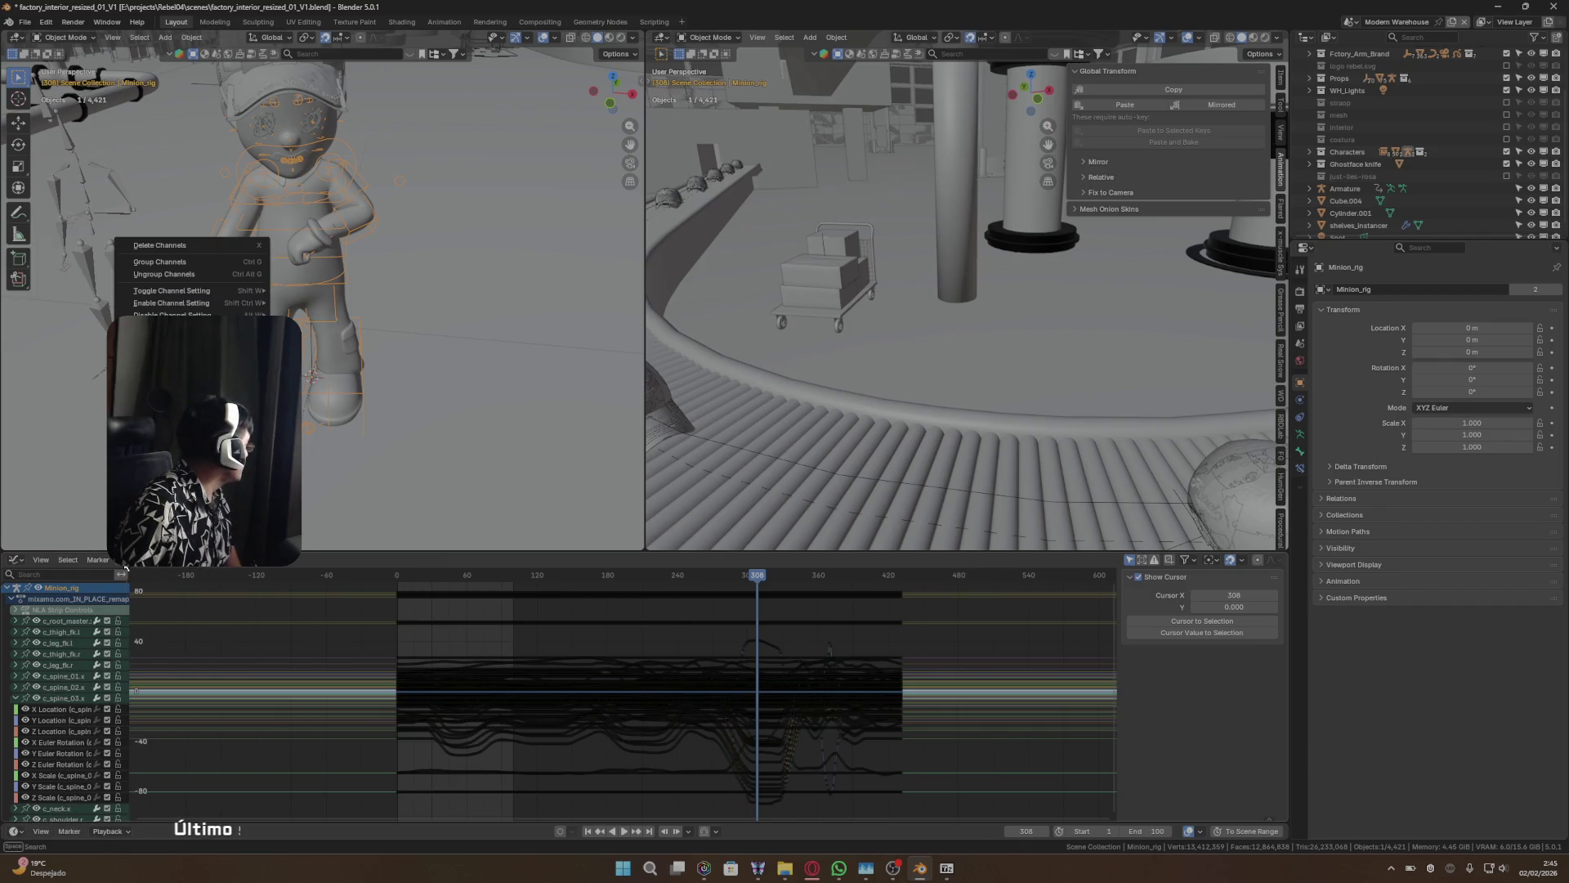
left_click(137, 576)
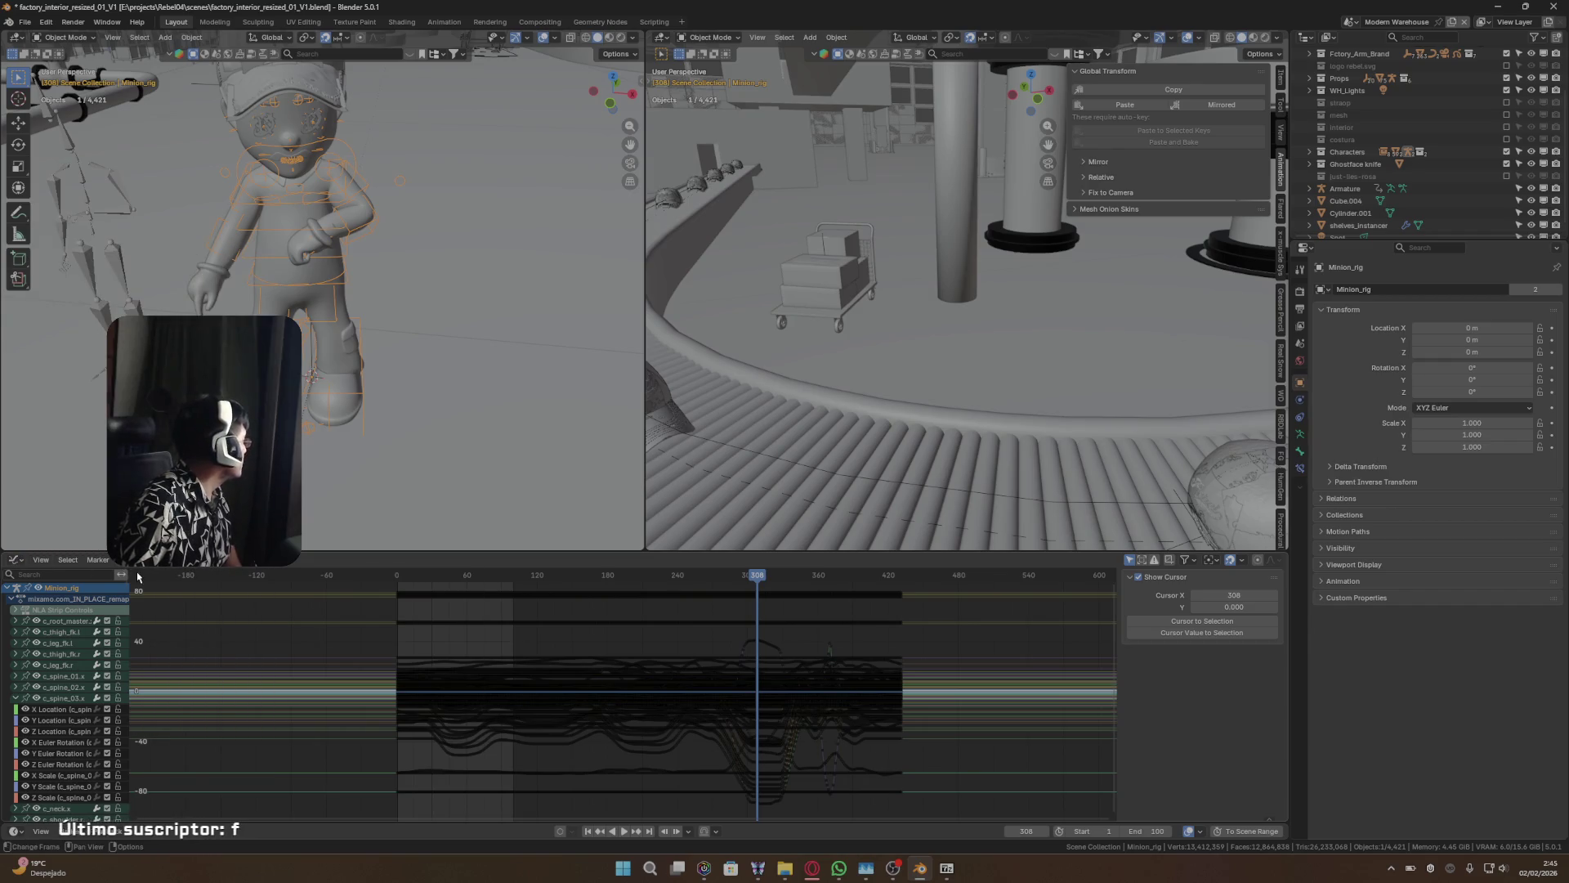
left_click(15, 559)
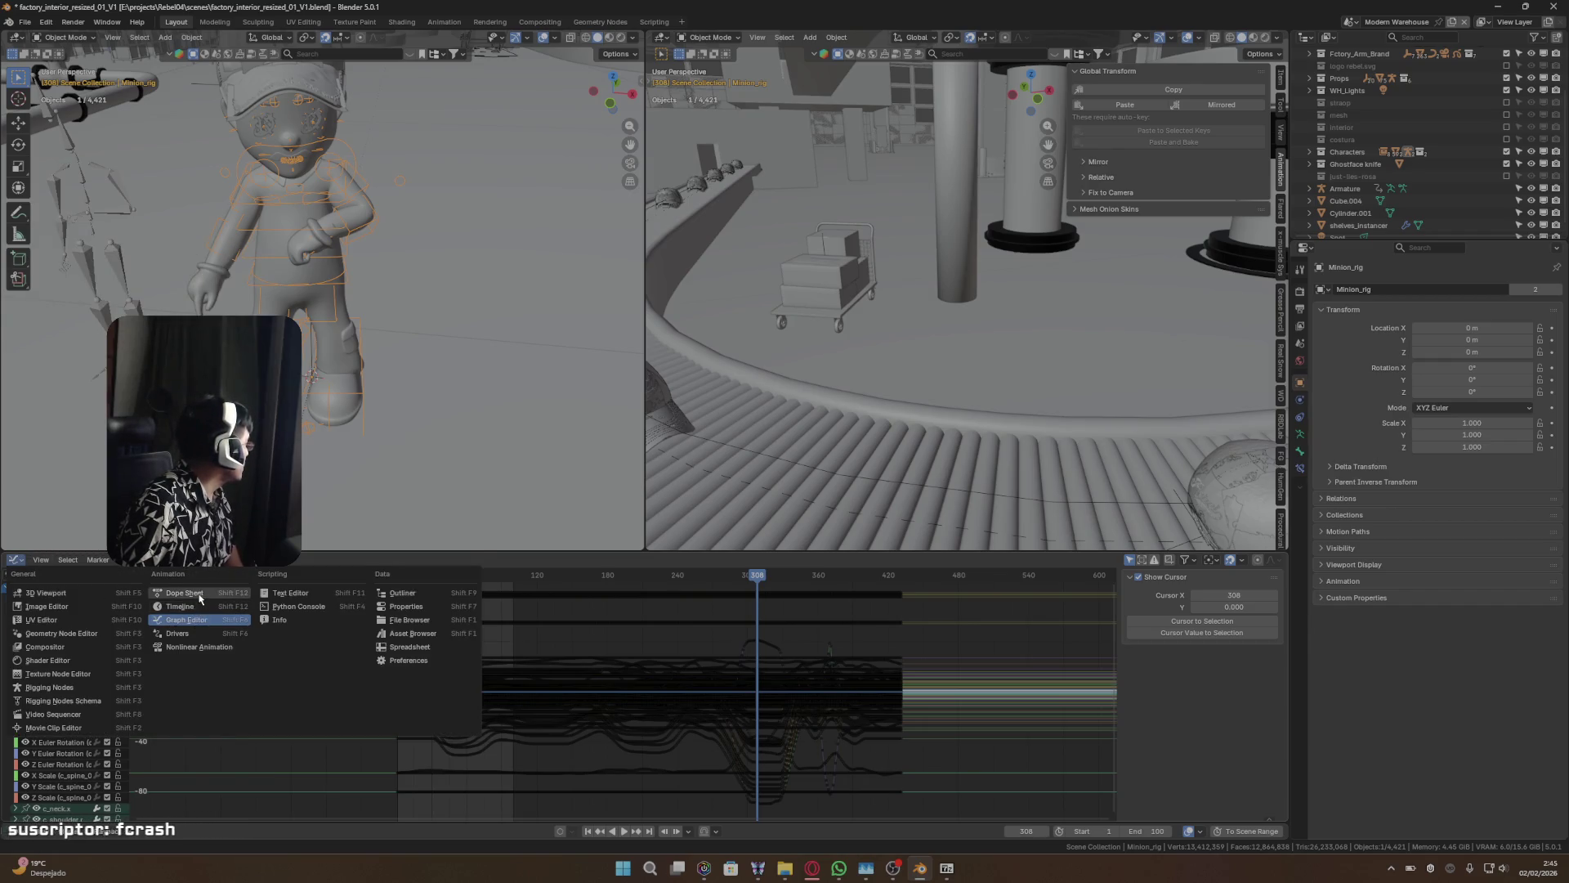
- Turn the bottom area into a Dope Sheet in Action Editor mode for the rig's action
left_click(185, 593)
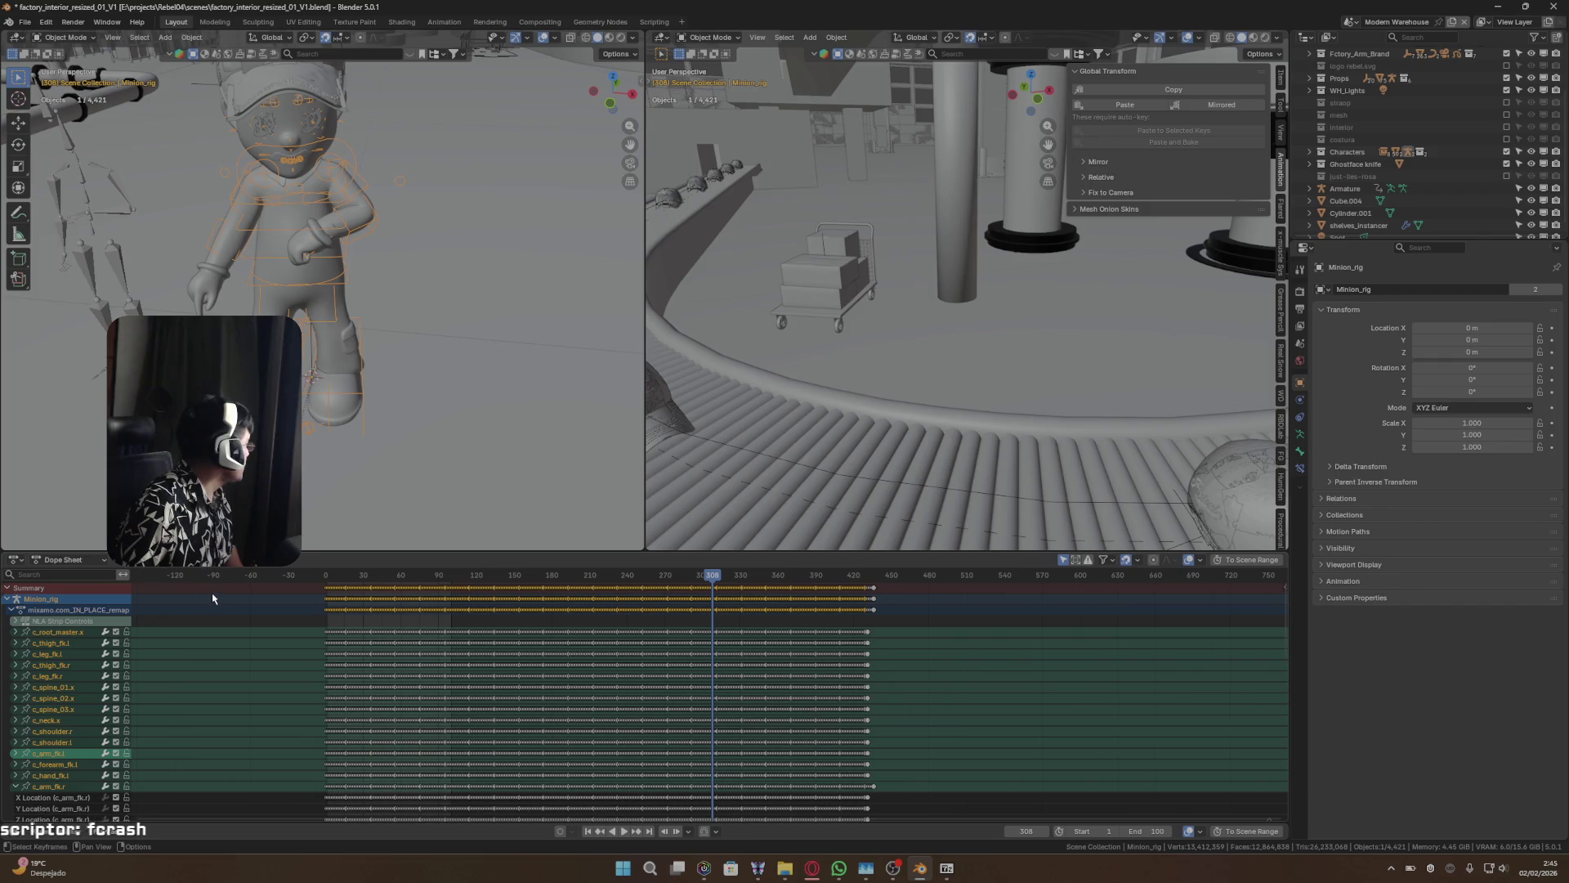
left_click(73, 619)
left_click(70, 621)
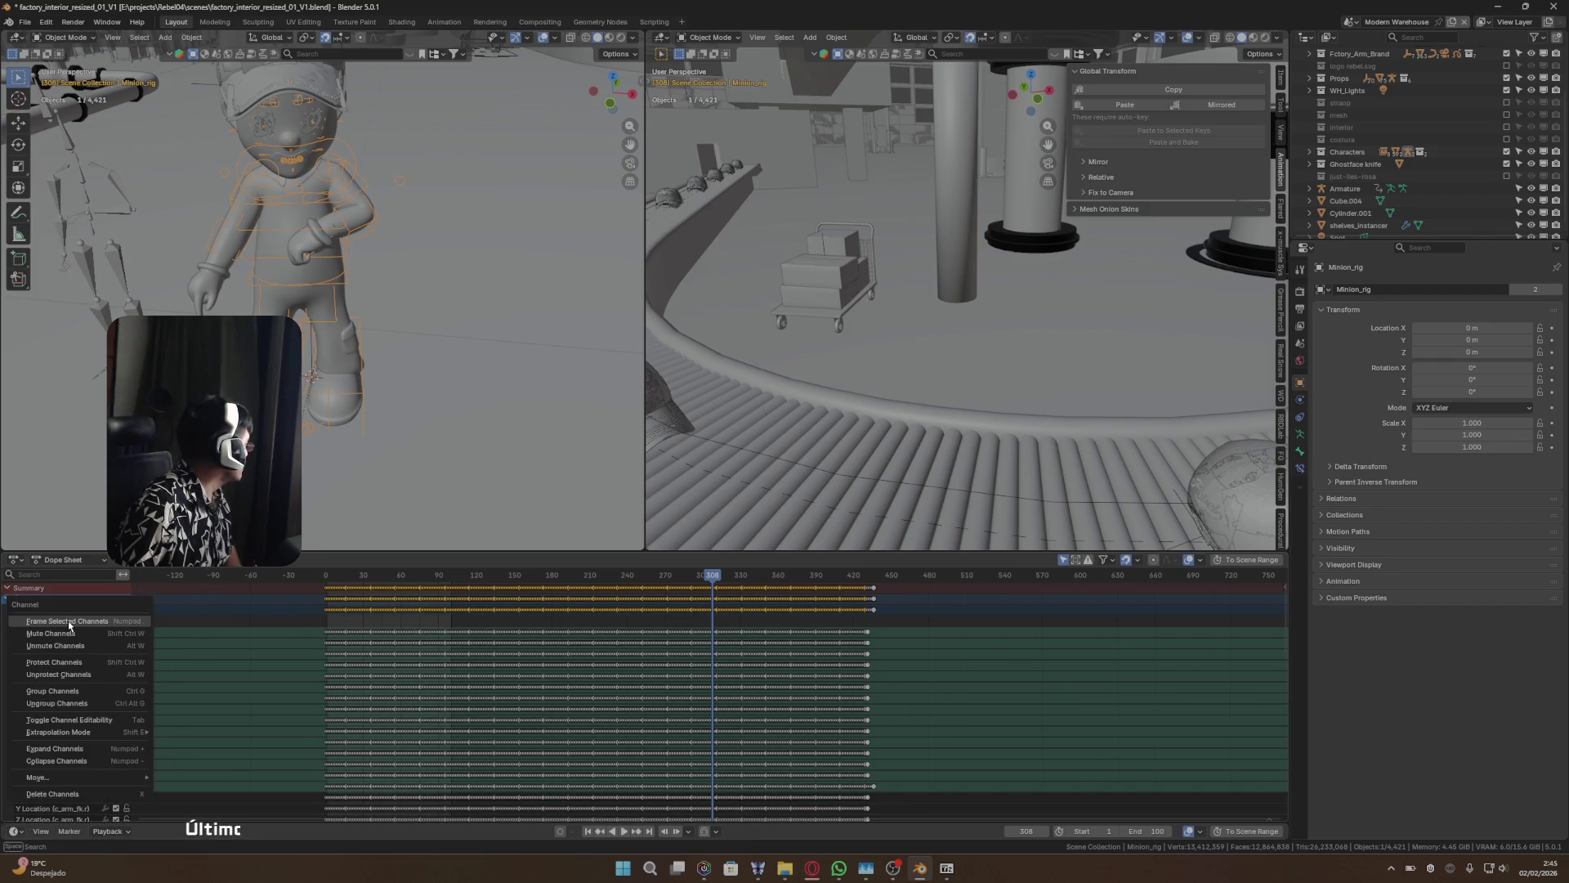
left_click(69, 560)
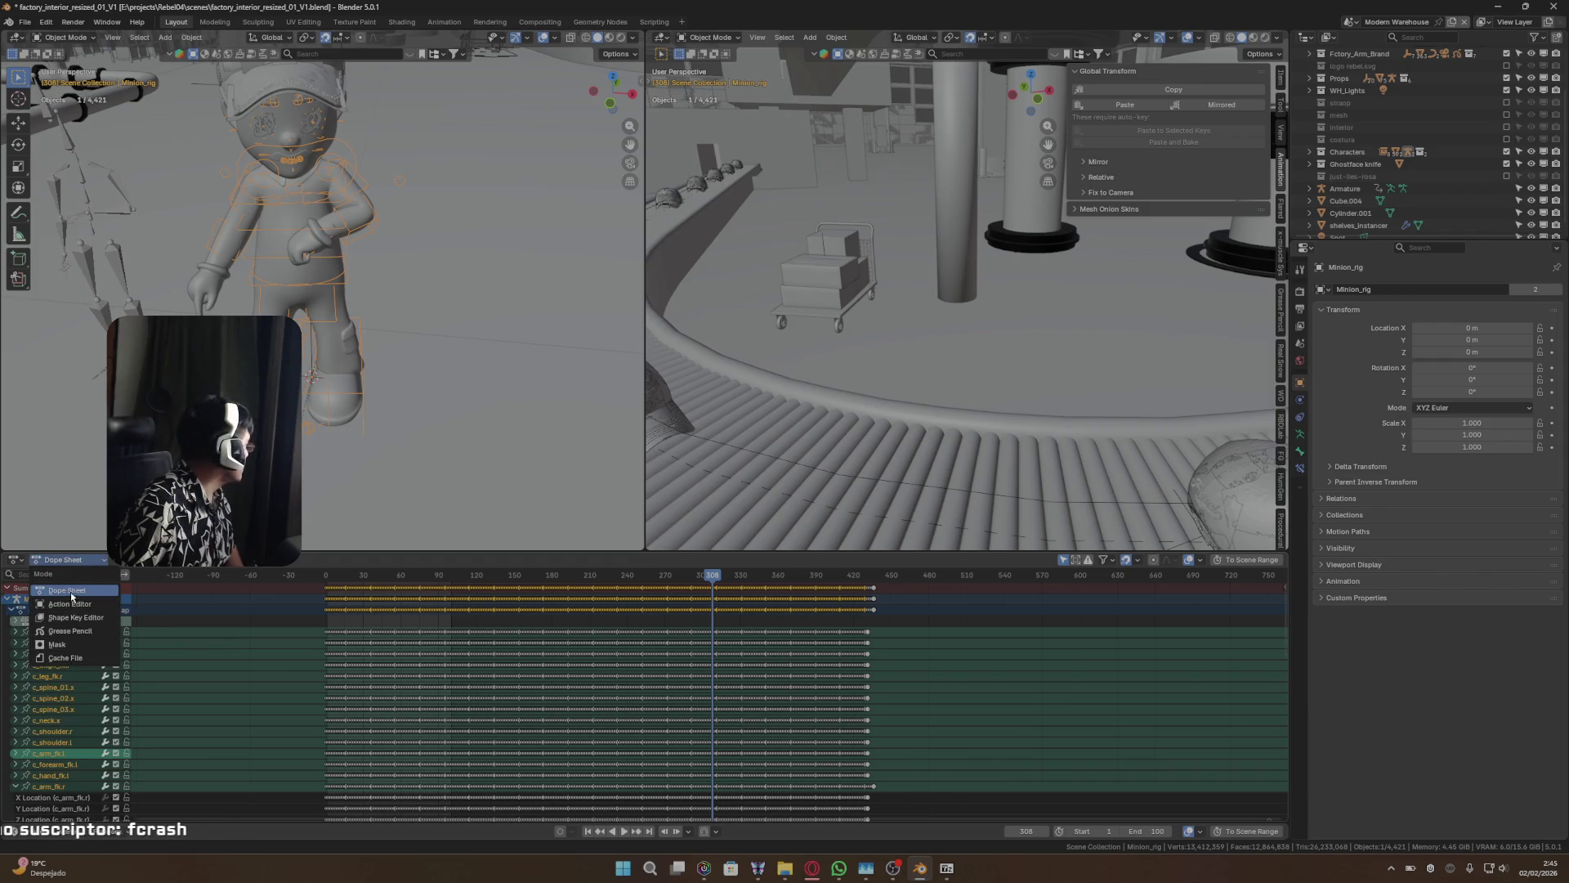
left_click(70, 603)
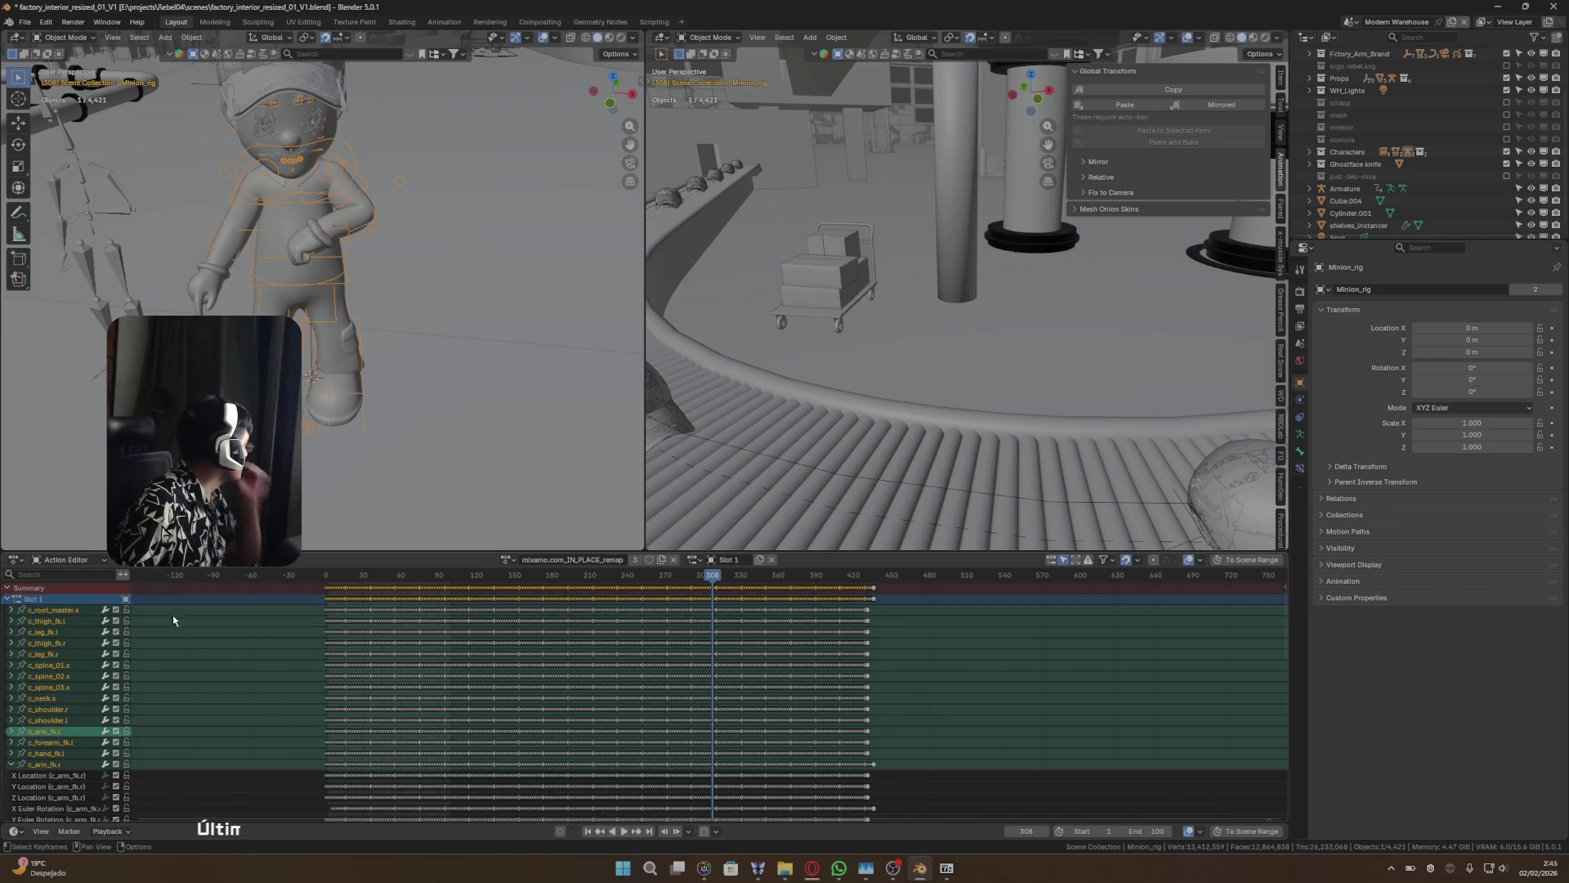
- Check the available actions and slots, keeping mixamo.com_IN_PLACE_remap as the current action
left_click(507, 560)
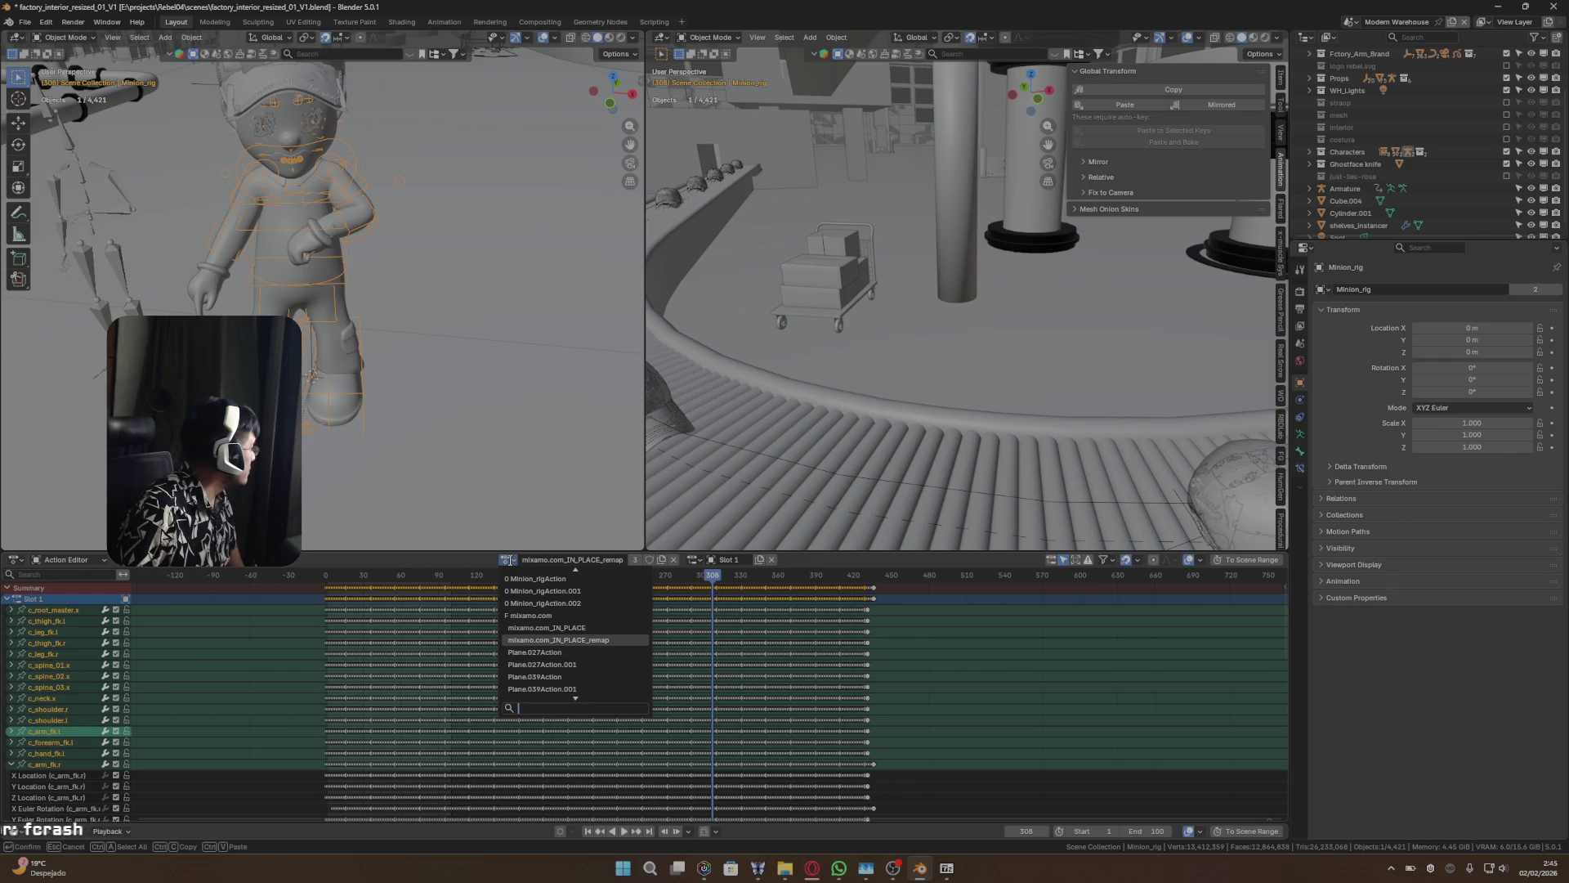
left_click(511, 563)
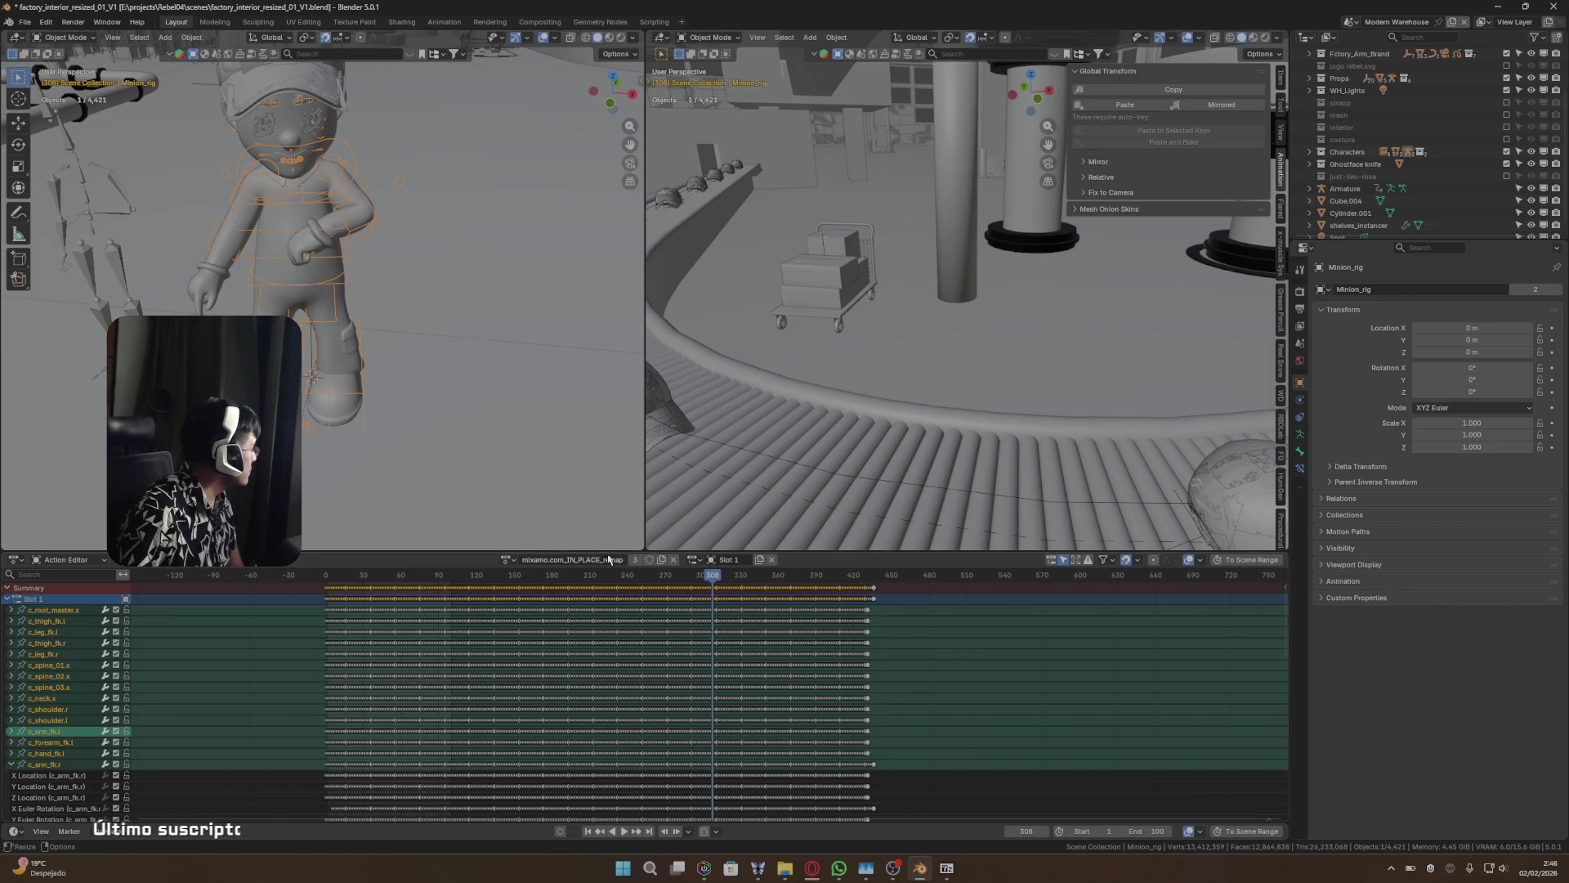
left_click(511, 564)
left_click(512, 565)
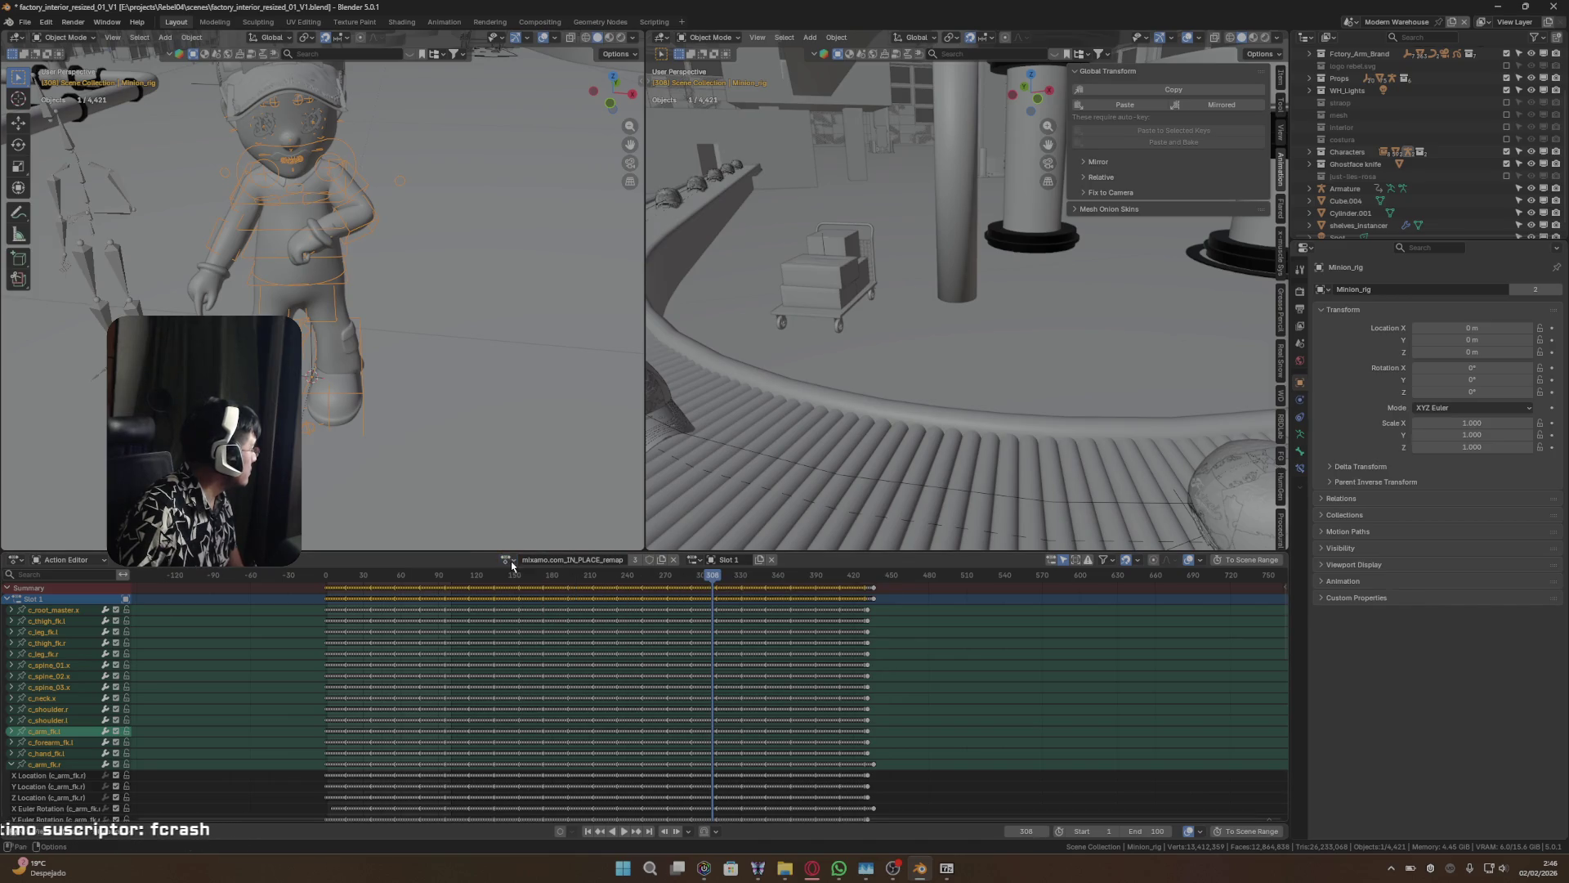
left_click(694, 560)
left_click(697, 562)
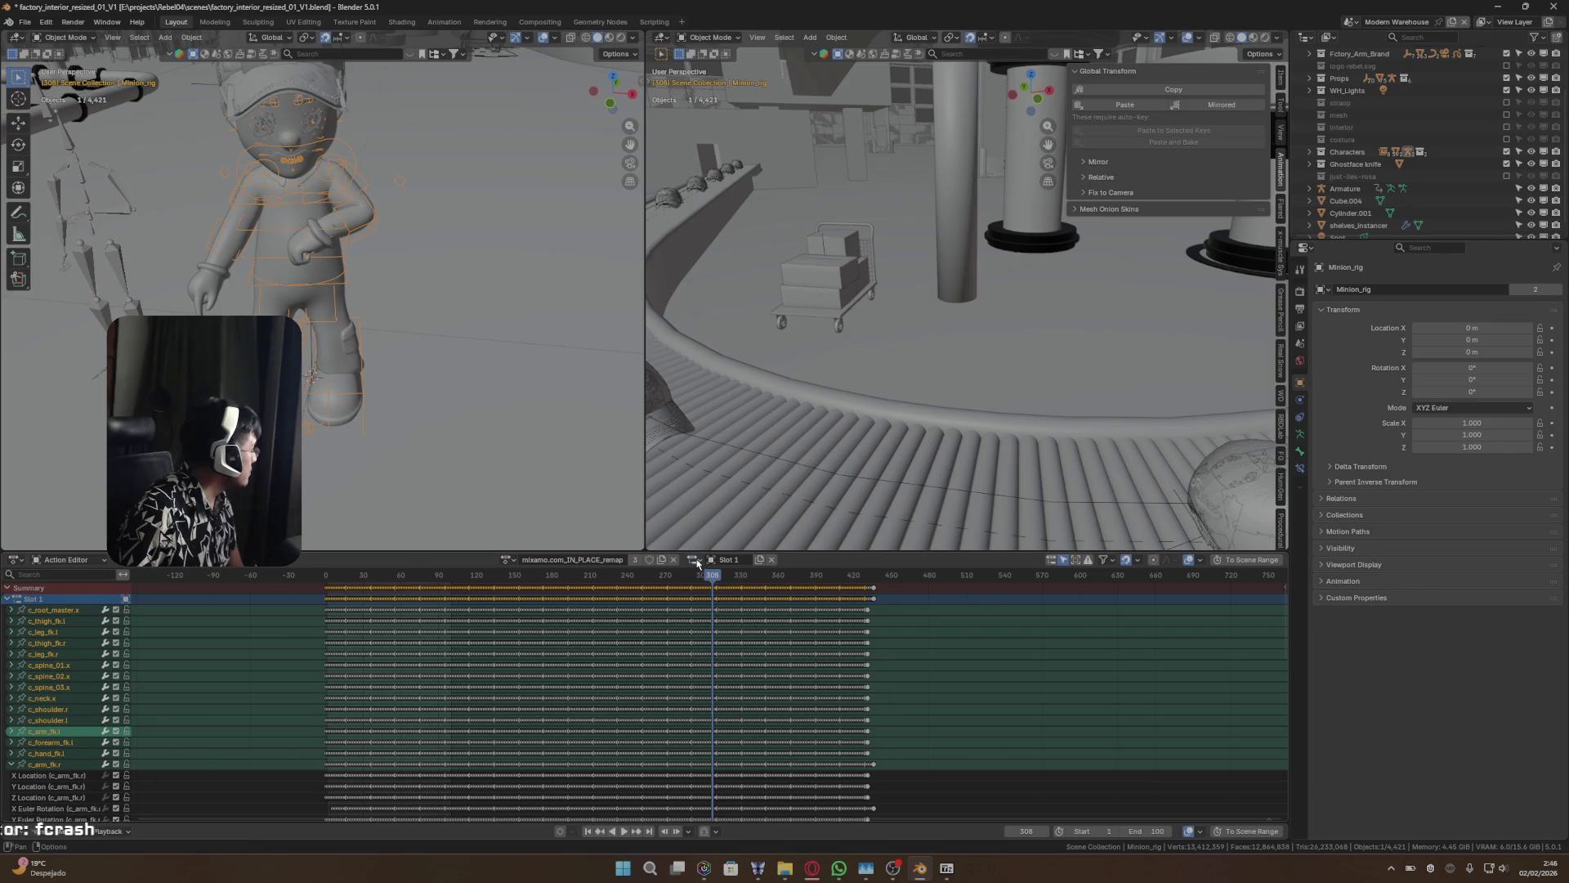
- Duplicate Slot 1 into Slot 1.001 and assign the new slot to the rig
left_click(712, 559)
key("Escape")
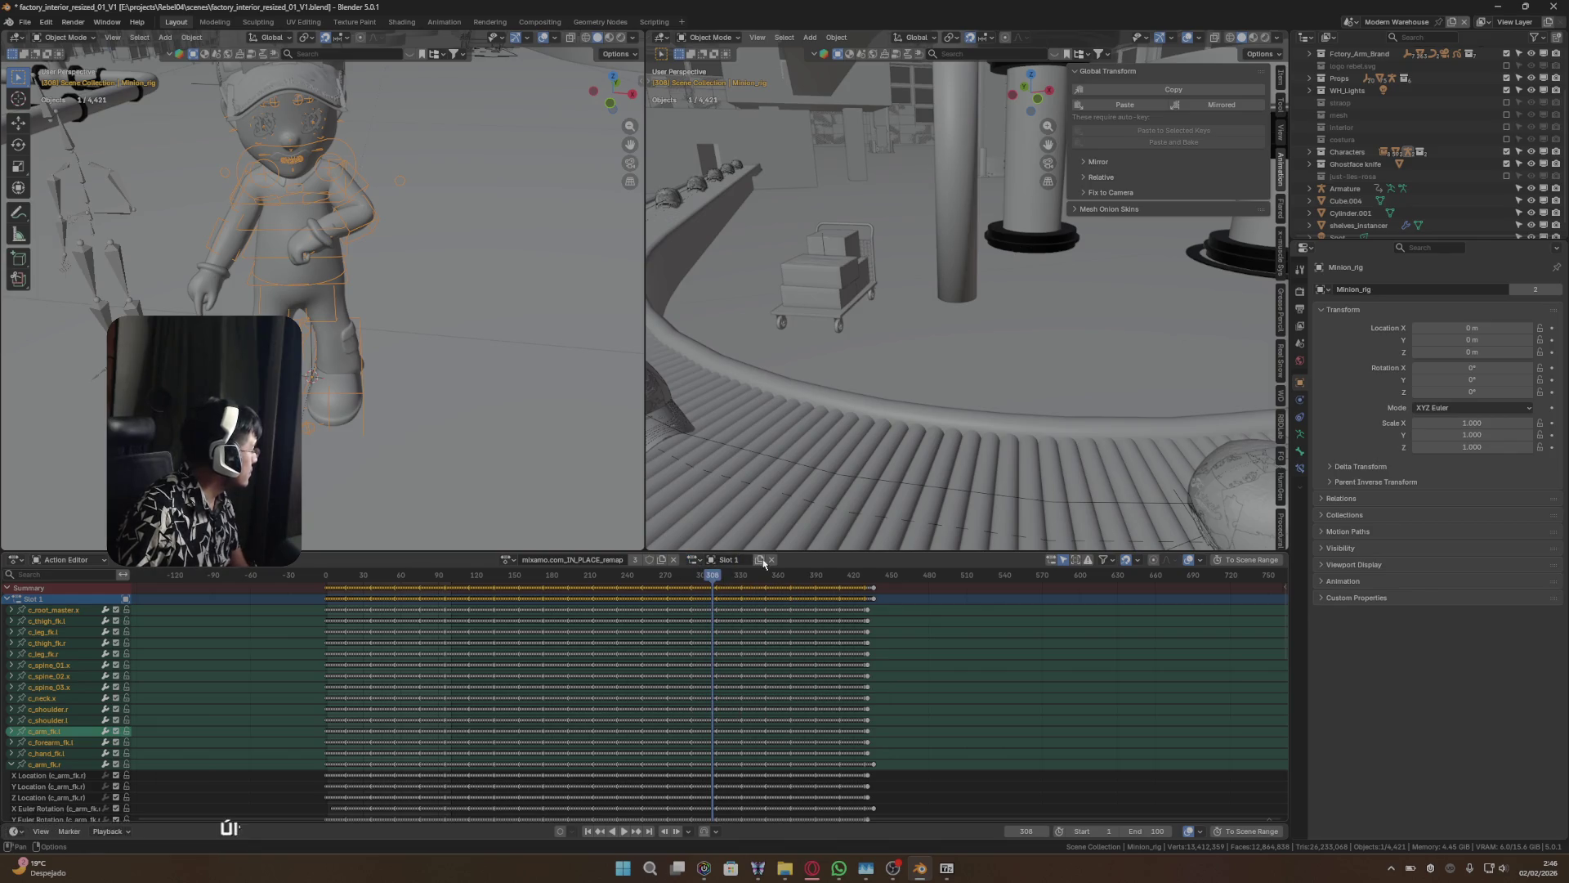
left_click(761, 561)
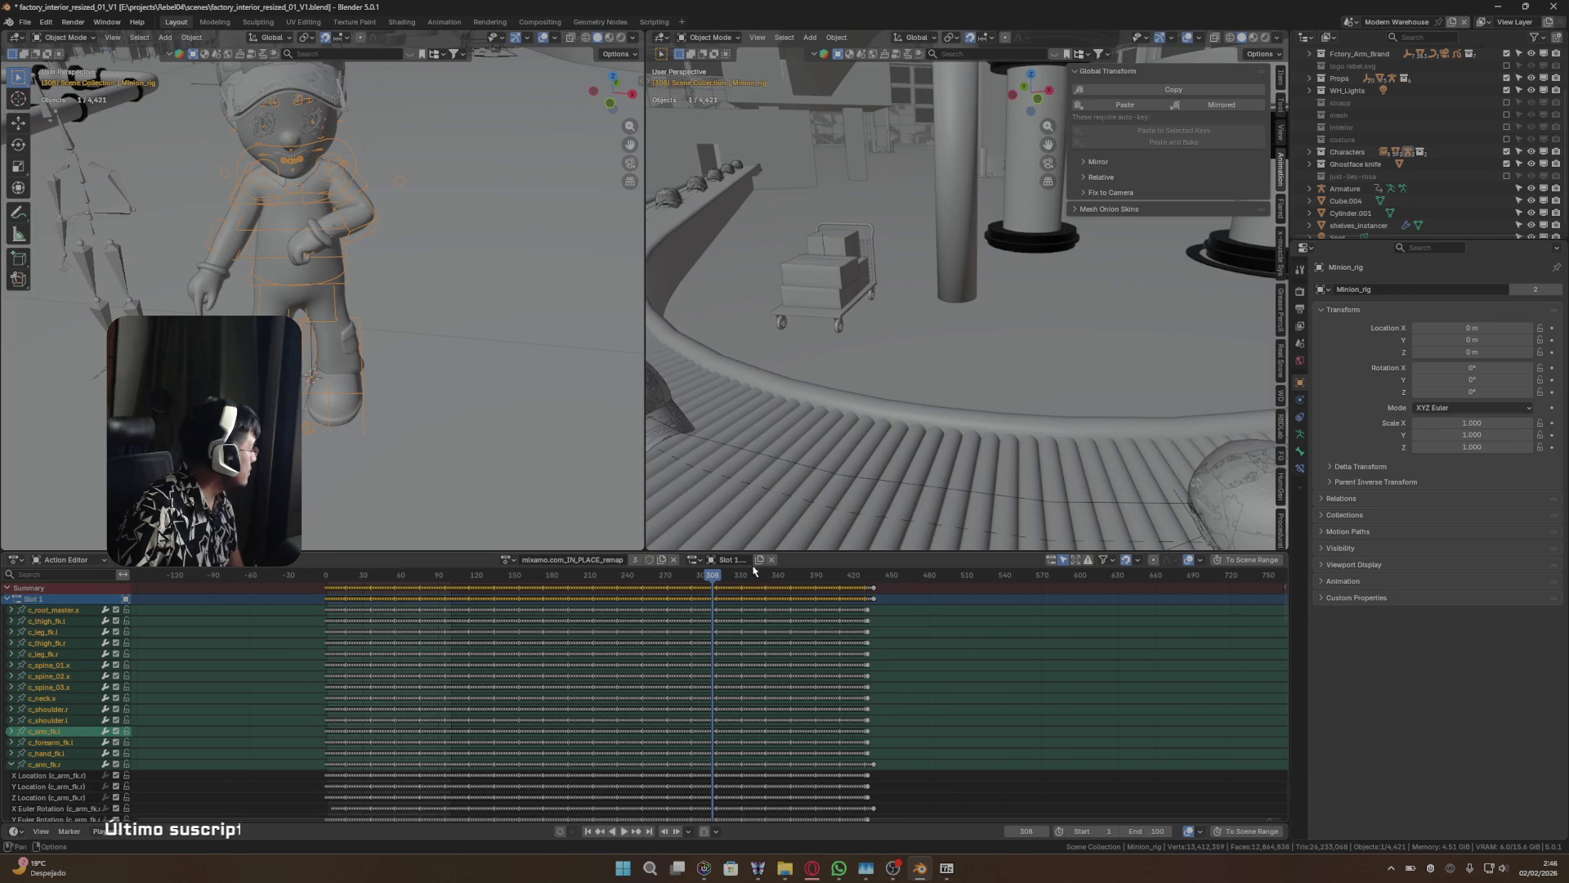
left_click(697, 560)
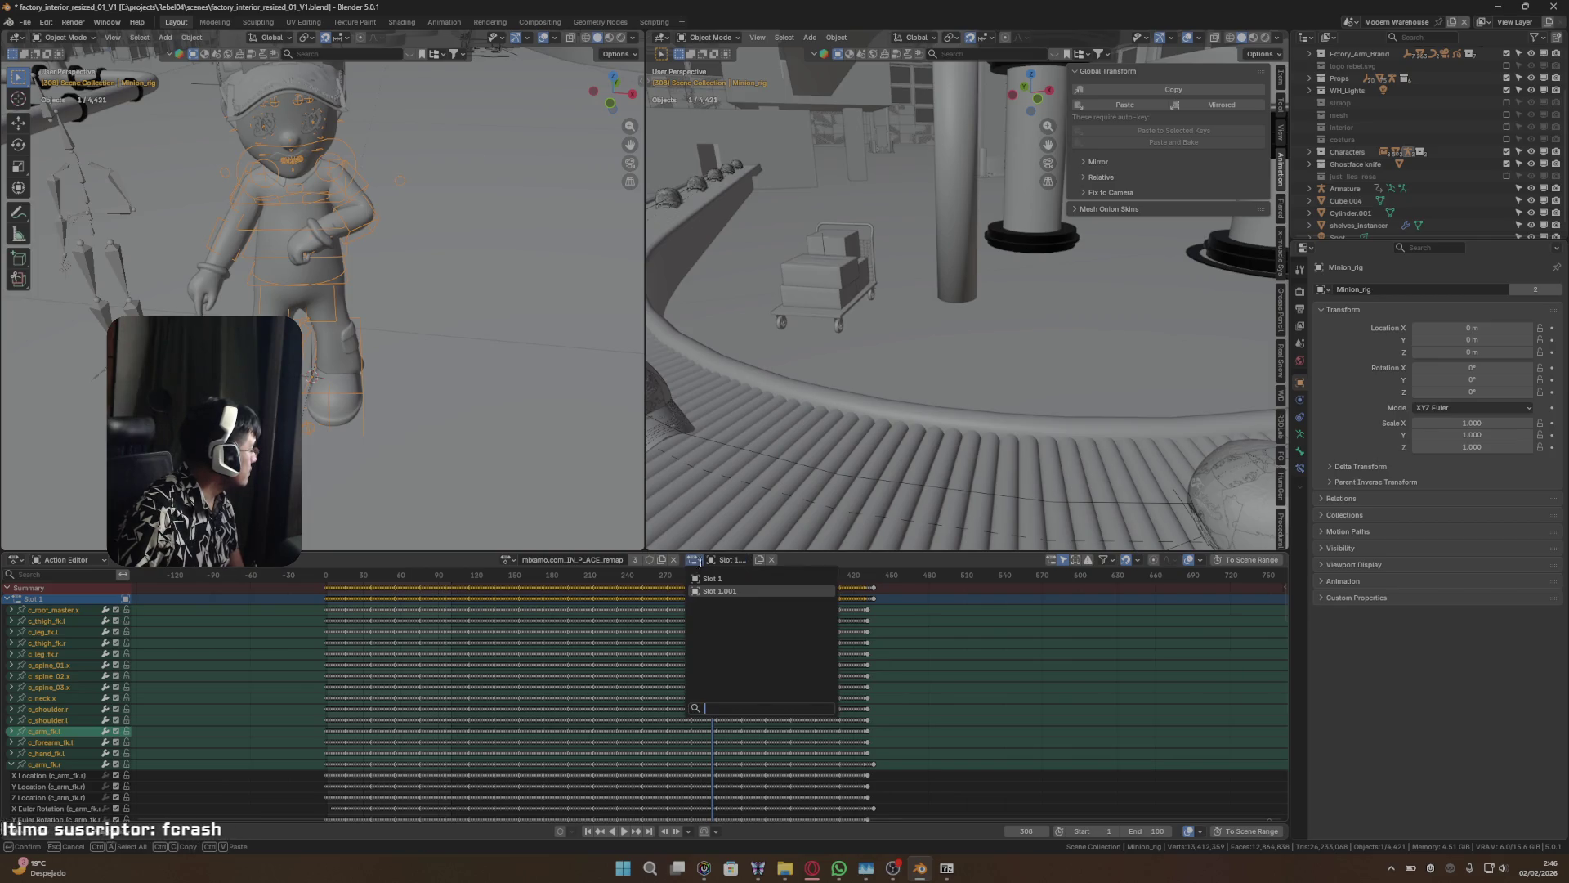
left_click(716, 591)
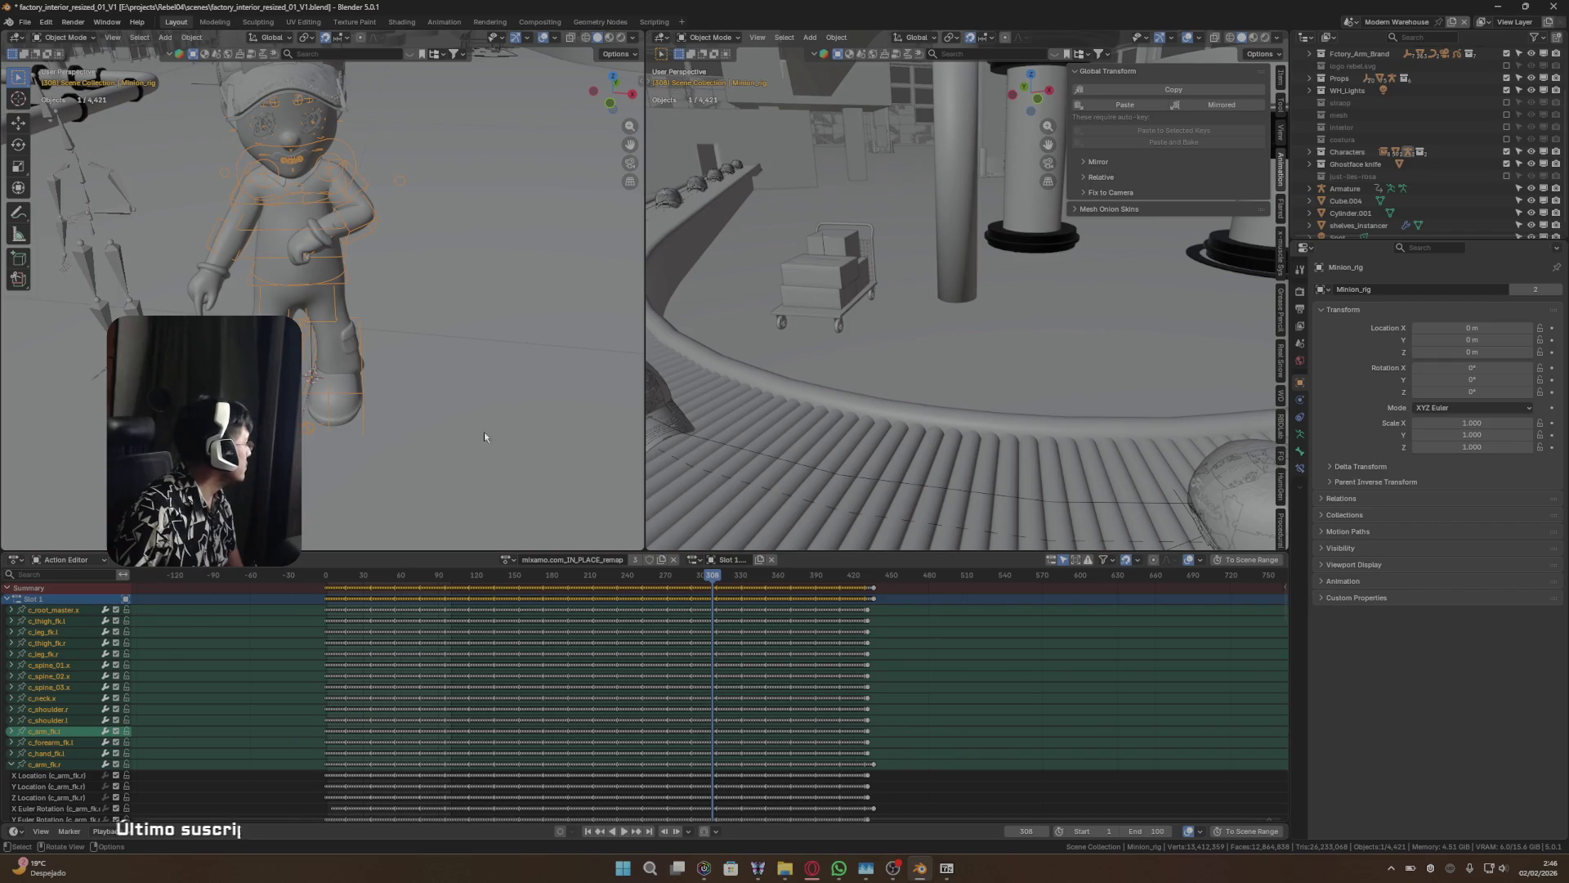
- Switch the rig to Pose Mode and collapse the Slot 1 channel group
key("ctrl+Tab")
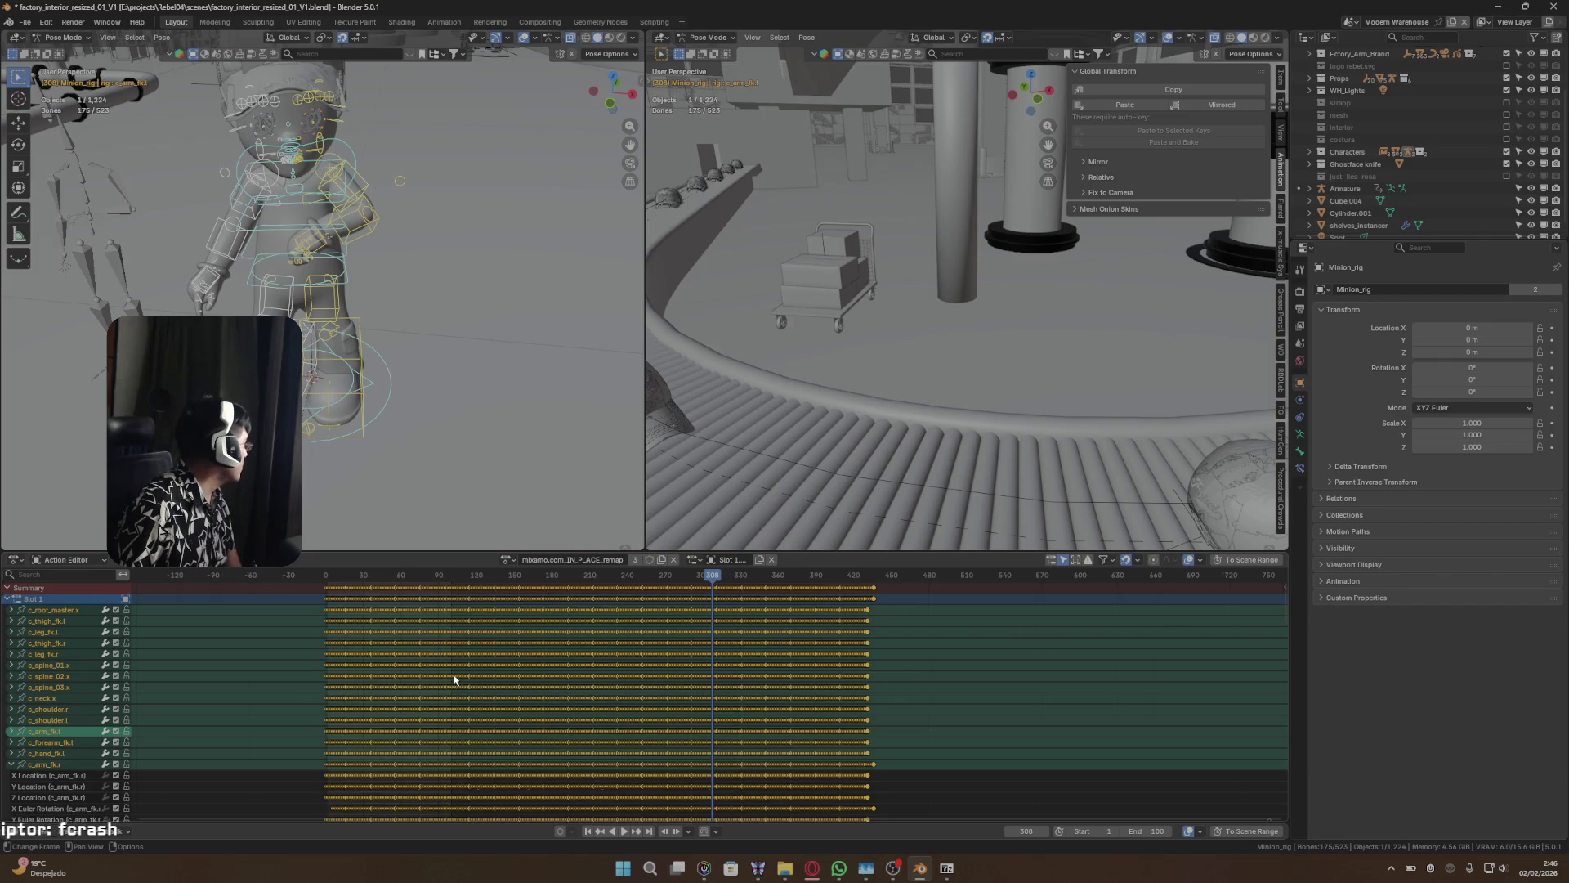
scroll(457, 683, "down", 1)
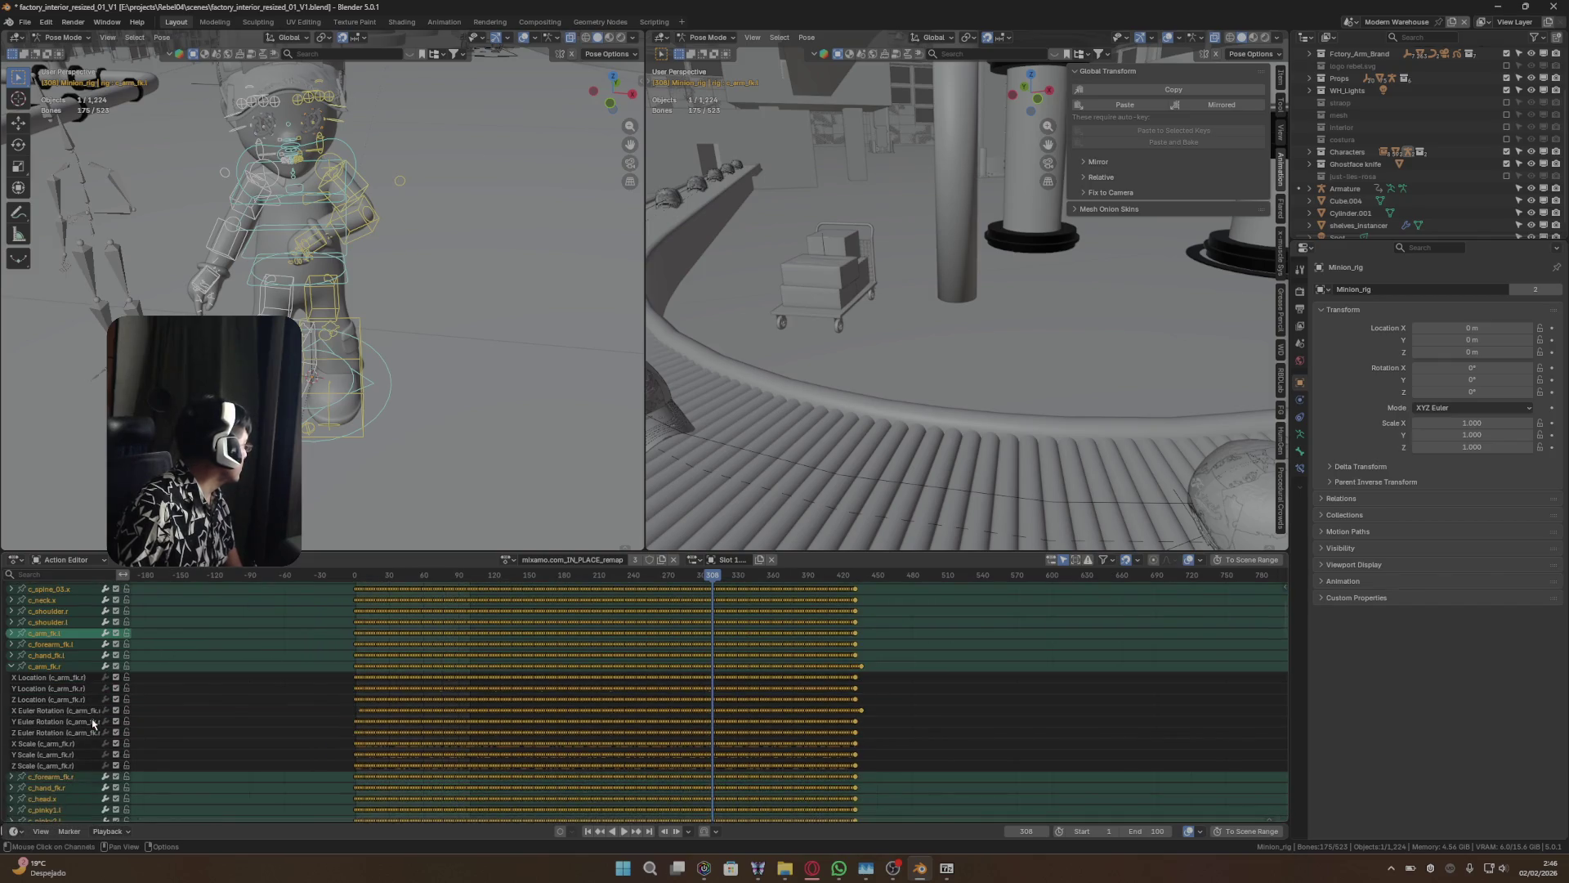
left_click(7, 600)
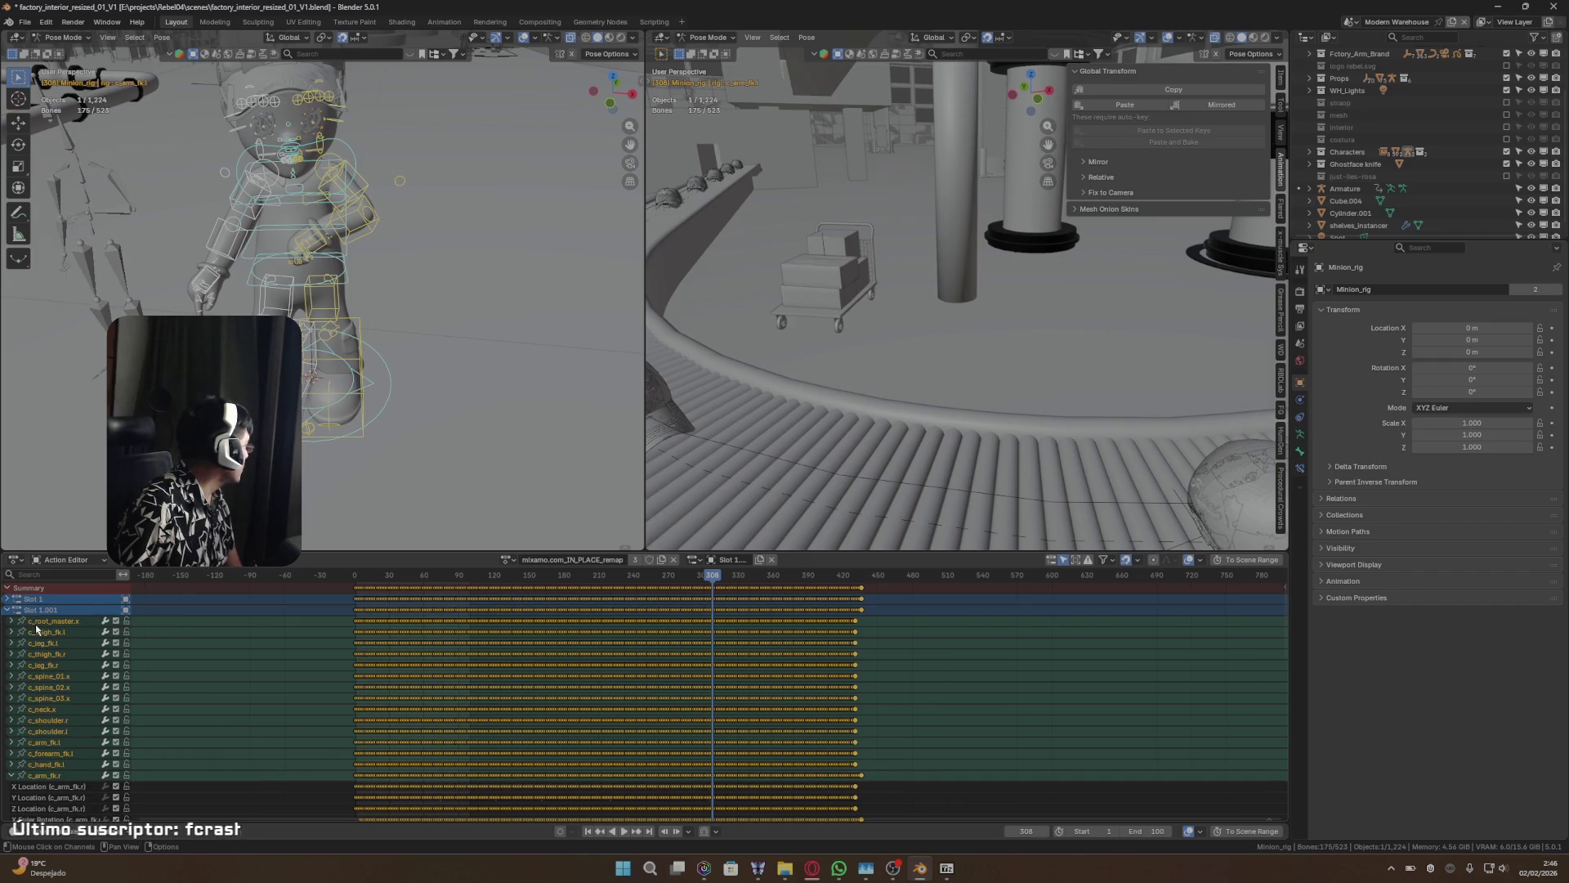
- Toggle the c_root_master.x channel selection, then select all the bone channels
left_click(46, 620)
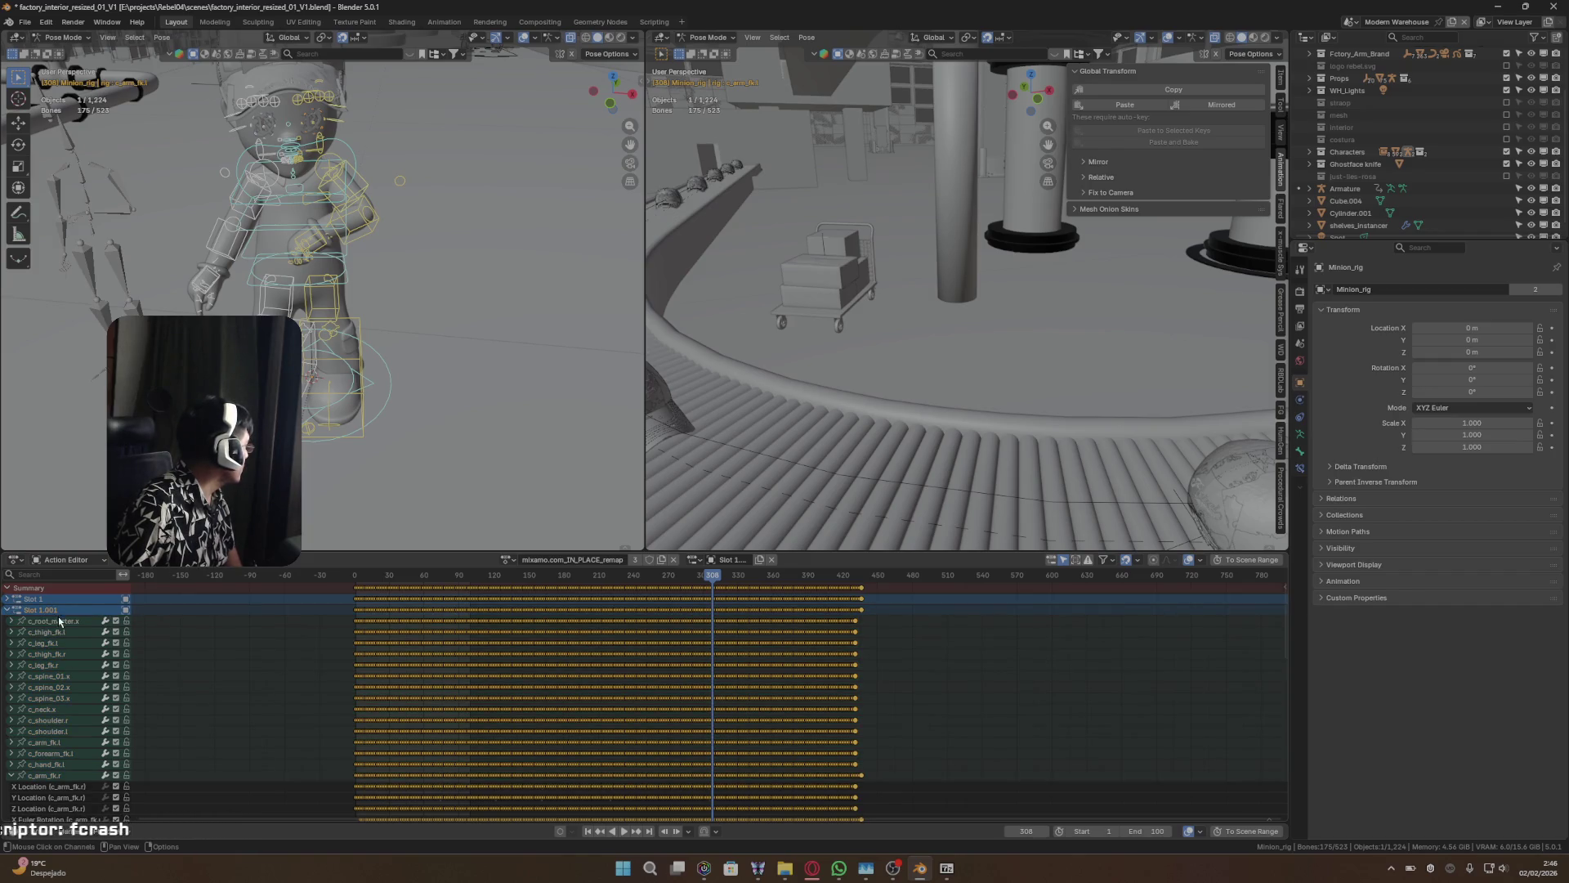
left_click(60, 621)
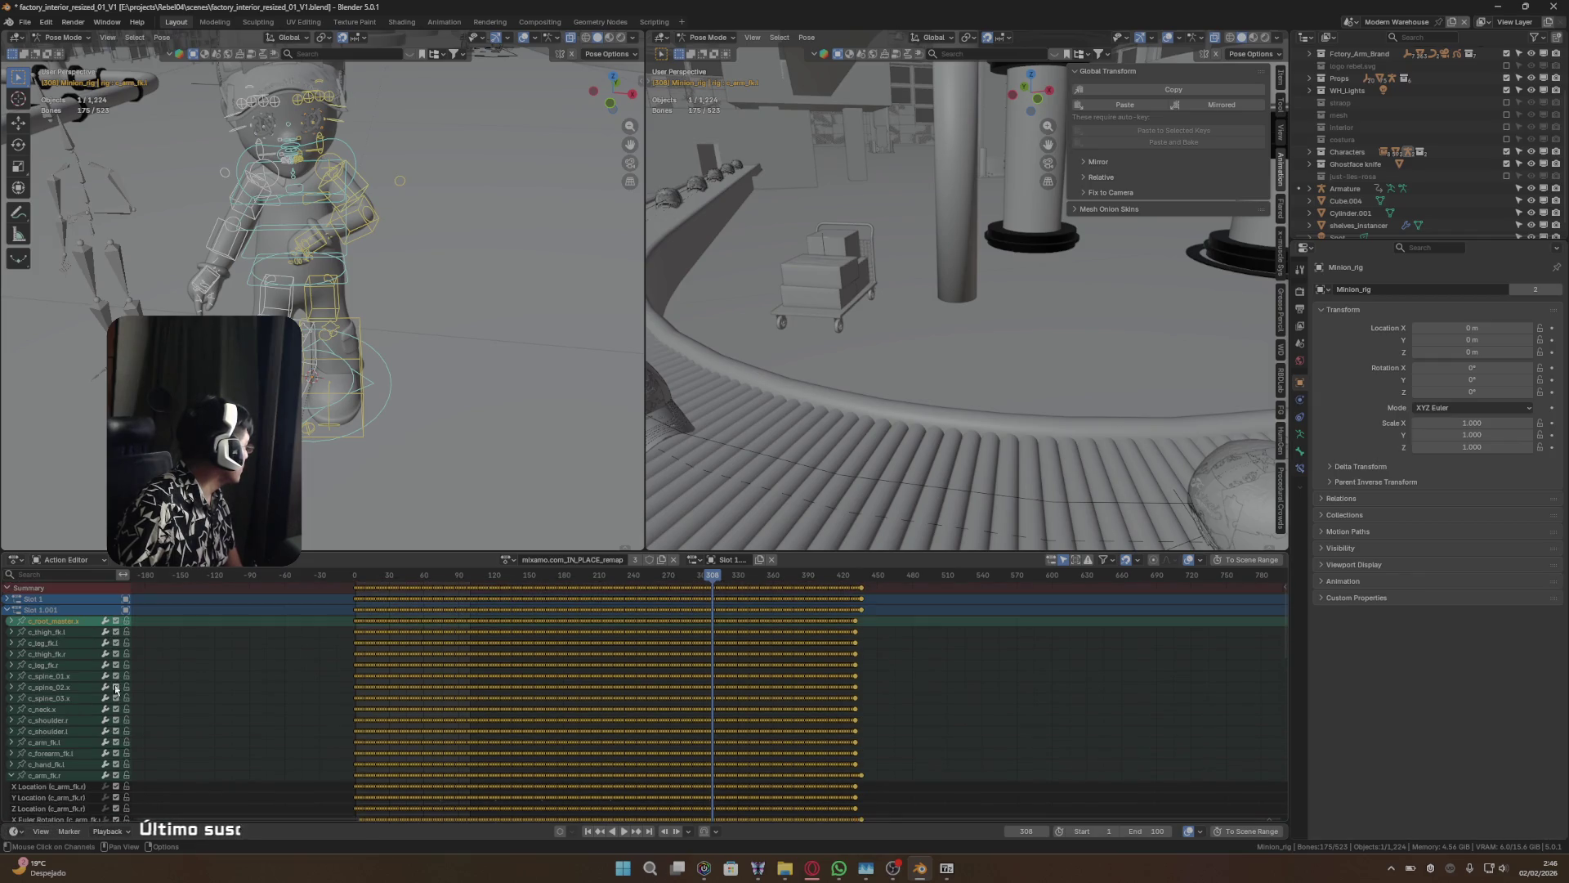
scroll(217, 694, "up", 2)
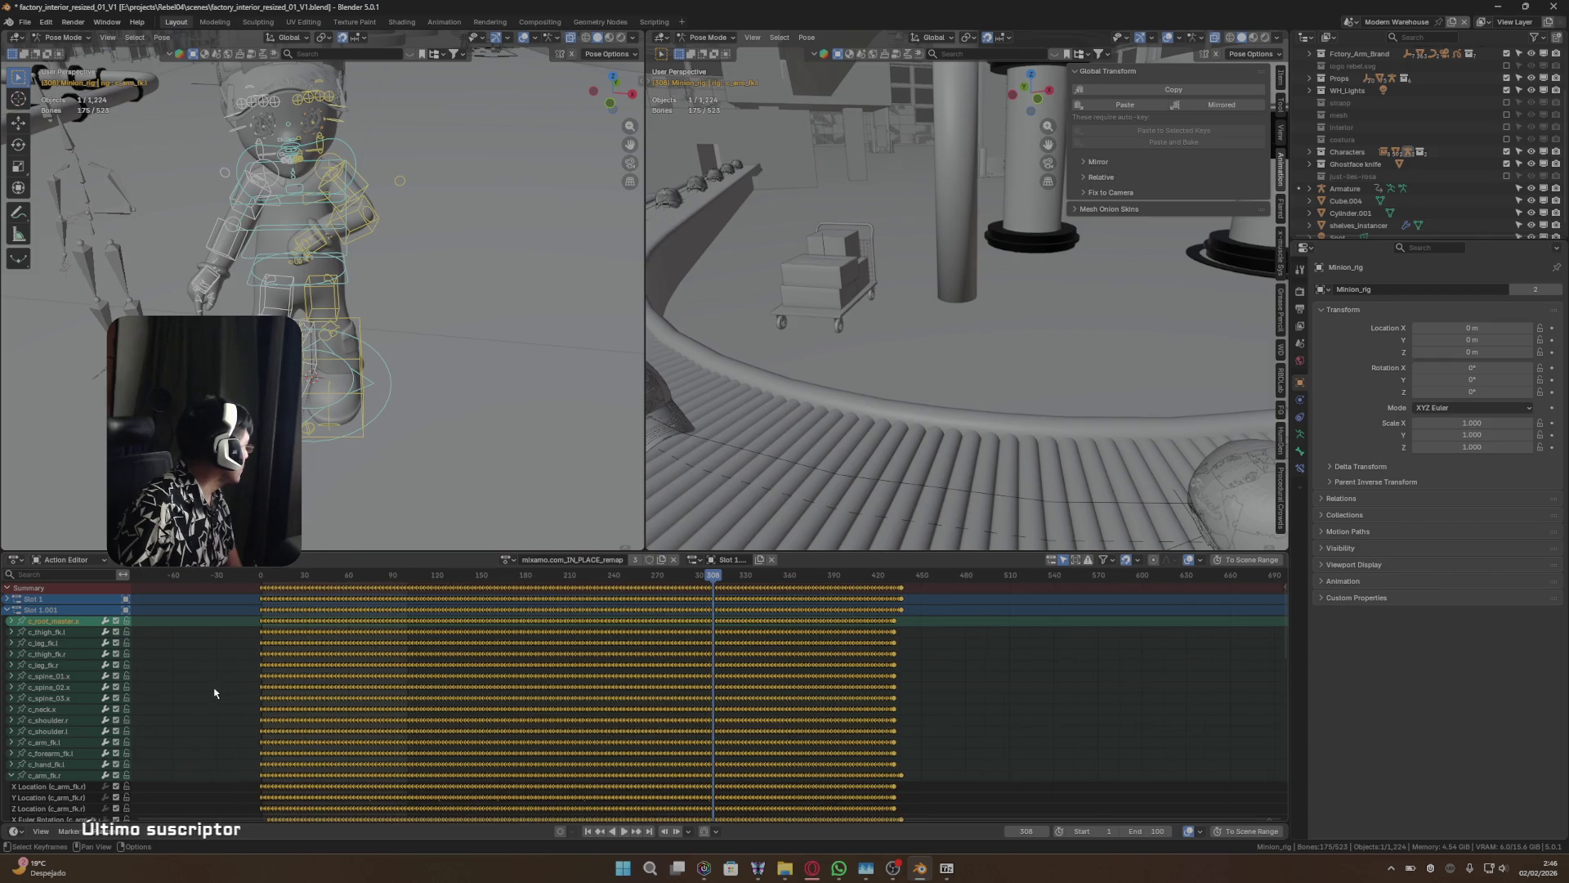
left_click(125, 601)
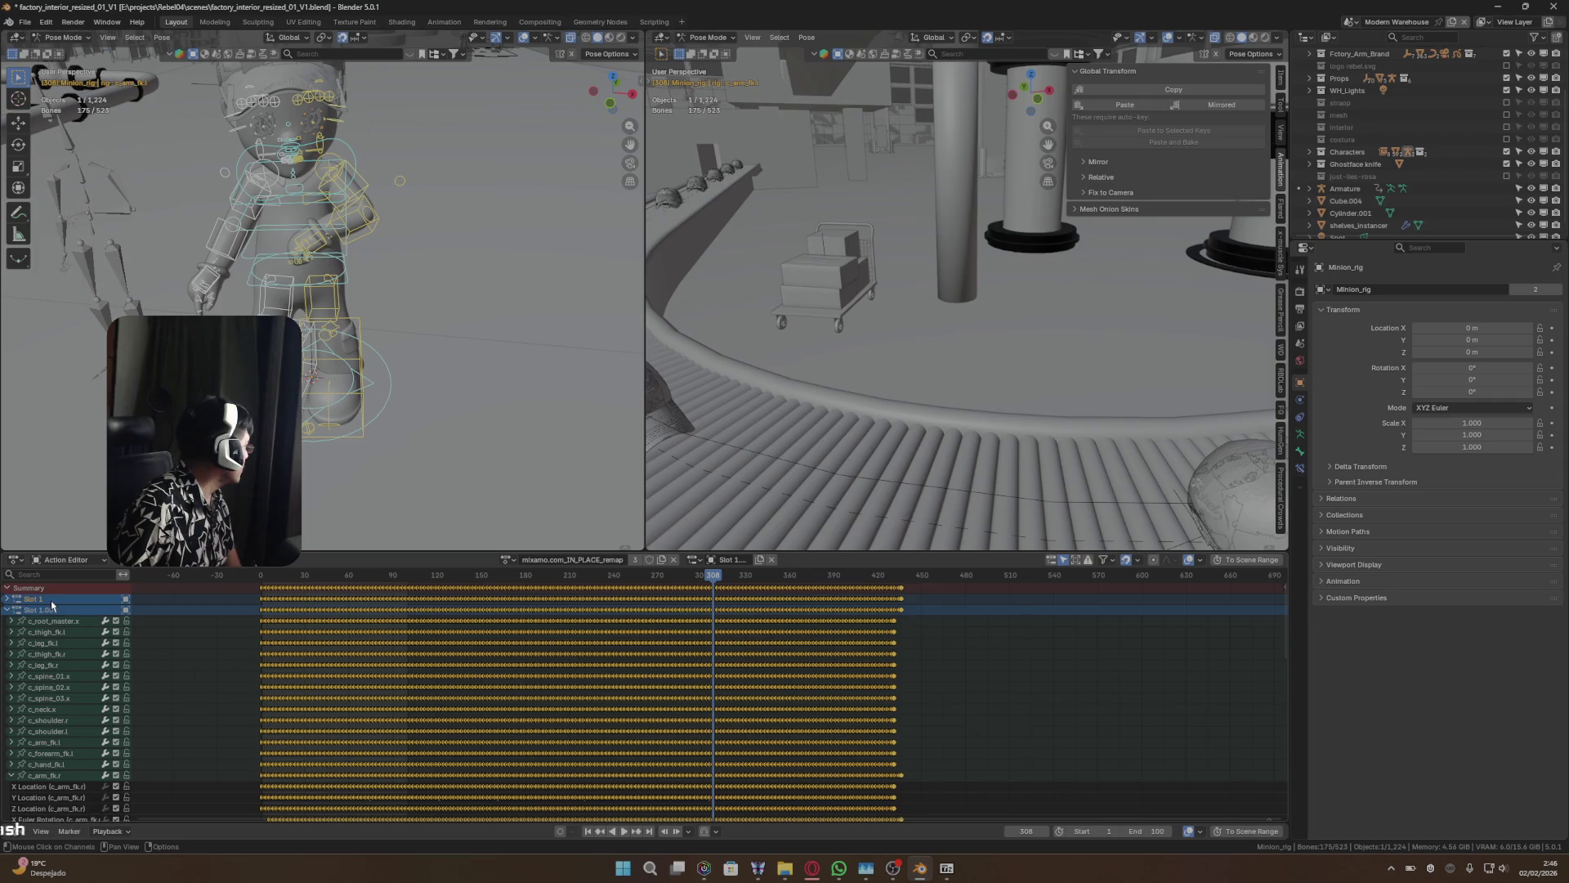
right_click(49, 614)
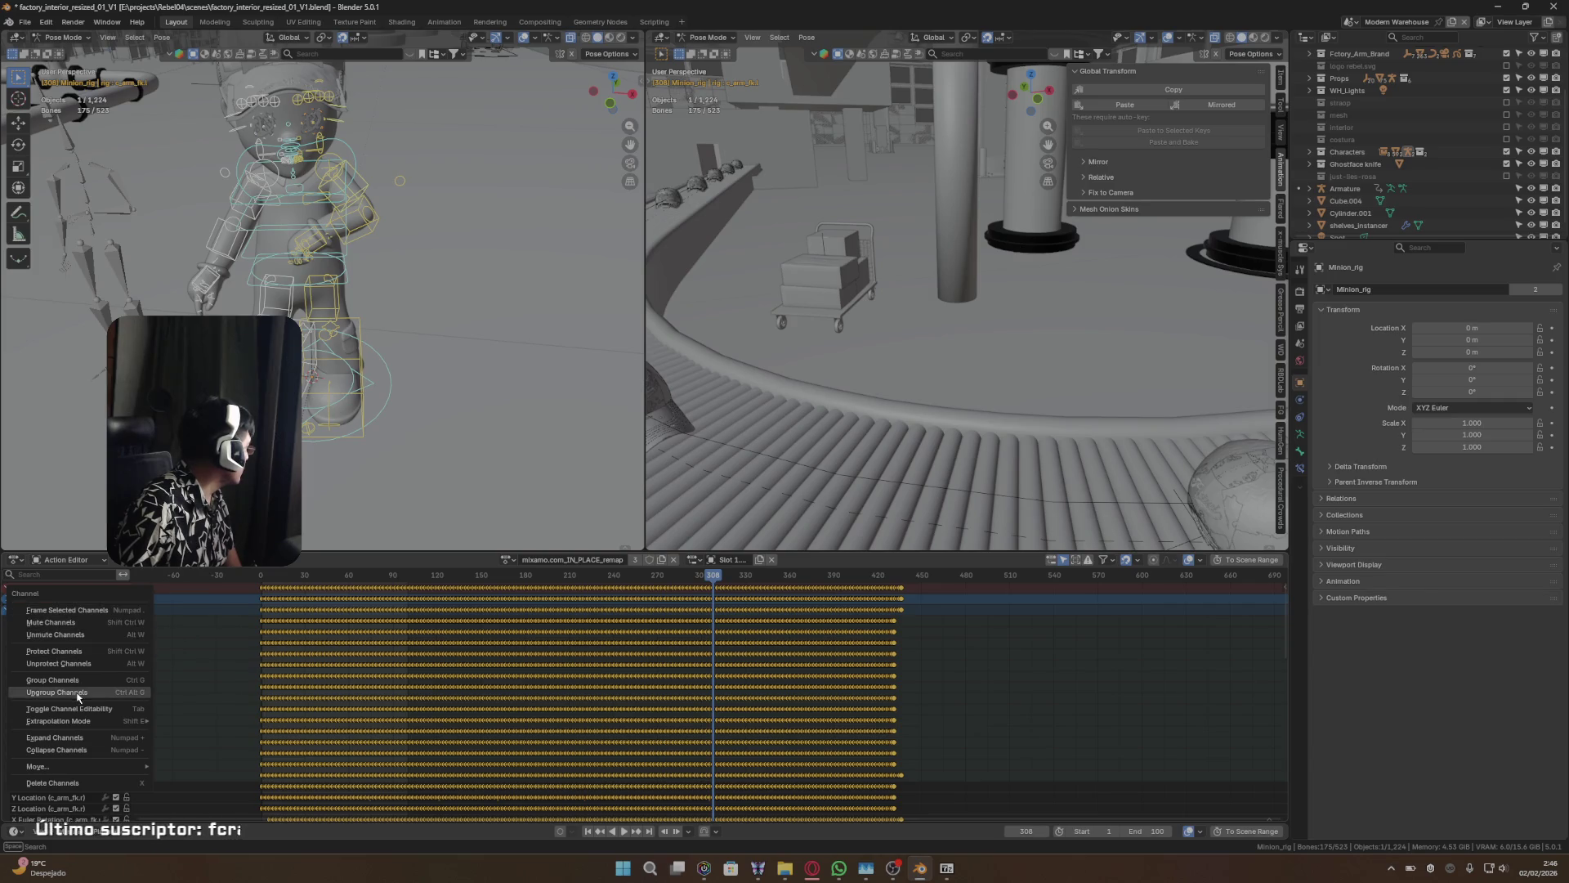
key("a")
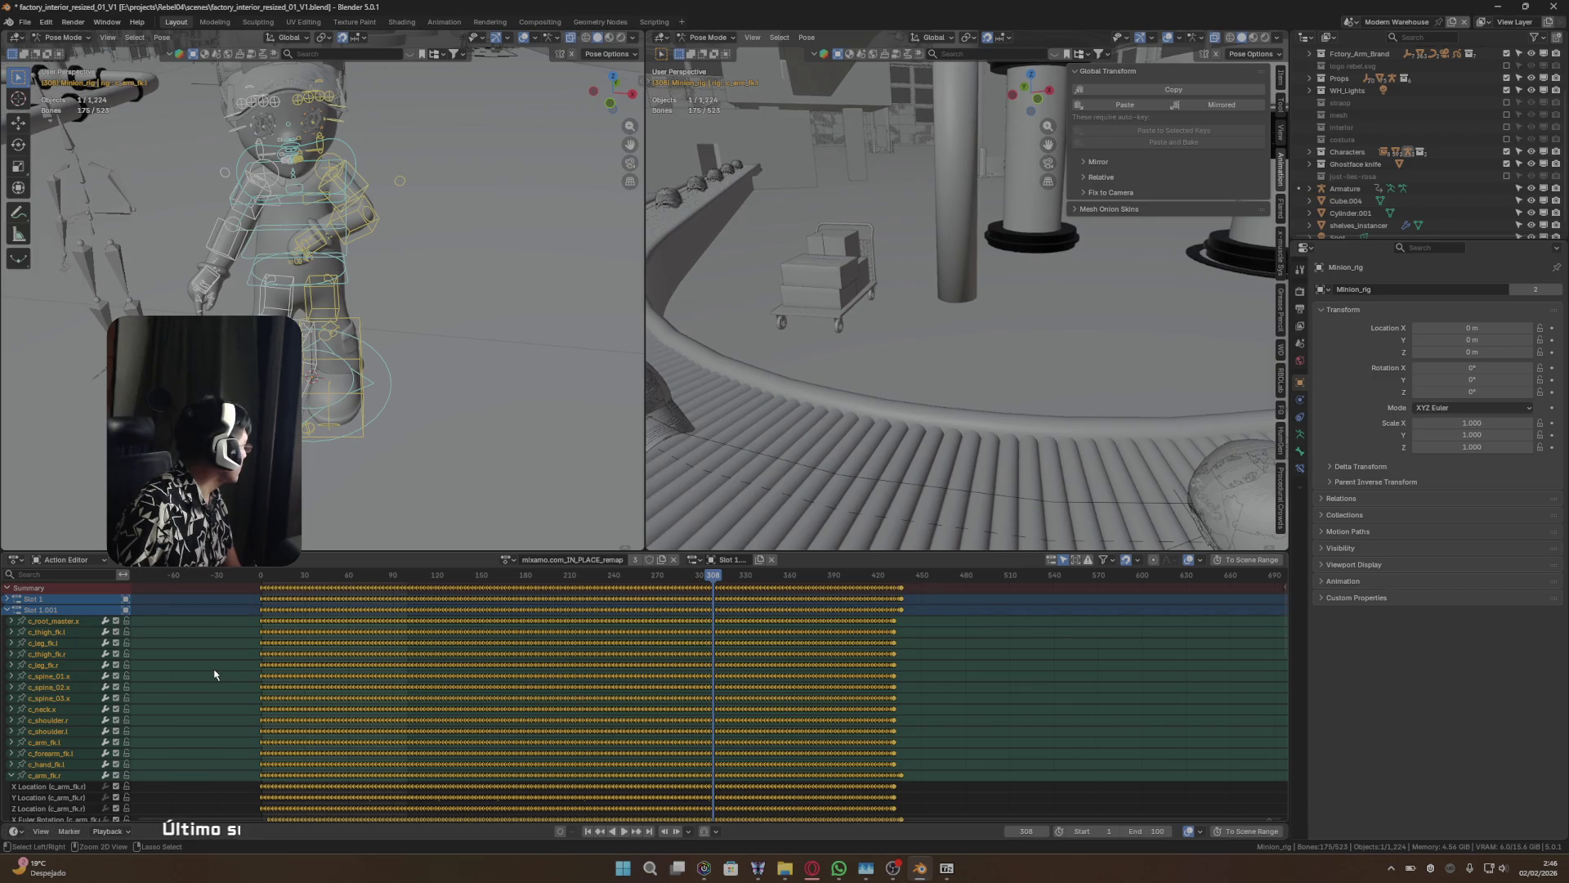
- Deselect all channels and keyframes and look through the action's slot list
left_click(214, 673)
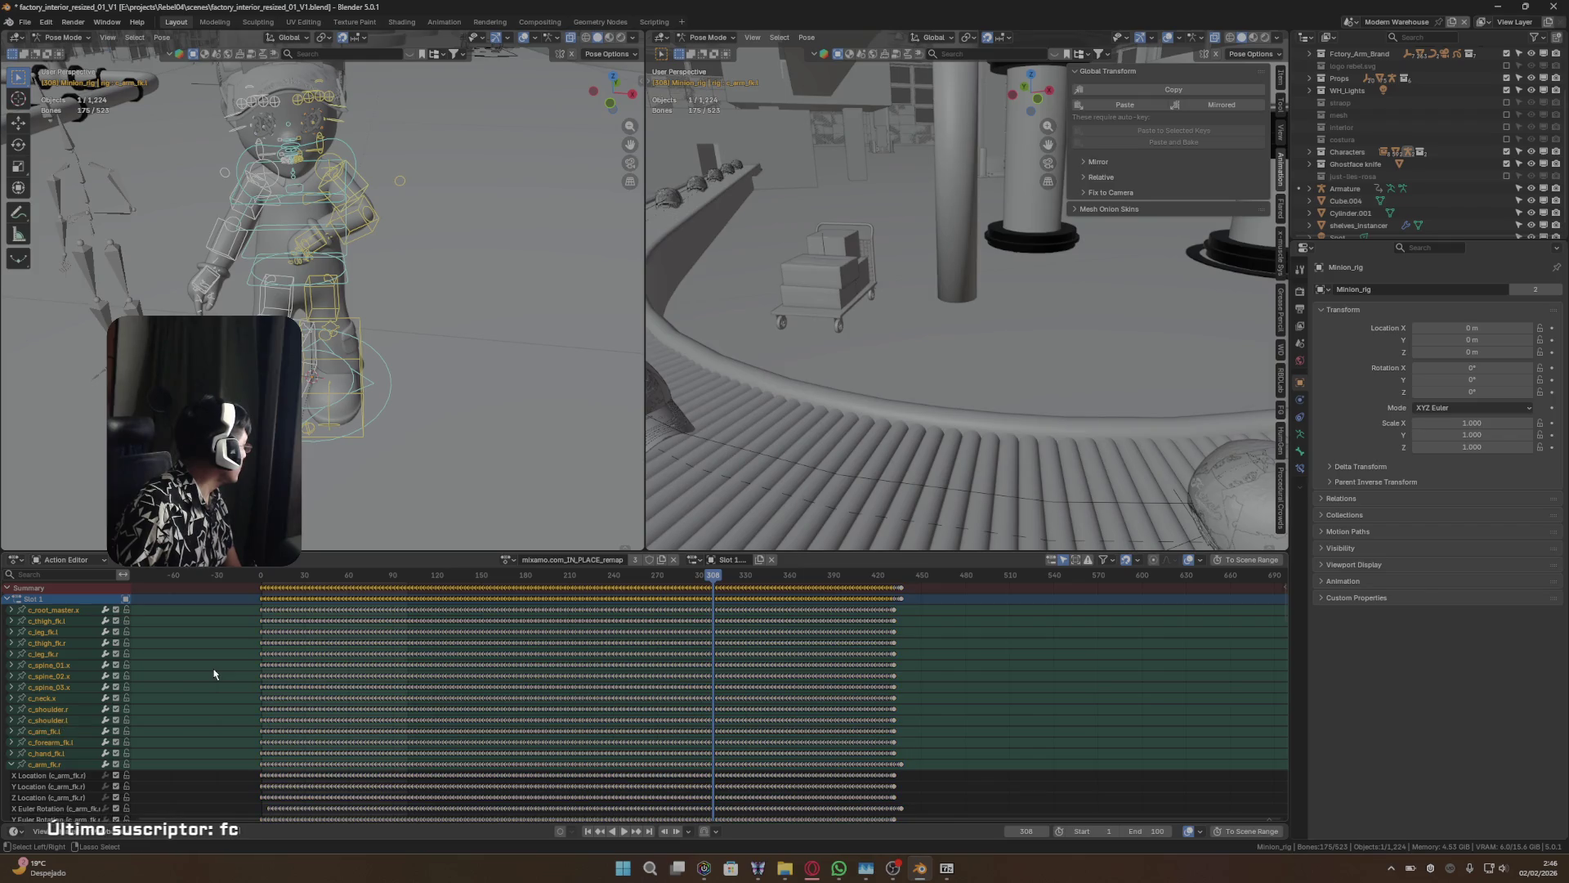
left_click(696, 559)
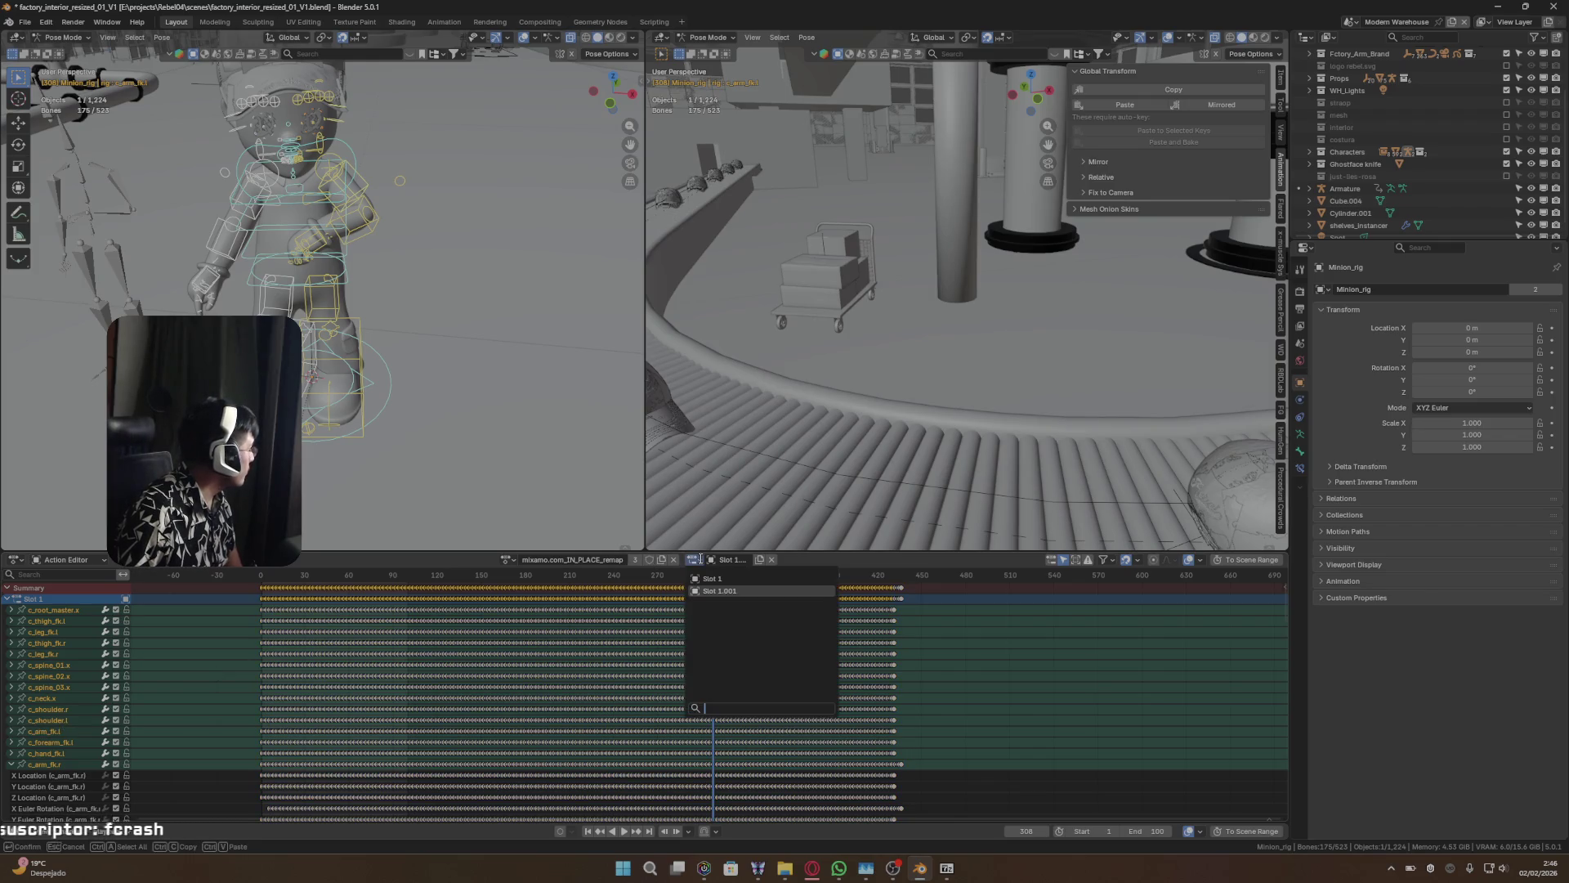
left_click(700, 559)
left_click(699, 559)
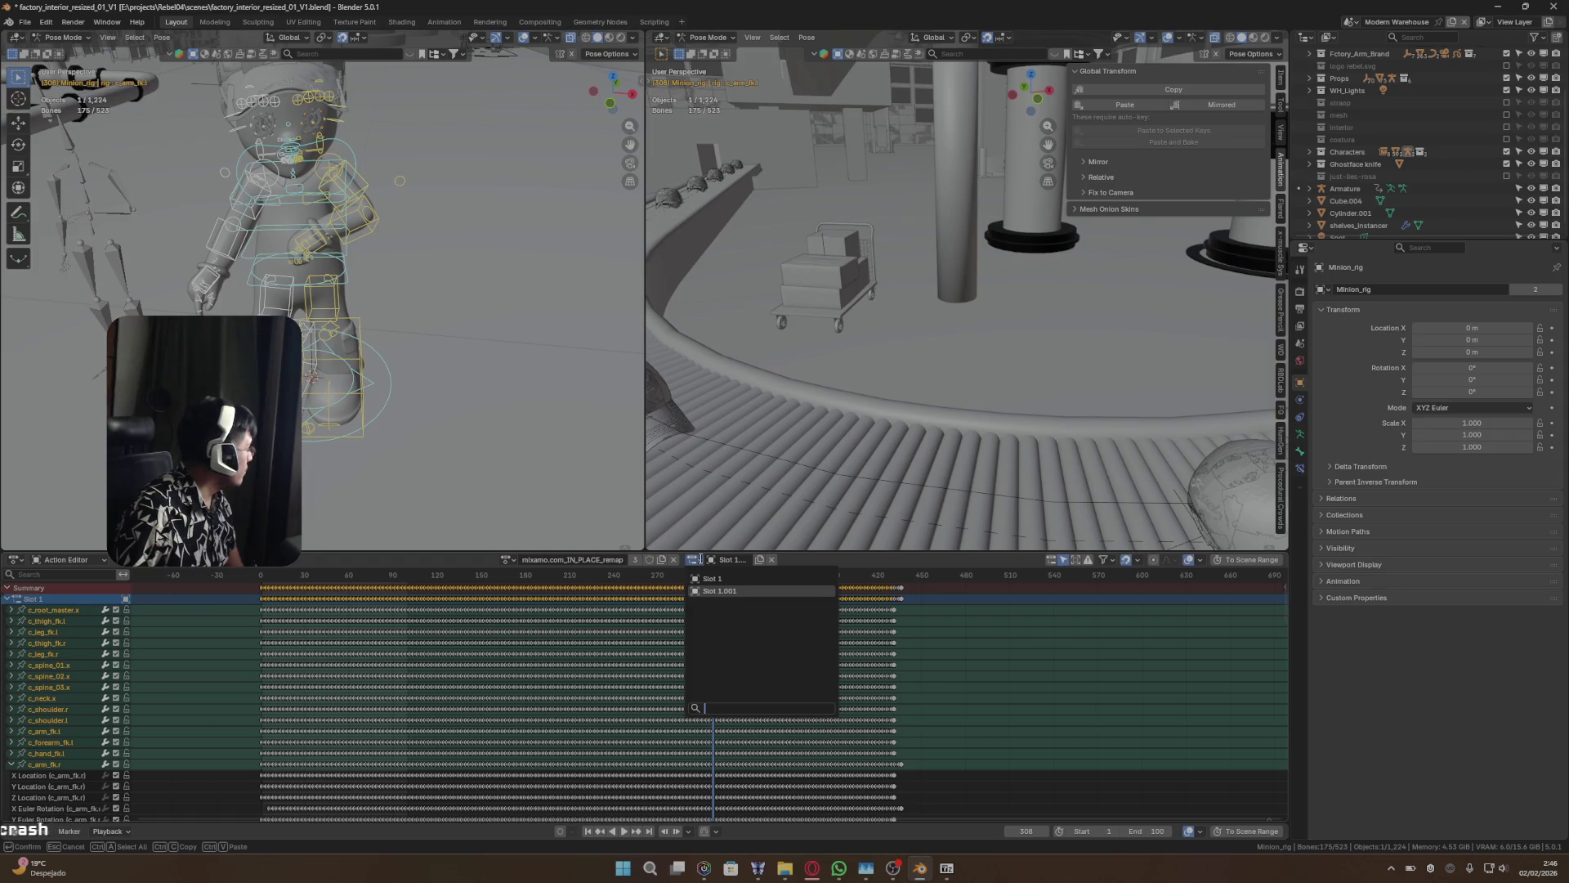
left_click(701, 560)
- Undo back to Object Mode and confirm the slot list holds only Slot 1
key("ctrl+z")
key("ctrl+z")
key("ctrl+z")
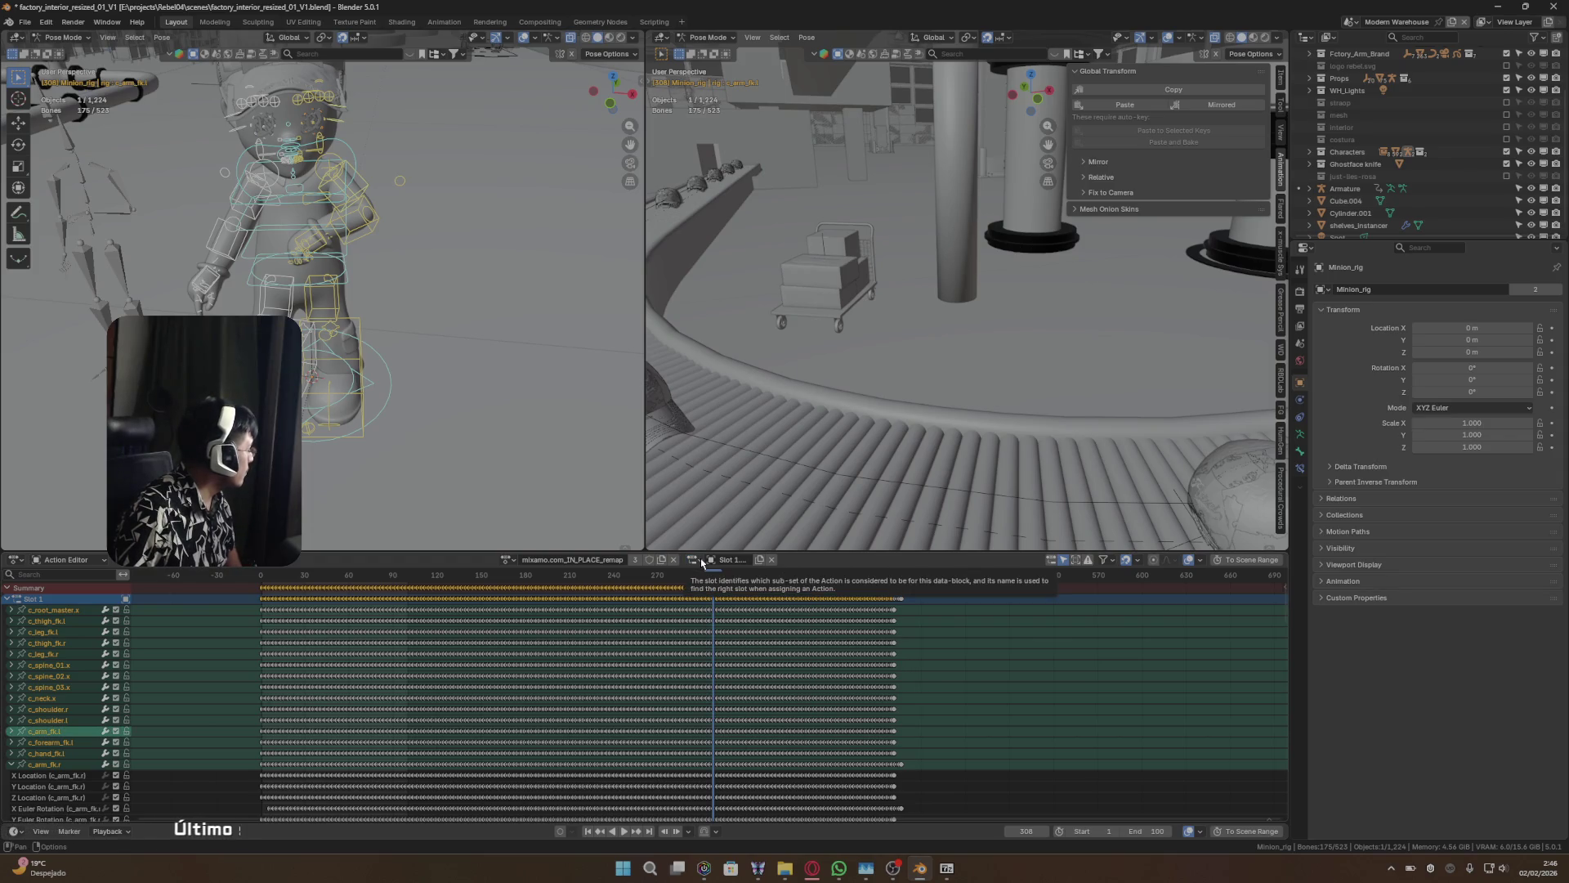
left_click(701, 560)
left_click(700, 560)
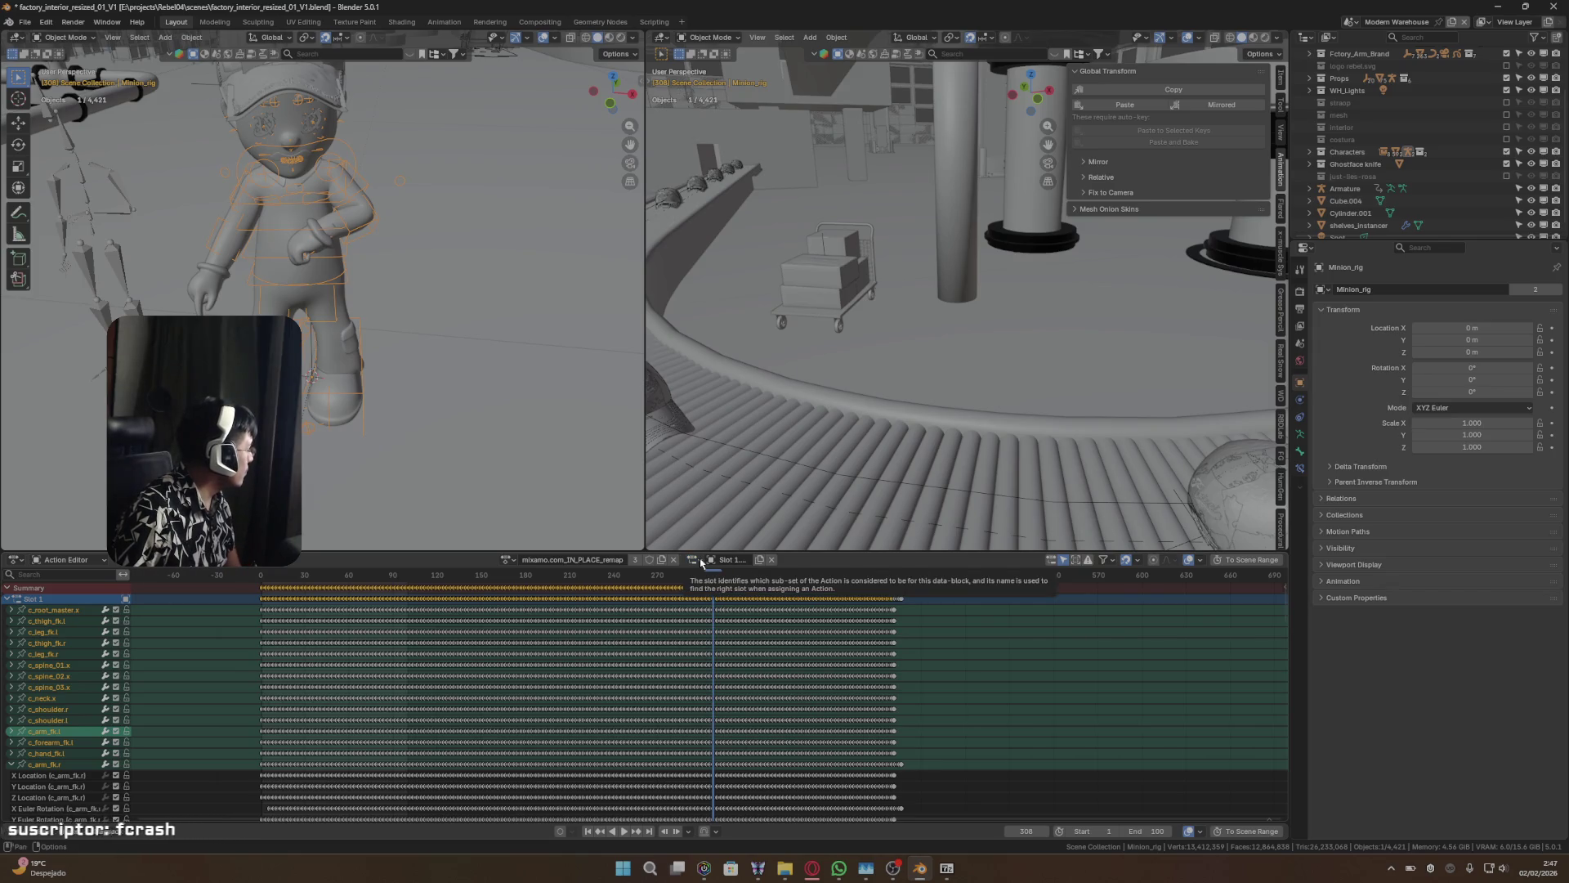
left_click(700, 559)
left_click(700, 559)
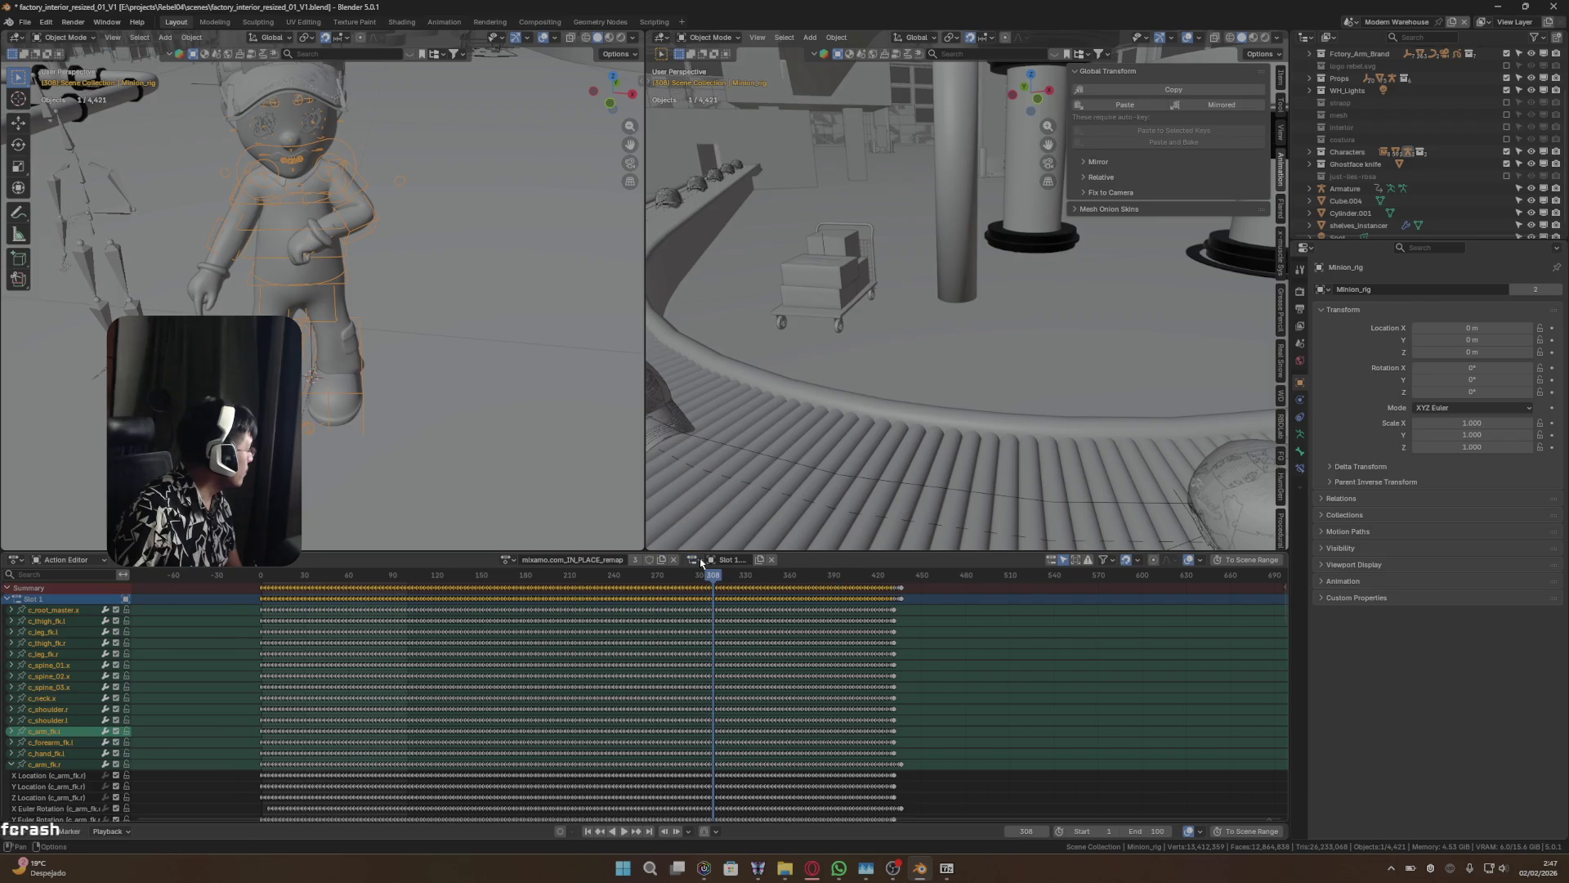
left_click(700, 560)
left_click(700, 560)
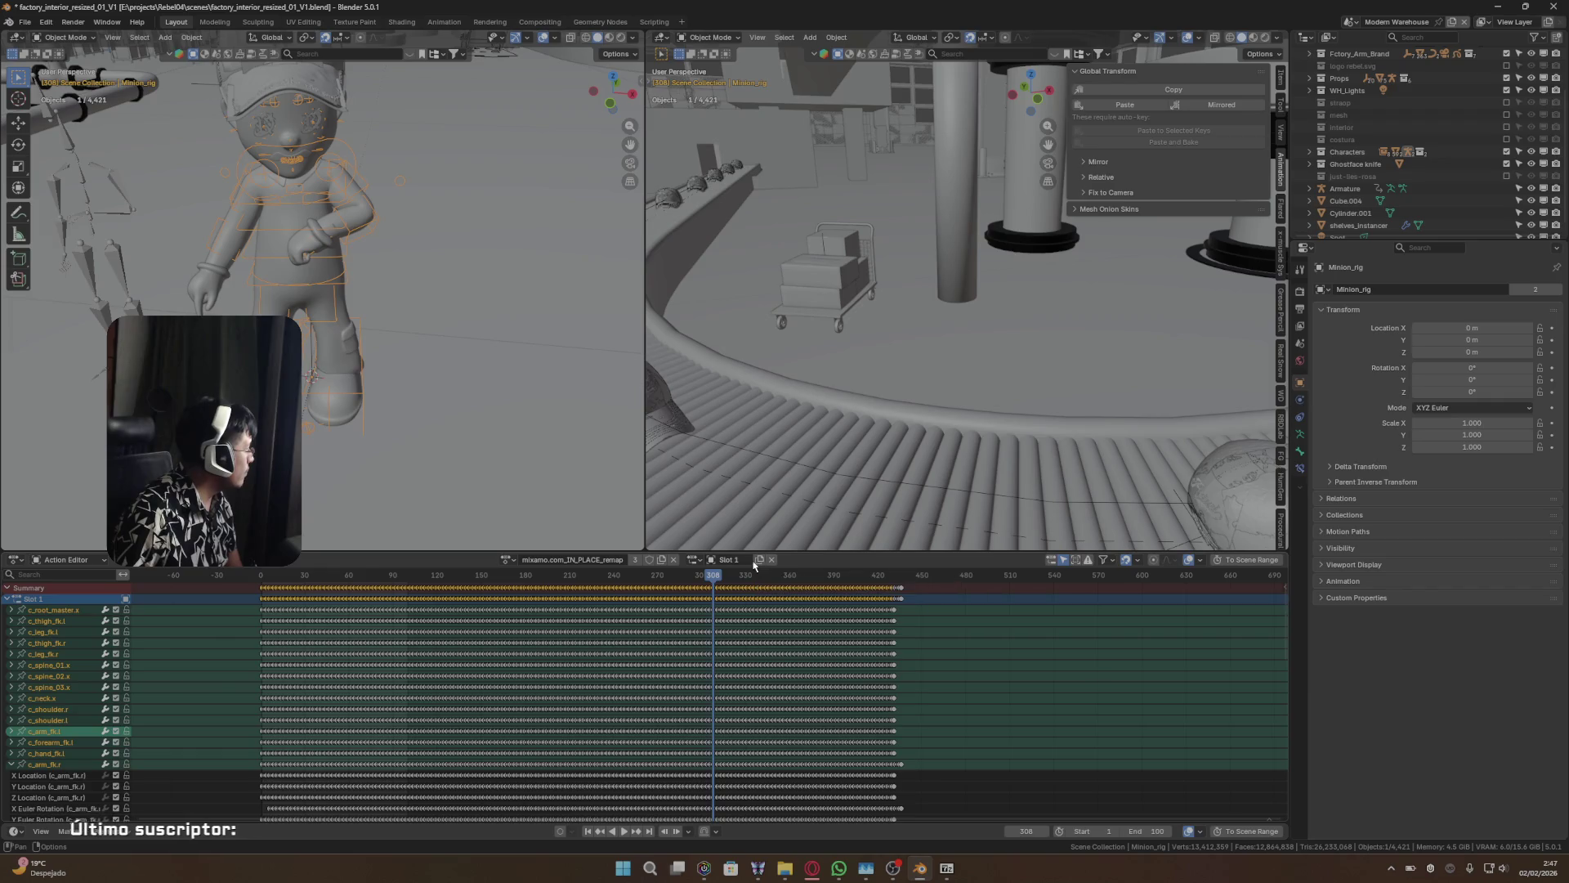
double_click(727, 559)
left_click(695, 559)
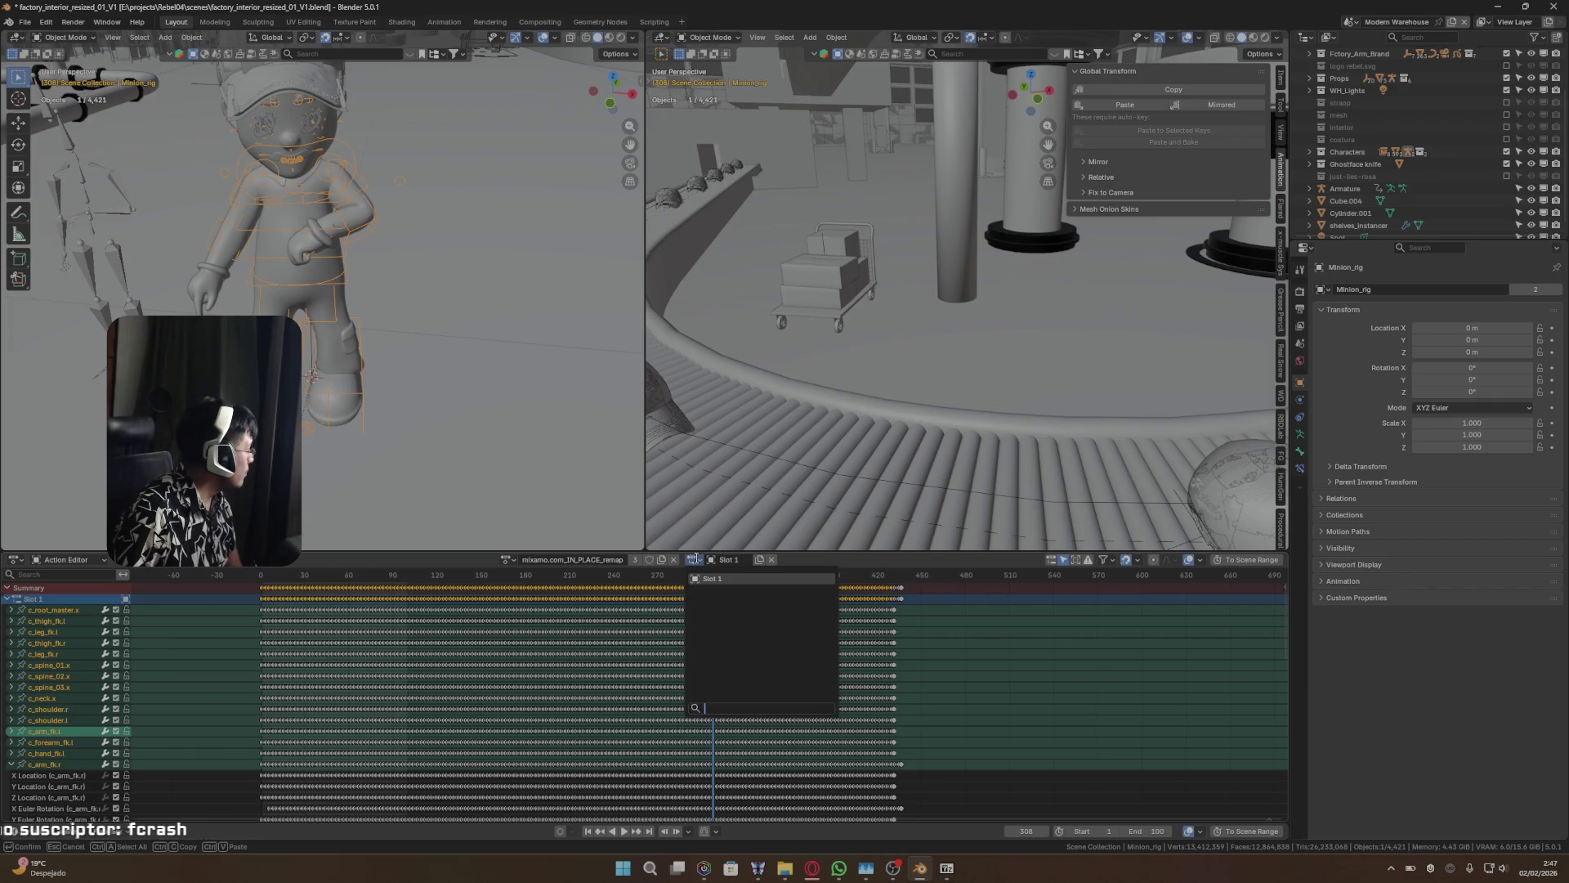
key("Escape")
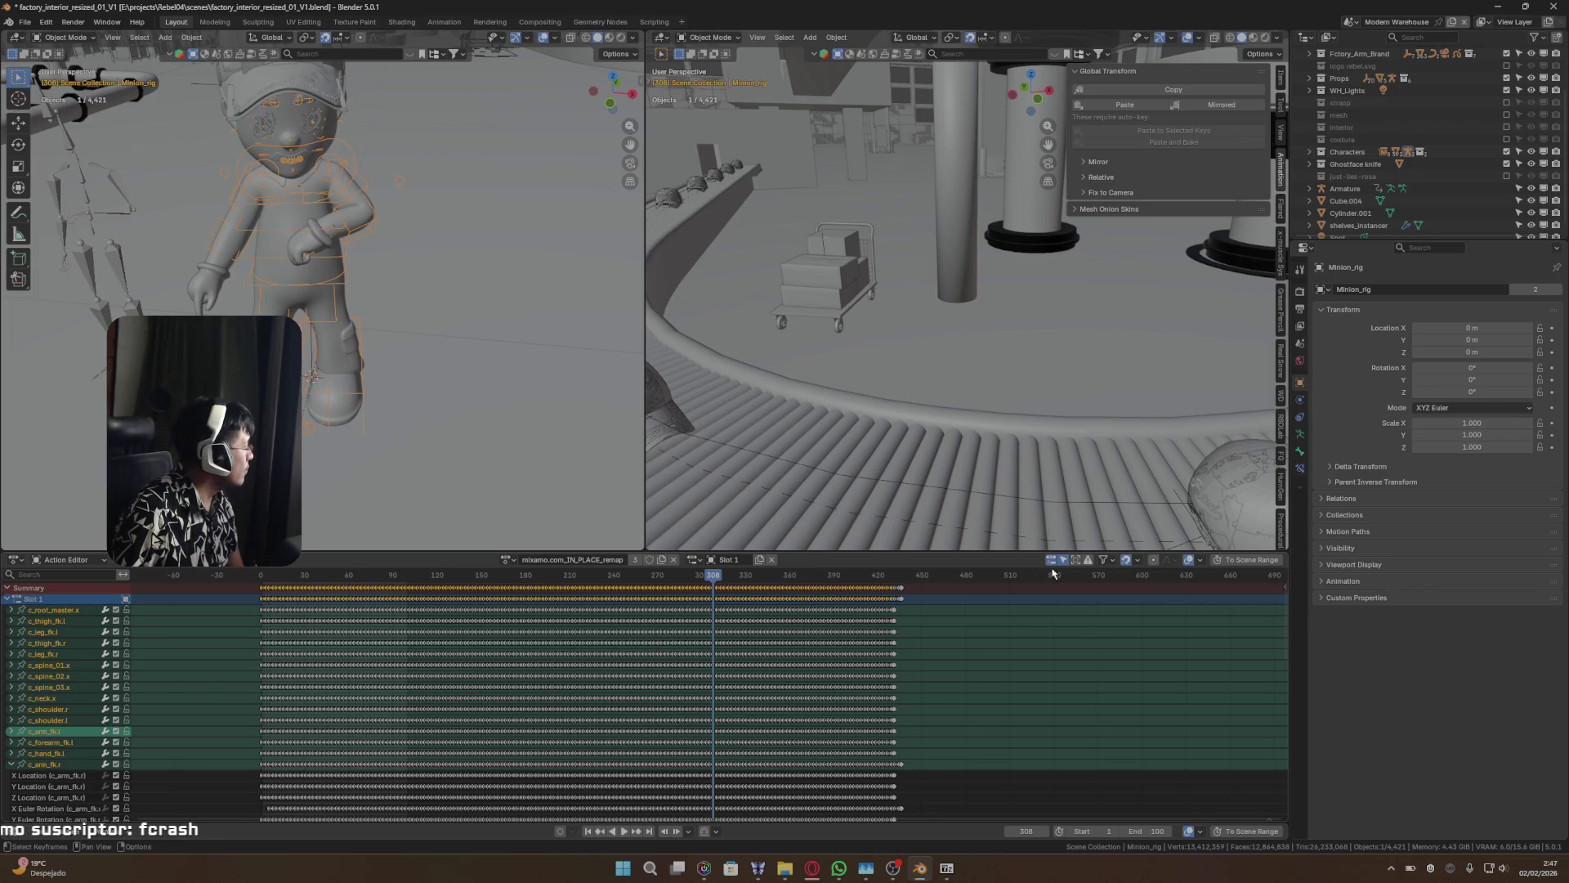
- Inspect the Filters and Overlays popovers and the list of available actions
left_click(695, 562)
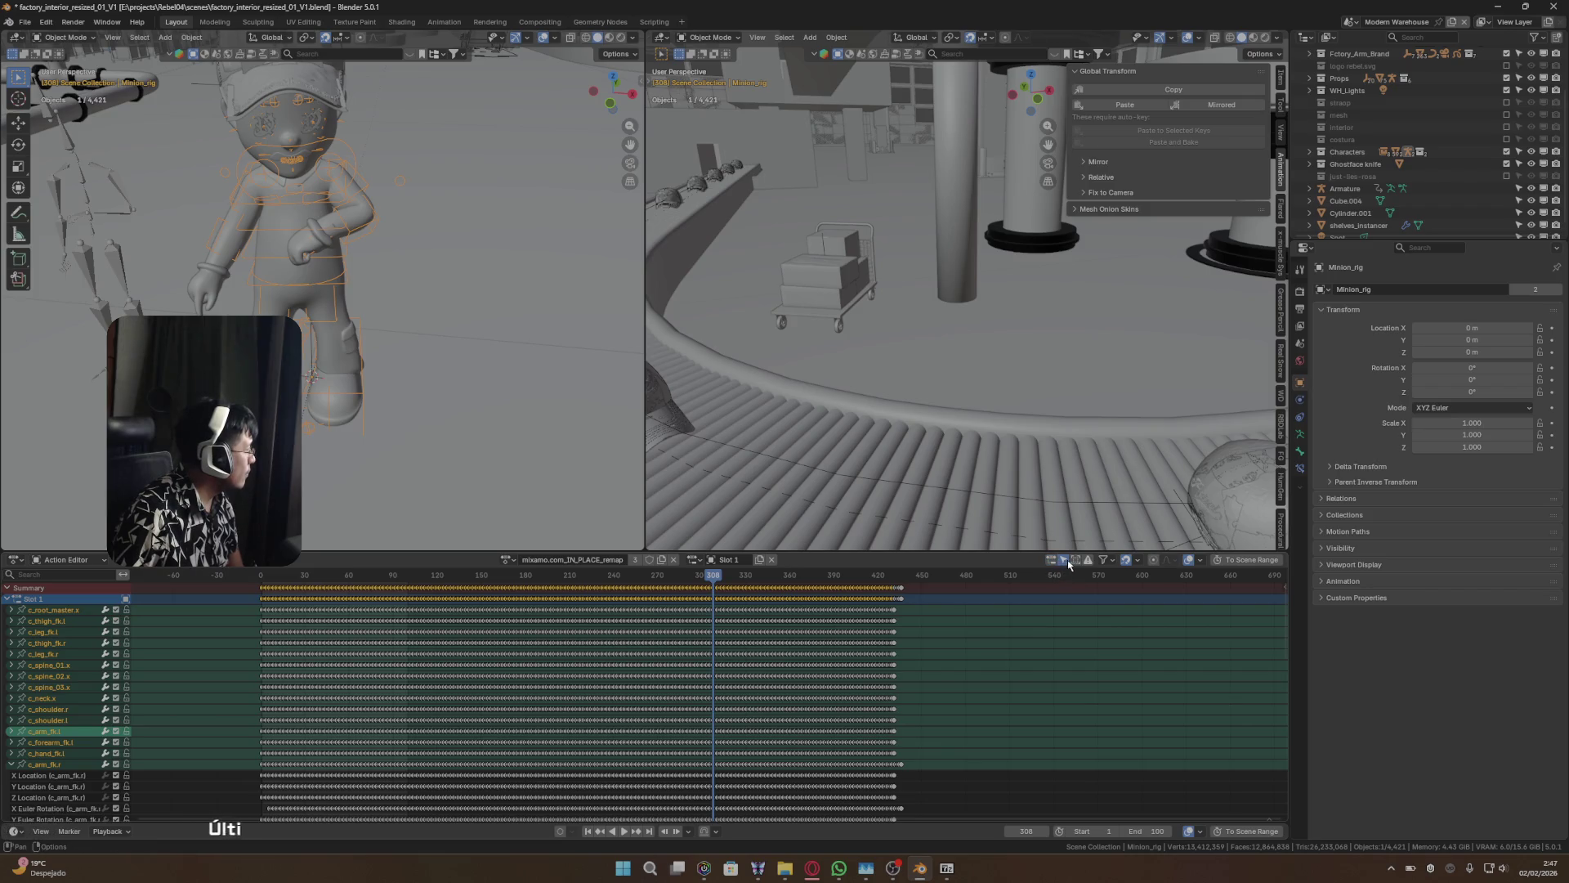
left_click(1109, 561)
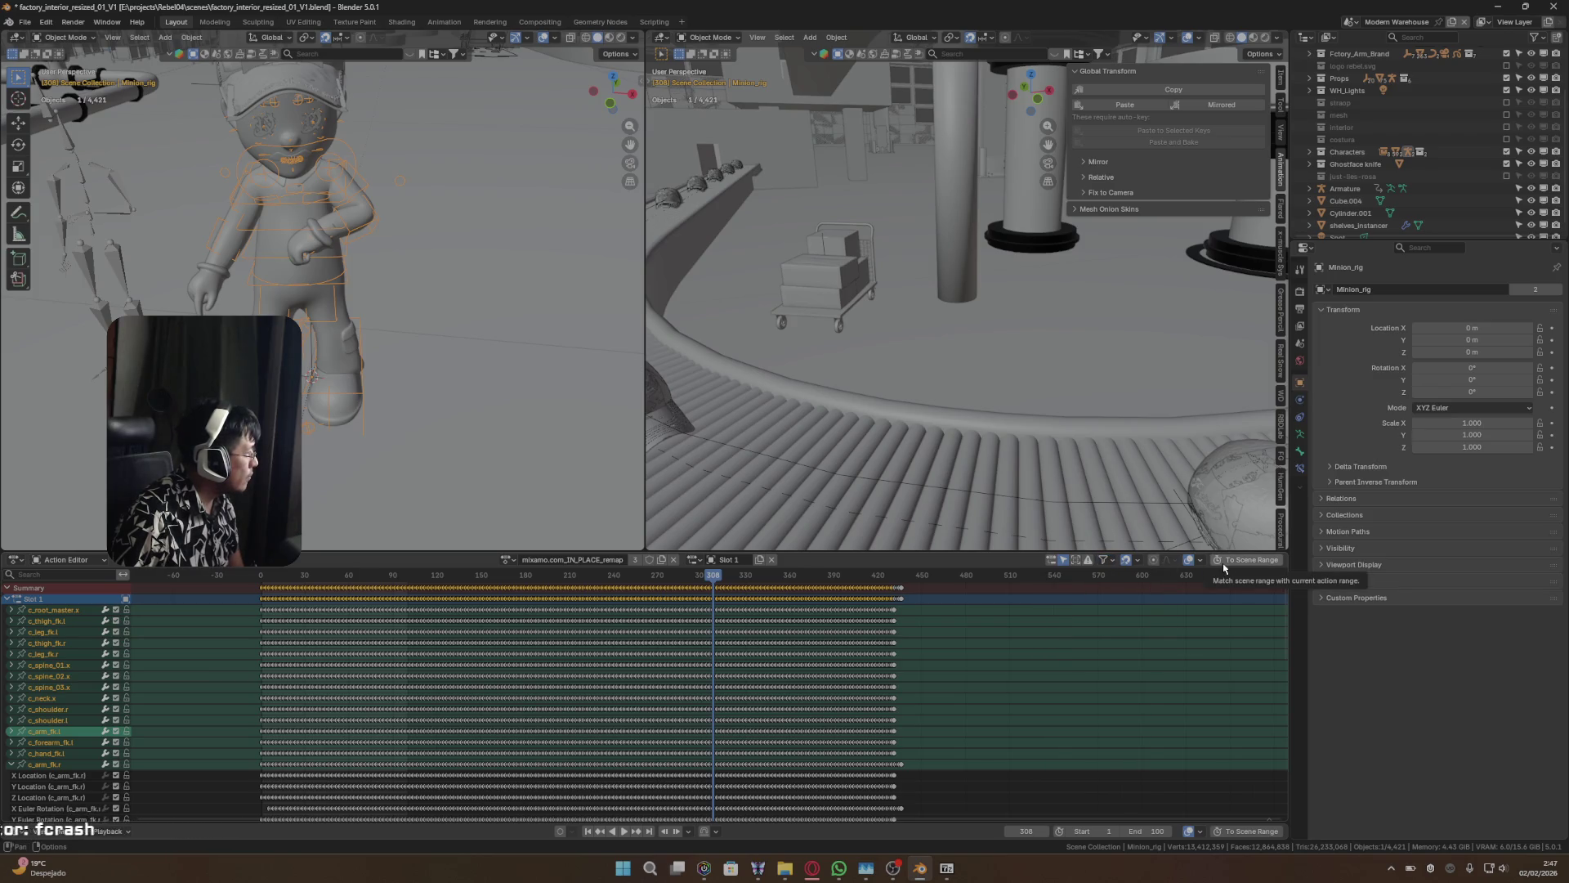
left_click(1201, 561)
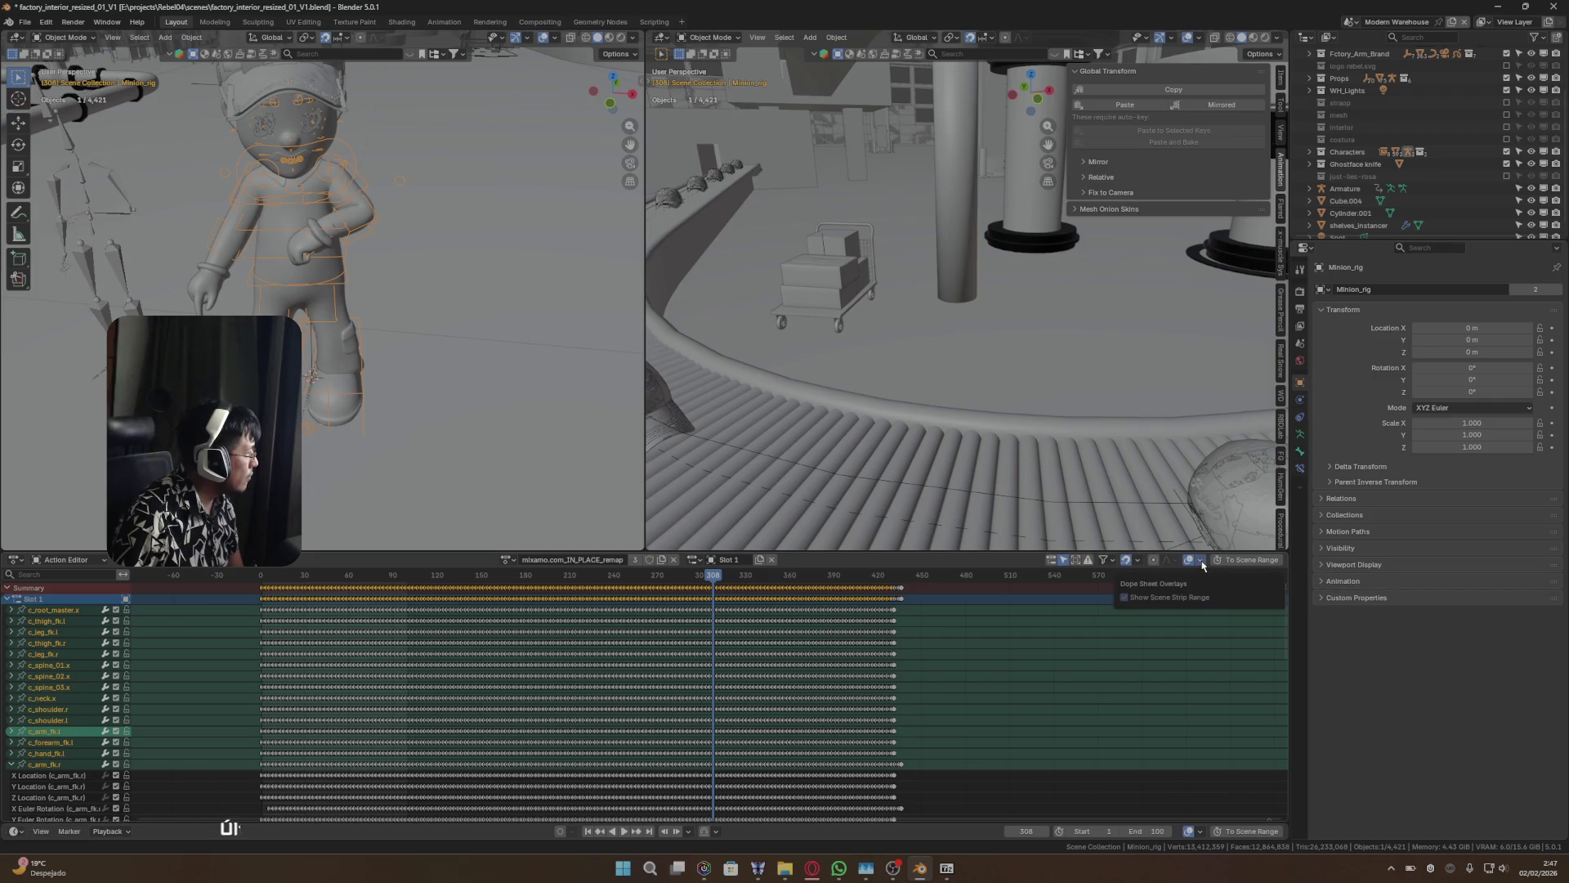
left_click(1201, 563)
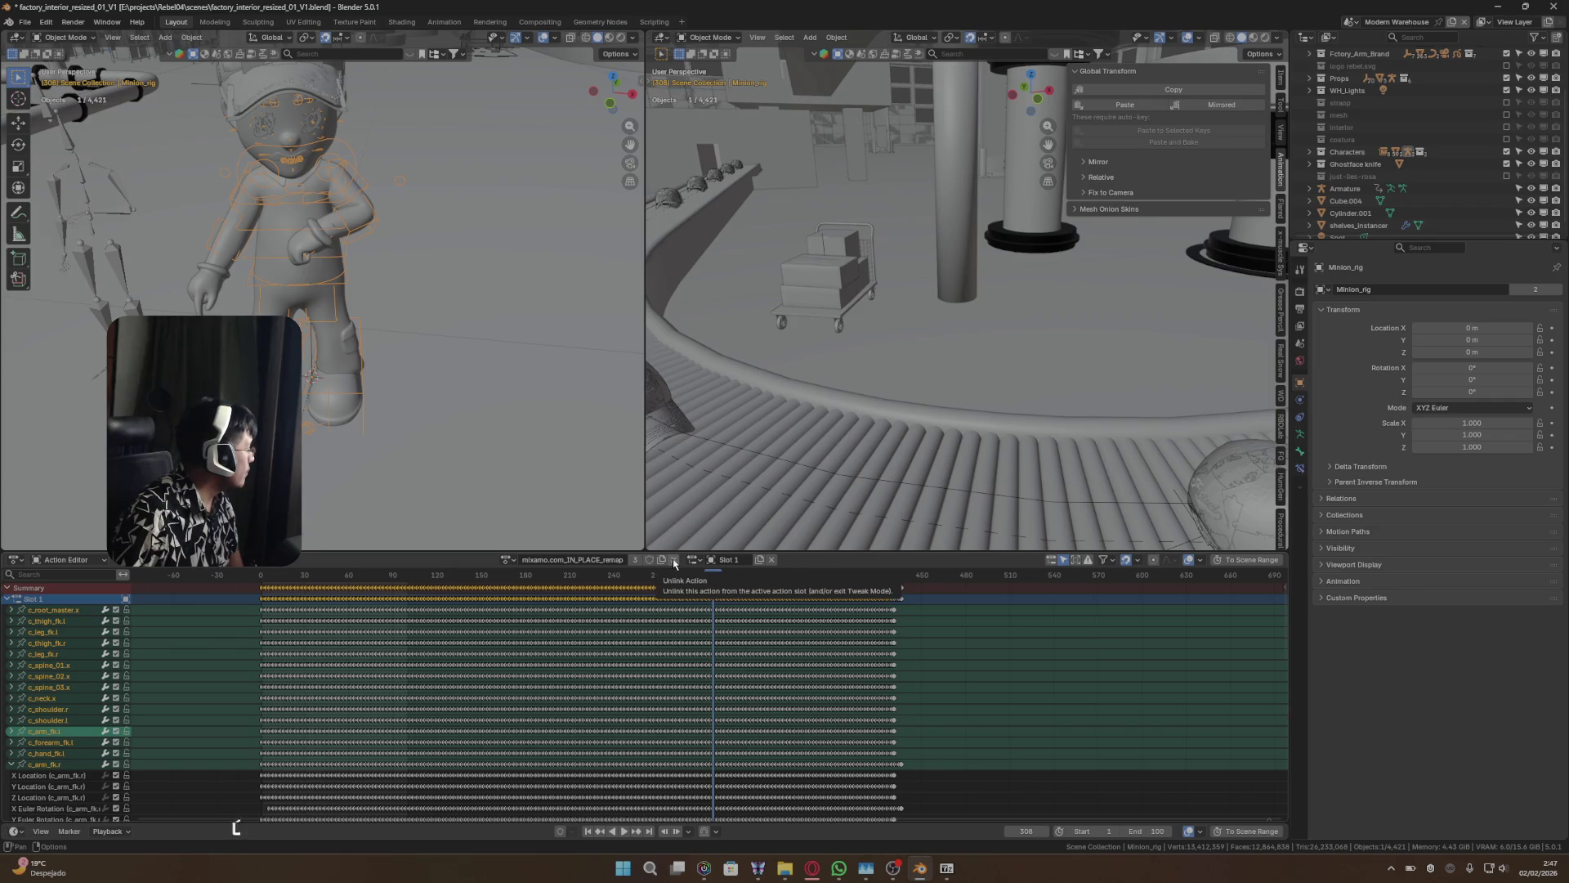
left_click(507, 560)
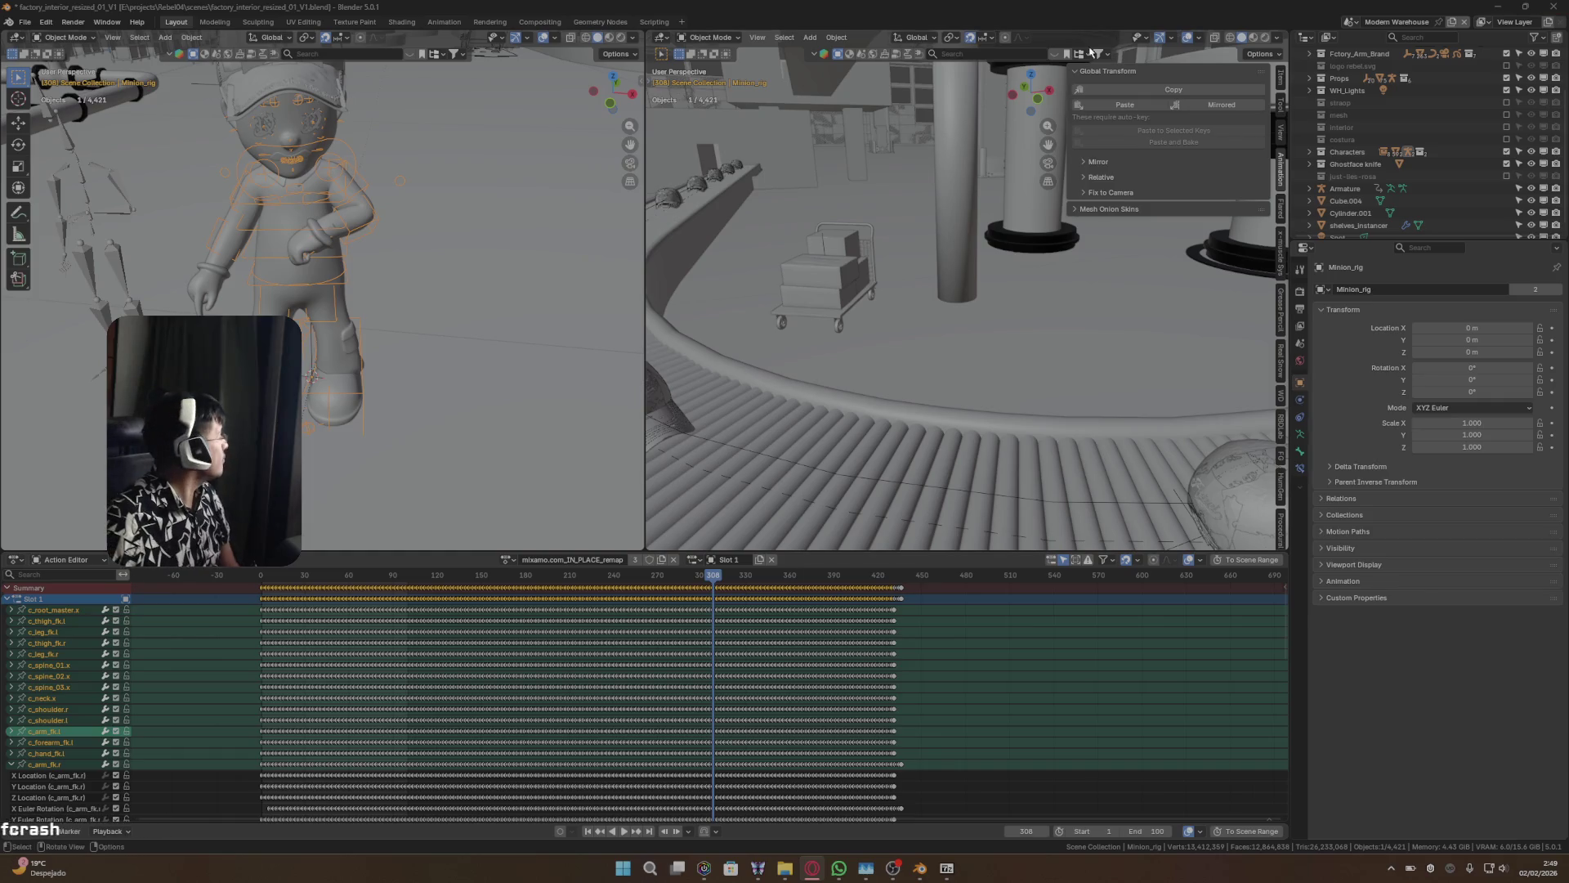
- Try installing ANIMAX (1).zip from Downloads as an add-on, which fails with a missing-manifest error
left_click(47, 23)
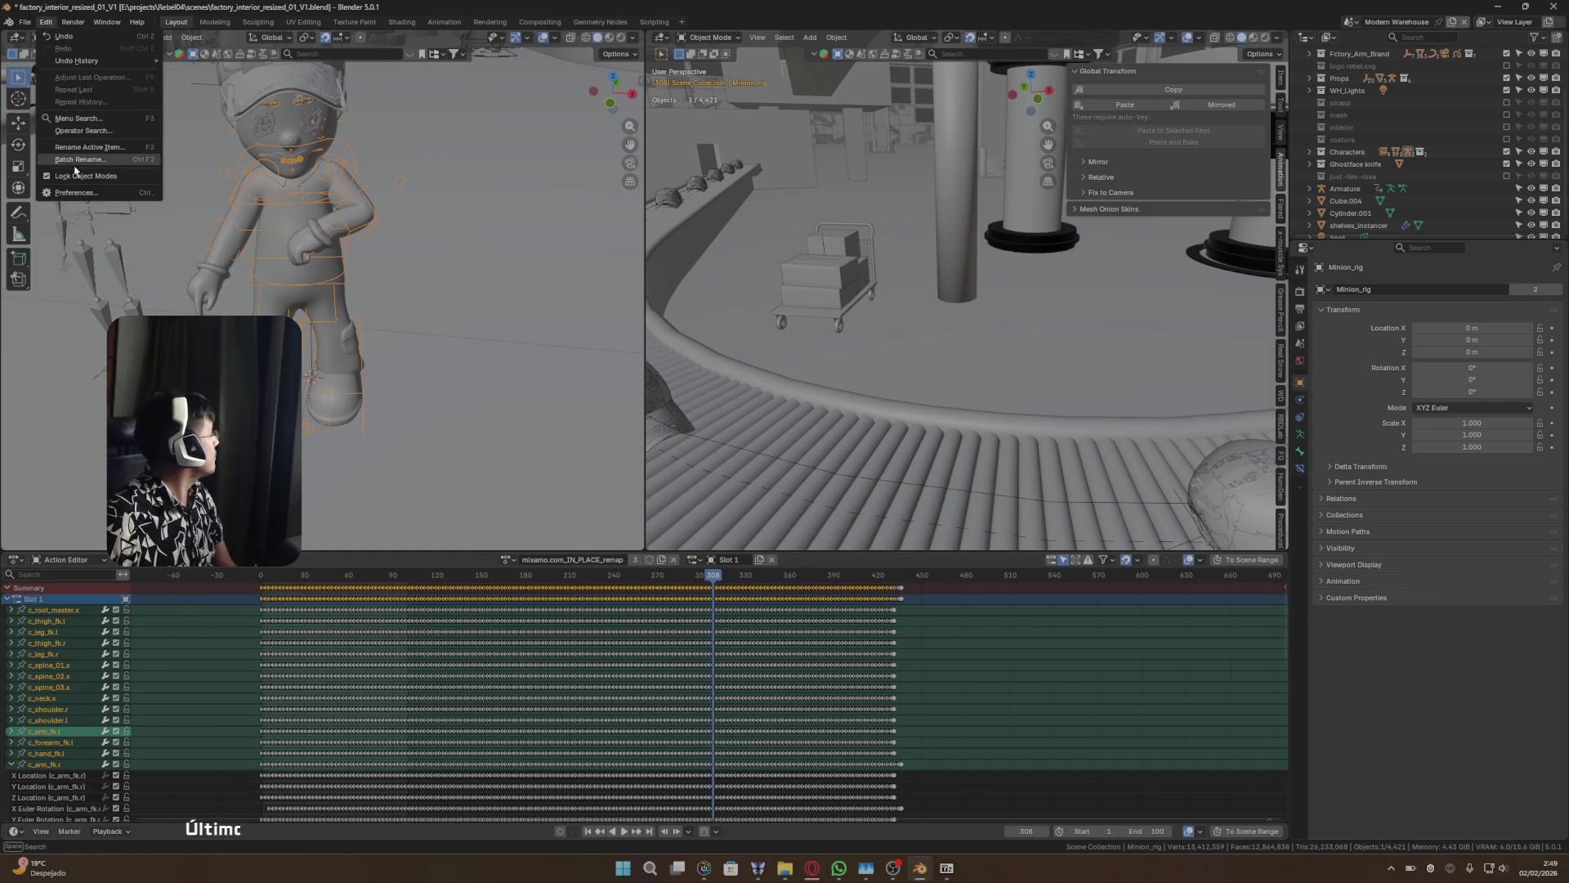
left_click(66, 194)
left_click(803, 223)
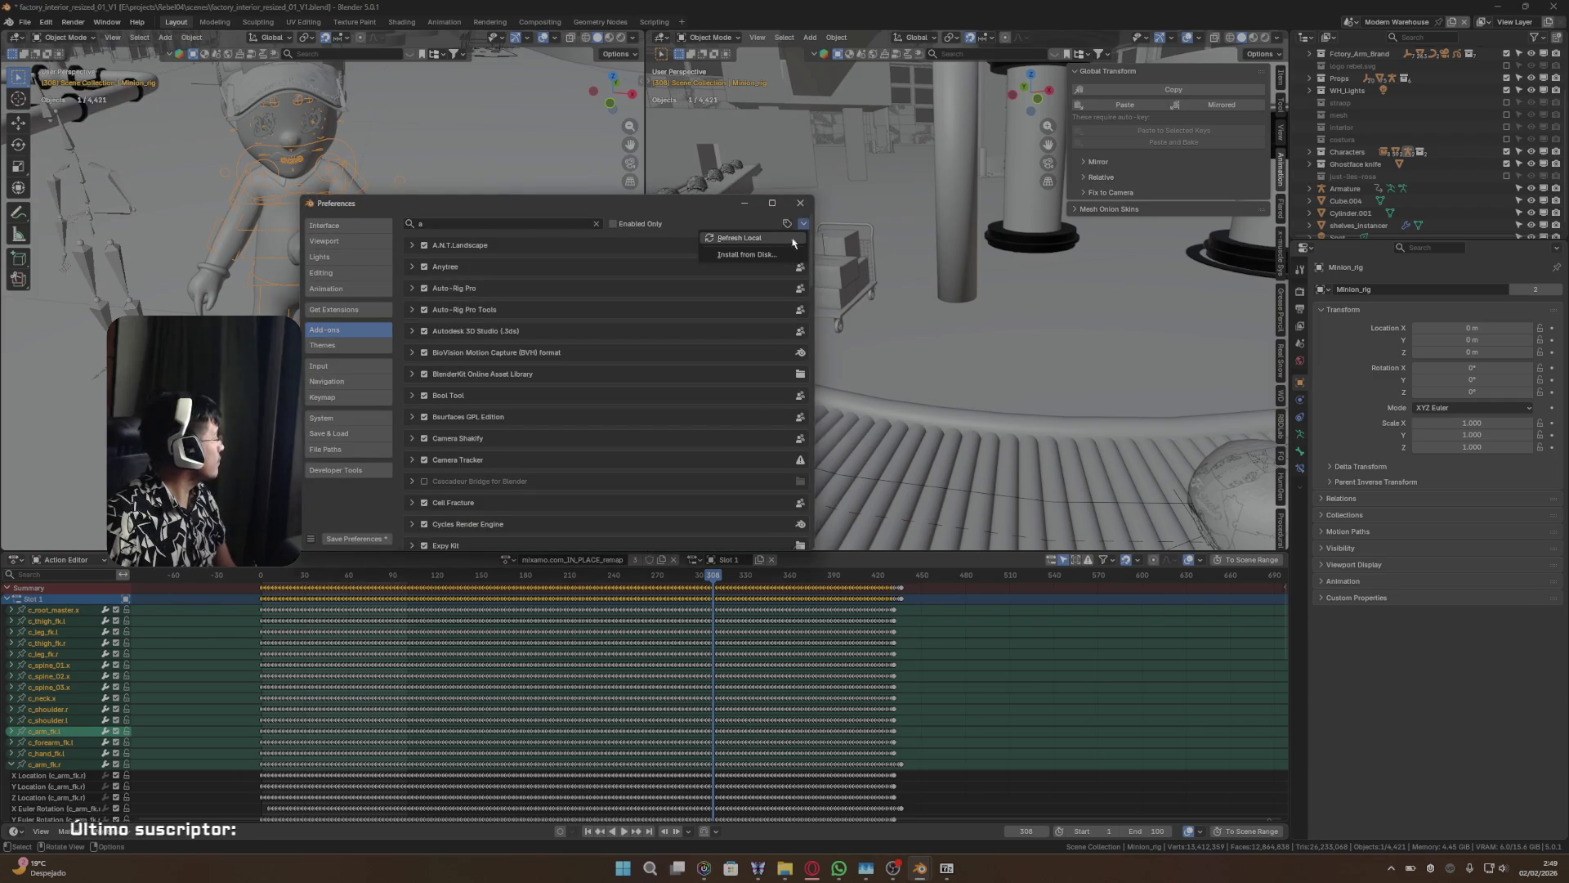
left_click(764, 260)
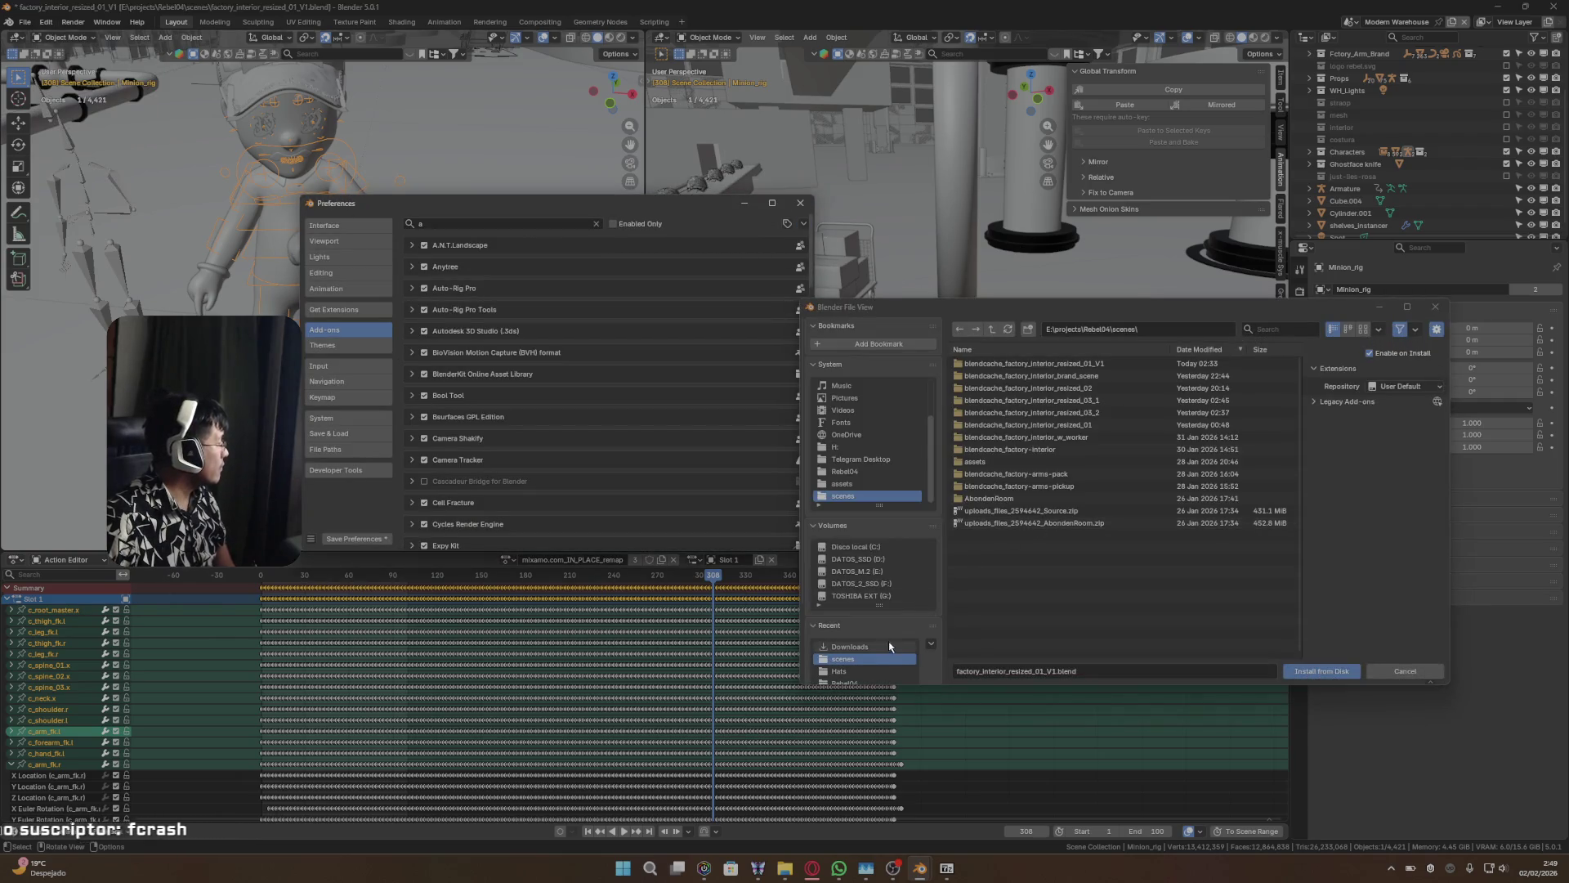
left_click(854, 647)
scroll(997, 555, "down", 5)
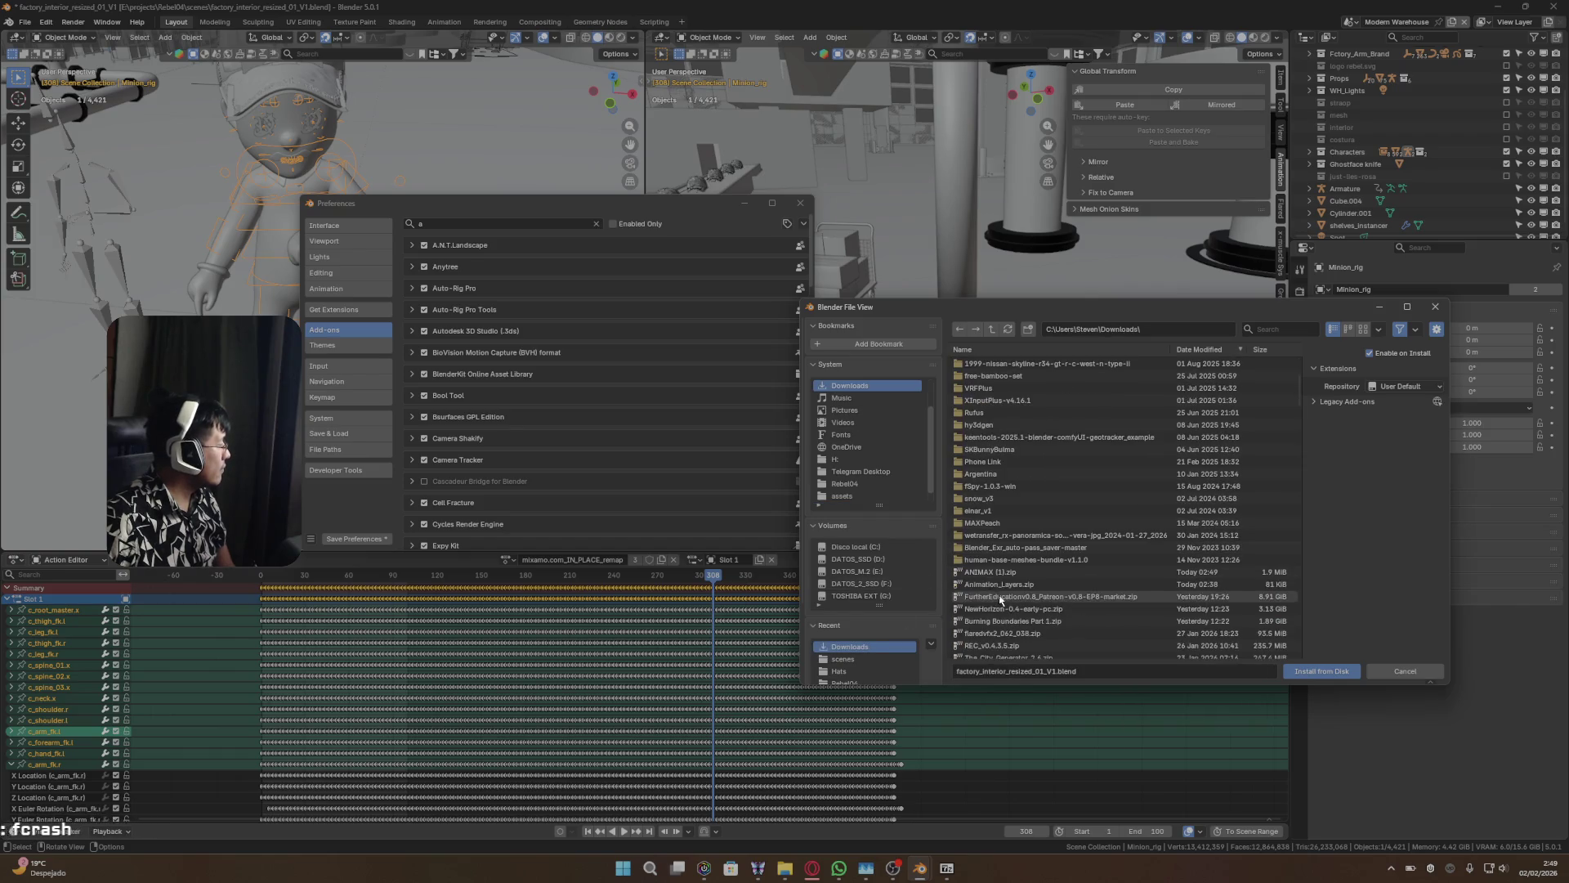
left_click(1001, 572)
left_click(1321, 671)
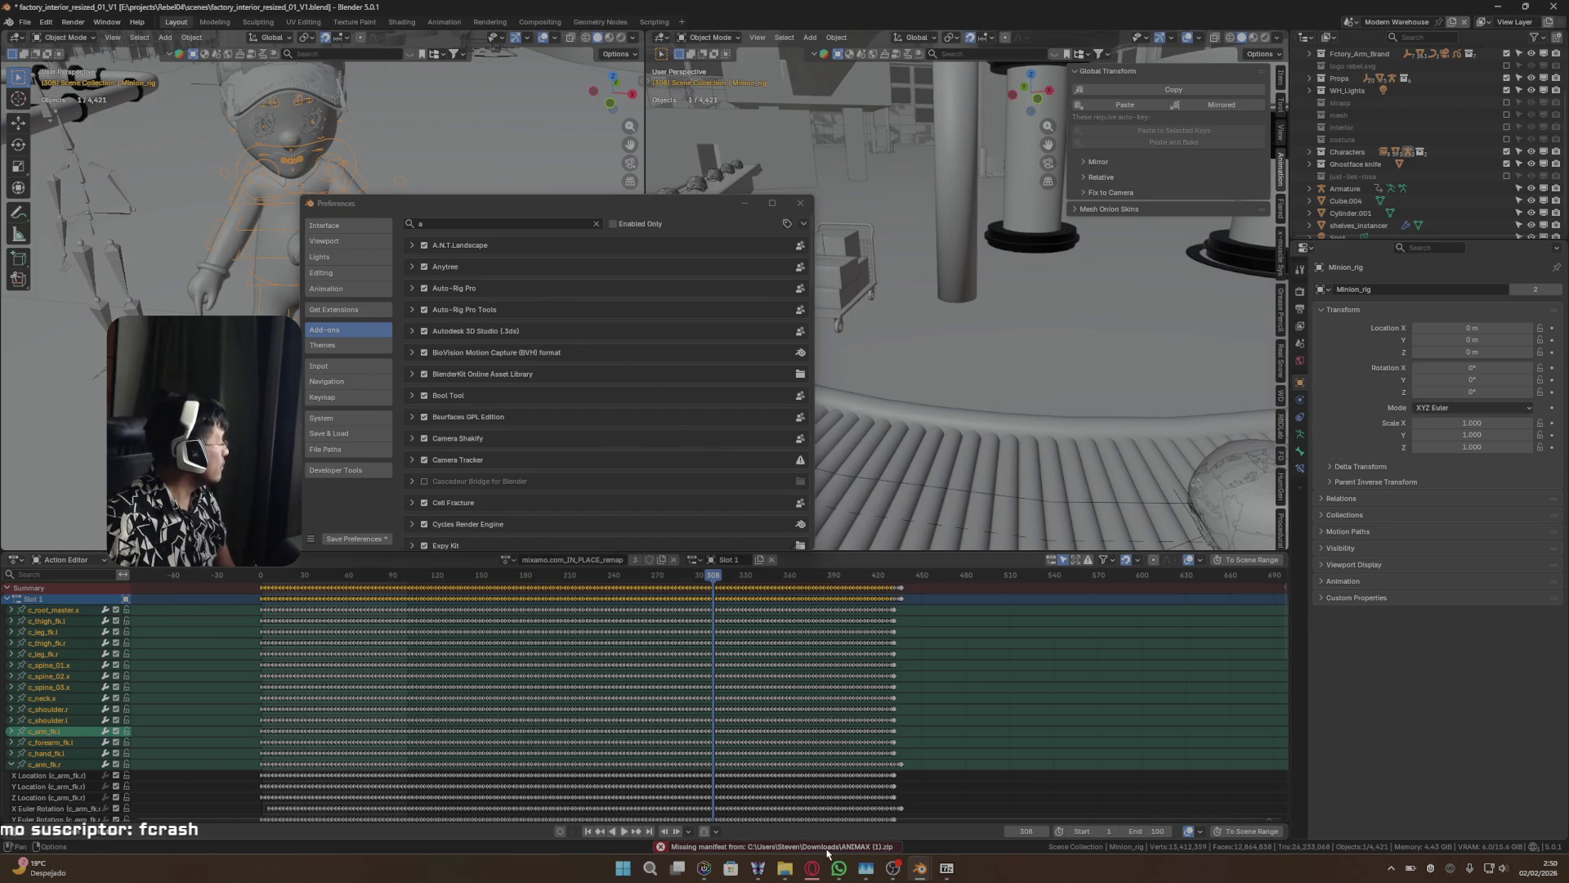
- Filter the add-ons by 'animax' and bring the Downloads folder in File Explorer forward
left_click(477, 221)
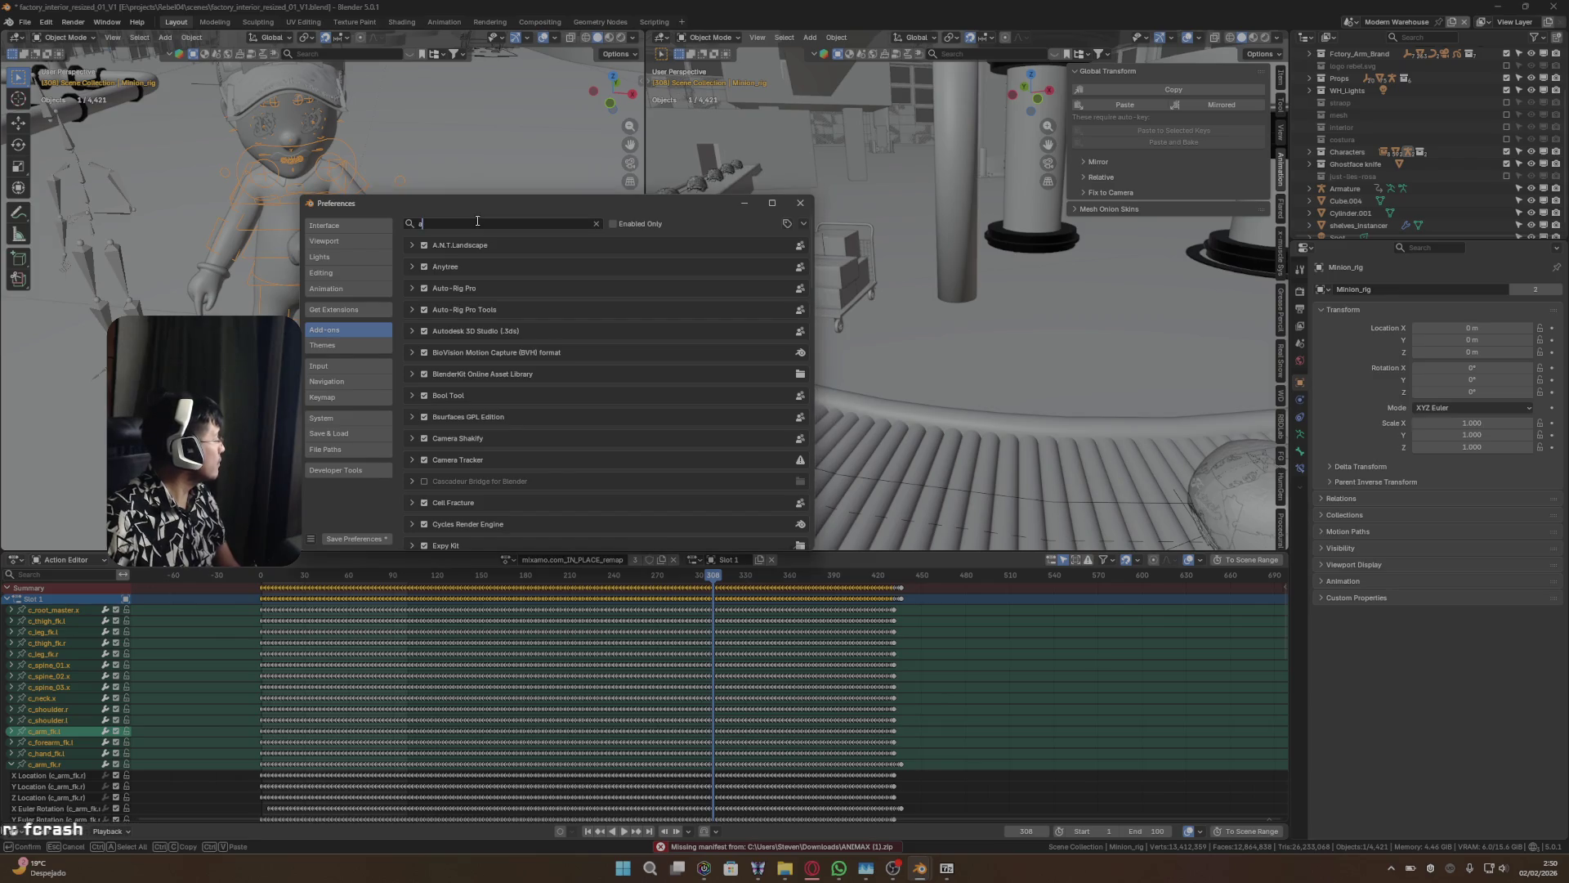
type("animax")
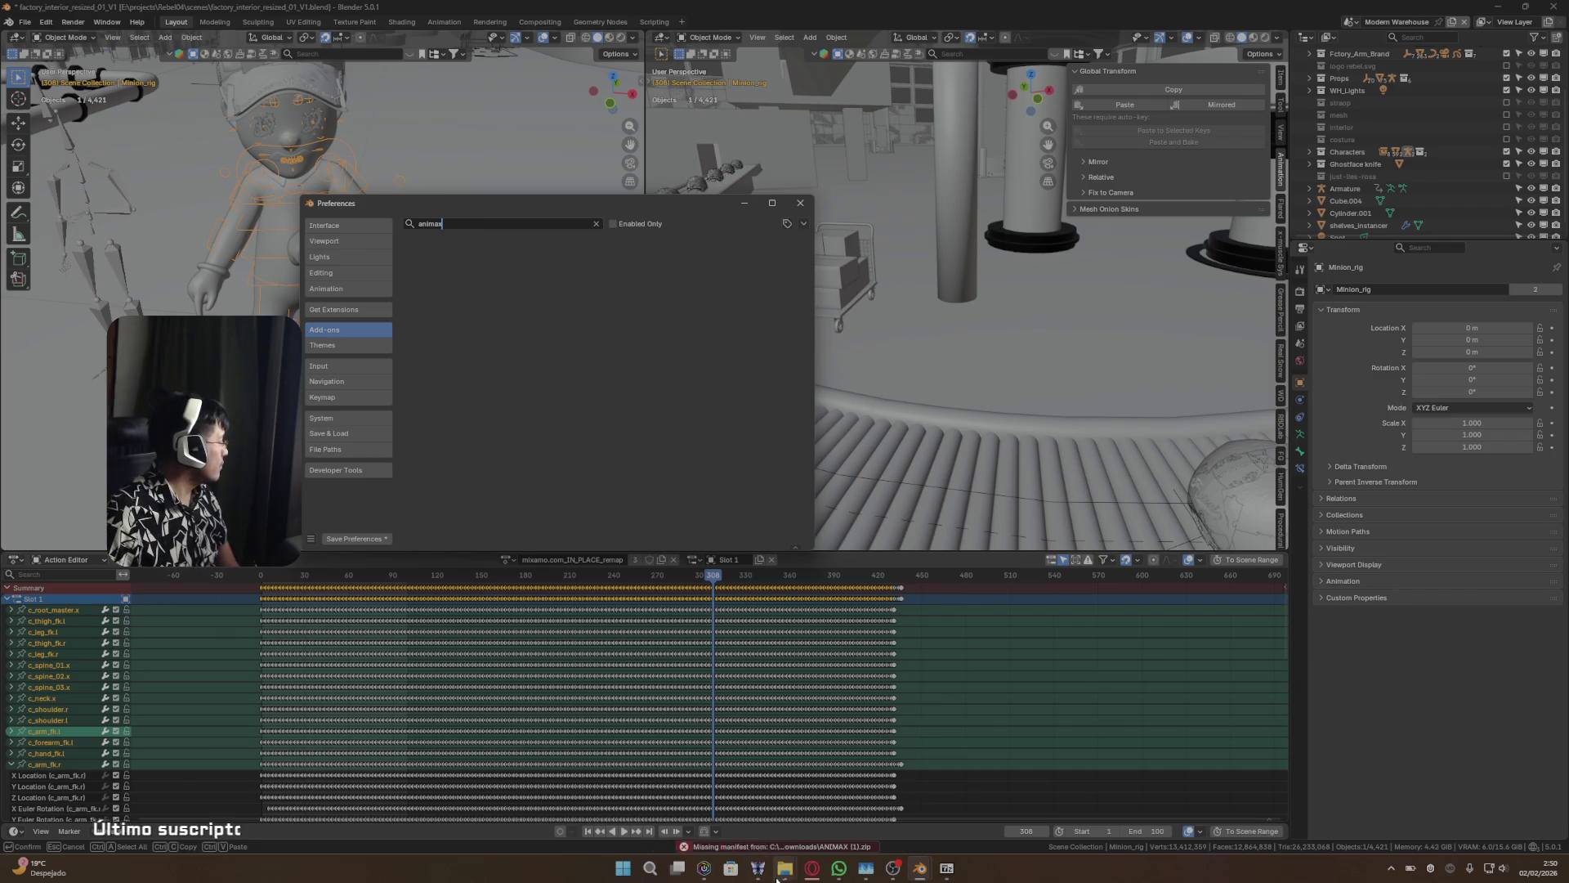
mouse_move(785, 868)
left_click(850, 805)
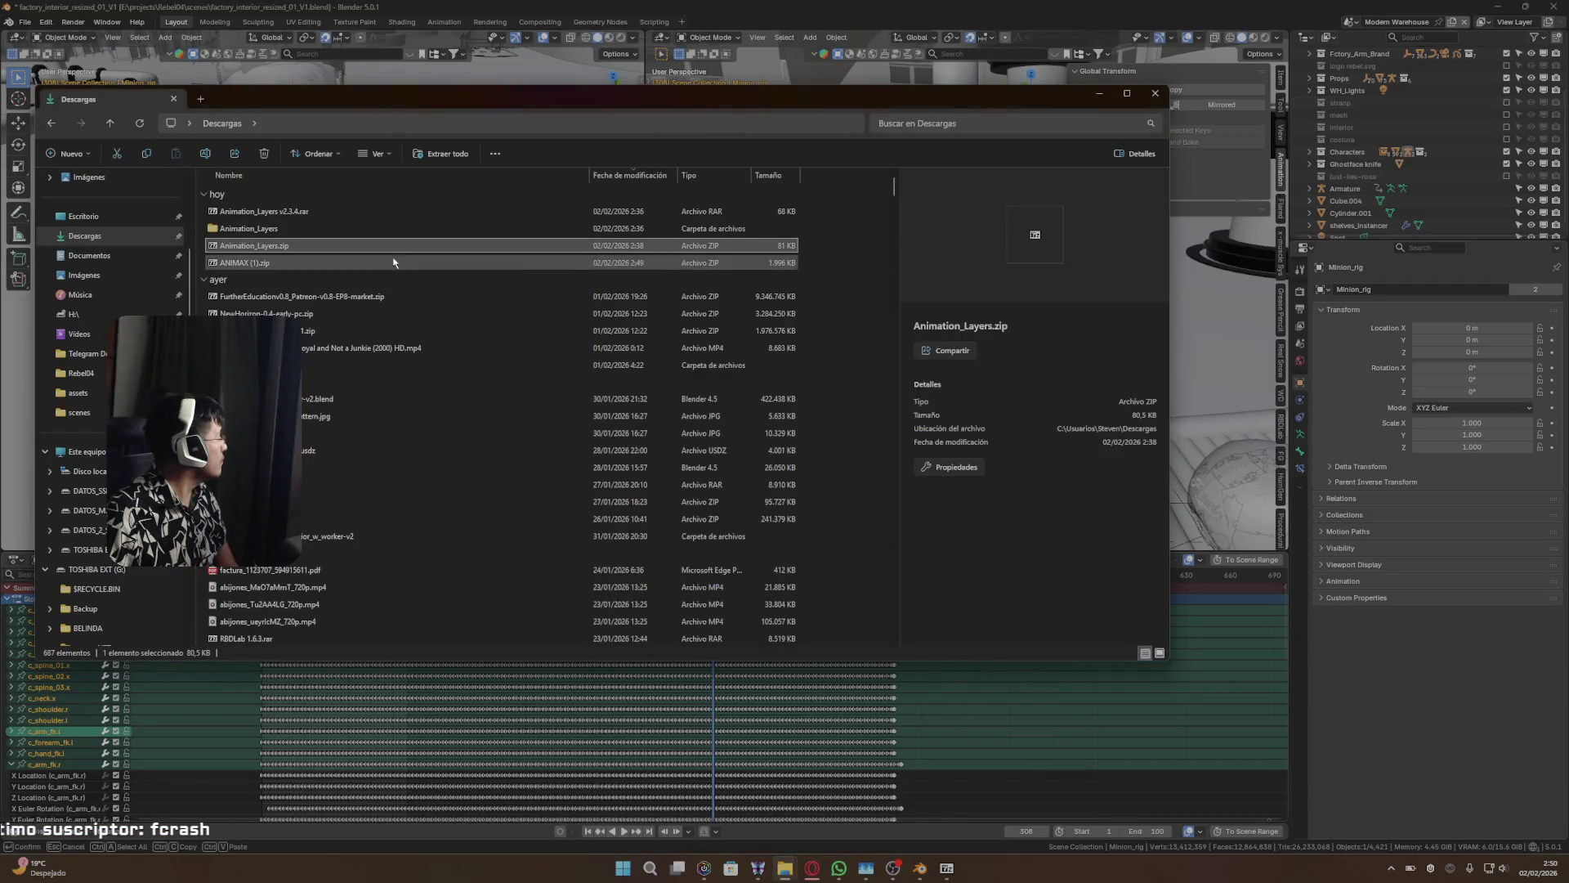
- Open ANIMAX (1).zip in File Explorer, enter its ANIMAX folder, and move the window down-right
left_click(251, 263)
right_click(251, 263)
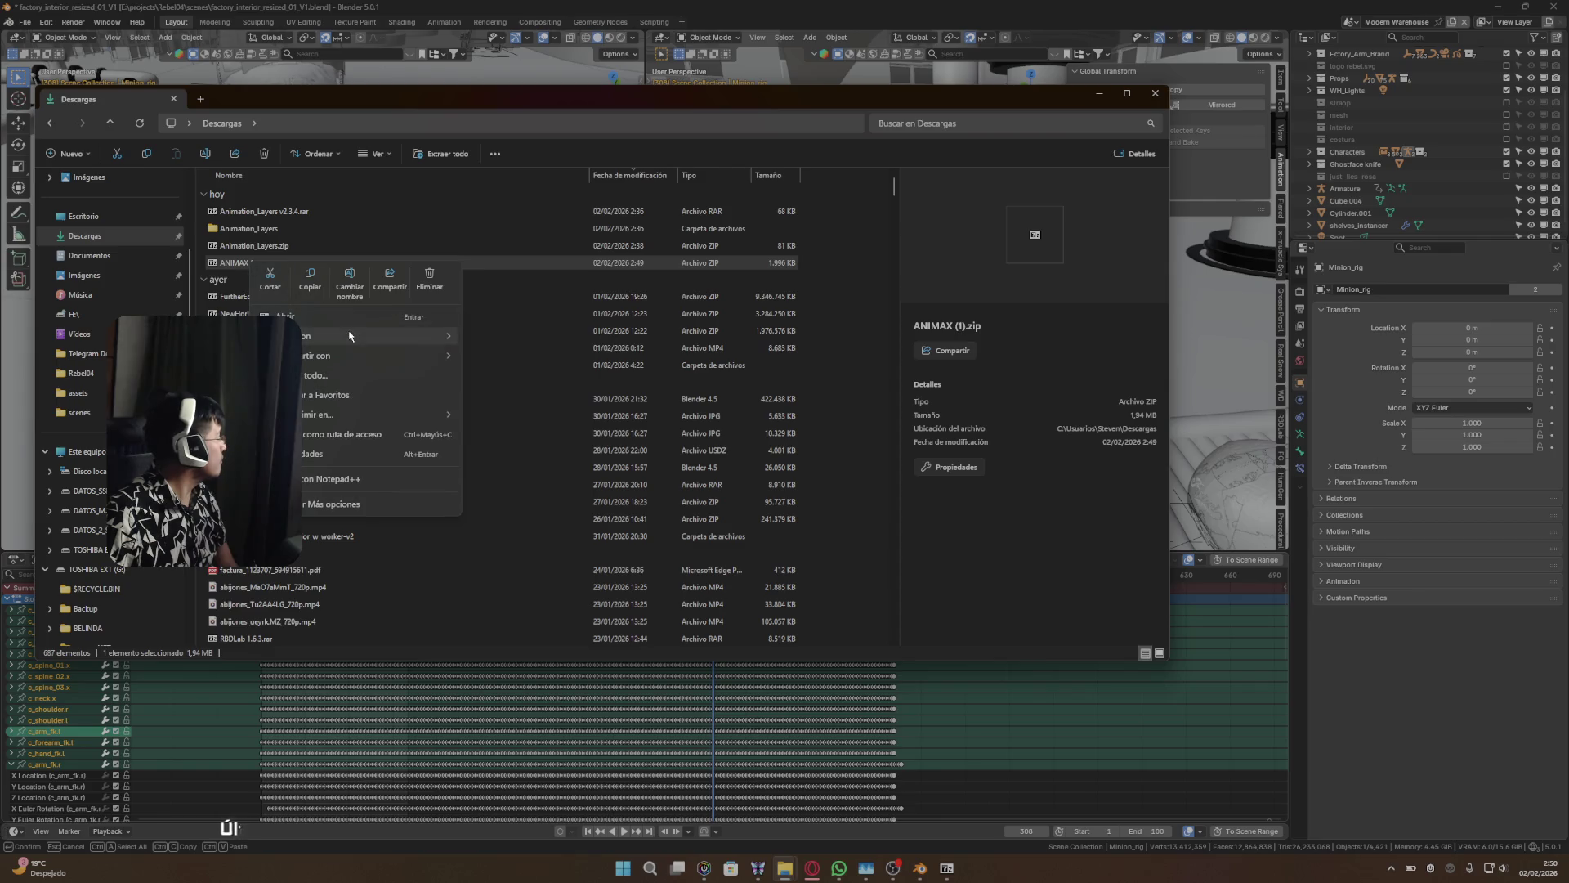
mouse_move(449, 333)
left_click(499, 347)
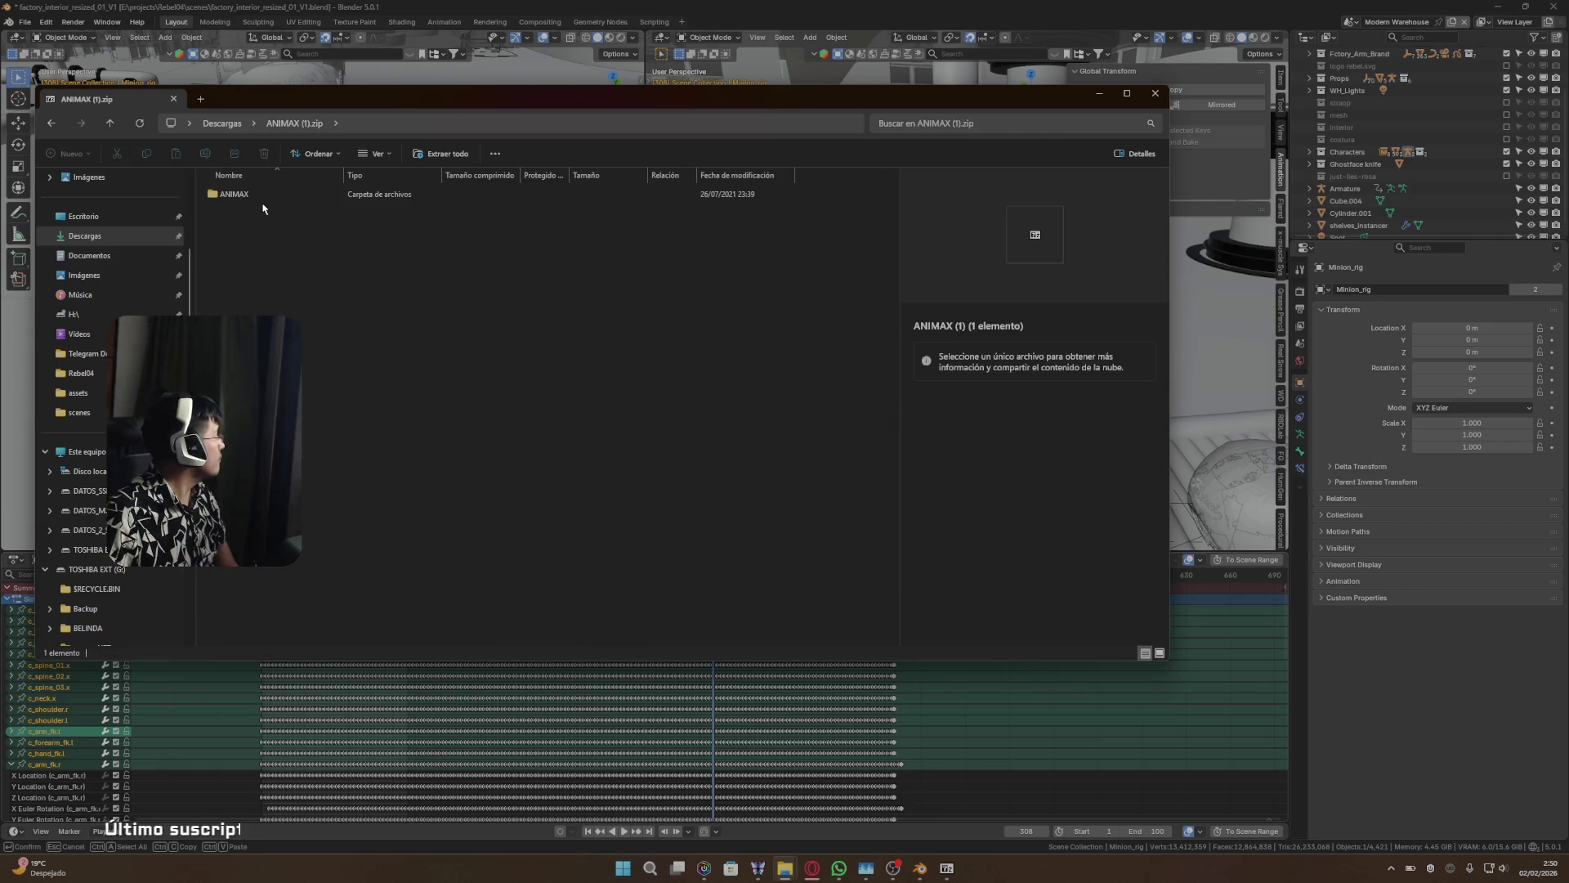
double_click(245, 198)
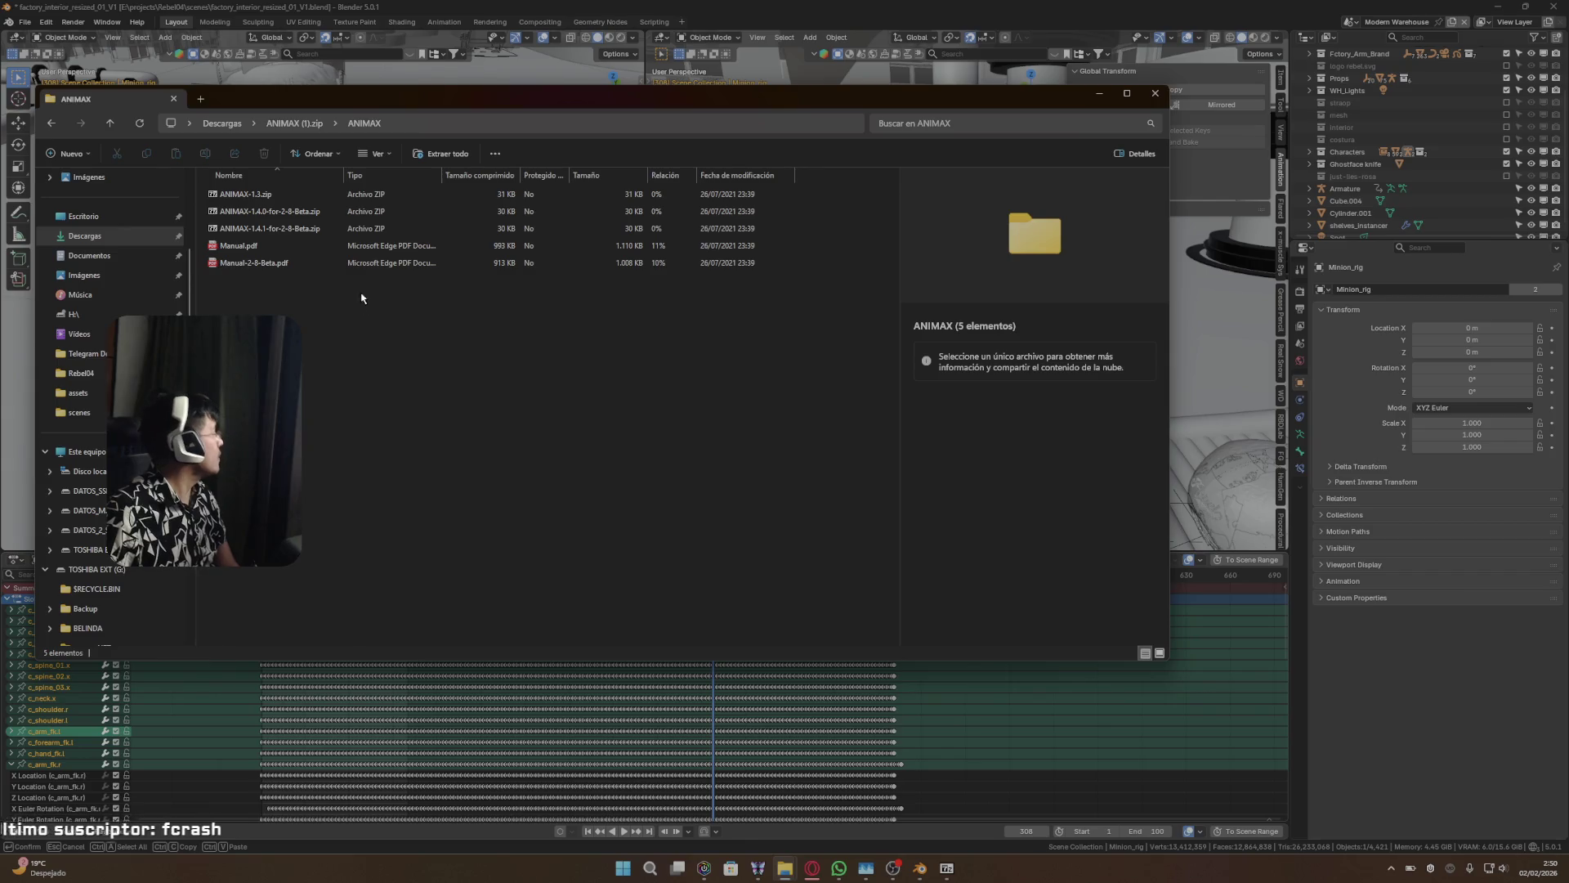
mouse_move(336, 110)
left_mouse_down()
mouse_move(601, 187)
mouse_move(552, 184)
left_mouse_up()
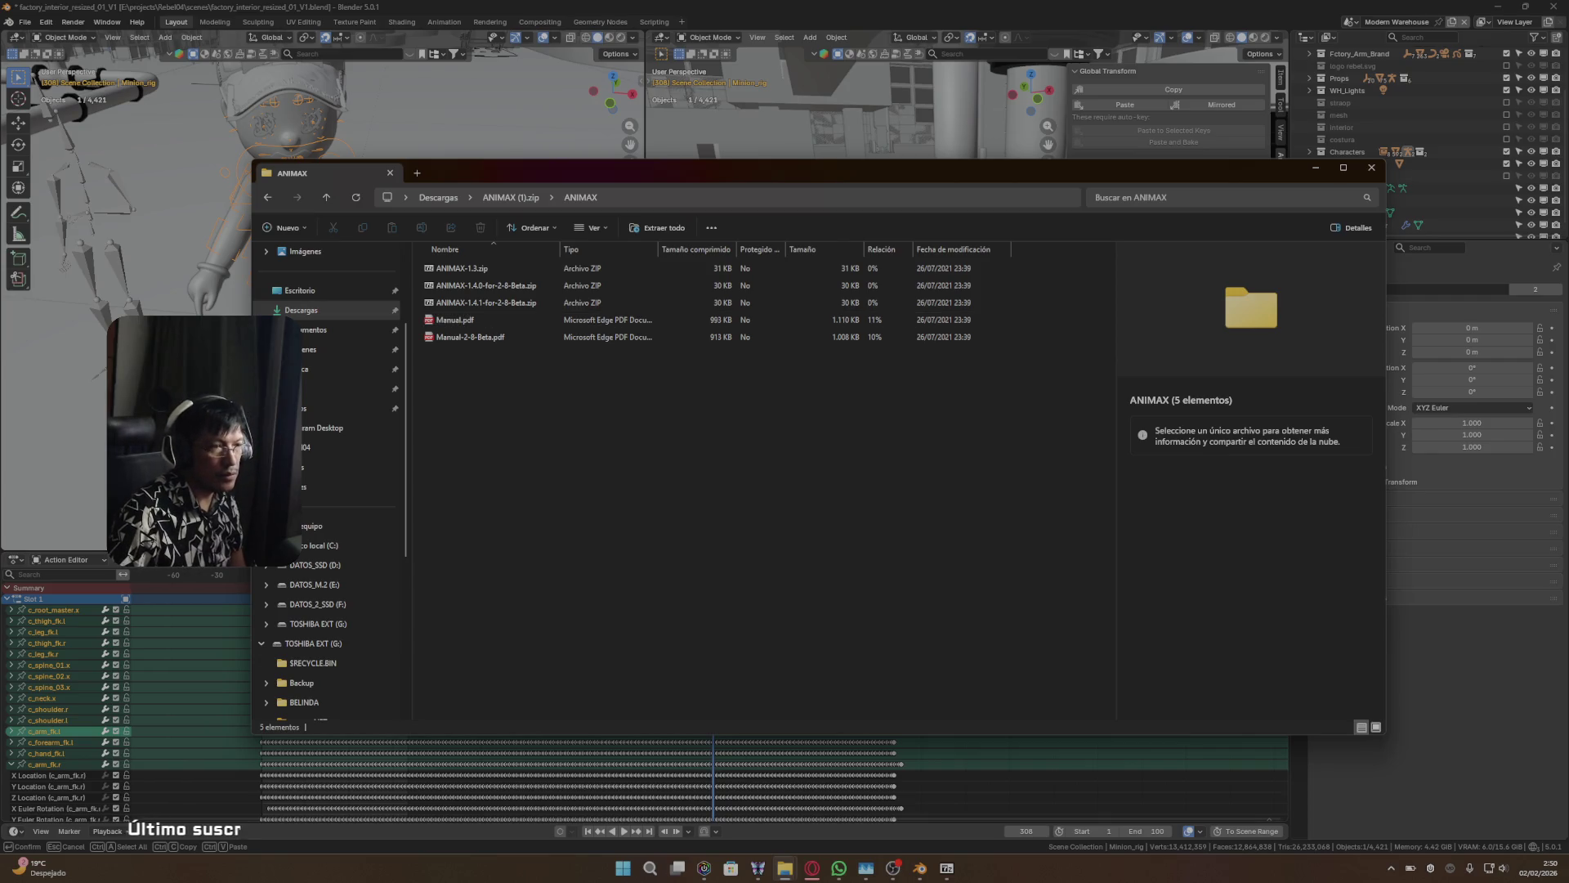
- Open ANIMAX-2.3.0-for-Blender-4.1.1.zip from Downloads, then return to Blender's add-on preferences
key("alt+Tab")
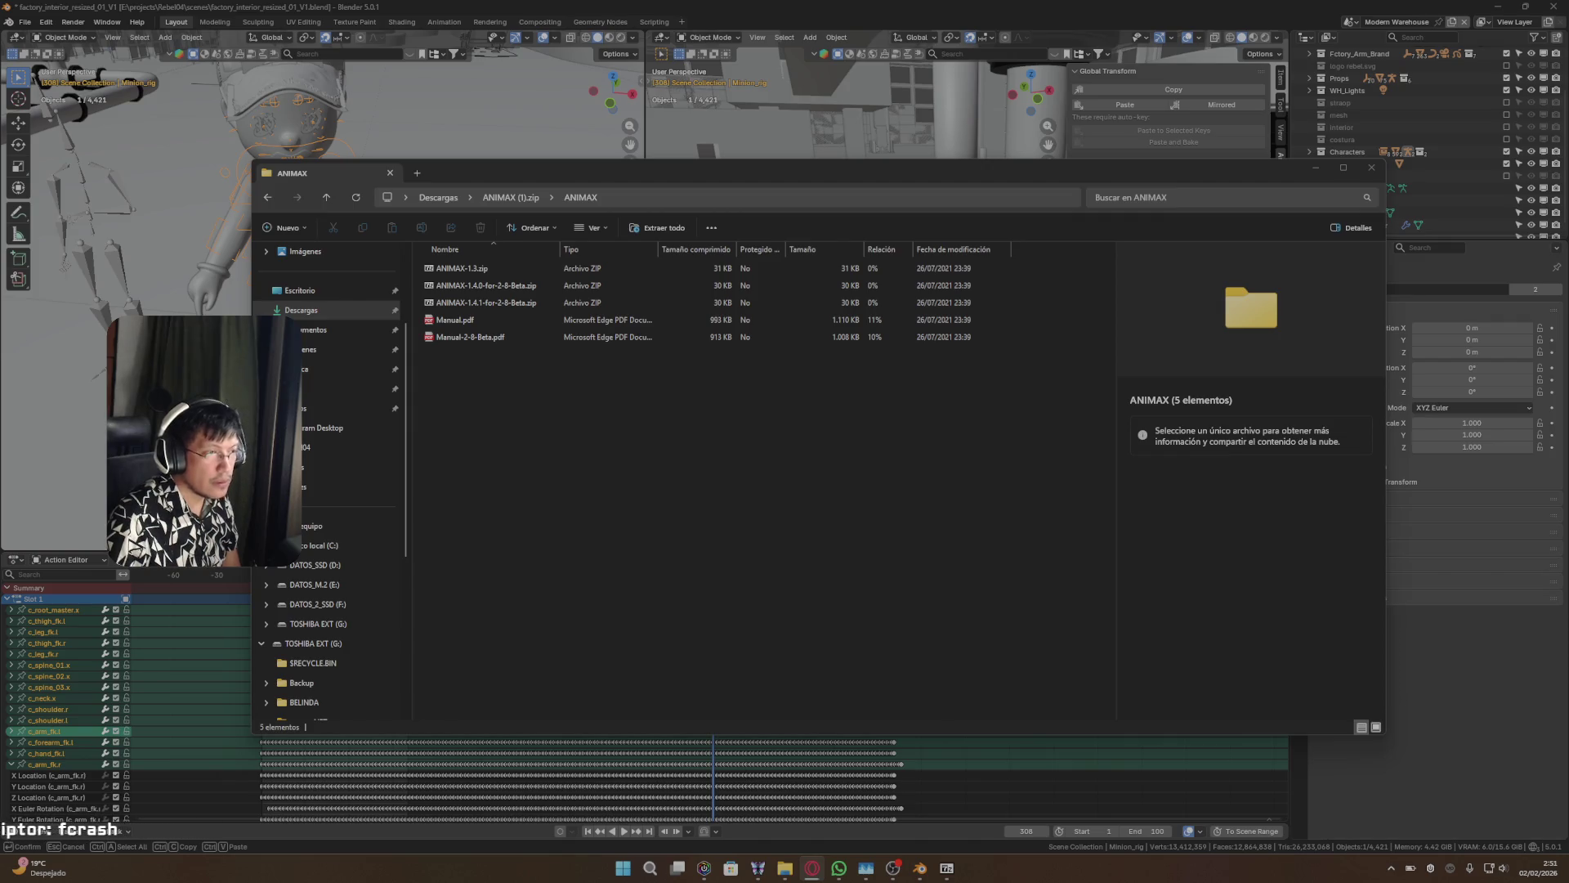
left_click(514, 288)
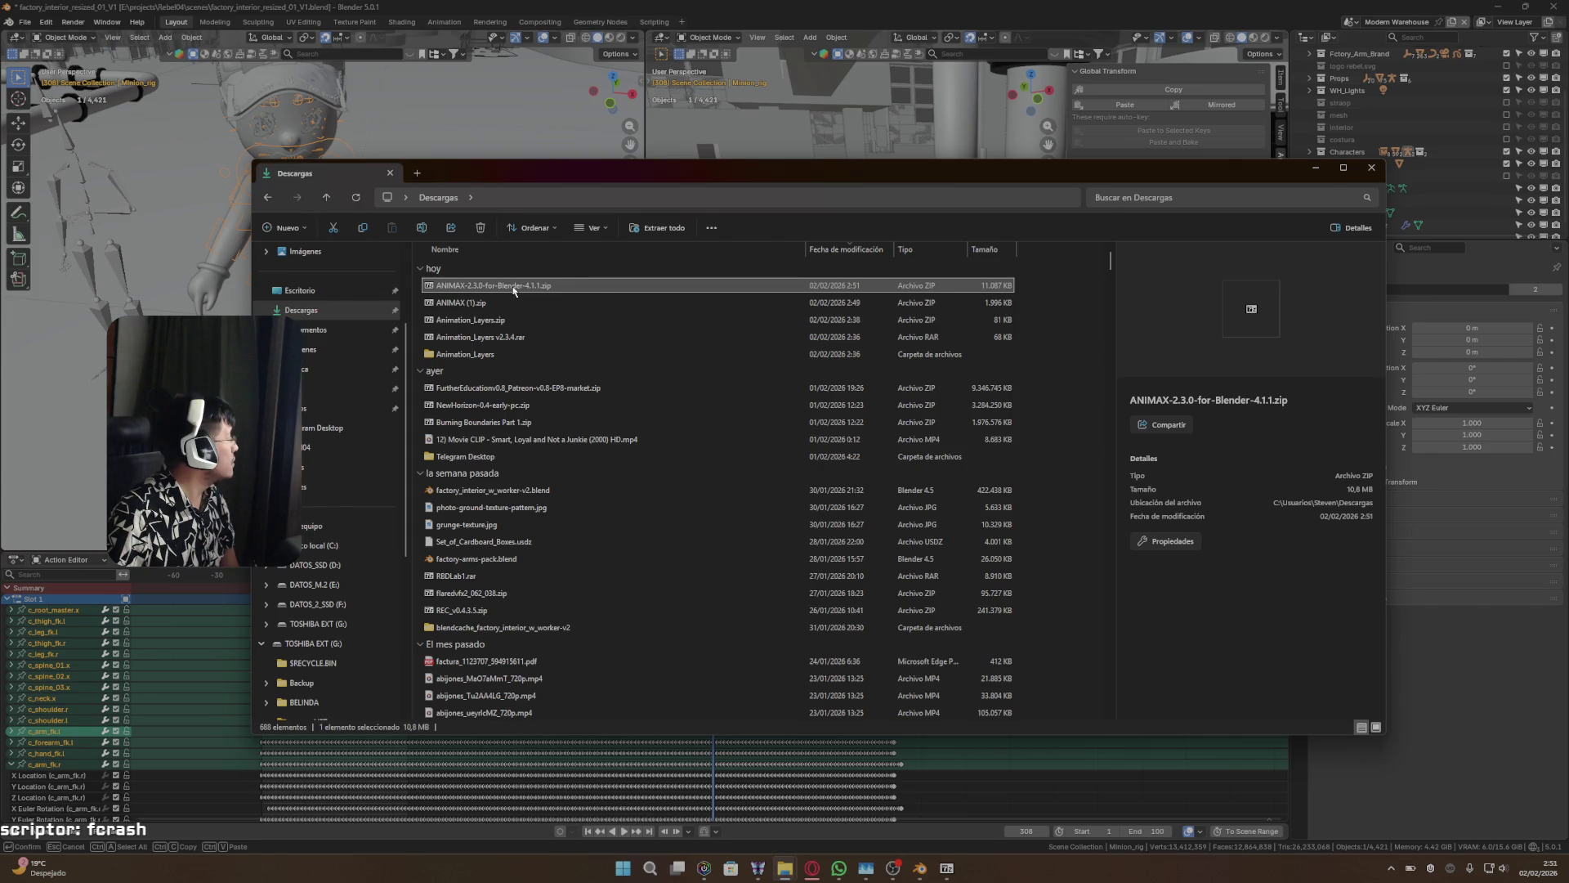
double_click(514, 289)
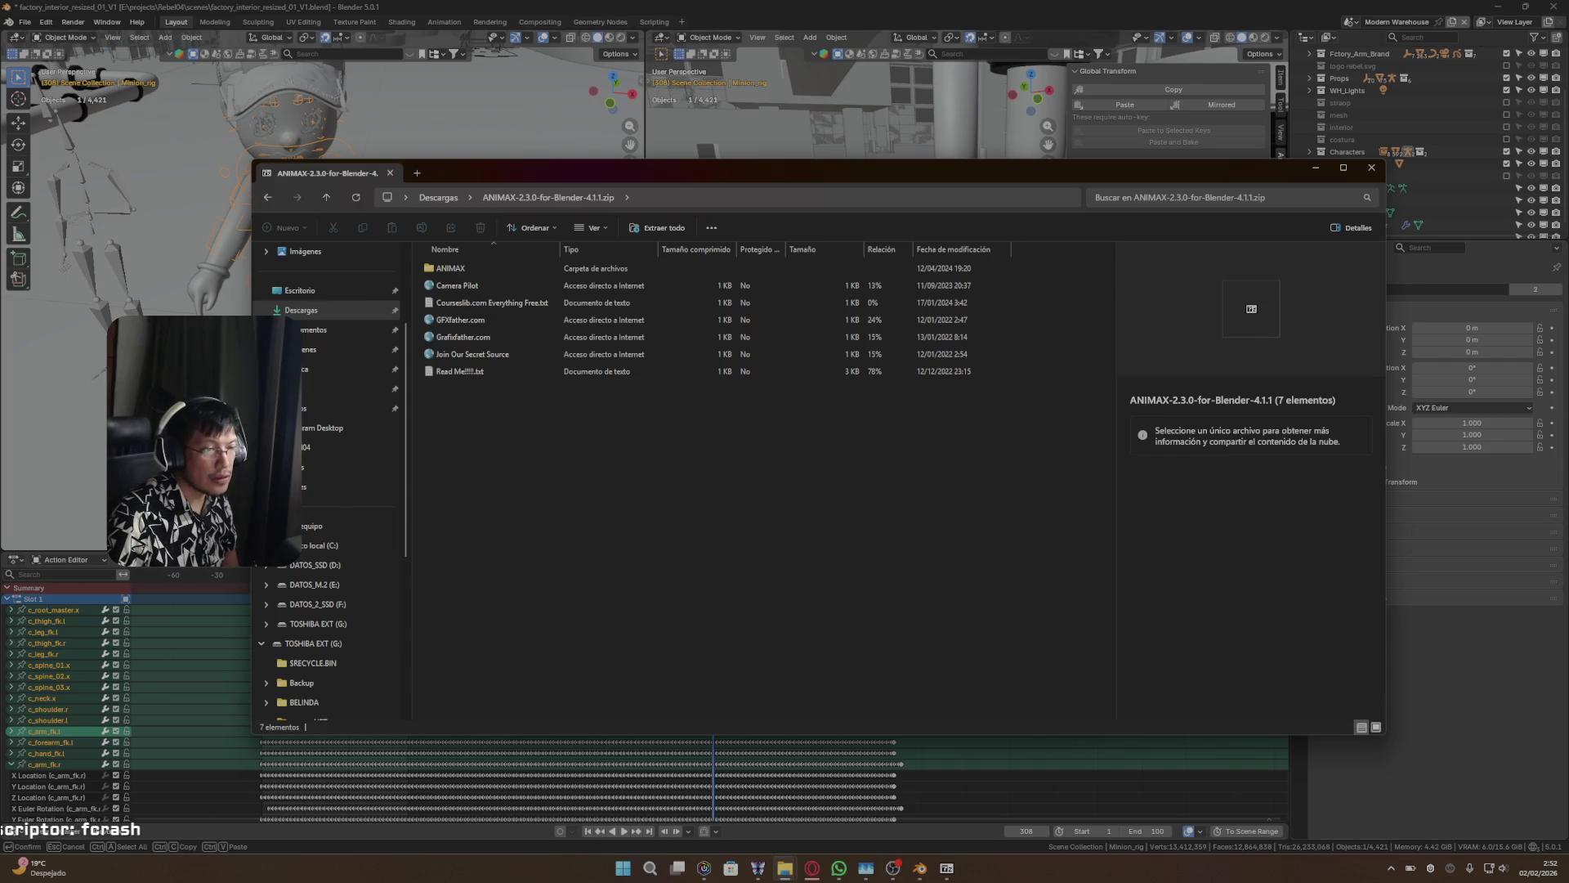
left_click(1509, 301)
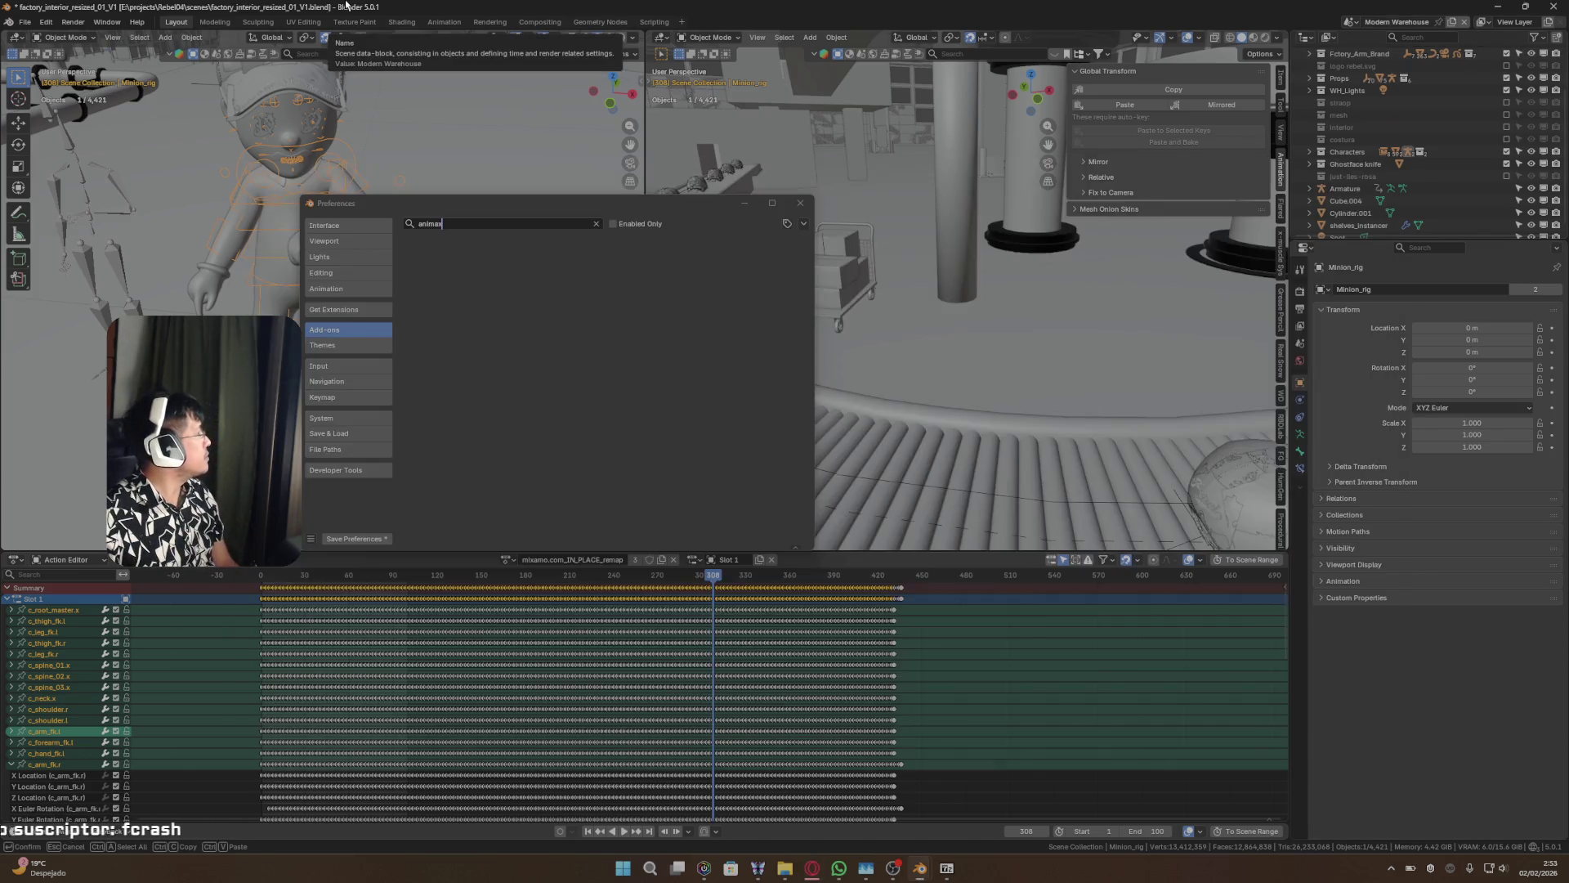
left_click(1138, 7)
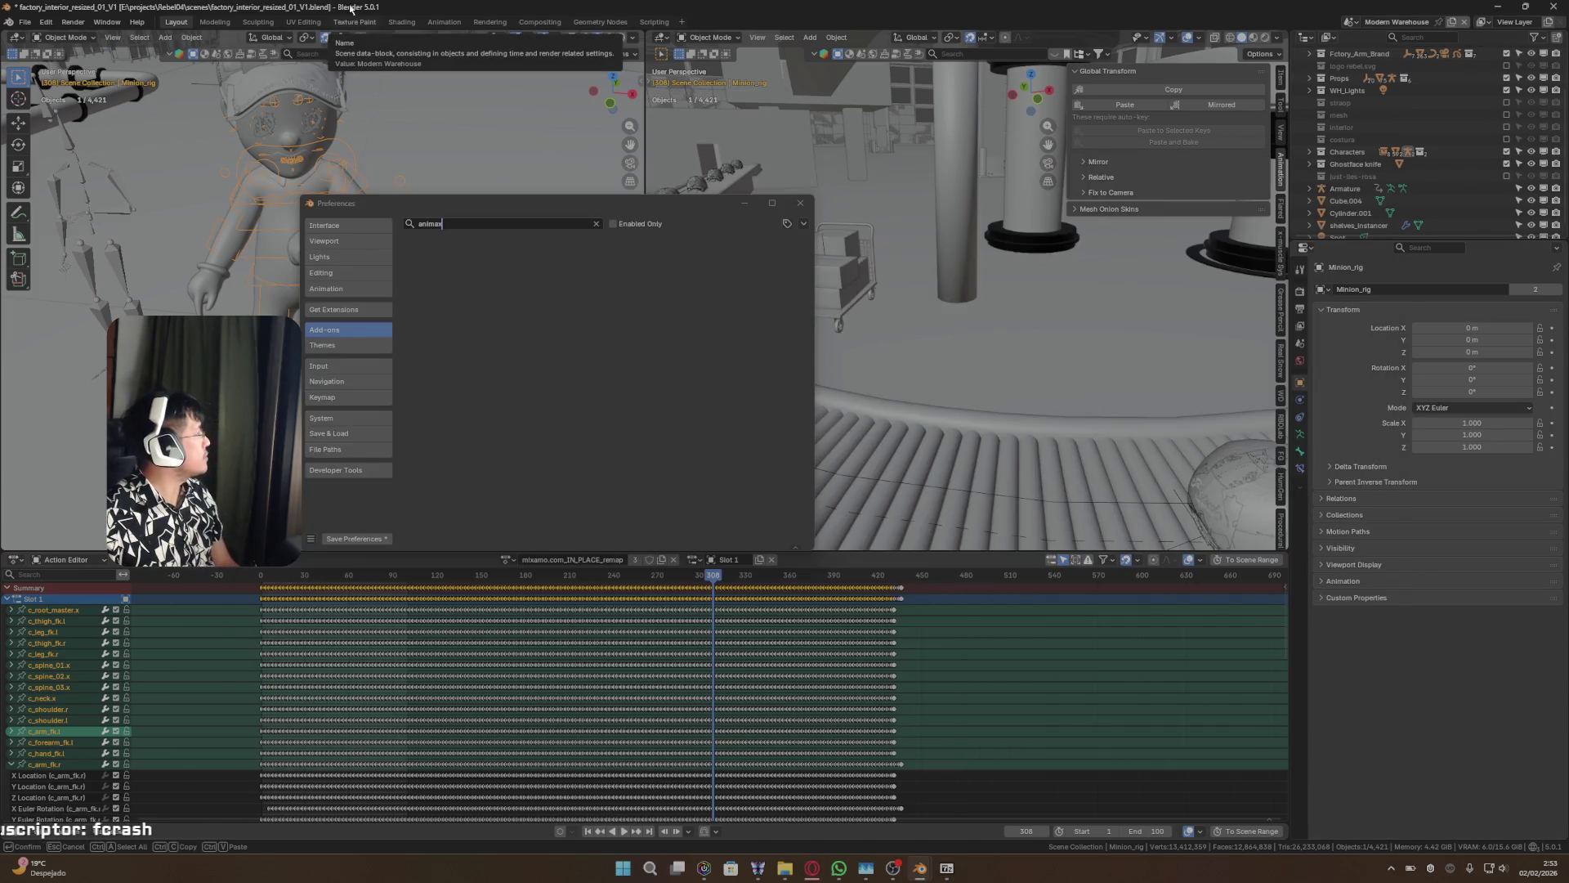
- Install anim_layers.py from the Animation_Layers folder as an add-on
left_click(803, 223)
left_click(778, 251)
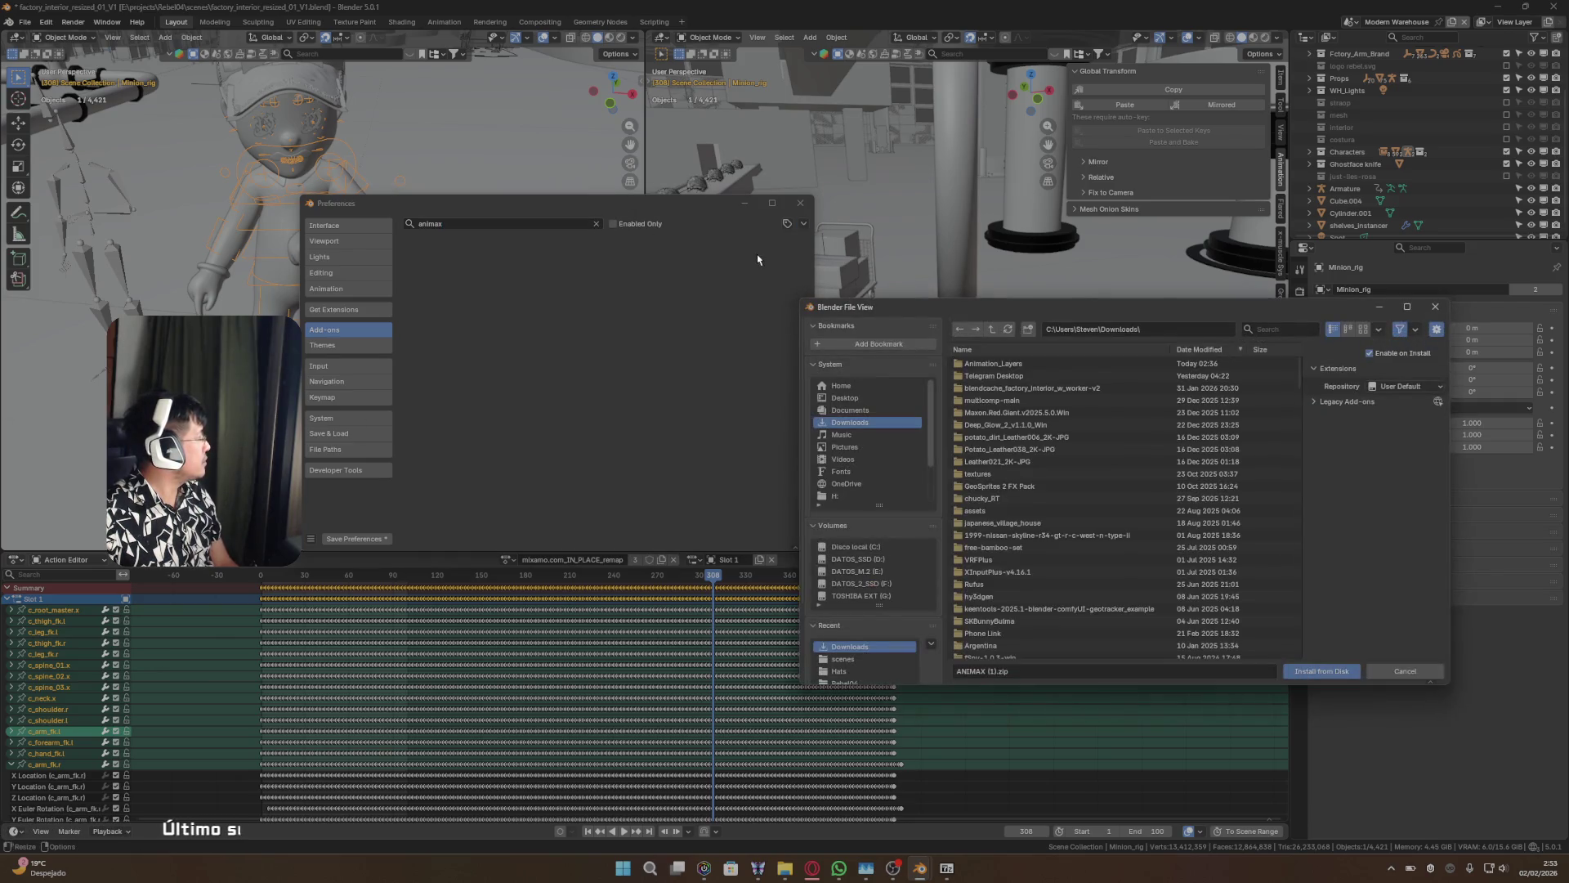
left_click(1009, 364)
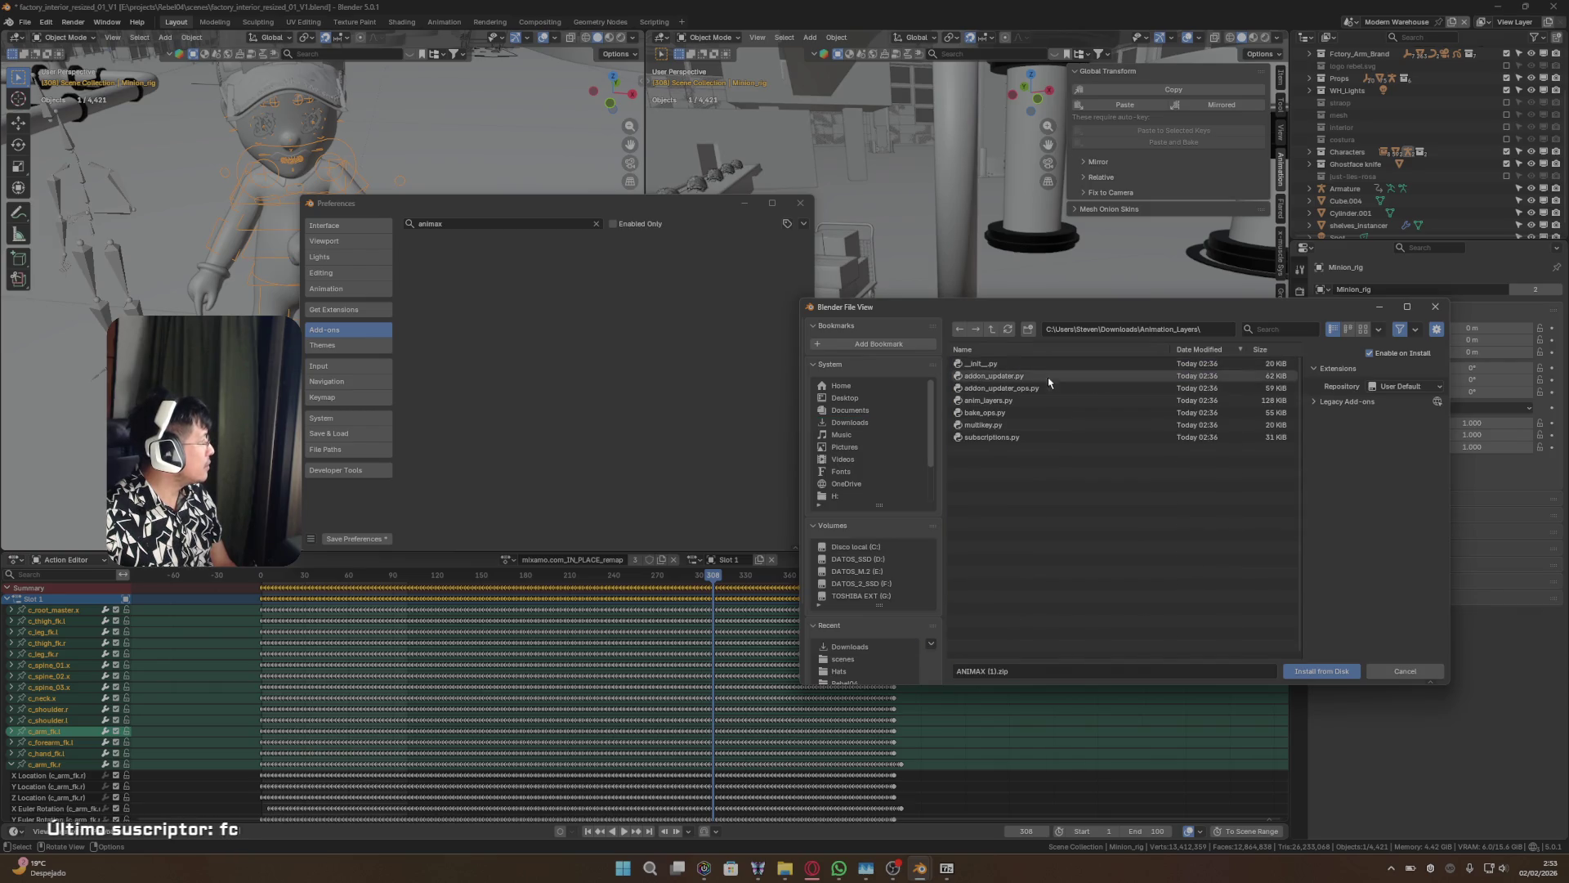
left_click(959, 328)
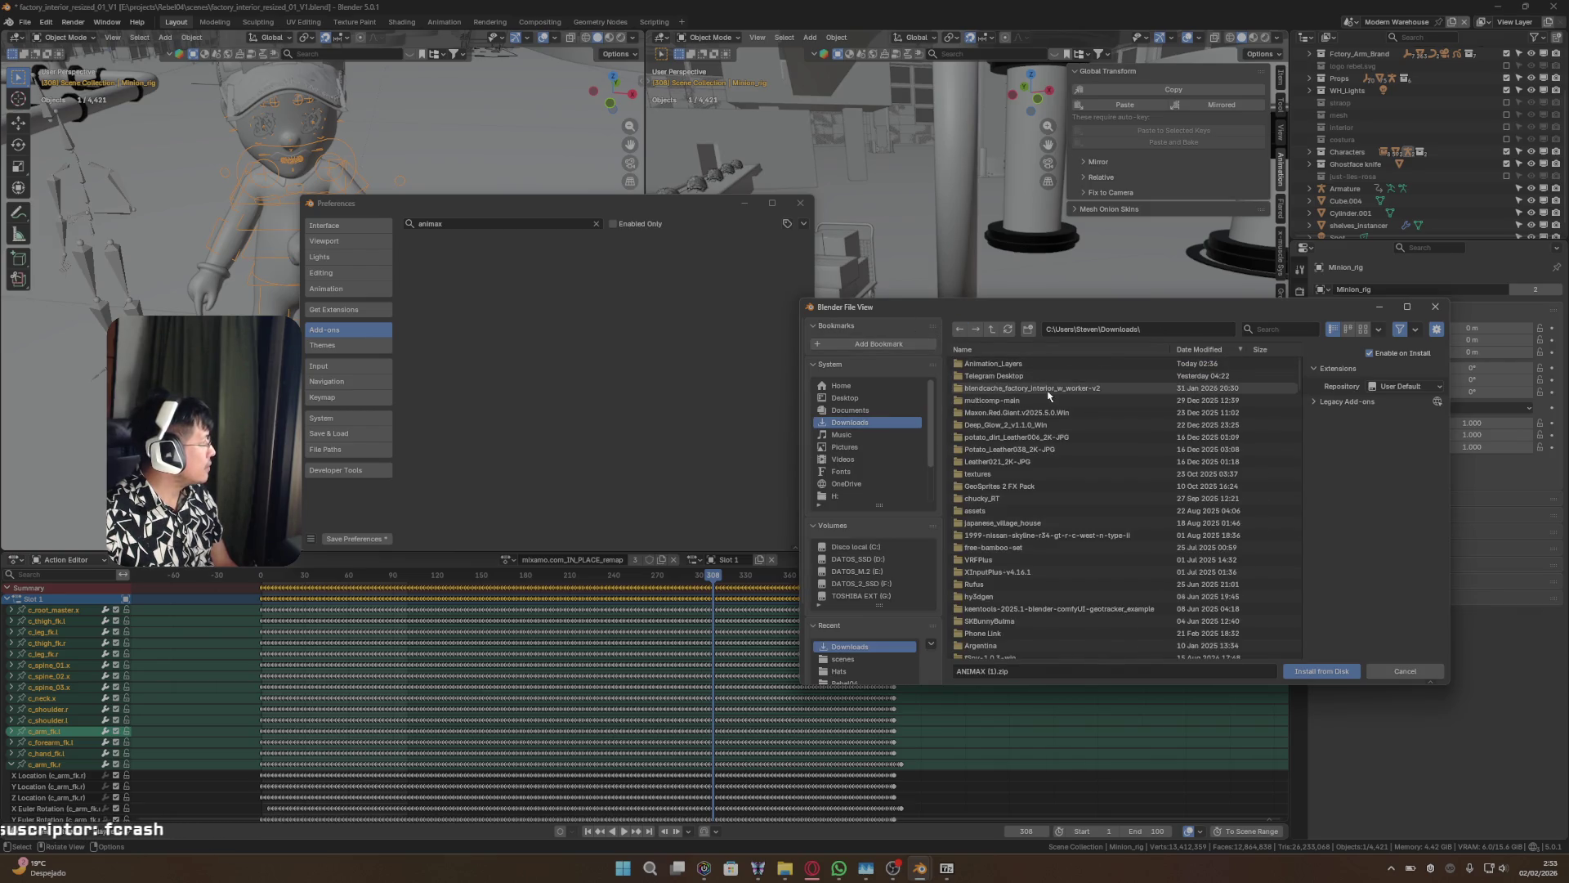
scroll(1049, 396, "down", 5)
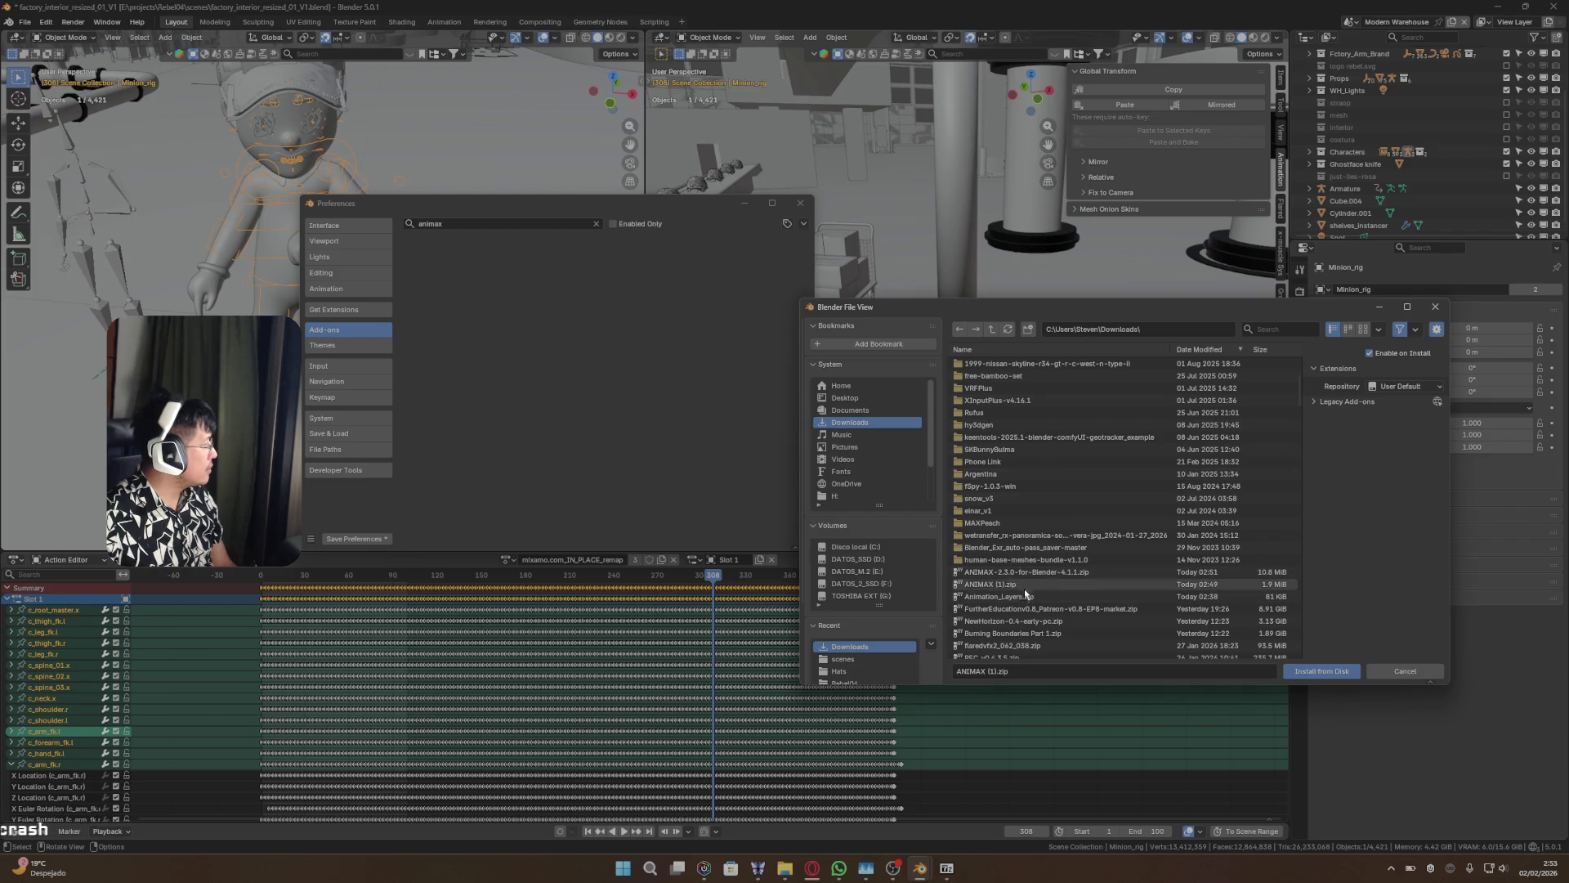
left_click(1027, 596)
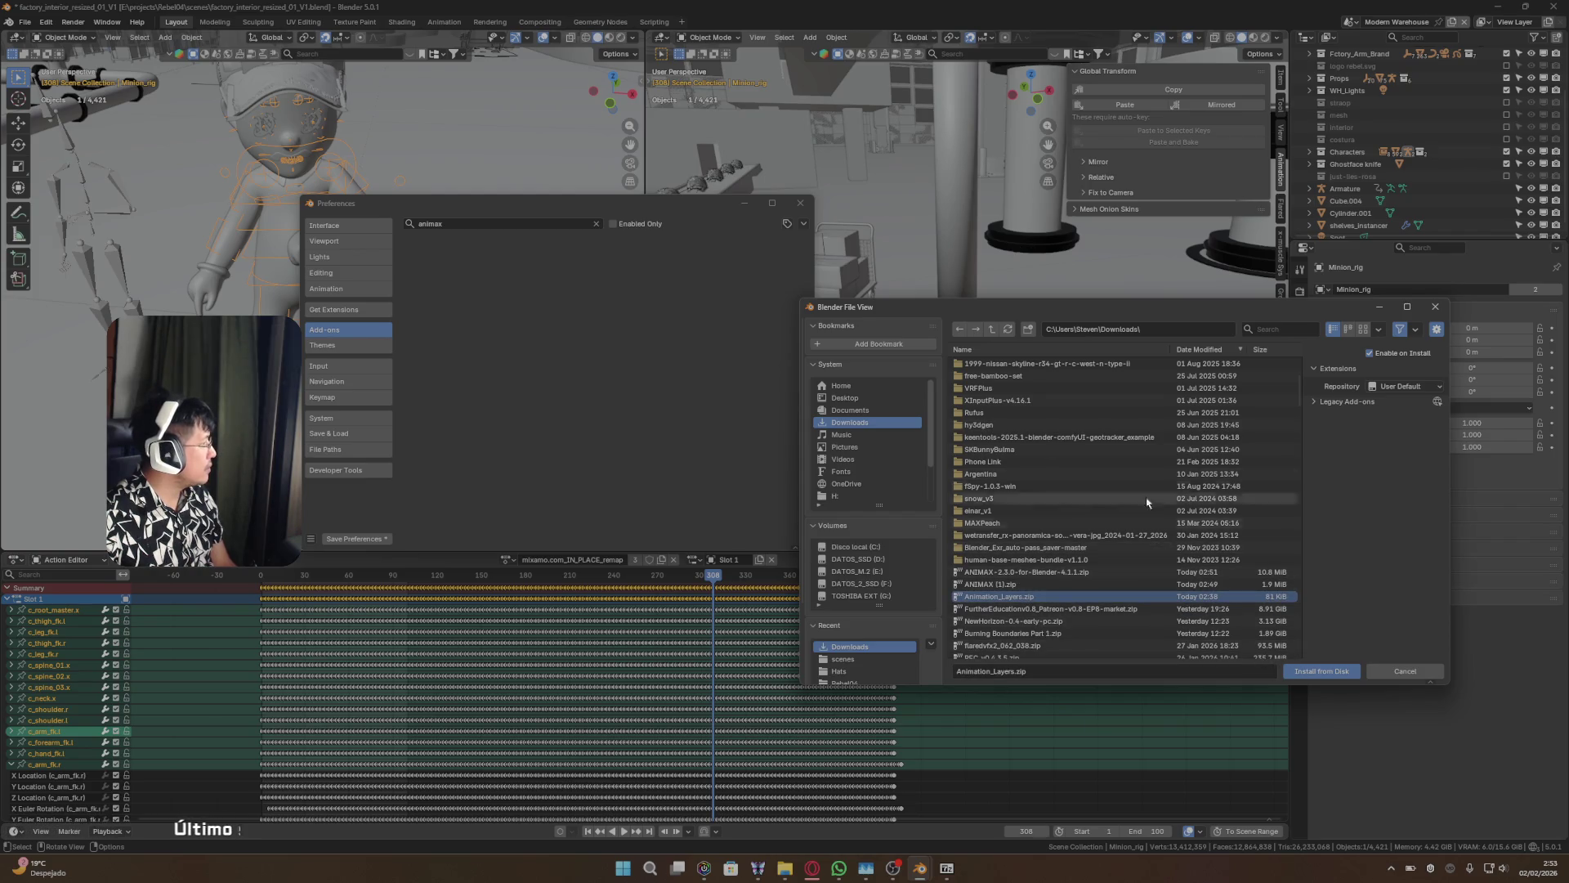
scroll(1032, 430, "up", 5)
double_click(1074, 375)
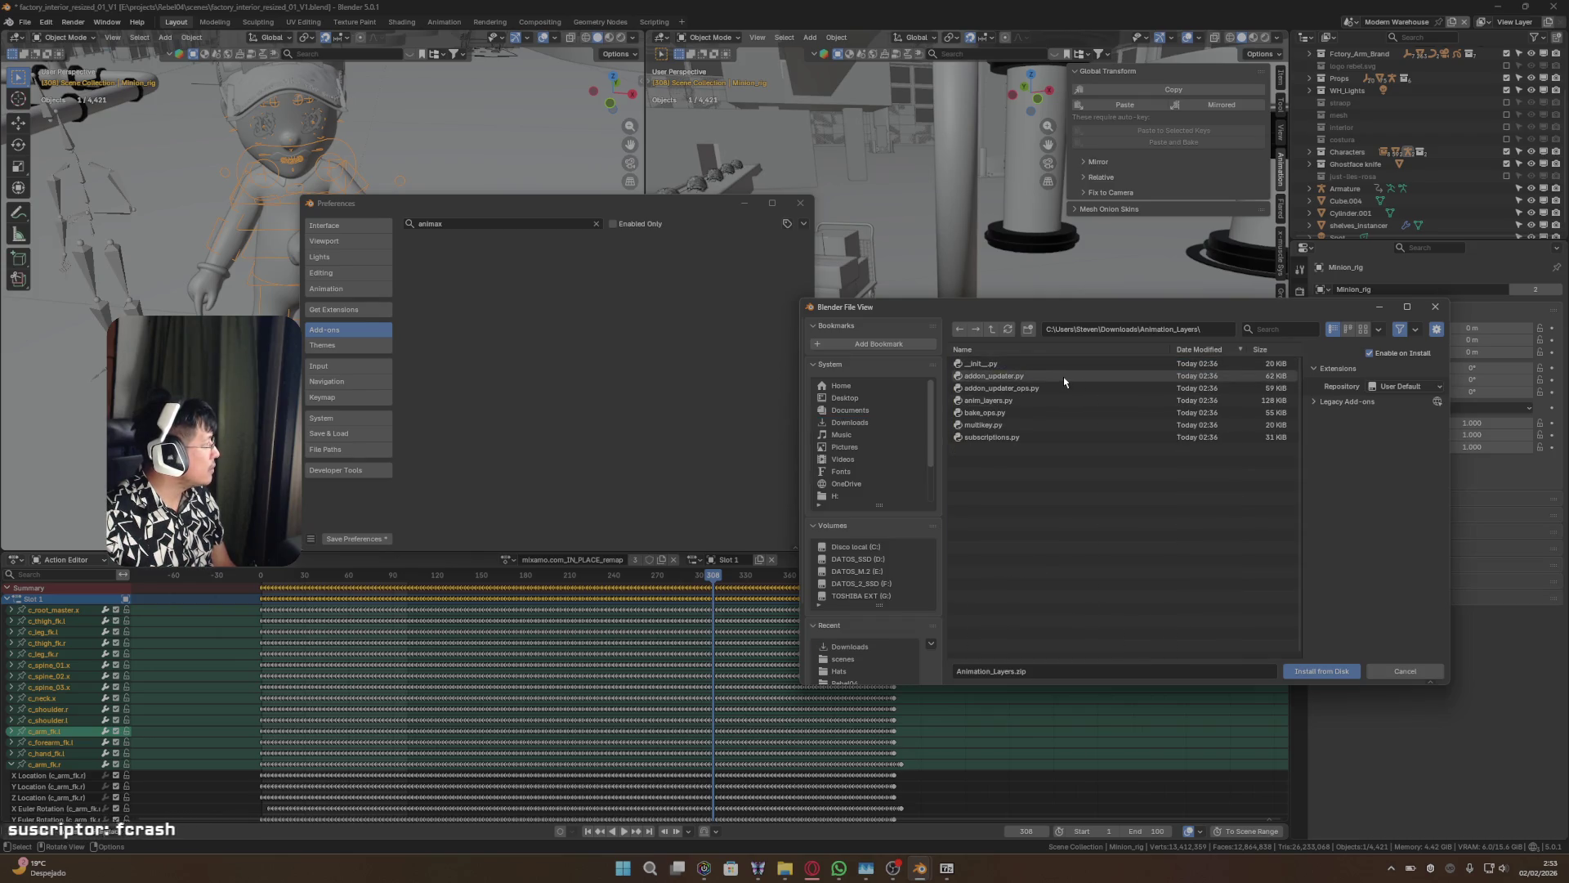
left_click(1021, 400)
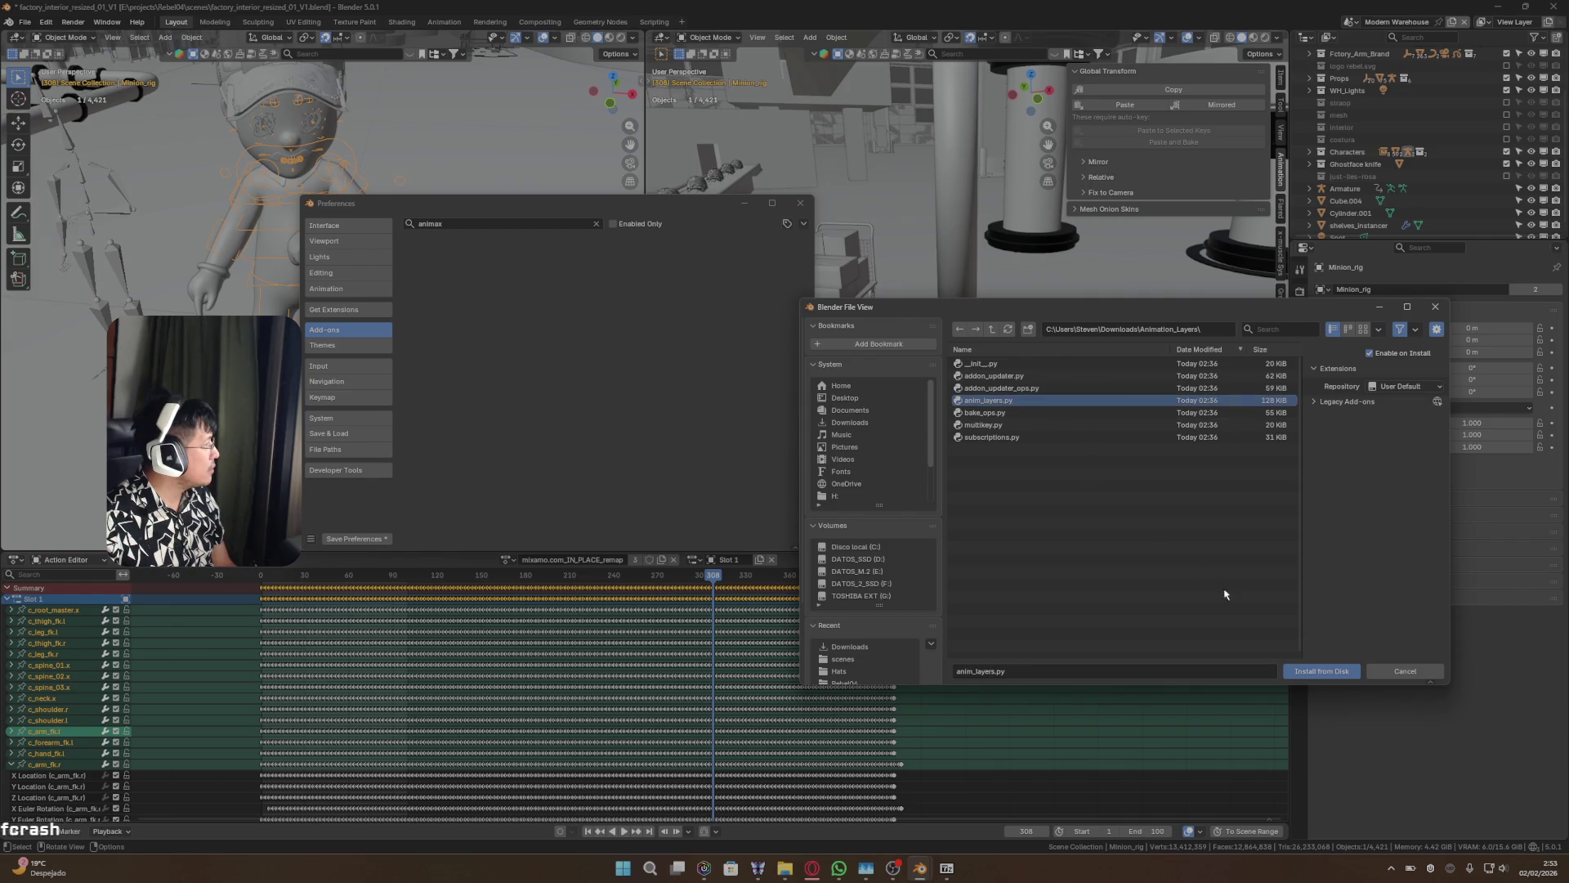
left_click(1305, 671)
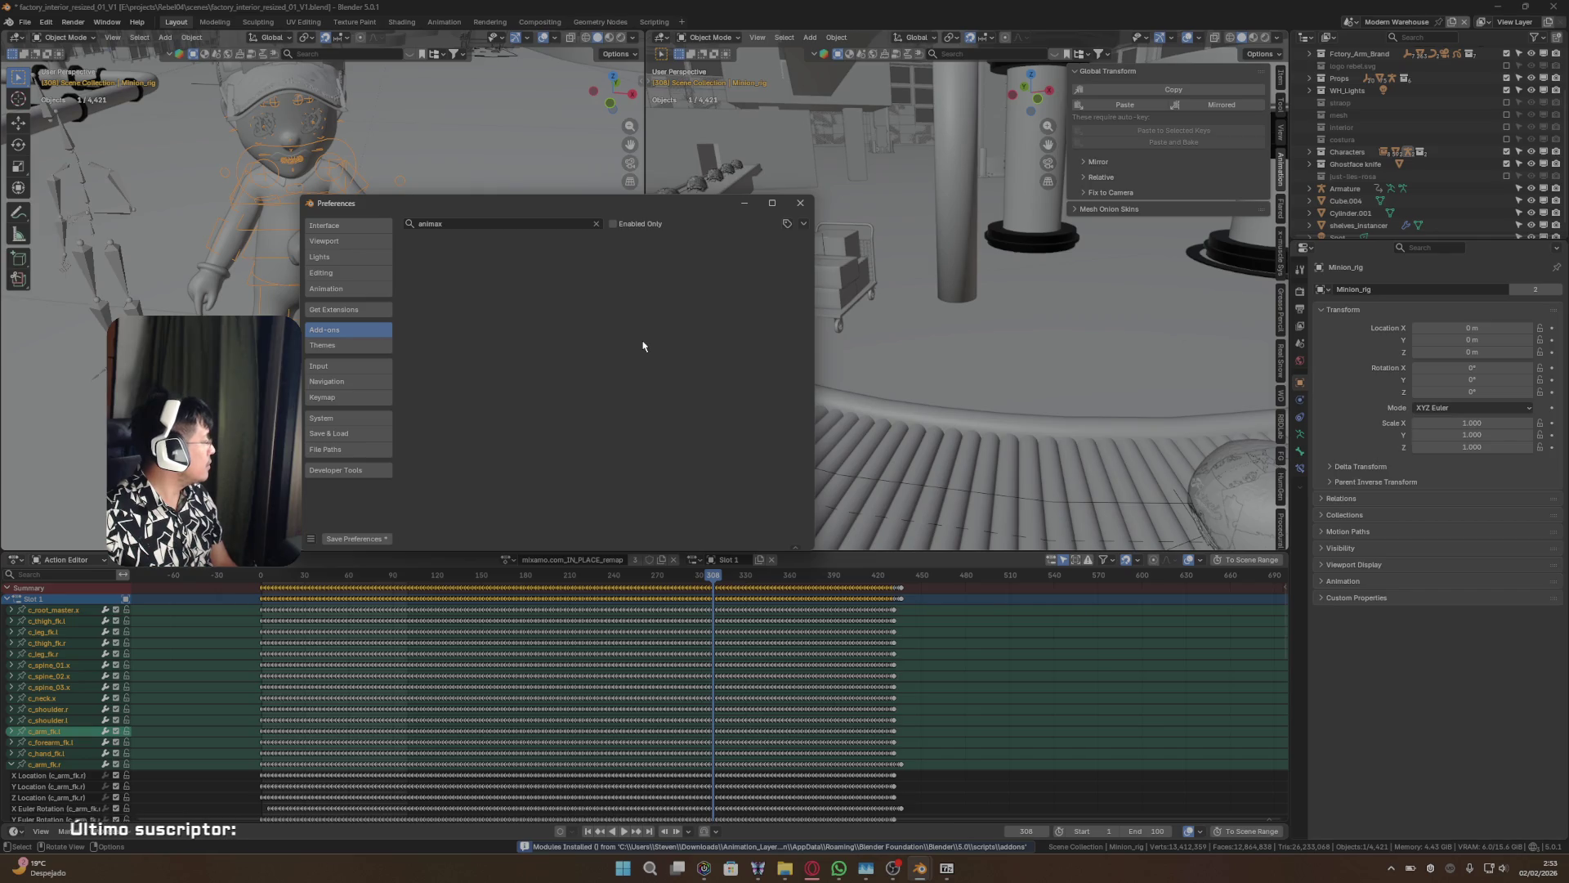
- Replace the add-on search with 'anim' and save the preferences
left_click(596, 223)
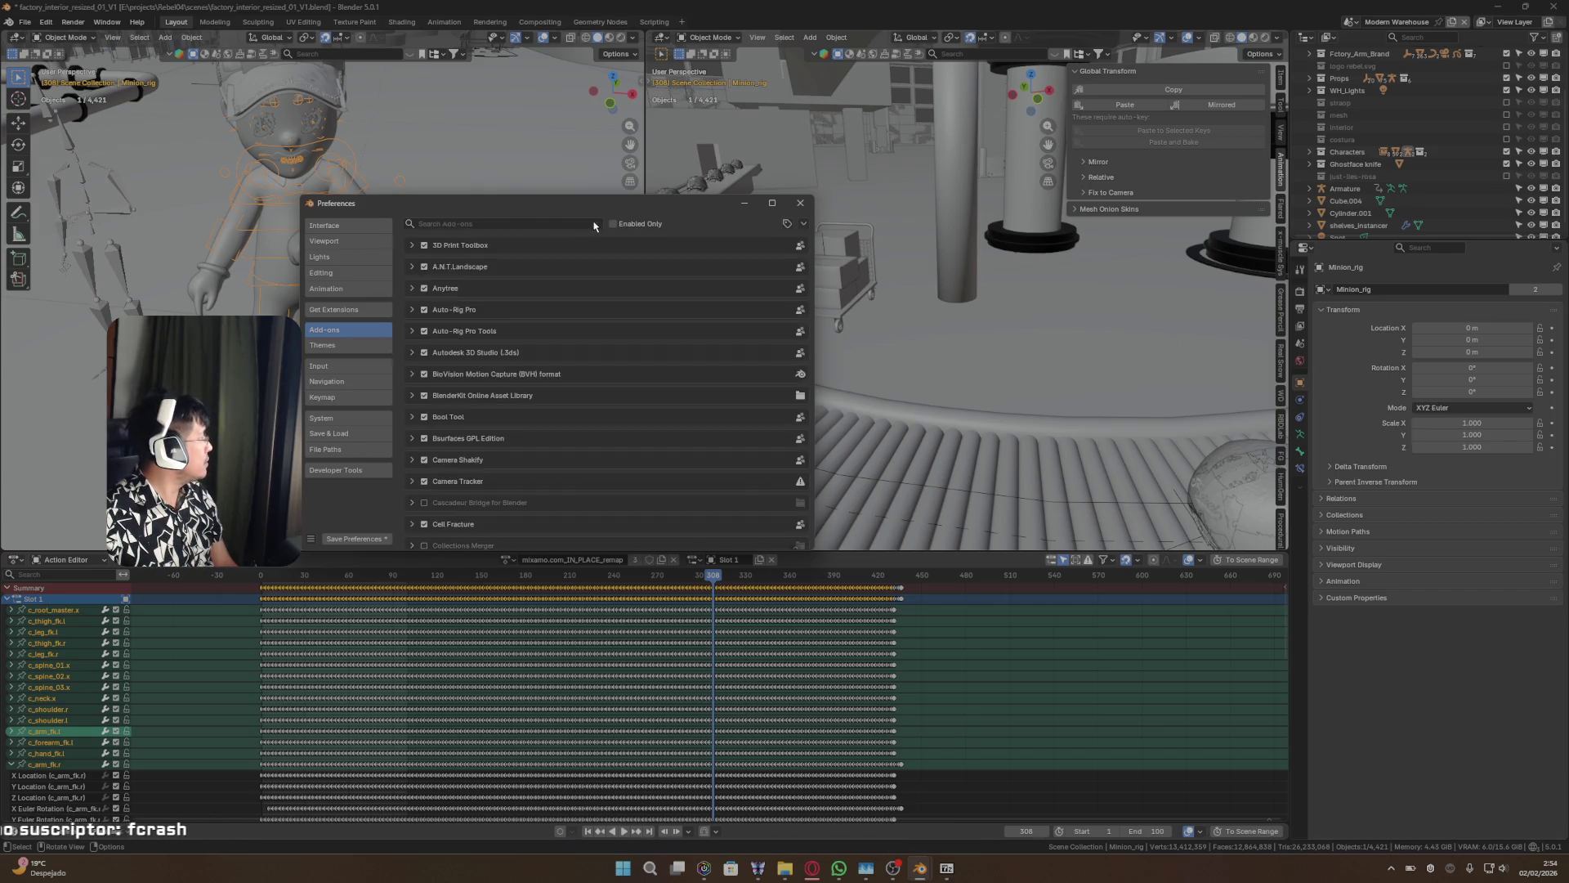
left_click(570, 223)
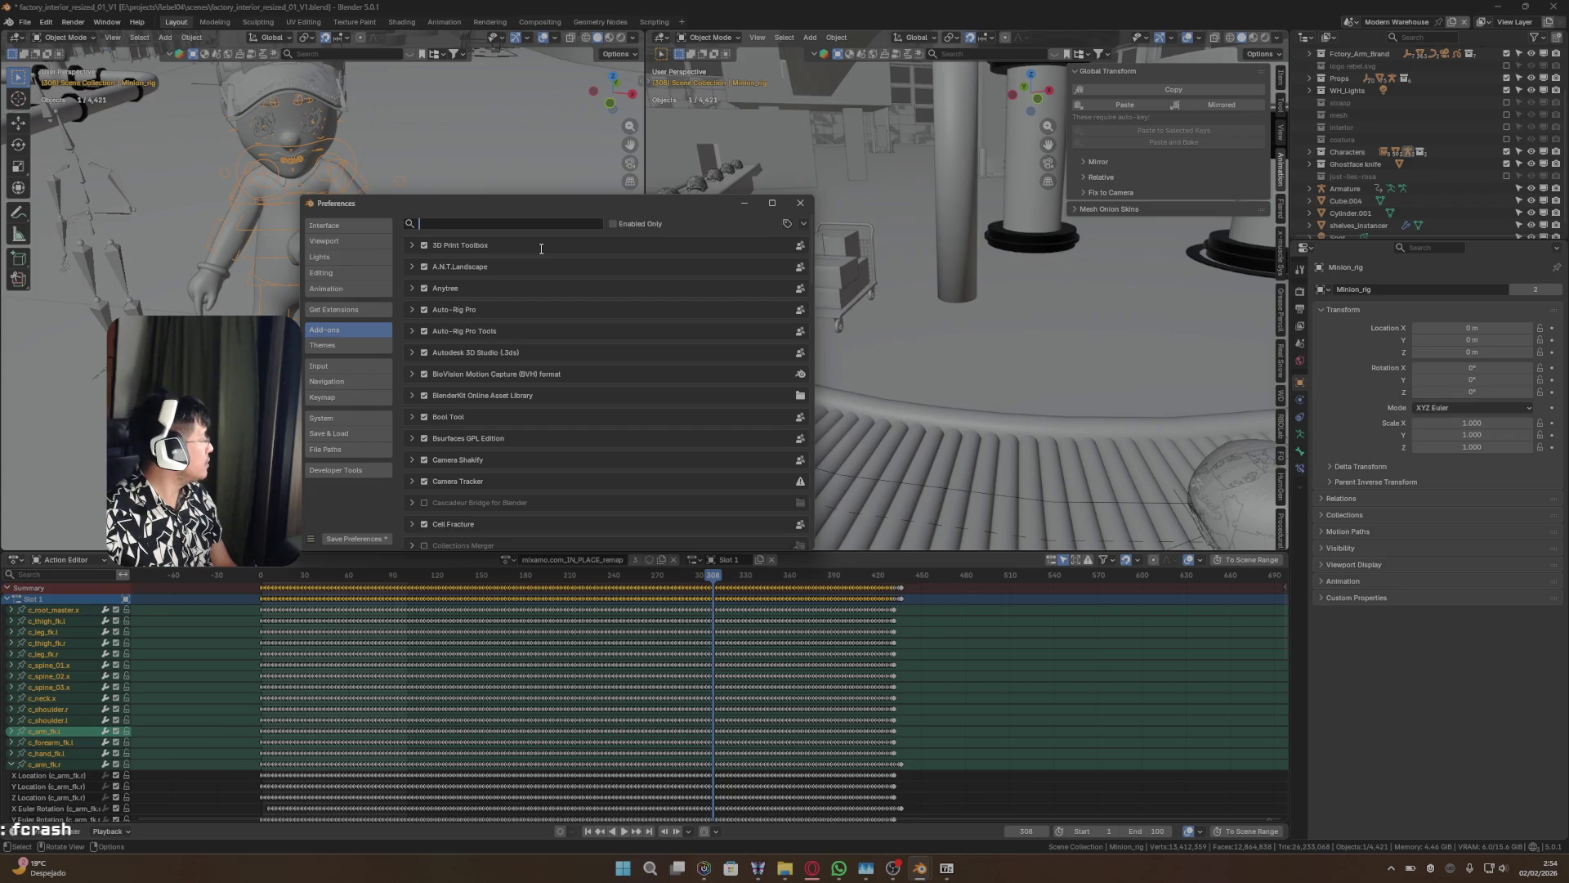
type("ani")
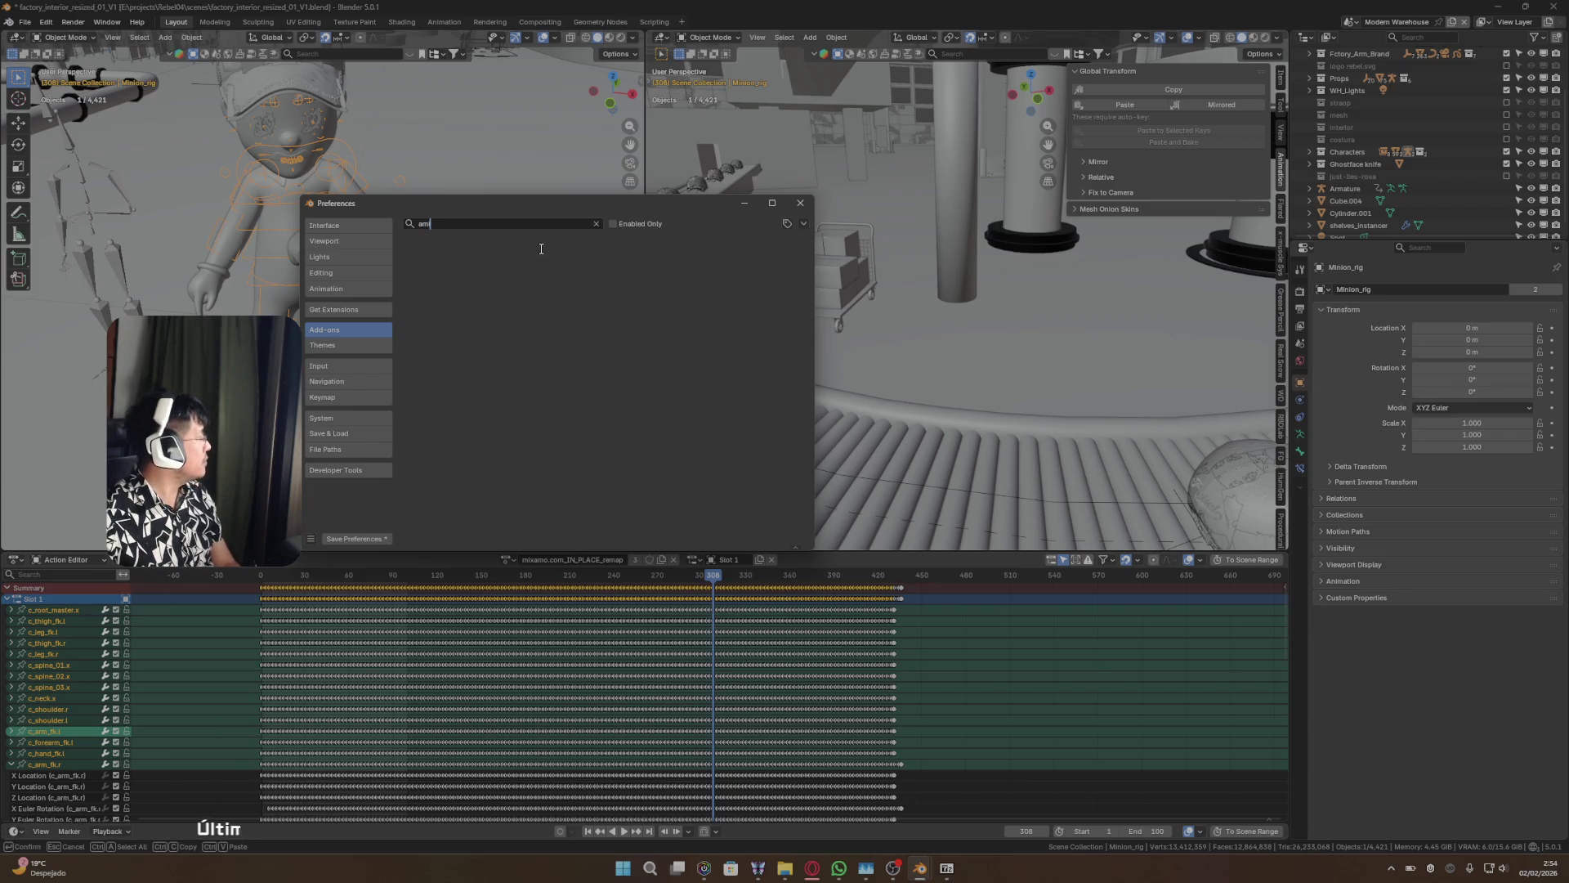
key("BackSpace")
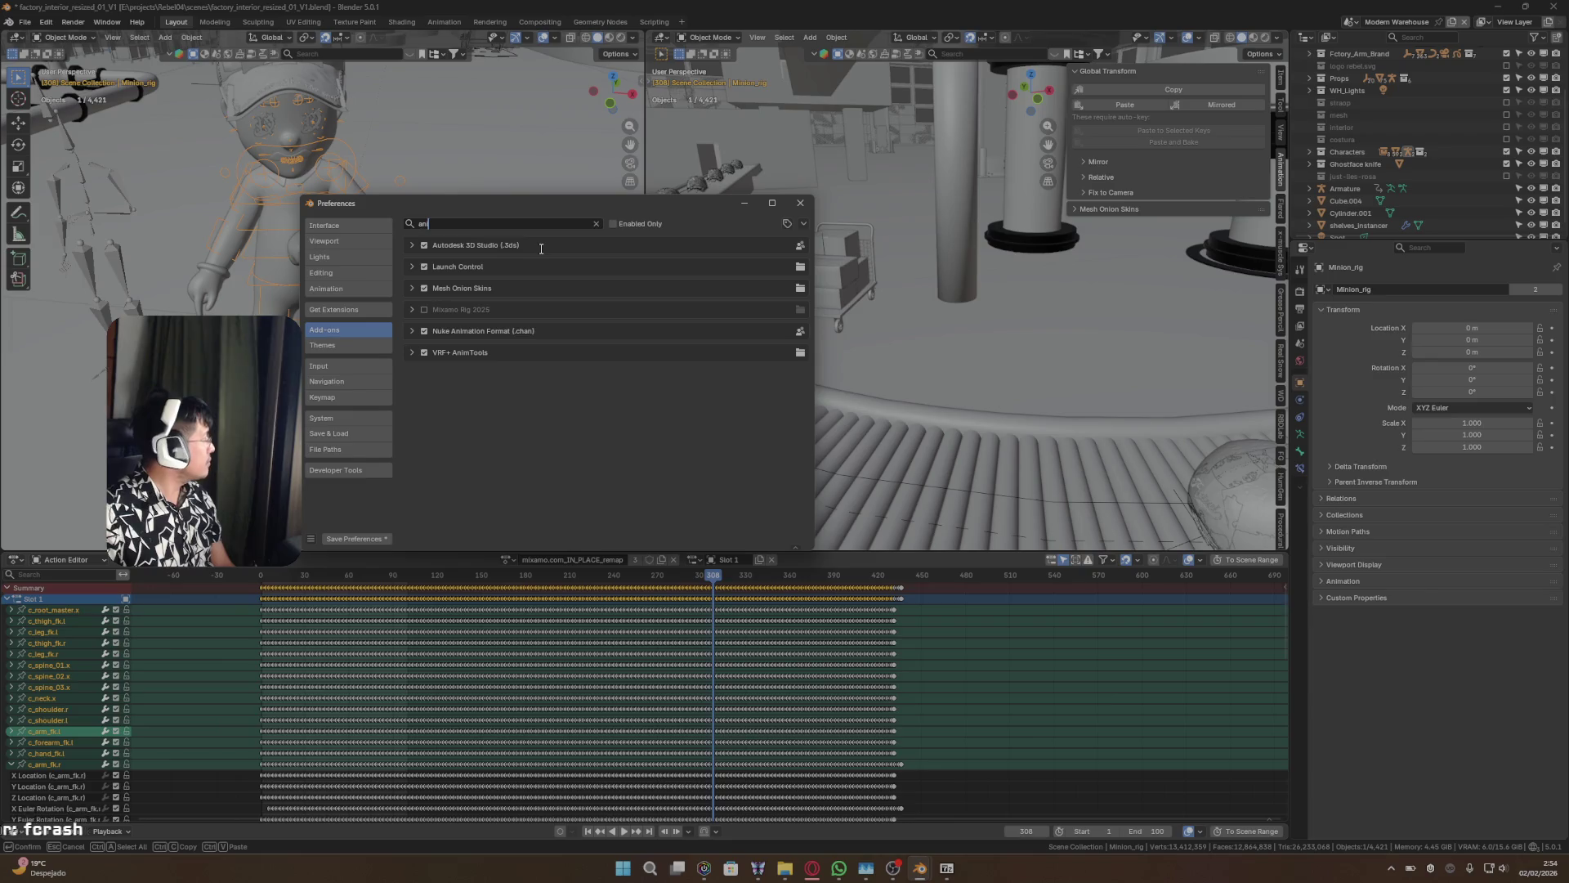
type("imat")
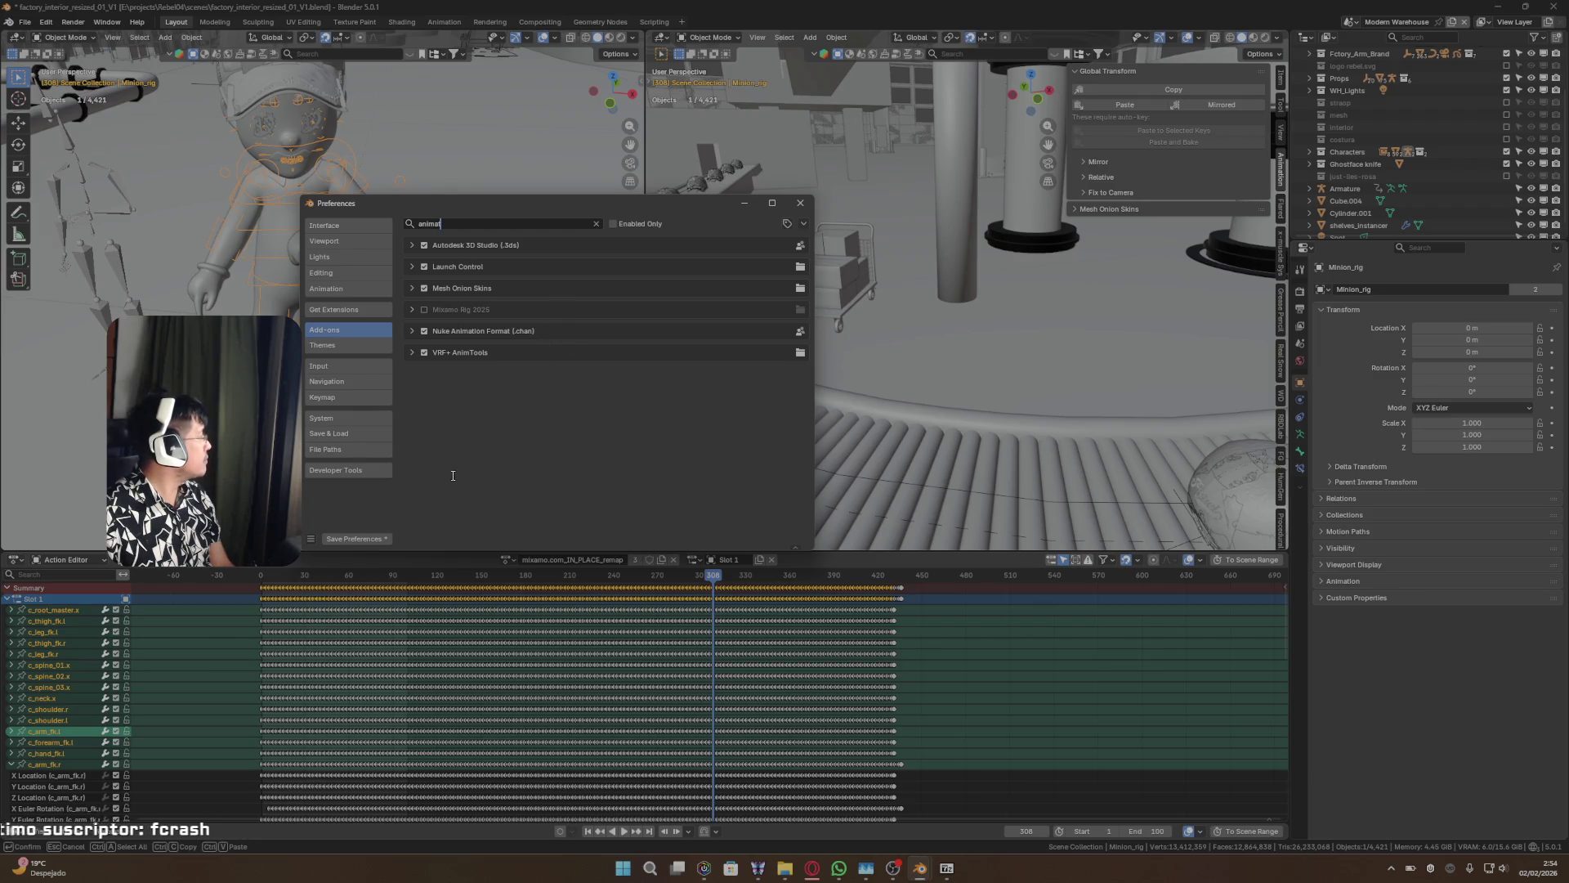
left_click(382, 537)
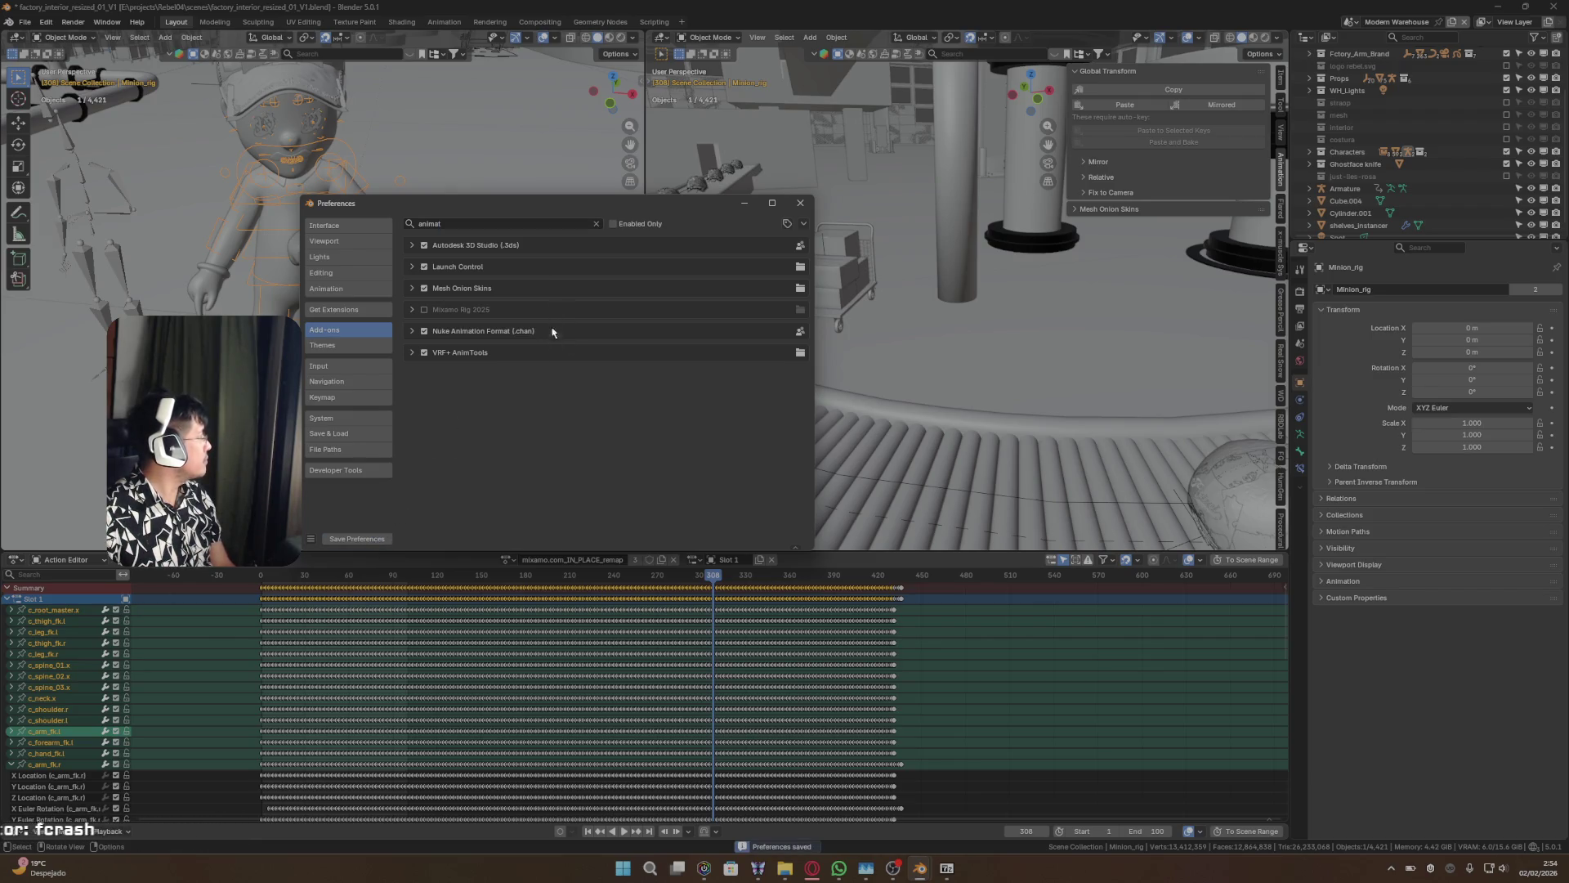
- Install Animation_Layers.zip from Downloads and expand its version 2.3.4 details
left_click(803, 224)
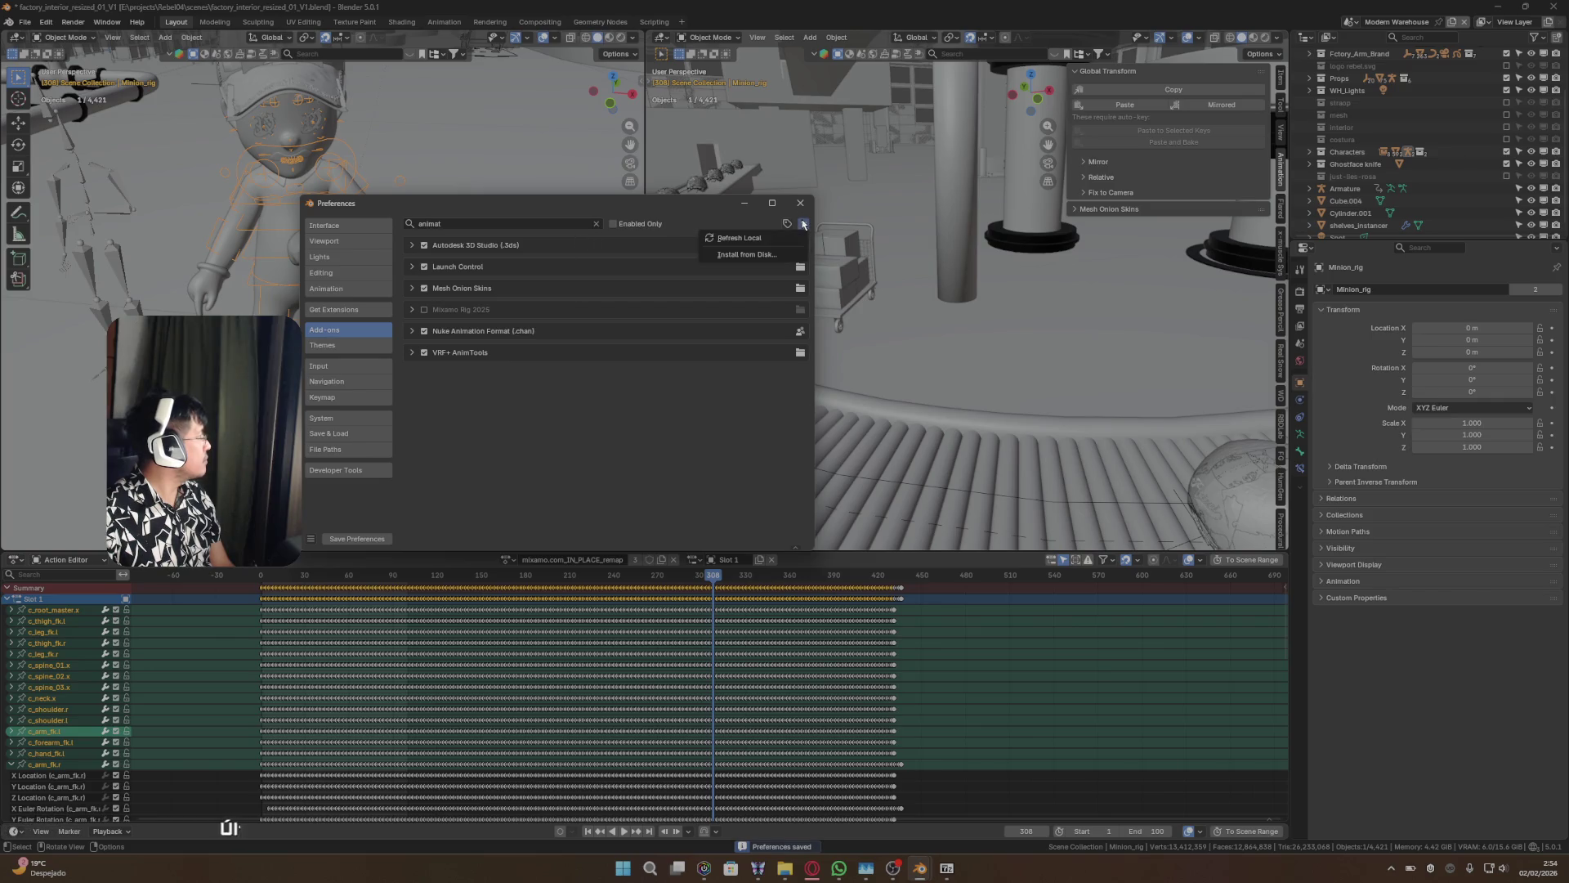
left_click(753, 259)
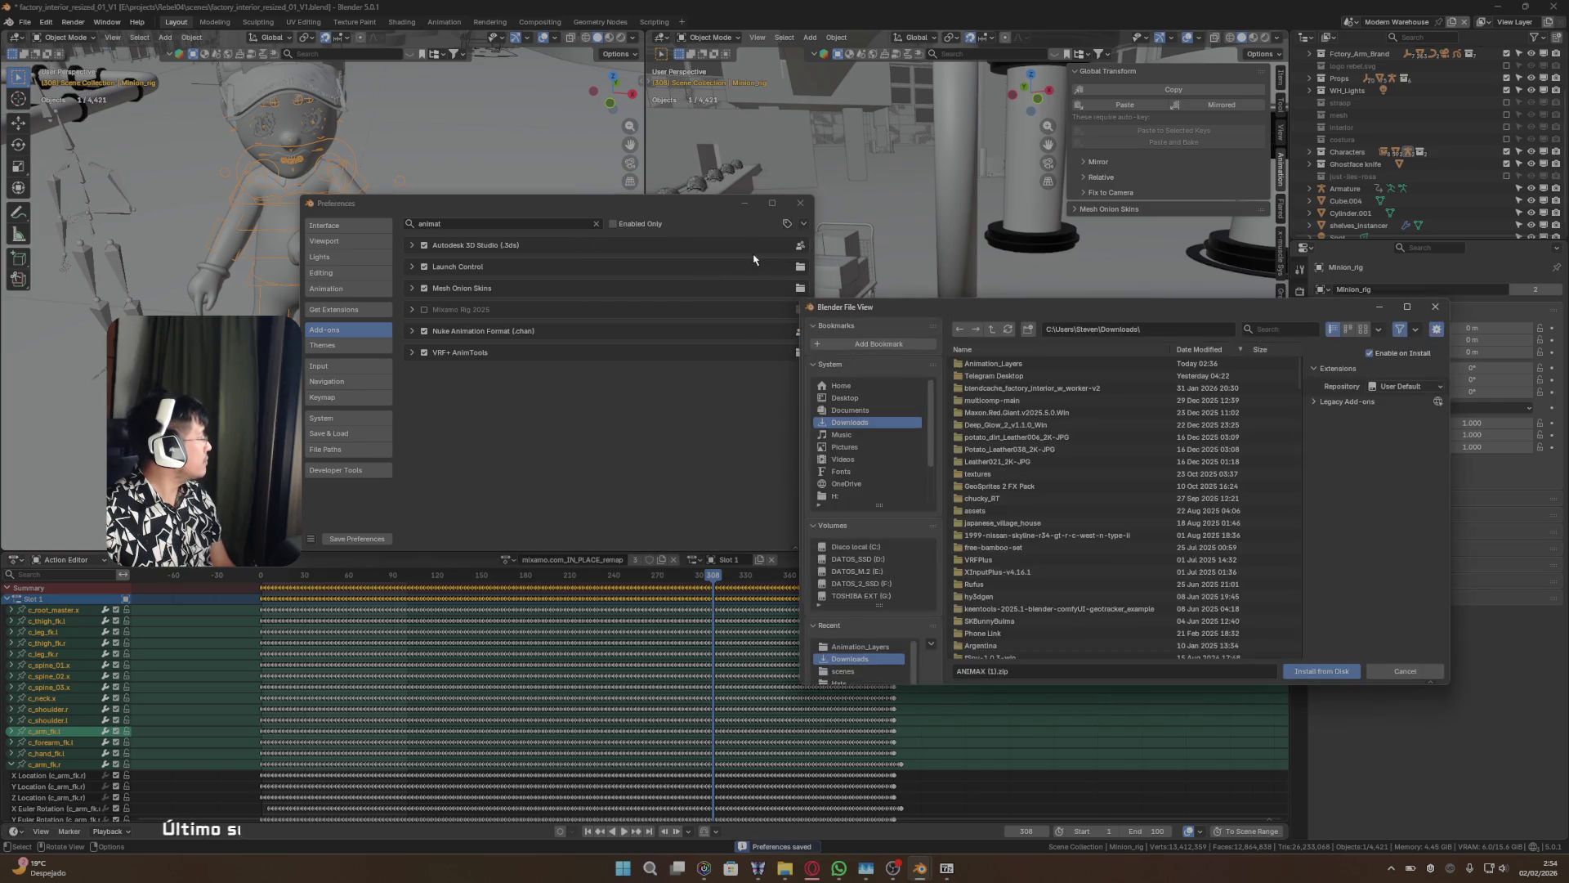
left_click(859, 646)
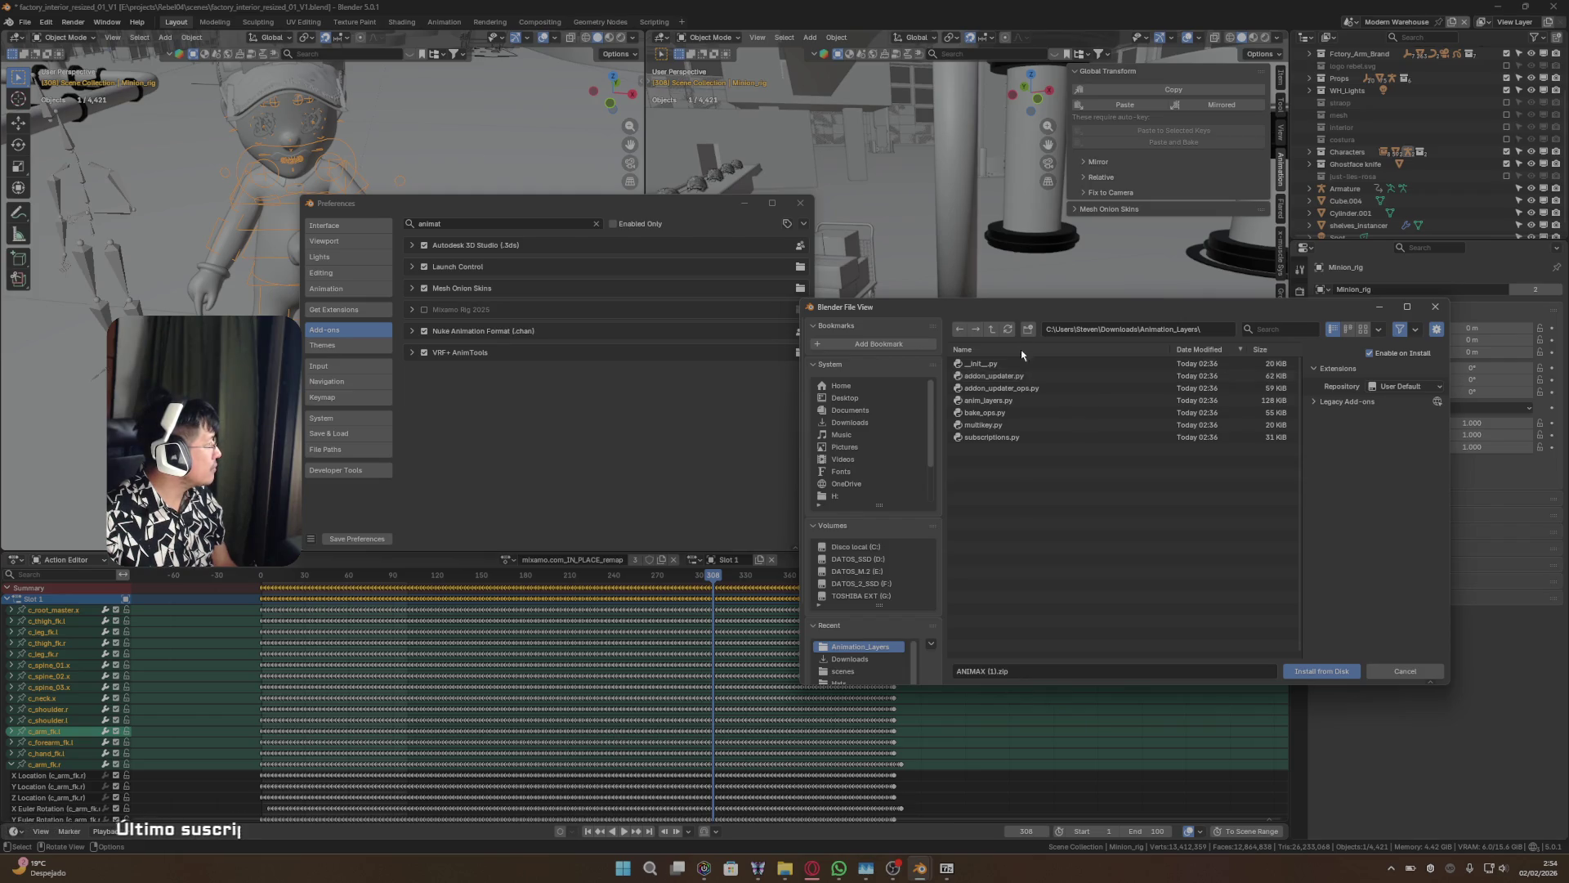
left_click(992, 330)
scroll(1033, 471, "down", 5)
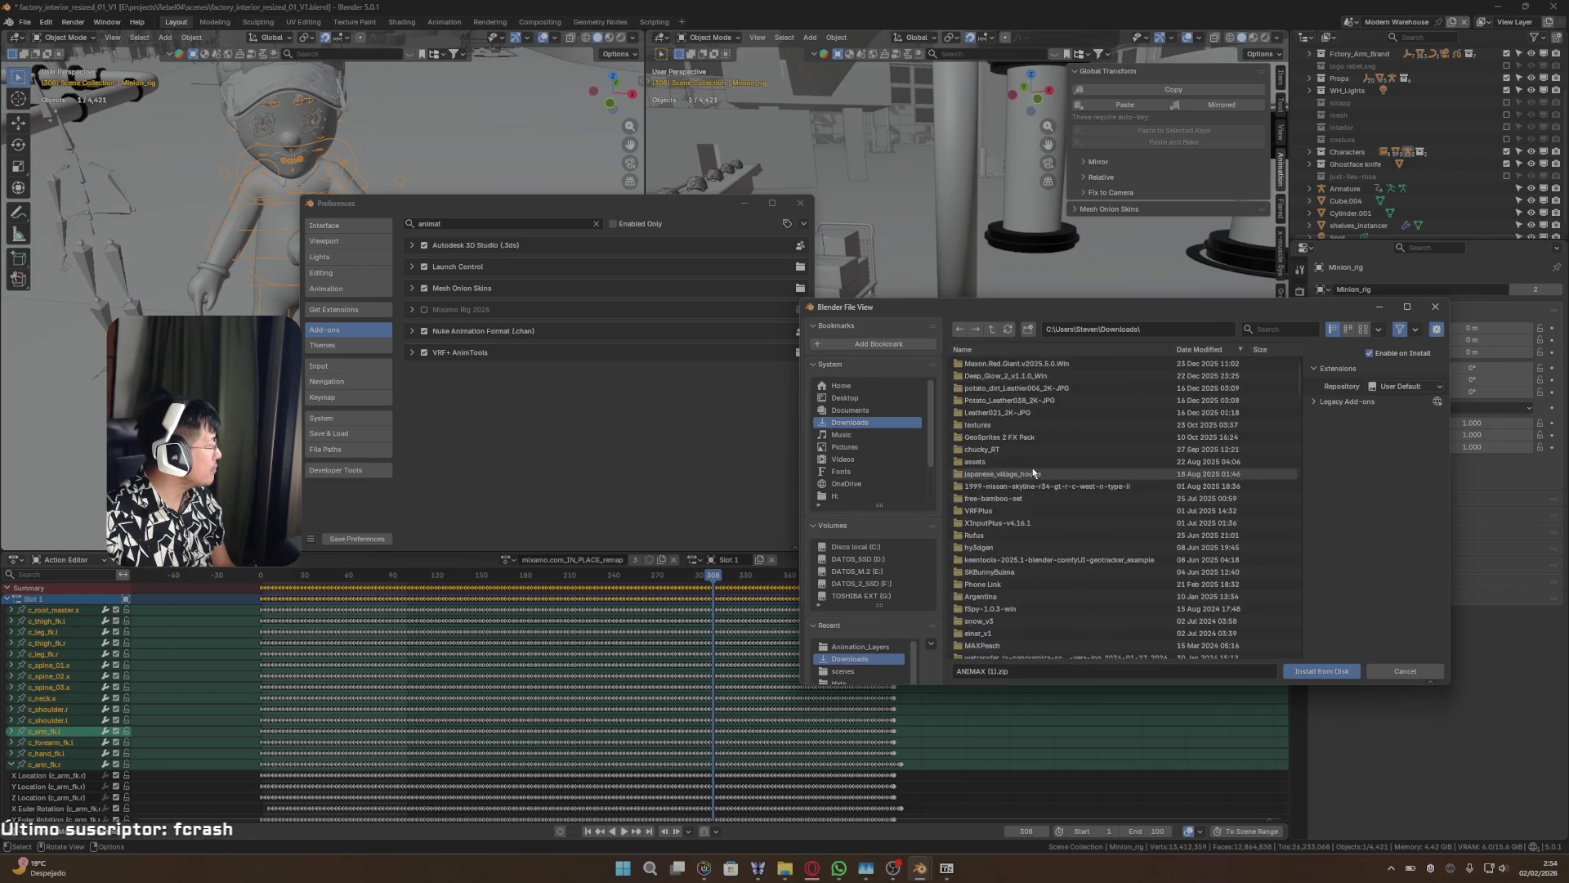
left_click(1011, 597)
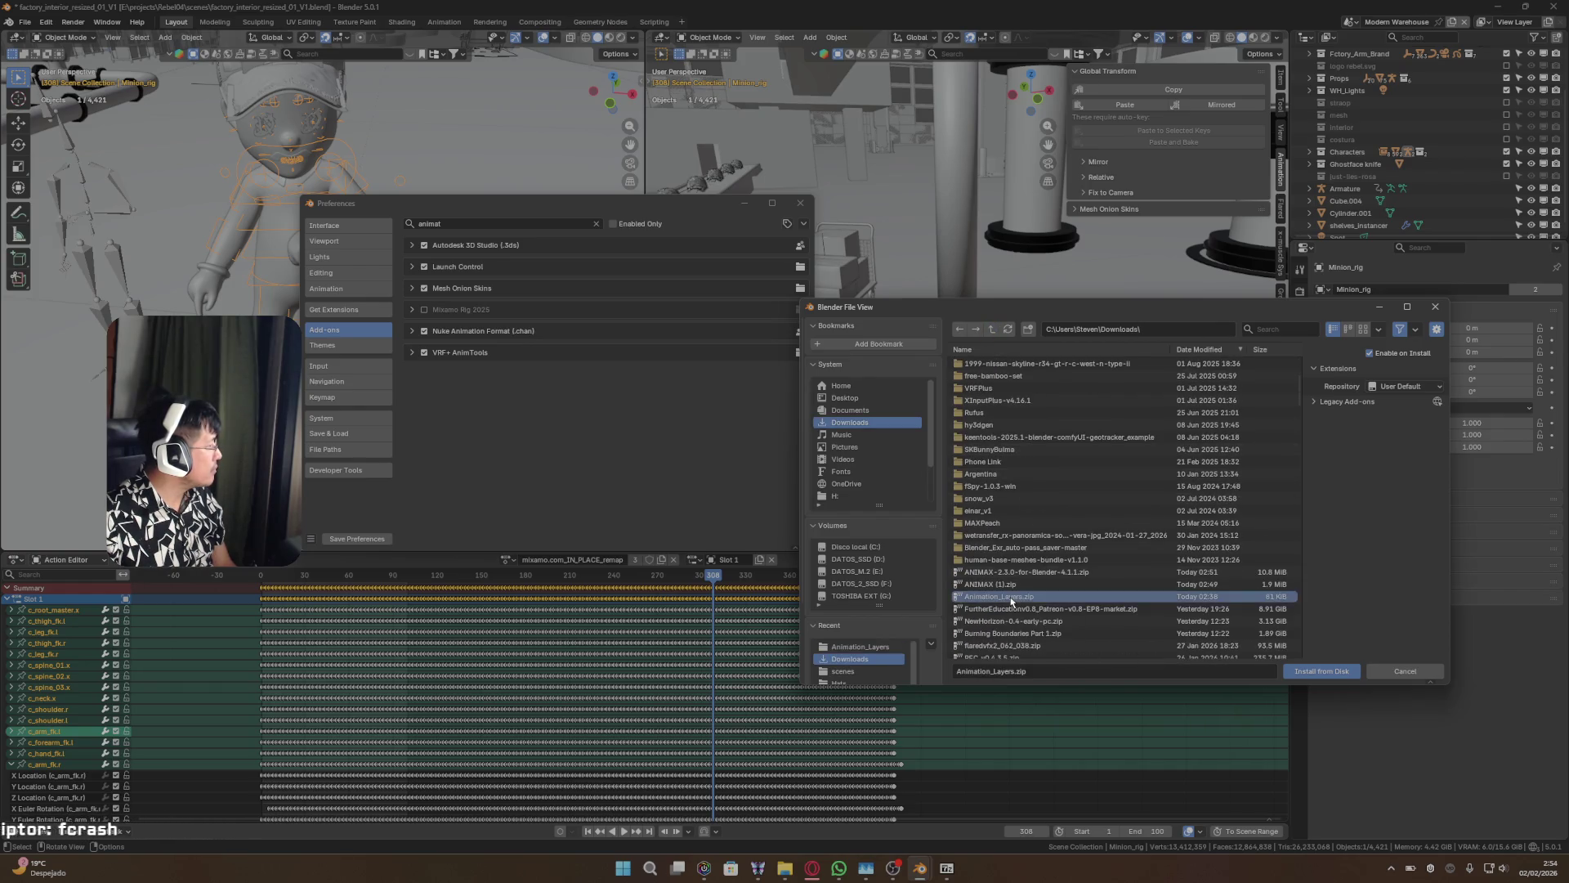
left_click(1322, 670)
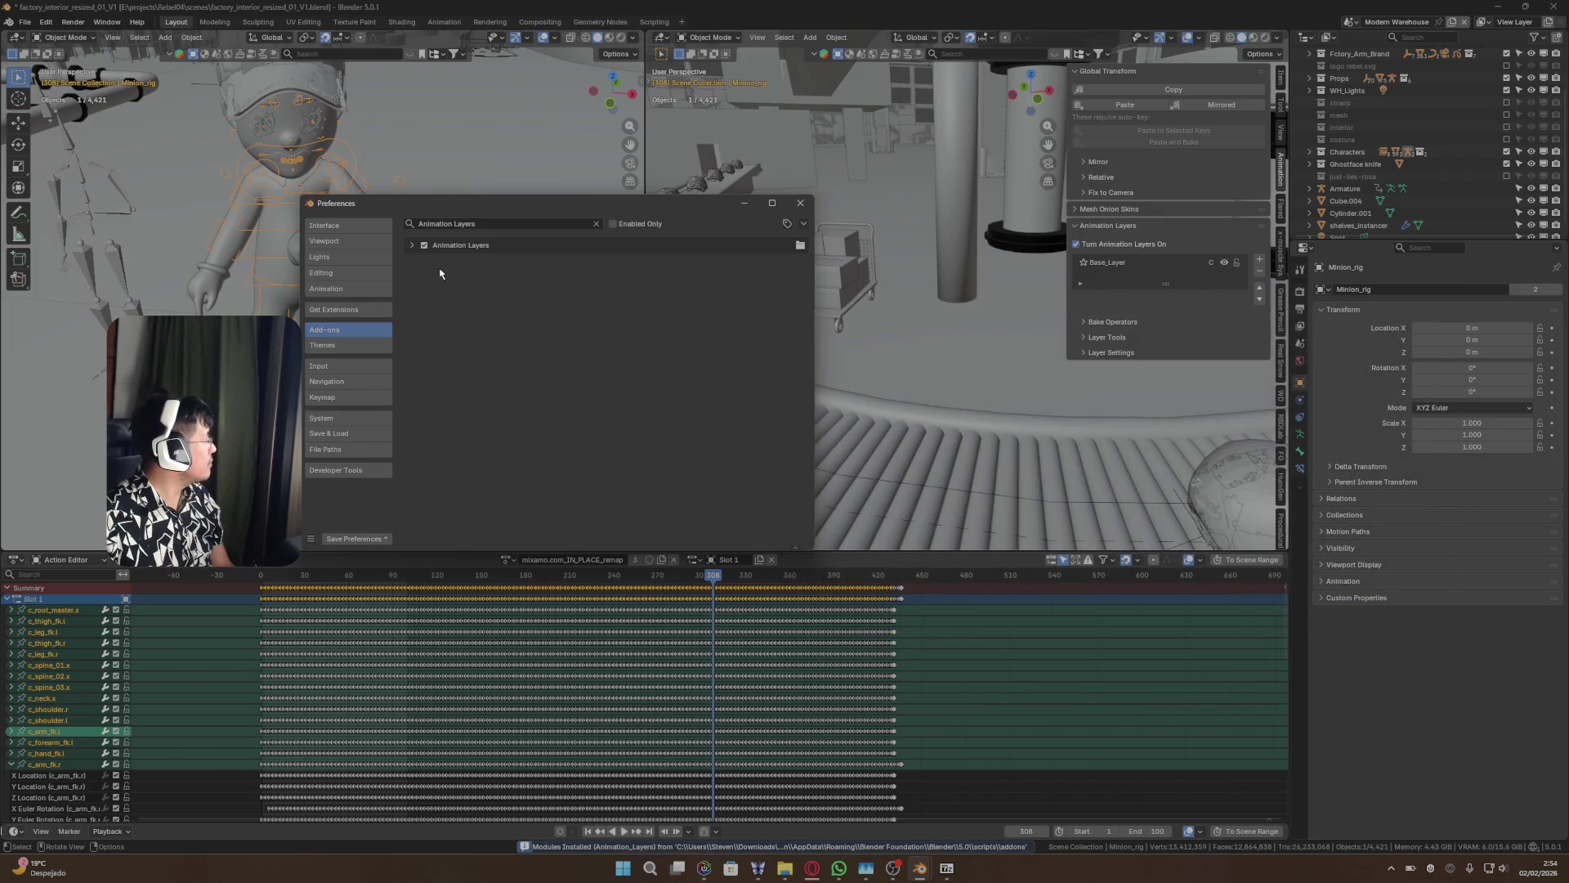
left_click(409, 245)
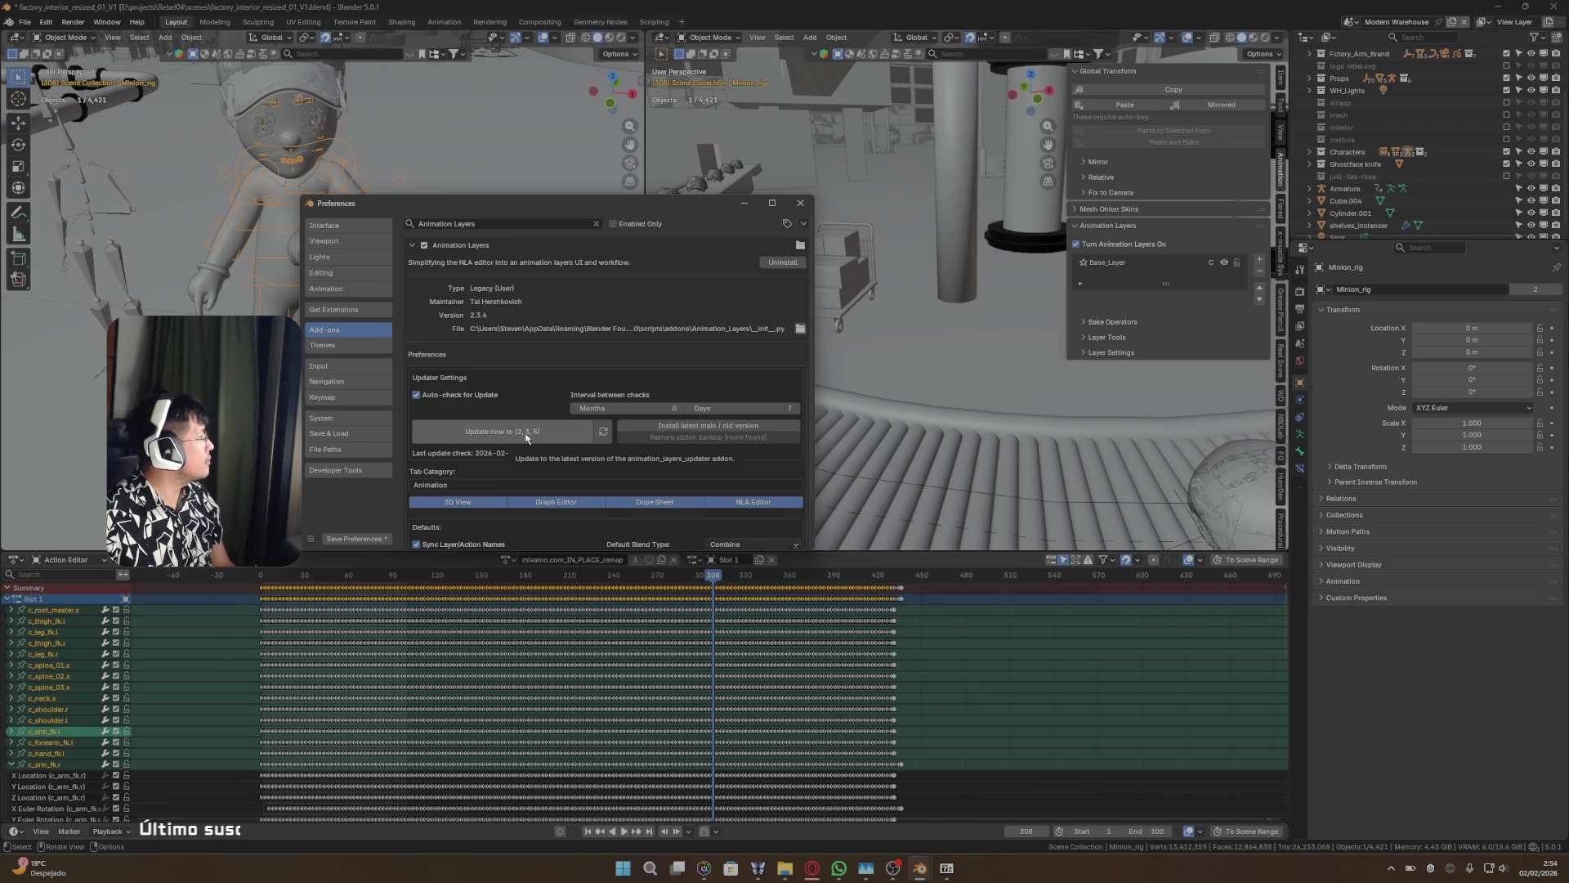
- Dismiss the add-on update notice, add Anim_Layer above Base_Layer, make it active, and close Preferences
scroll(528, 429, "down", 2)
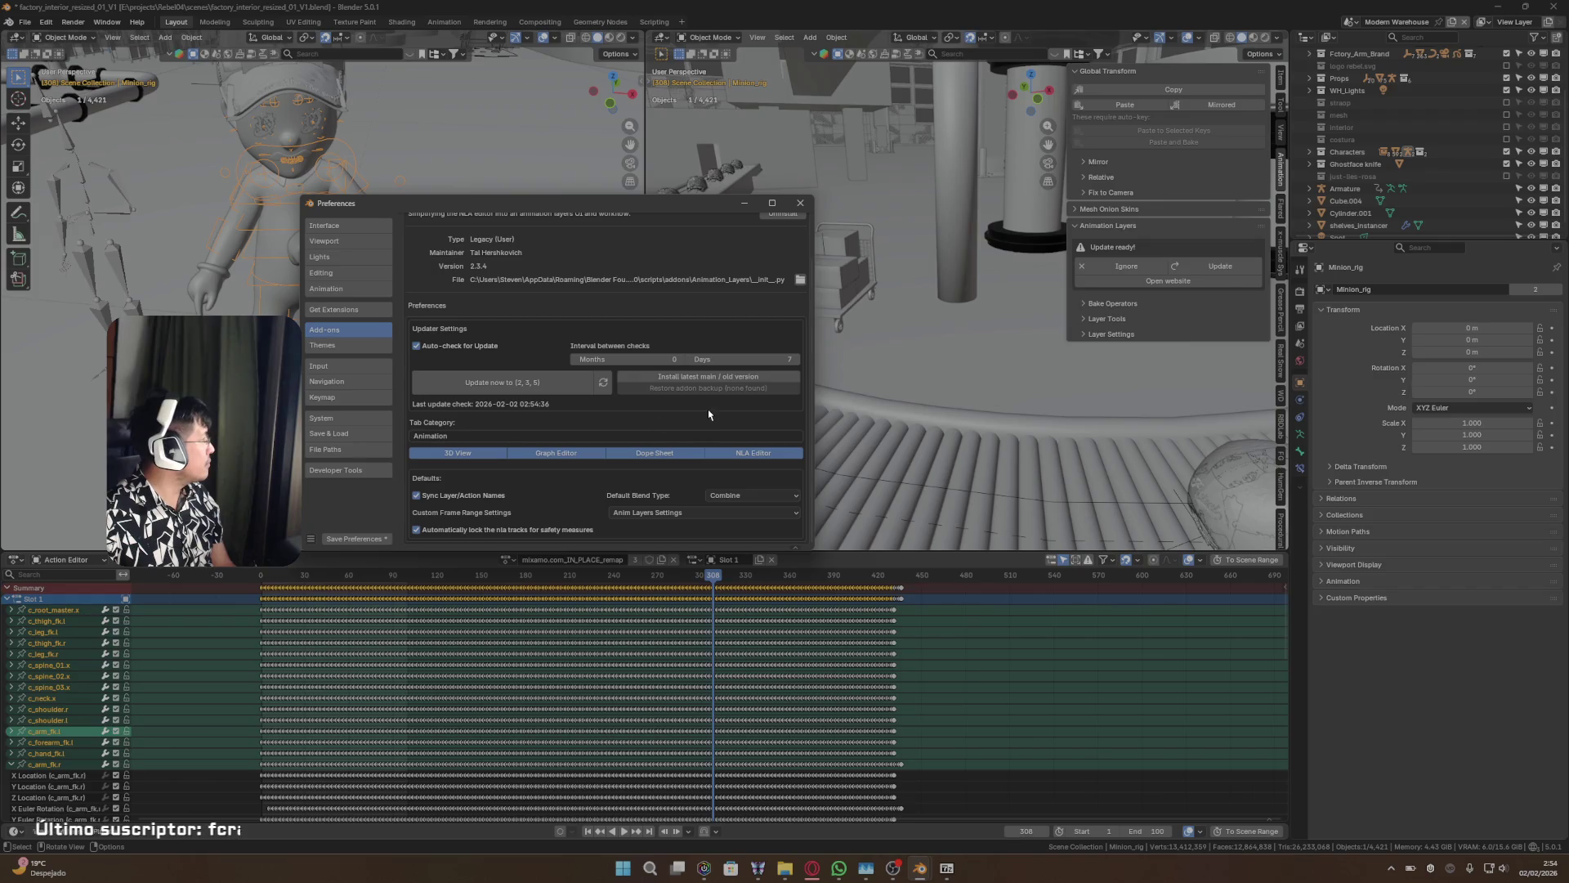
left_click(1129, 266)
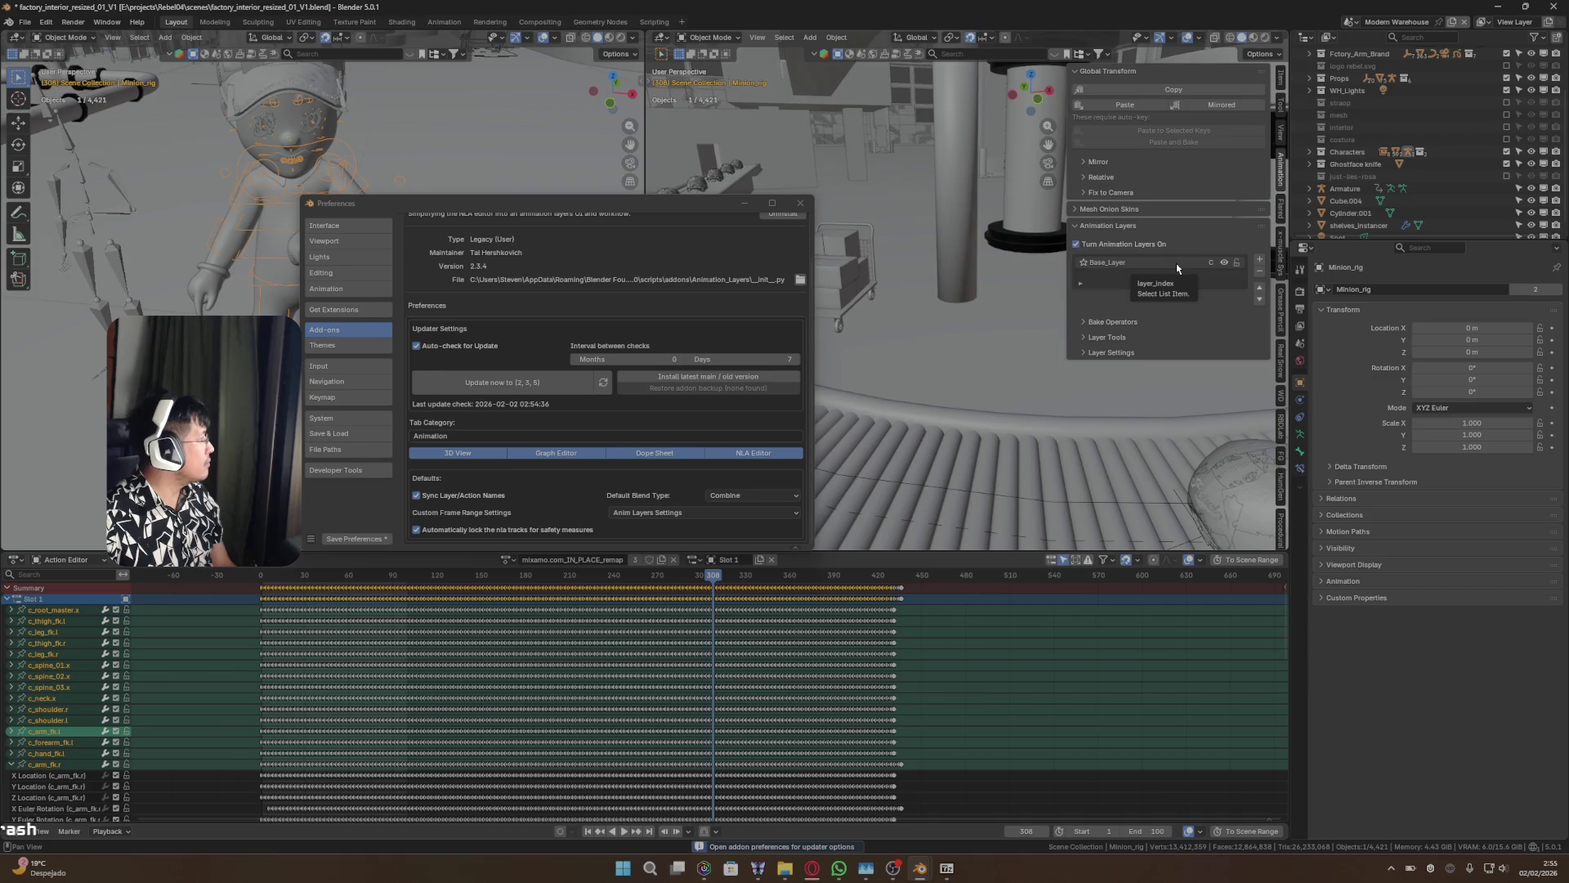
left_click(1175, 263)
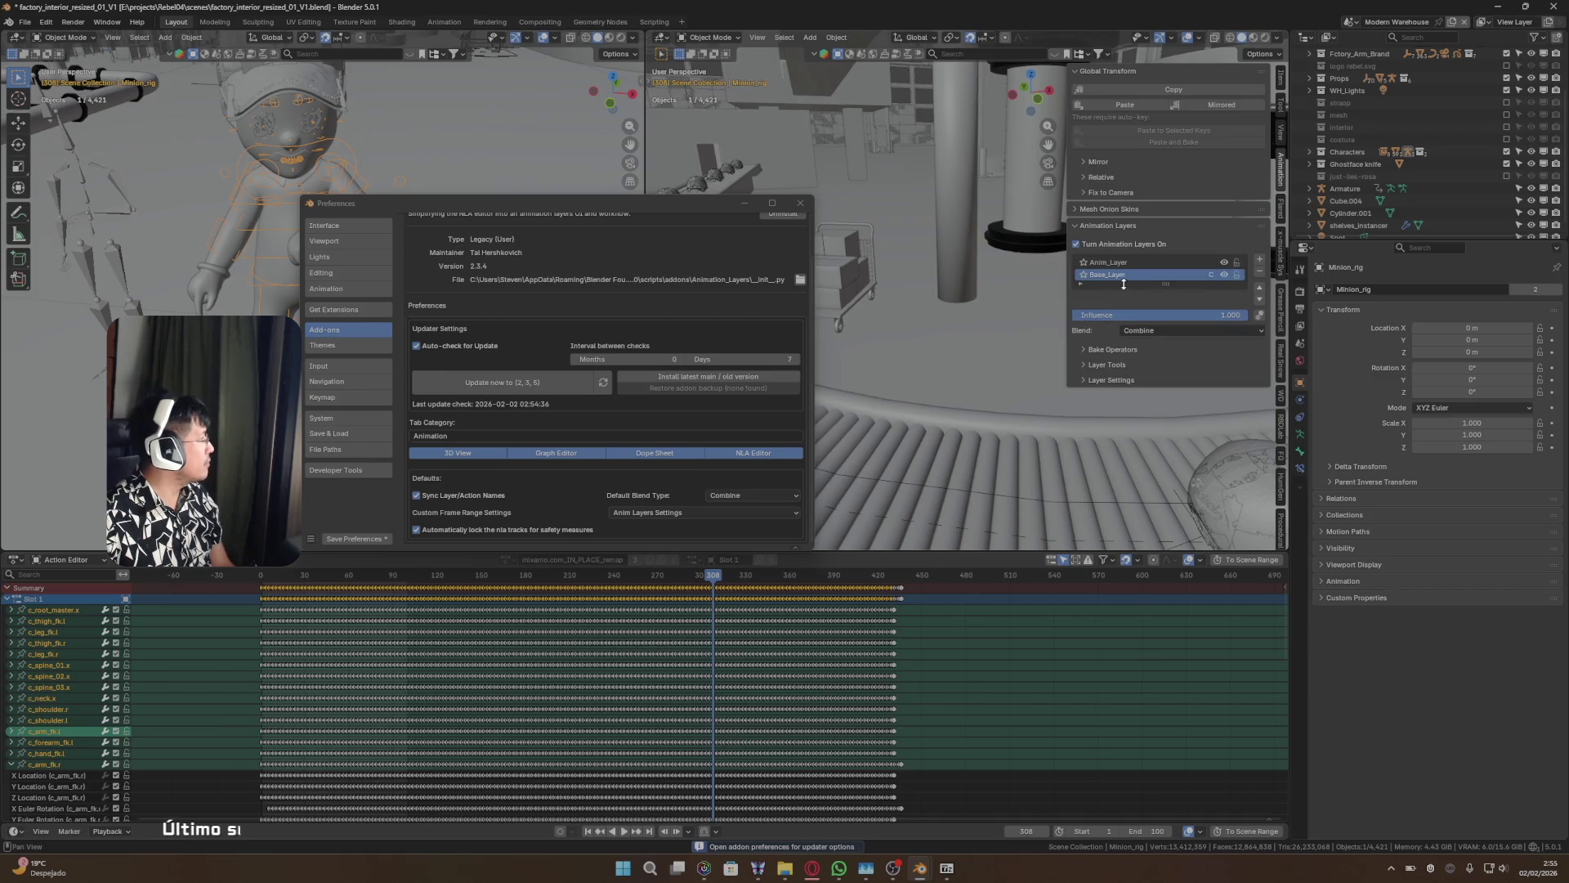
left_click(1106, 262)
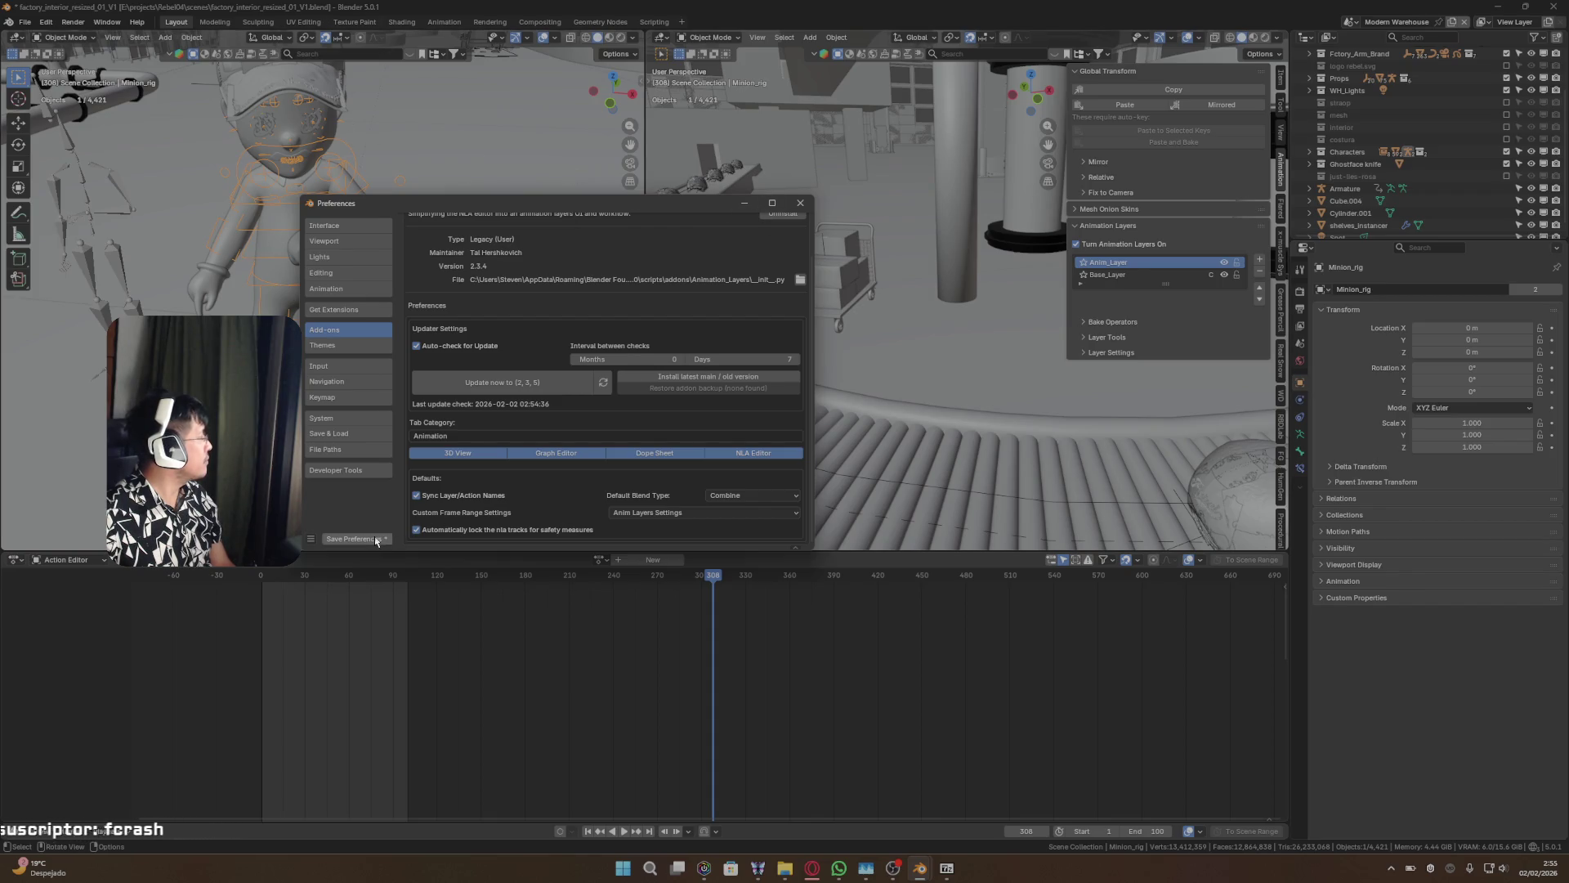
left_click(800, 203)
- In Pose Mode, select c_forearm_fk.l and c_arm_fk.l, checking Base_Layer then Anim_Layer
key("ctrl+Tab")
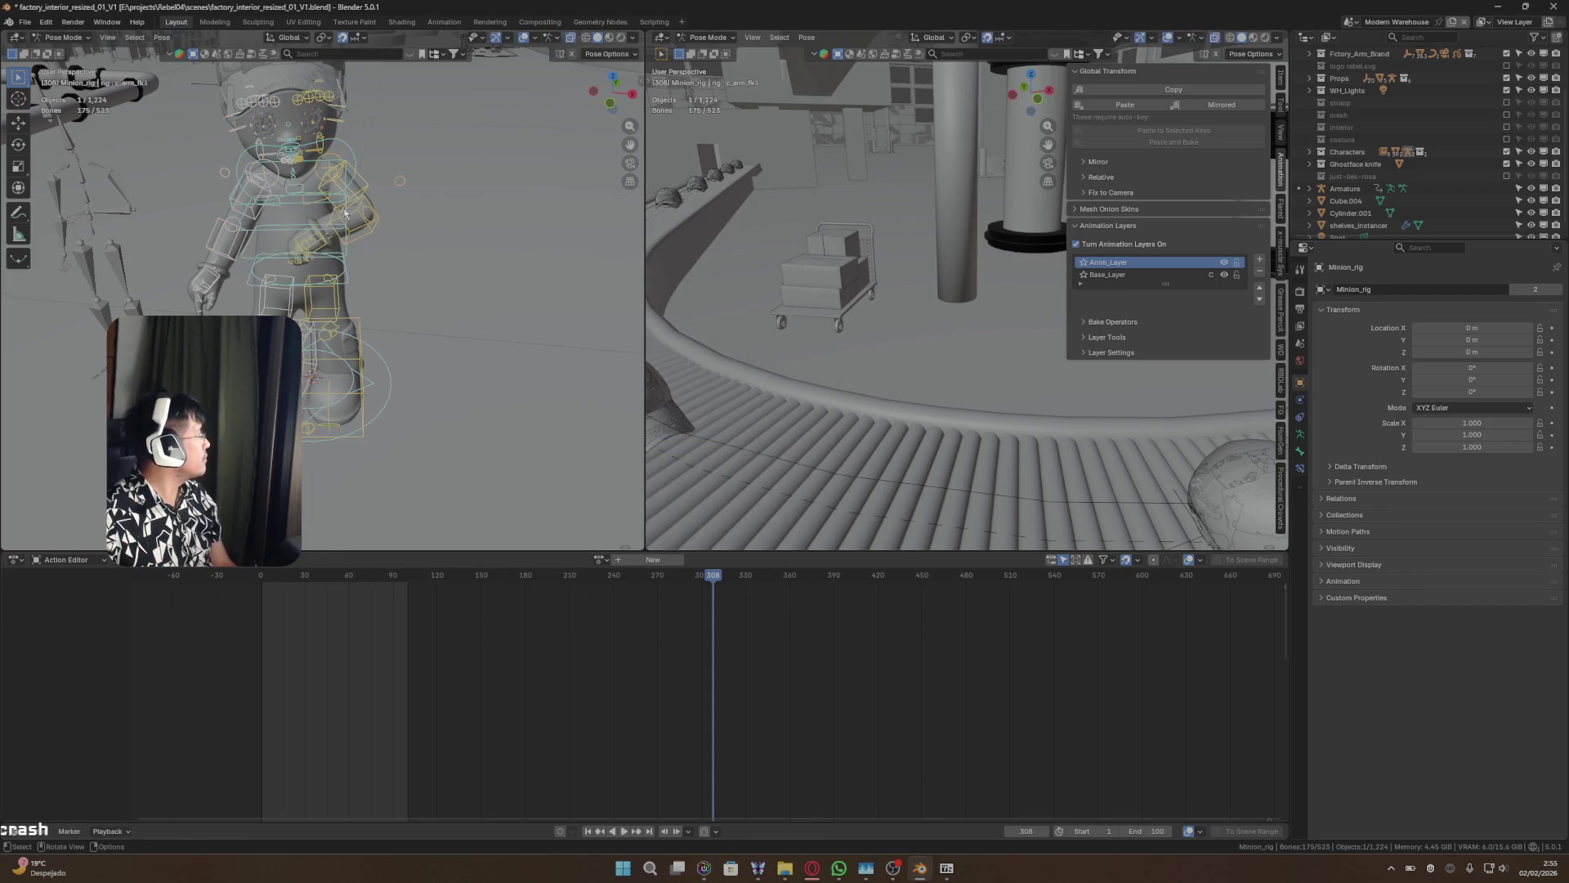
left_click(367, 193)
left_click(361, 184)
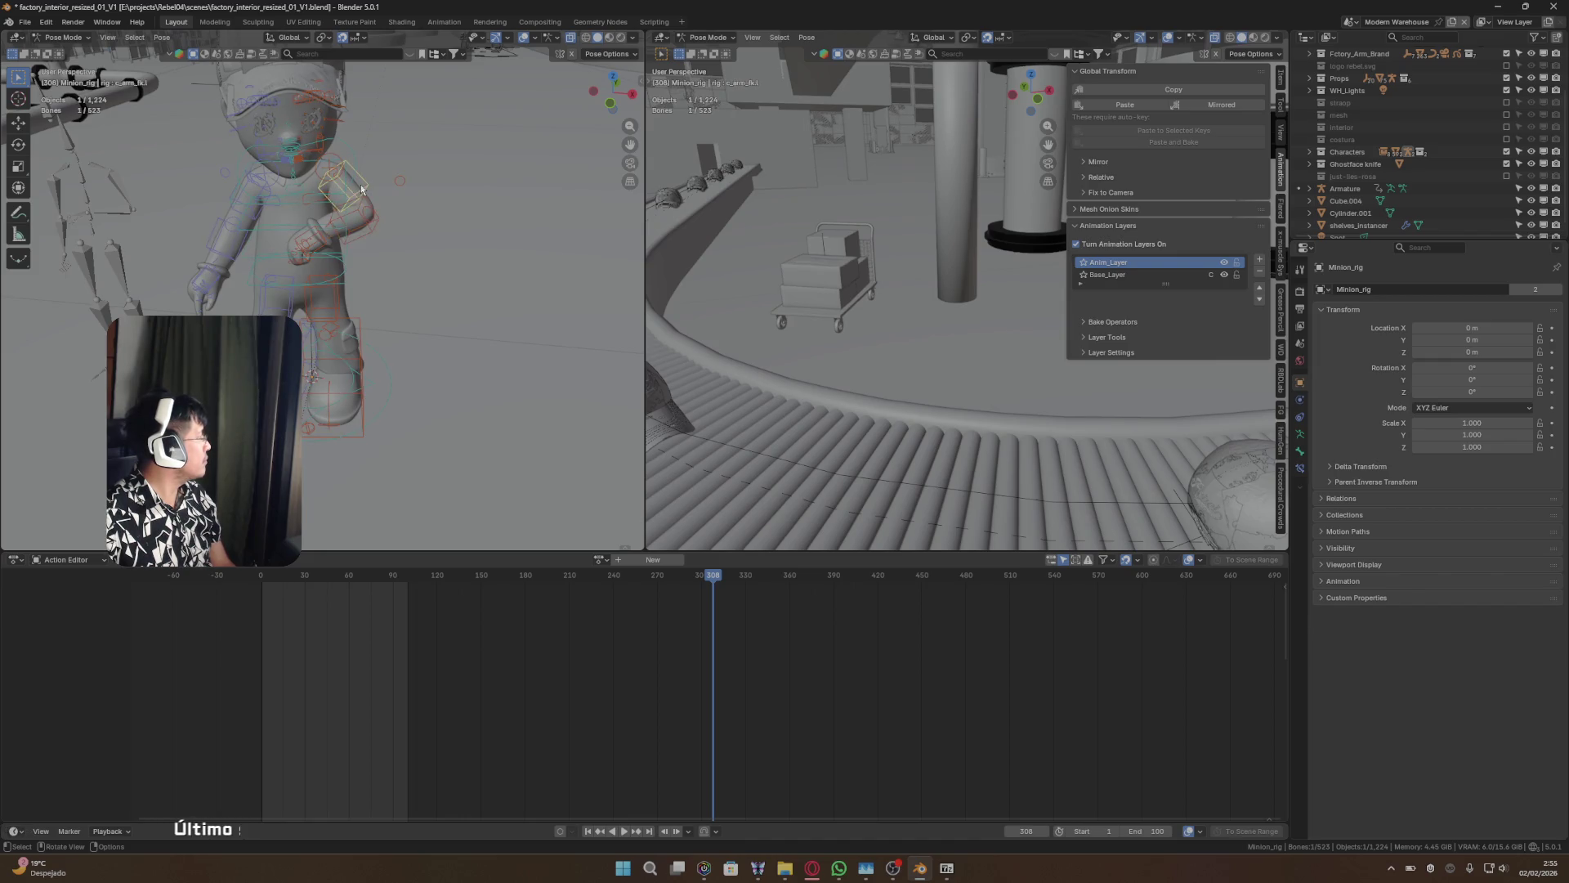
left_click(1112, 273)
left_click(1112, 262)
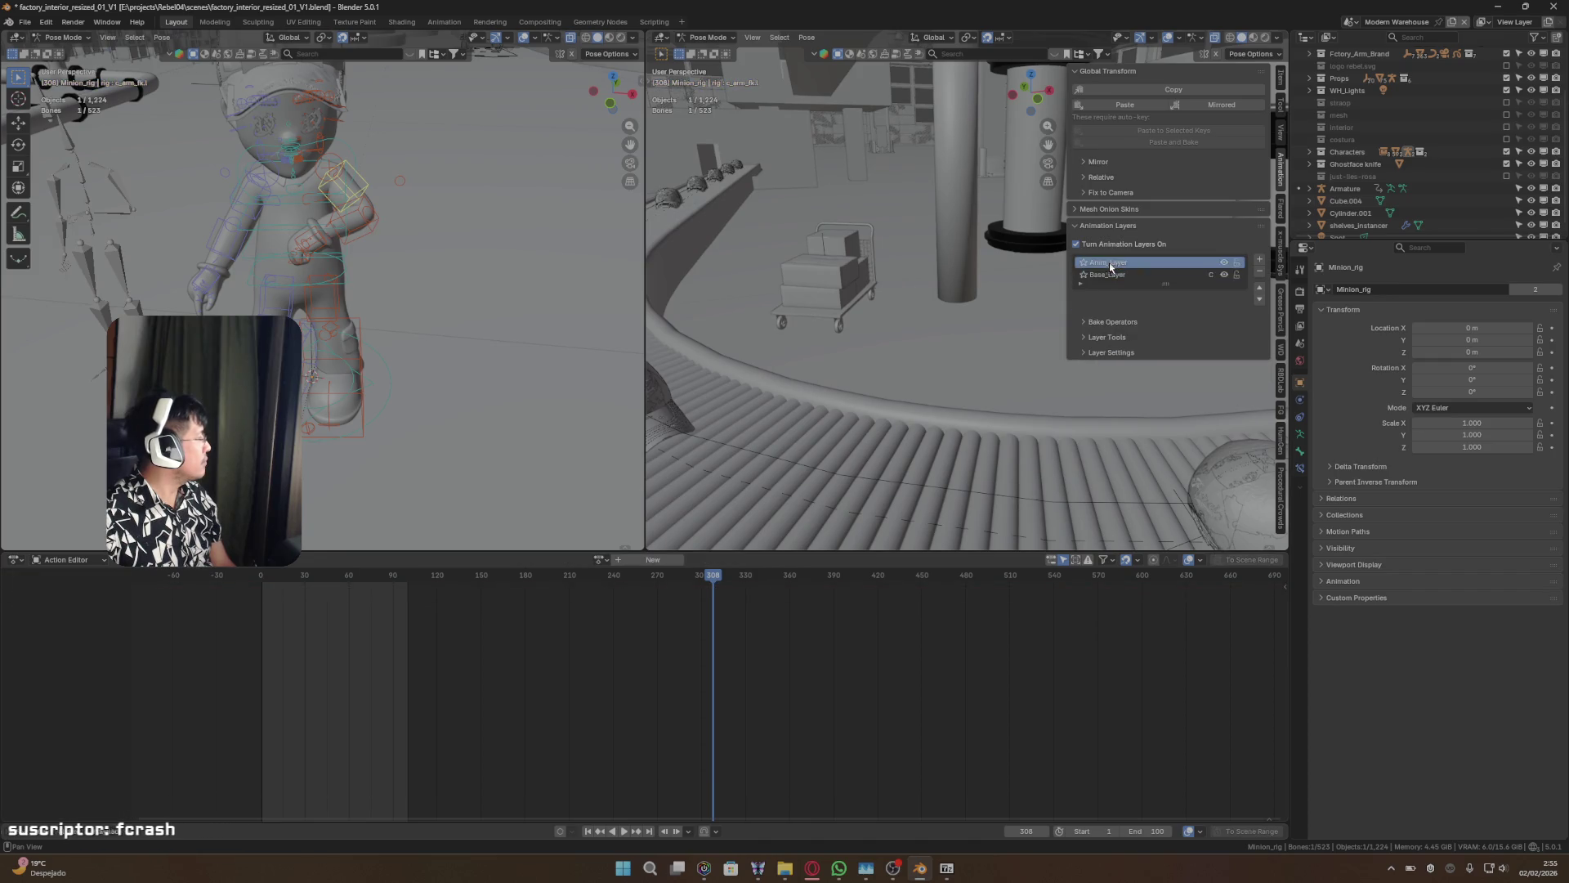
- Switch the lower editor to the Graph Editor and show Base_Layer's arm curves
left_click(48, 560)
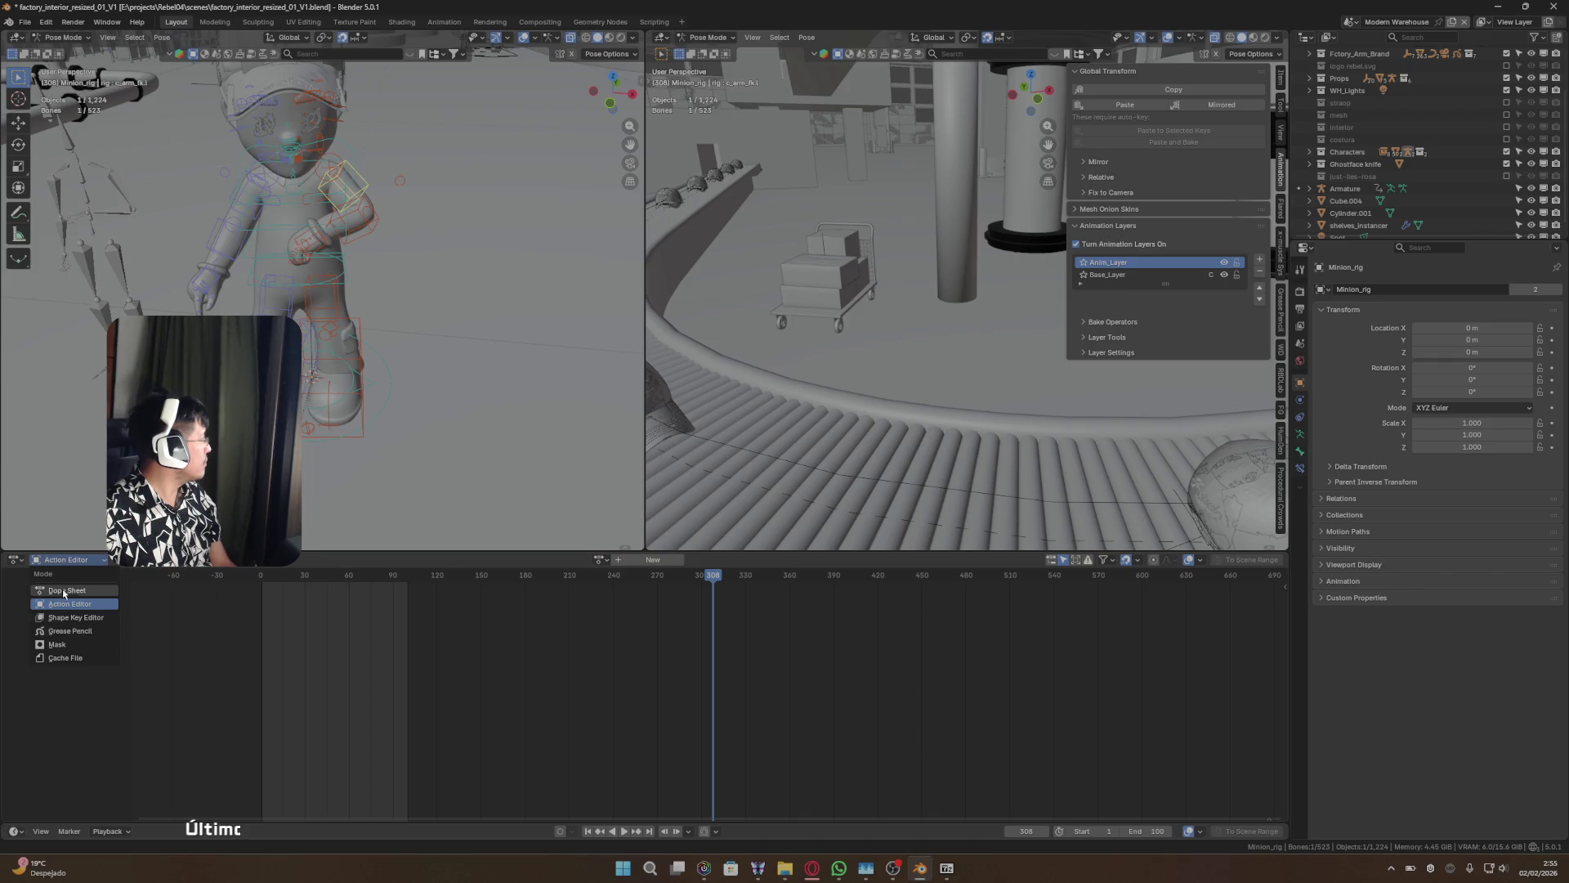
left_click(15, 560)
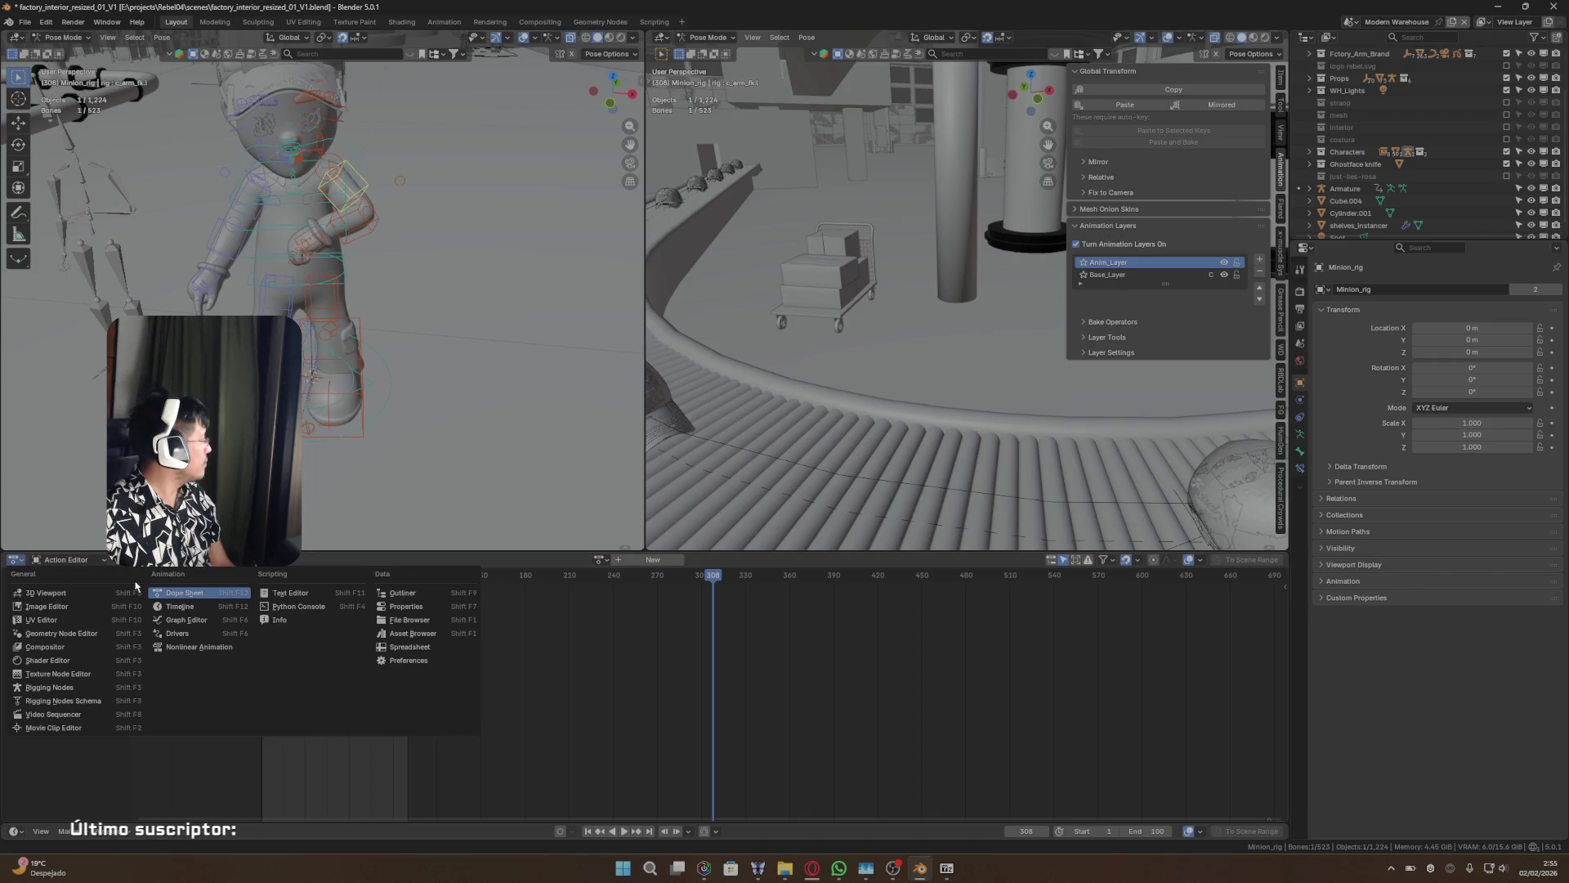
left_click(78, 561)
left_click(77, 561)
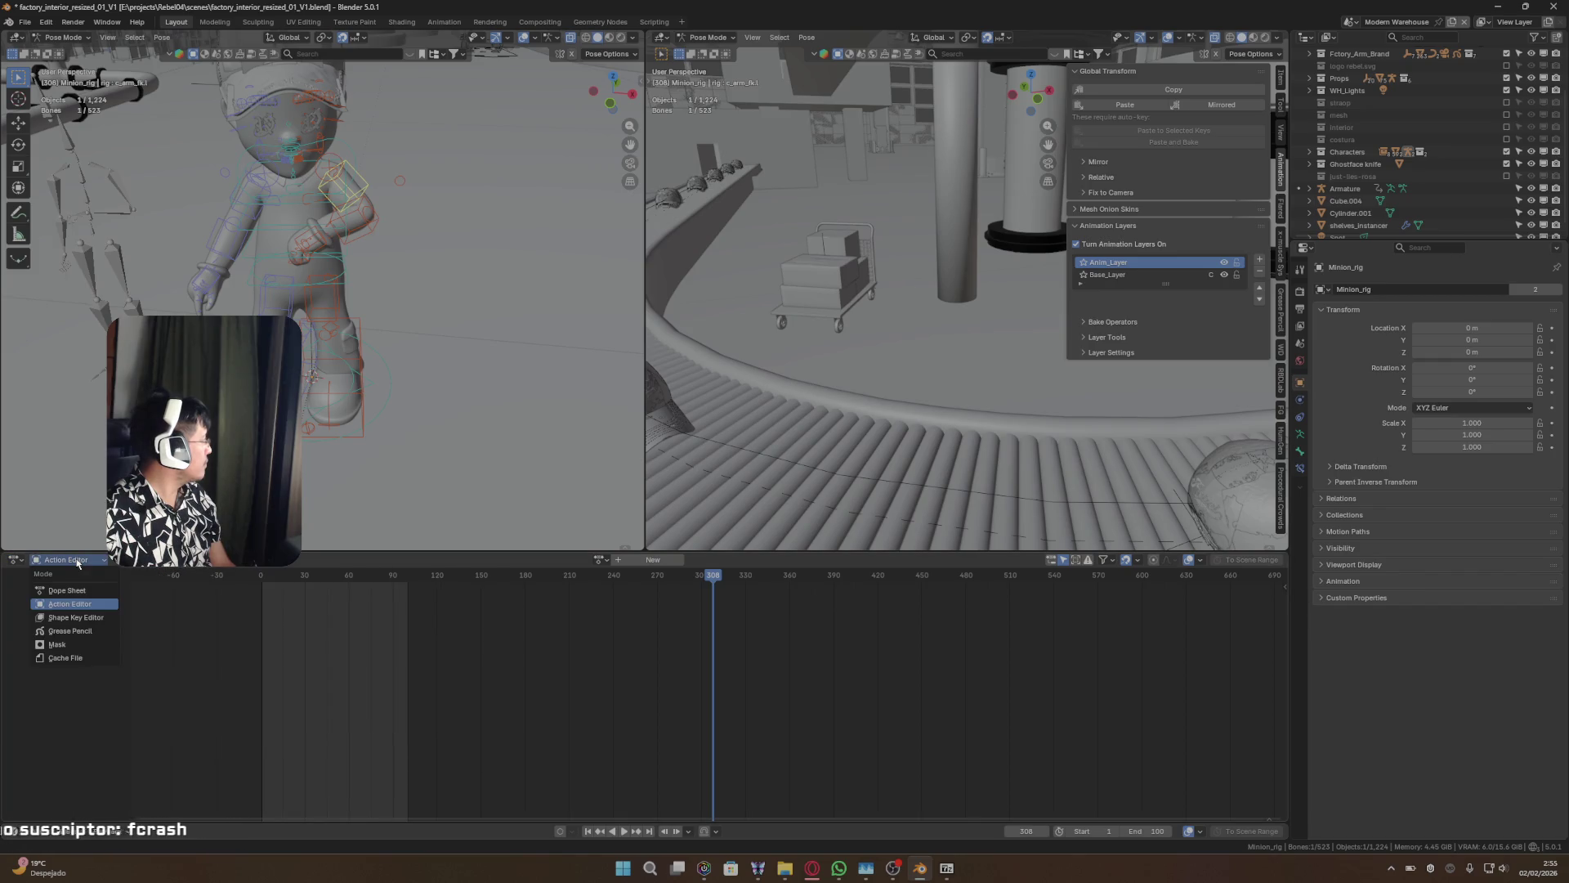
left_click(15, 559)
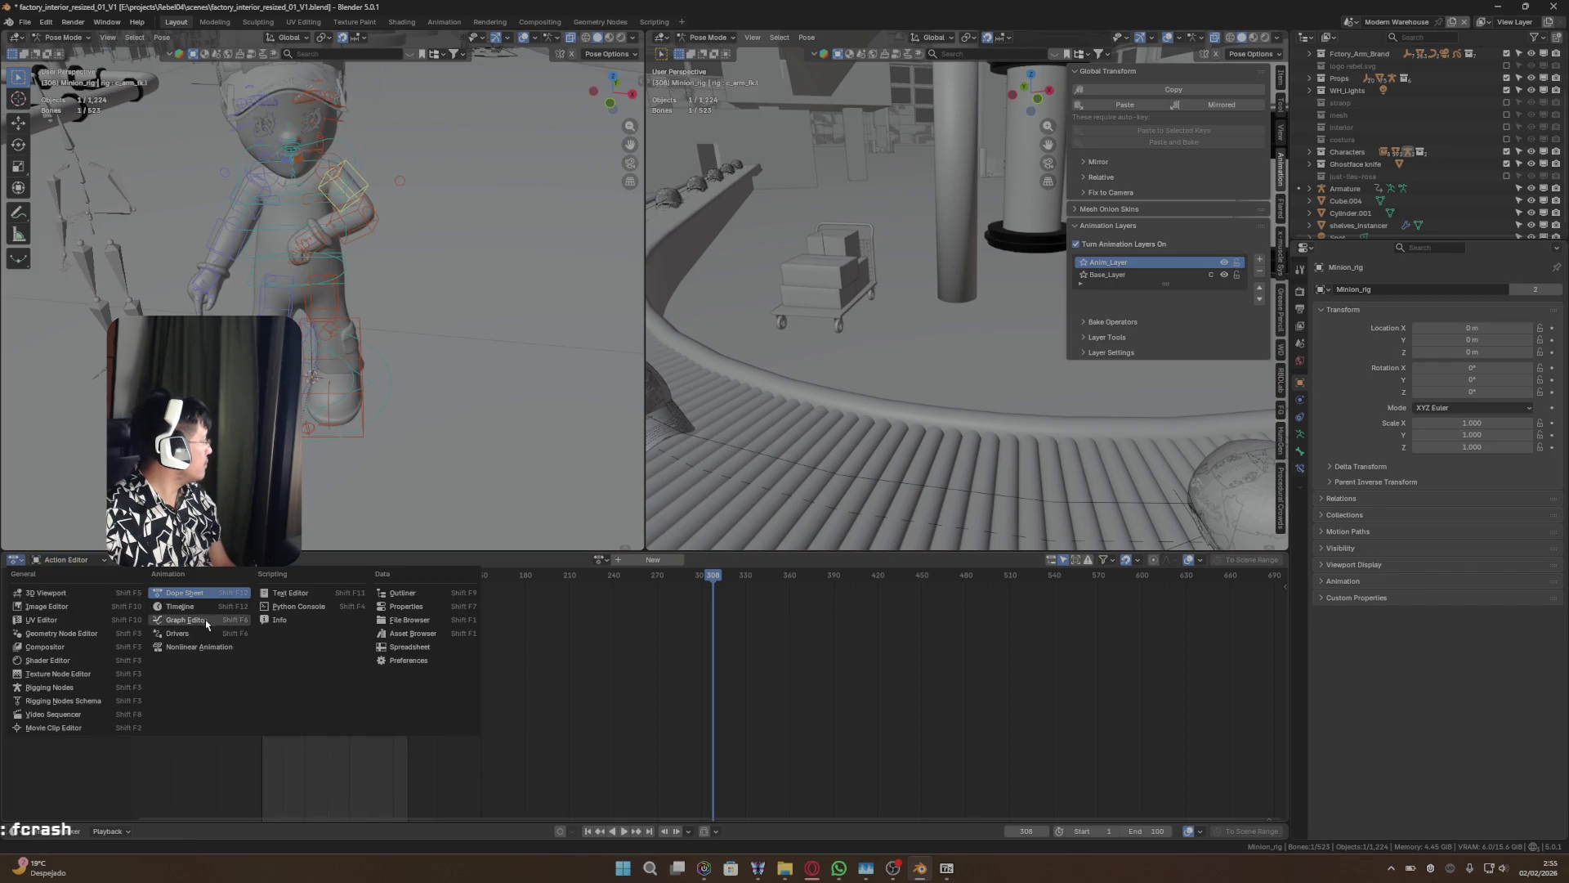
left_click(184, 615)
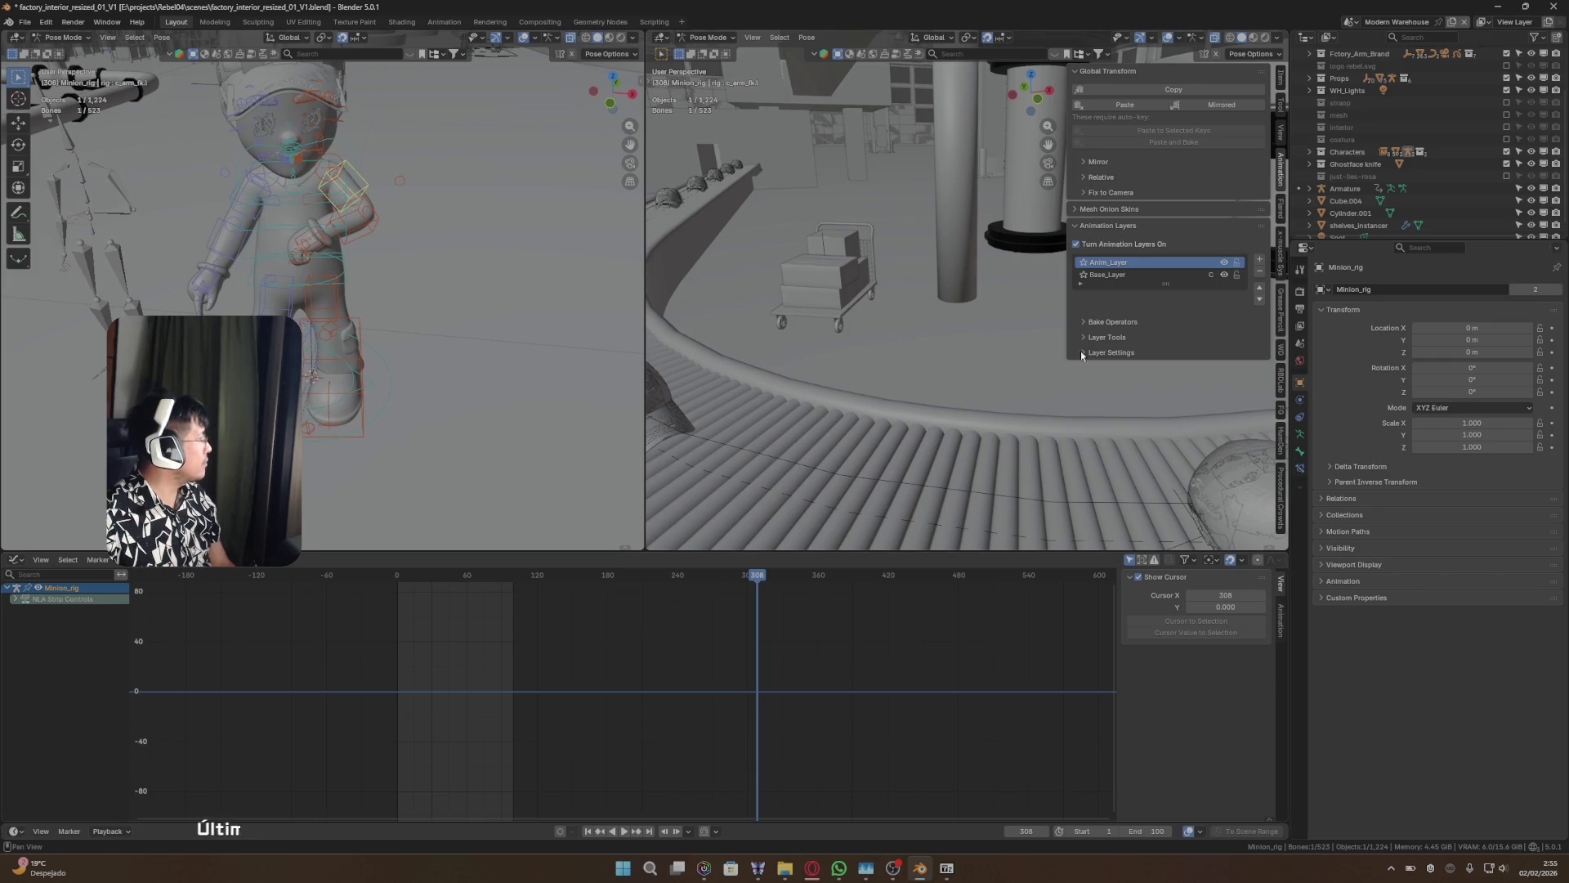
left_click(1105, 276)
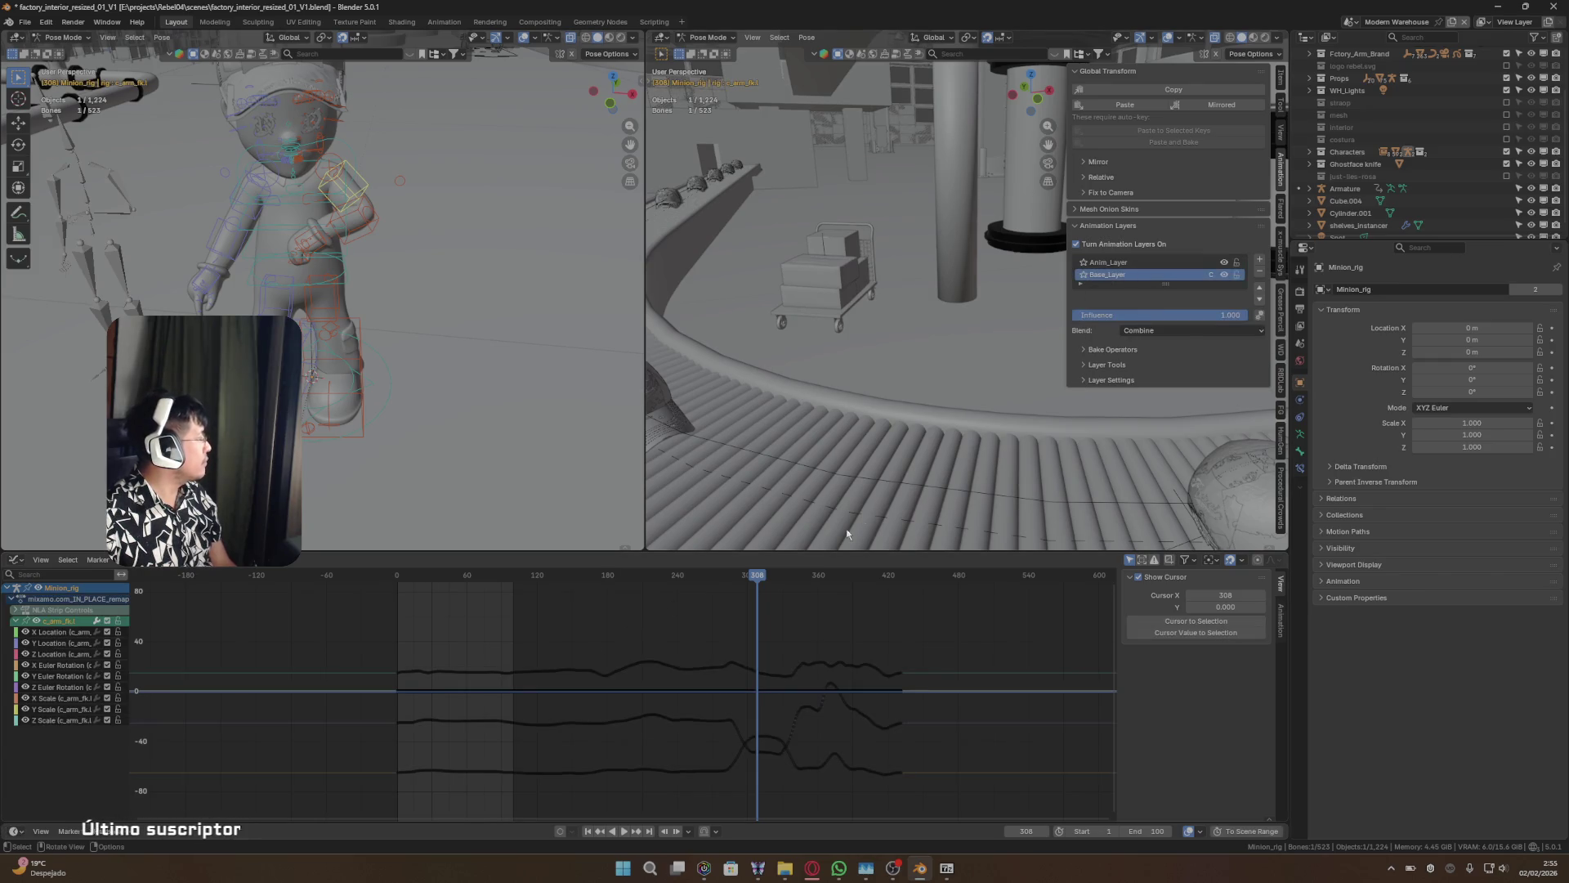
- At frame 279, key c_arm_fk.l, c_forearm_fk.l and c_hand_fk.l on Anim_Layer
left_click_drag(756, 576, 501, 578)
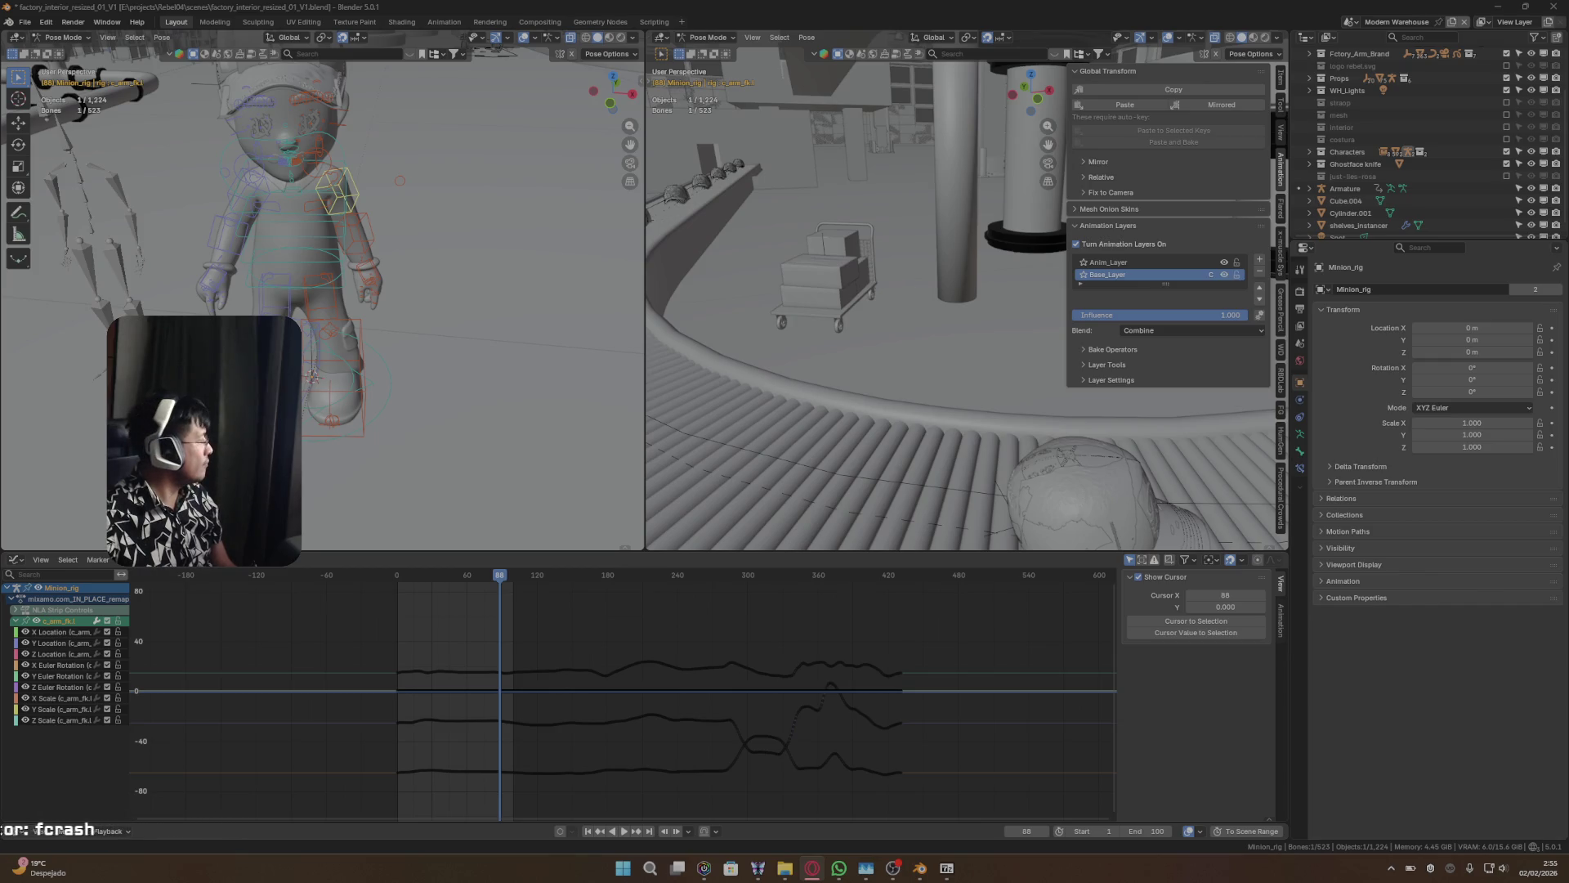
key("space")
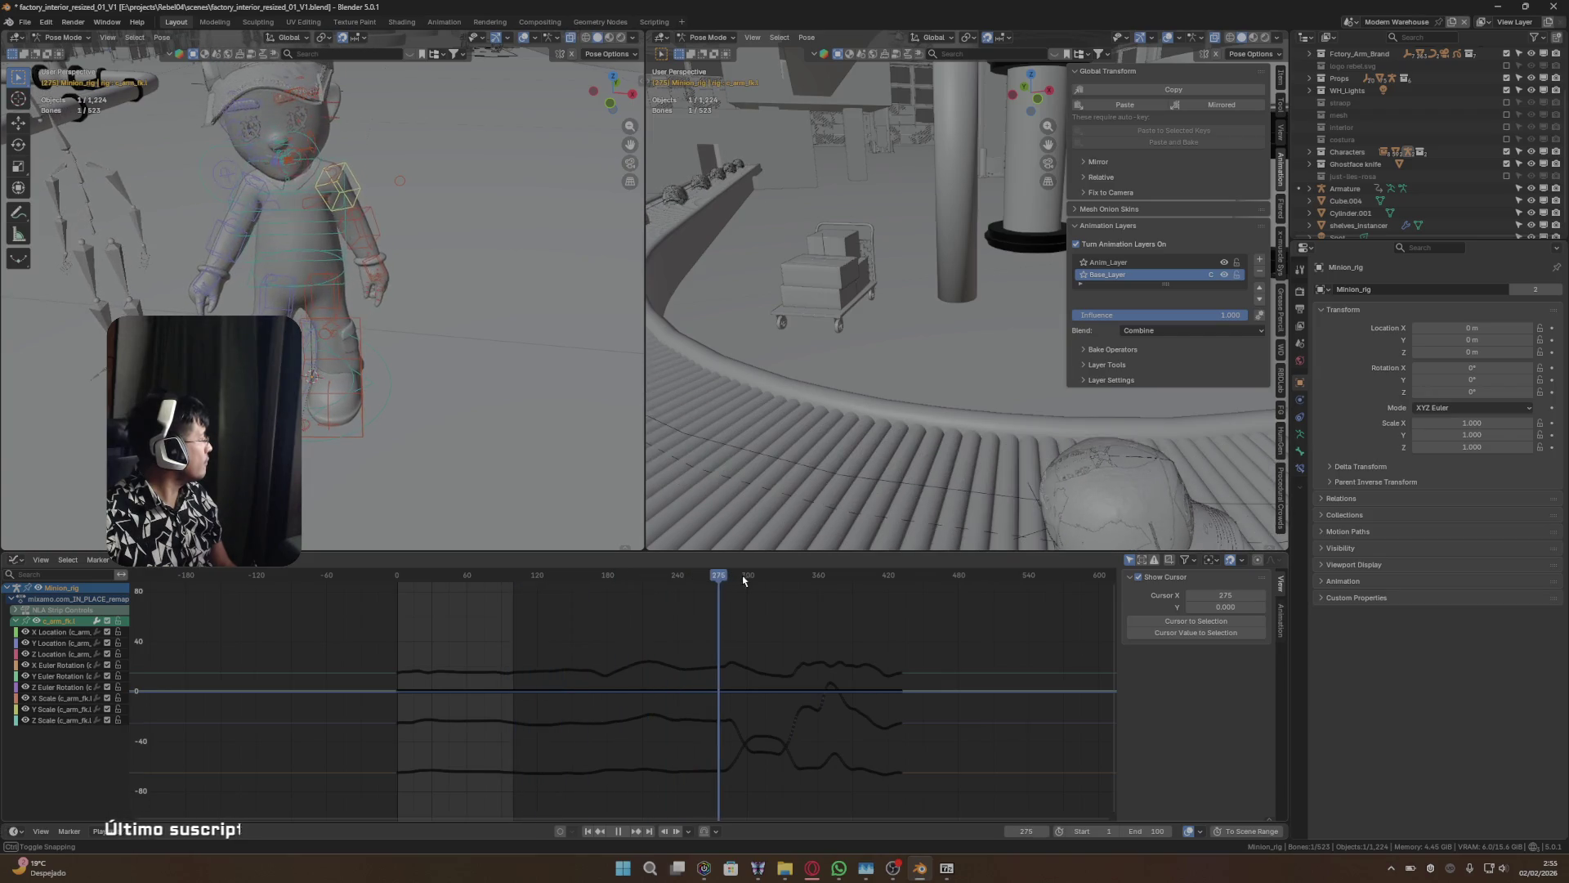
left_click_drag(757, 587, 724, 588)
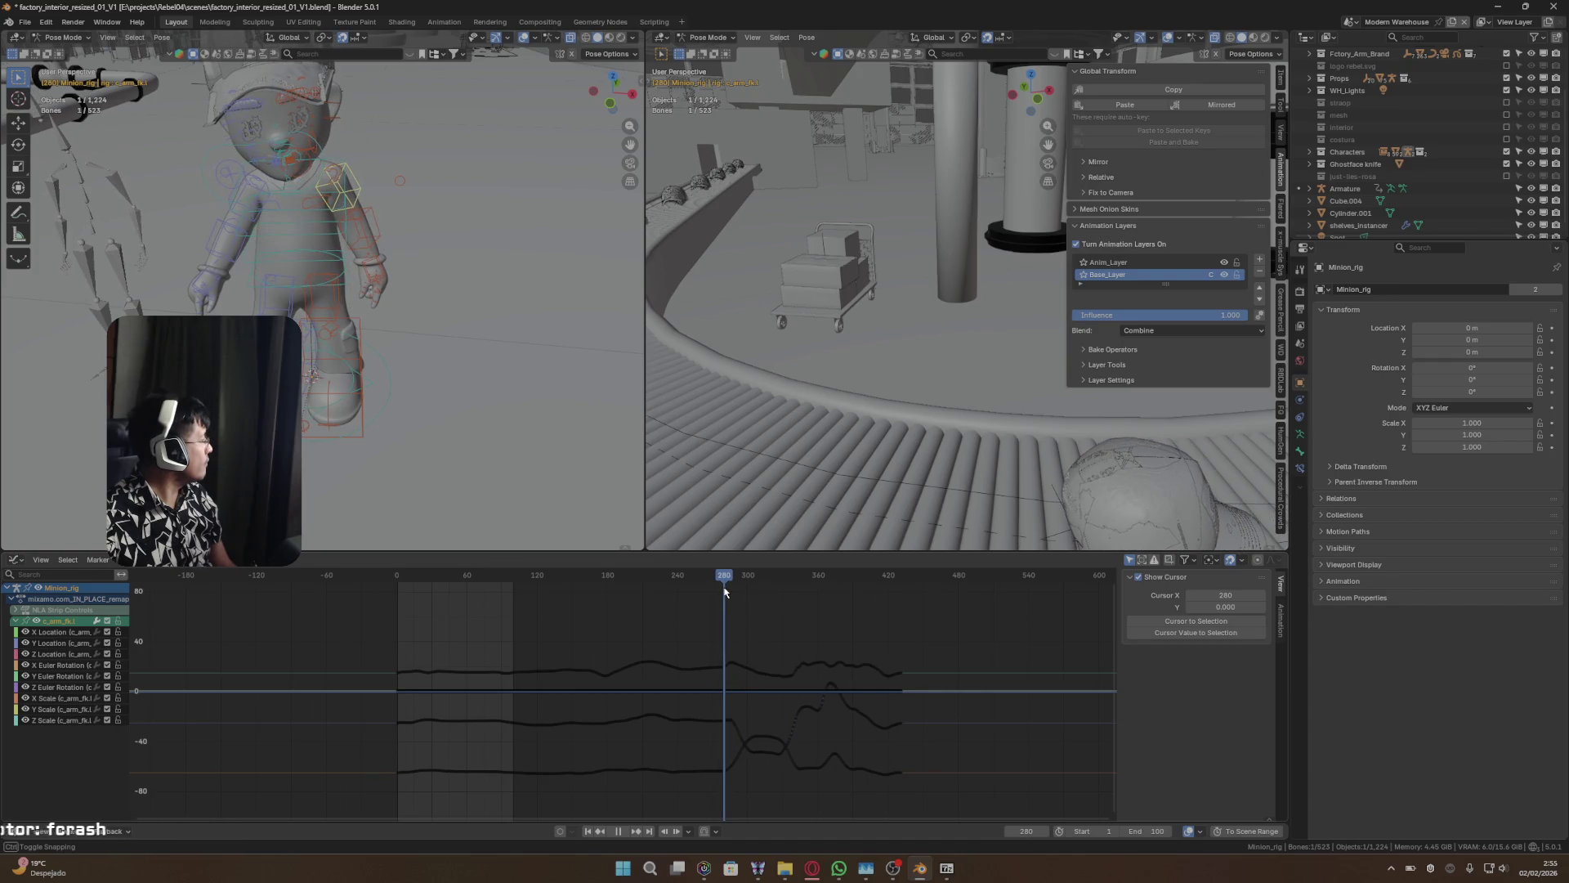
left_click(1123, 263)
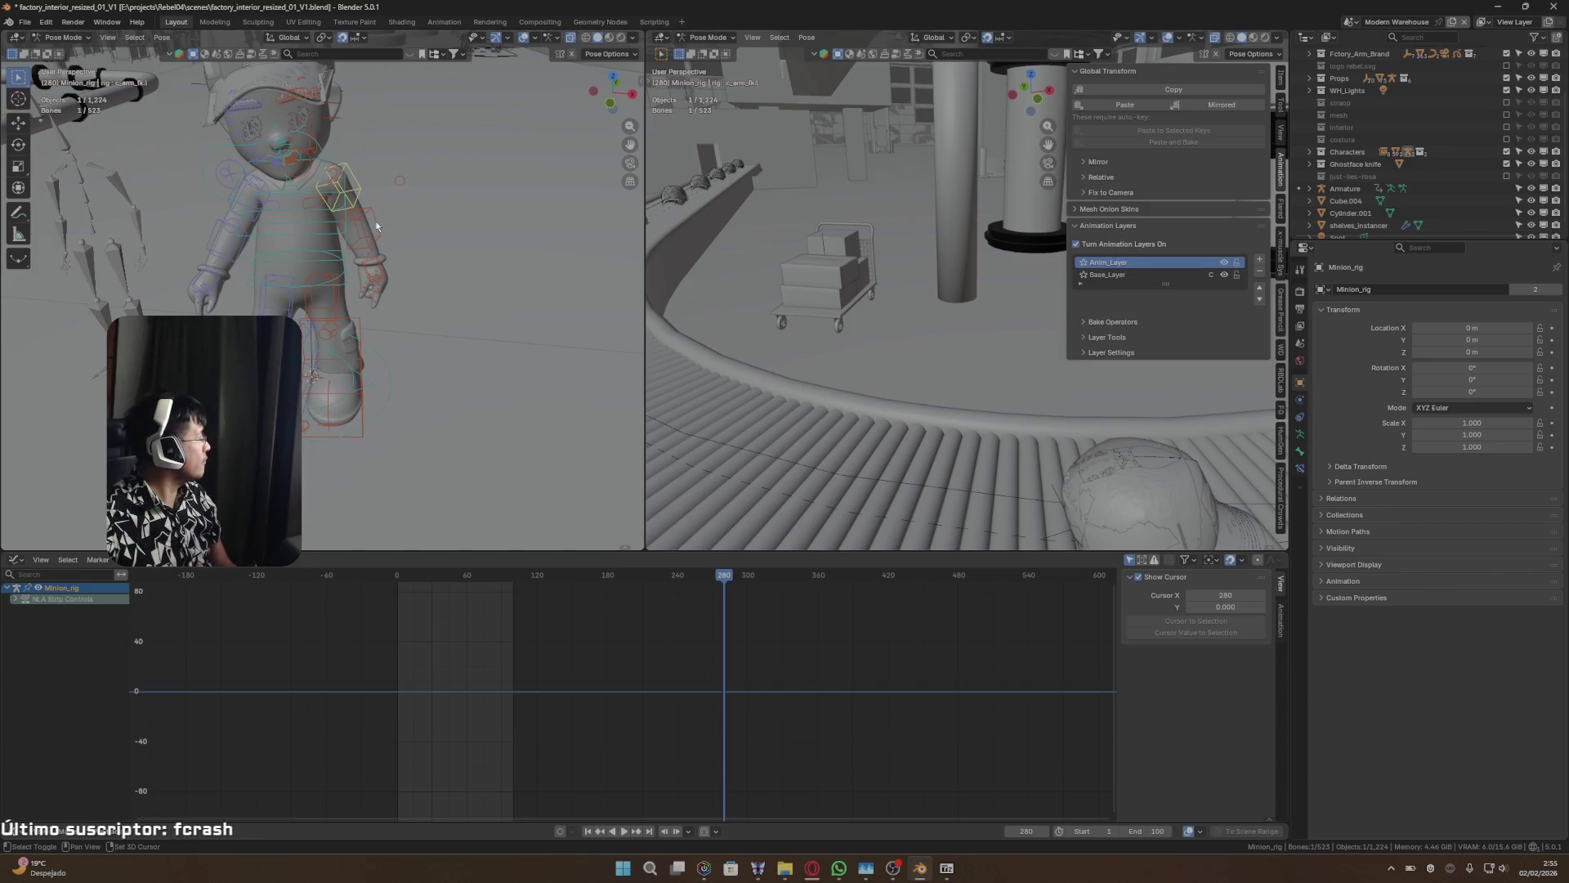
left_click(380, 264, "shift")
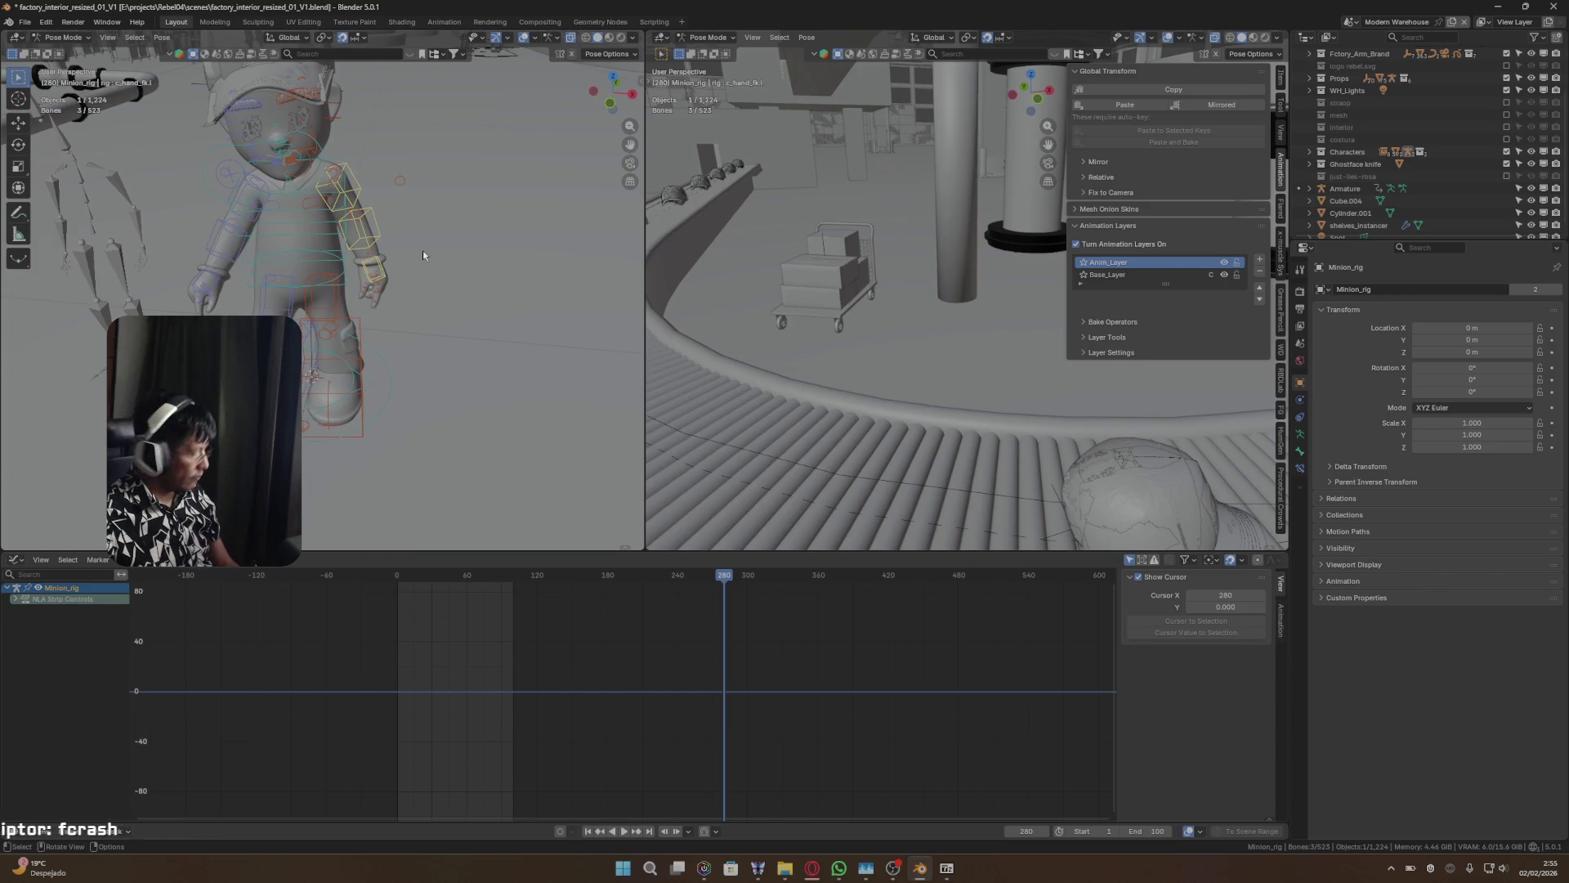
key("i")
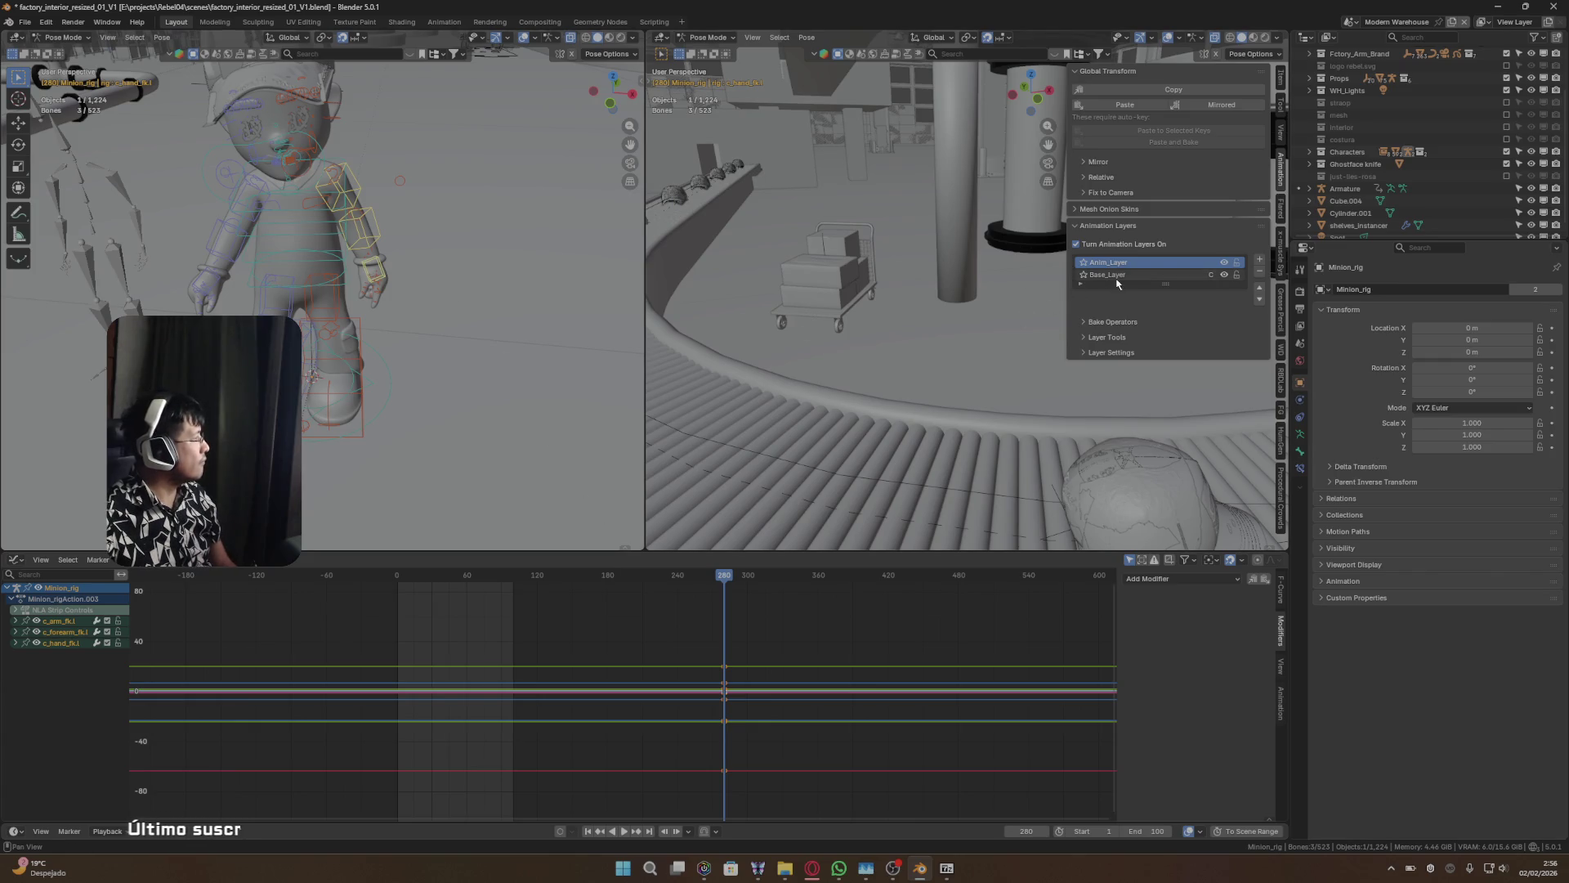
- Play back the new keys and compare Anim_Layer's curves with Base_Layer's around frame 250
key("space")
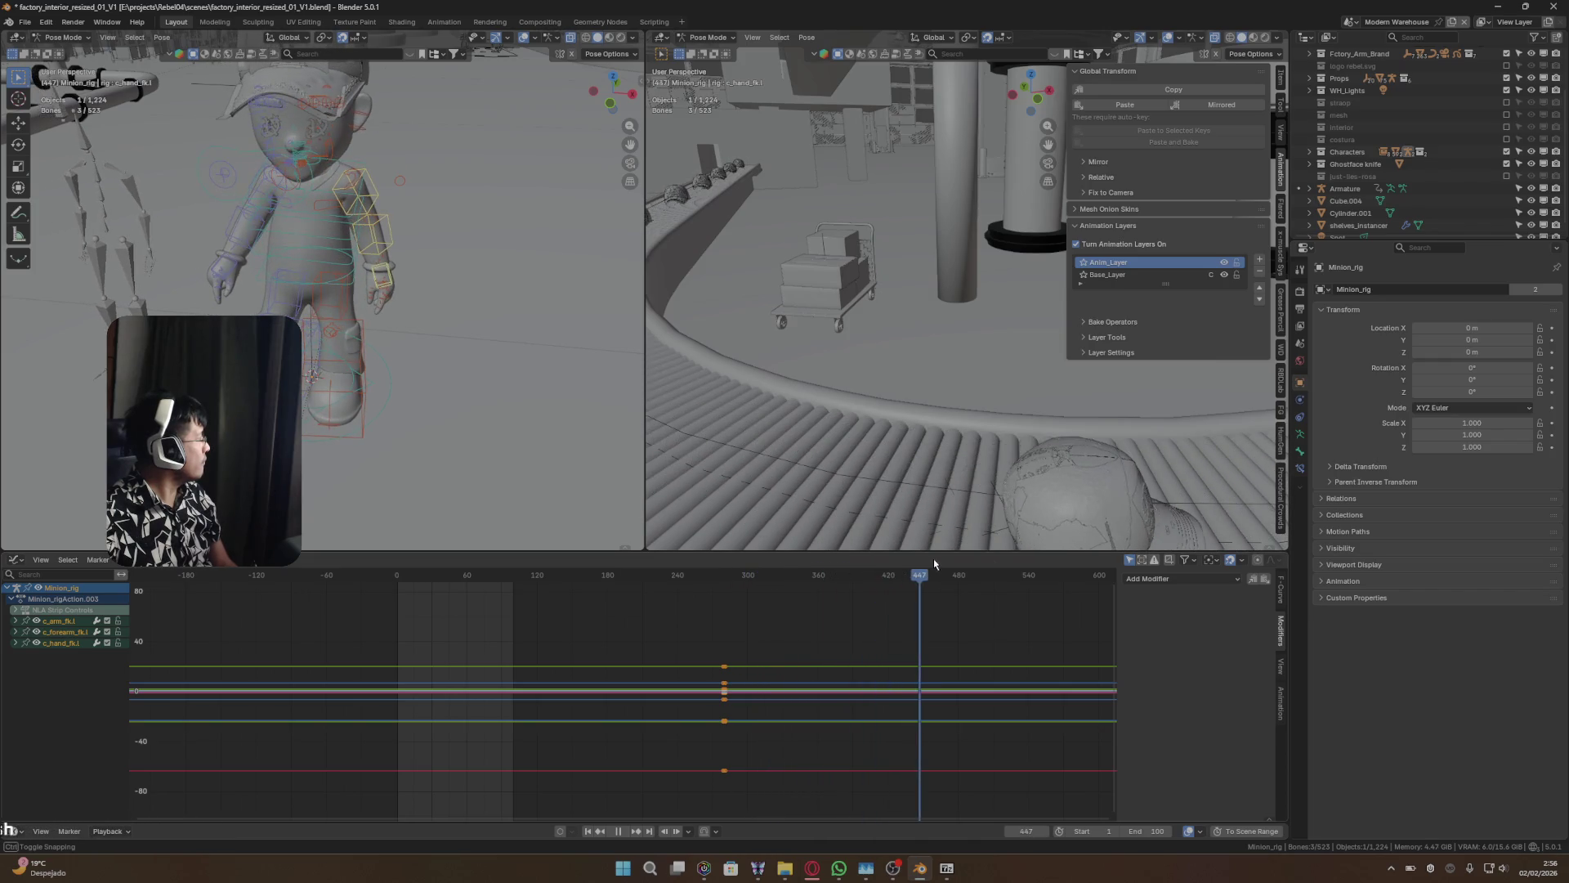
mouse_move(863, 574)
left_mouse_down()
mouse_move(372, 585)
mouse_move(653, 586)
left_mouse_up()
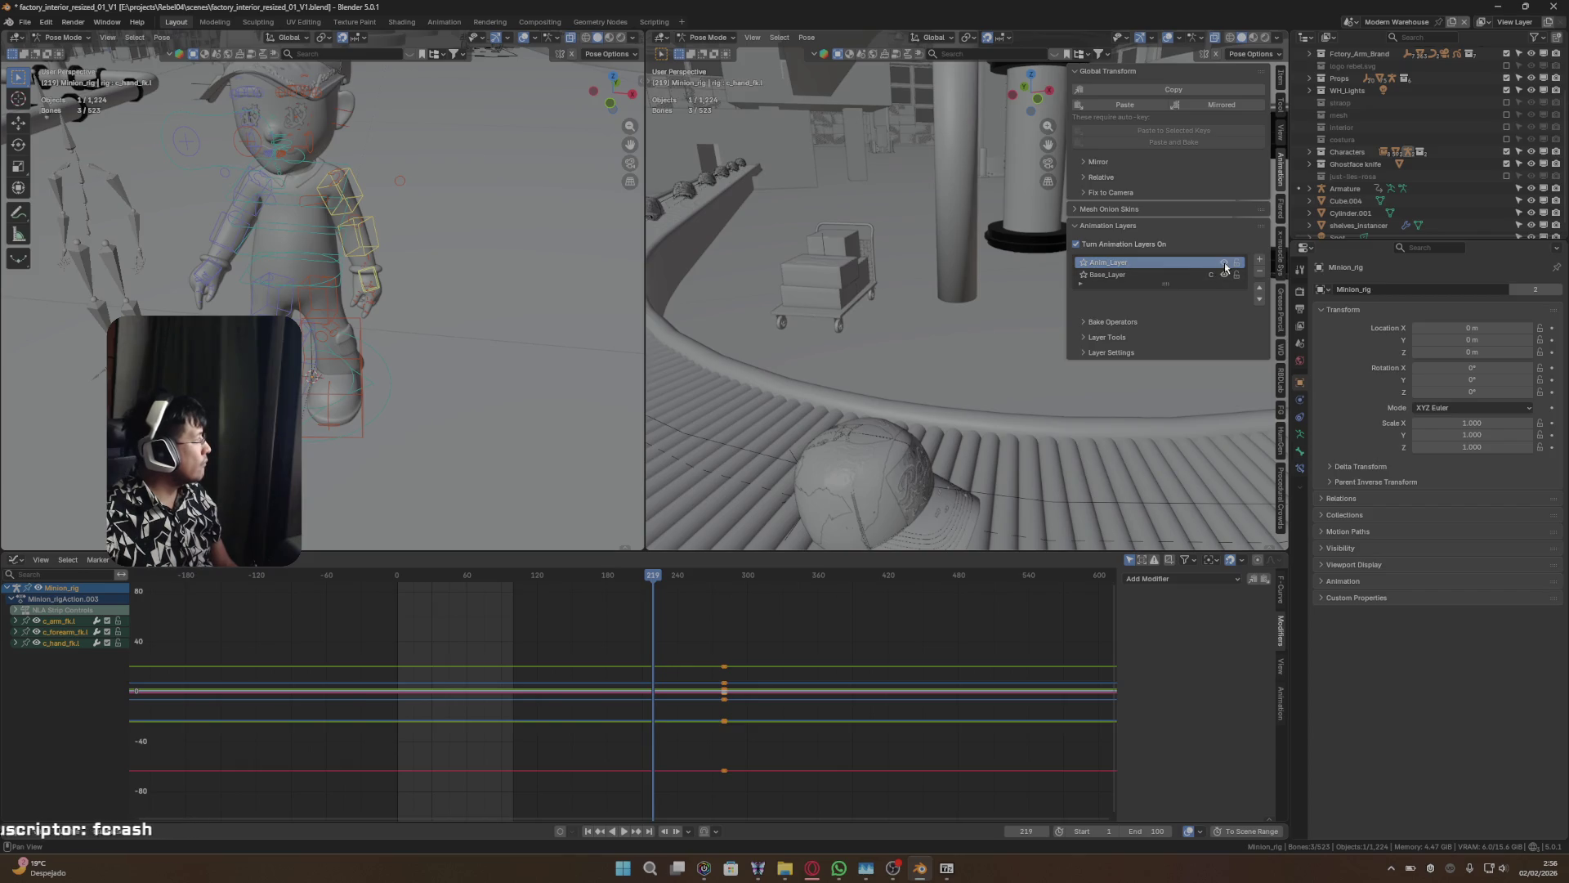
mouse_move(661, 580)
left_mouse_down()
mouse_move(476, 574)
mouse_move(1005, 564)
mouse_move(414, 566)
left_mouse_up()
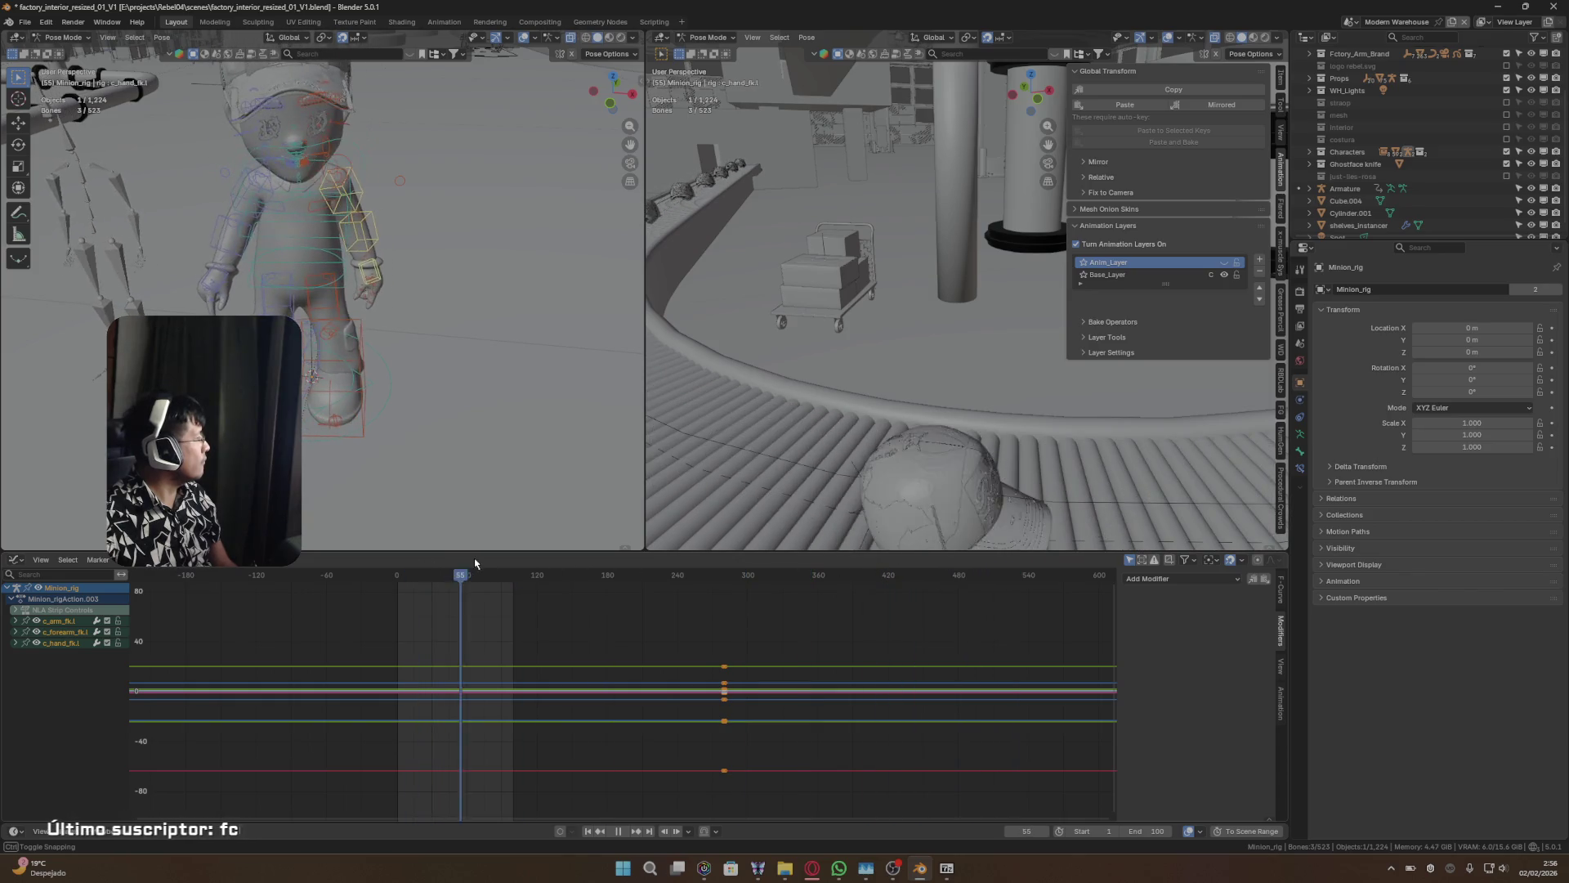
key("space")
left_click(1129, 276)
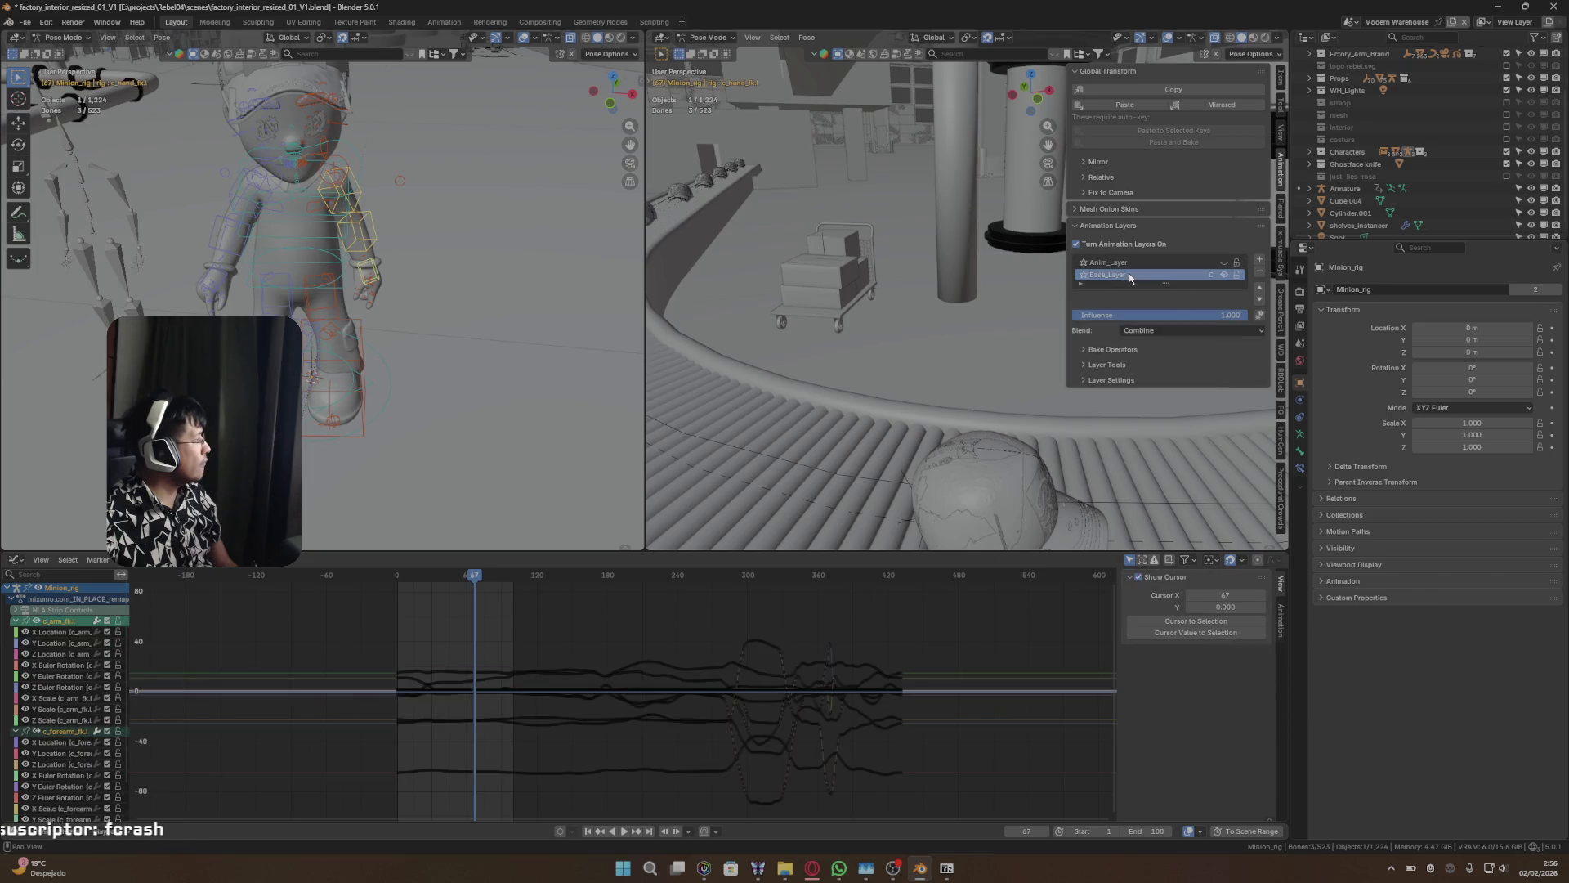
left_click_drag(513, 577, 689, 575)
left_click(1139, 264)
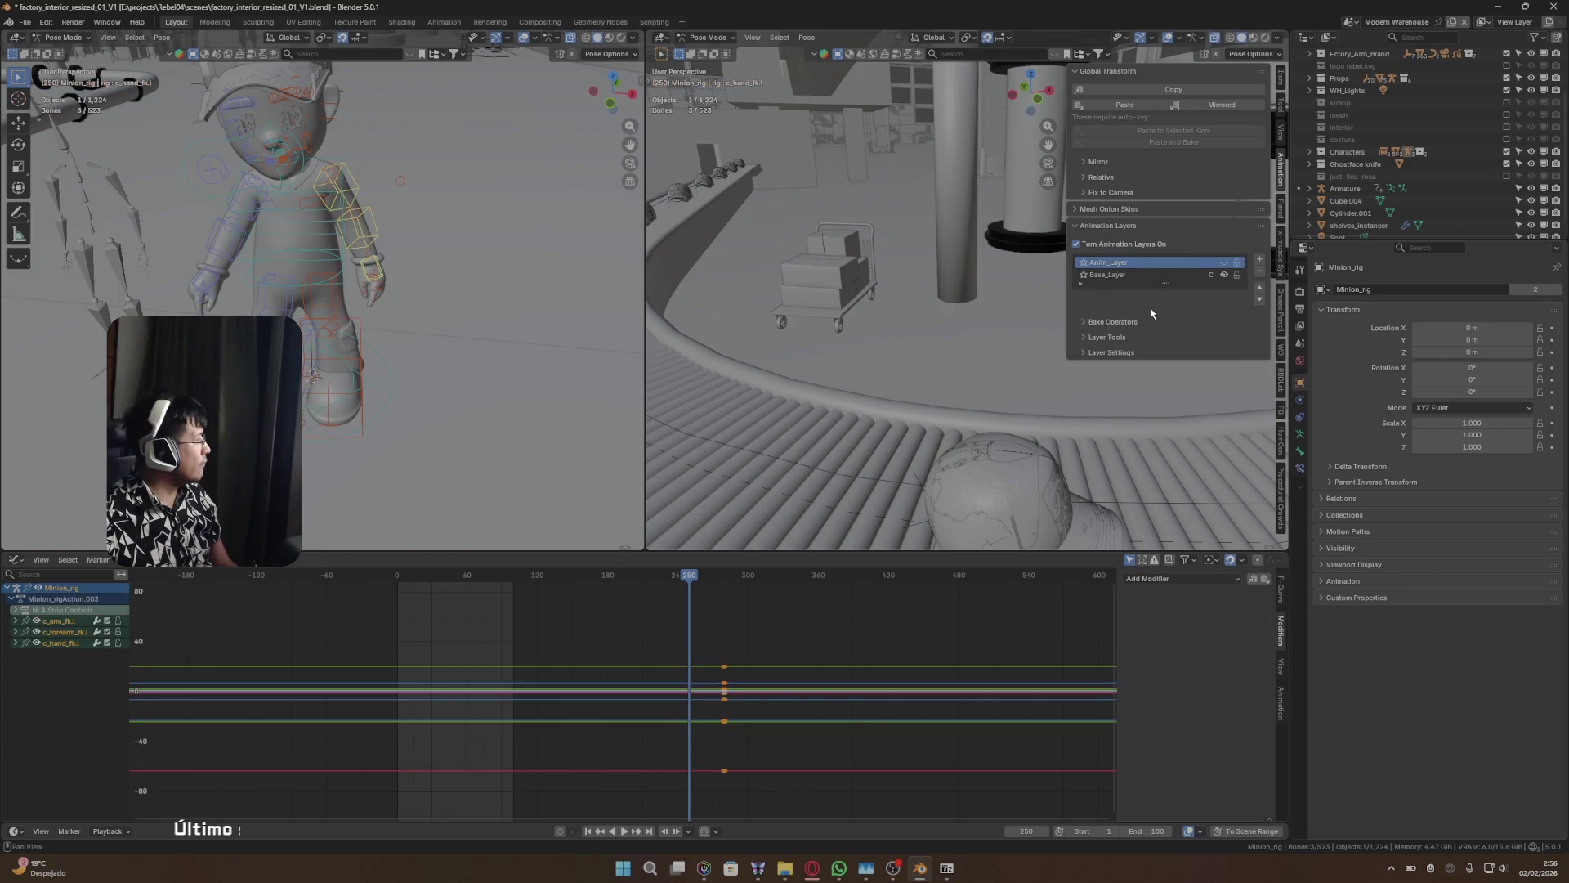
left_click(1131, 276)
- Switch Base_Layer's blend to Add, then back to Combine
left_click(1158, 330)
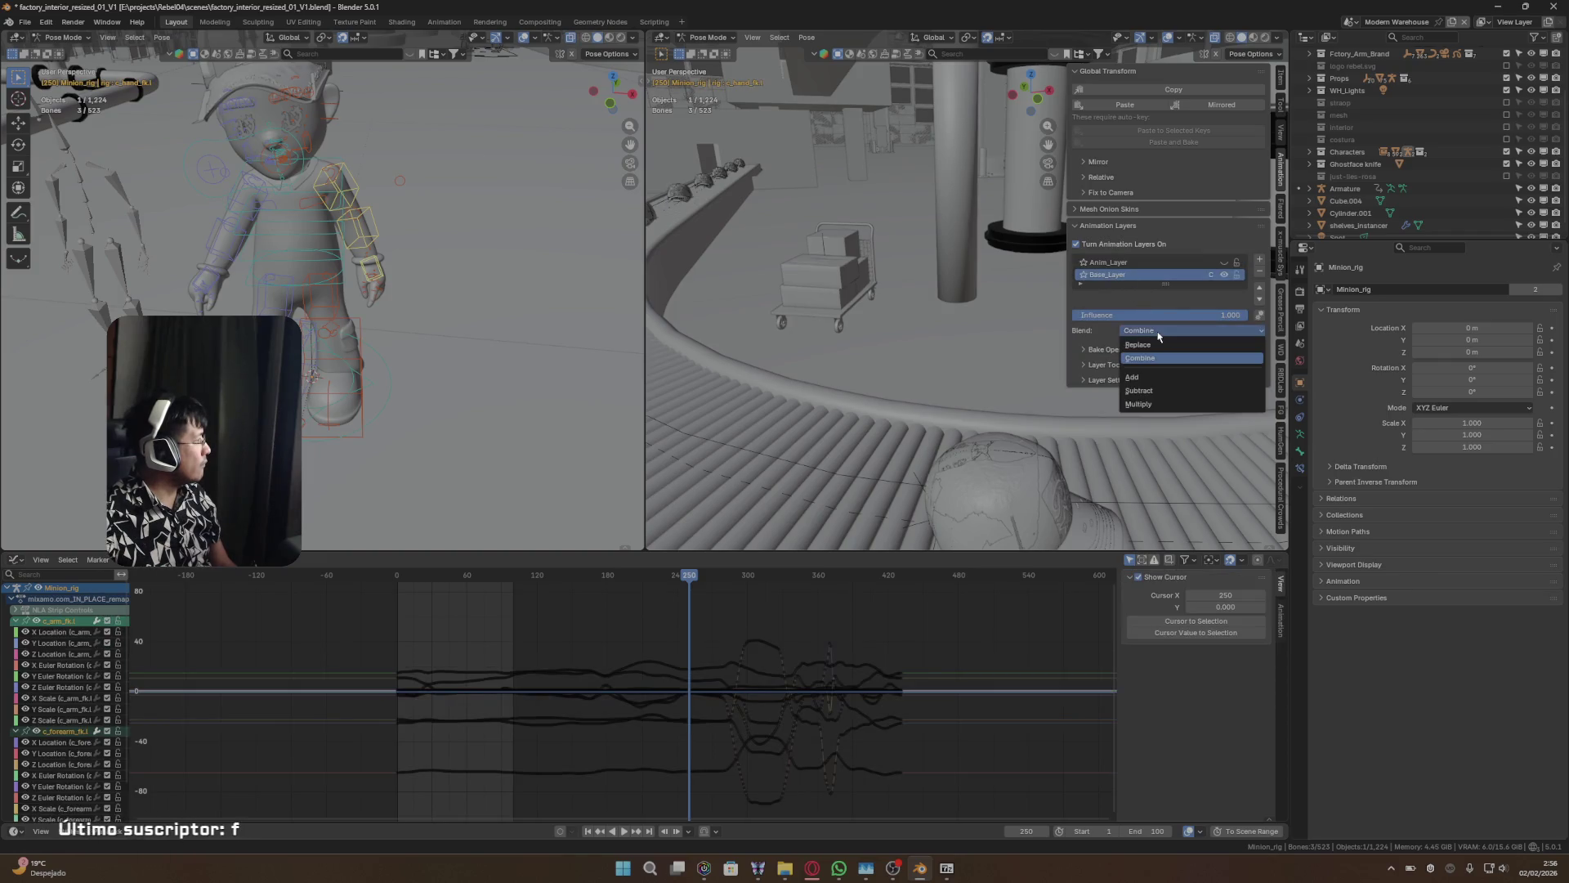
left_click(1149, 378)
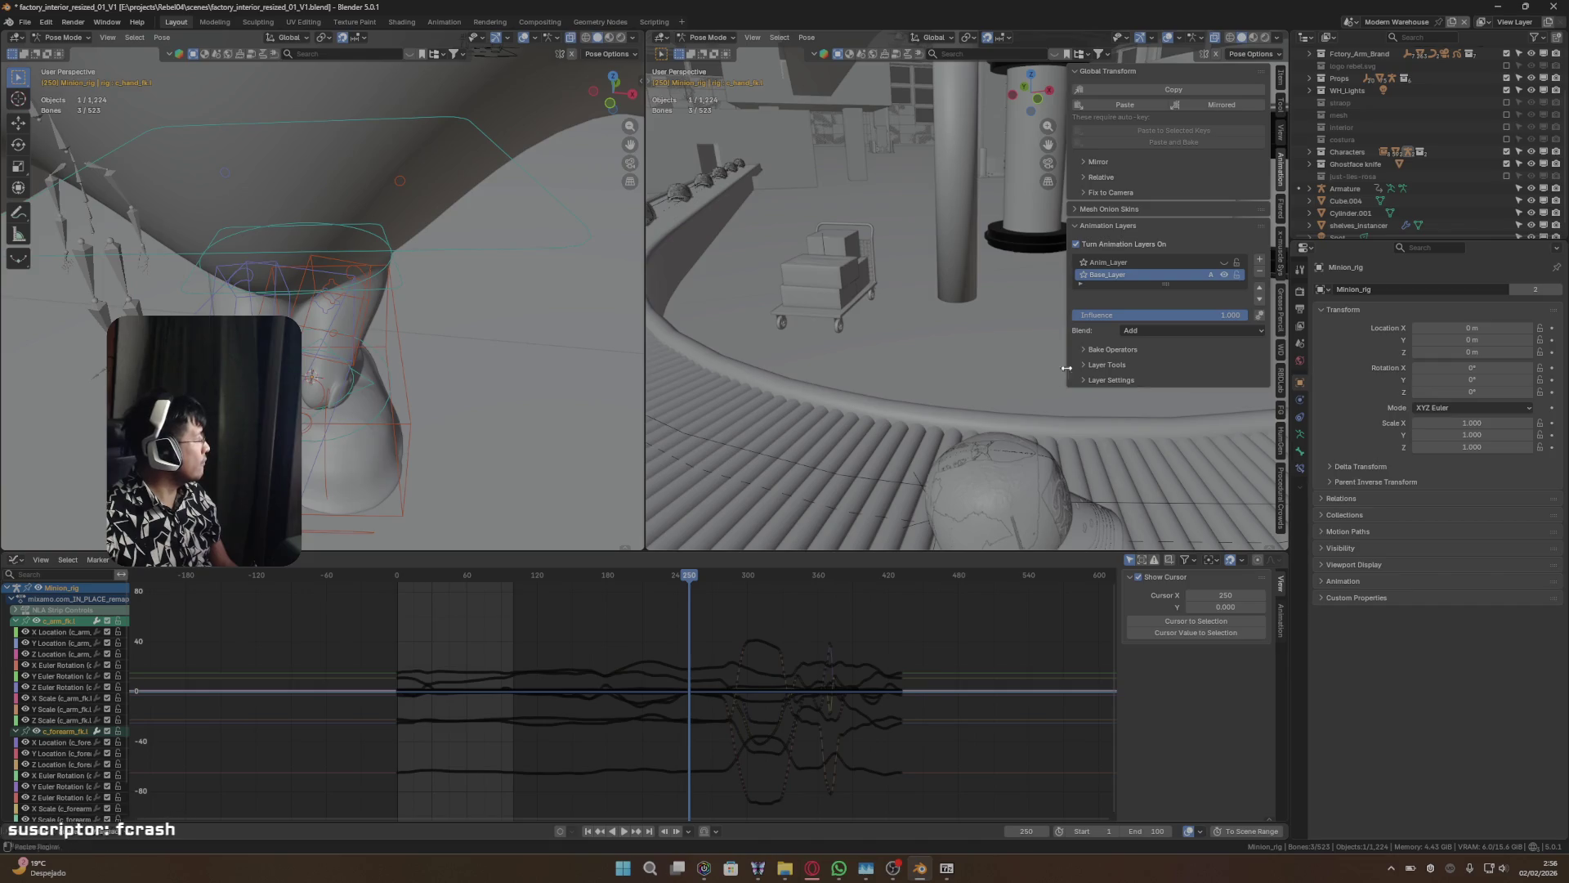
left_click(1153, 332)
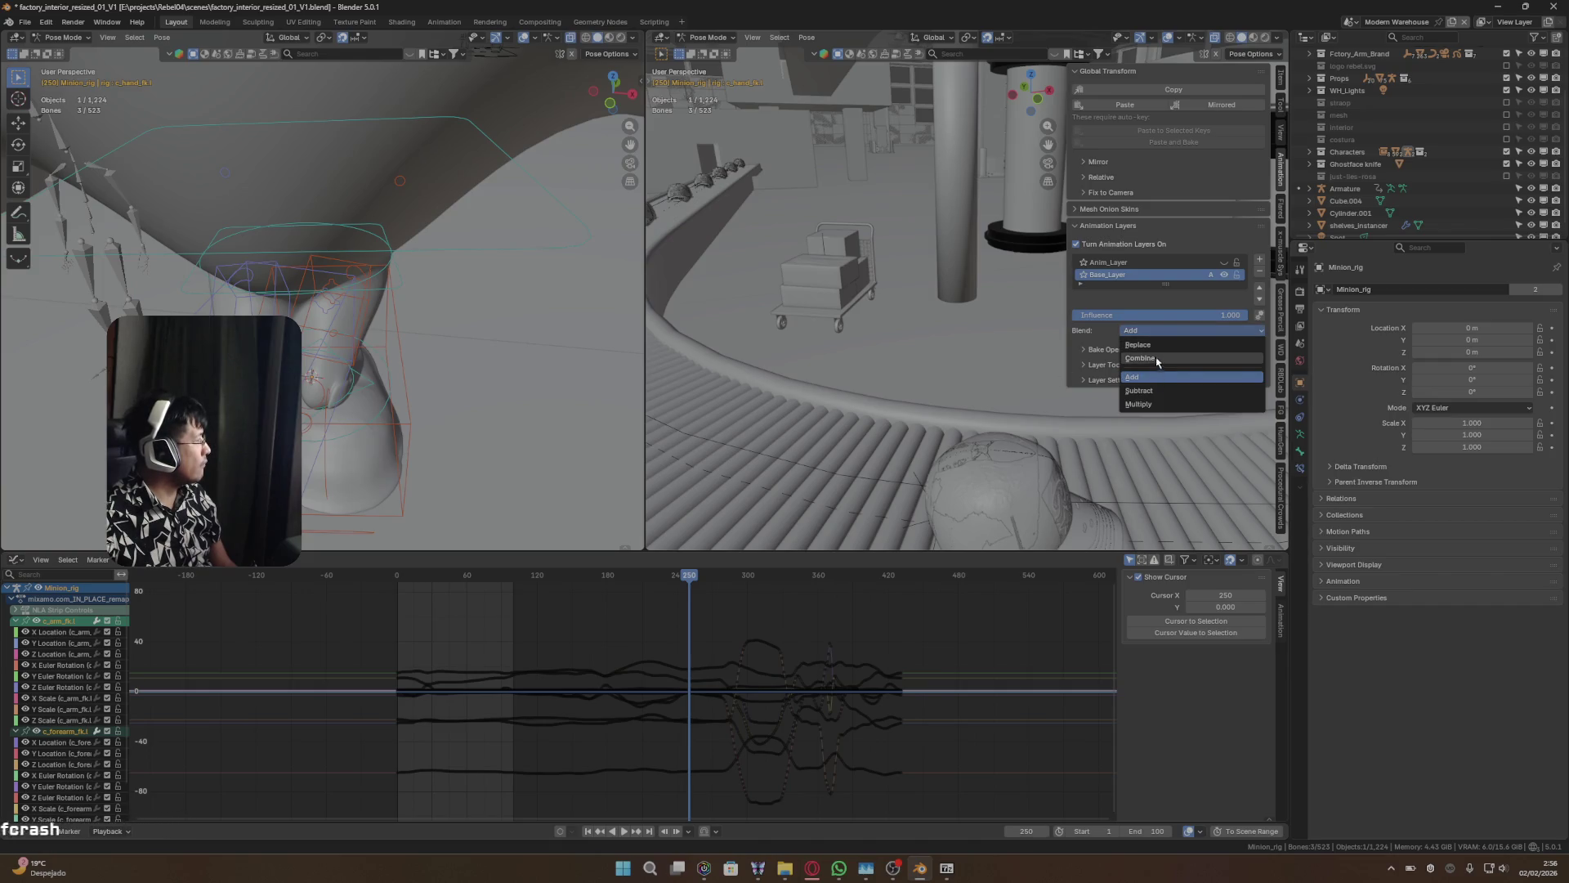
left_click(1155, 357)
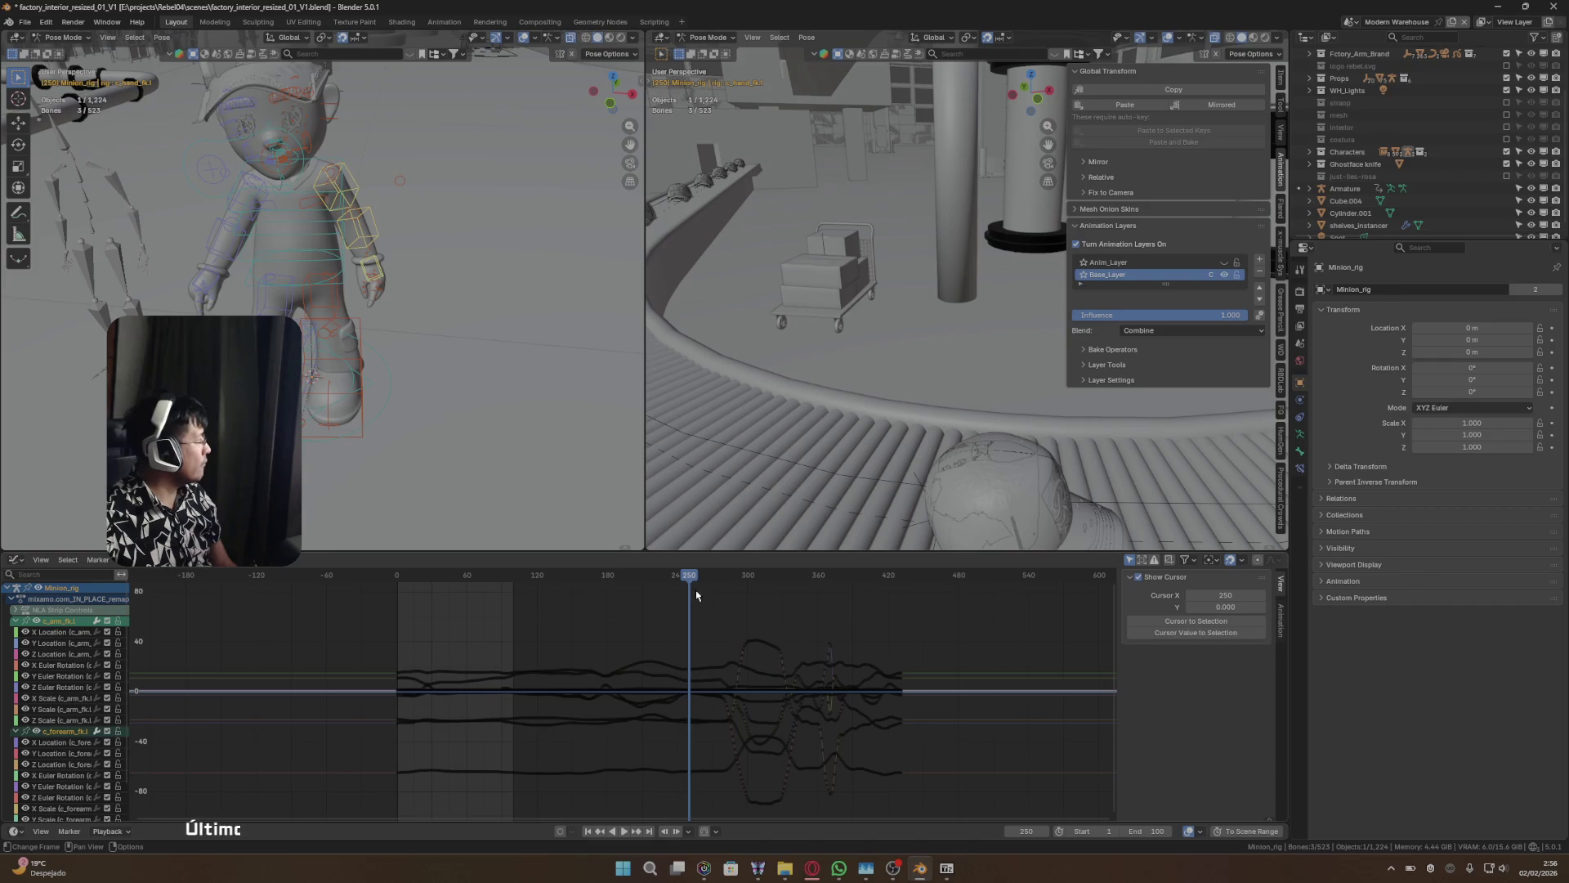
- Play from about frame 190, stop at 341, and toggle between Anim_Layer and Base_Layer
key("space")
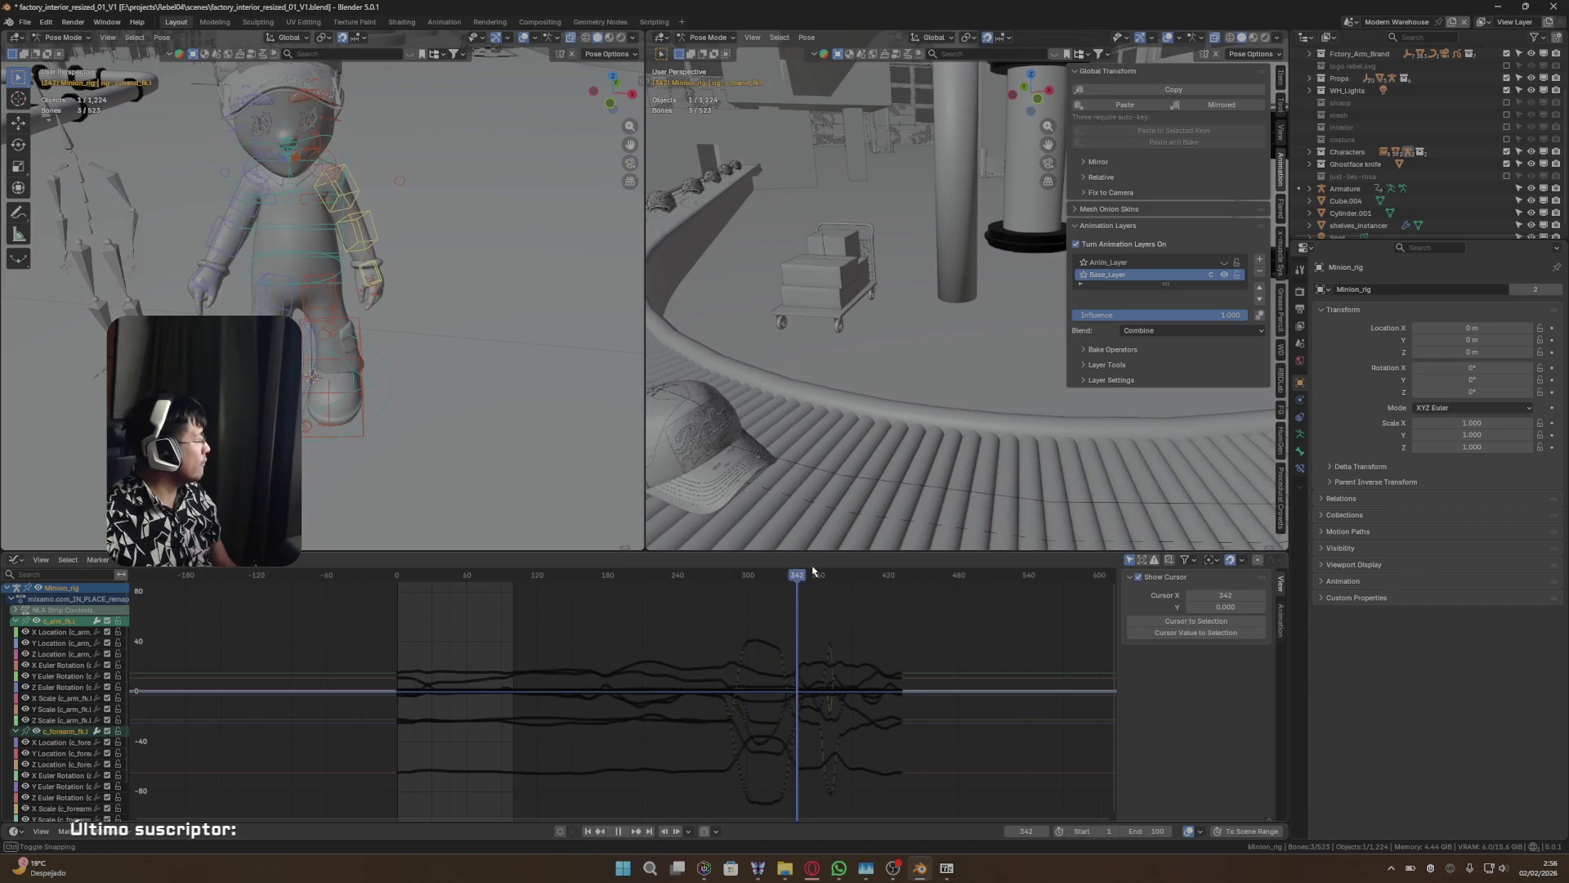
mouse_move(712, 578)
left_mouse_down()
mouse_move(550, 576)
mouse_move(564, 576)
left_mouse_up()
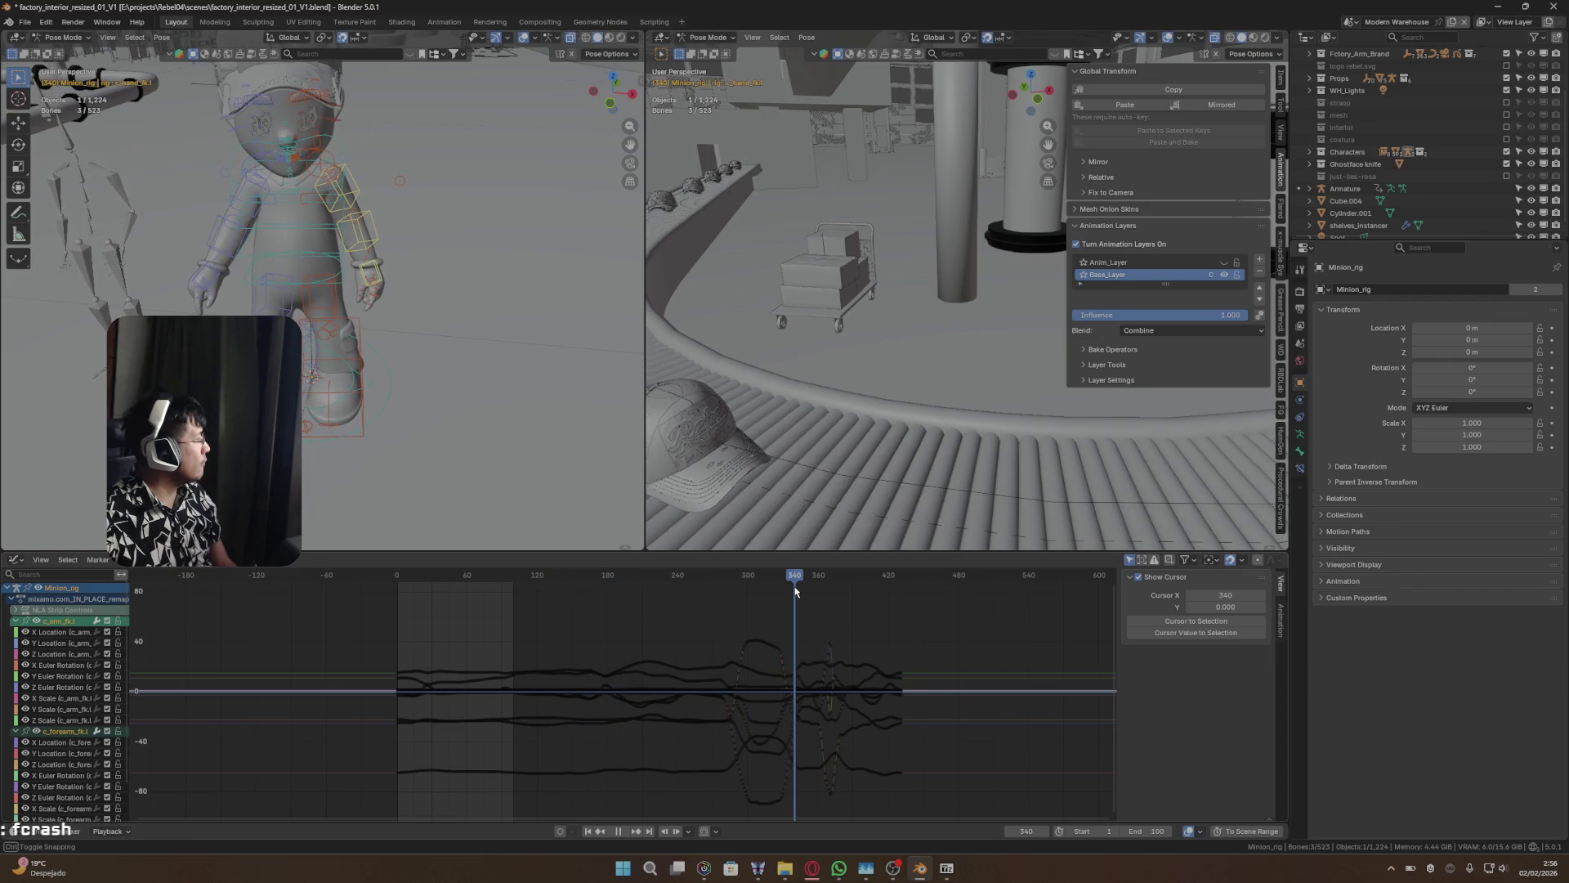
key("space")
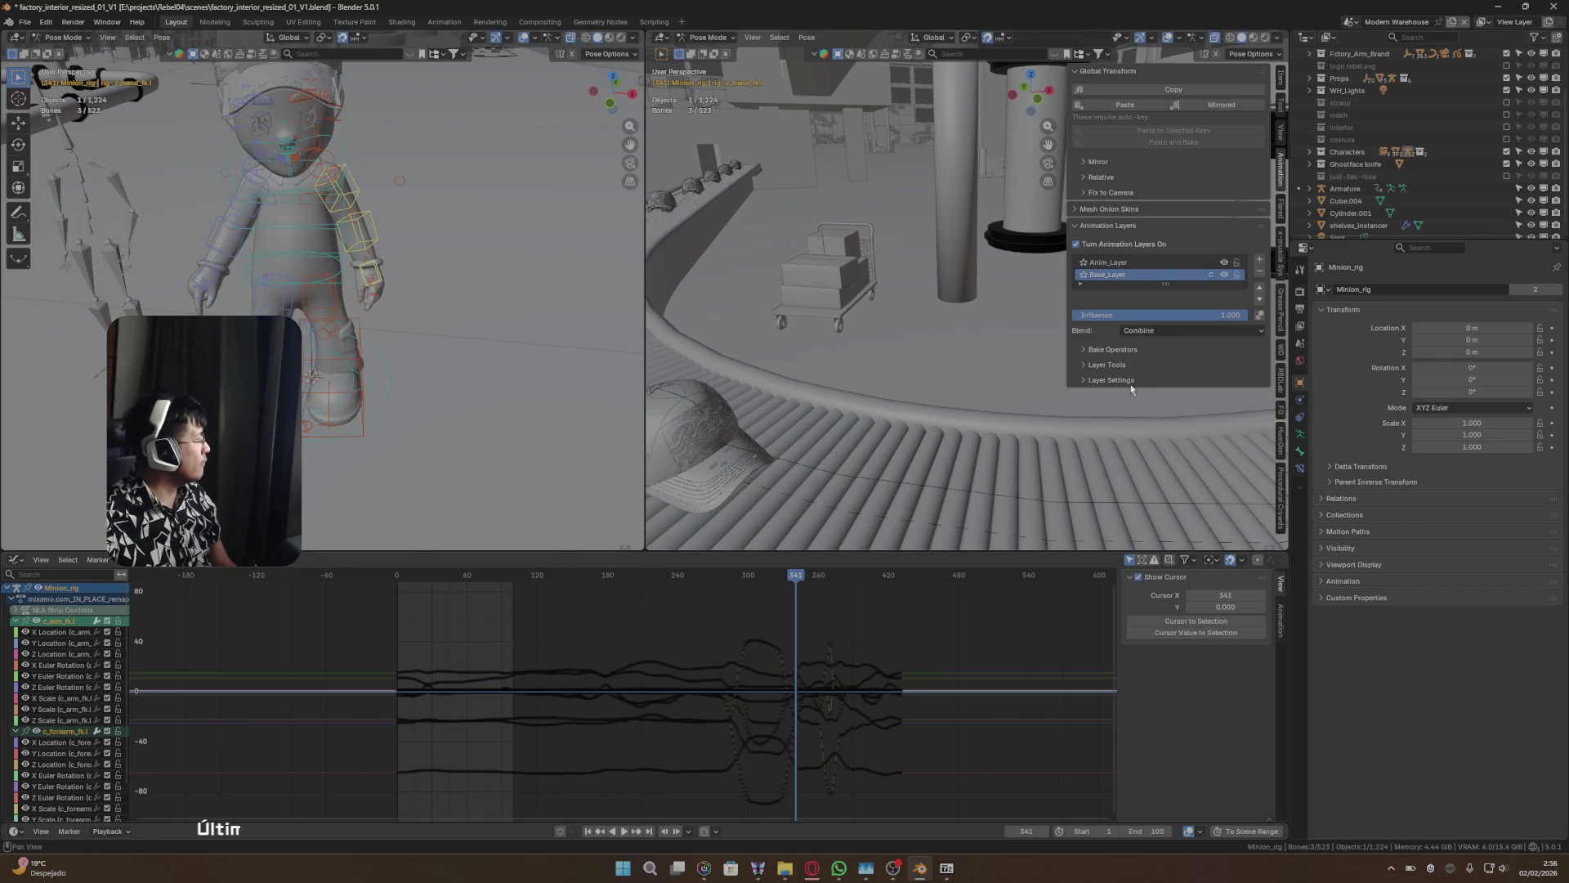
left_click(1156, 260)
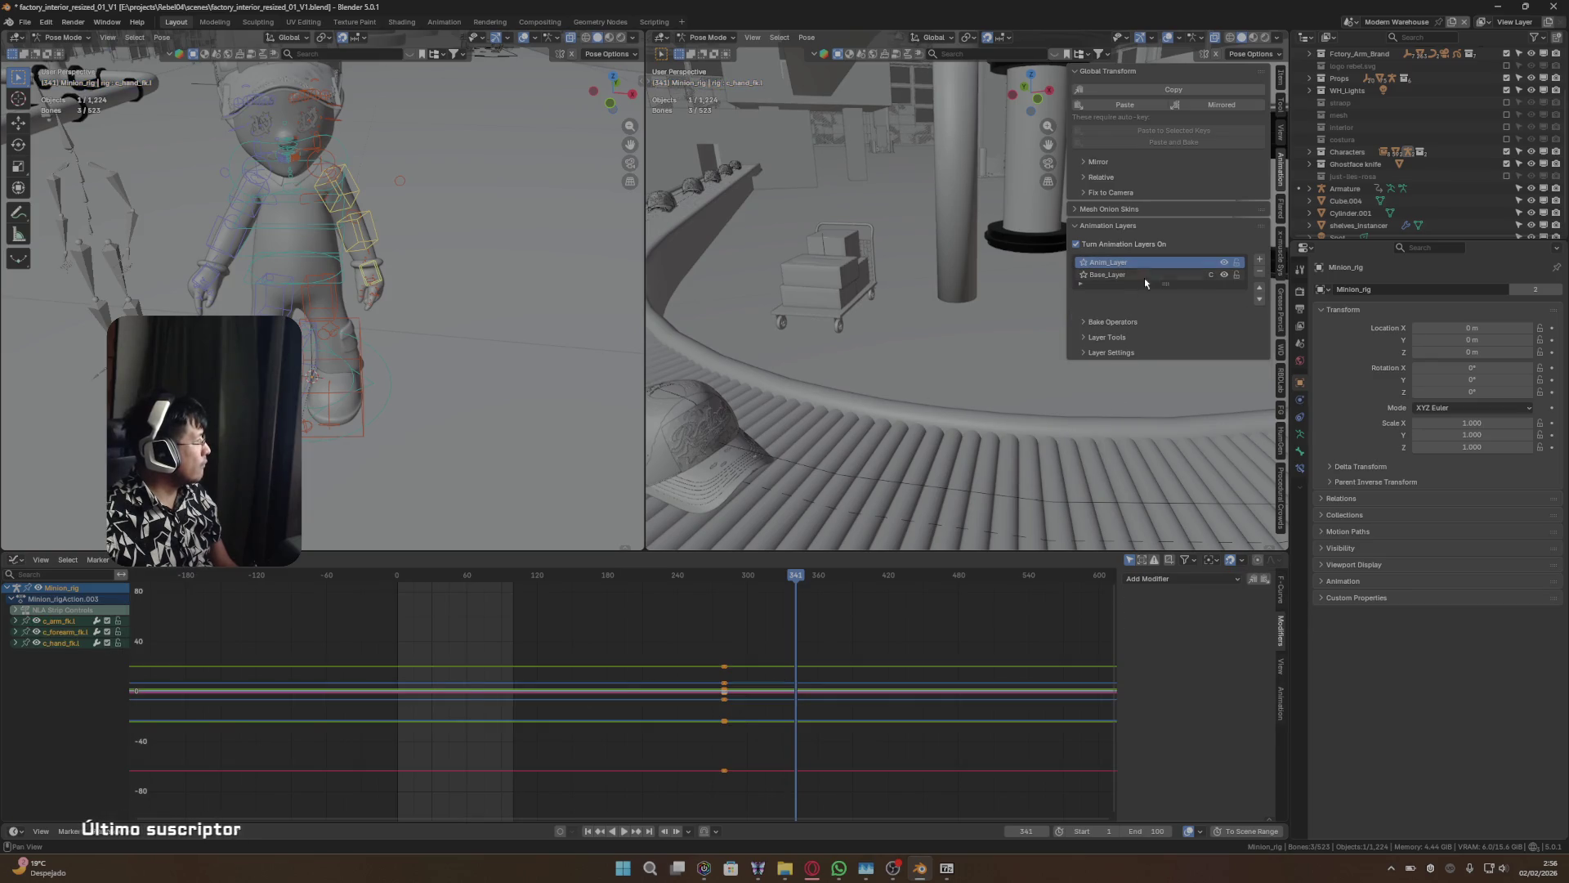
left_click(1125, 275)
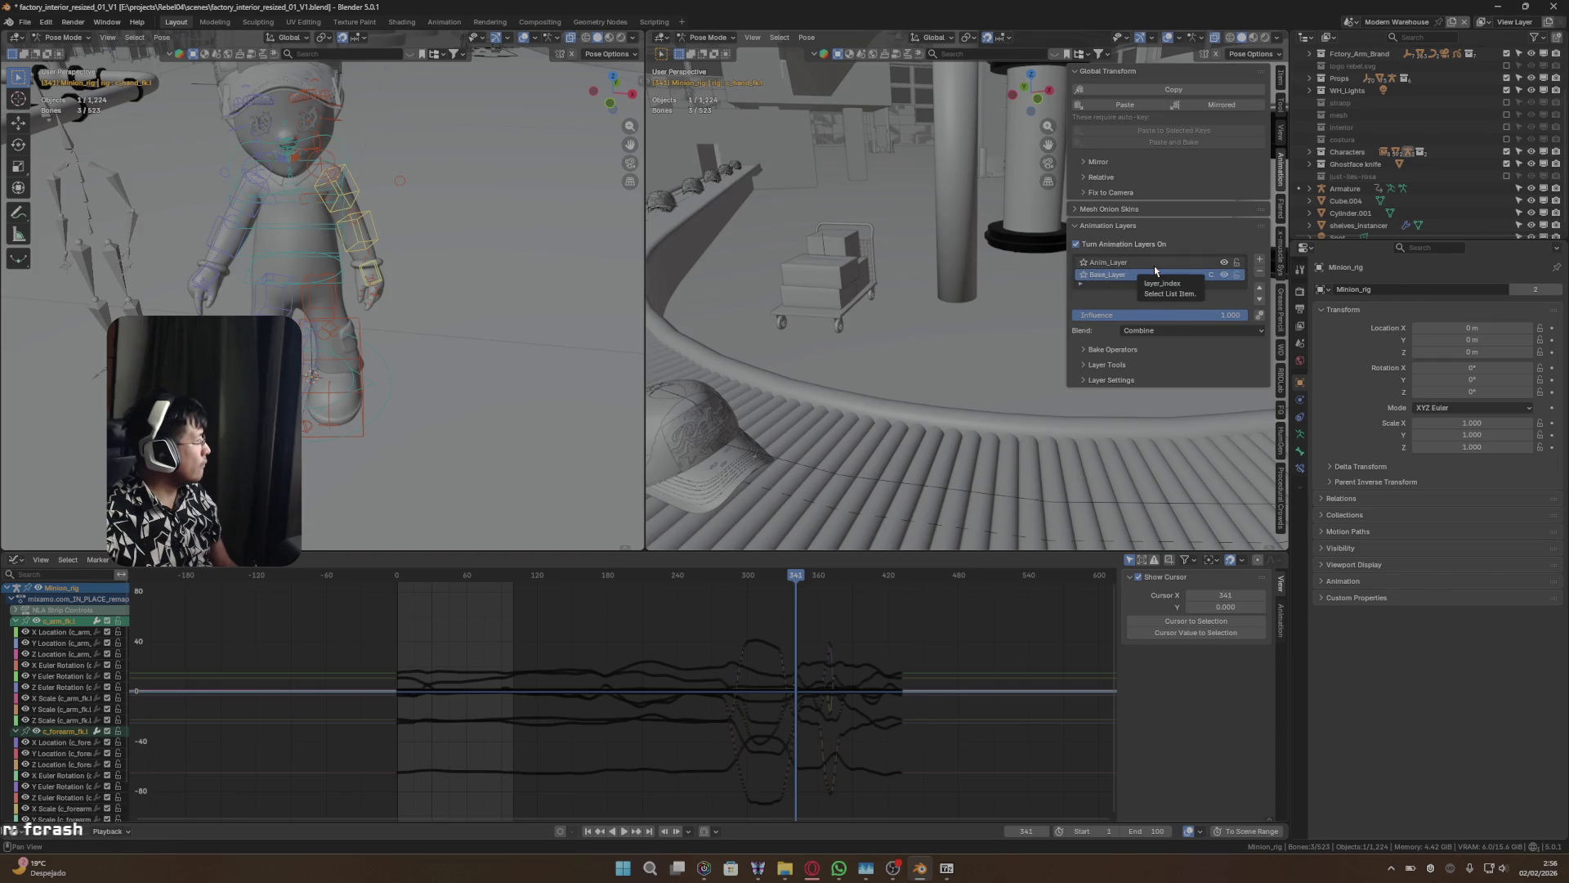
left_click(1154, 266)
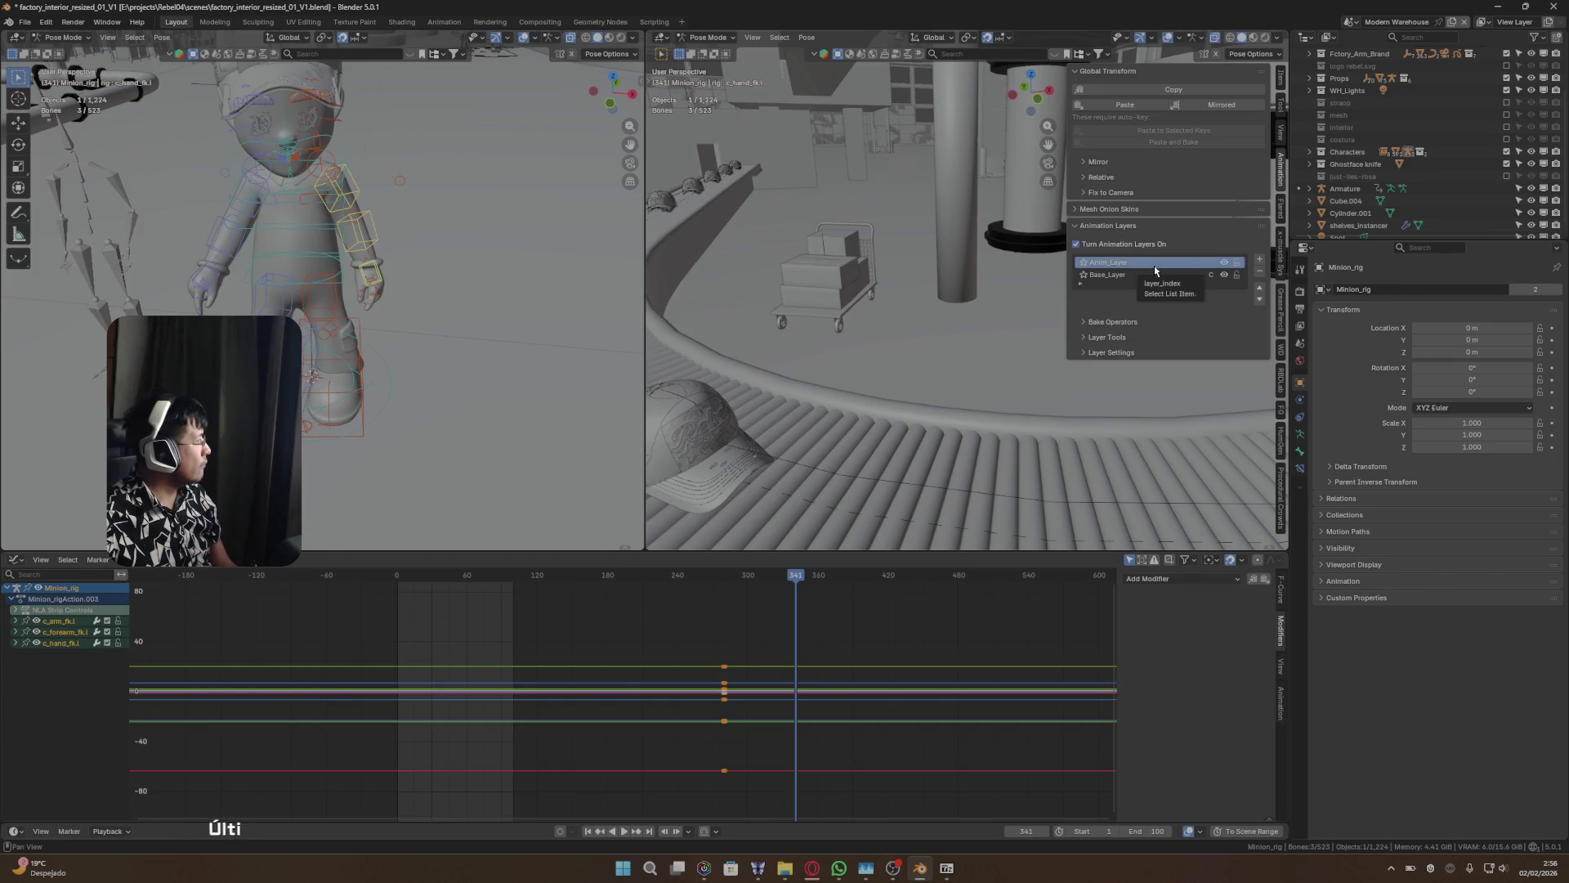
left_click(1144, 276)
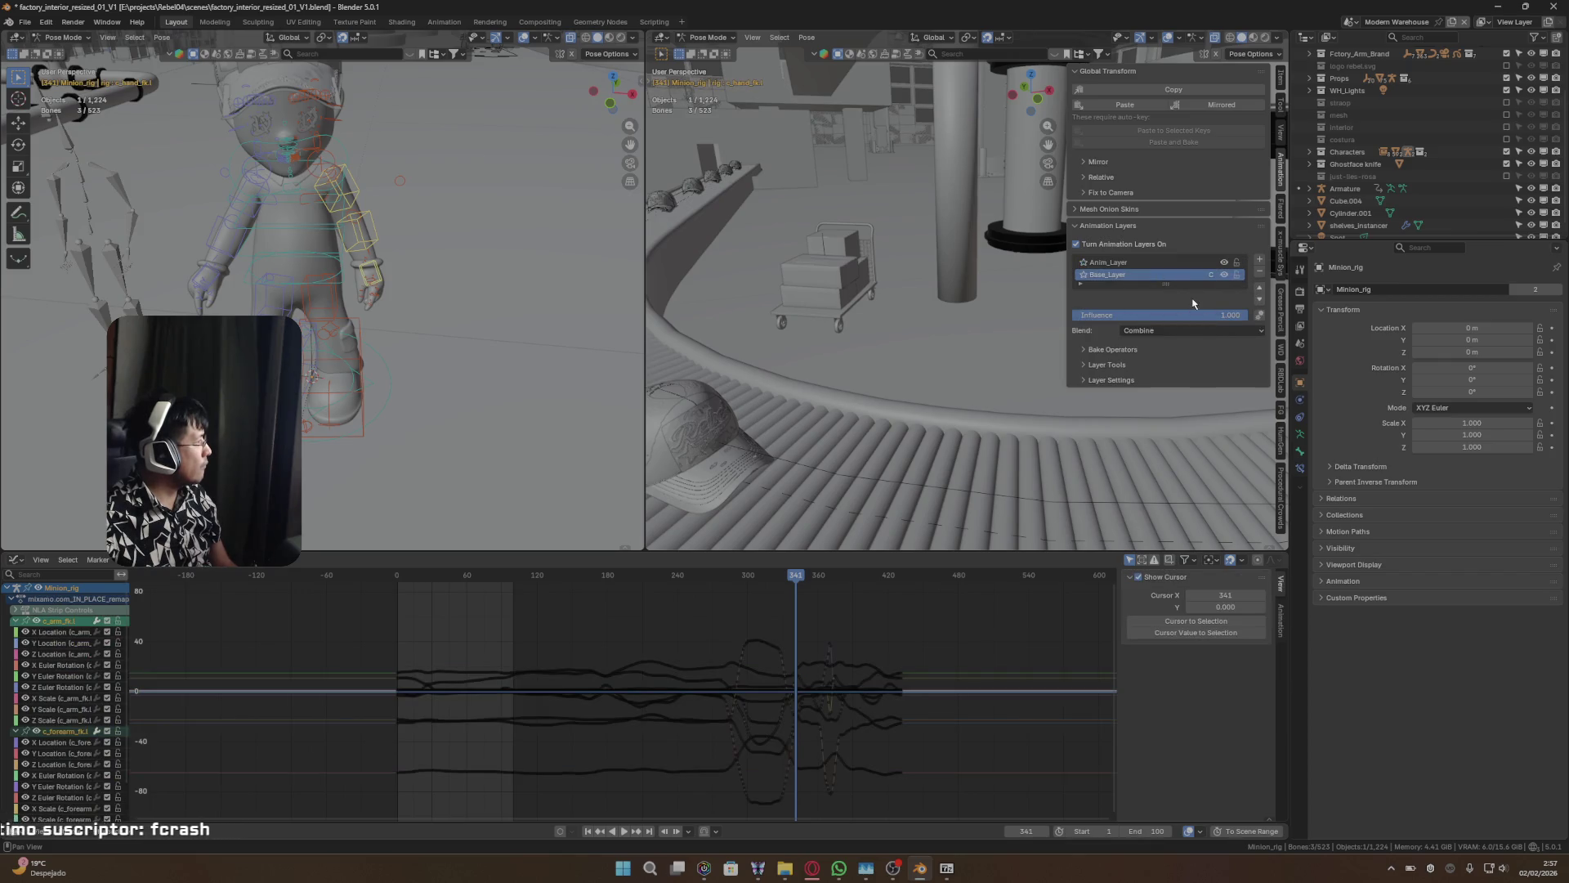
left_click(1191, 264)
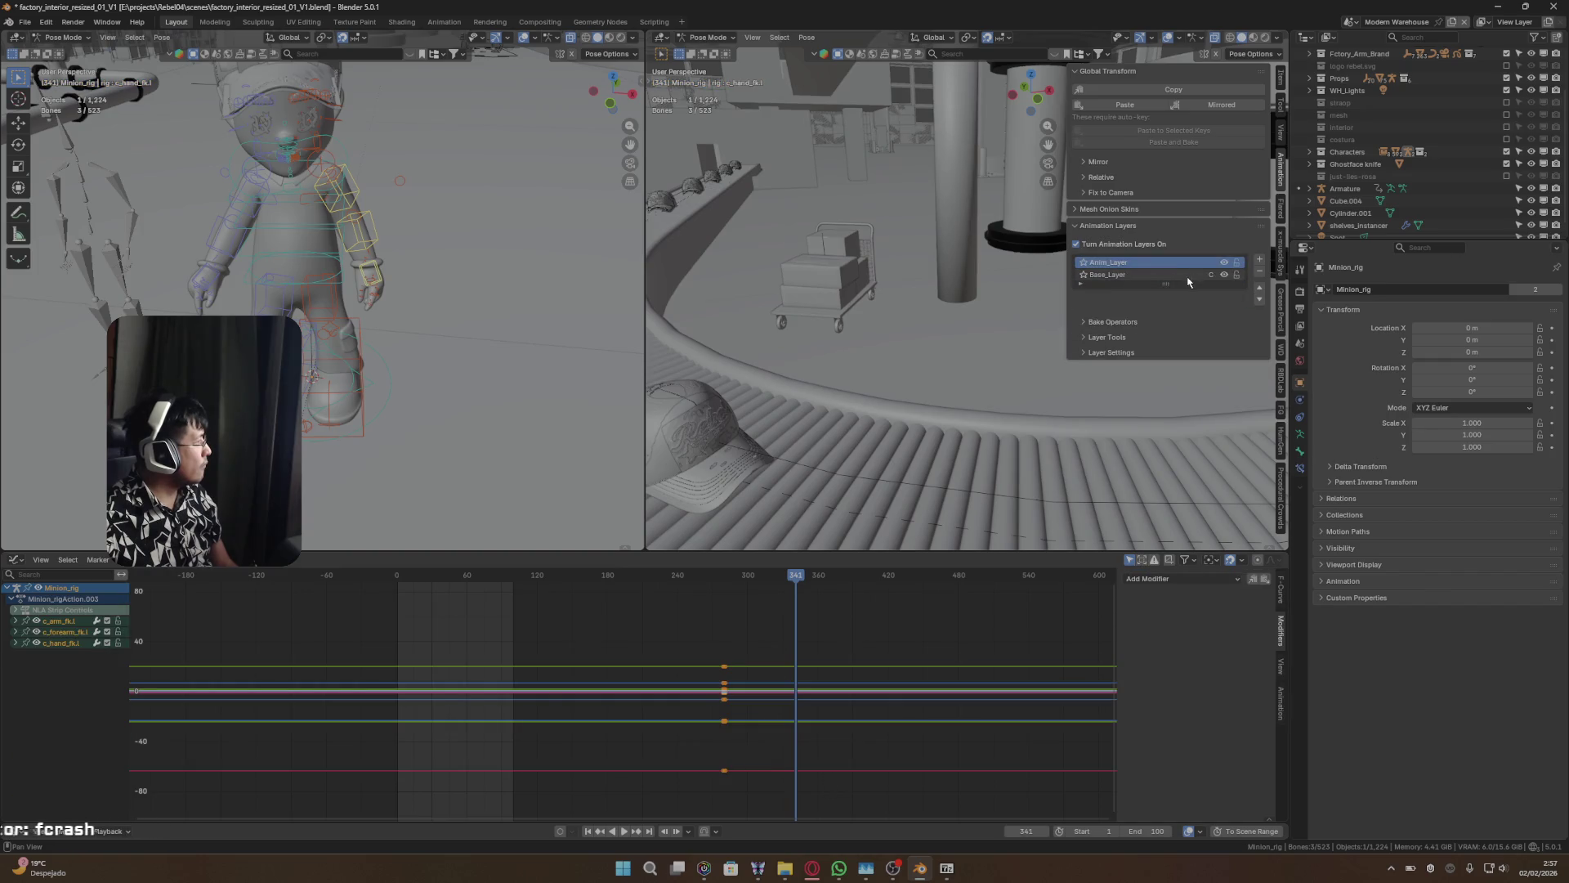
- Collapse the onion skin, filter and bake sections and expand Layer Tools
left_click(1078, 209)
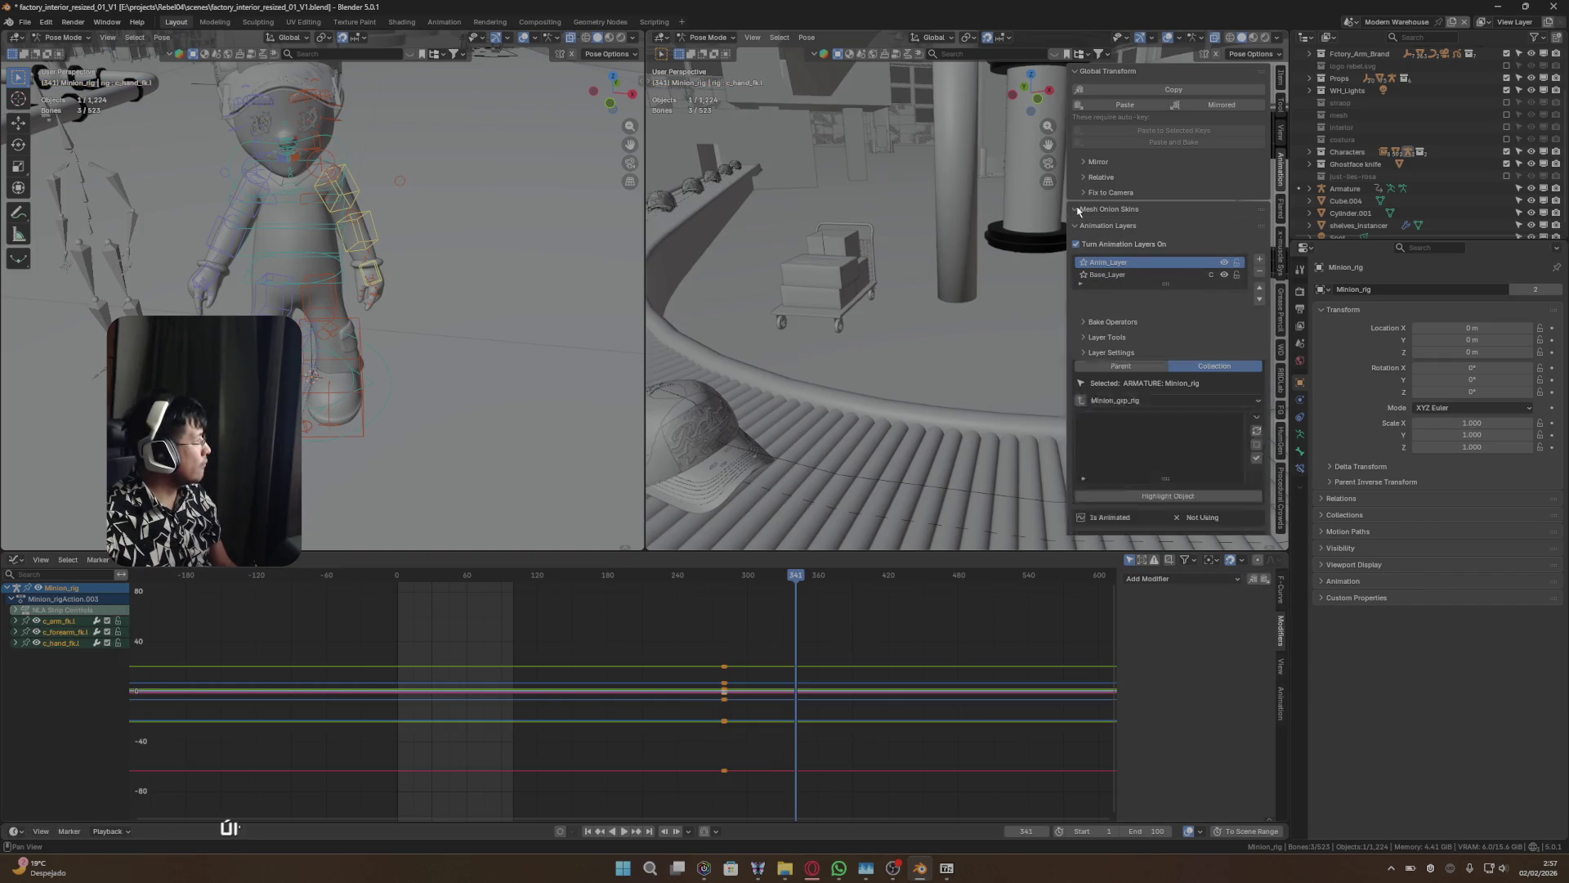
left_click(1077, 210)
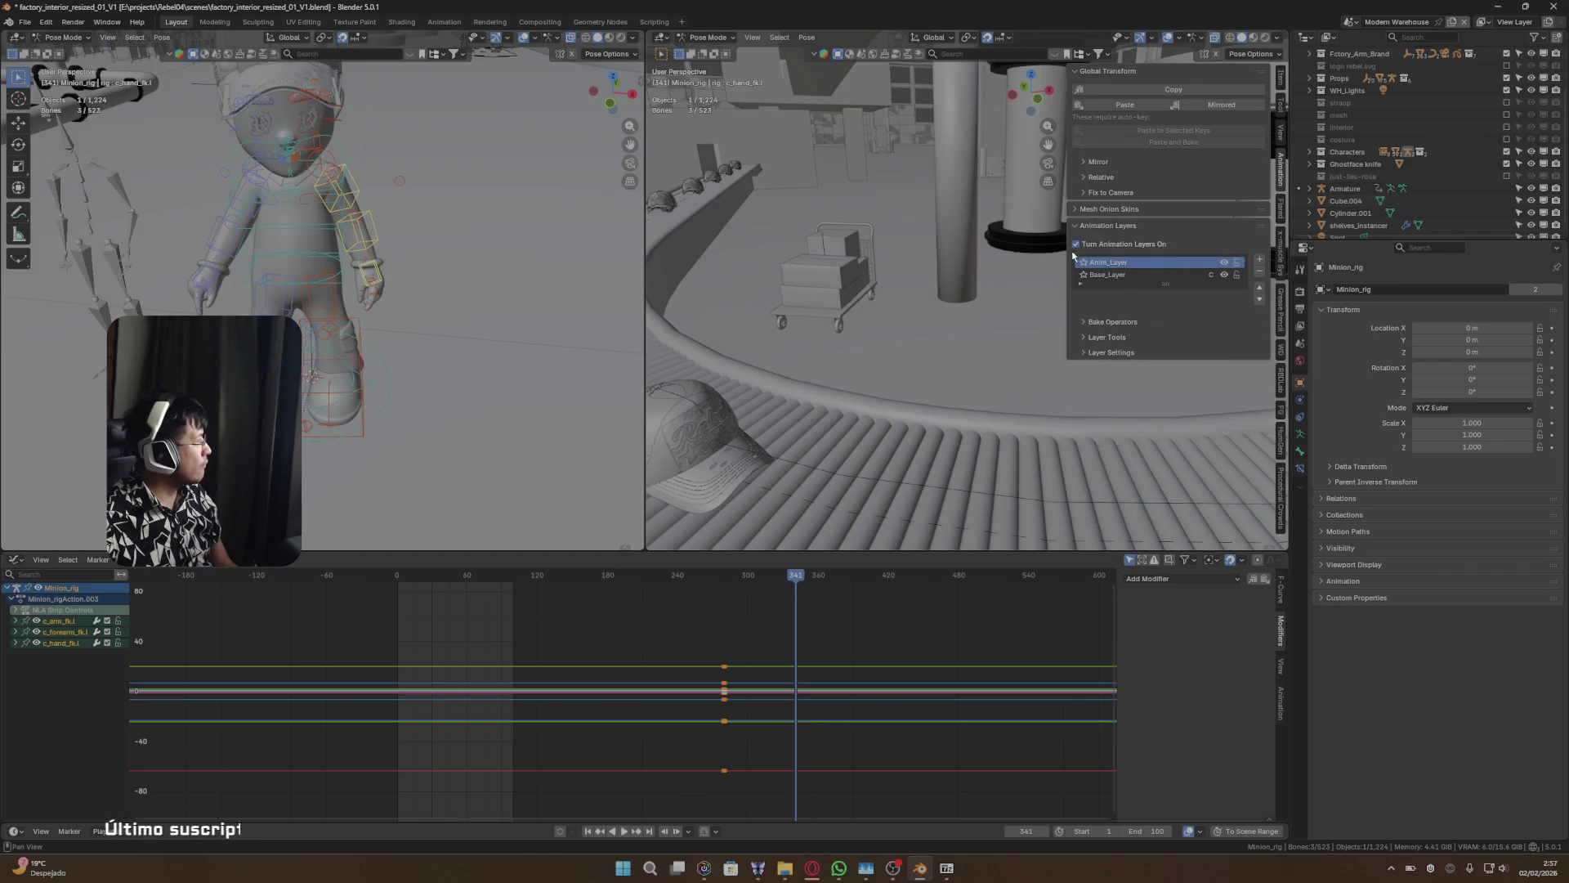
left_click(1080, 285)
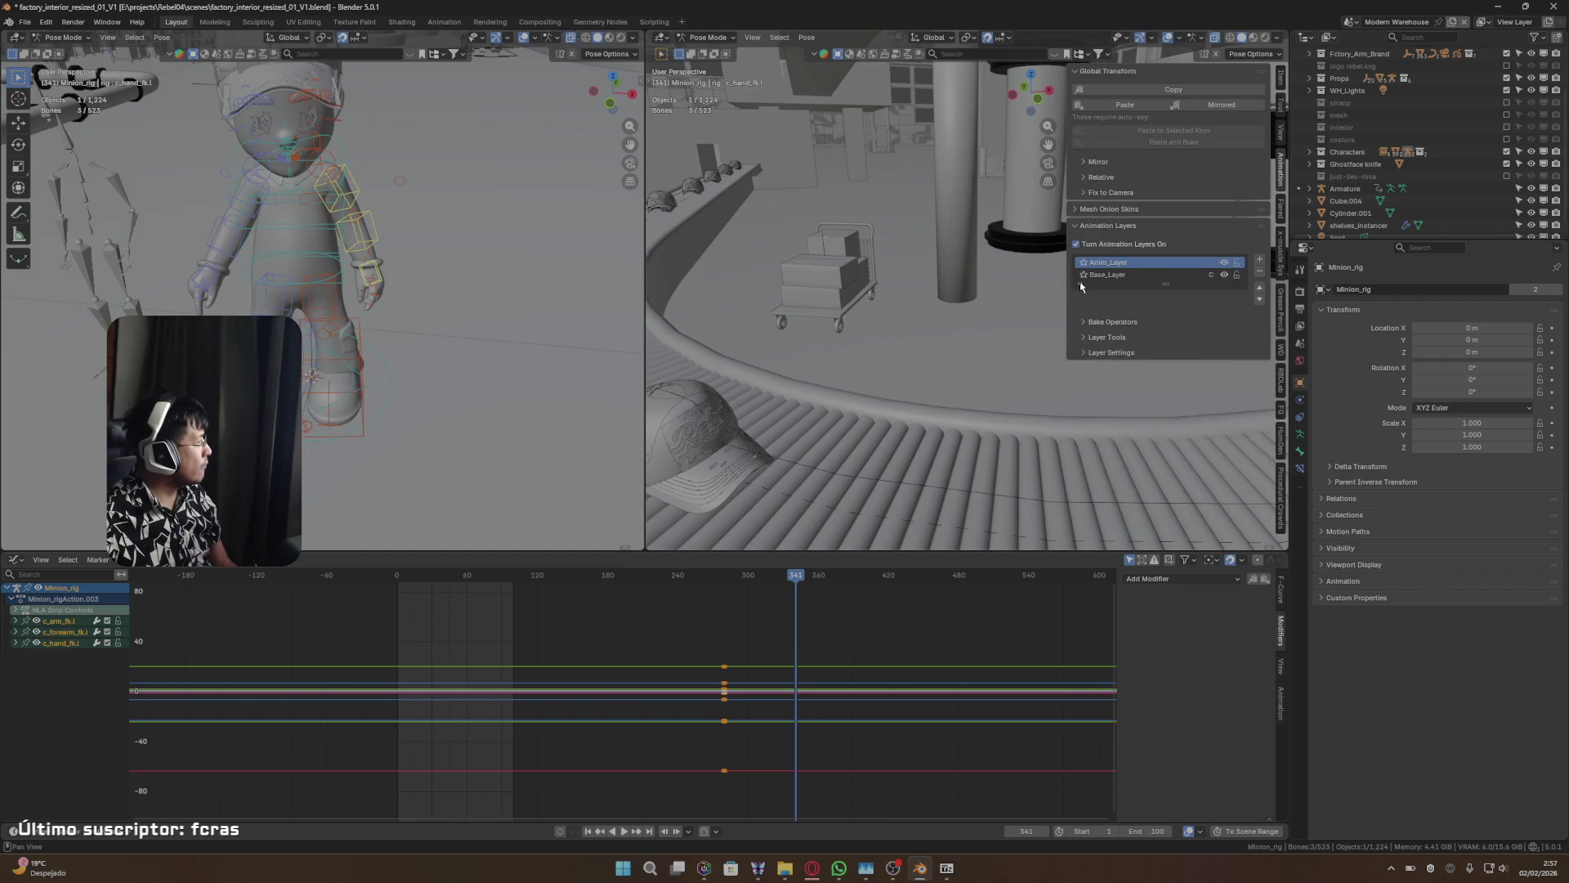
left_click(1081, 322)
left_click(1081, 325)
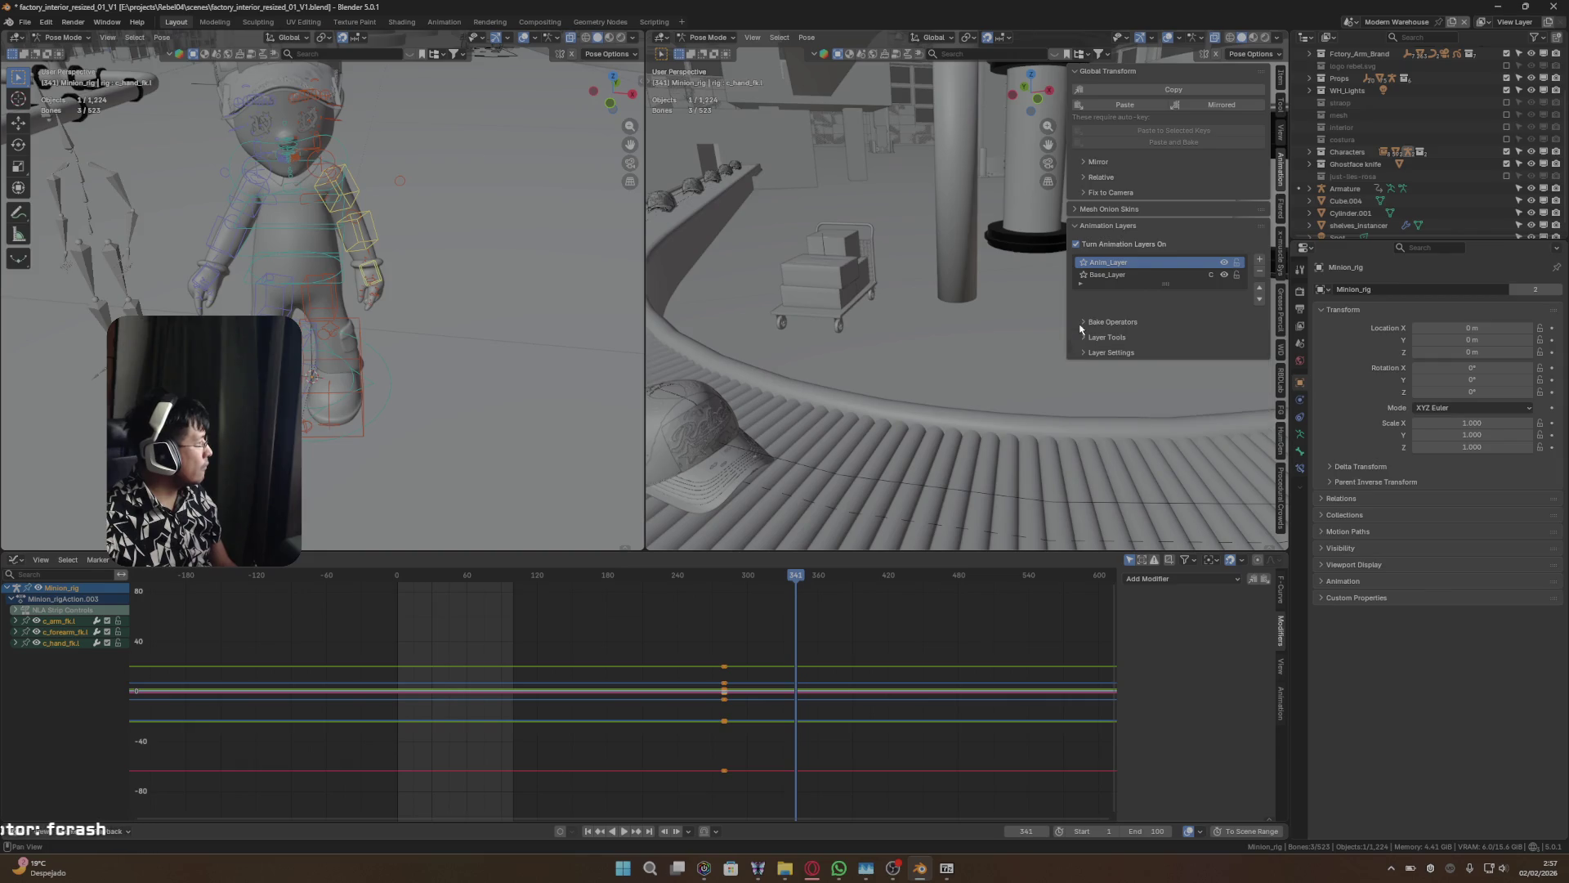
left_click(1084, 337)
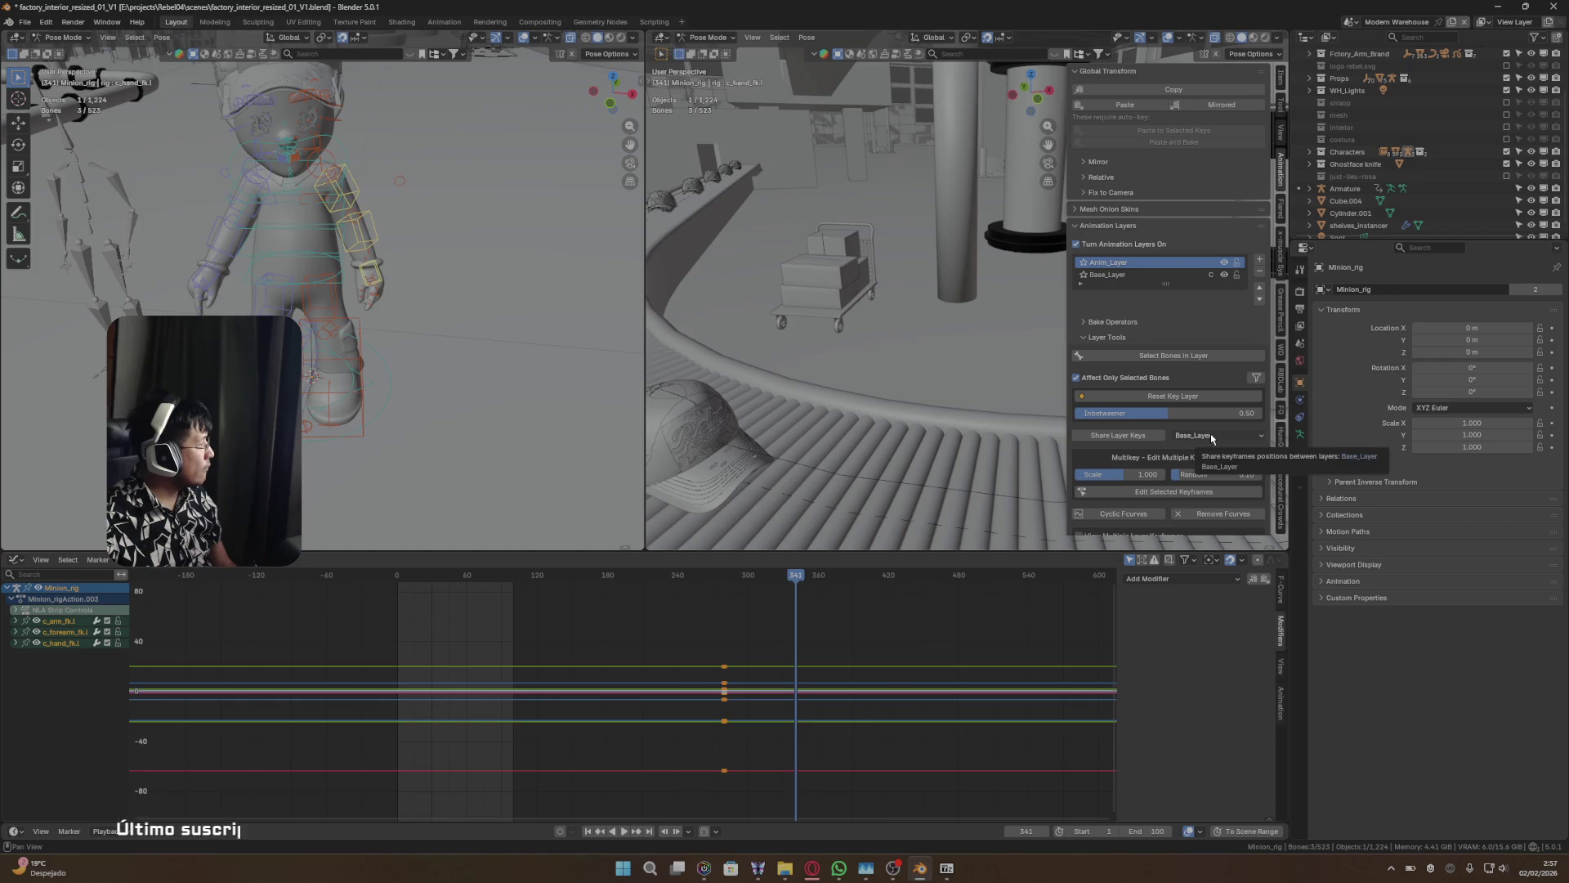
left_click(1110, 275)
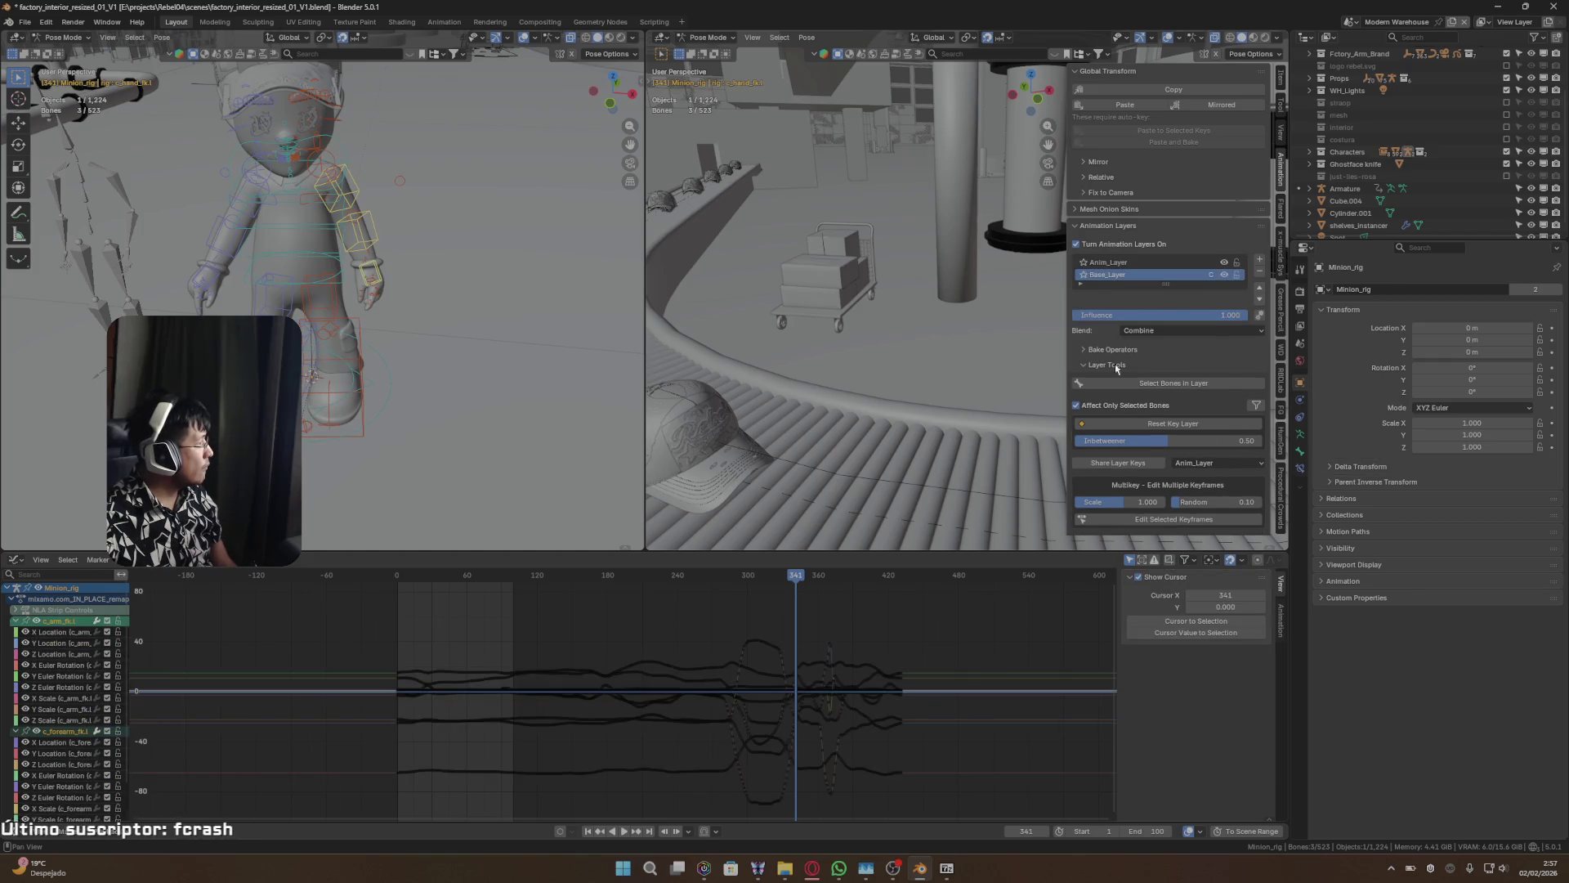
scroll(1114, 364, "down", 1)
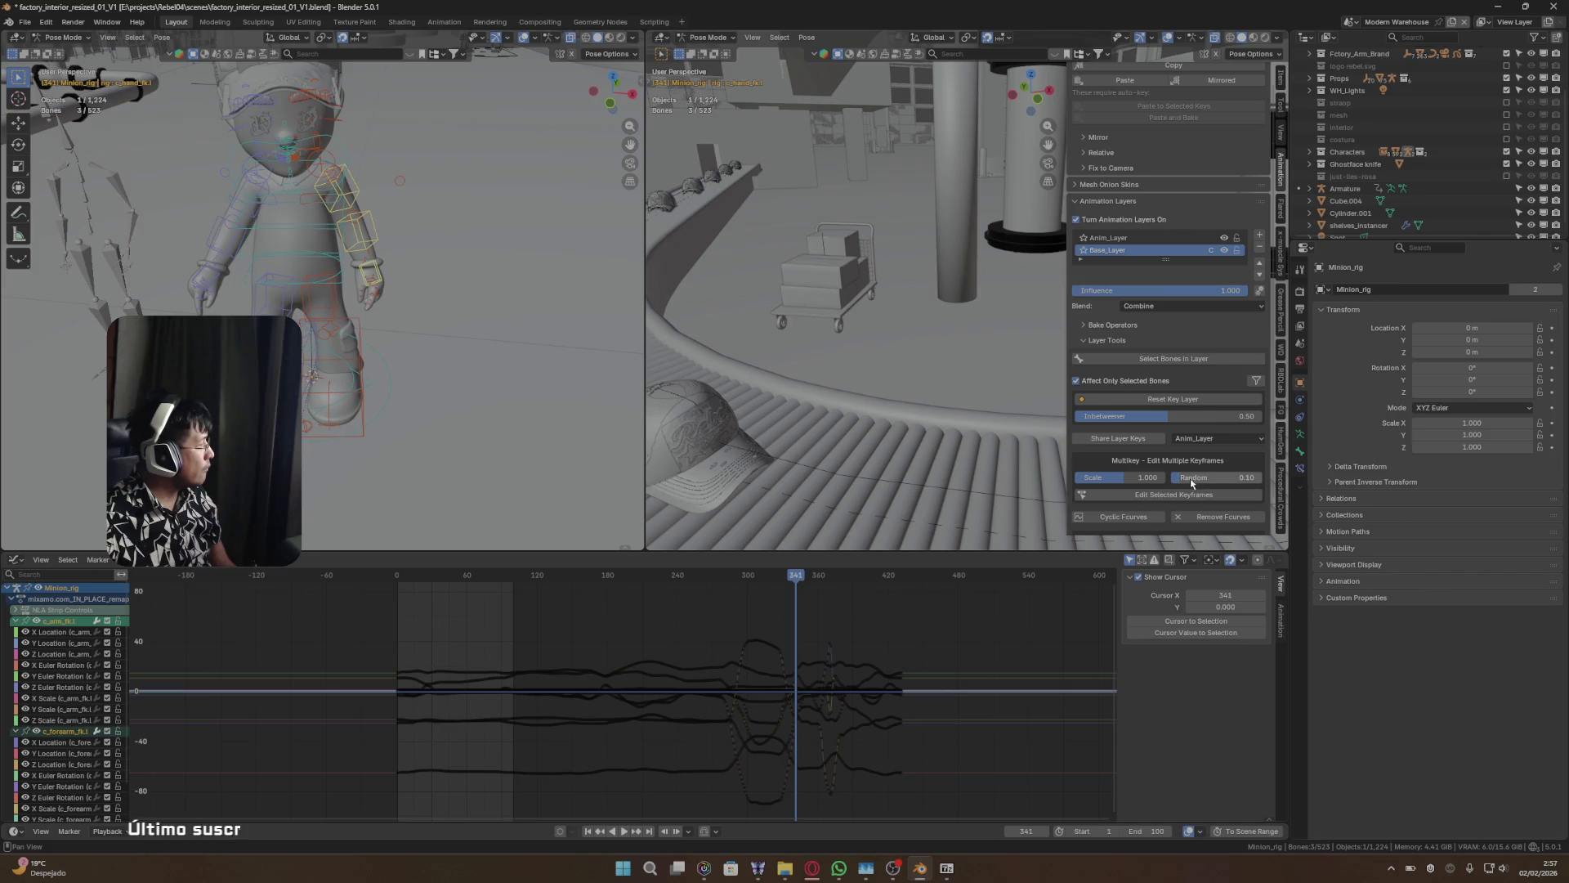
left_click_drag(1144, 477, 1066, 477)
key("Escape")
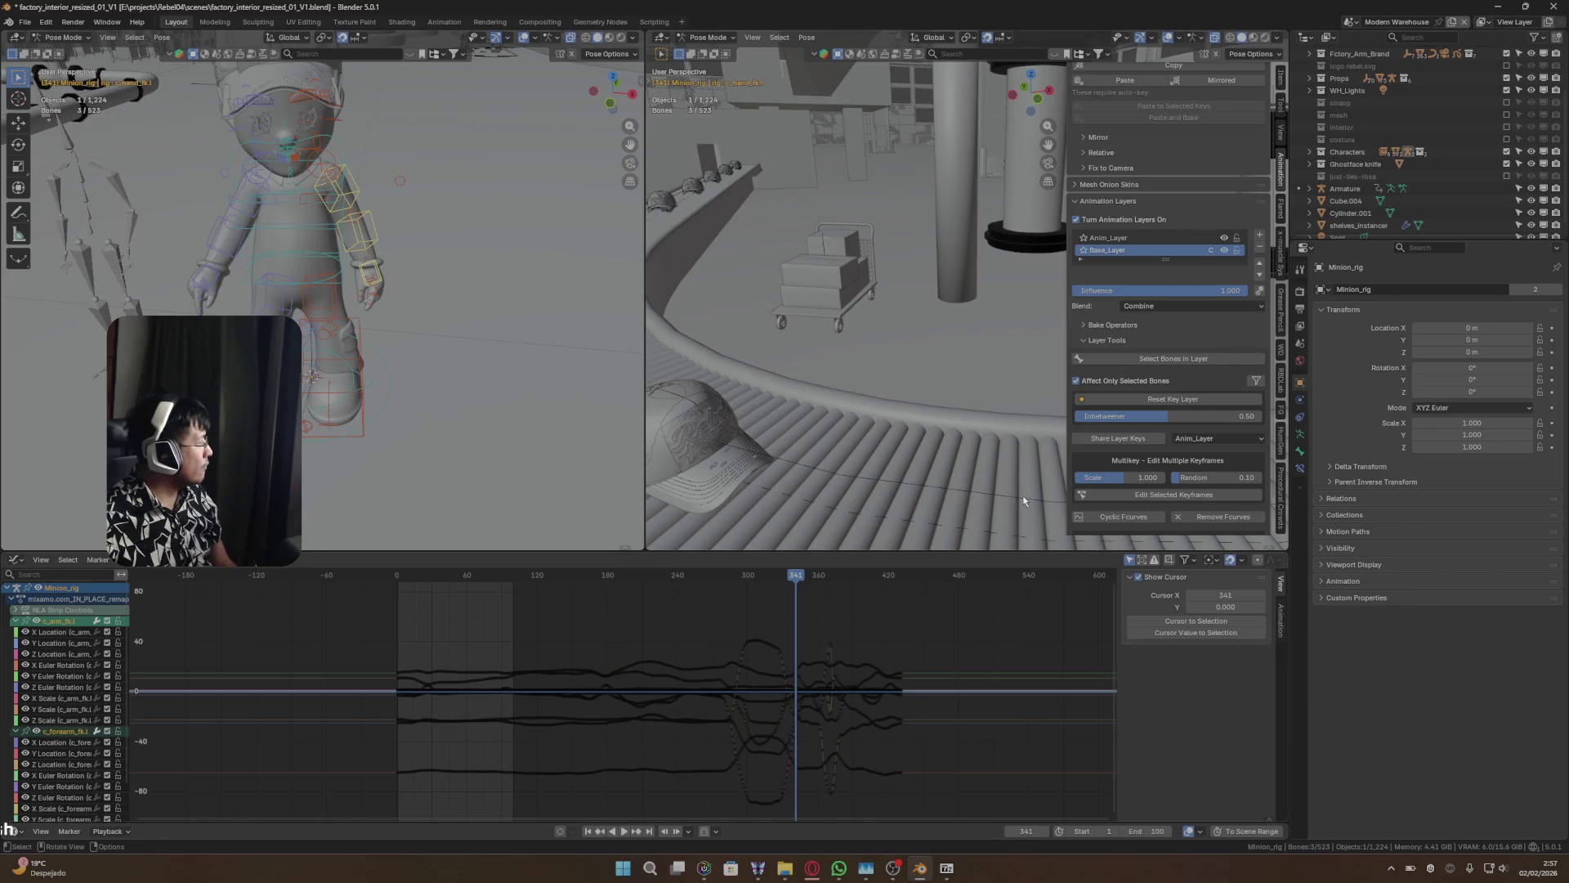
mouse_move(799, 577)
left_mouse_down()
mouse_move(637, 577)
mouse_move(697, 577)
left_mouse_up()
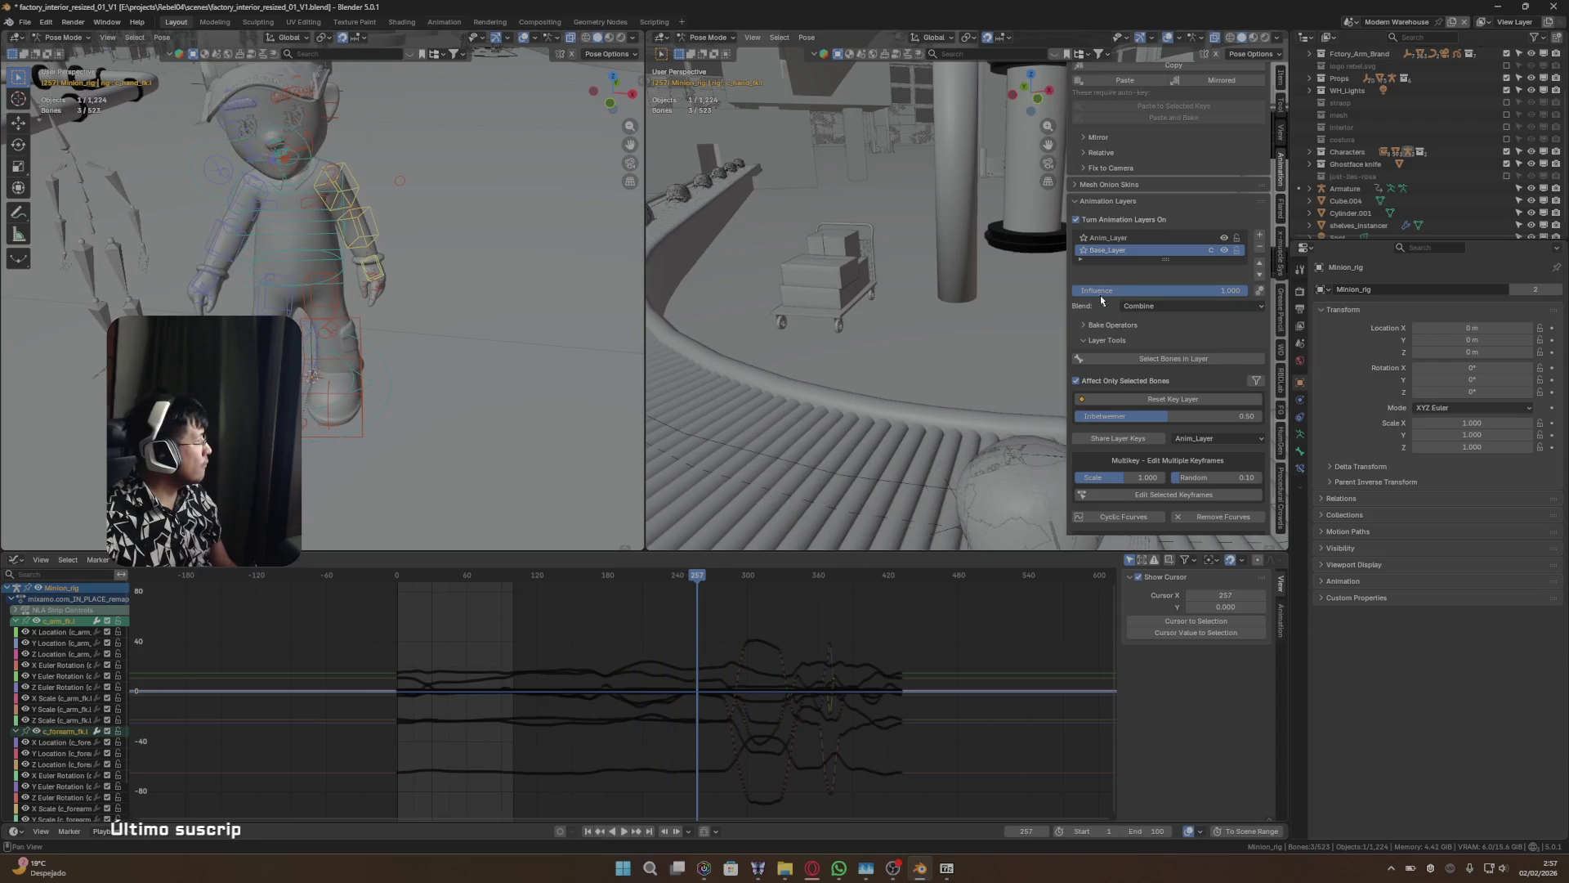
left_click(1163, 239)
- Delete Anim_Layer's keyframes and review the motion between frames 238 and 310
key("x")
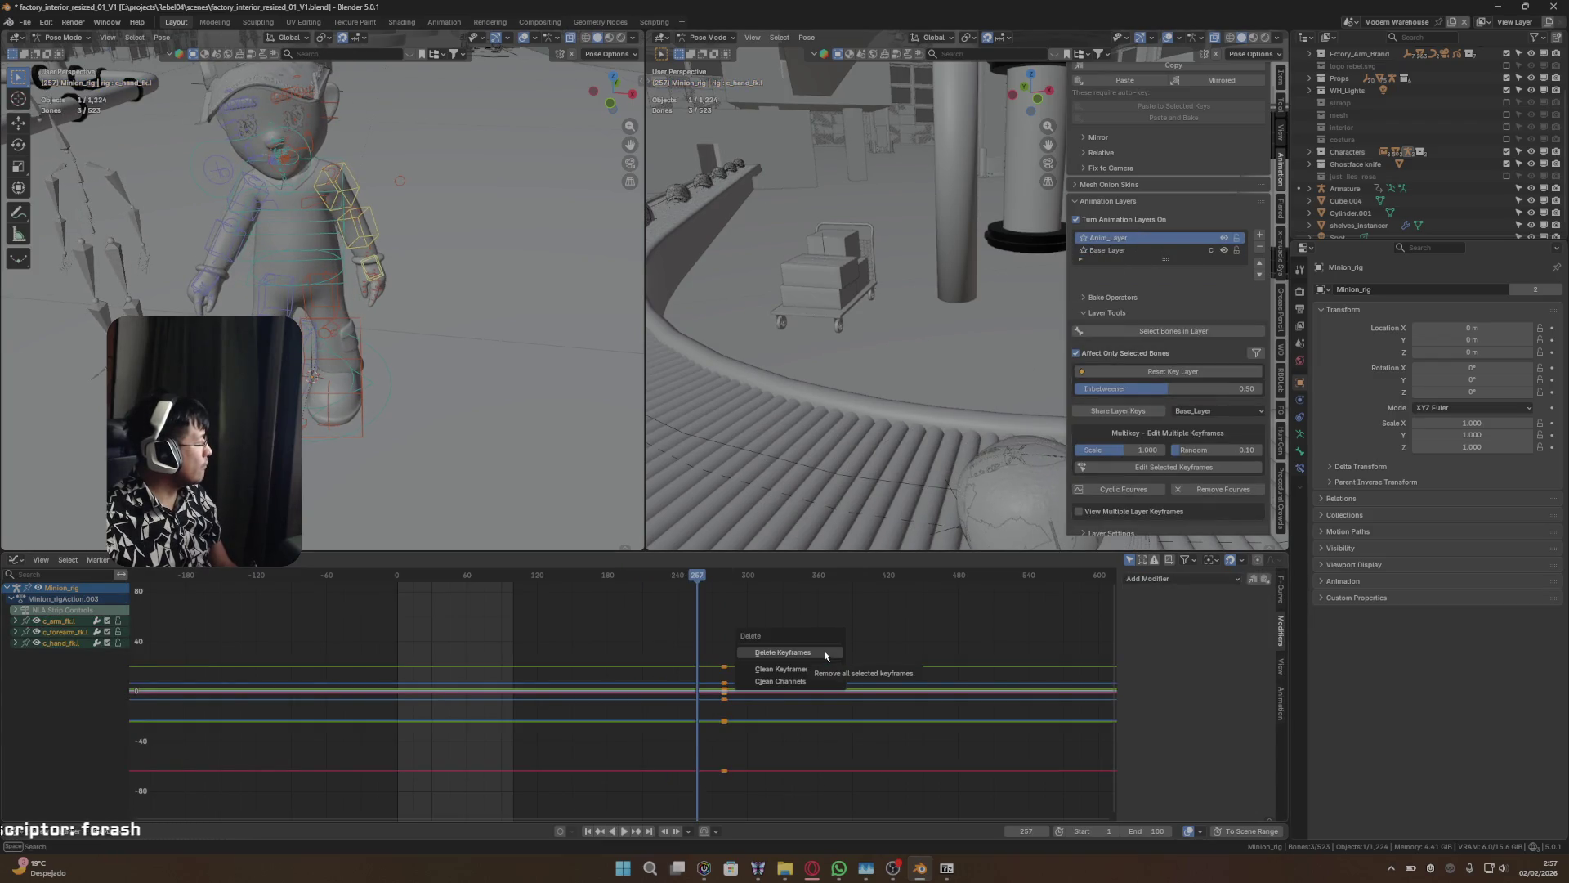
left_click(825, 653)
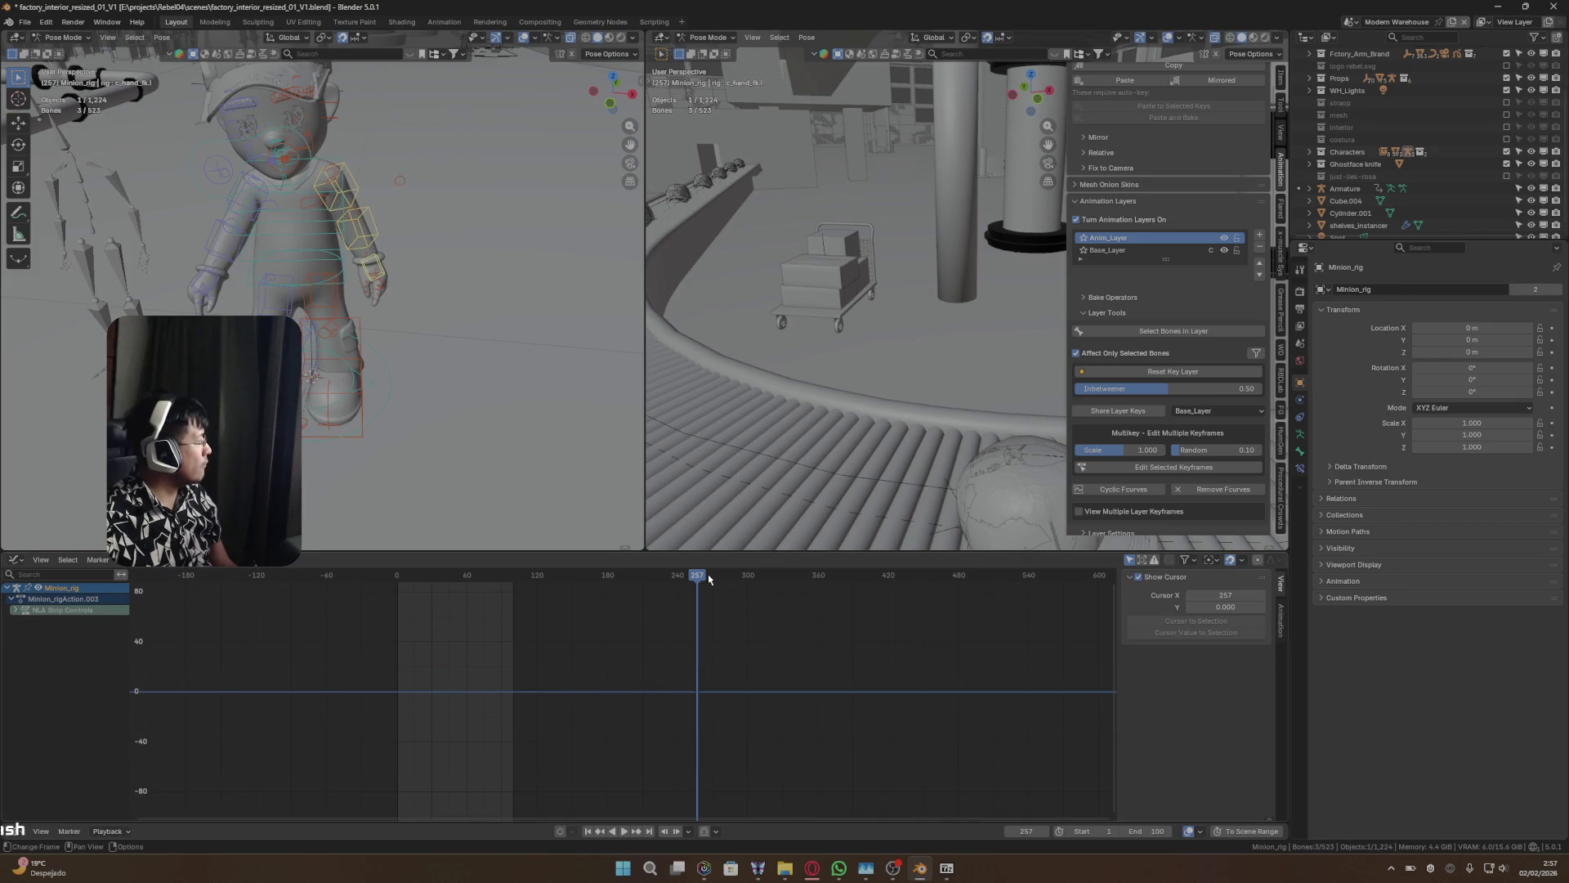
mouse_move(708, 579)
left_mouse_down()
mouse_move(837, 582)
mouse_move(653, 603)
left_mouse_up()
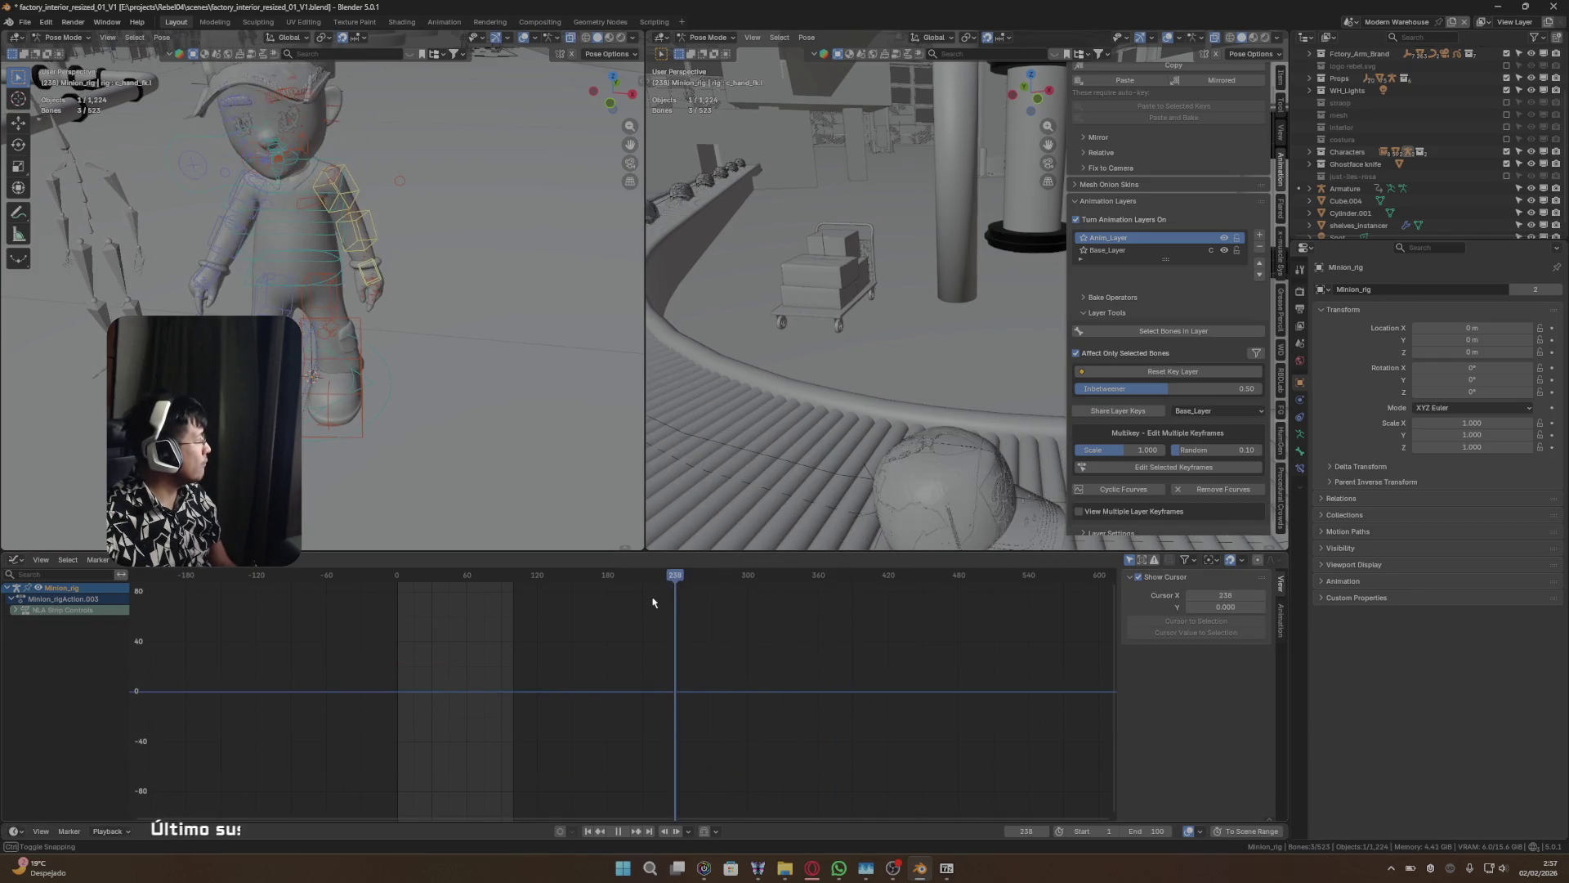
key("space")
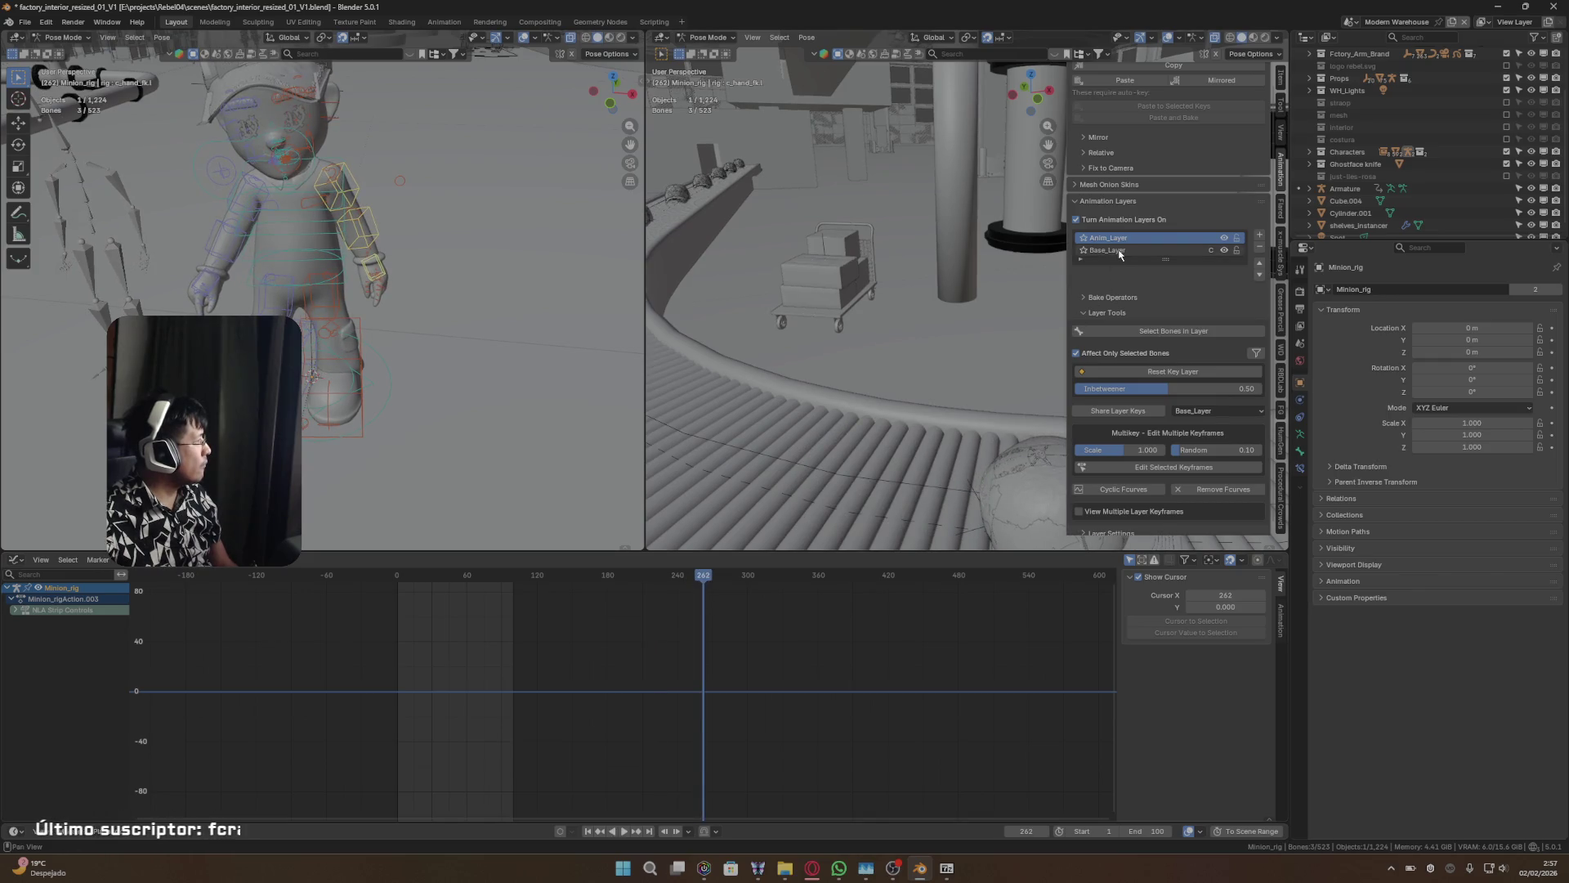
- Key a new arm pose on Anim_Layer at frame 301, then scrub between frames 267 and 316
left_click(1110, 250)
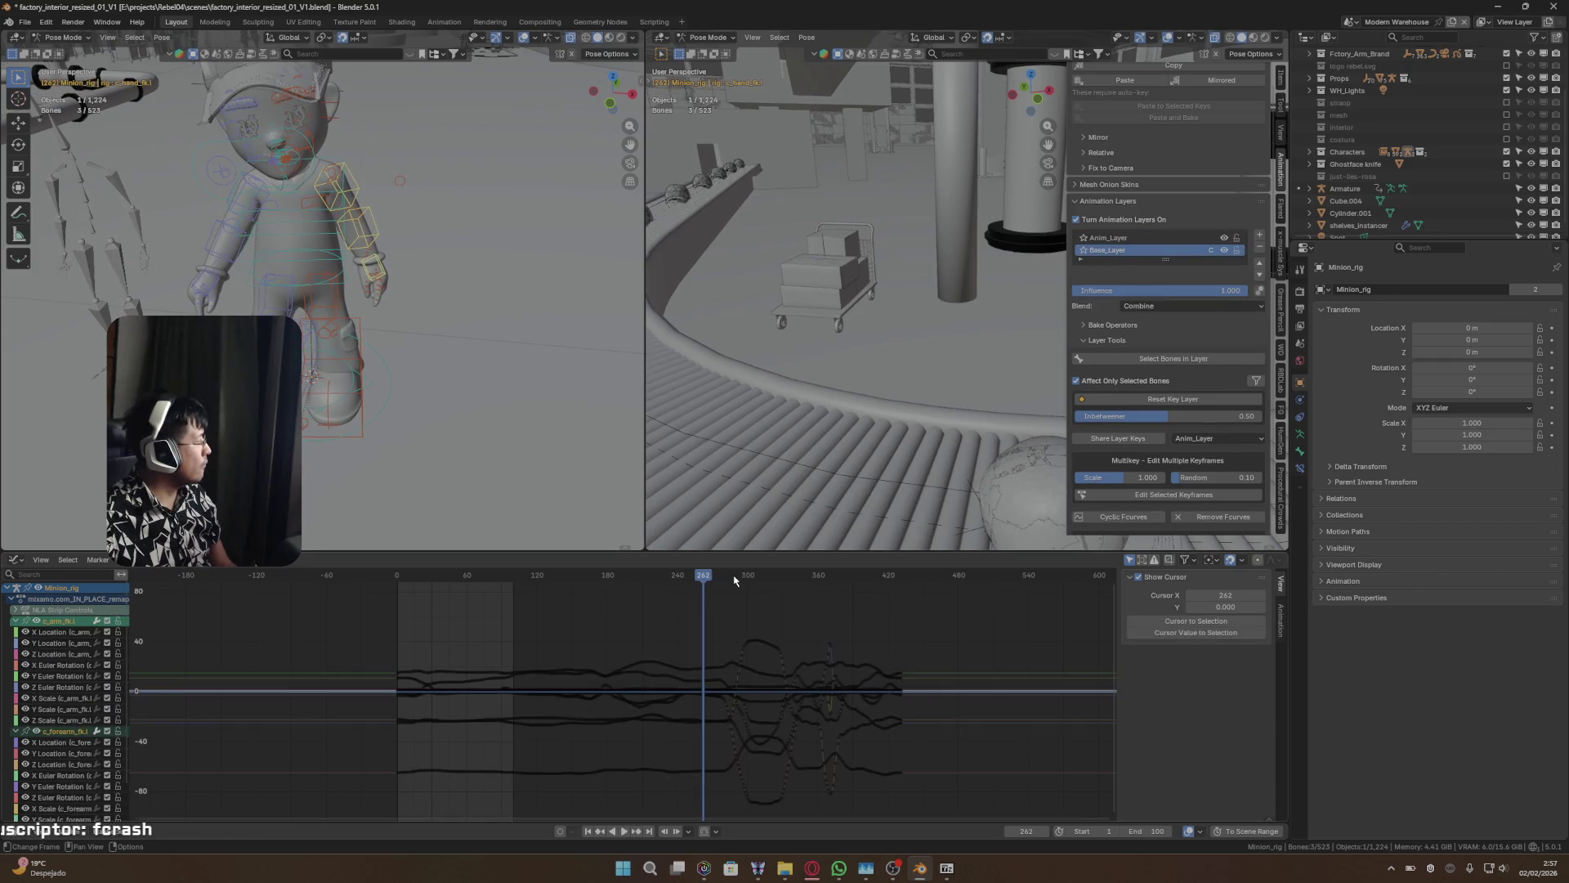
left_click_drag(734, 581, 747, 581)
left_click(1187, 239)
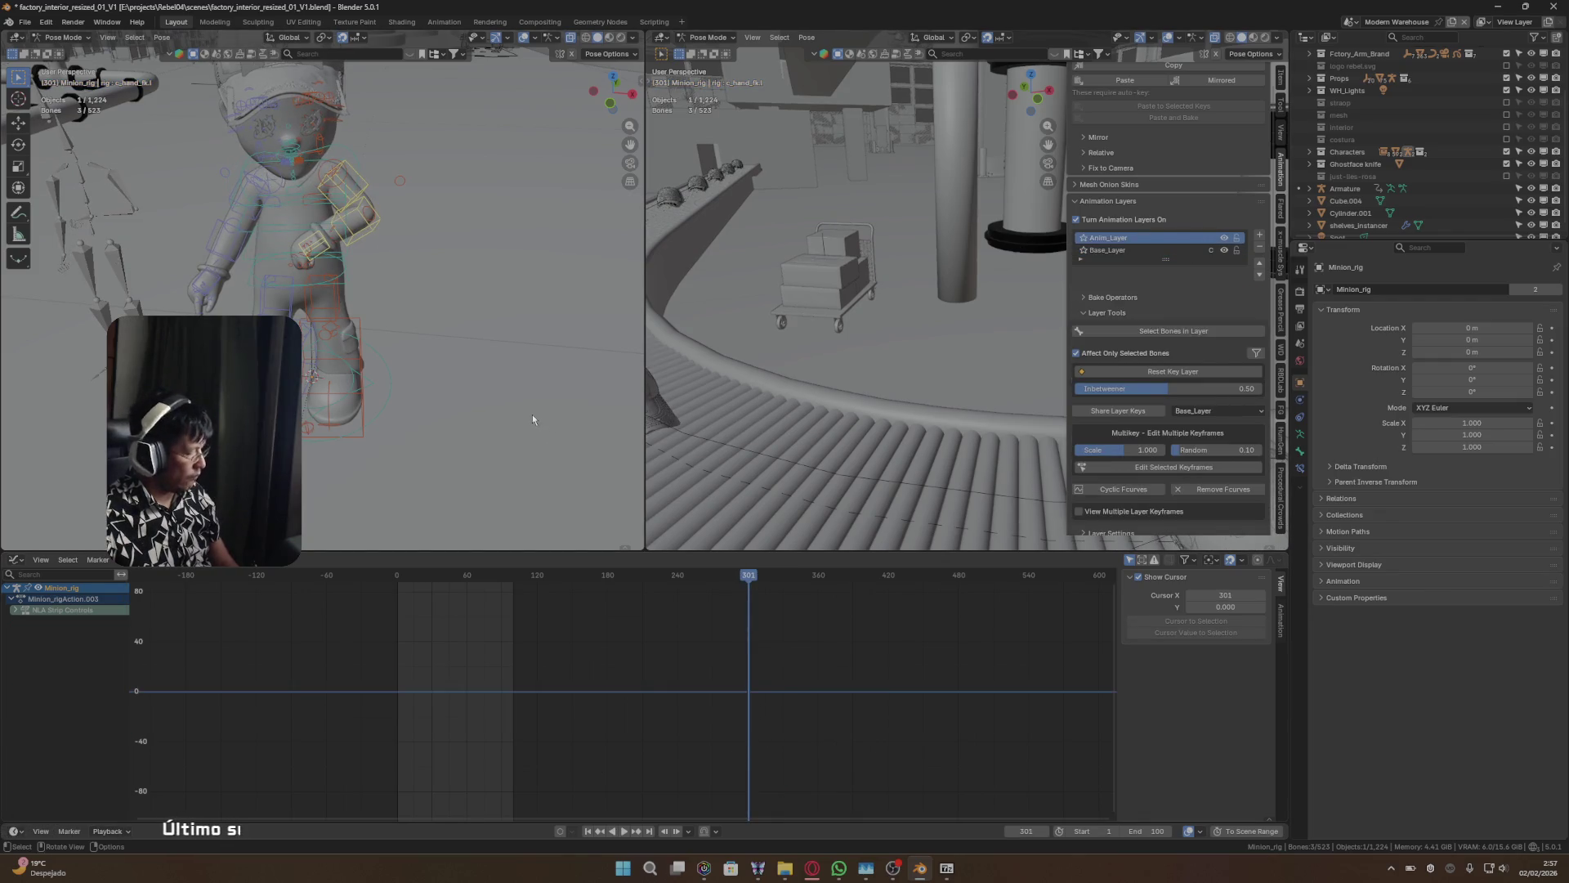
key("space")
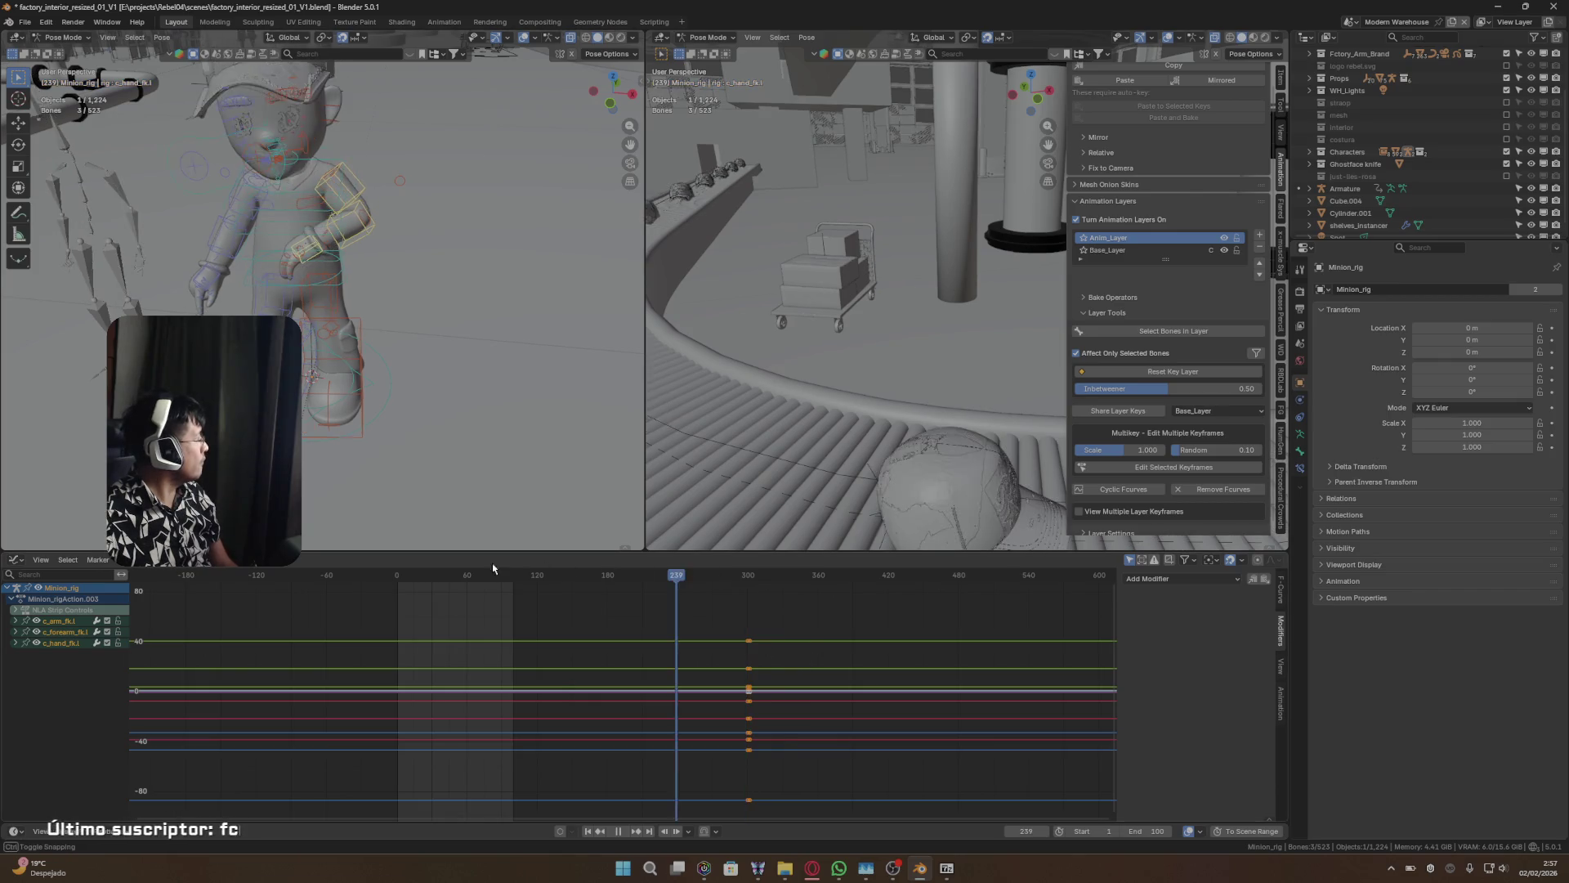
left_click_drag(733, 595, 762, 599)
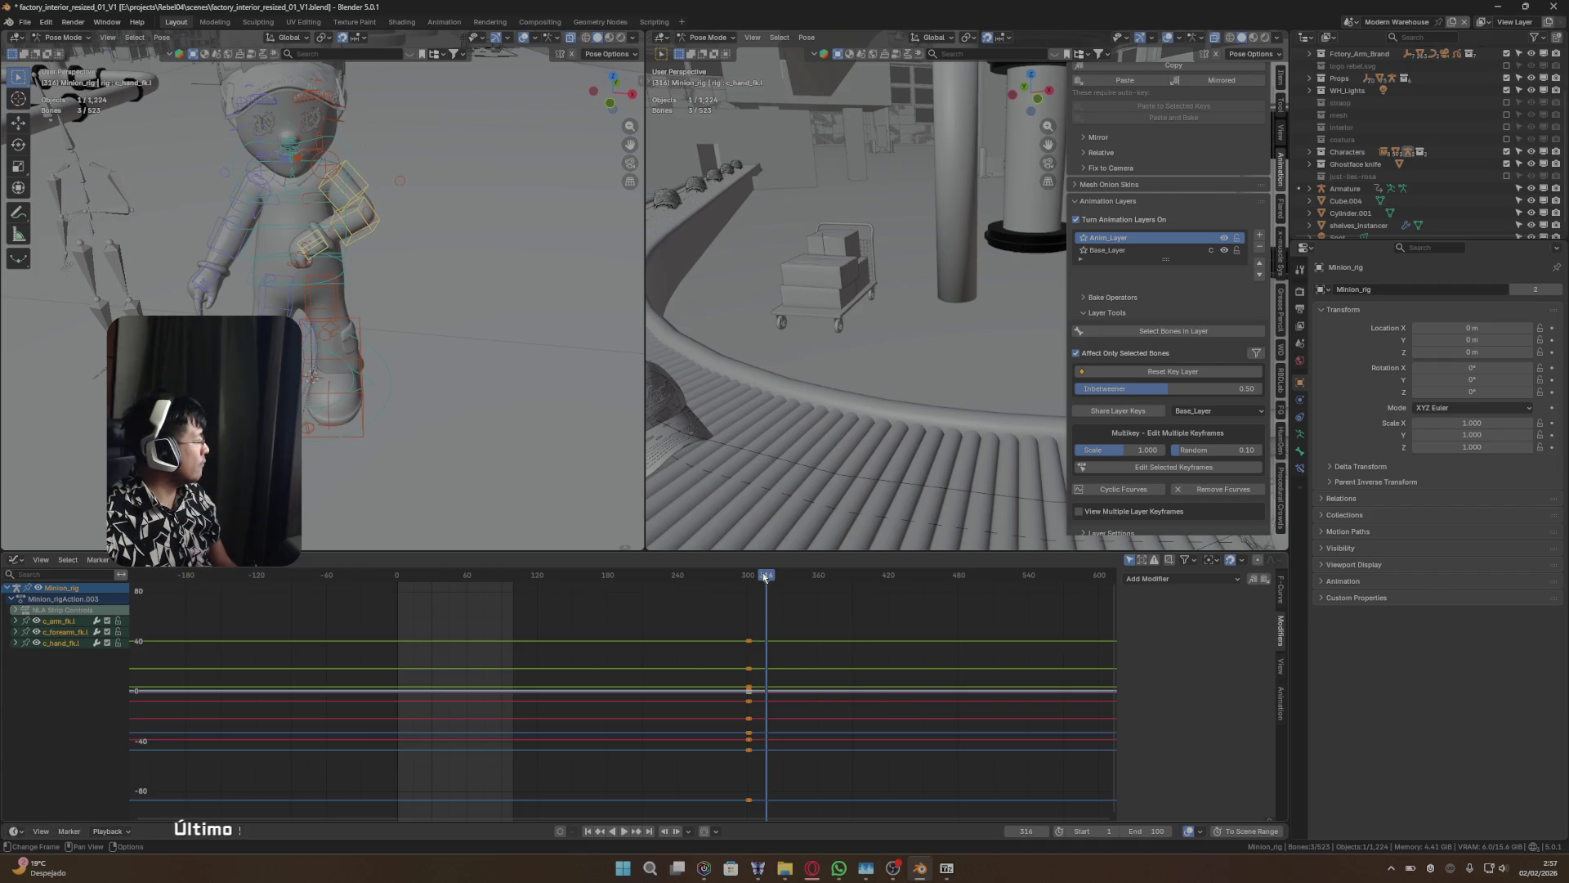
mouse_move(765, 580)
left_mouse_down()
mouse_move(710, 582)
mouse_move(733, 577)
left_mouse_up()
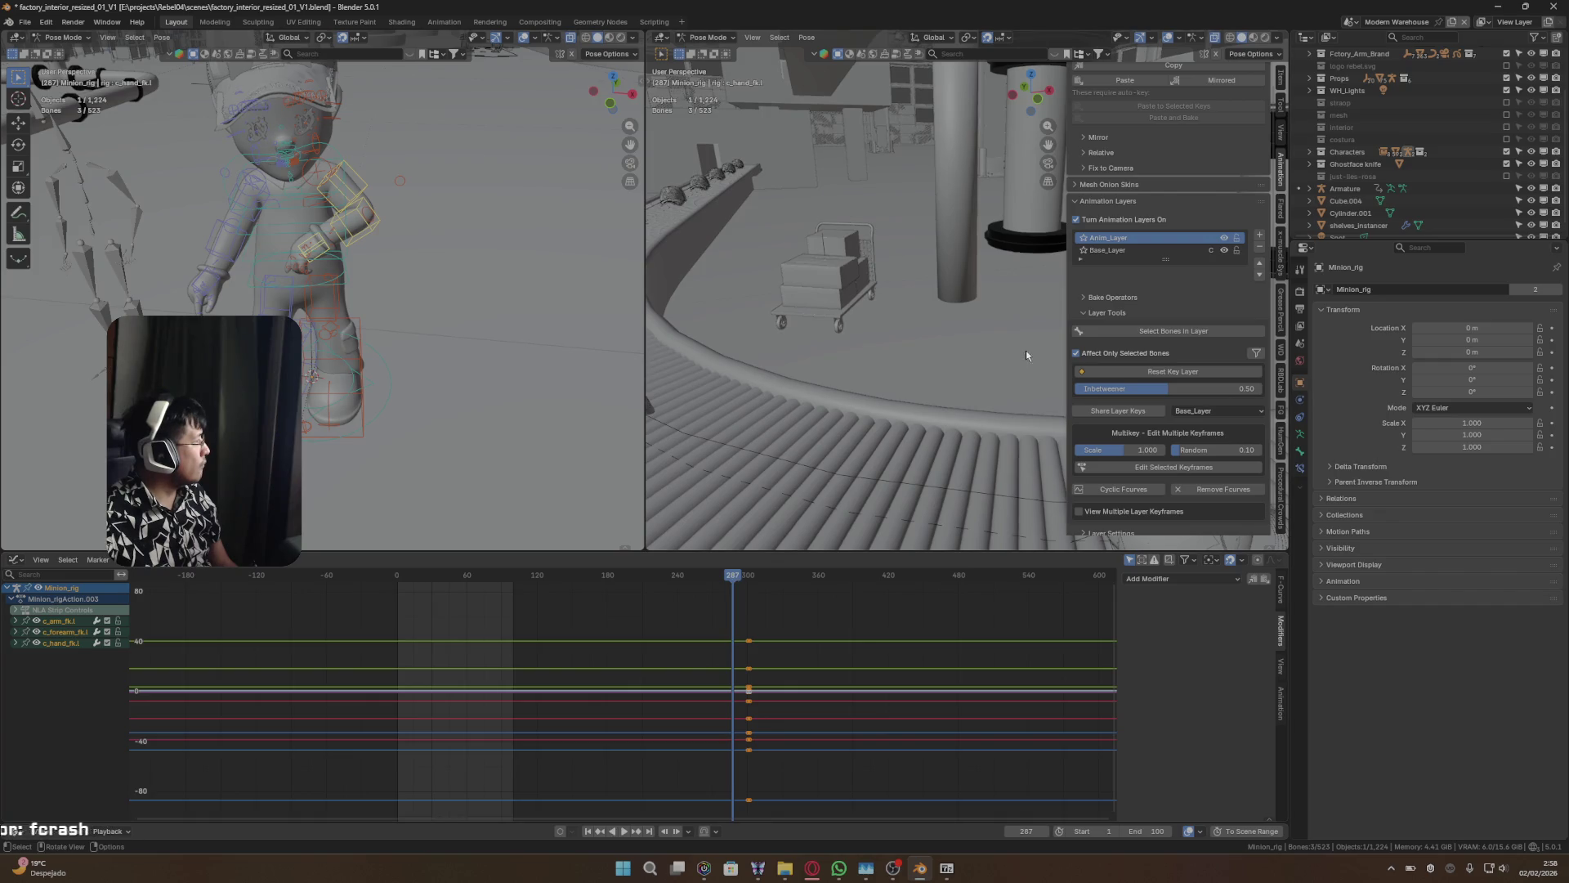
- Collapse Bake Operators and turn on View Multiple Layer Keyframes
left_click(1083, 298)
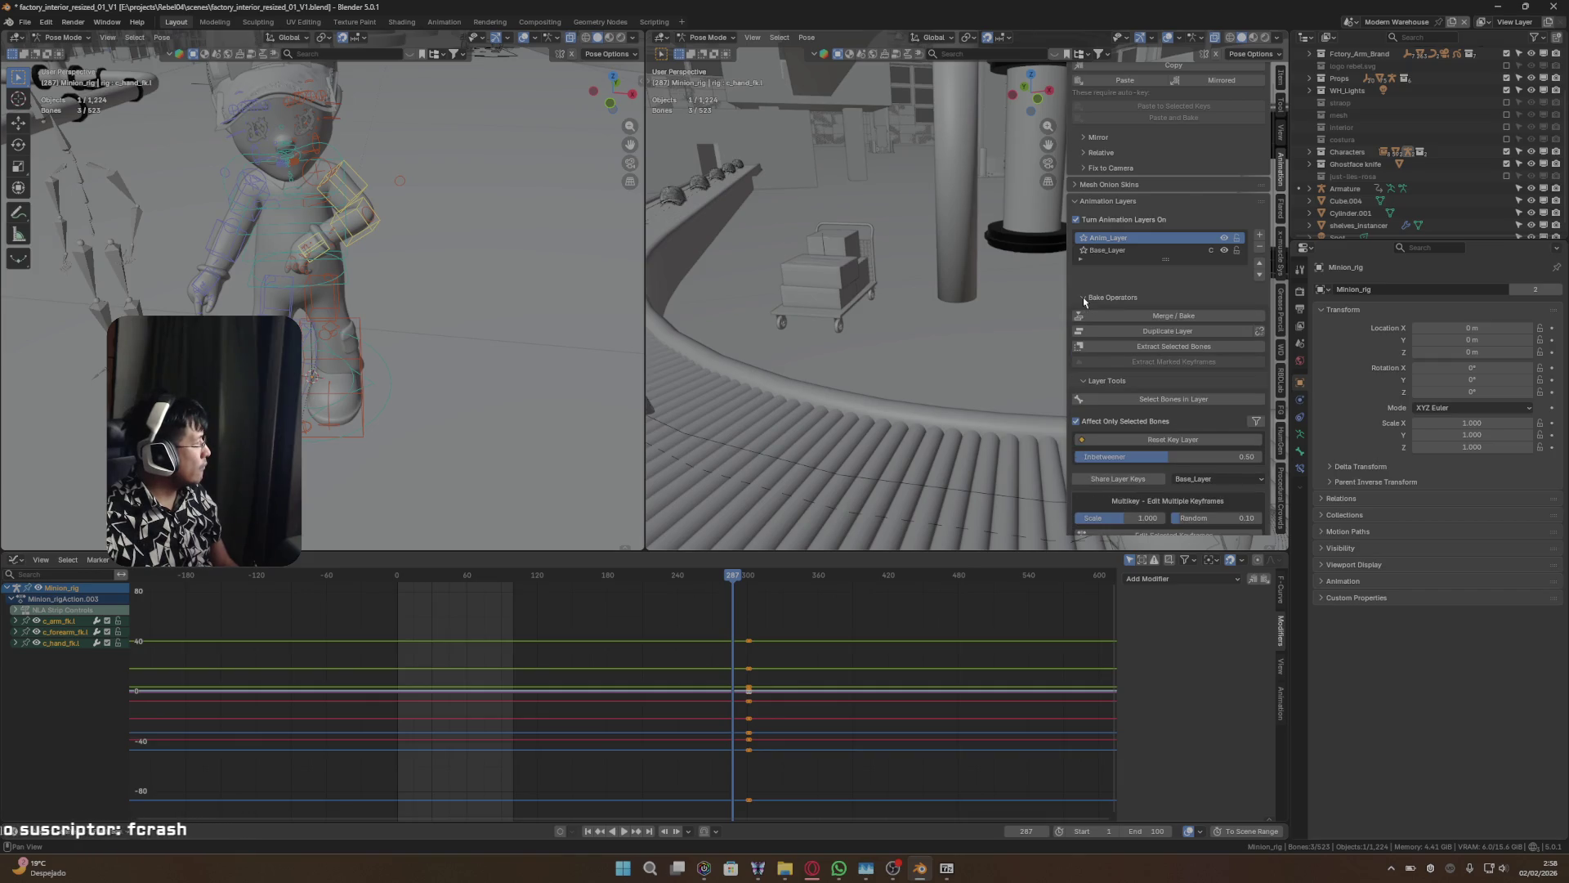
left_click(1083, 298)
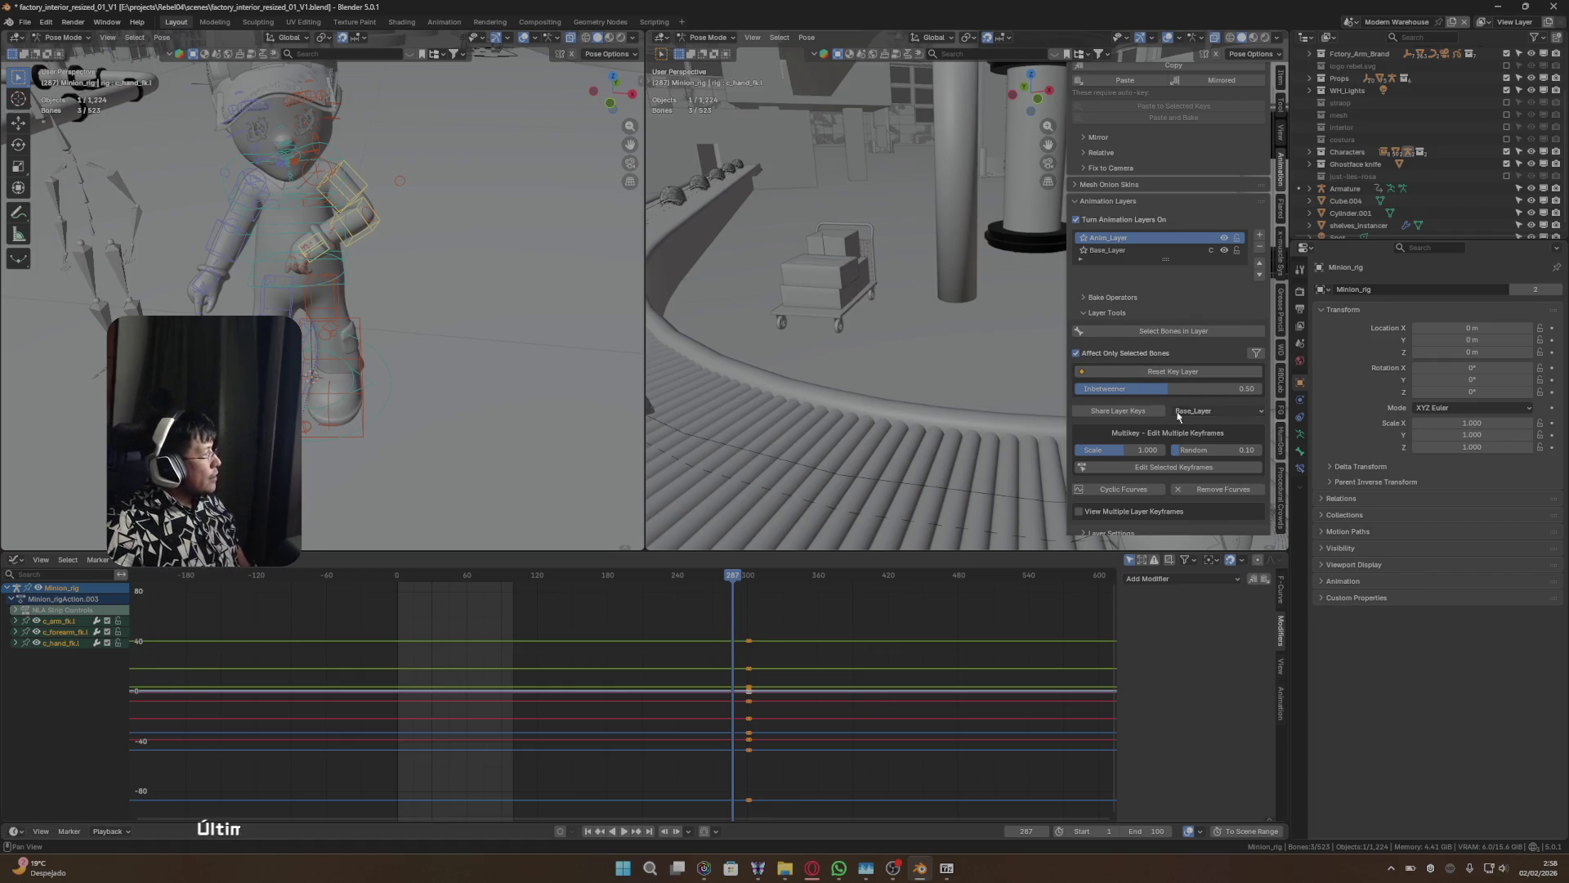
scroll(1119, 410, "down", 1)
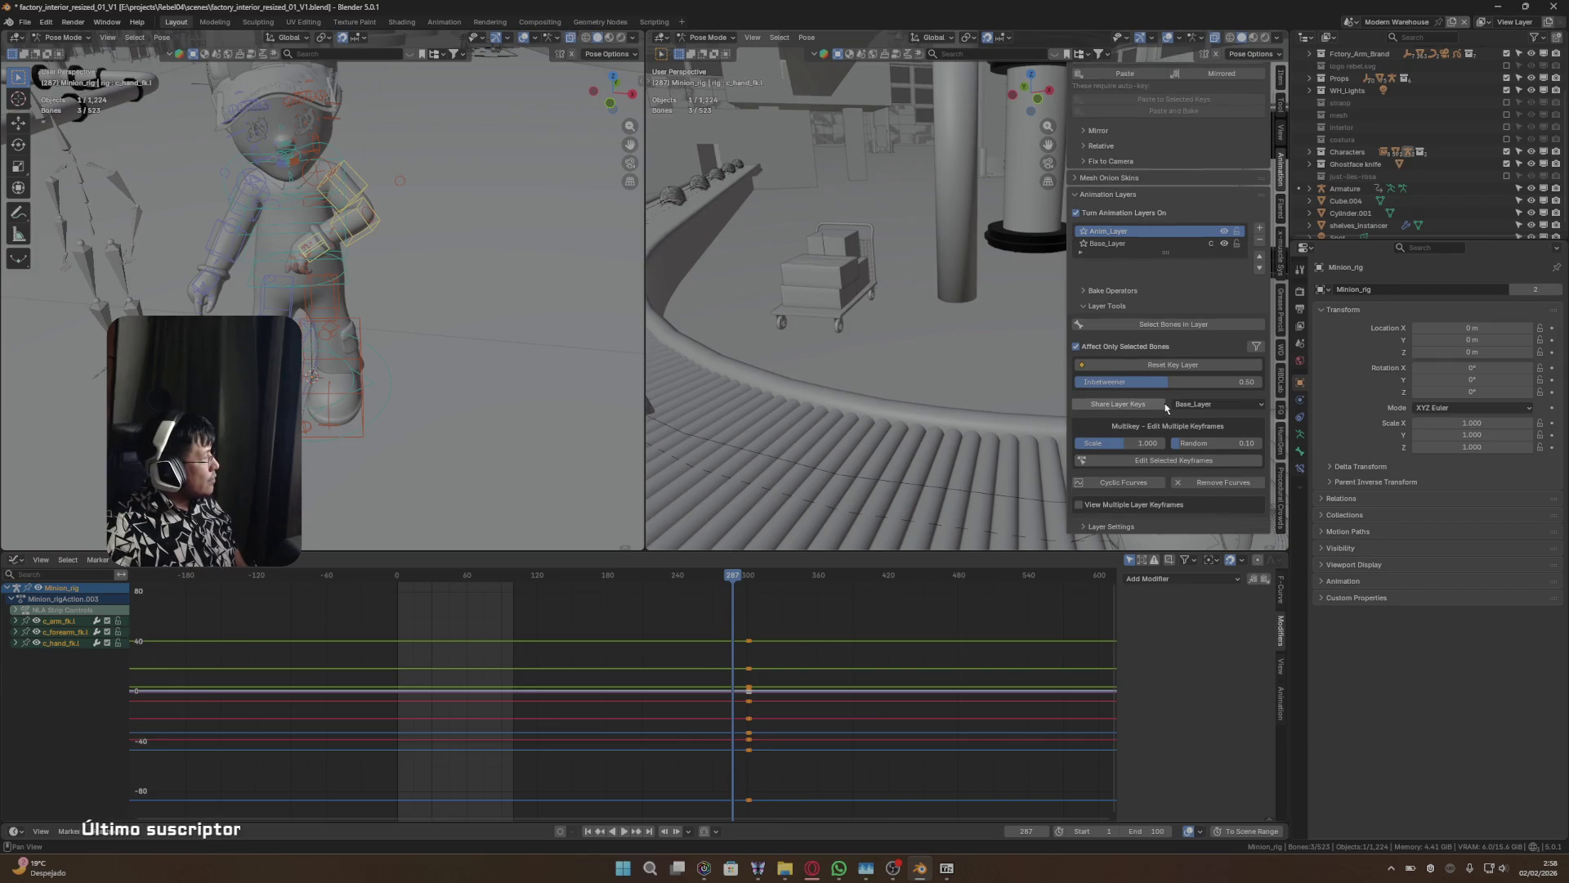
left_click(1079, 505)
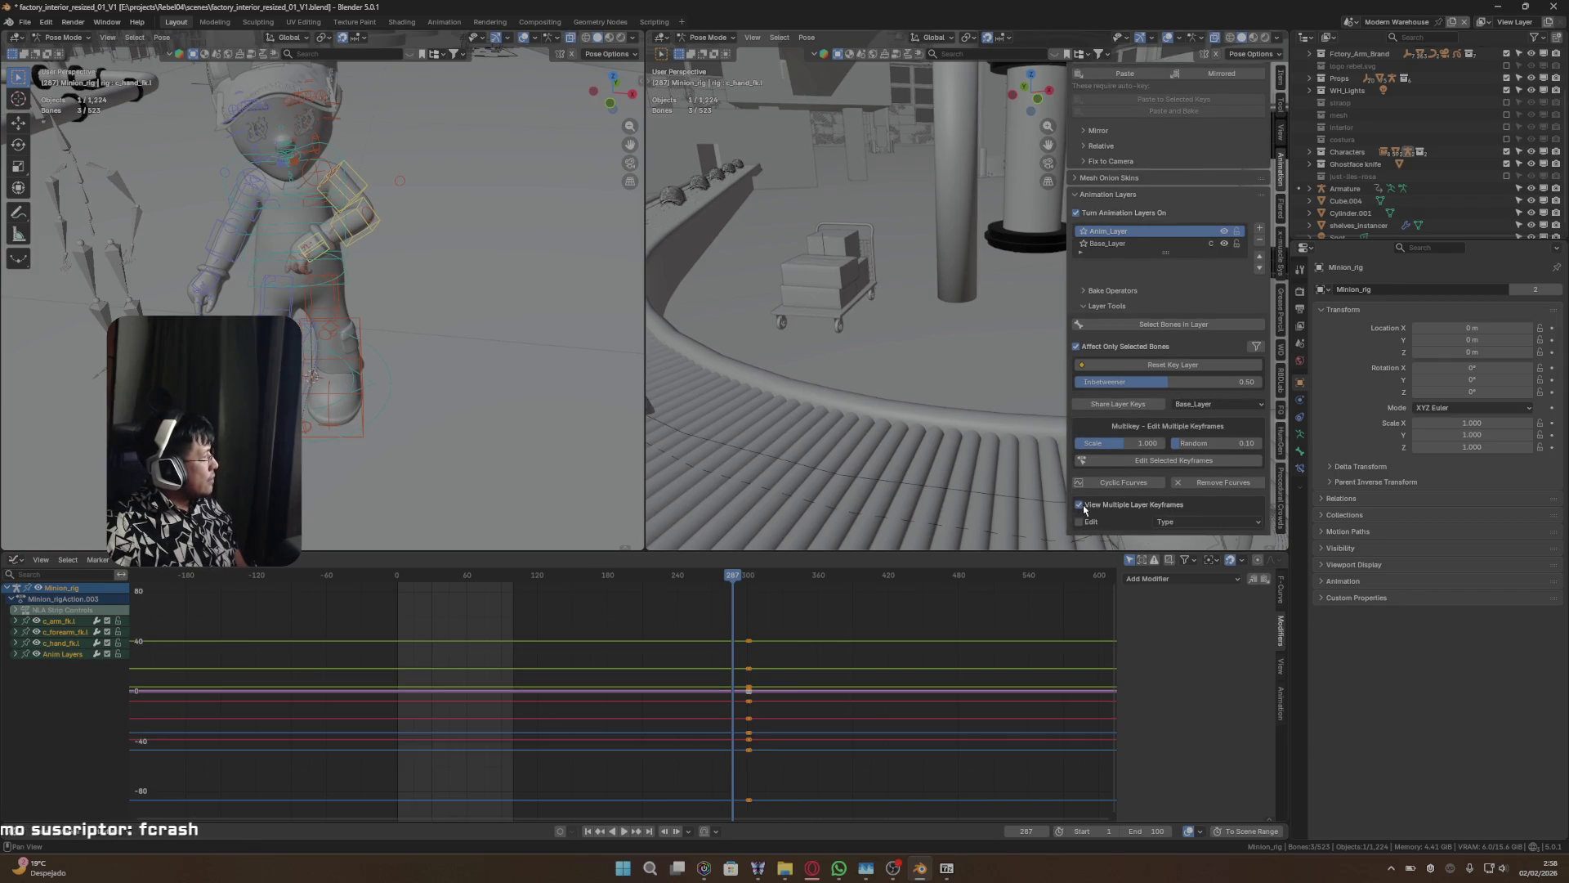
scroll(1123, 502, "down", 1)
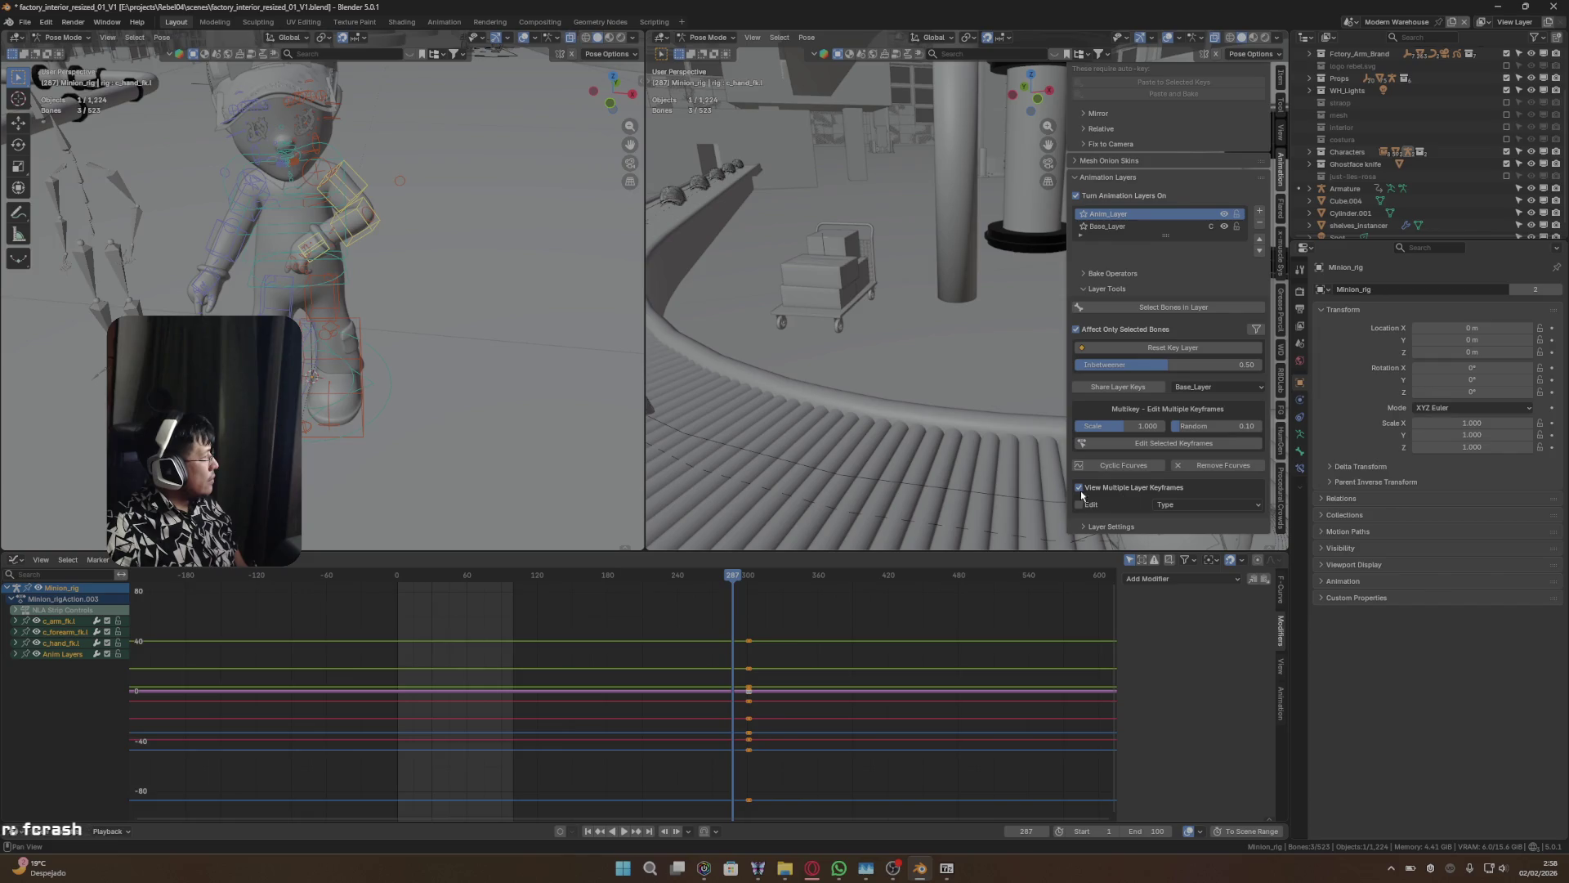
scroll(1177, 442, "up", 3)
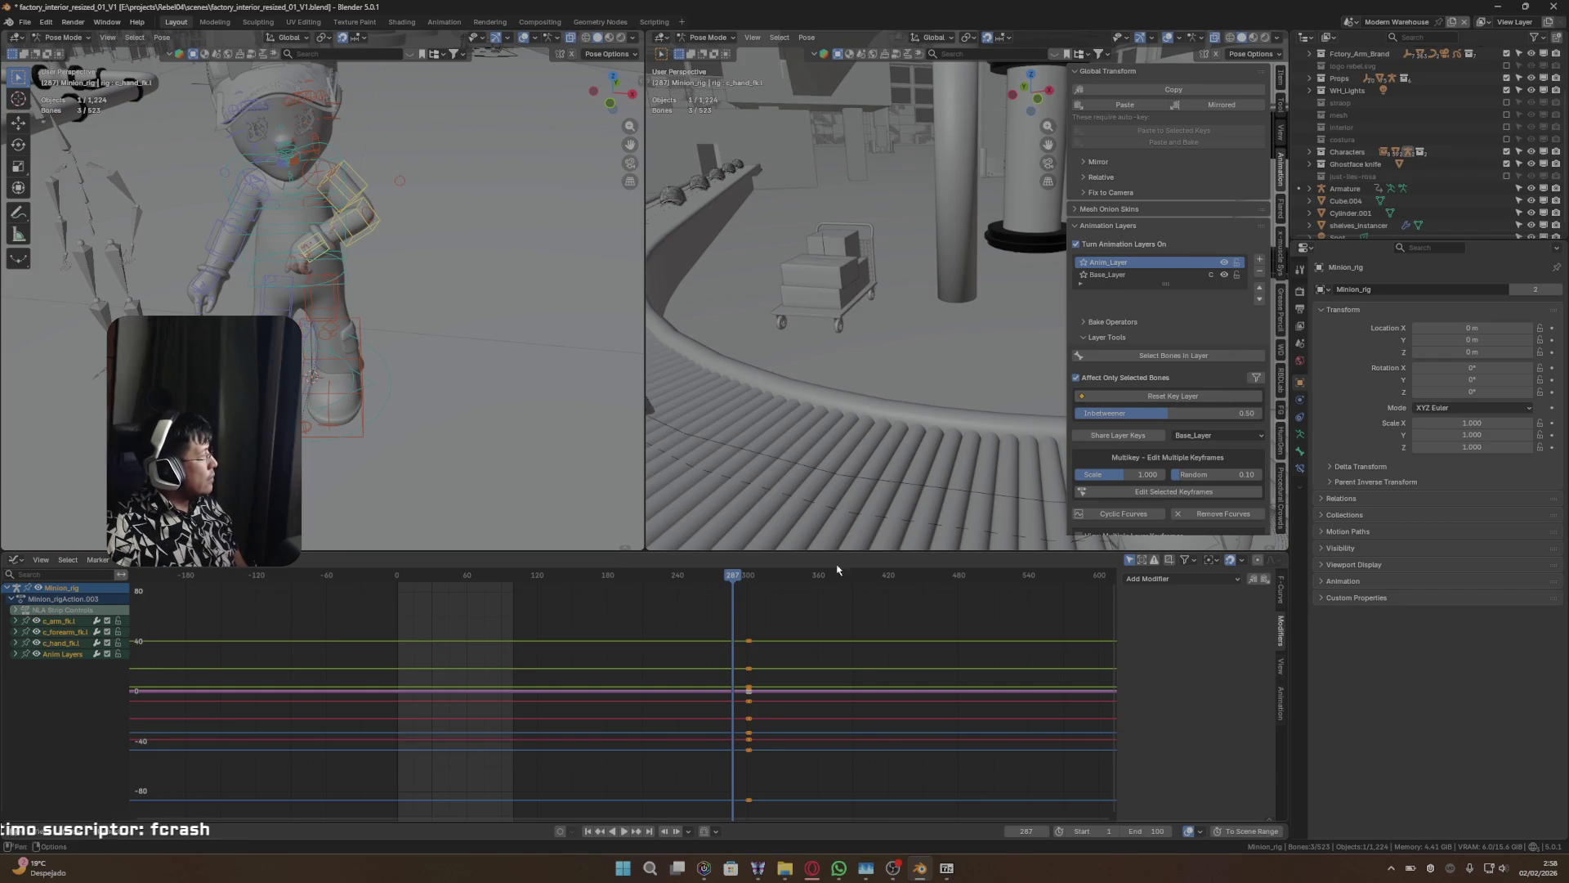
- Delete all of Anim_Layer's keyframes, then select Base_Layer and open its Blend choices
left_click(793, 626)
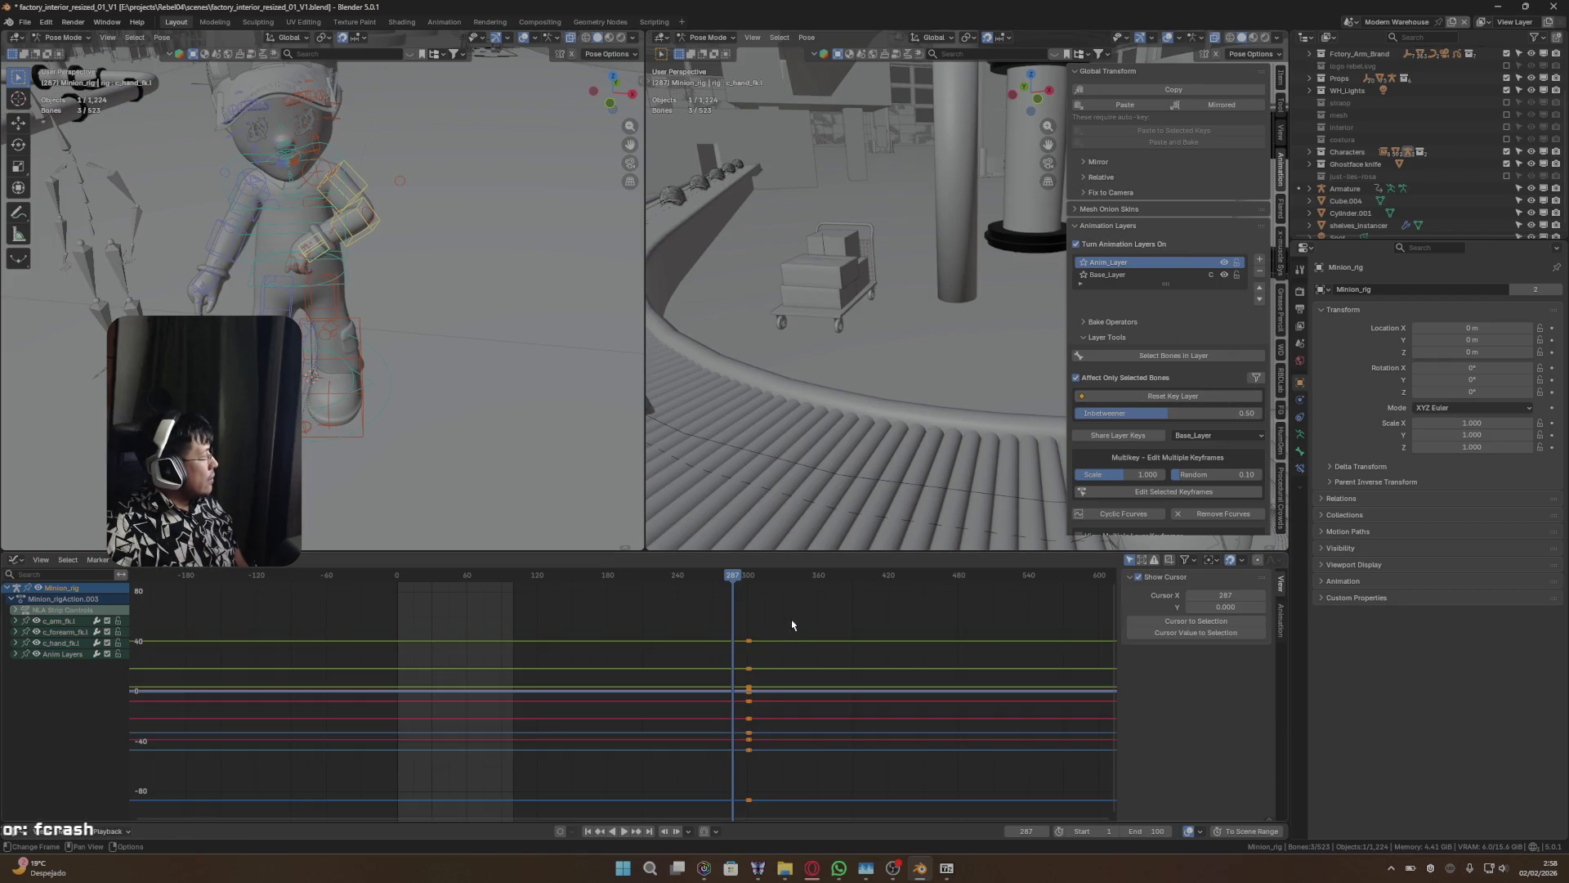
key("x")
left_click(792, 622)
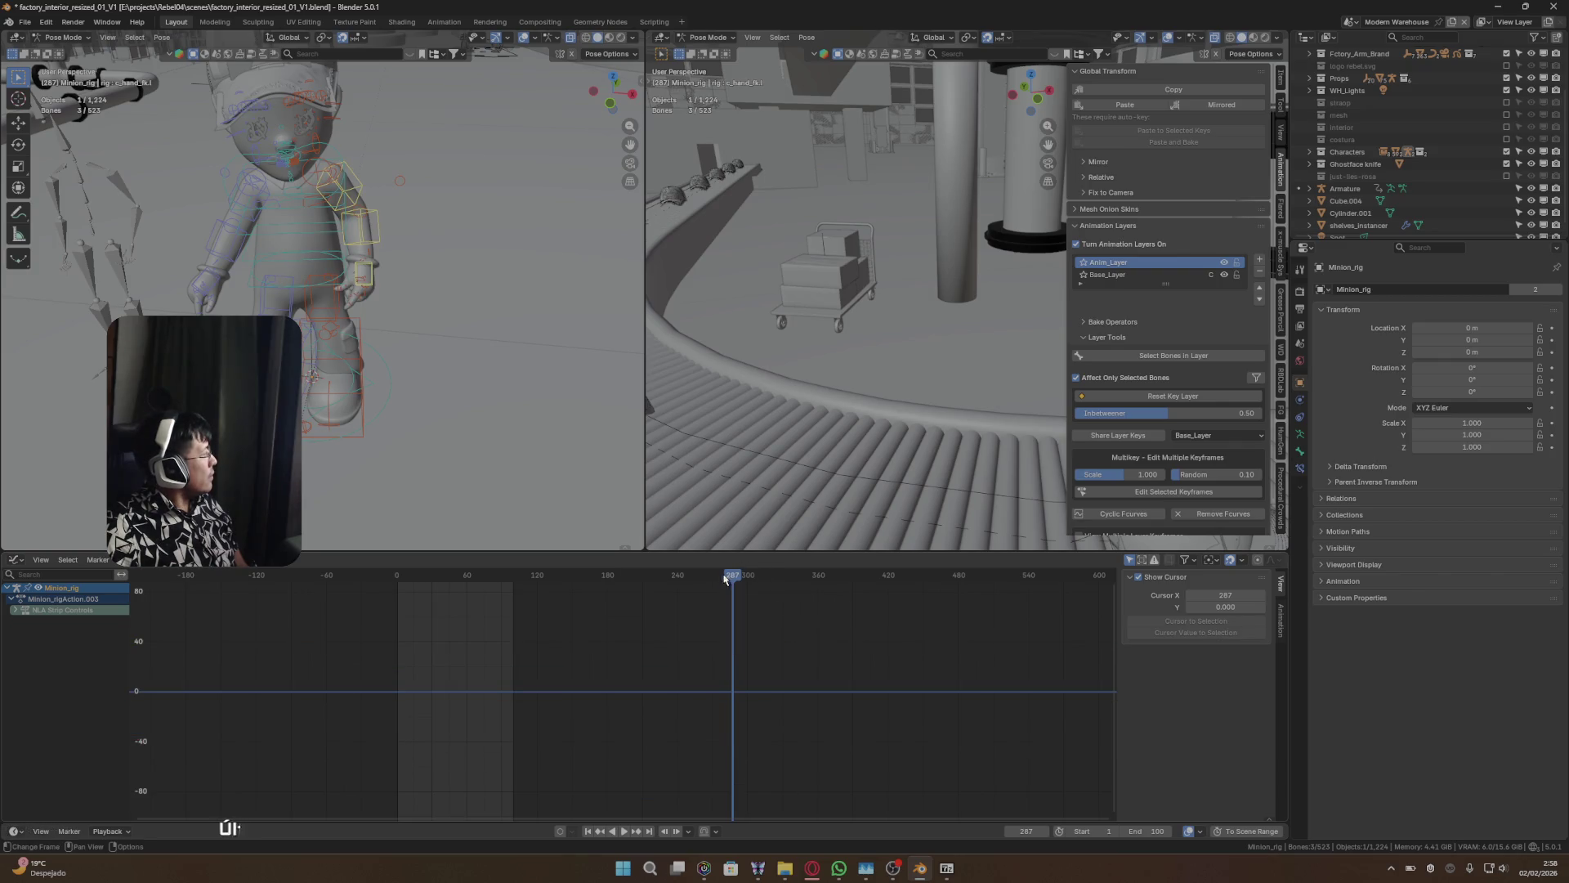
mouse_move(724, 578)
left_mouse_down()
mouse_move(491, 585)
mouse_move(667, 585)
left_mouse_up()
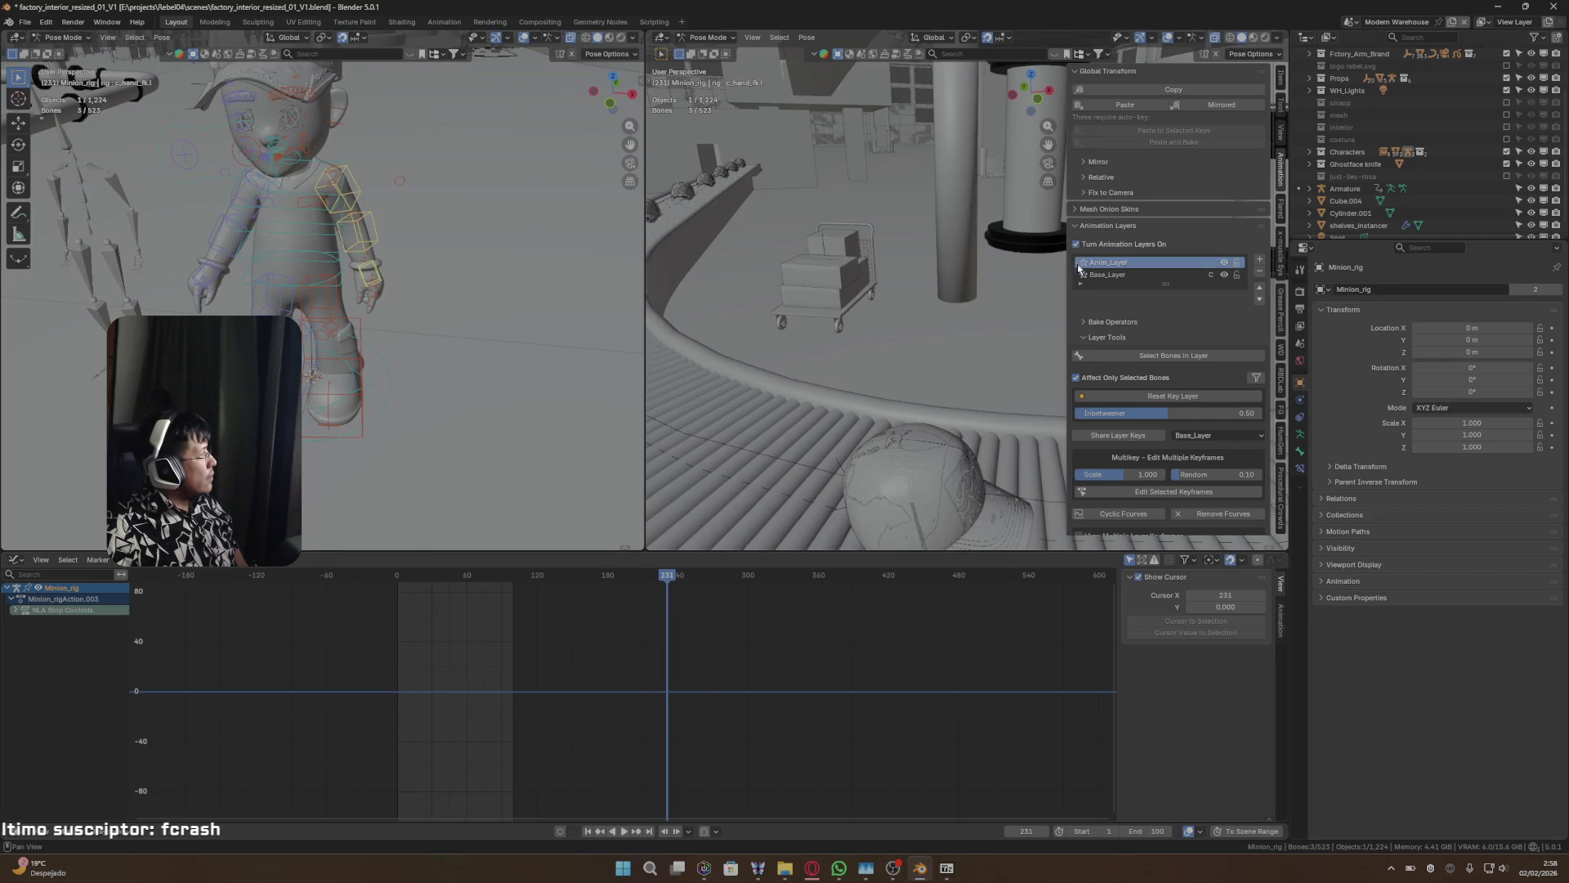
left_click(1128, 274)
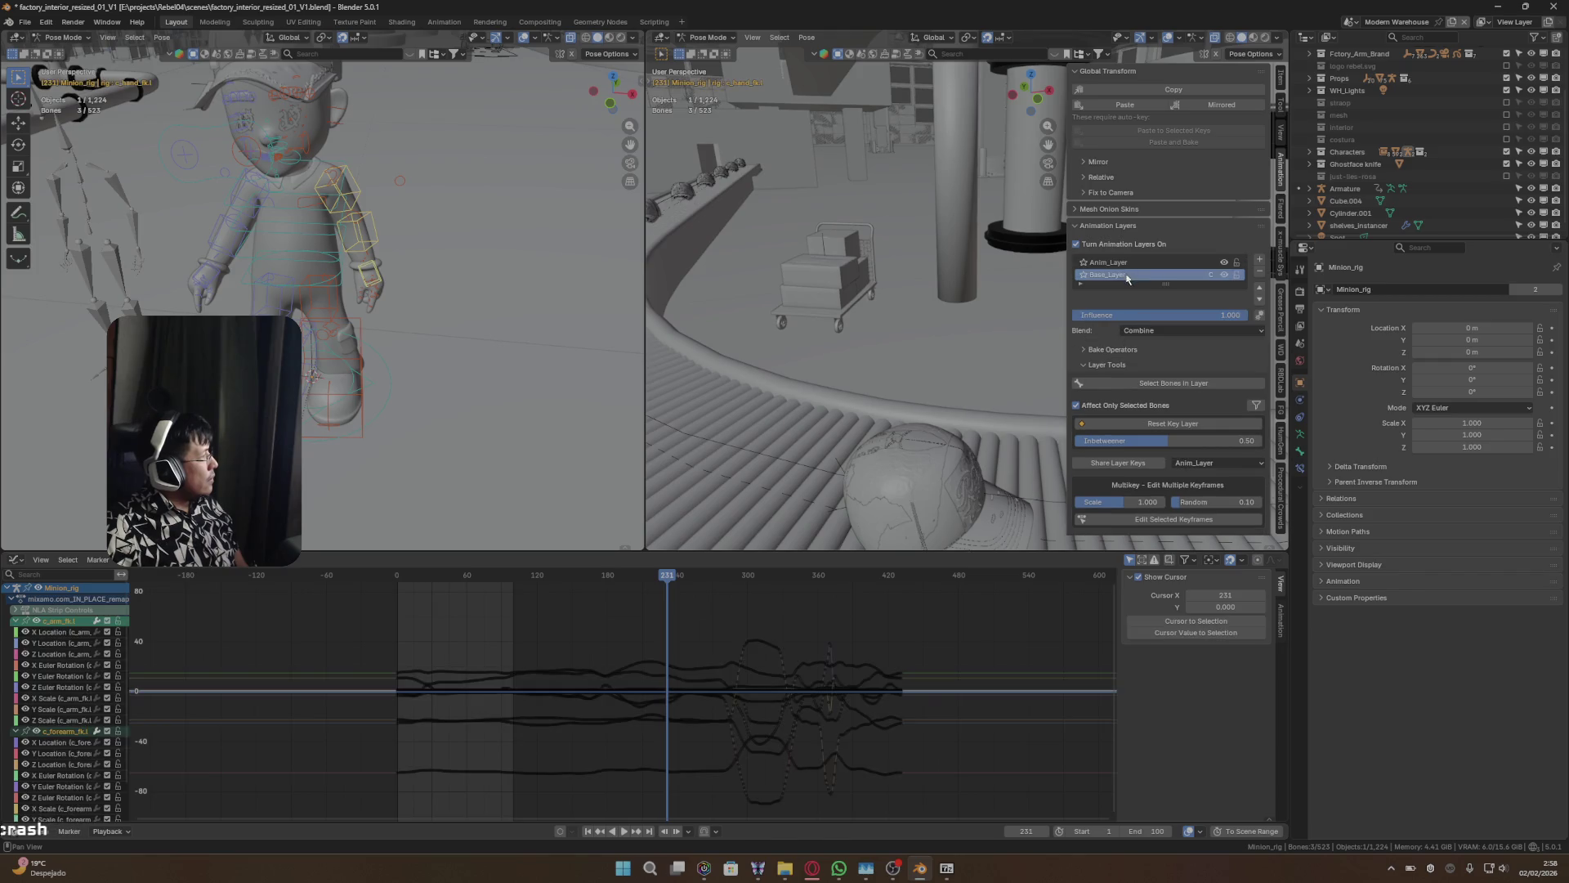
left_click(1147, 331)
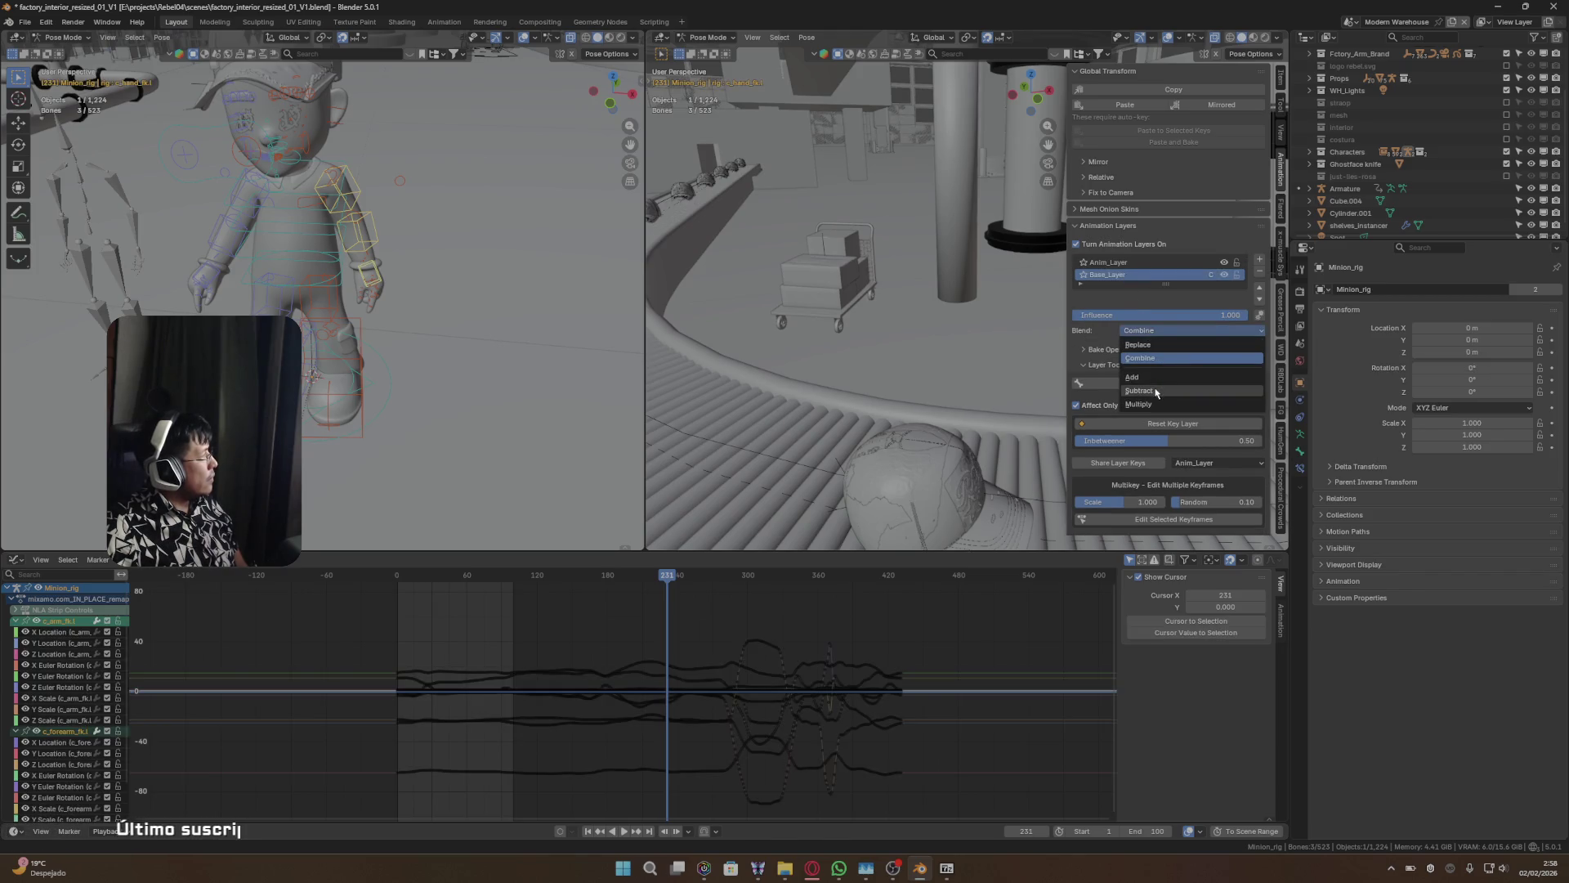
- Cycle Base_Layer's blend through Subtract, Add and Multiply, then settle on Replace and reselect Anim_Layer
left_click(1154, 390)
left_click(1168, 331)
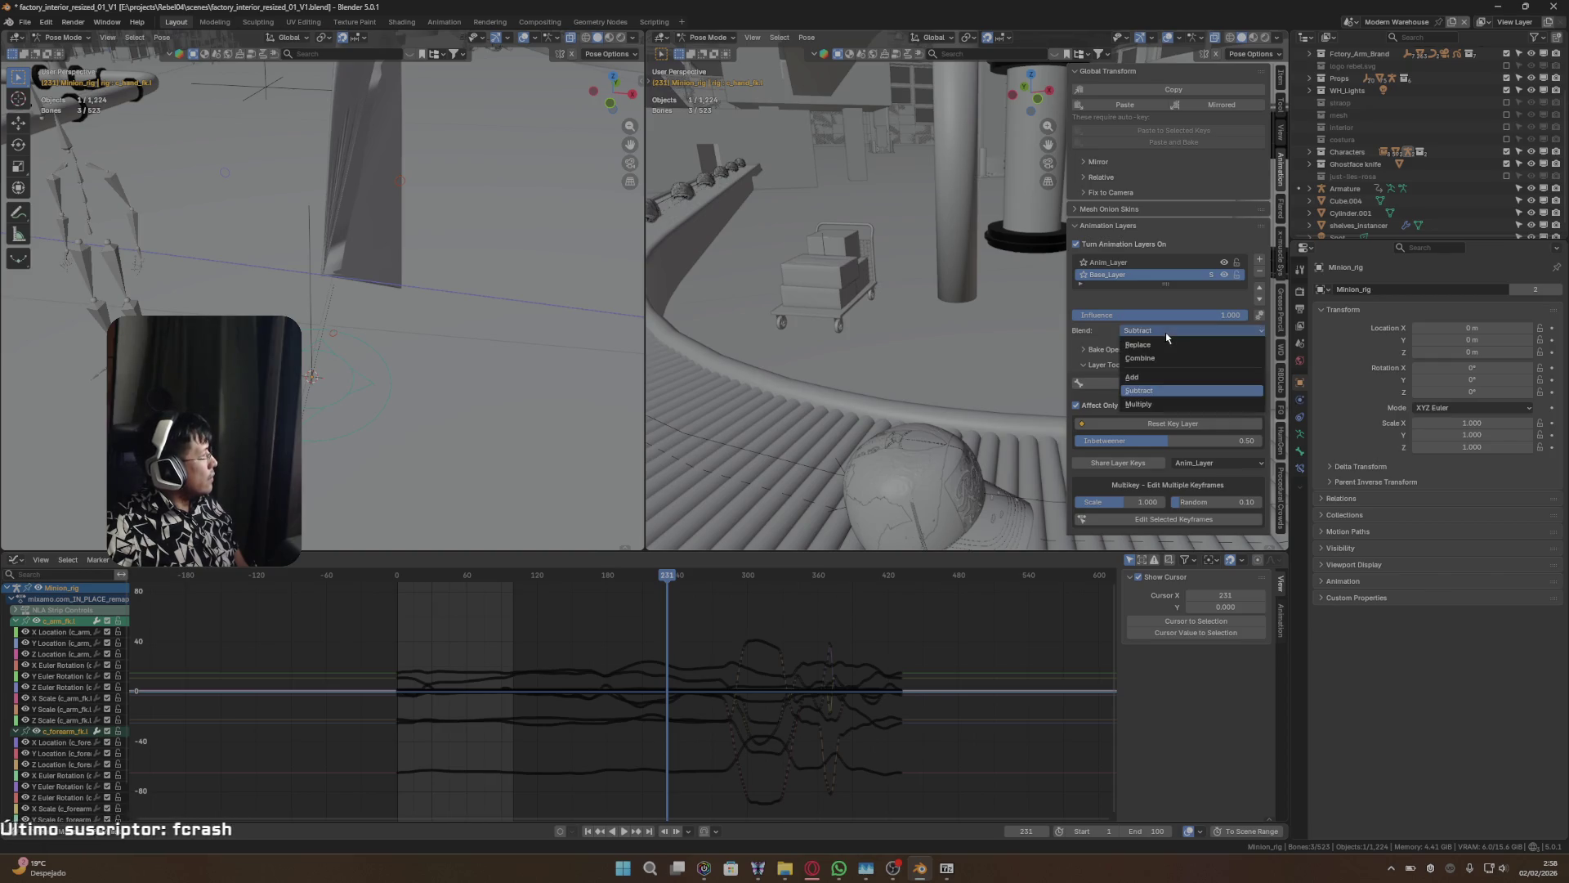
left_click(1149, 379)
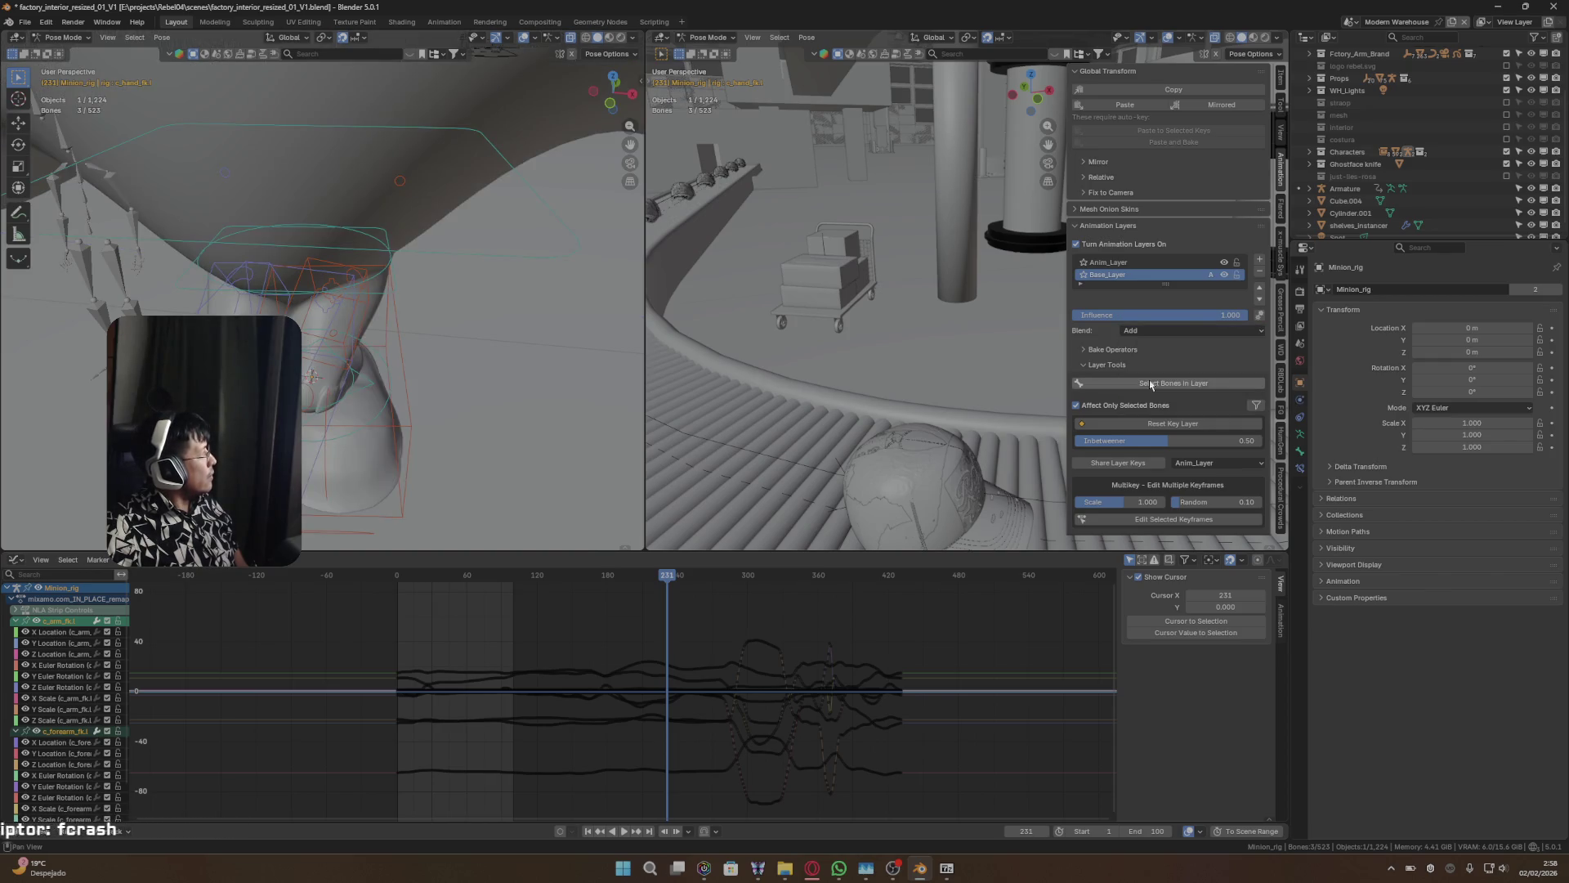
left_click(1169, 331)
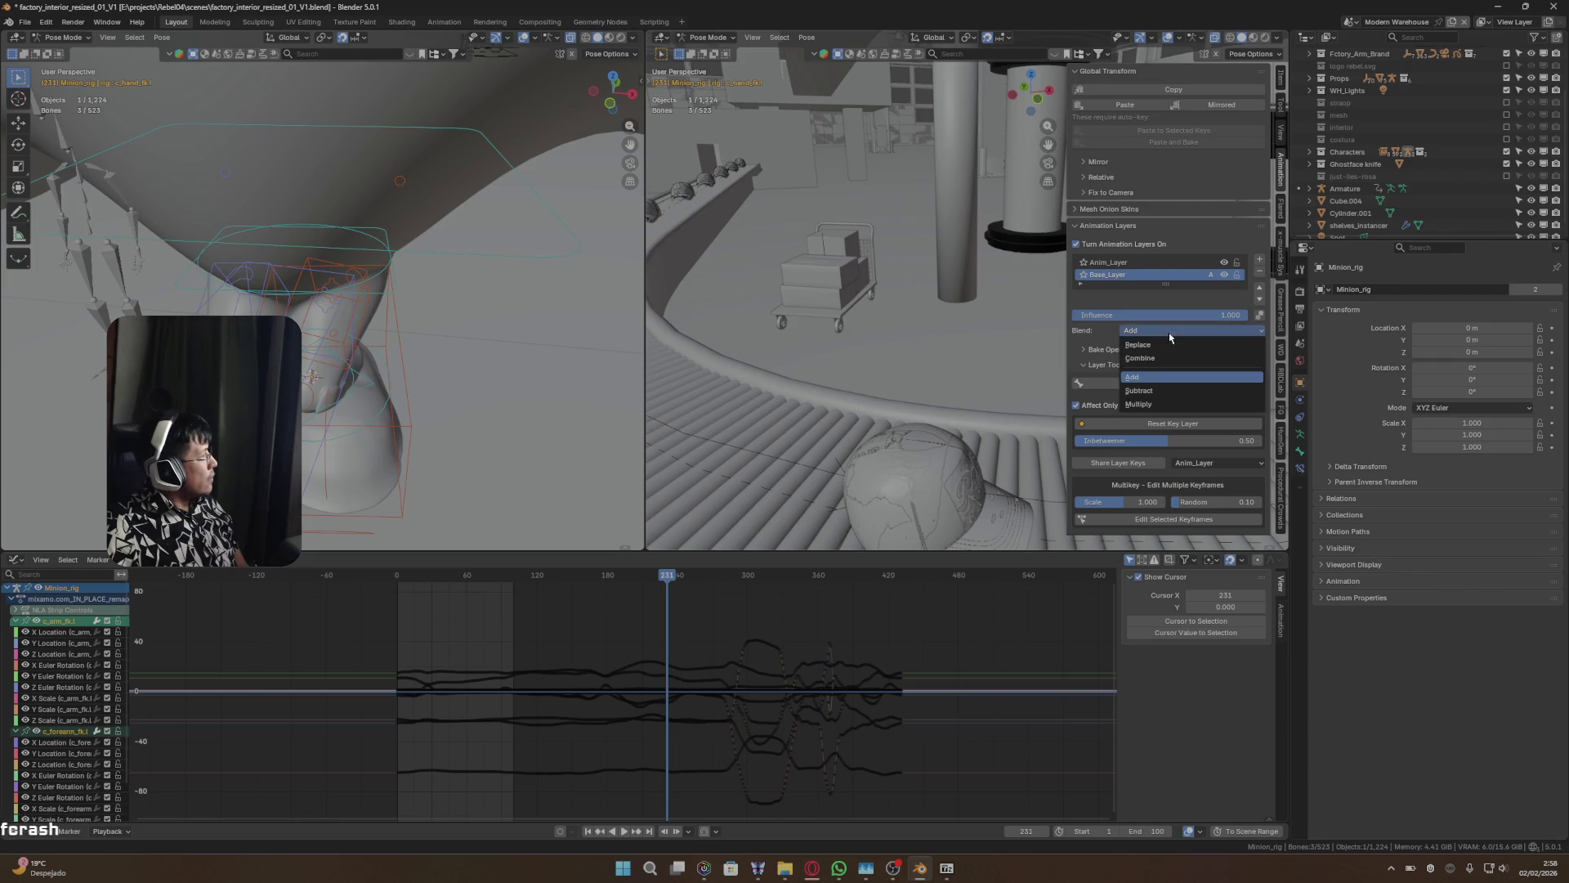
left_click(1154, 404)
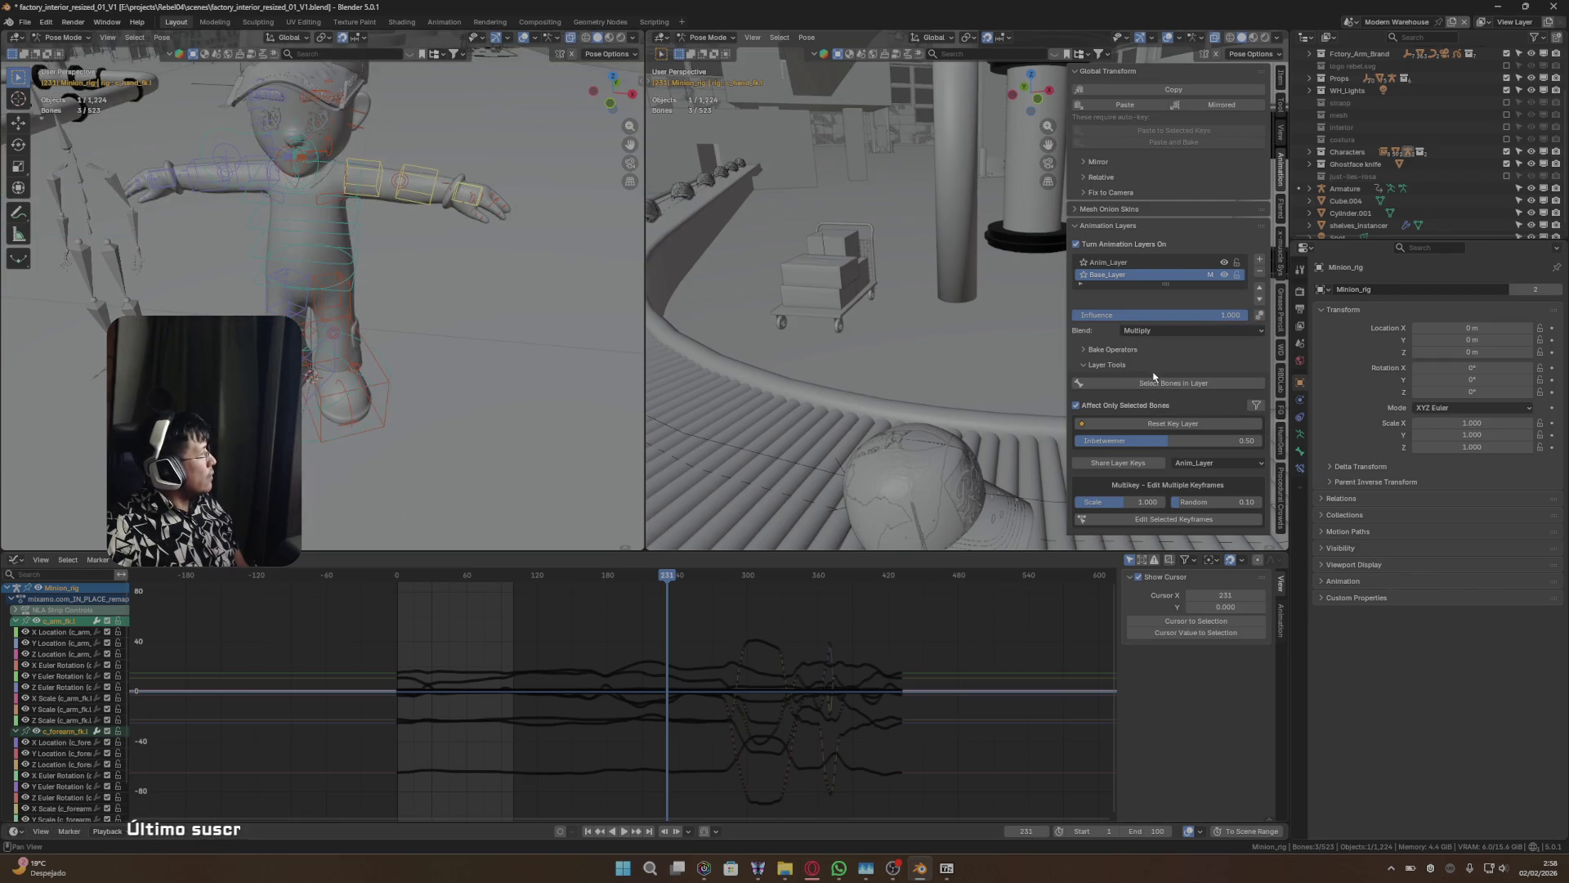
mouse_move(650, 575)
left_mouse_down()
mouse_move(507, 574)
mouse_move(655, 575)
left_mouse_up()
left_click(1149, 335)
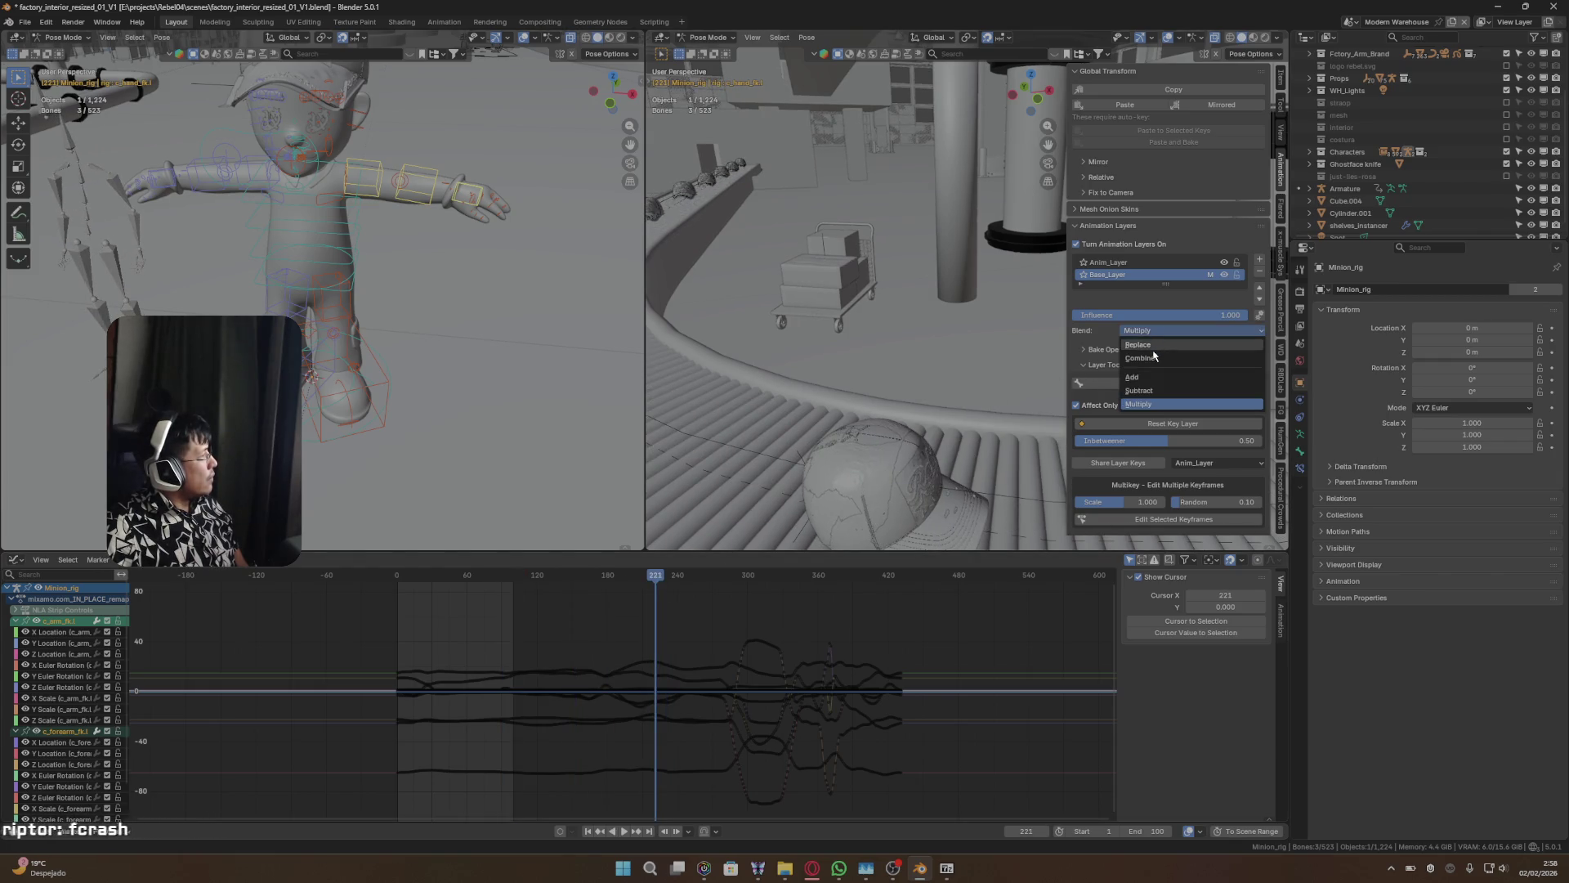
left_click(1153, 346)
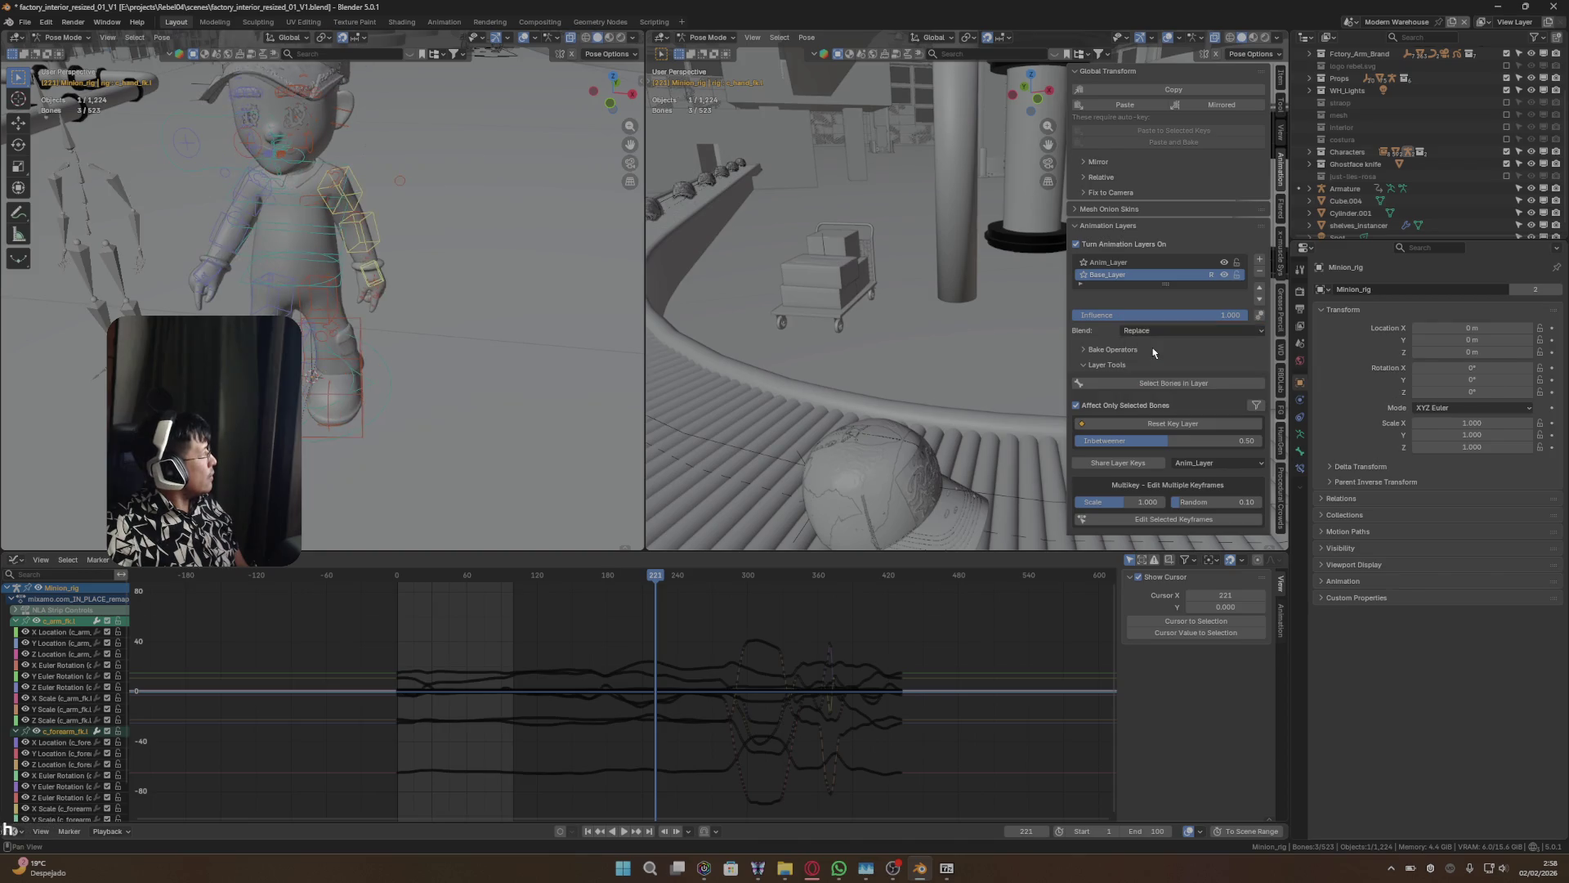
left_click_drag(673, 578, 776, 578)
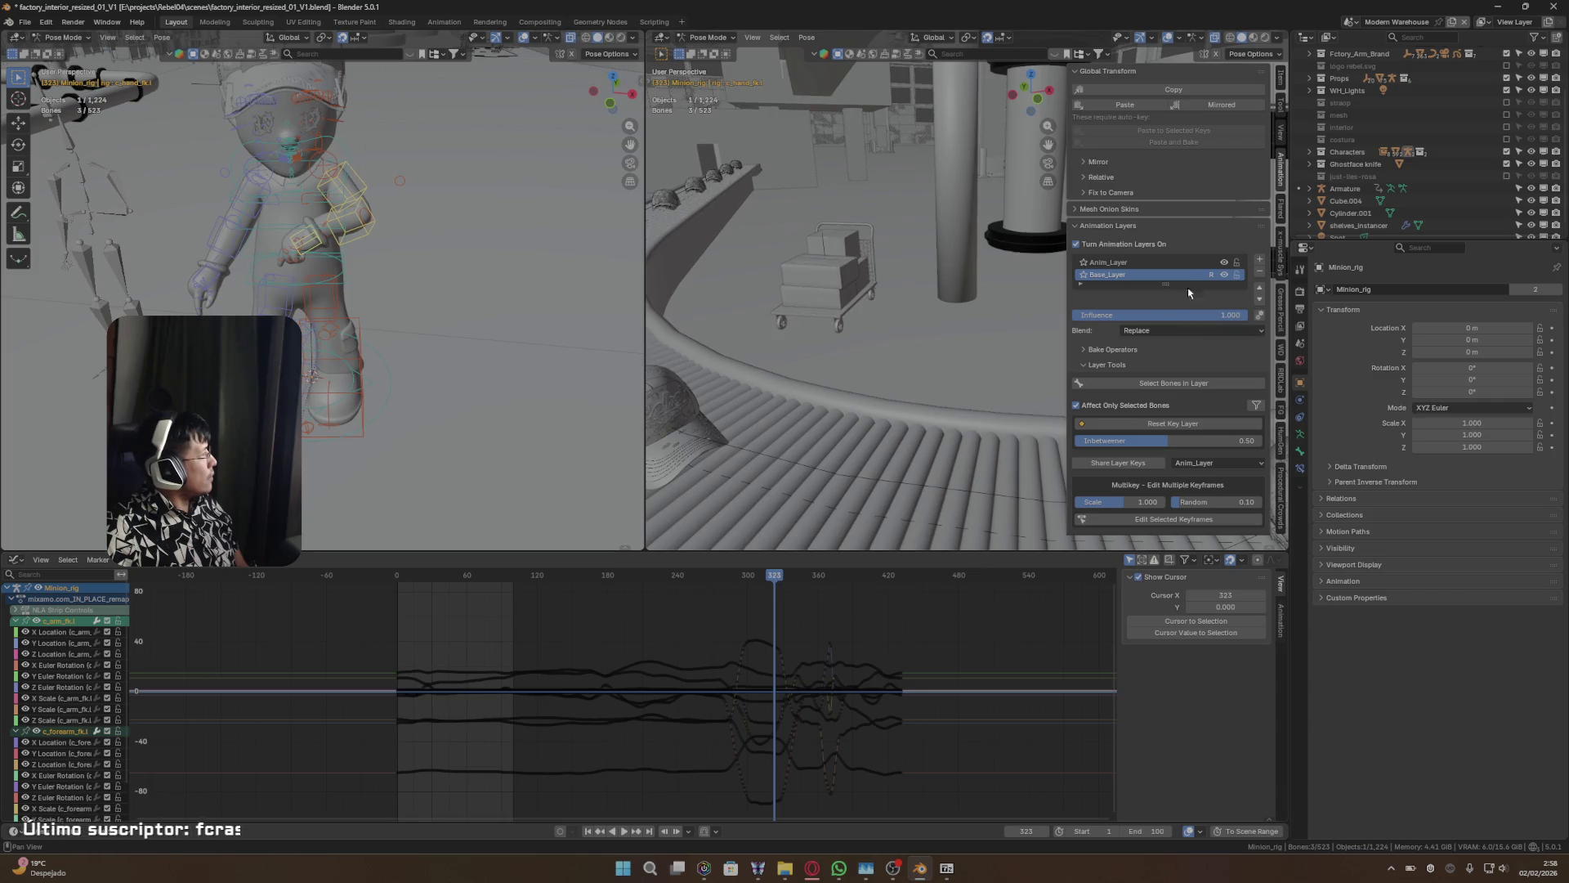
left_click(1161, 263)
- Stop playback at frame 280 and key the left arm bones on Anim_Layer
key("space")
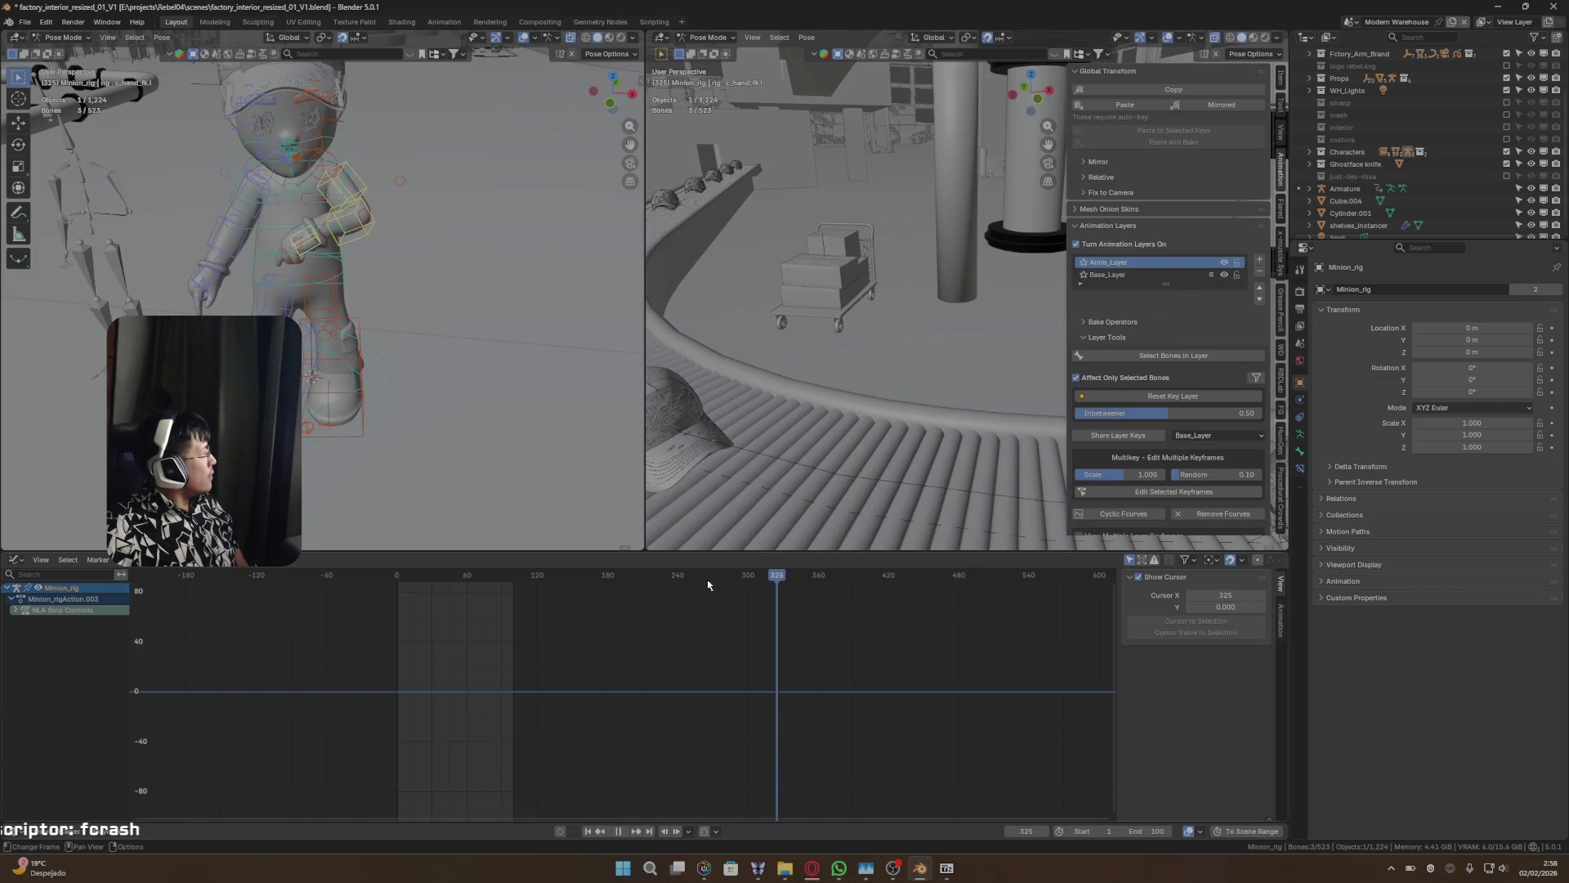
mouse_move(708, 580)
left_mouse_down()
mouse_move(690, 580)
mouse_move(725, 585)
left_mouse_up()
key("space")
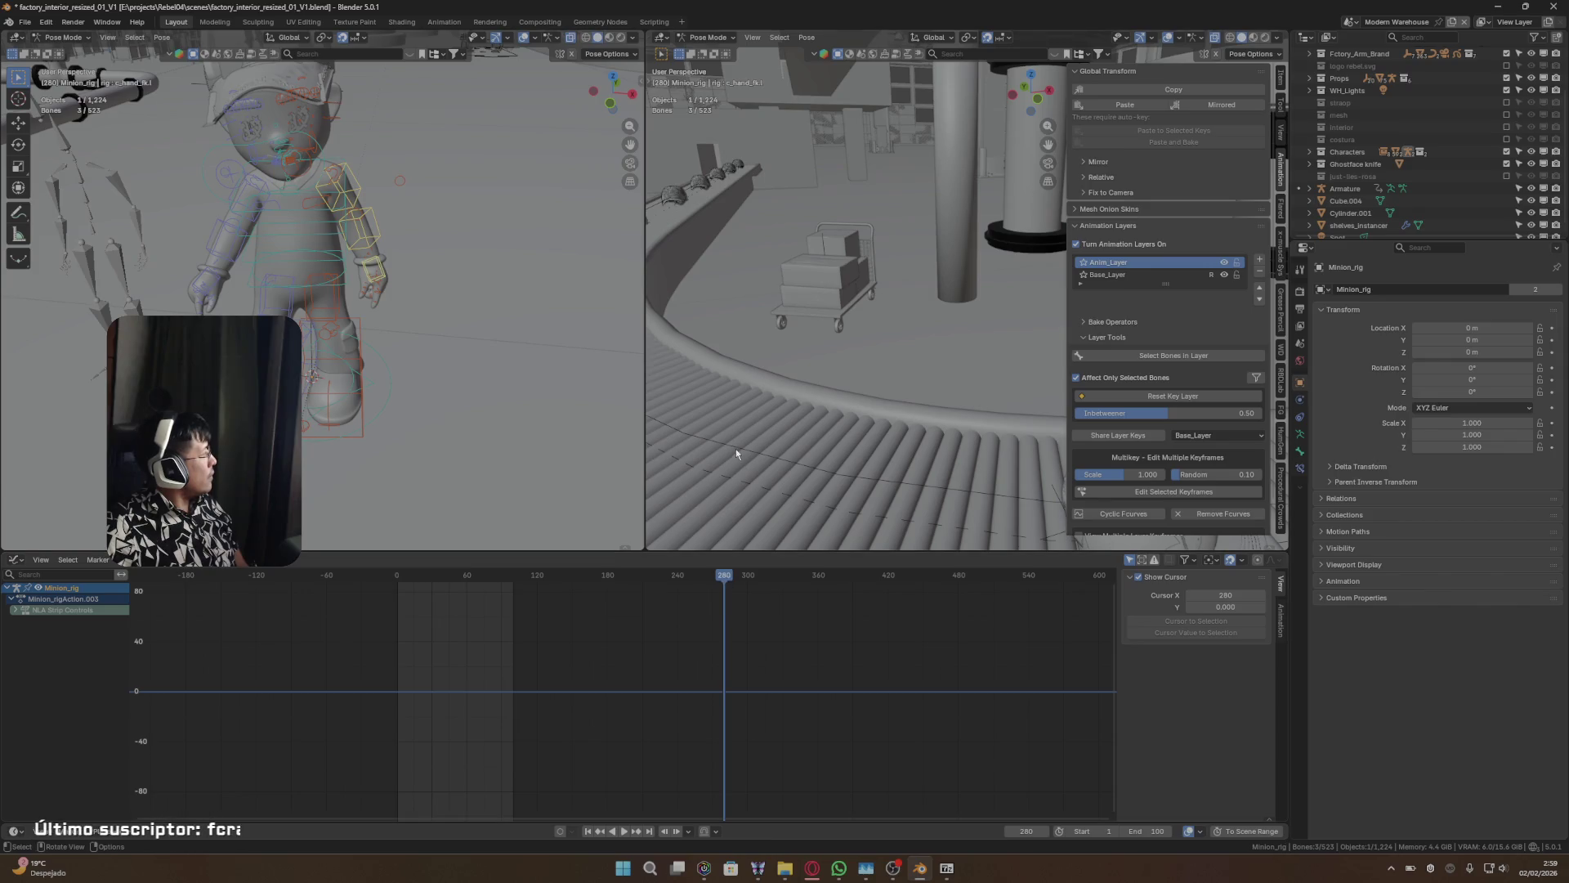
key("i")
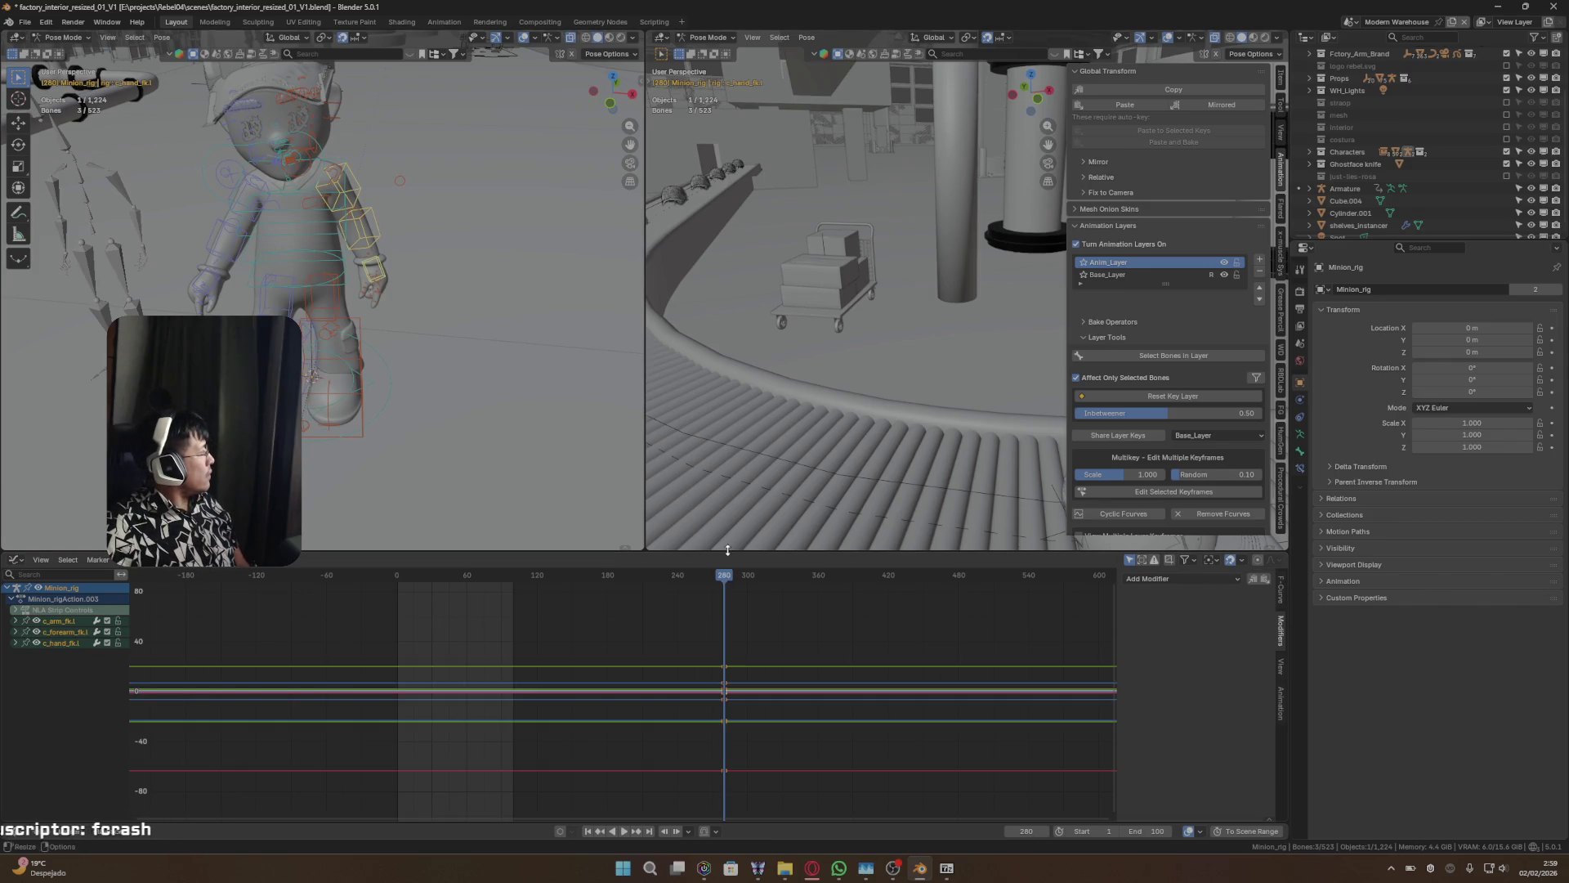
mouse_move(727, 582)
left_mouse_down()
mouse_move(846, 580)
mouse_move(544, 565)
mouse_move(743, 572)
mouse_move(725, 577)
left_mouse_up()
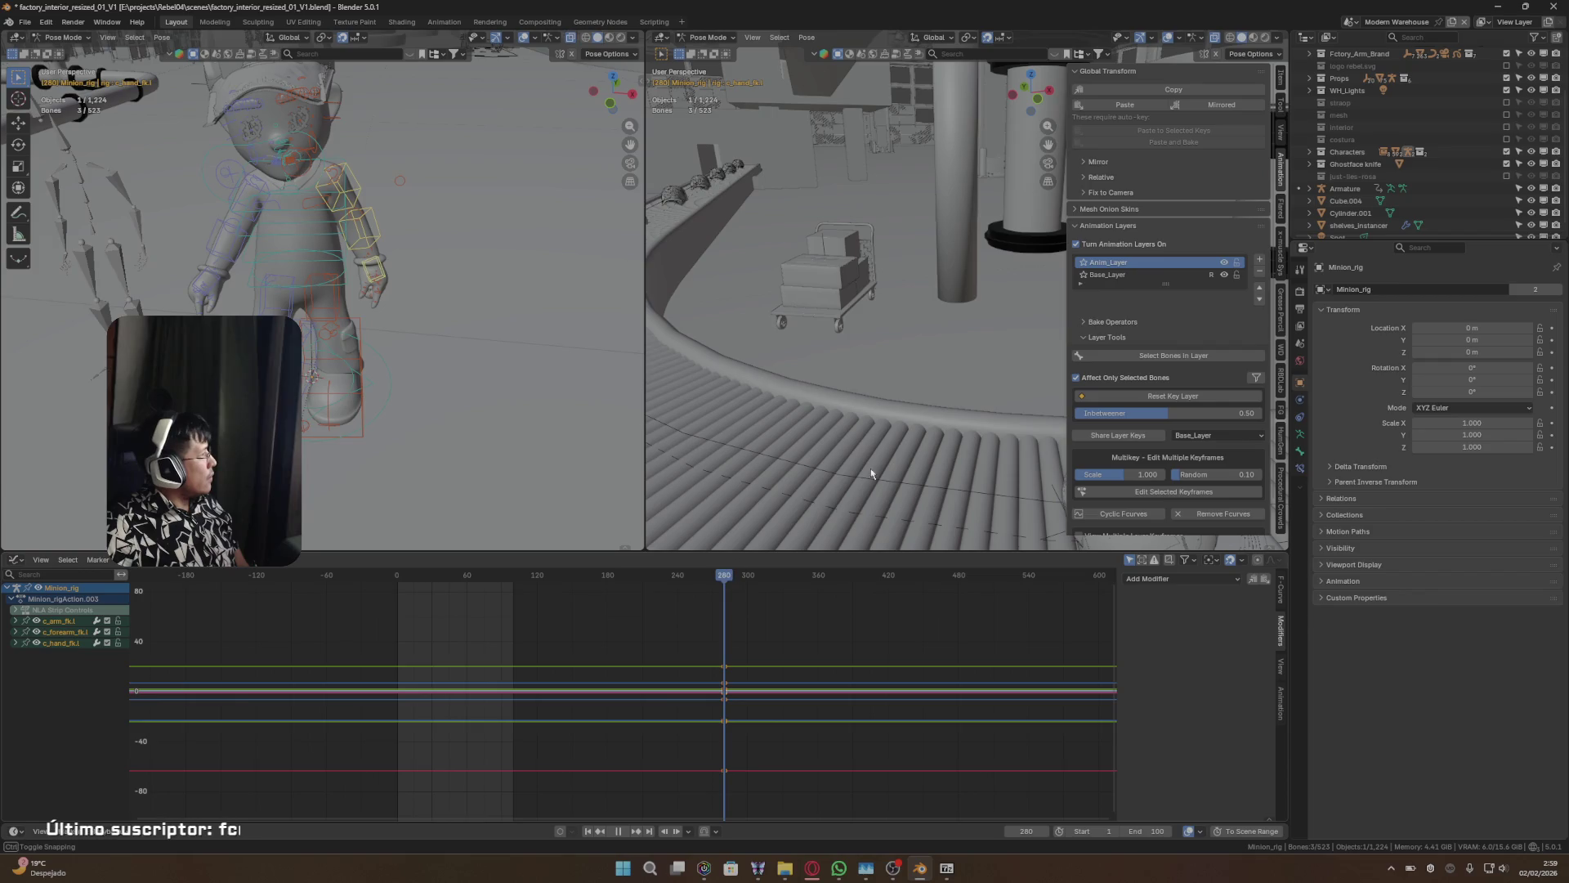
- Play the animation while switching between Base_Layer and Anim_Layer to compare
left_click(1166, 273)
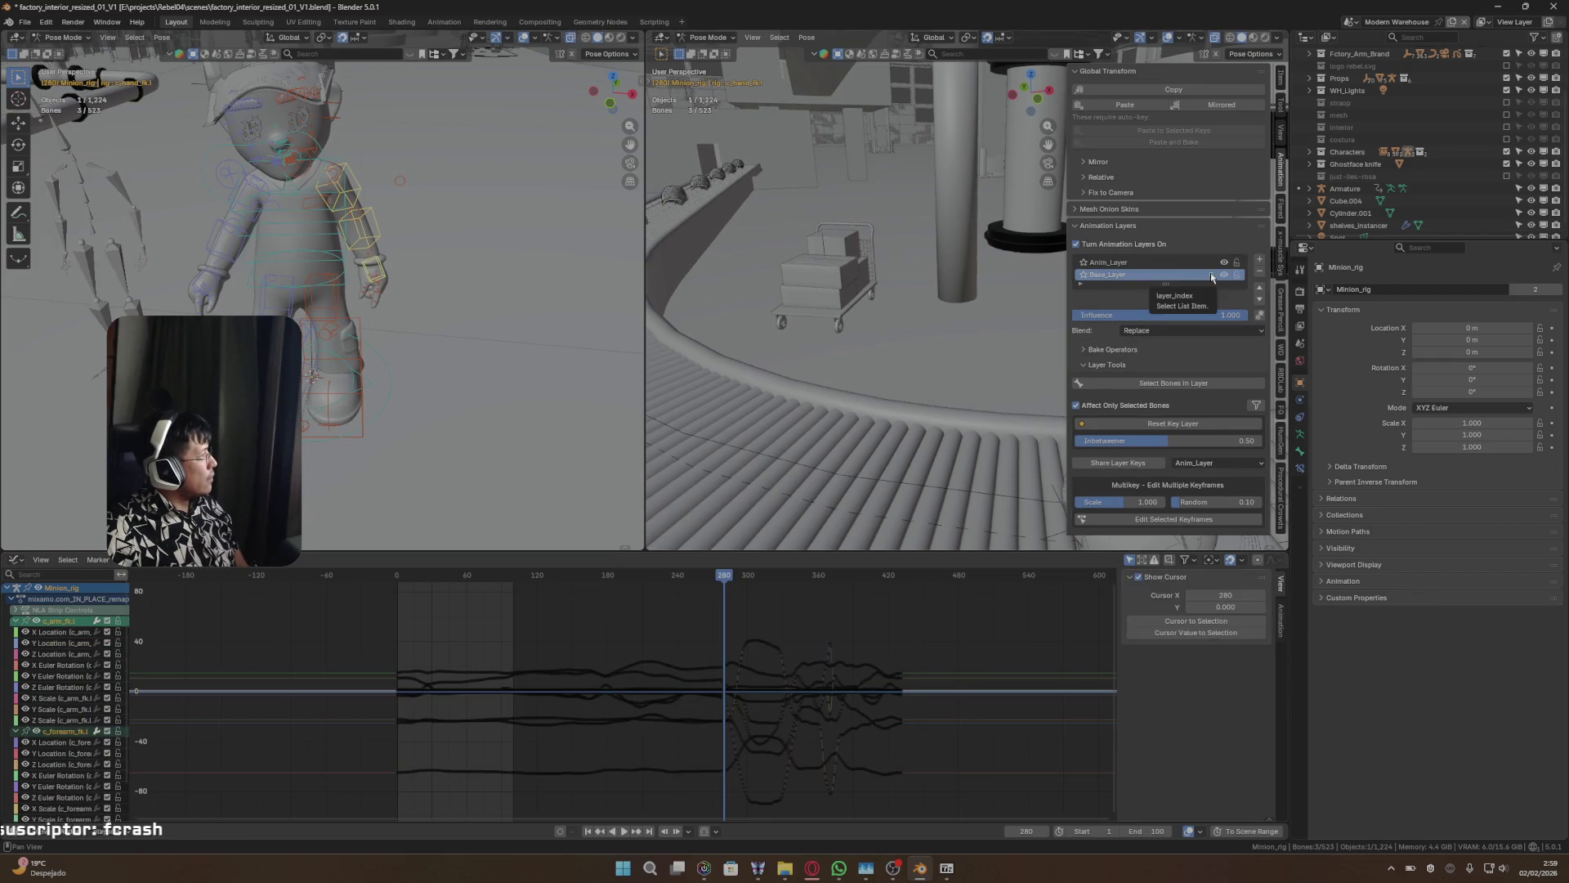
right_click(1212, 277)
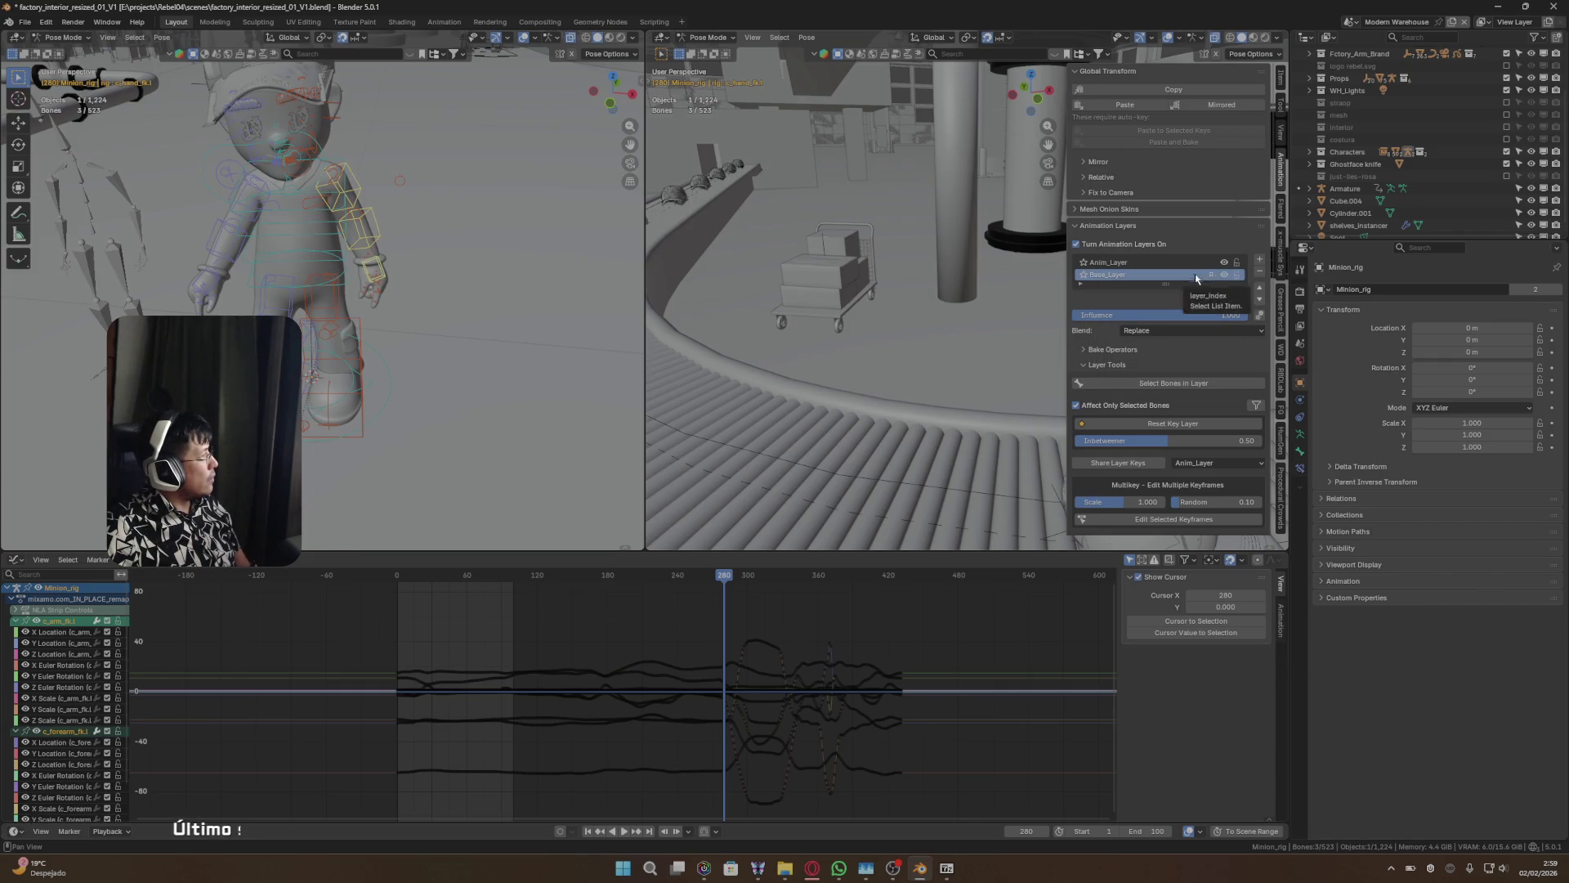
left_click(1184, 261)
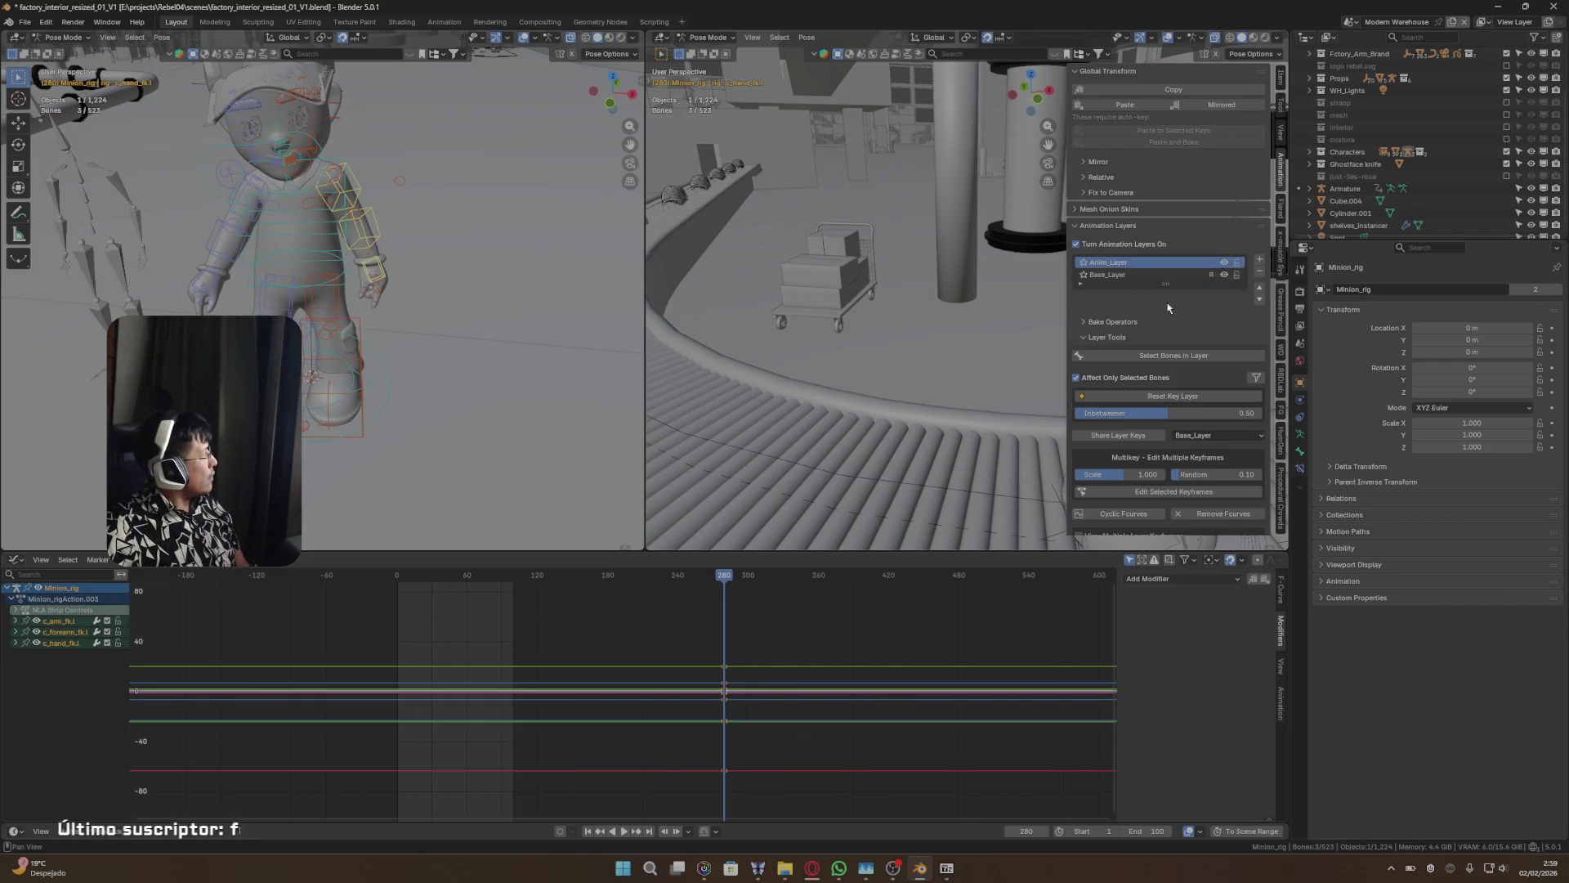
left_click(1107, 275)
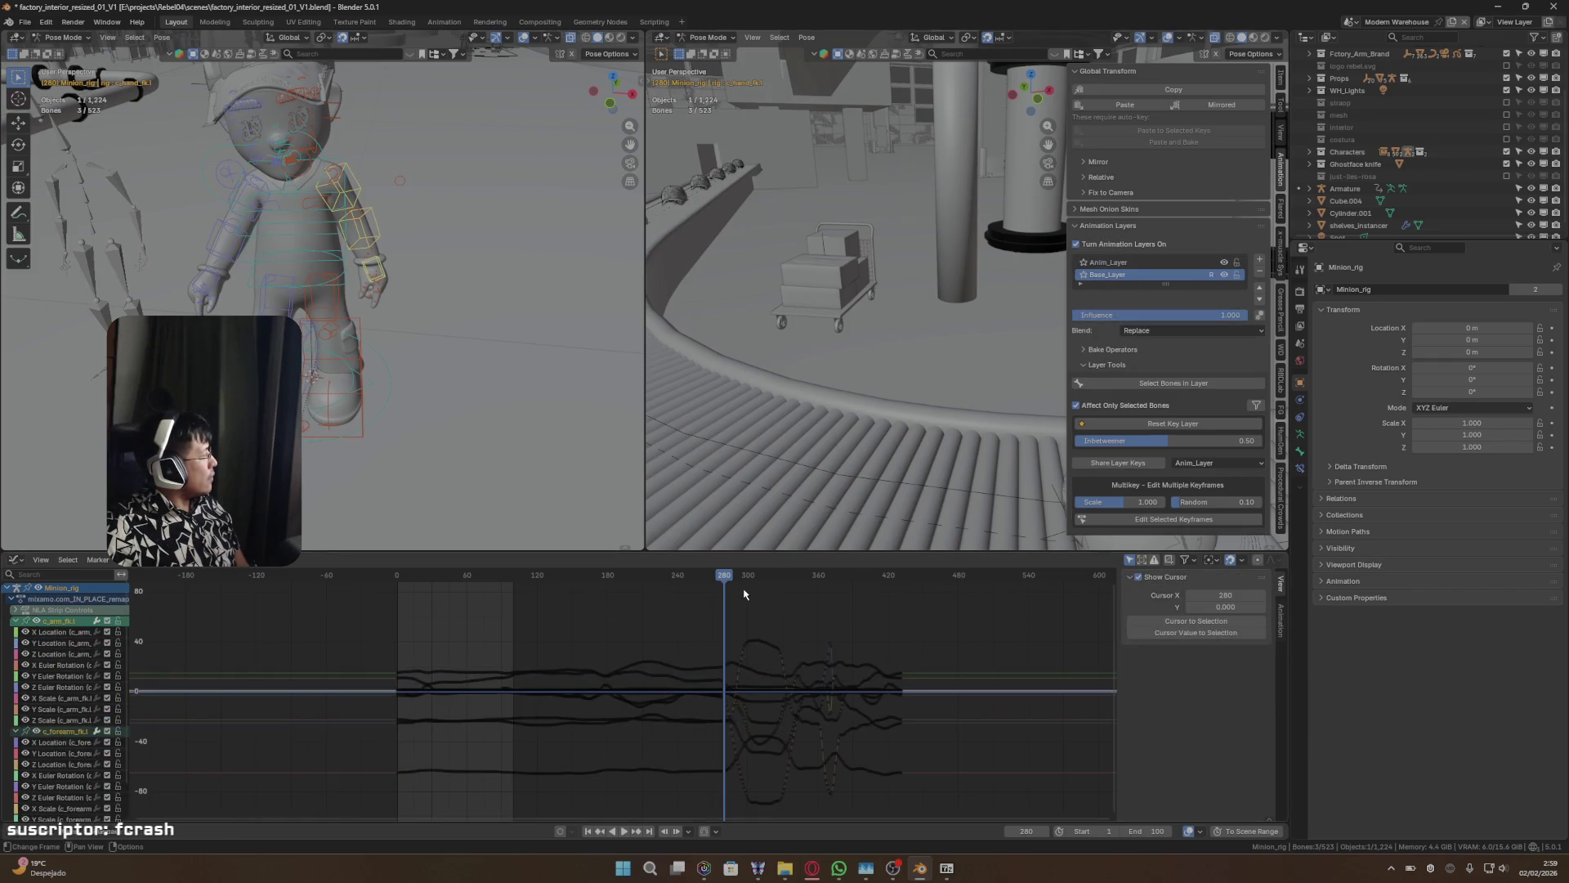
key("space")
key("space")
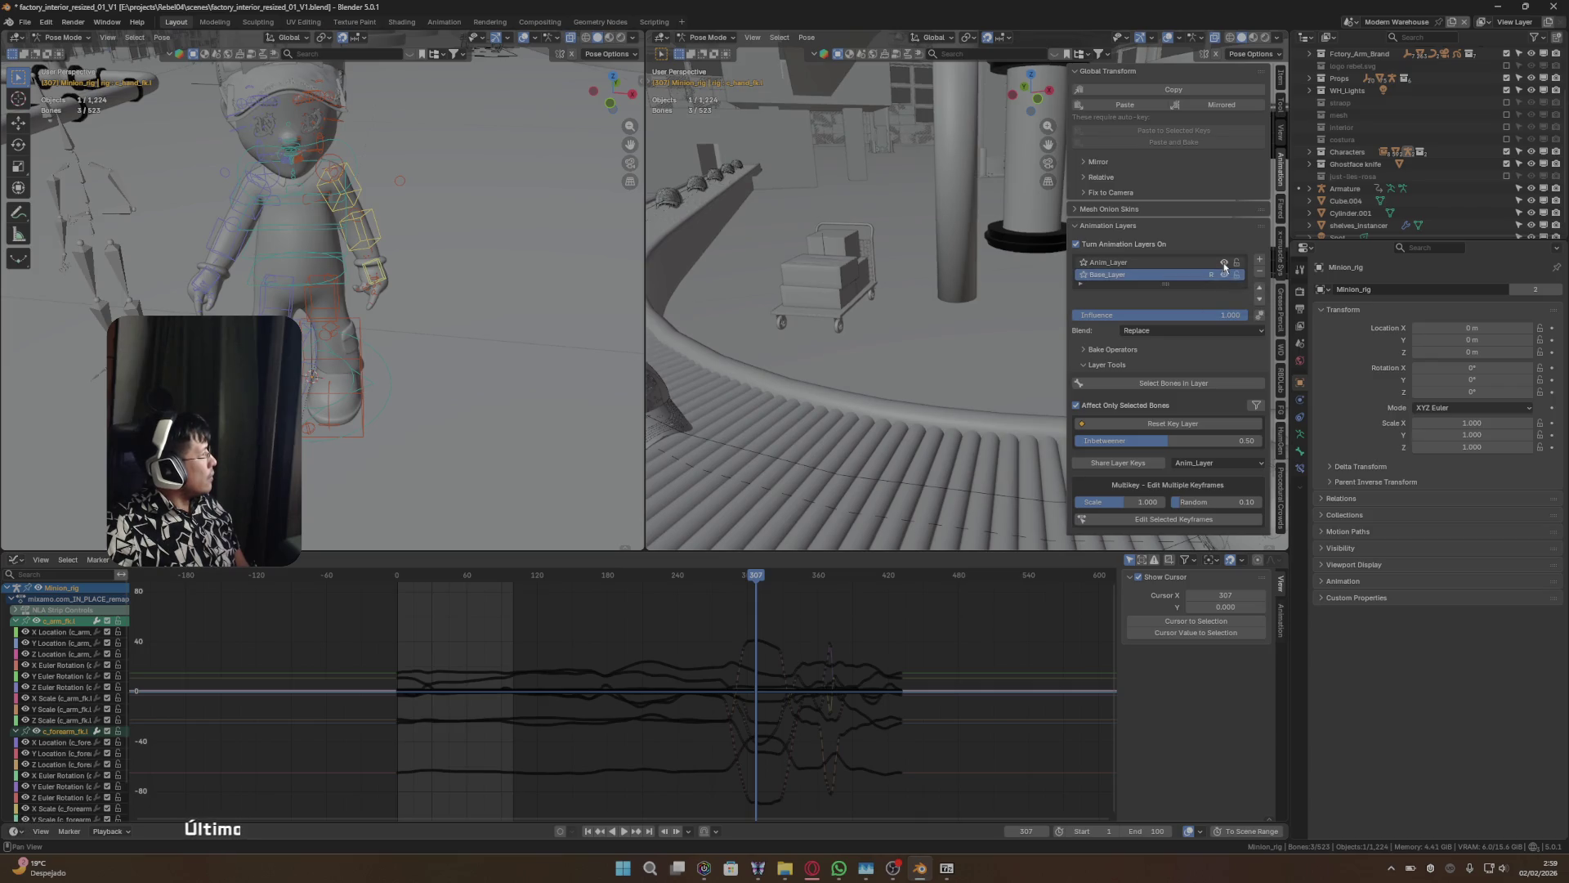
left_click(1147, 263)
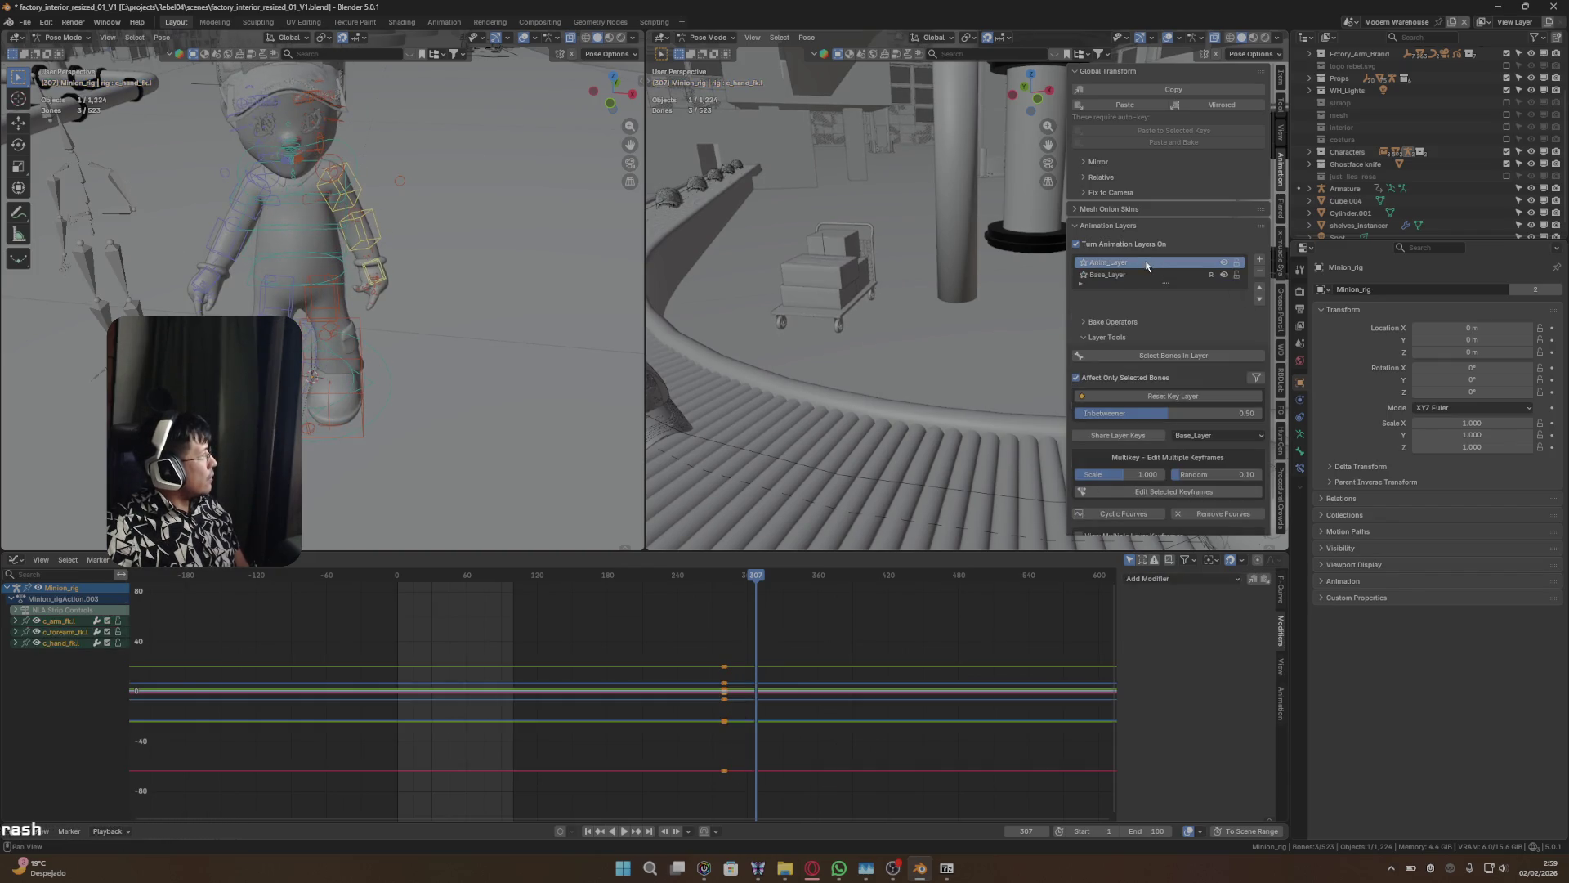
- Move Anim_Layer below Base_Layer, preview around frame 310, and set Base_Layer's blend to Combine
left_click(1260, 299)
left_click(1193, 264)
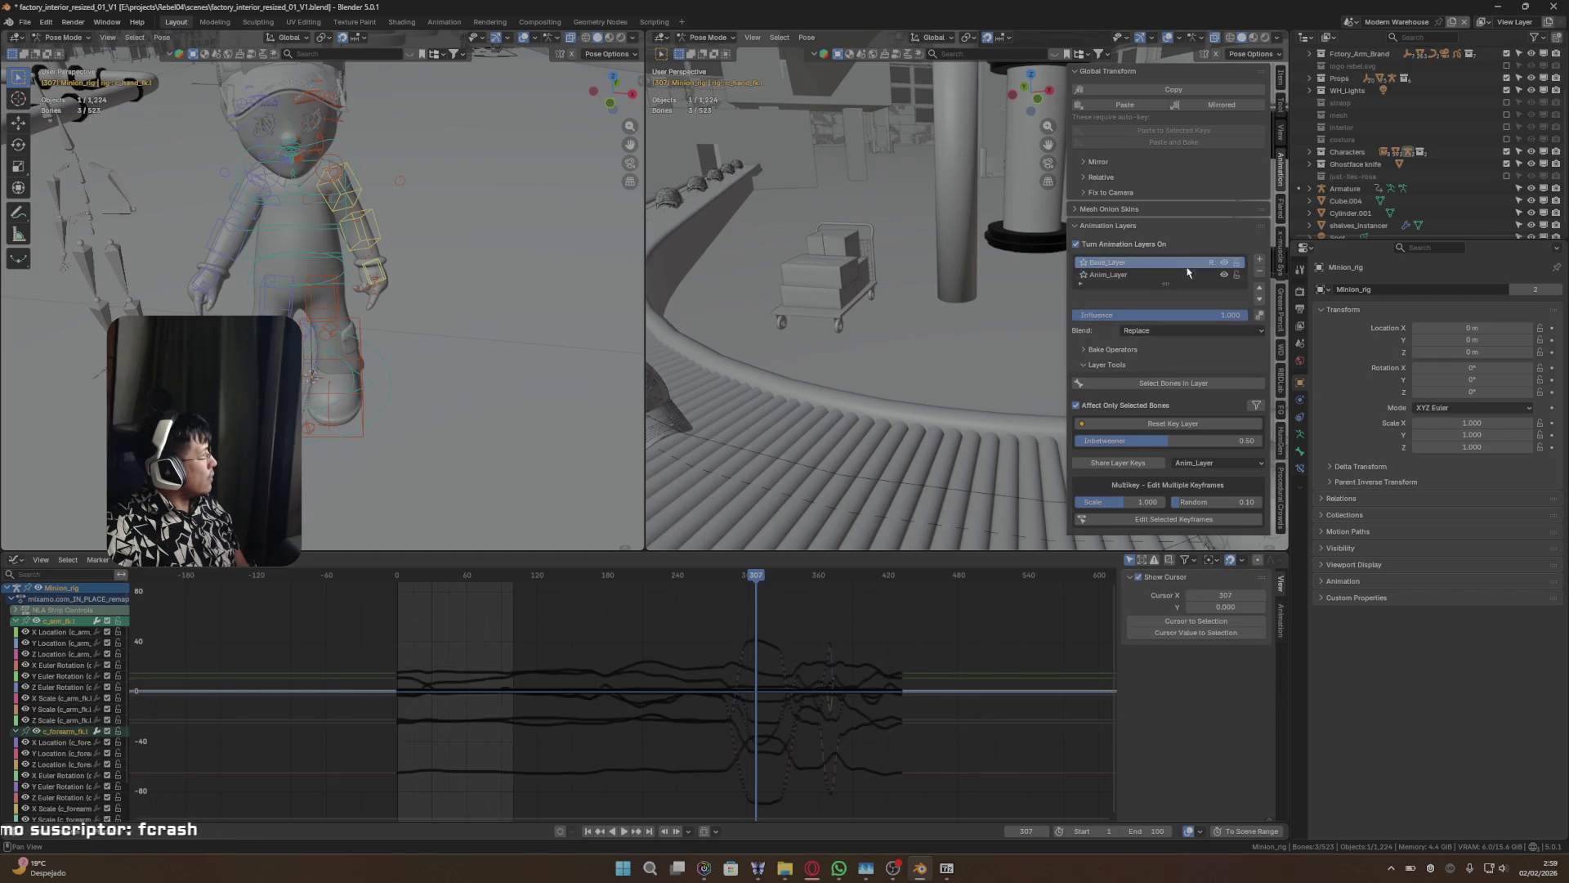
mouse_move(719, 583)
left_mouse_down()
mouse_move(630, 576)
mouse_move(890, 578)
mouse_move(602, 576)
mouse_move(741, 558)
left_mouse_up()
key("space")
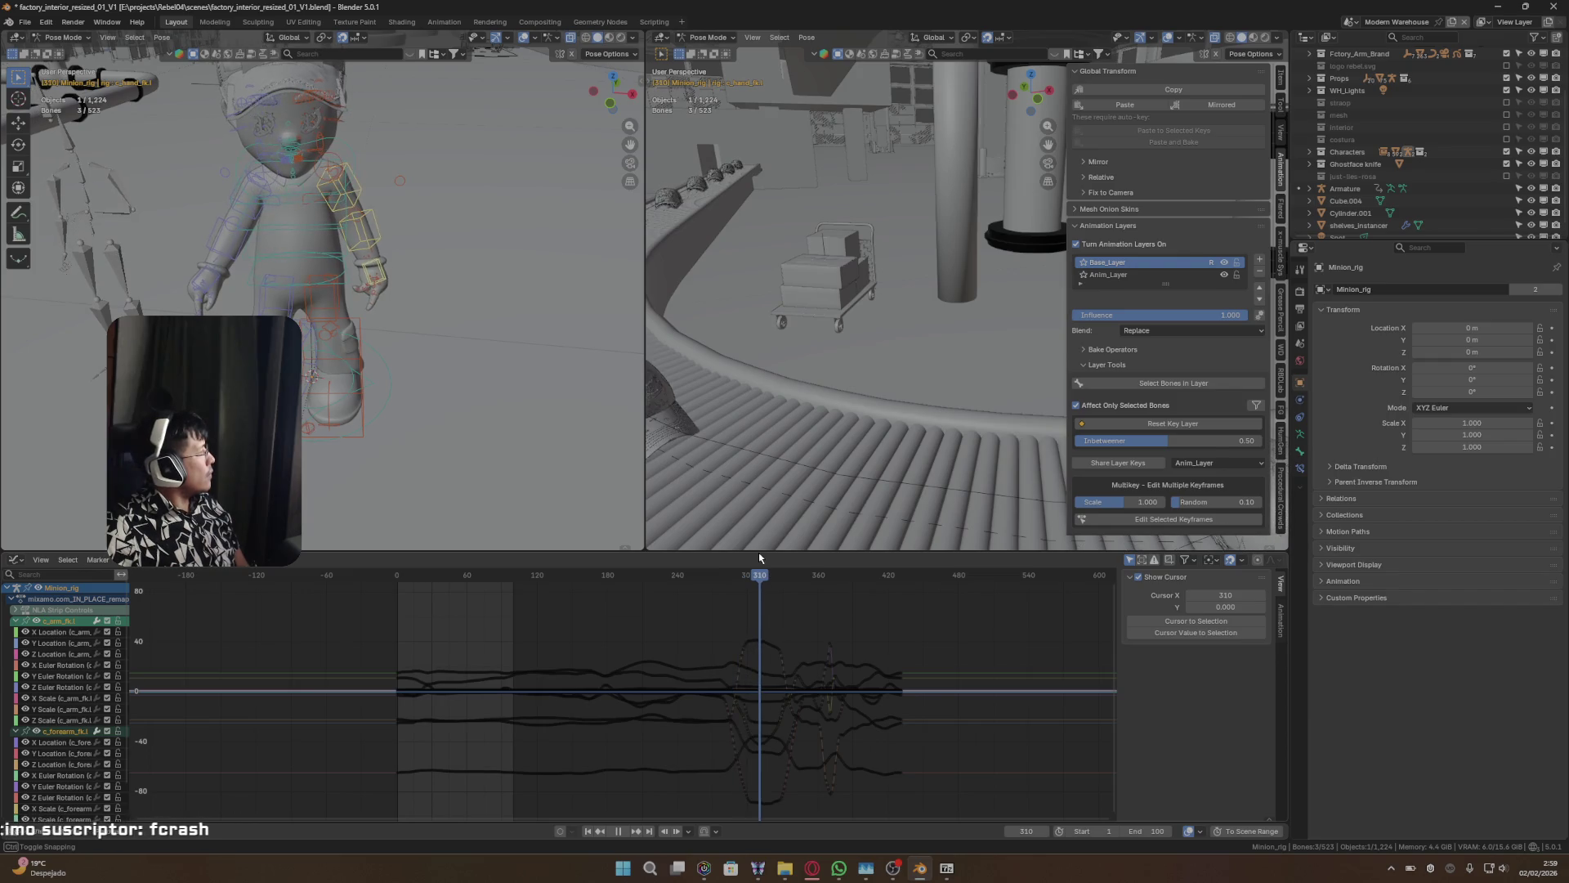
left_click(1136, 276)
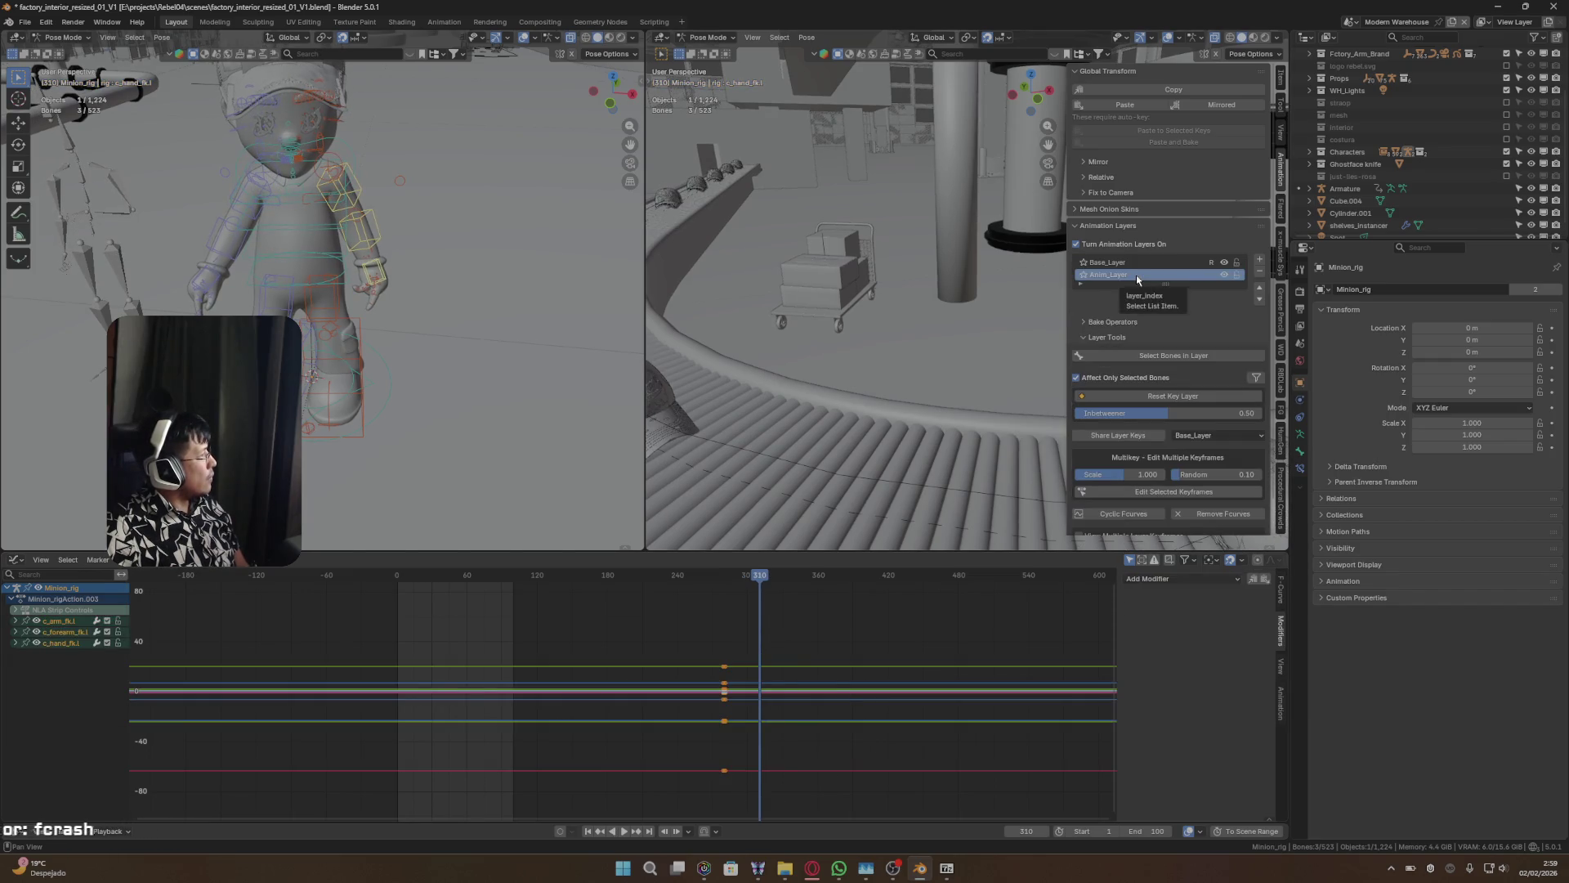
left_click(1136, 264)
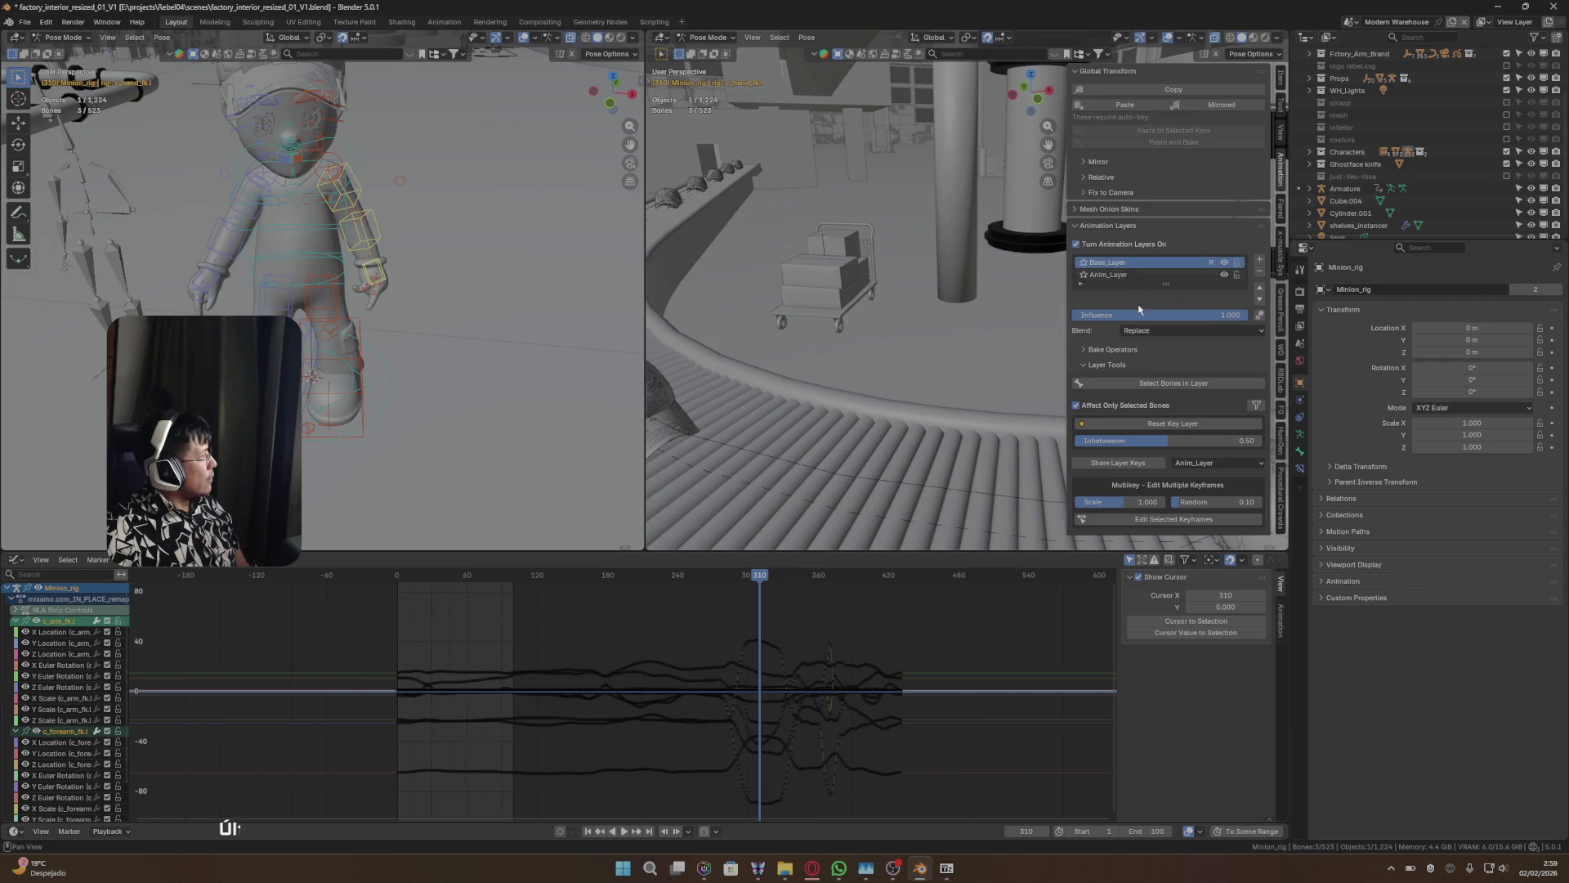
left_click(1150, 331)
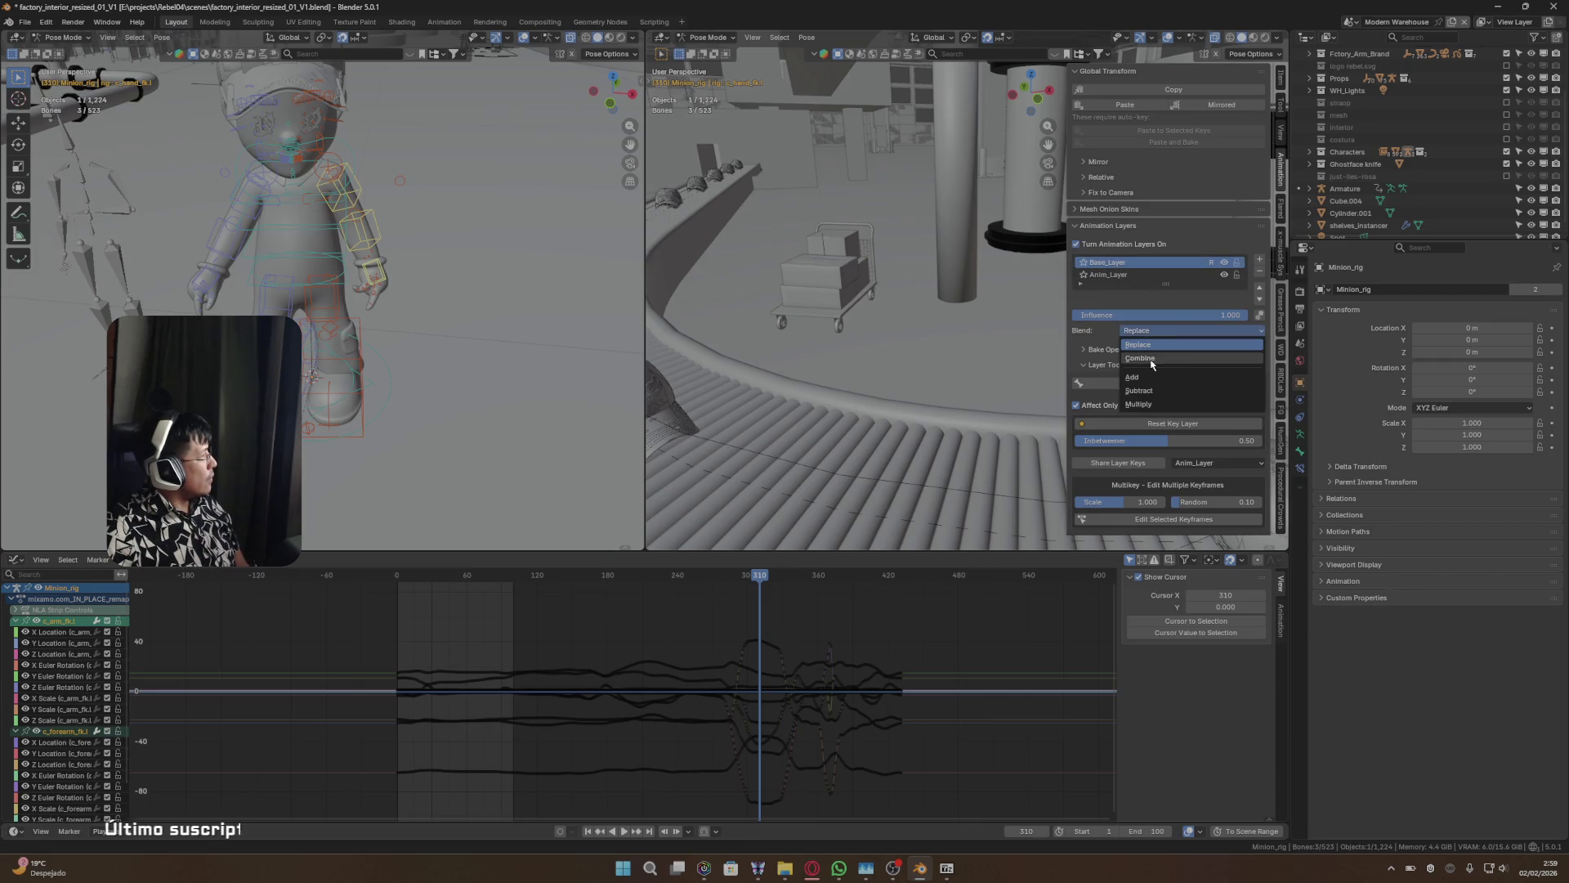
left_click(1144, 349)
mouse_move(743, 574)
left_mouse_down()
mouse_move(640, 575)
mouse_move(732, 573)
mouse_move(791, 541)
left_mouse_up()
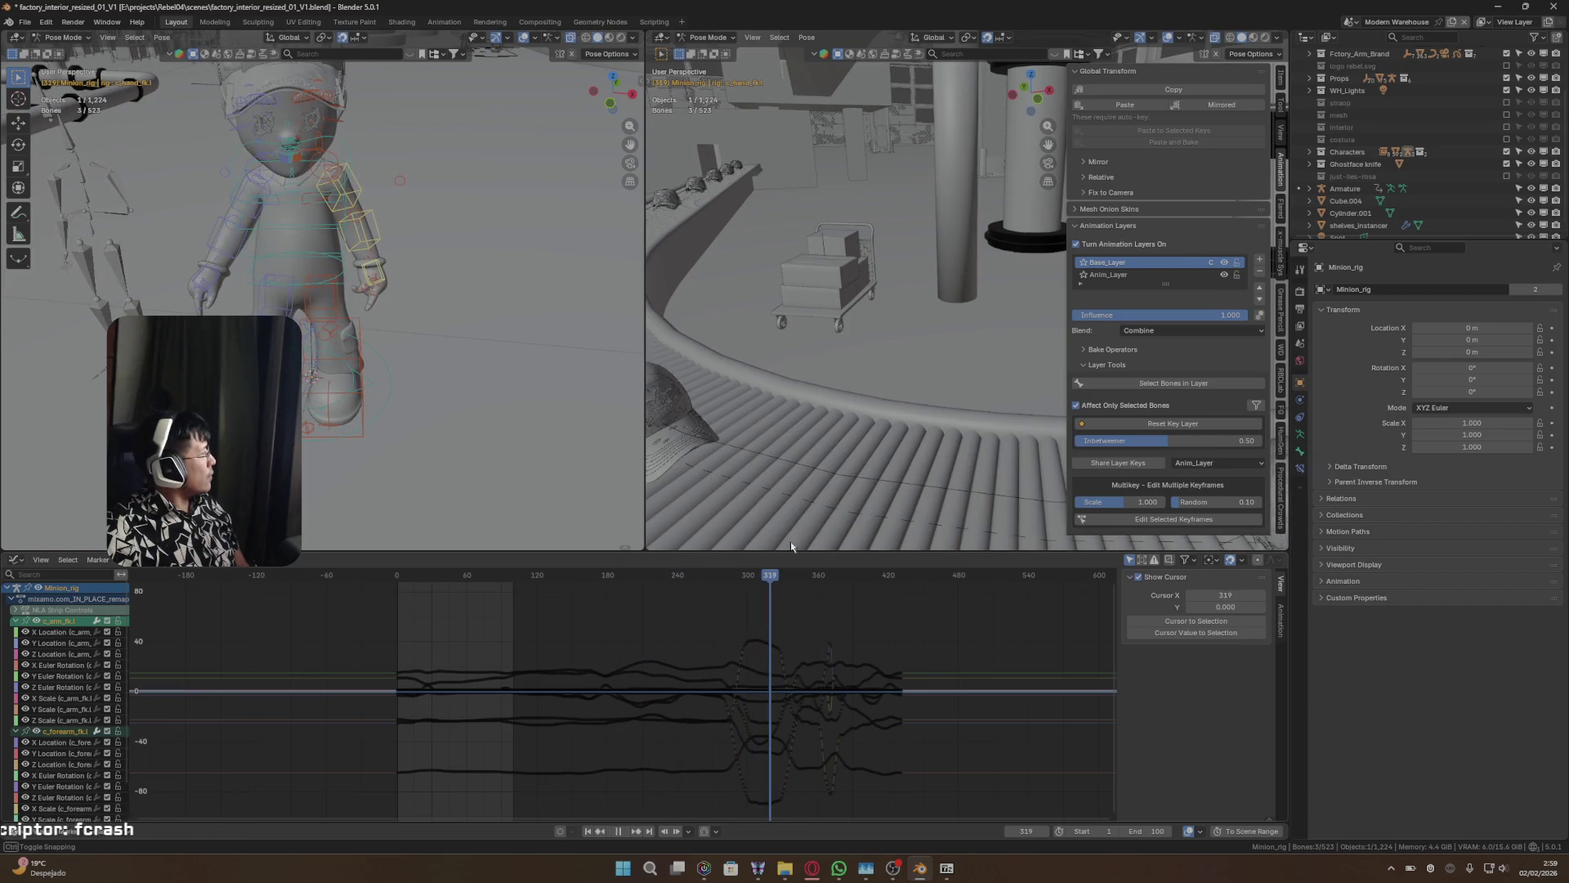
- Try Reset Key Layer on Anim_Layer, undo after the Python error, then blend toward the neighbouring key with the Inbetweener
left_click(1112, 274)
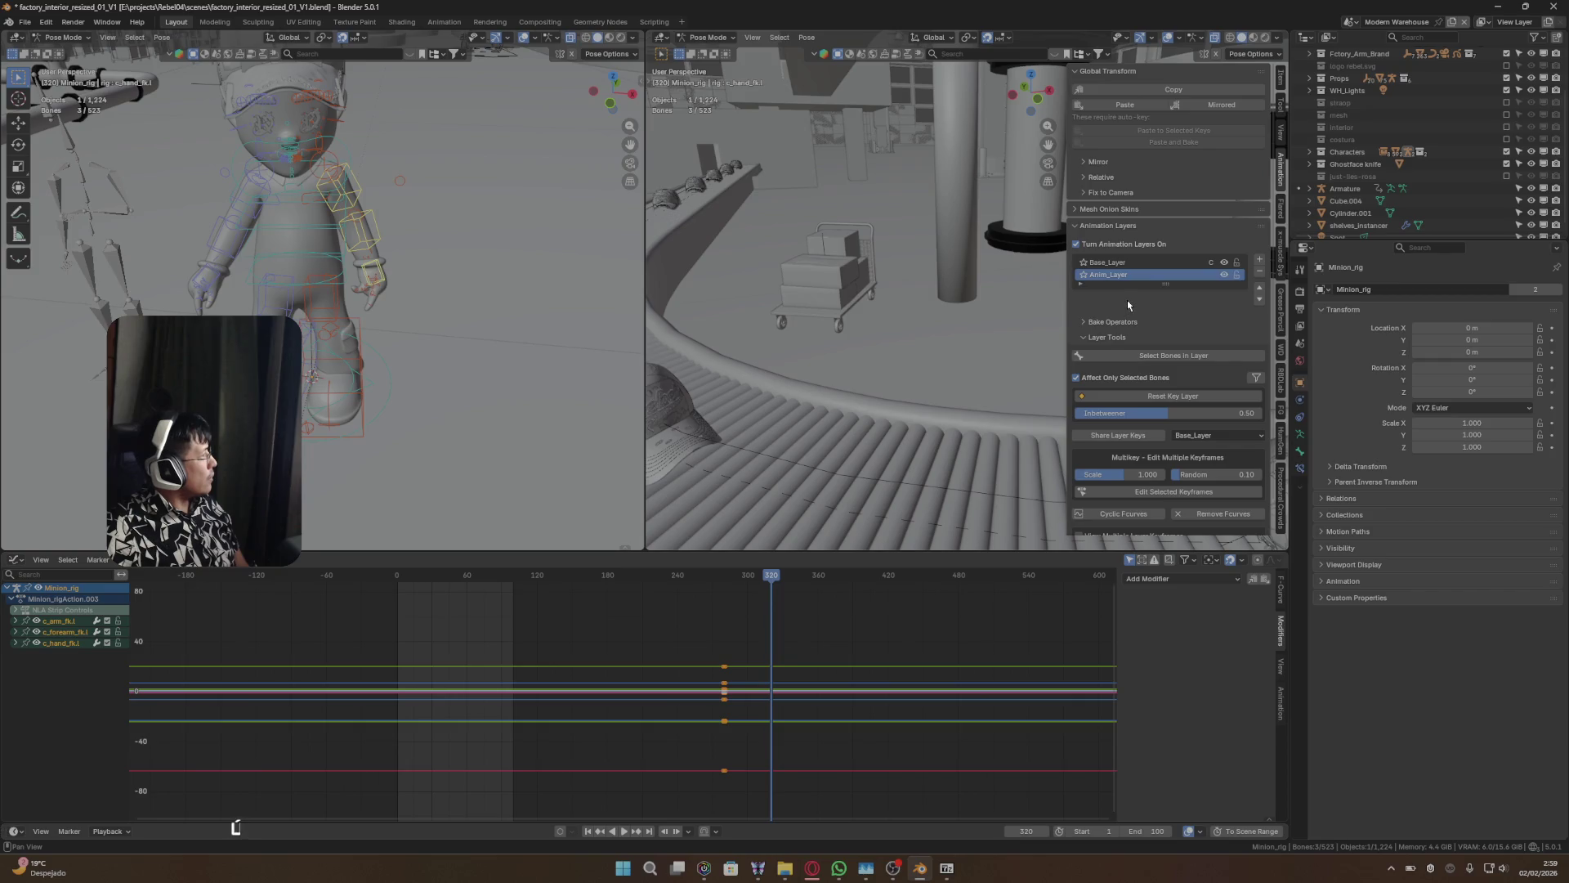
left_click(1172, 398)
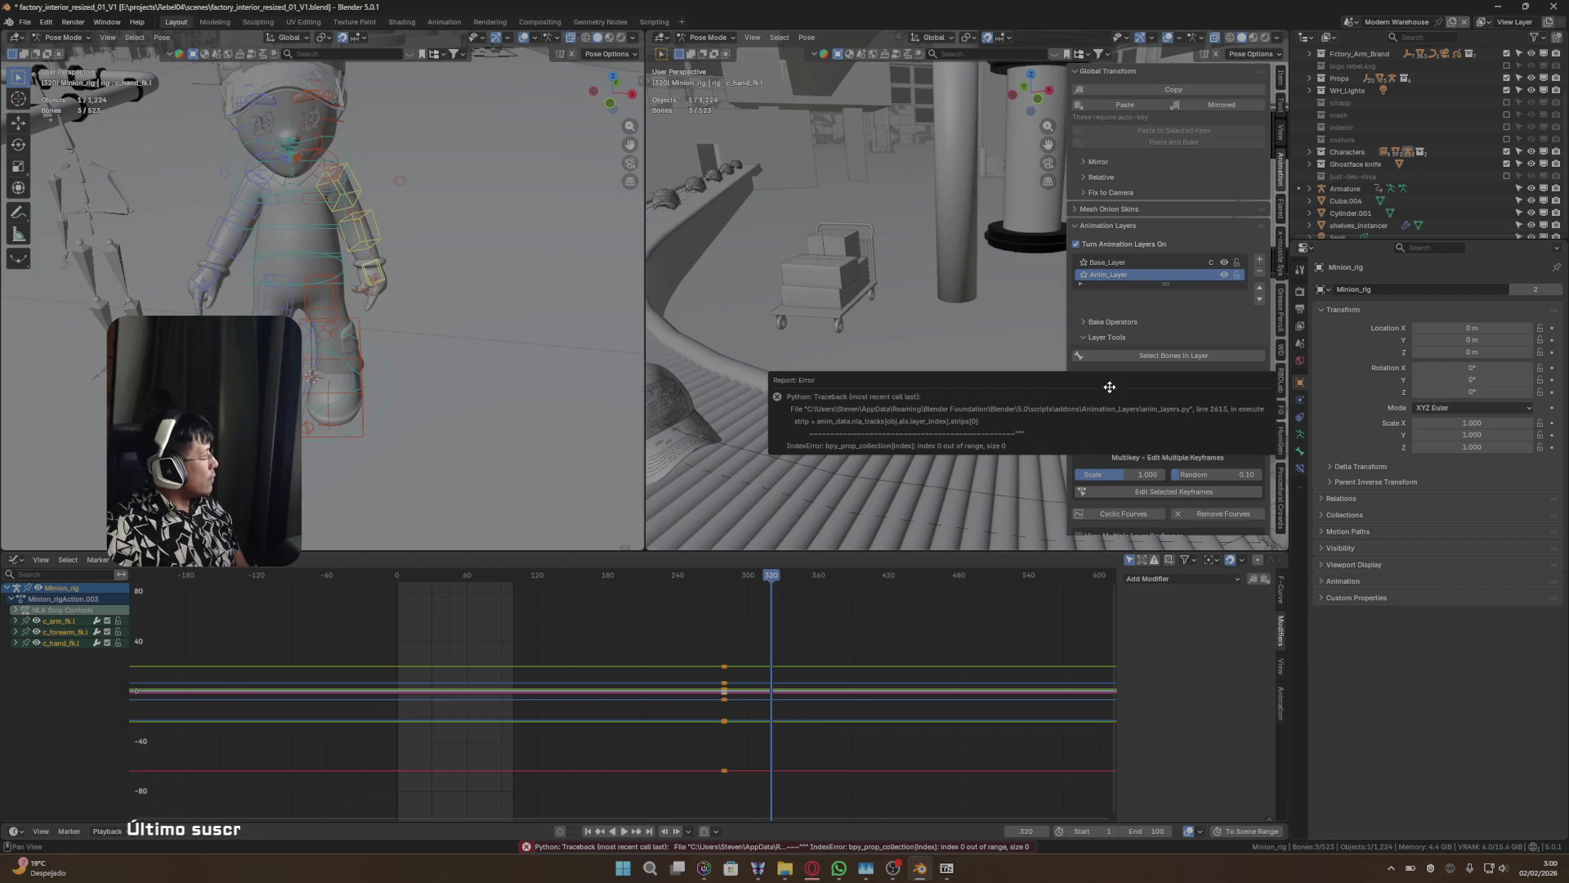
left_click(975, 406)
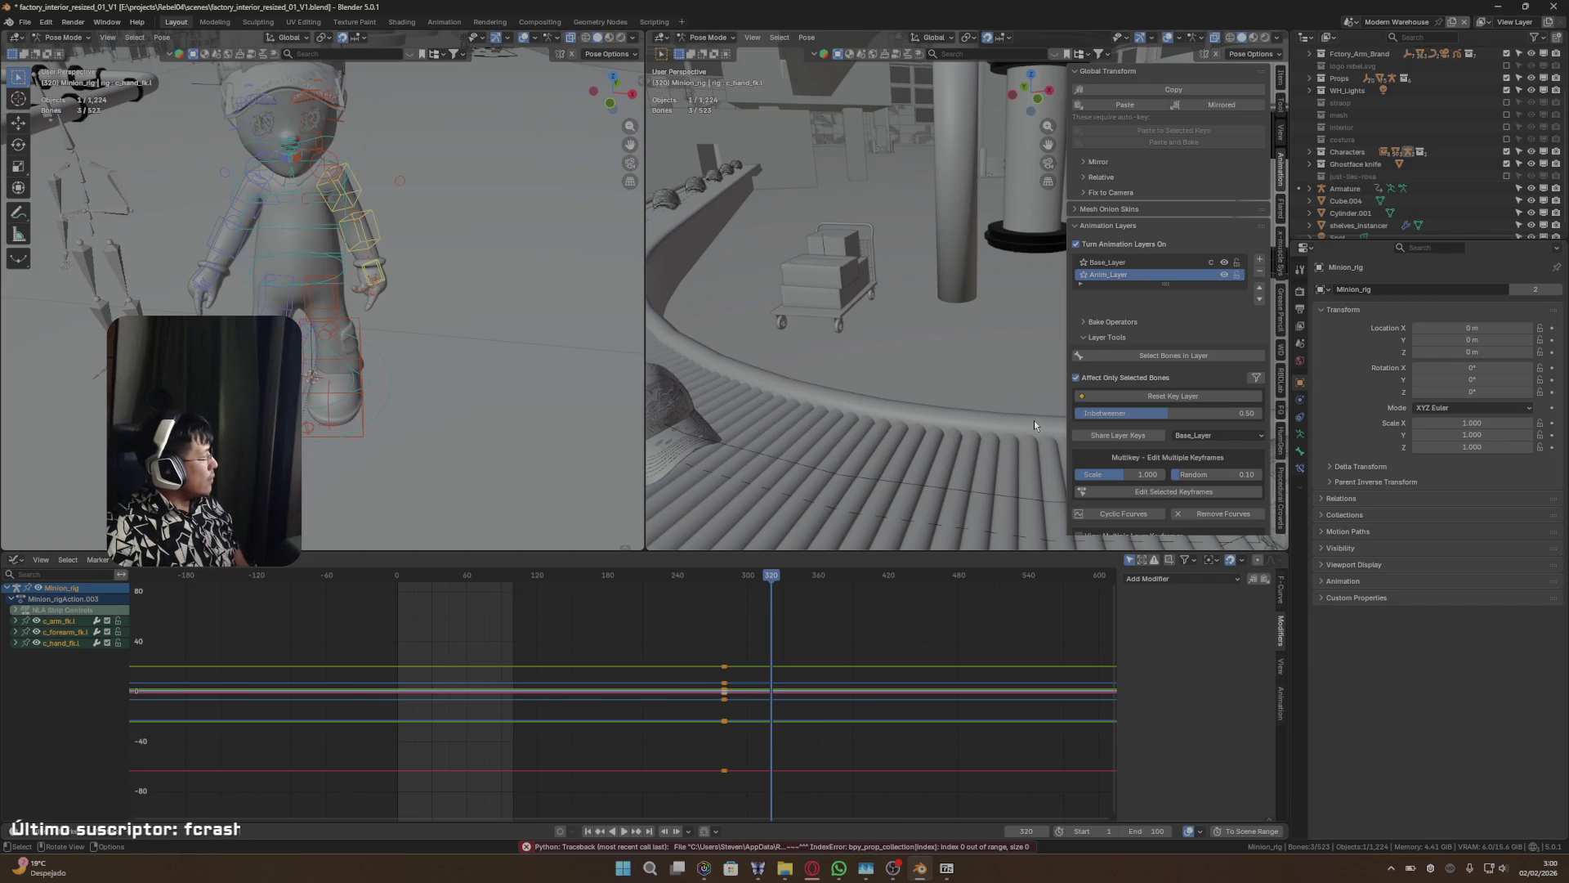
key("ctrl+z")
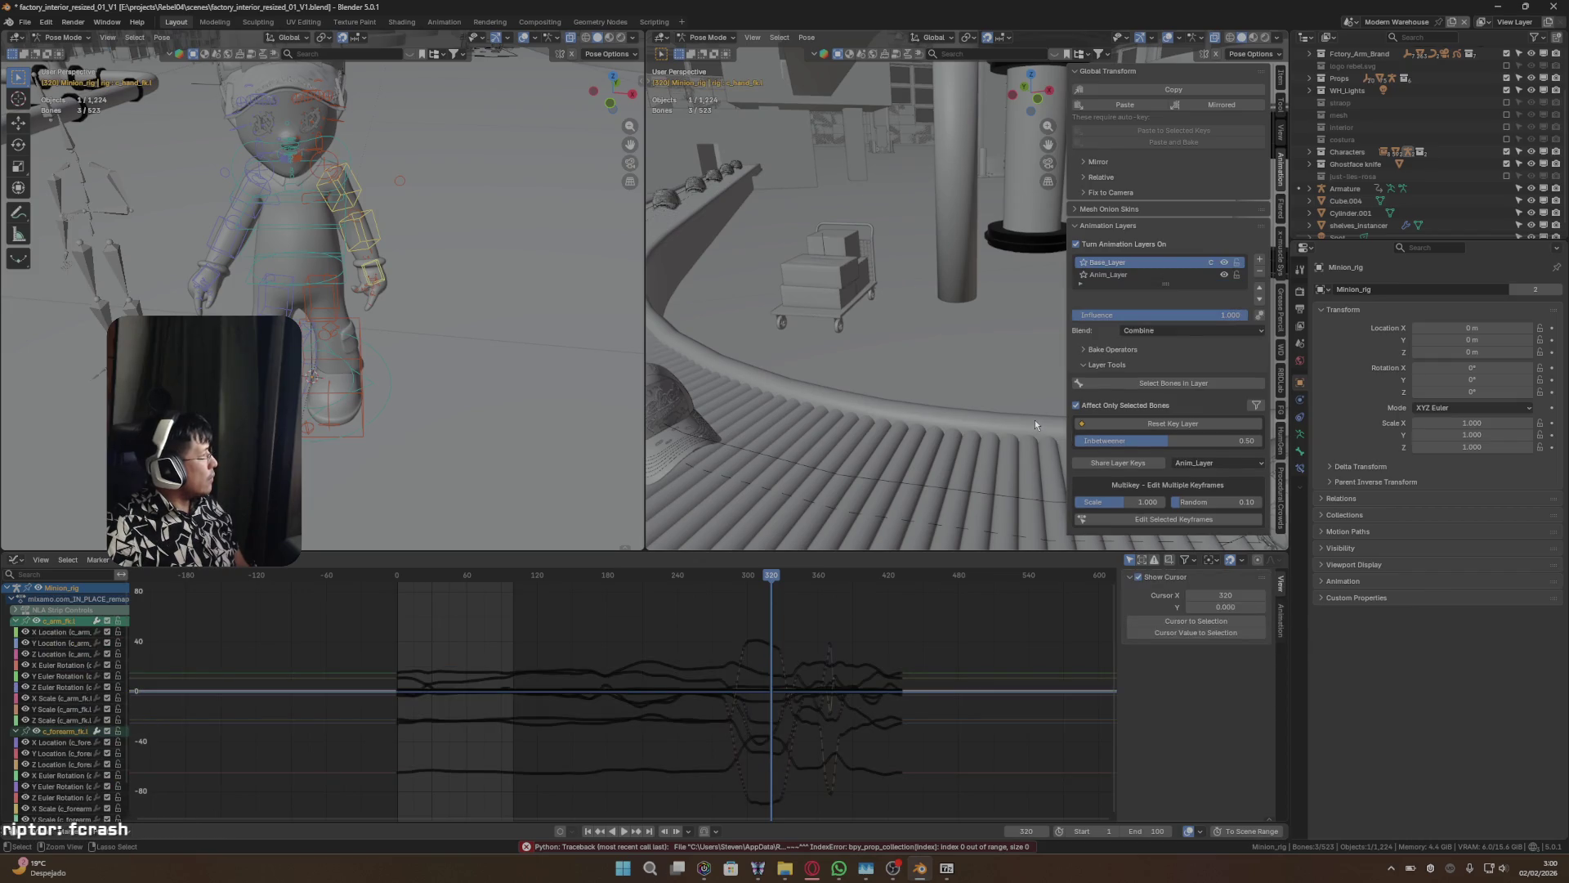
key("Down")
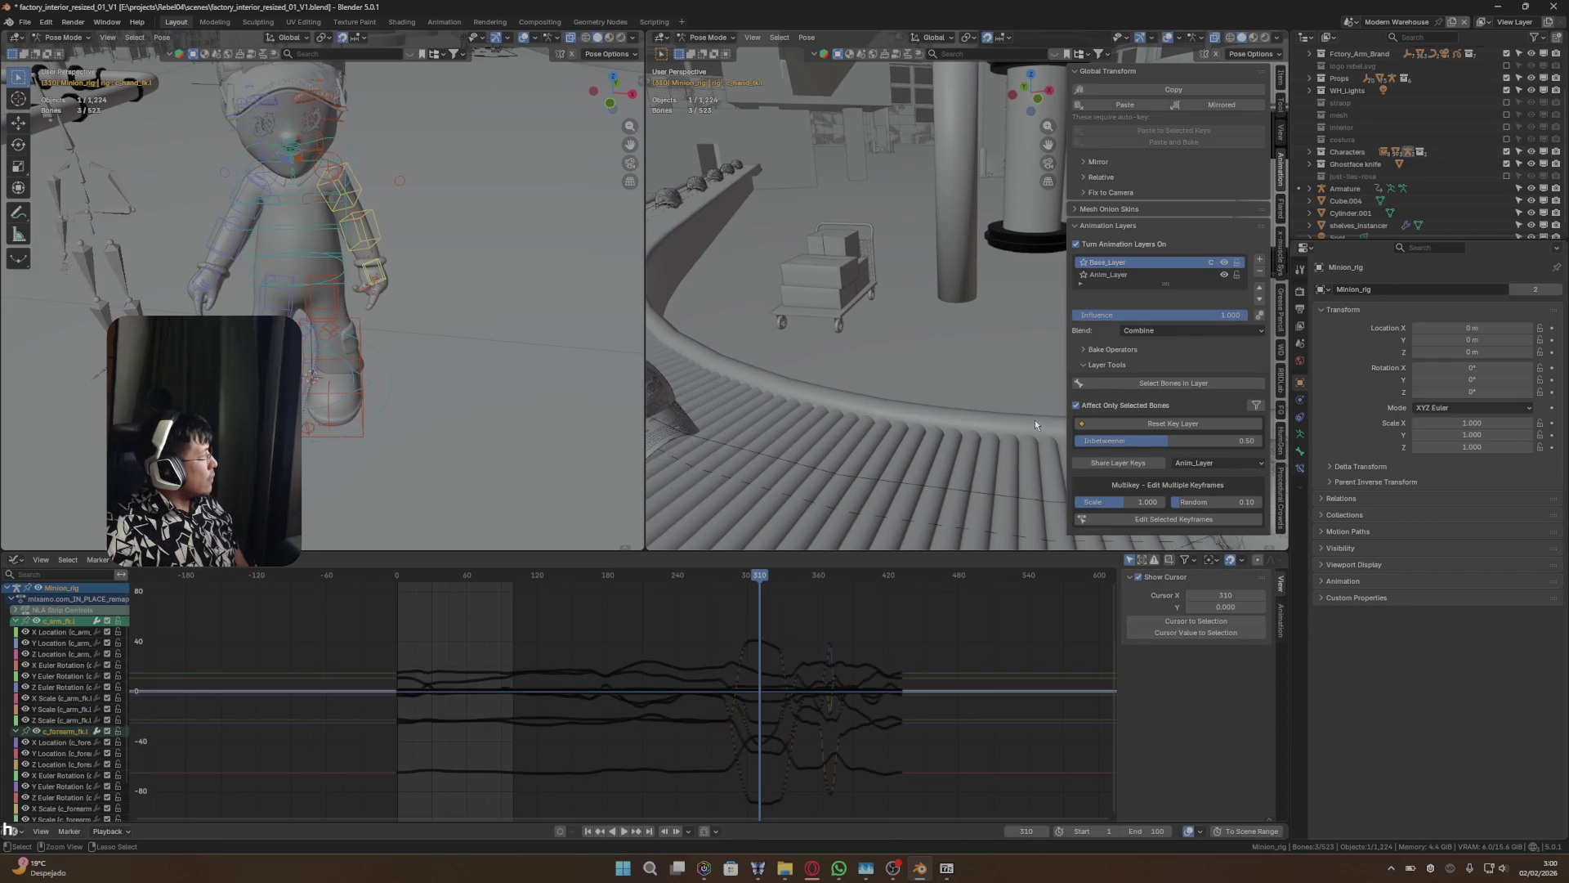
mouse_move(759, 576)
left_mouse_down()
mouse_move(727, 576)
mouse_move(769, 580)
left_mouse_up()
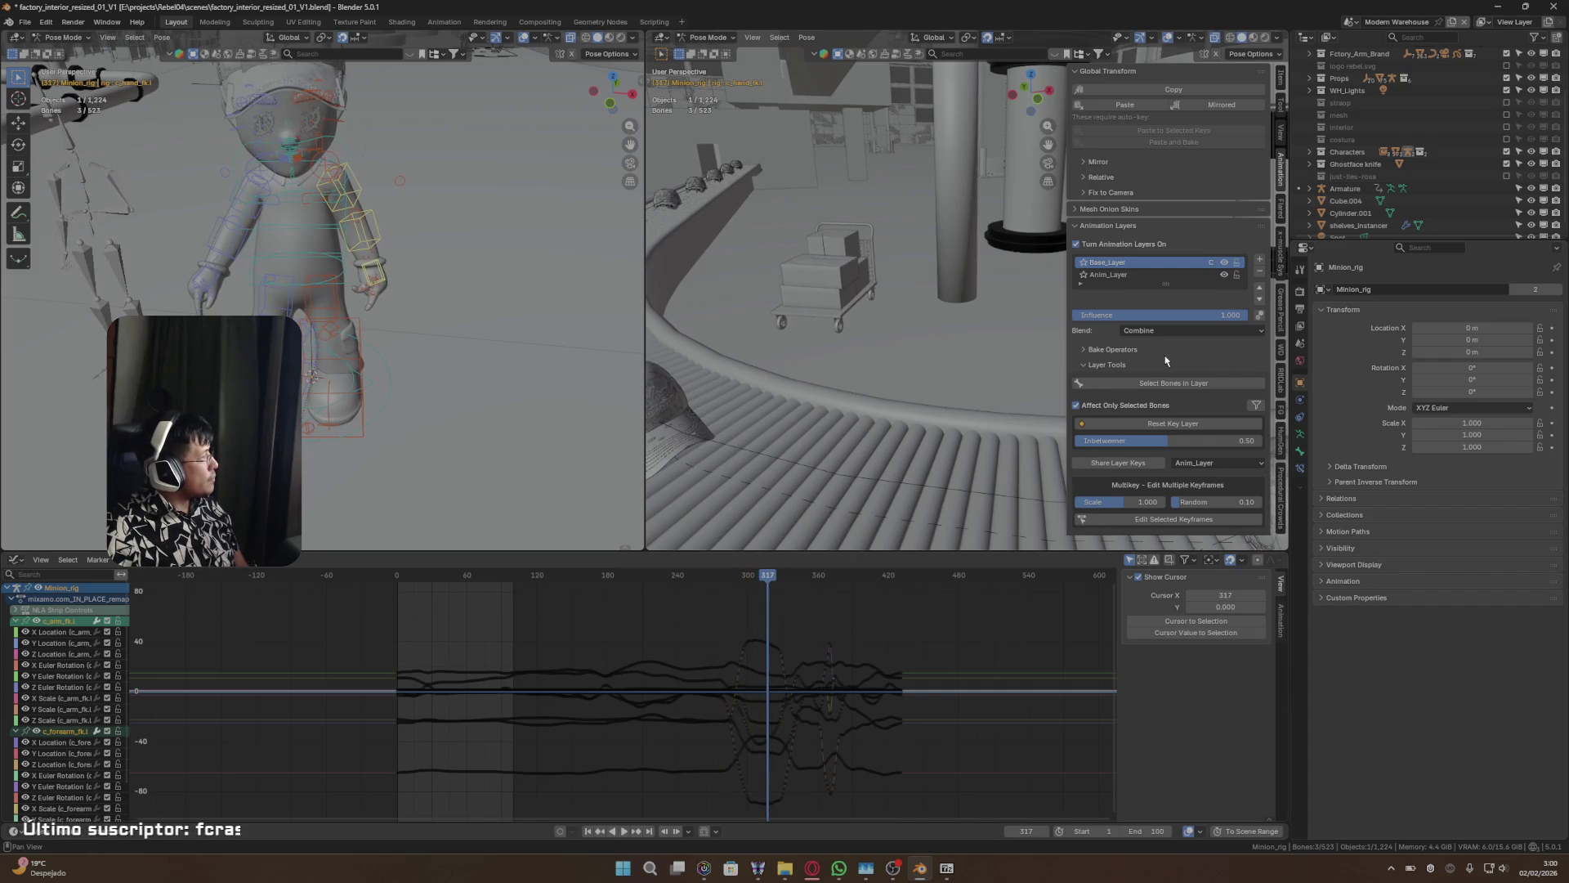
left_click(1131, 275)
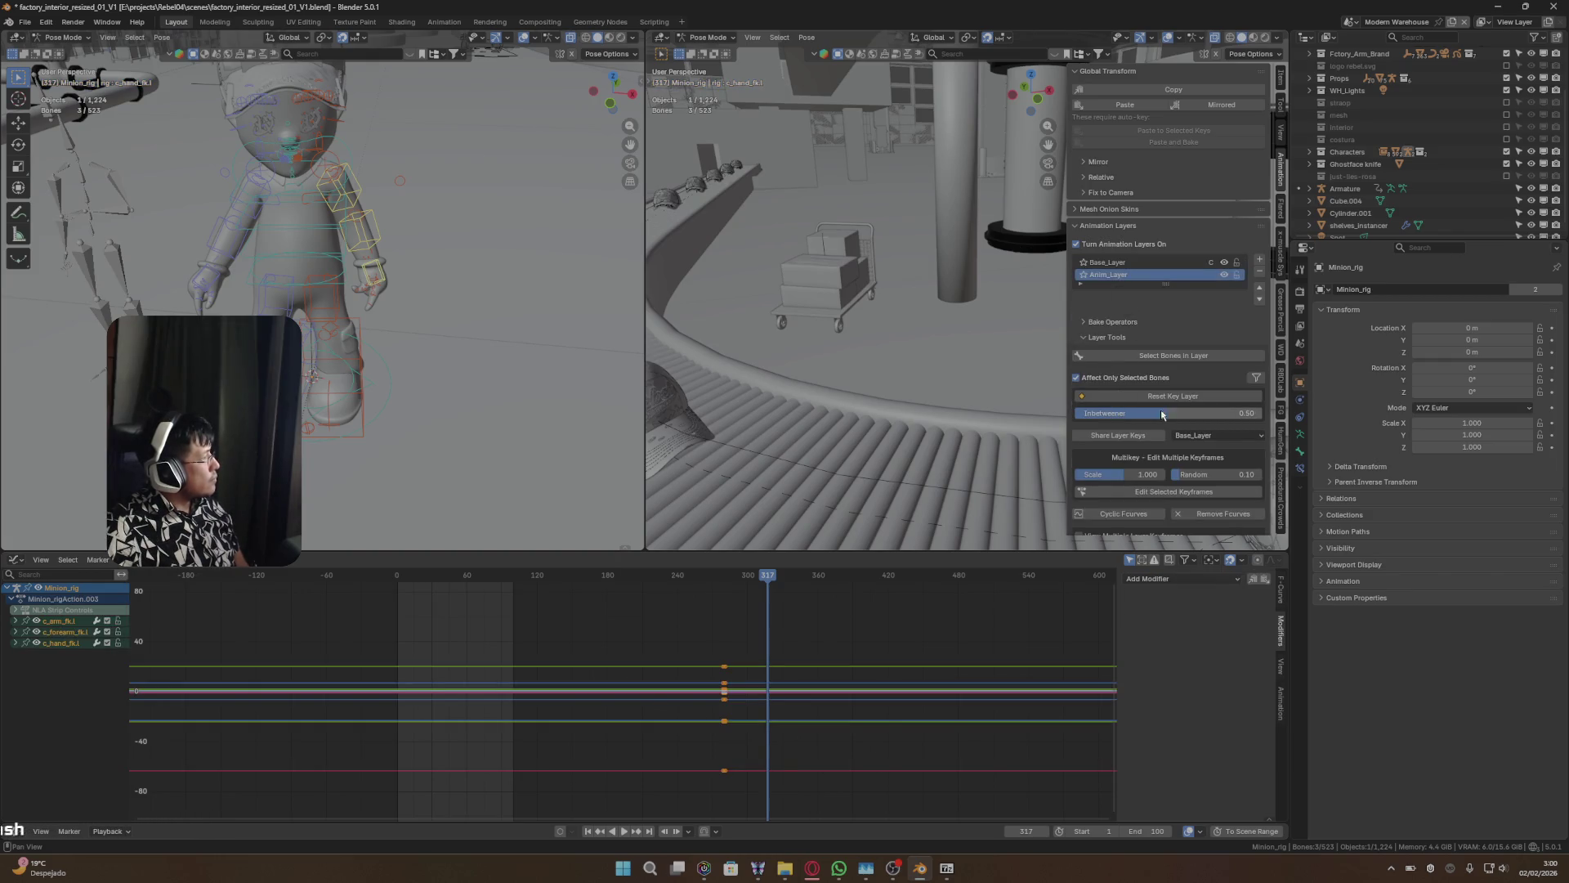
mouse_move(1164, 415)
left_mouse_down()
mouse_move(1258, 415)
mouse_move(1090, 414)
left_mouse_up()
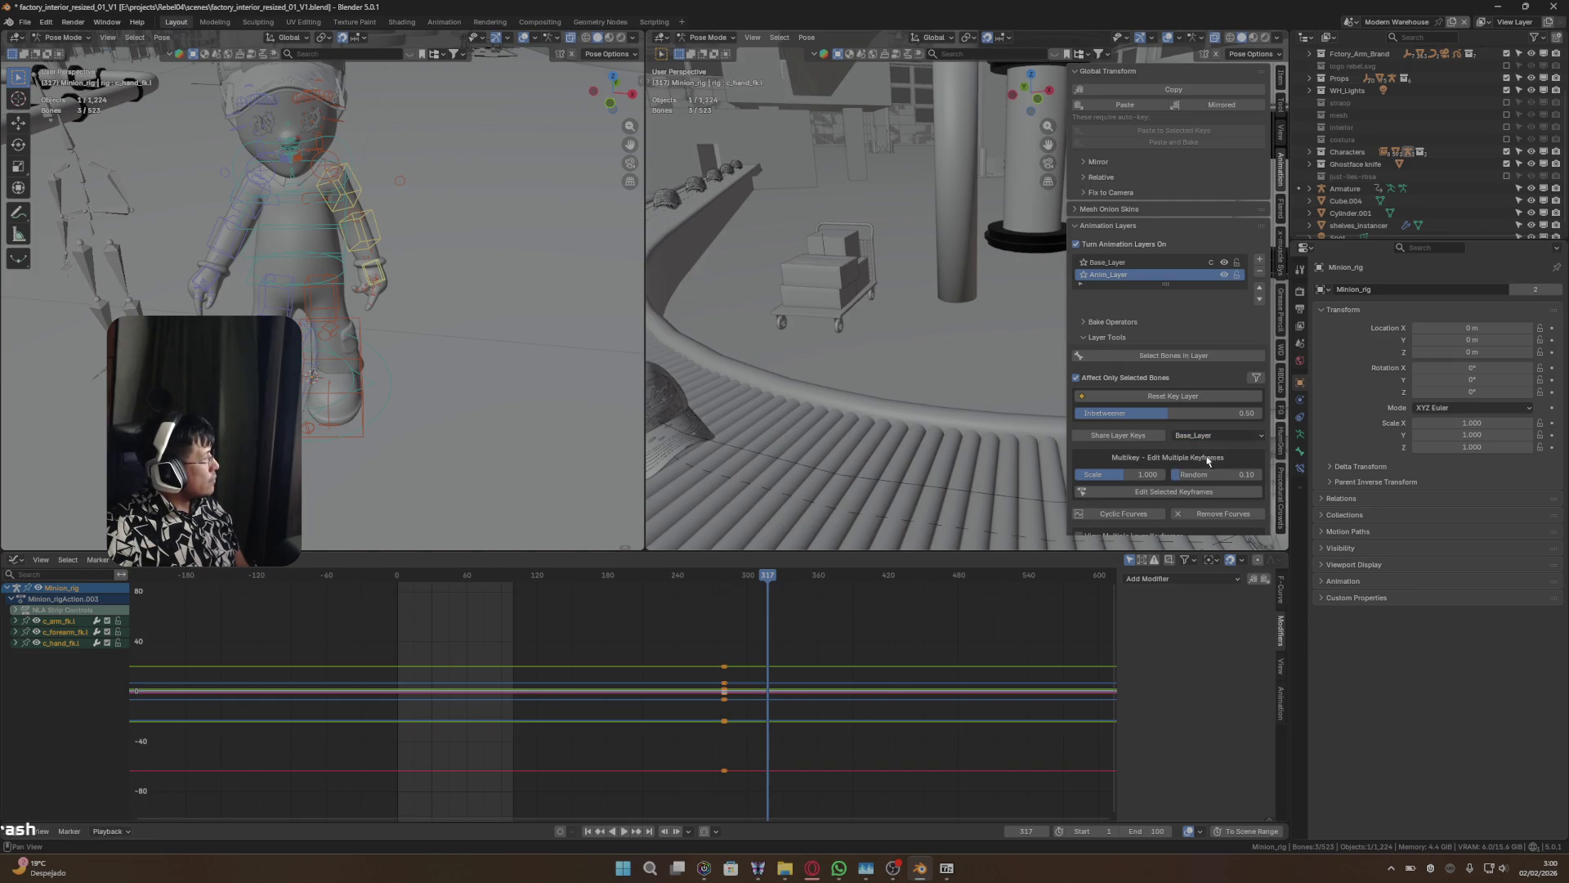
- Expand Anim_Layer's Layer Settings and browse its Active Action list
scroll(1197, 459, "down", 2)
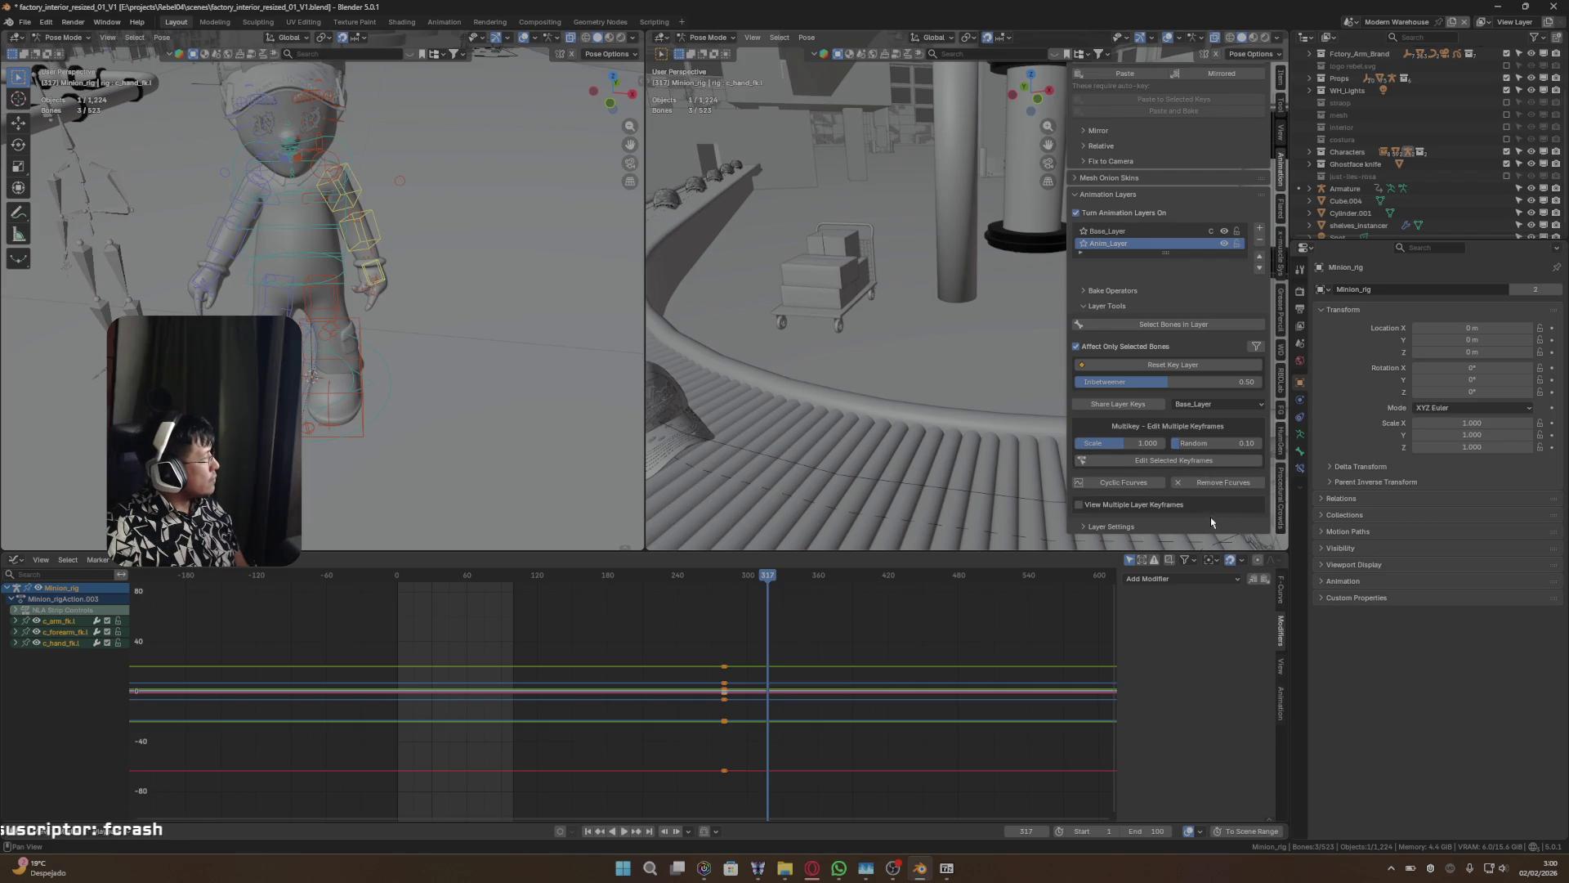
left_click(1091, 526)
scroll(1094, 496, "down", 1)
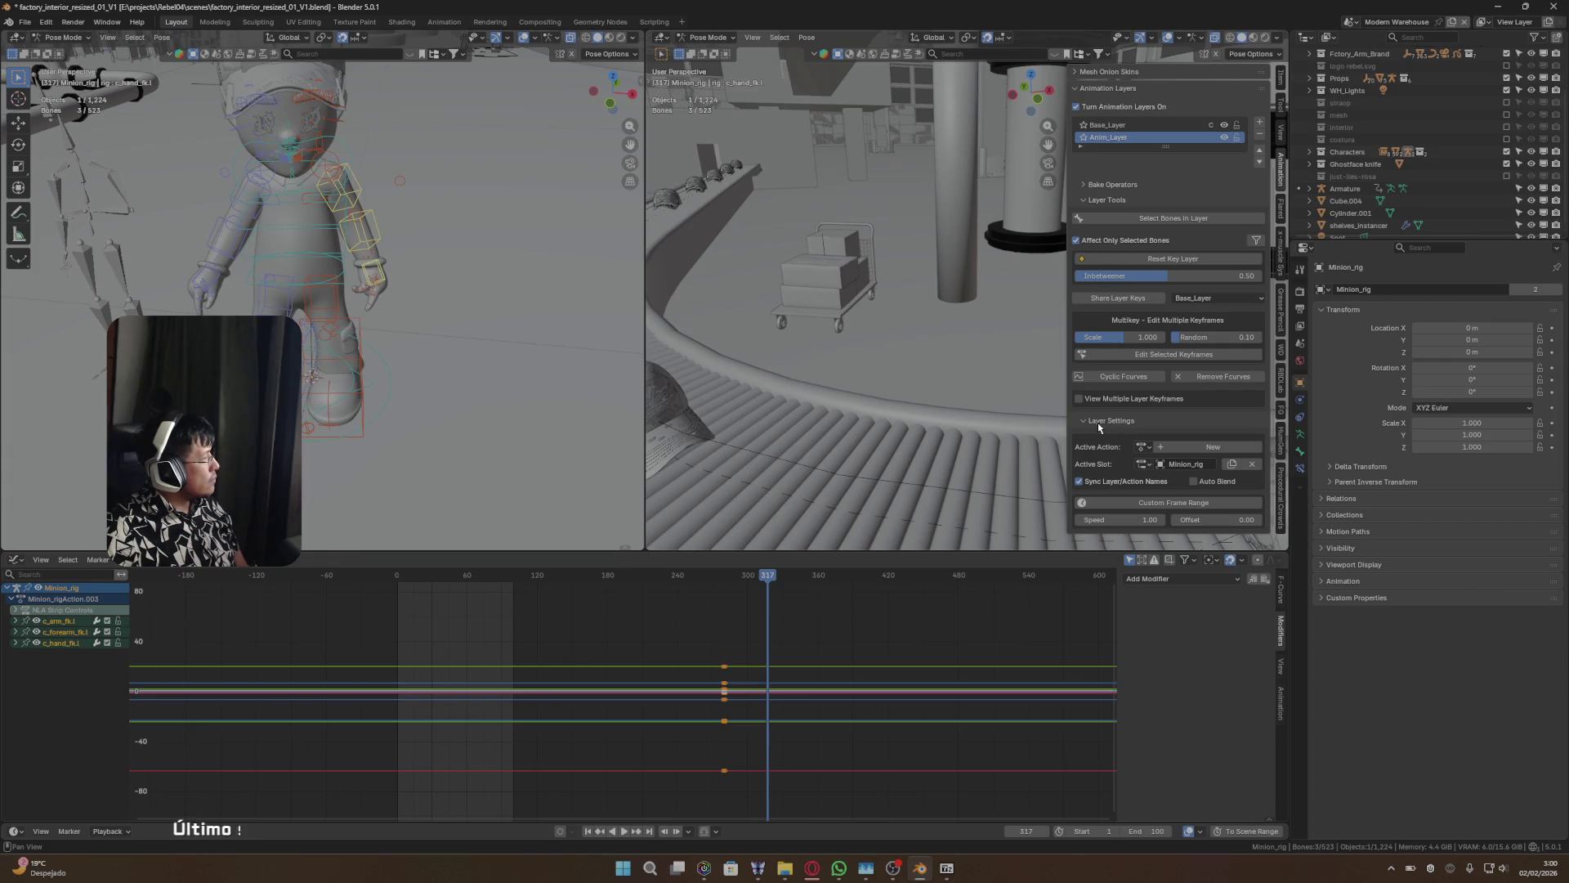
left_click(1144, 448)
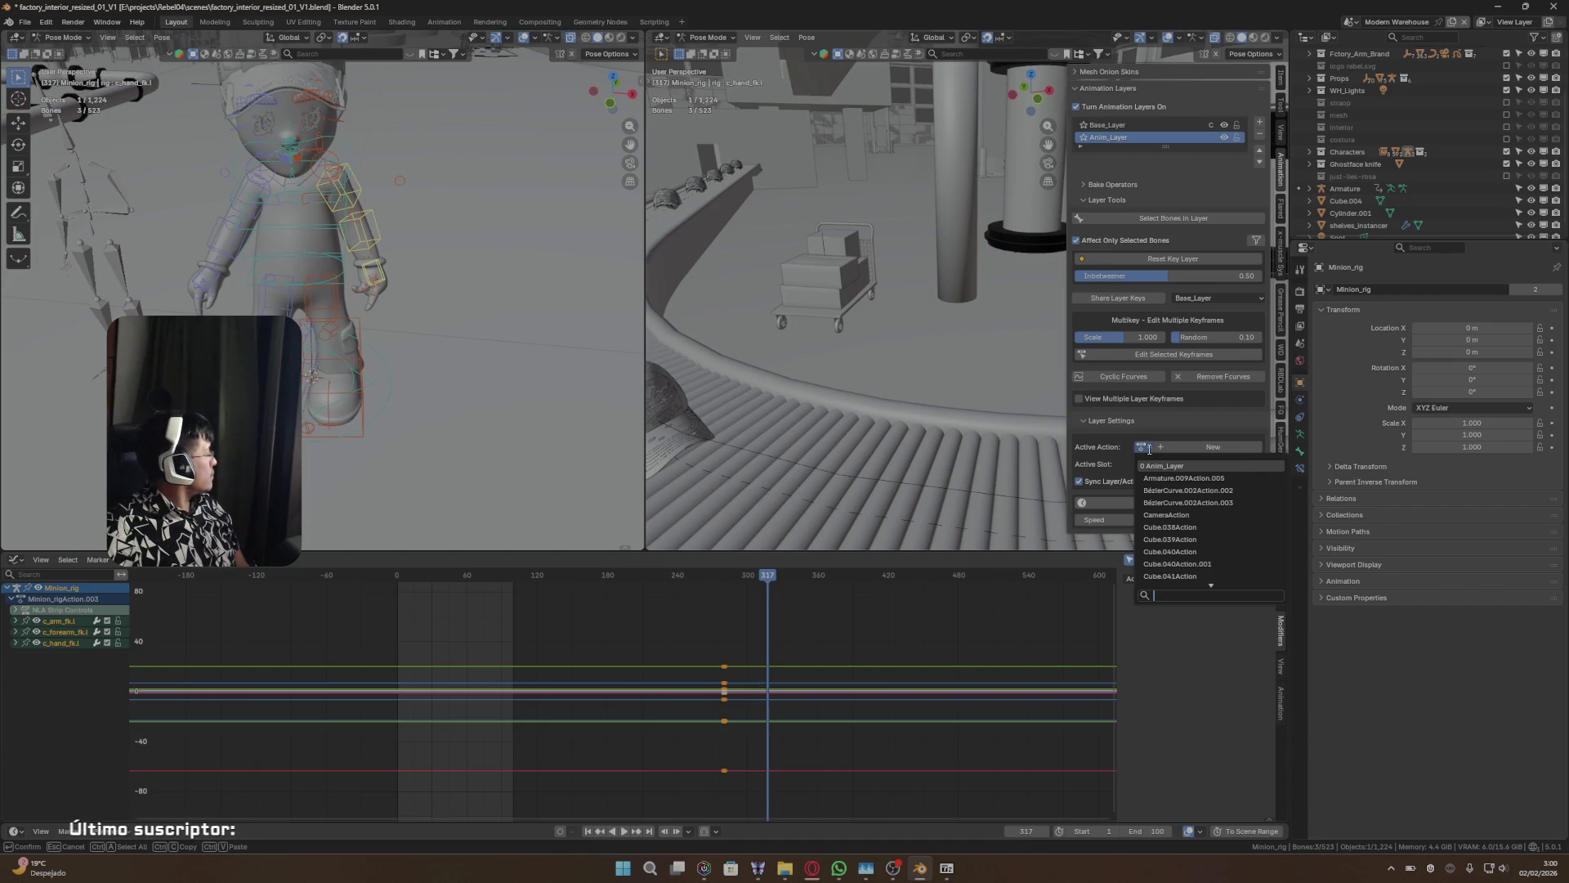
key("Escape")
- Search 'min' to assign Minion_rigAction, then restore Anim_Layer's own action
left_click(1144, 448)
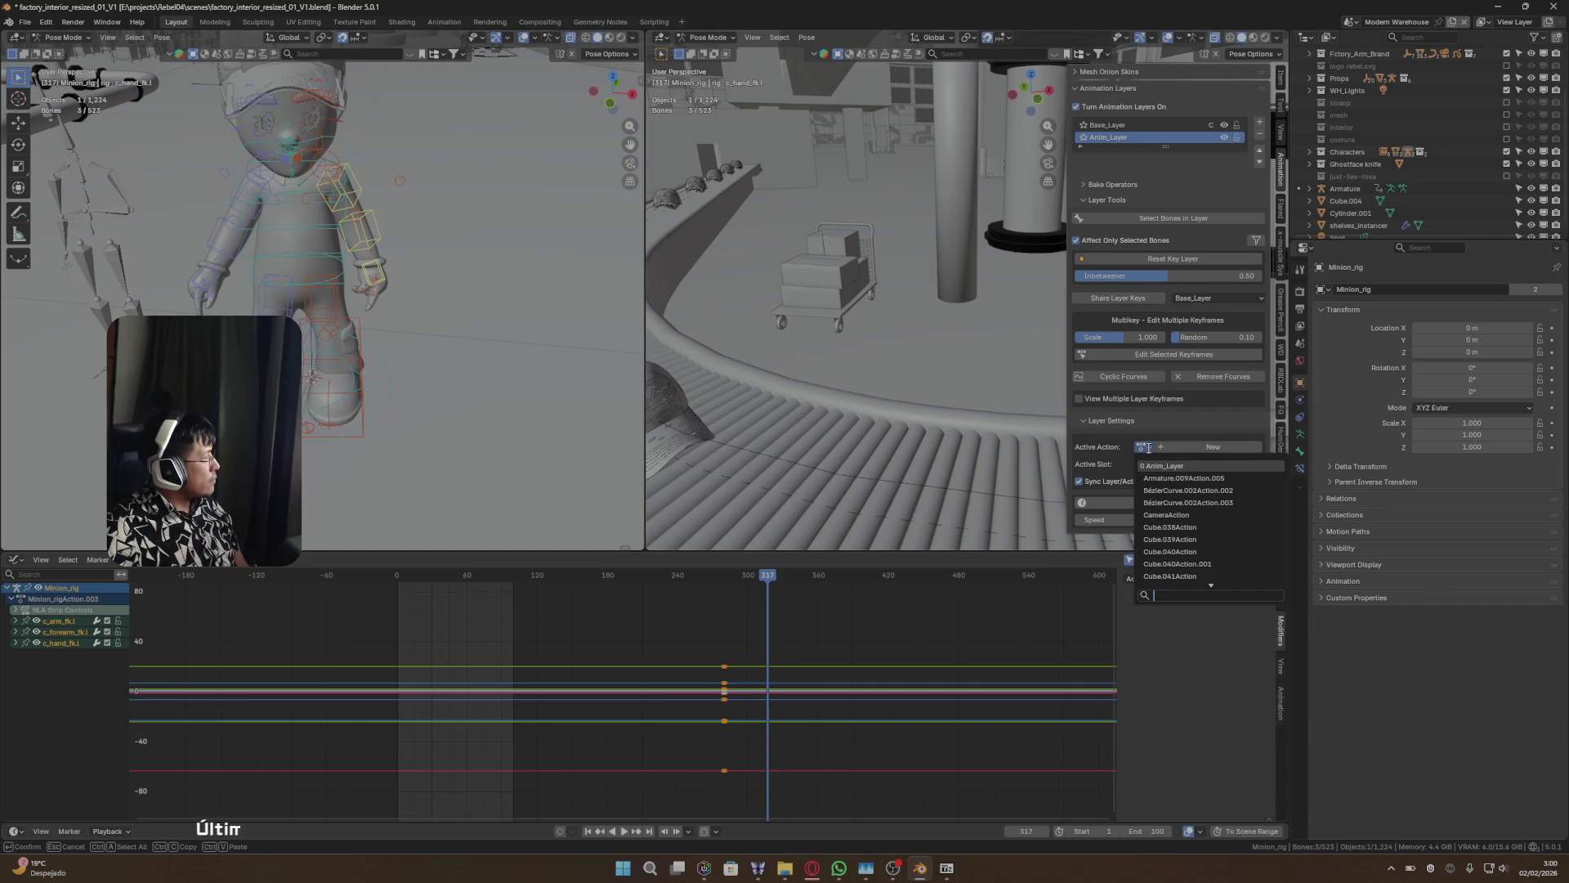
type("min")
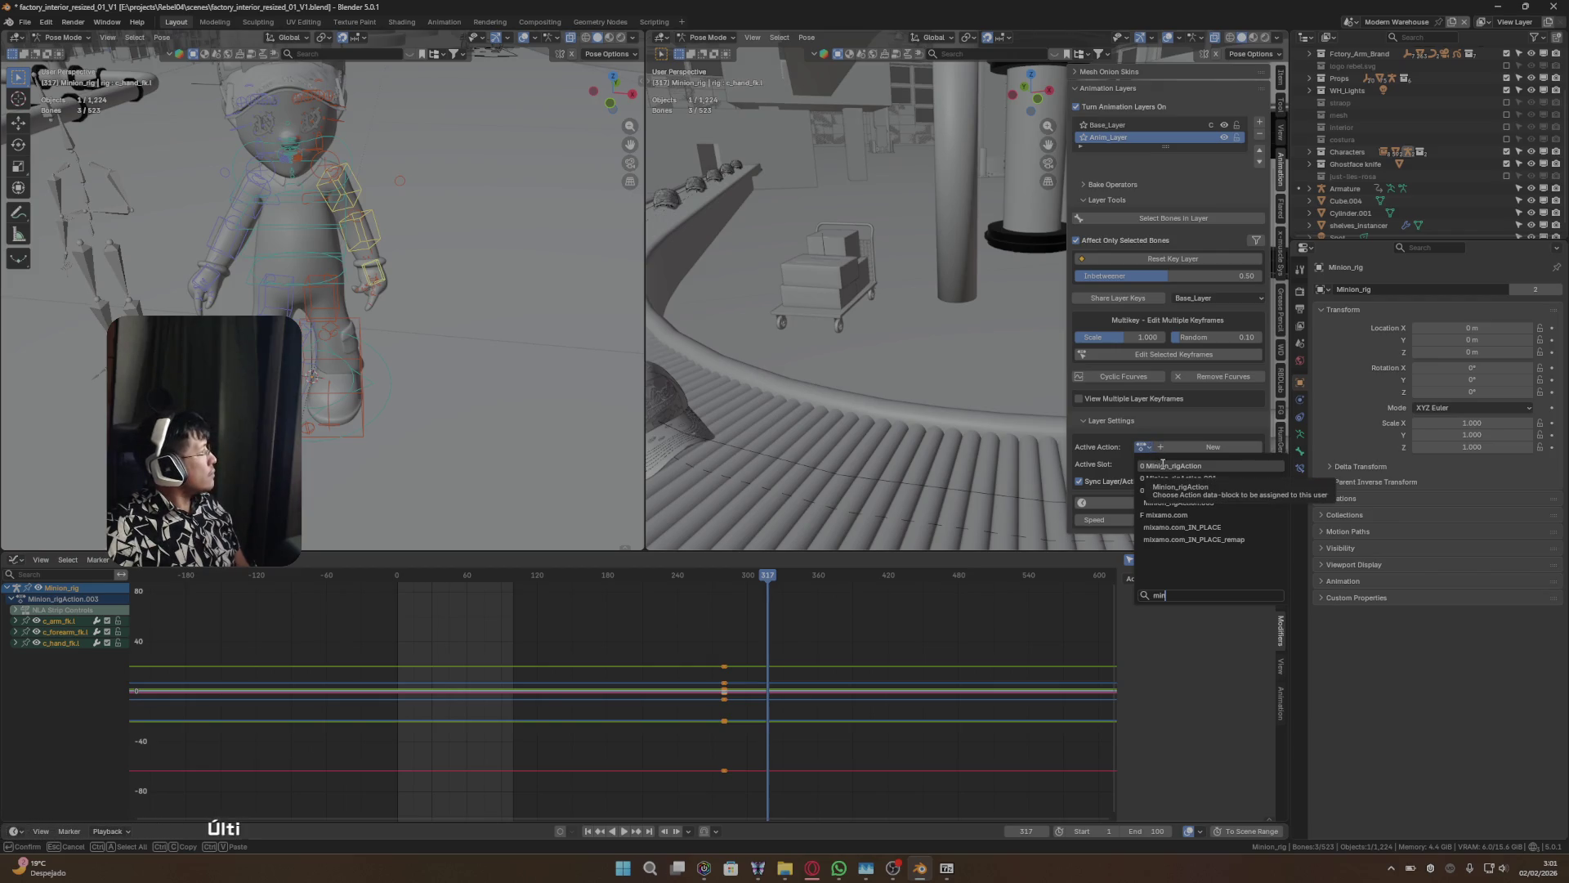
left_click(1165, 466)
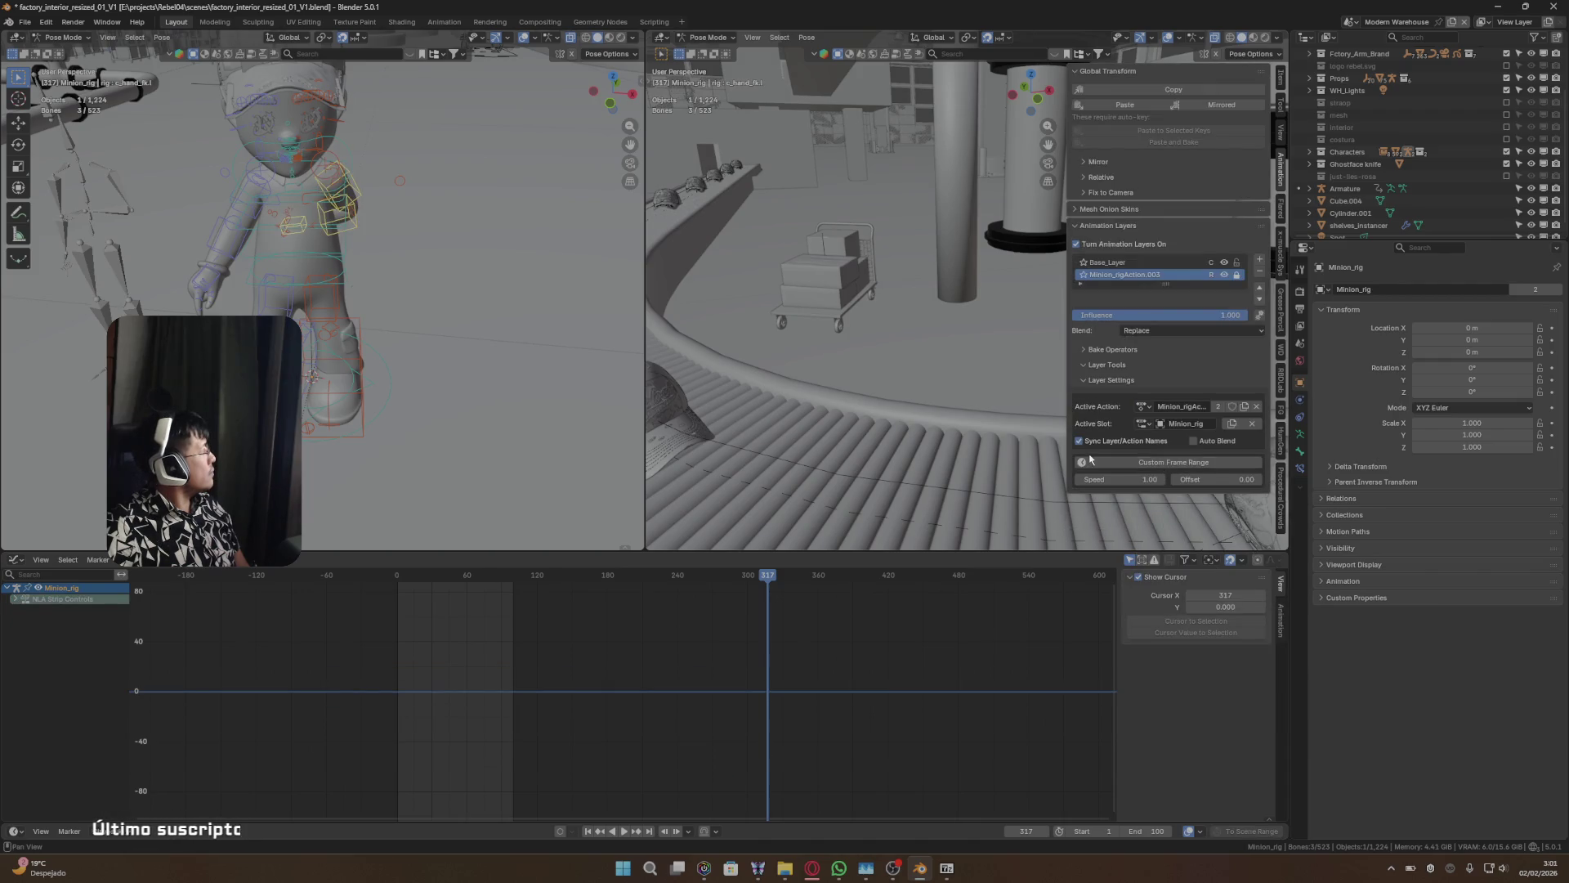
left_click(1139, 449)
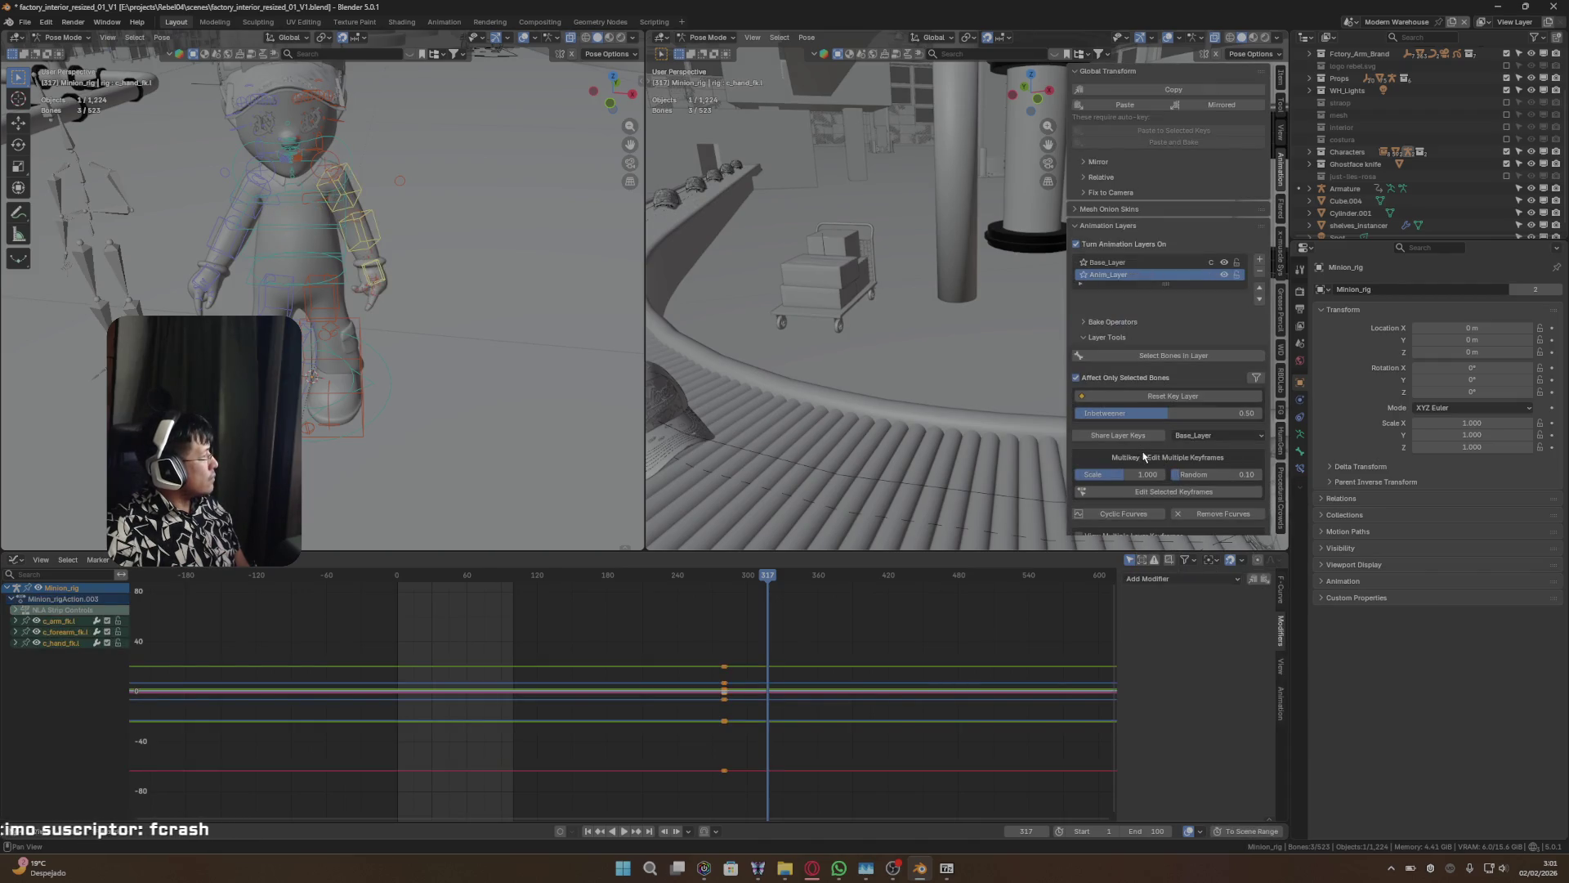
scroll(1119, 481, "down", 2)
scroll(1120, 481, "down", 3)
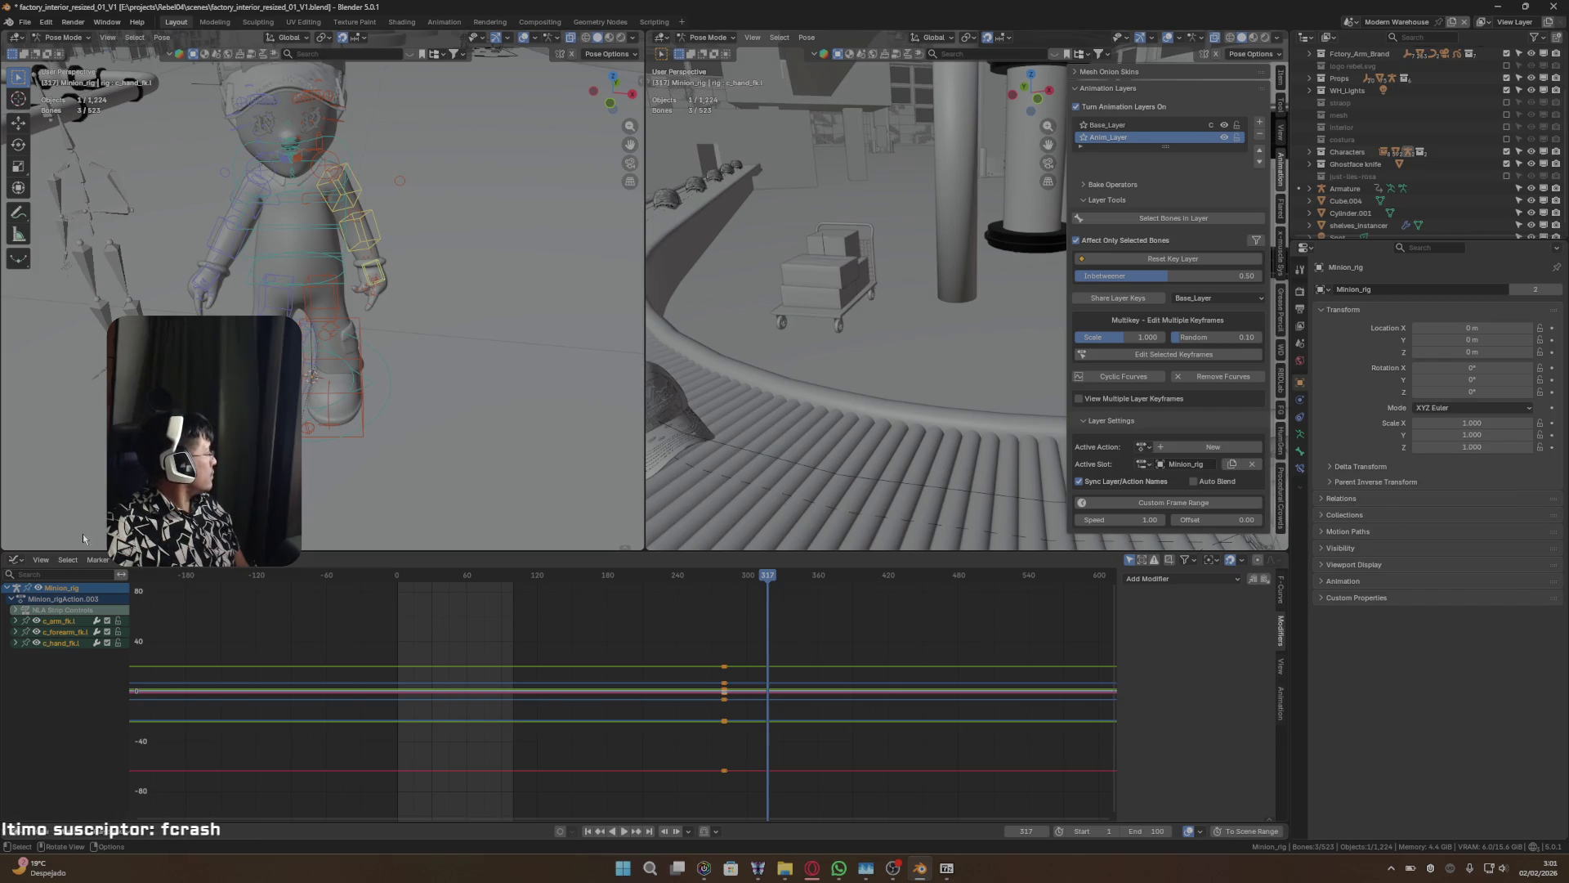
- Switch the lower Graph Editor to a Dope Sheet in Action Editor mode showing Minion_rigAction.003
left_click(17, 560)
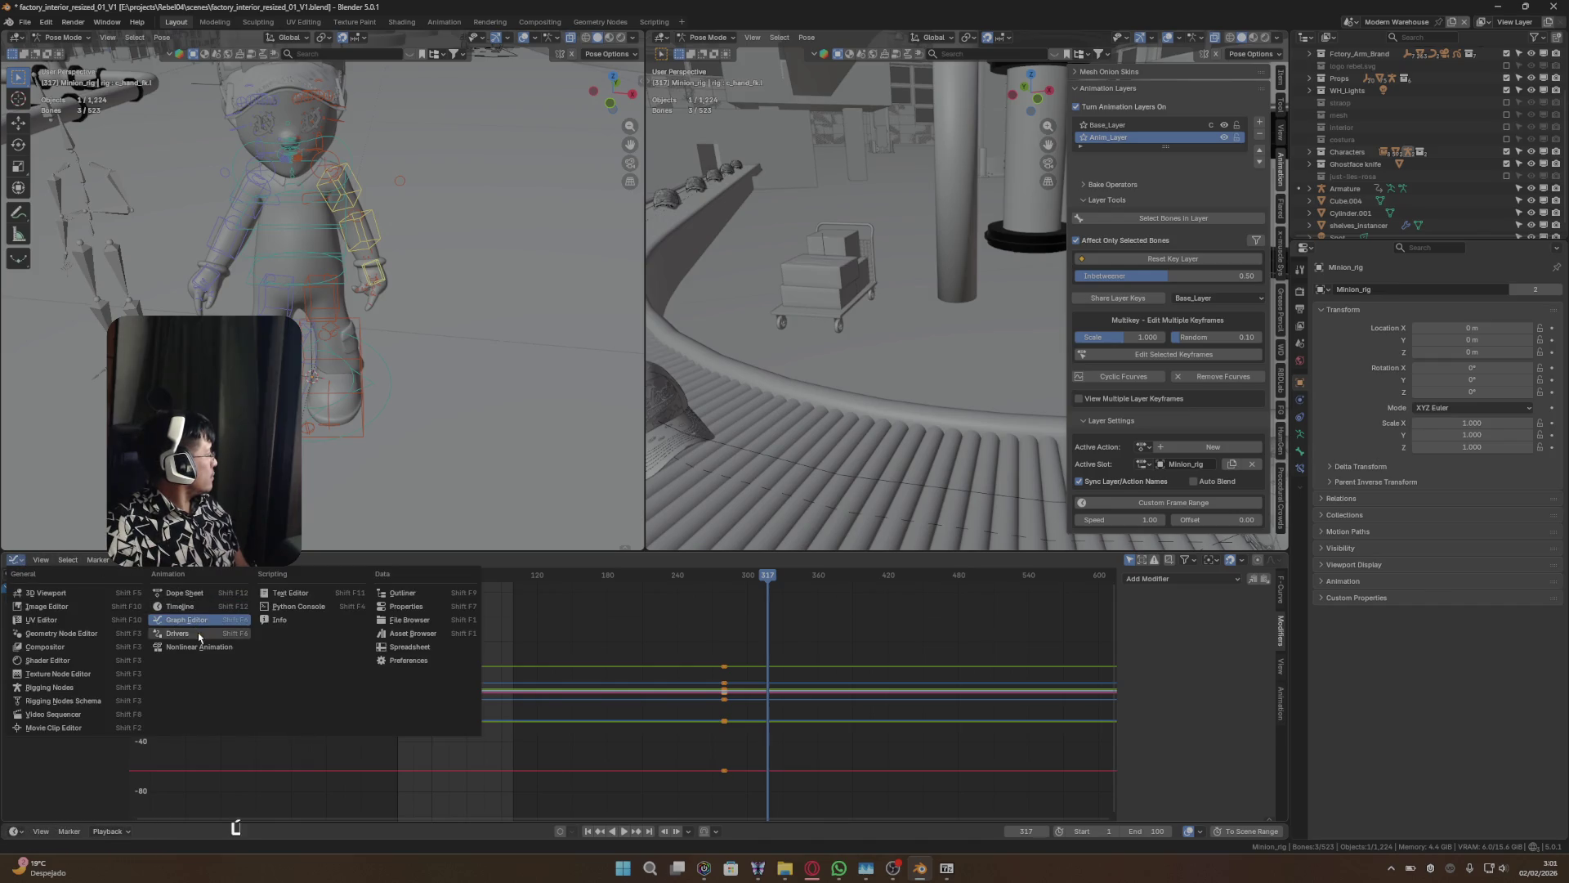
left_click(202, 594)
left_click(92, 562)
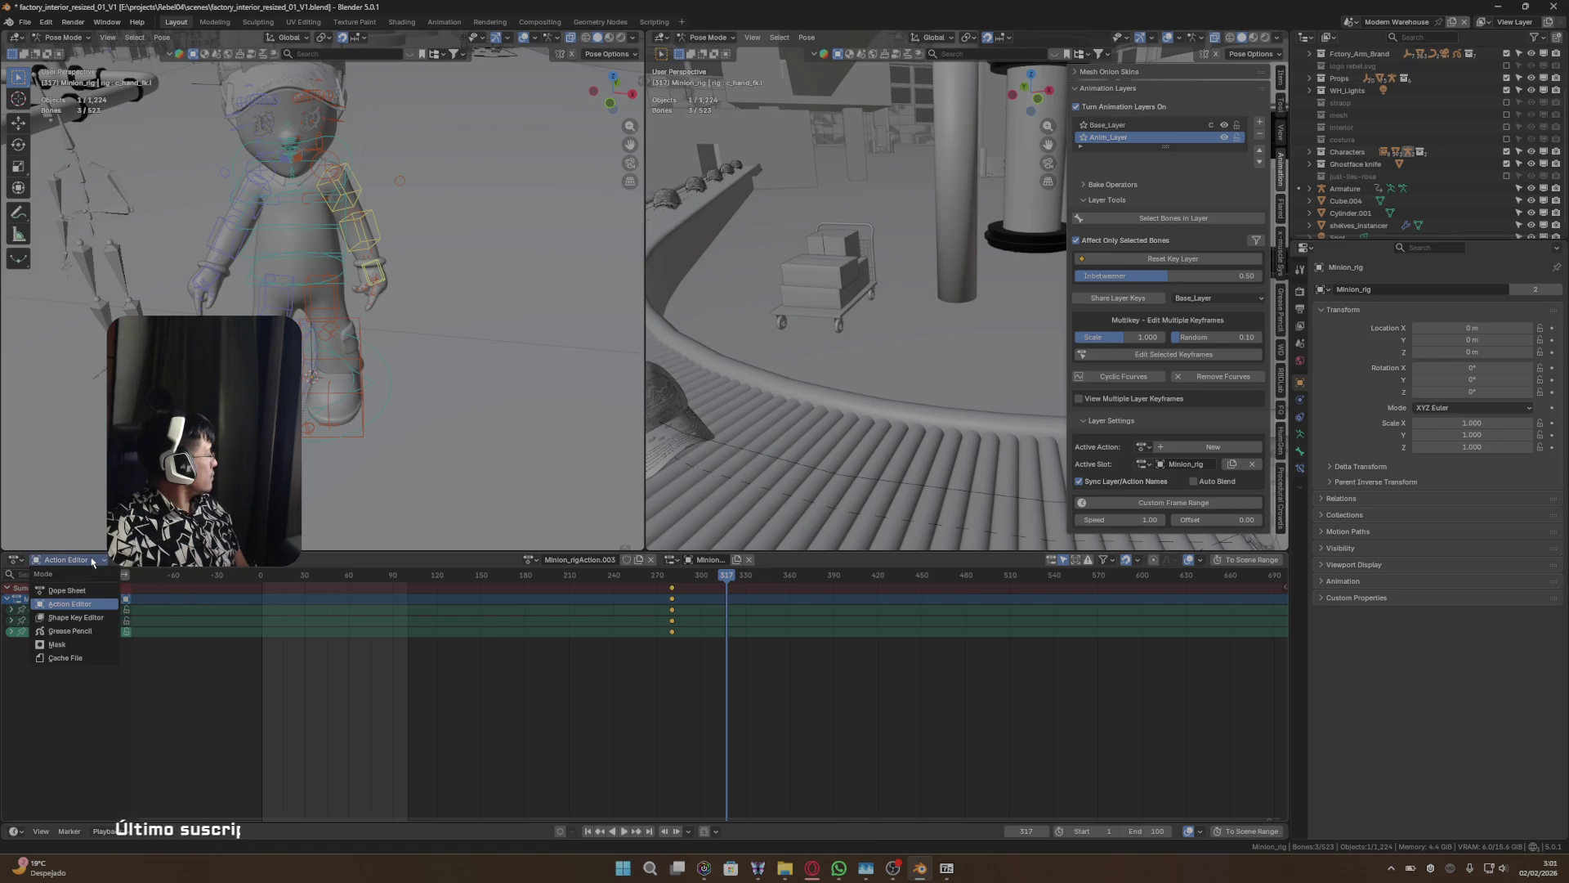
left_click(93, 562)
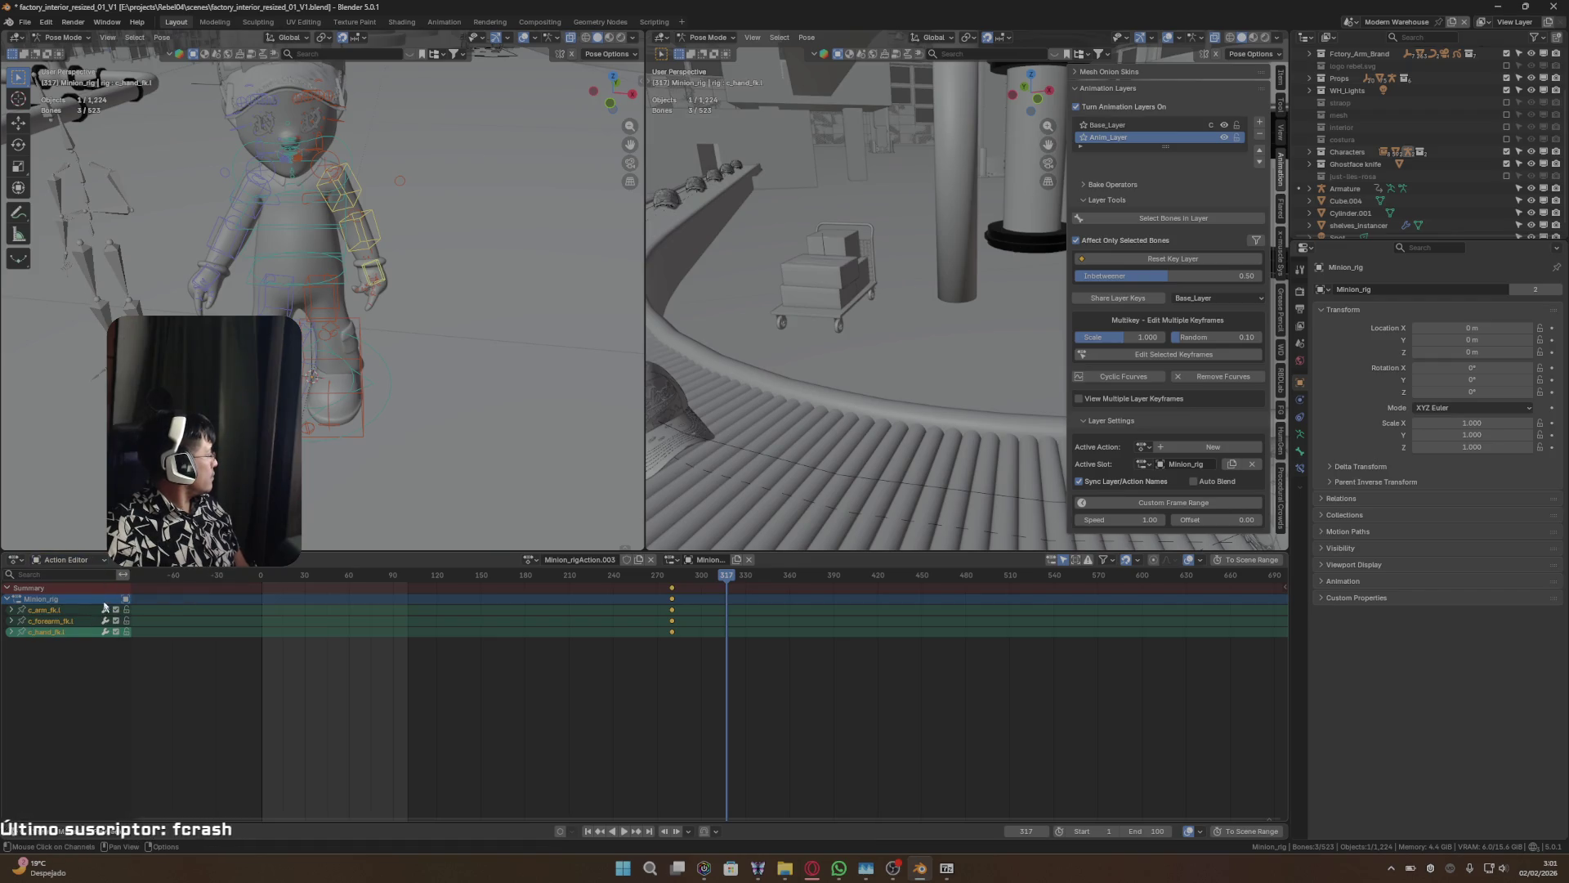
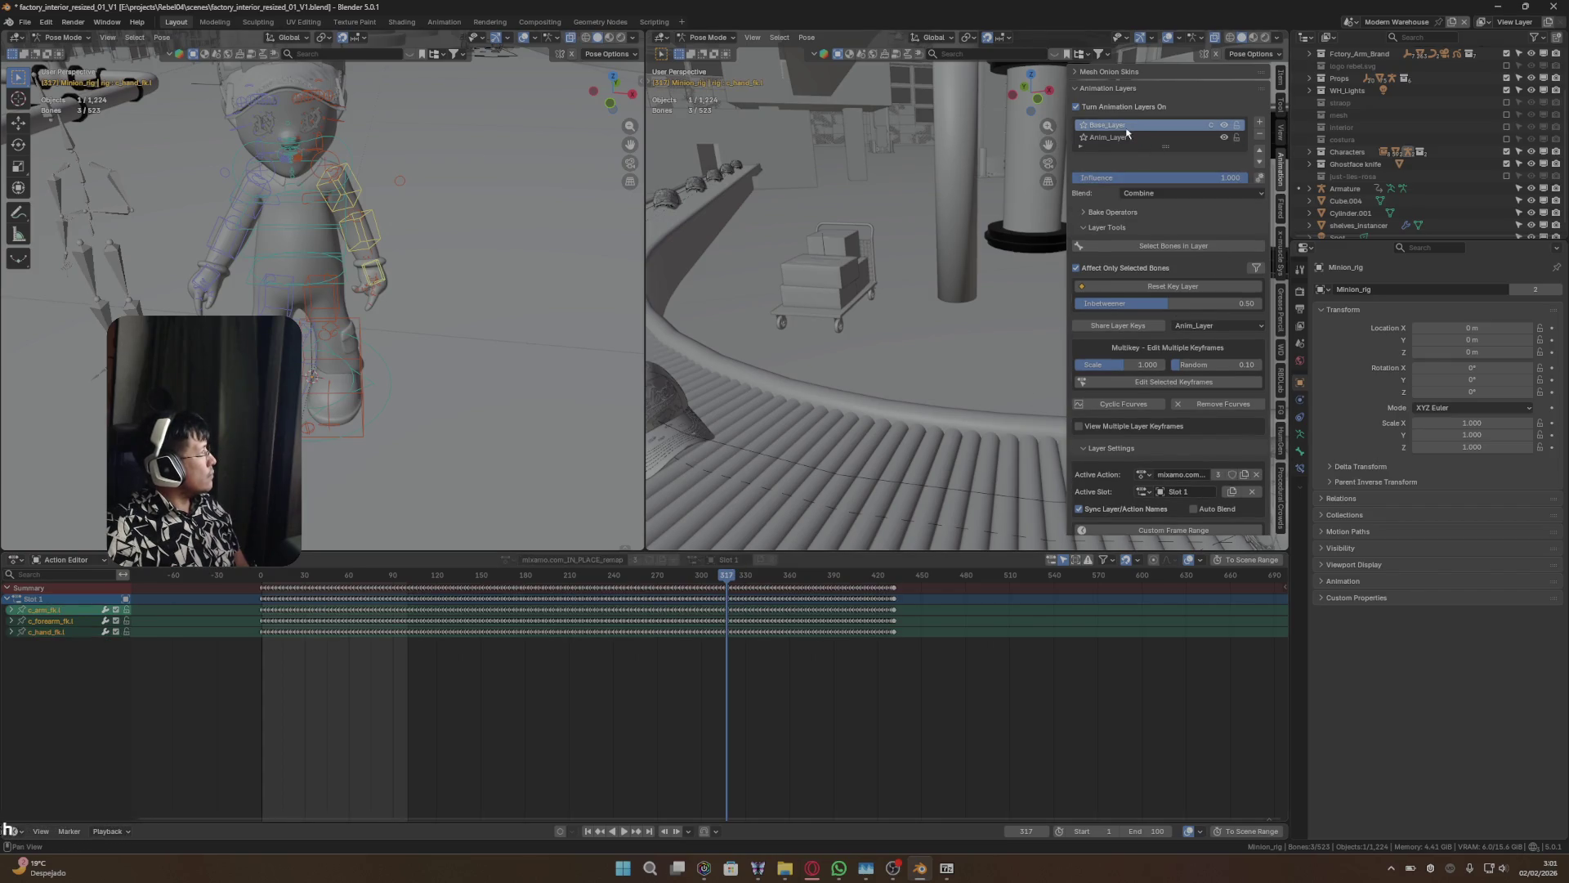
- Delete the selected left-arm keyframes and check the pose at frame 290
key("x")
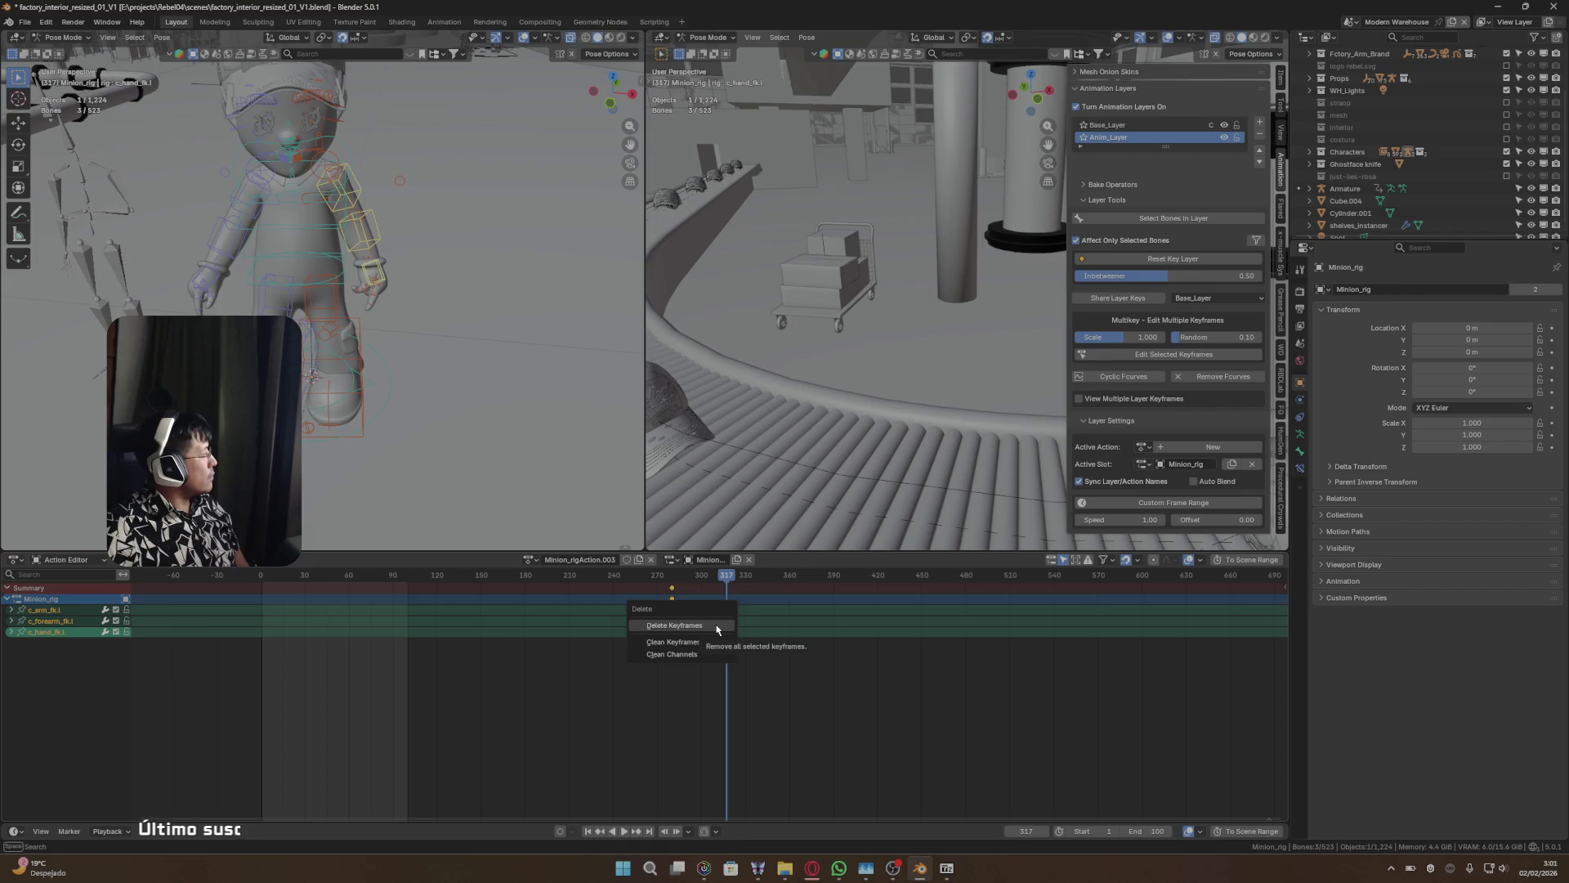
left_click(717, 627)
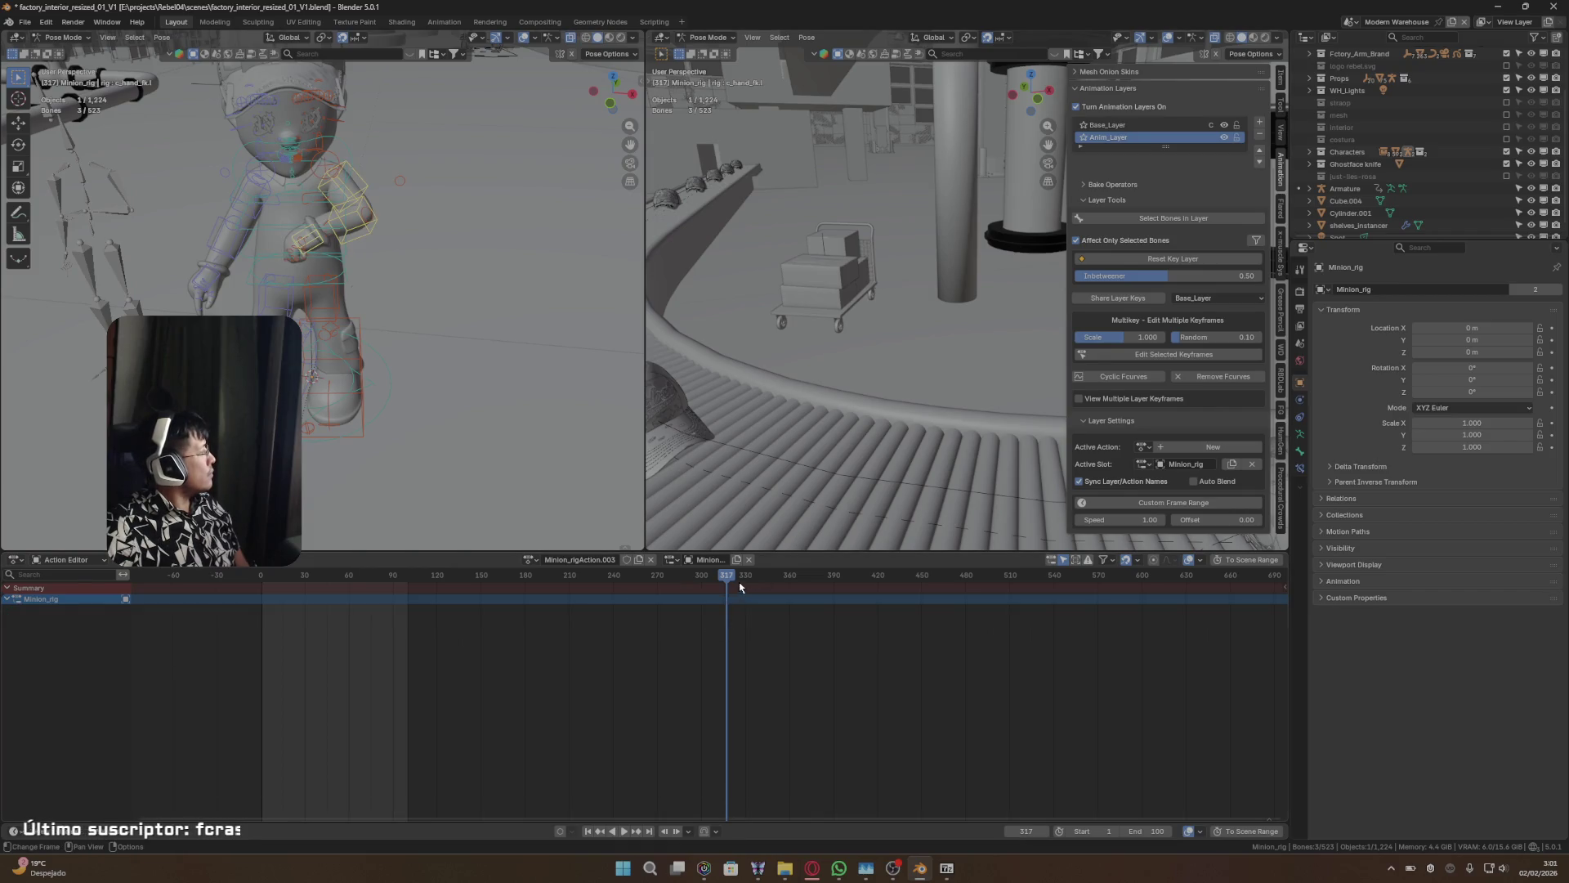
mouse_move(739, 582)
left_mouse_down()
mouse_move(666, 582)
mouse_move(687, 582)
left_mouse_up()
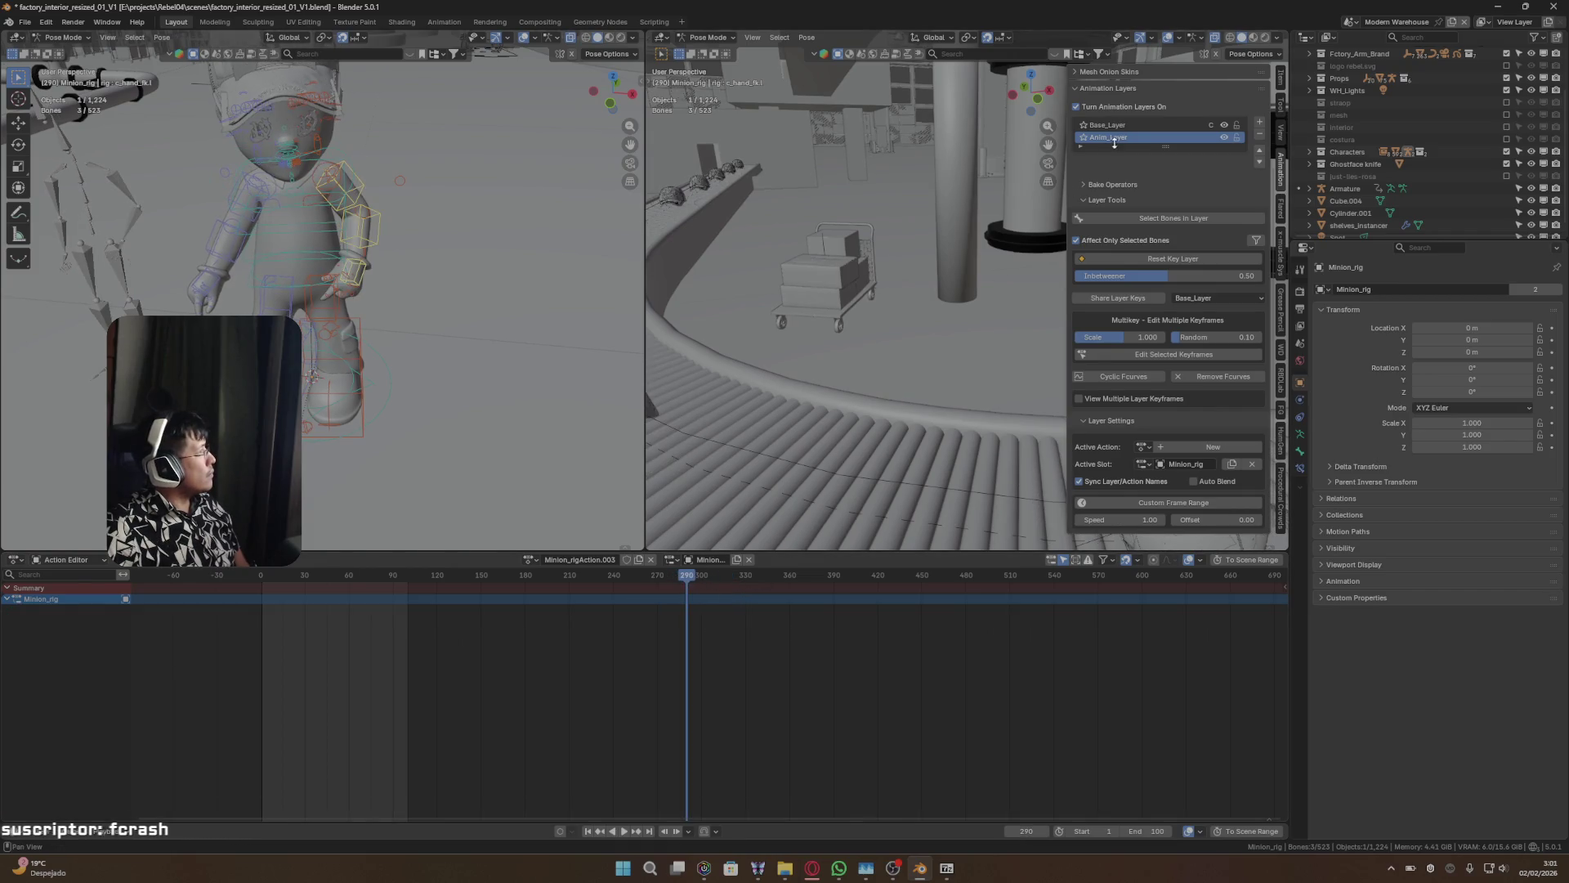
- Remove Anim_Layer from the animation layers and look through the available actions
left_click(1257, 135)
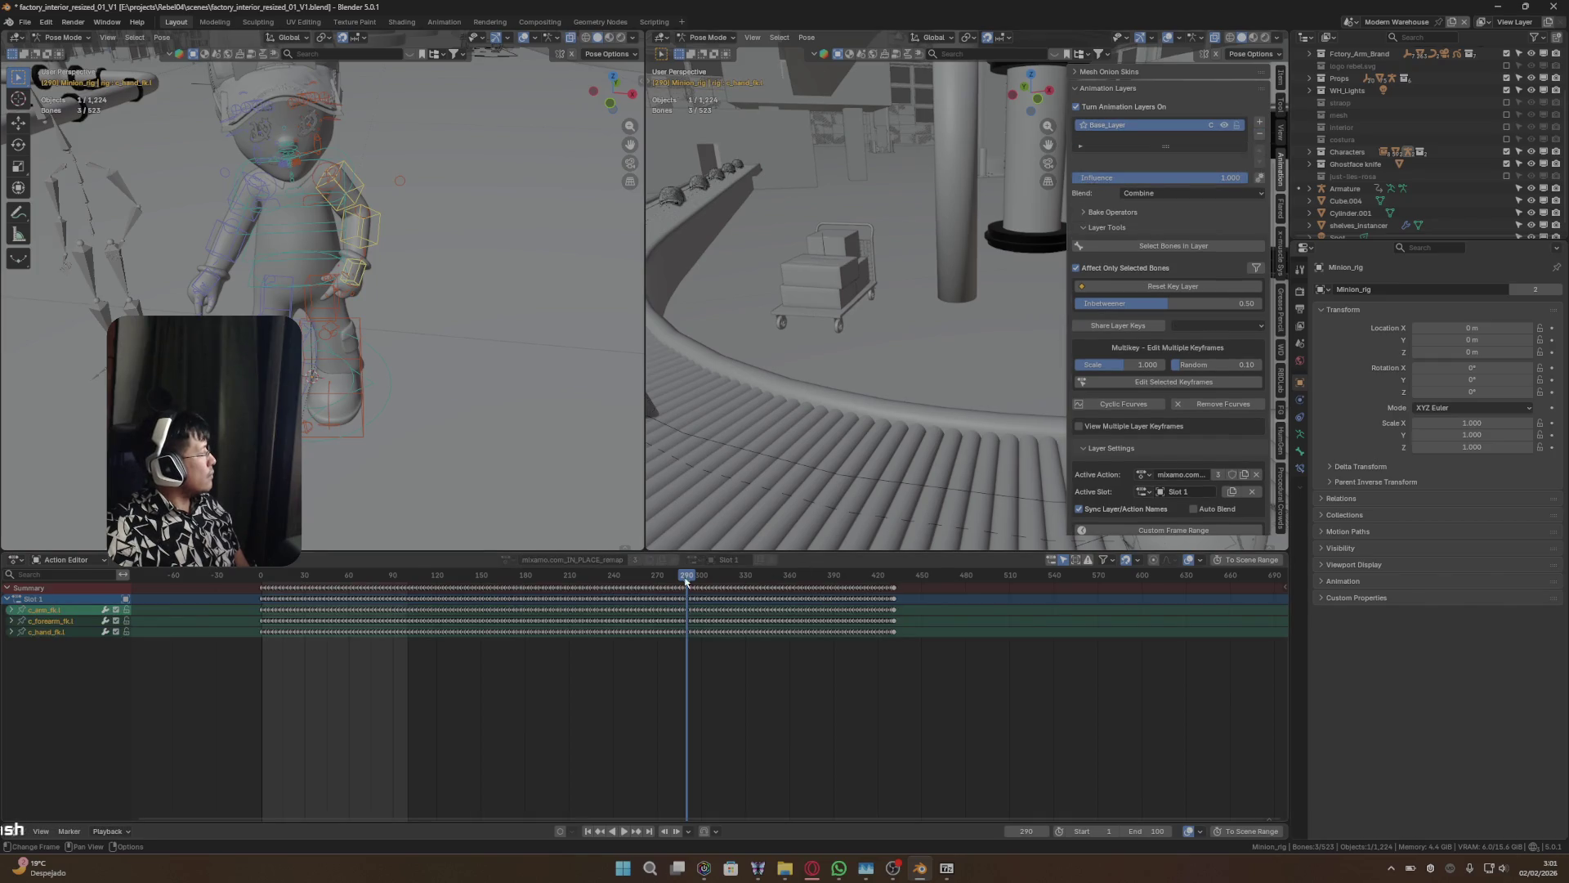
scroll(1113, 518, "up", 20, "alt")
scroll(1113, 518, "down", 20, "alt")
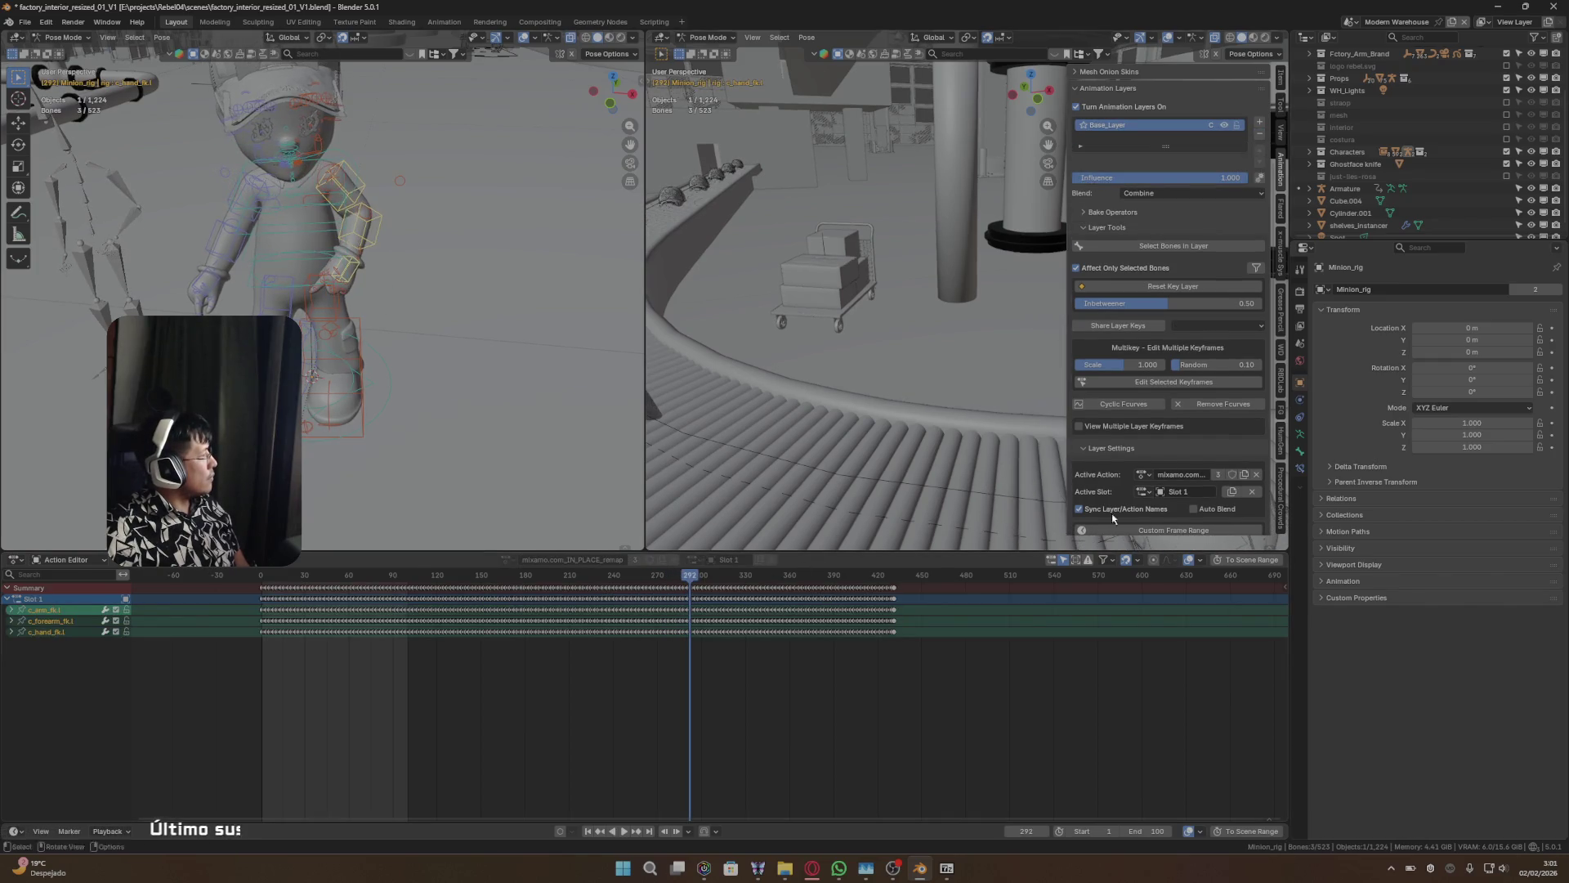
left_click(1149, 491)
left_click(1147, 490)
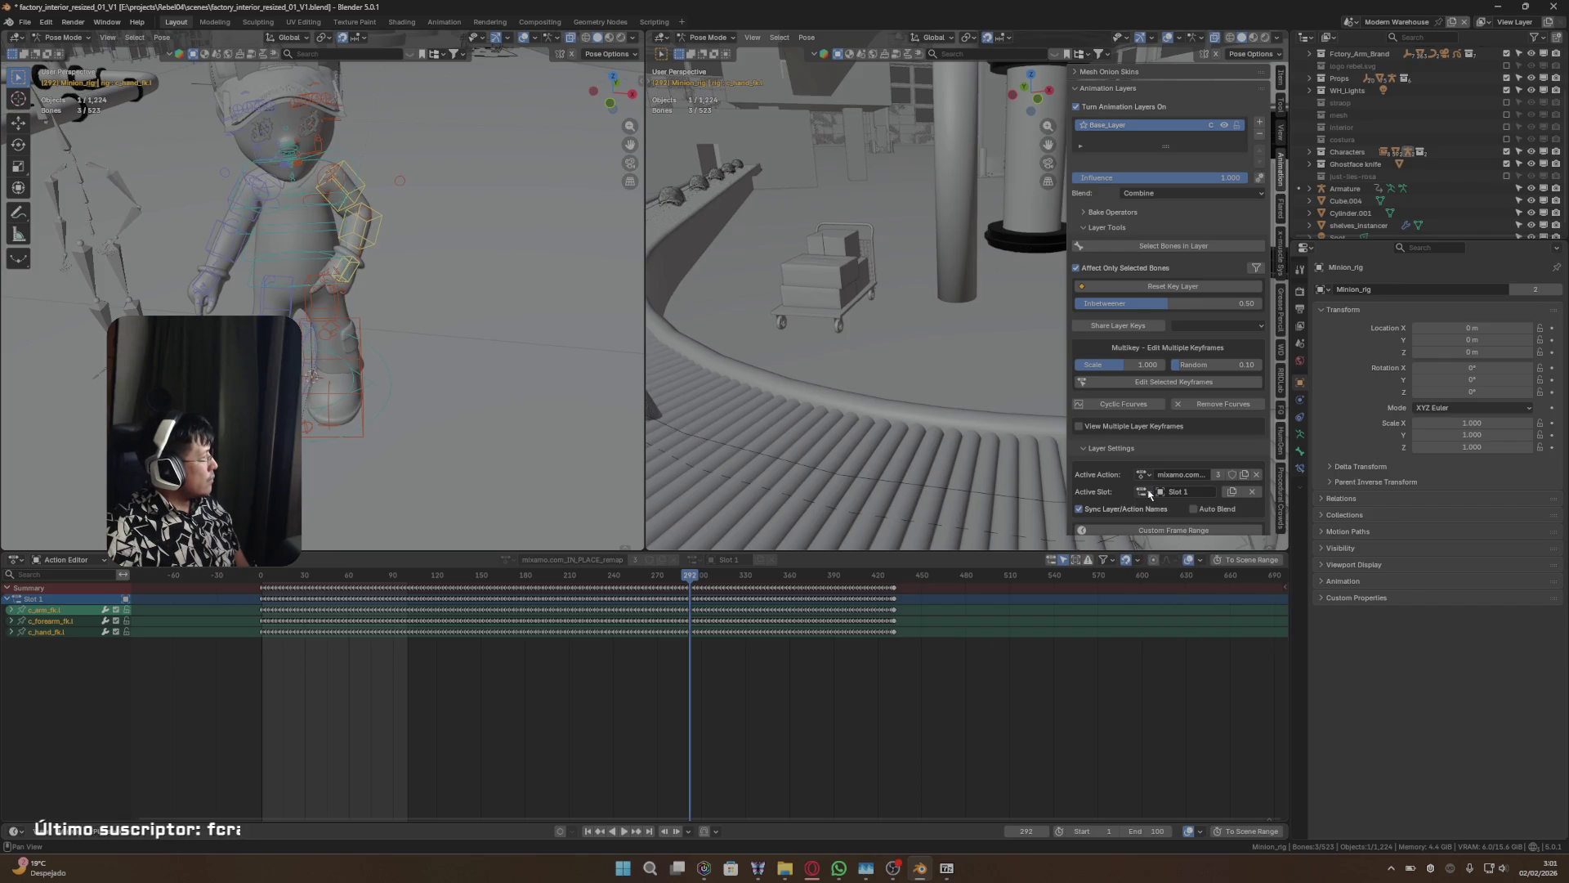
left_click(1146, 478)
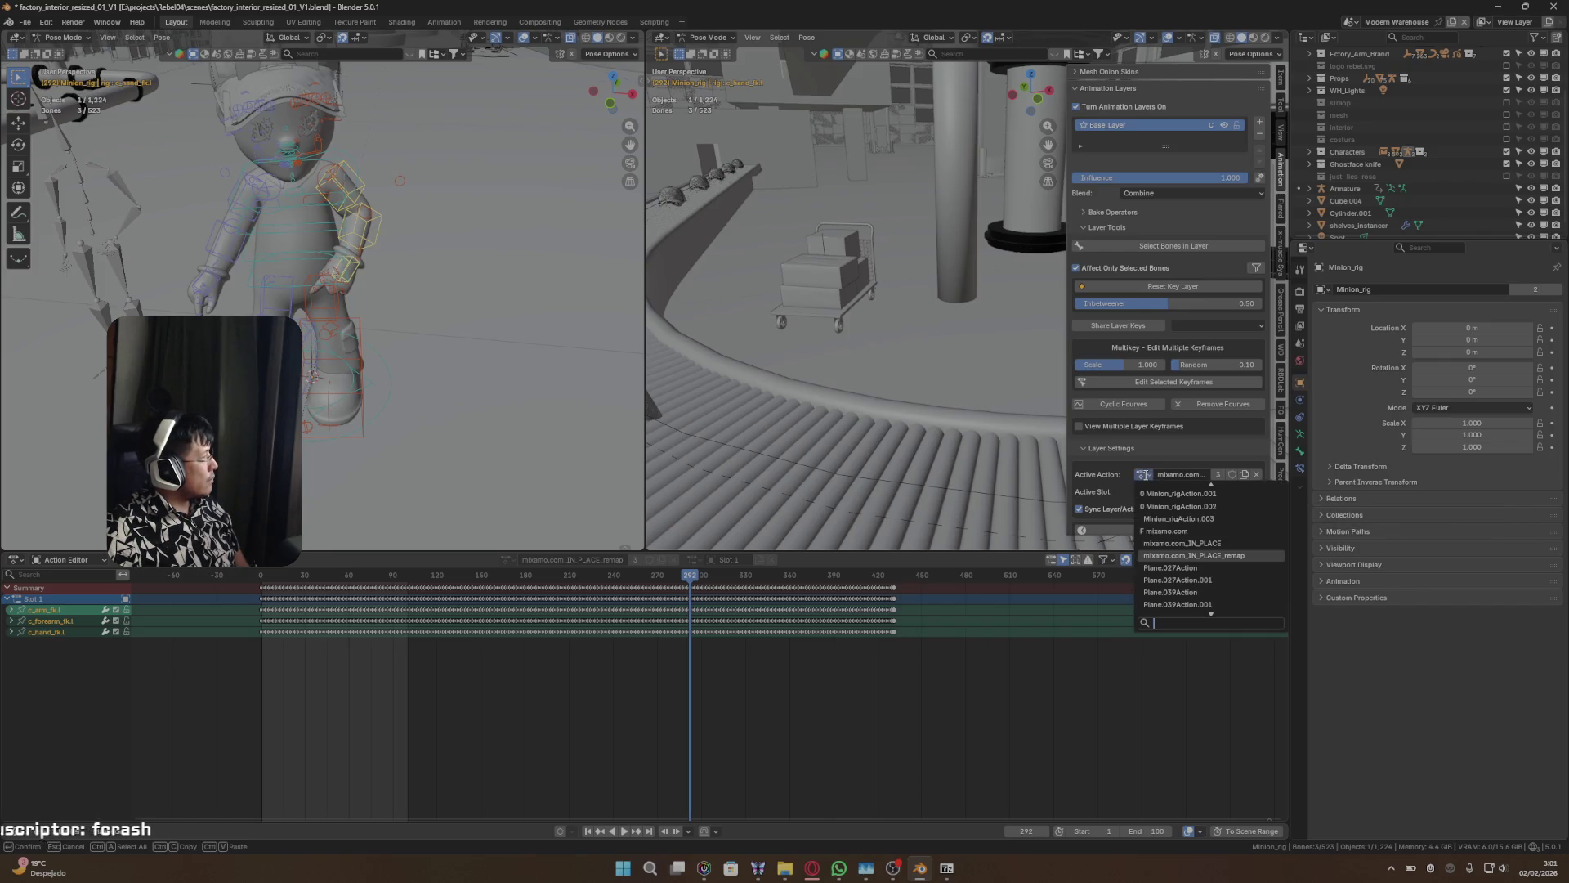
left_click(15, 560)
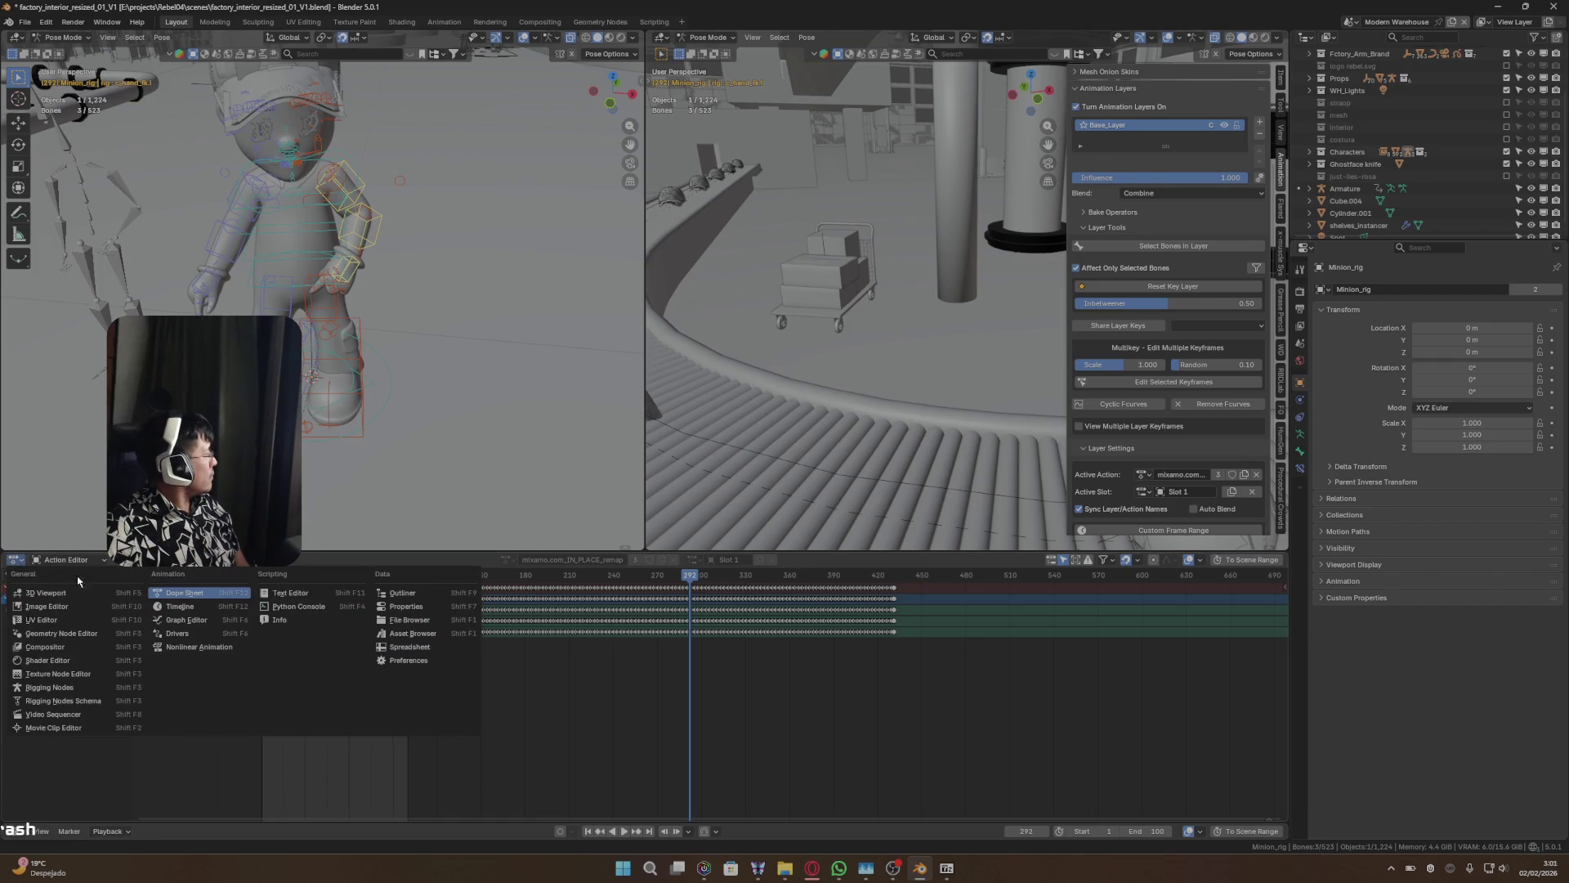
- Show the bottom area as the Graph Editor at frame 302, leaving the action unchanged
left_click(166, 621)
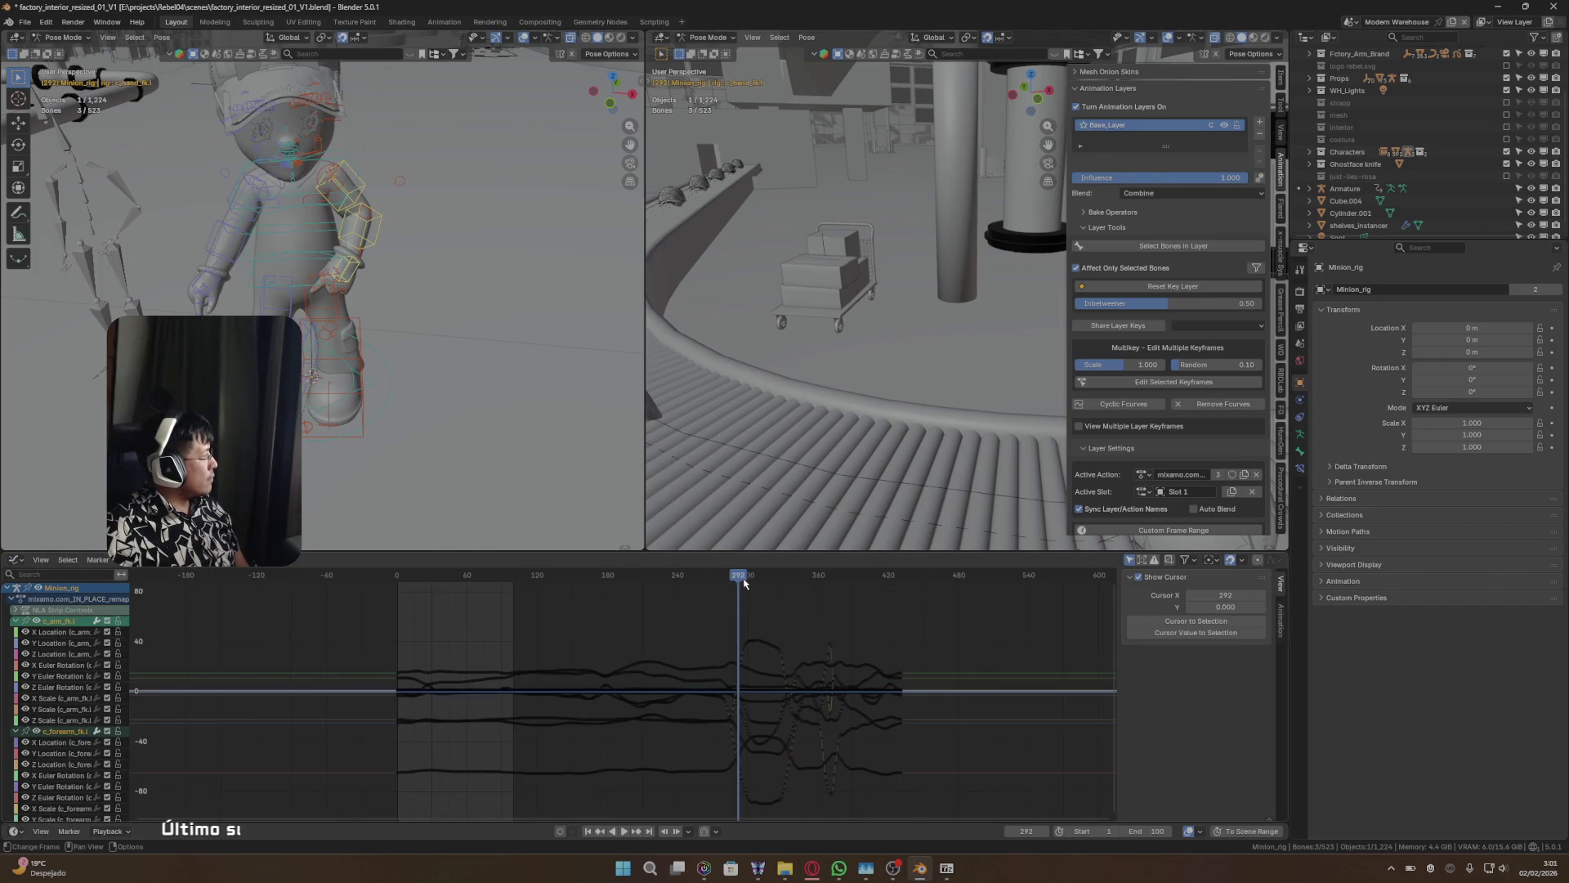
left_click_drag(744, 583, 750, 583)
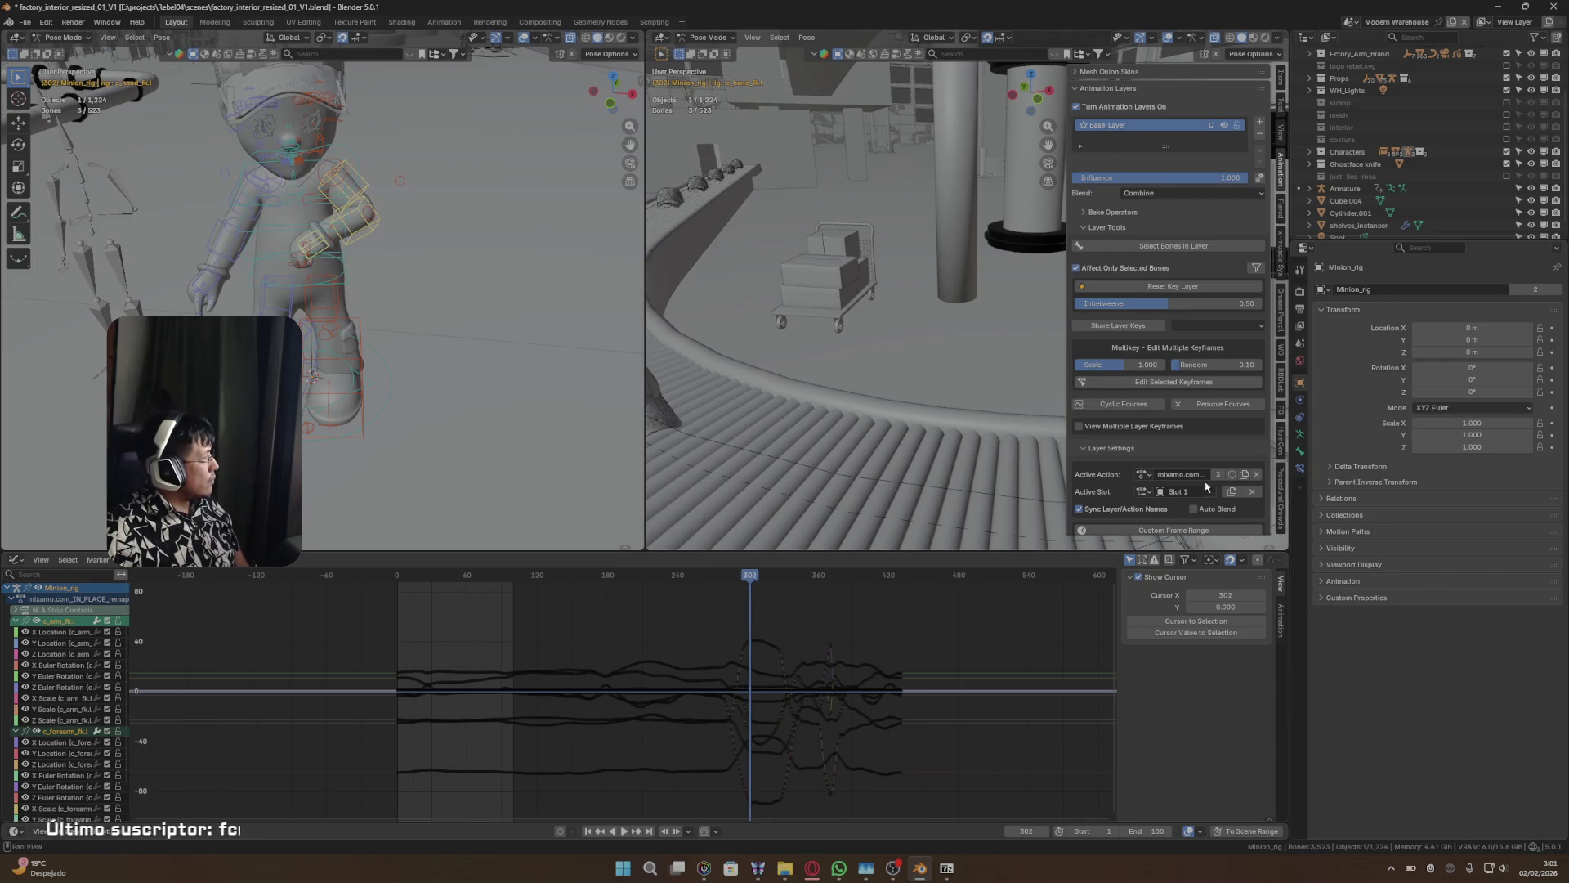
left_click(1143, 475)
key("Escape")
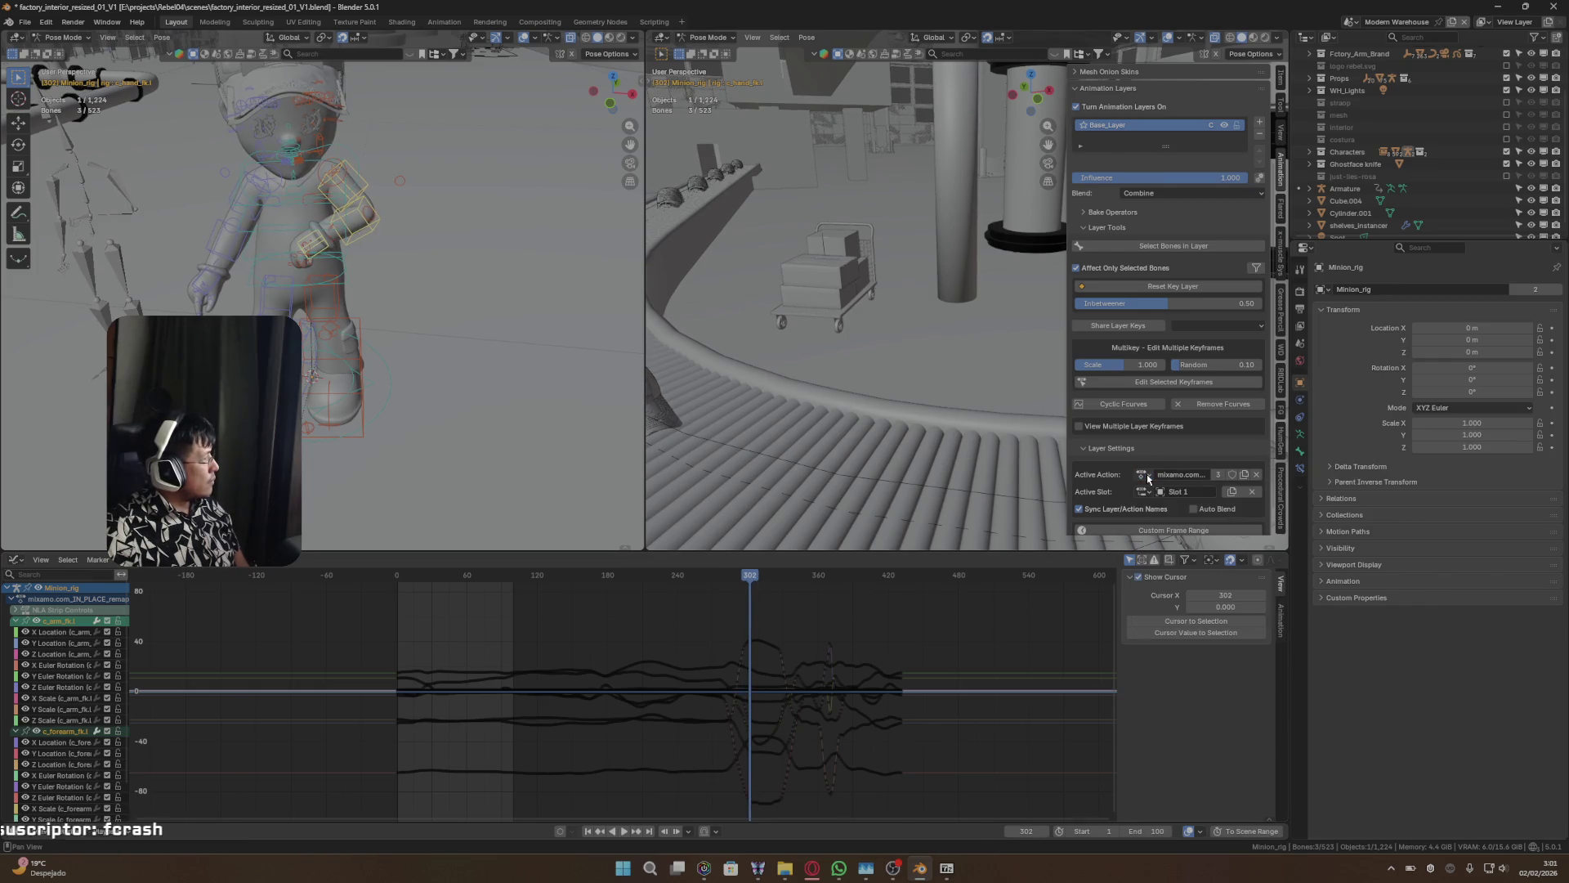
left_click(1144, 474)
key("Escape")
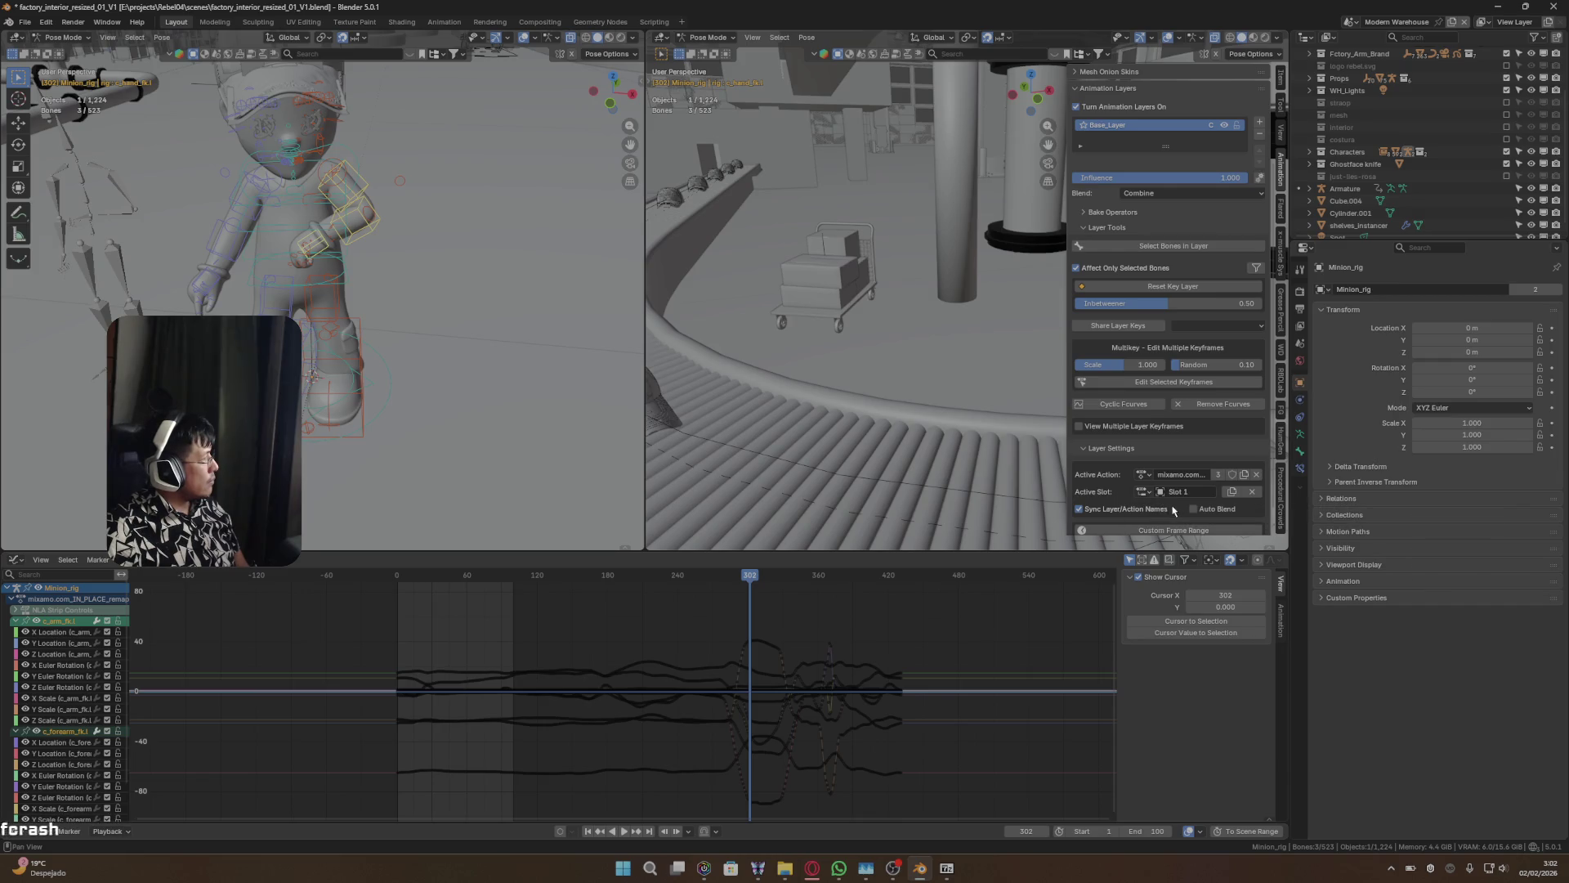
- Play the animation, scrub to around frame 304, and add a new layer above Base_Layer
key("space")
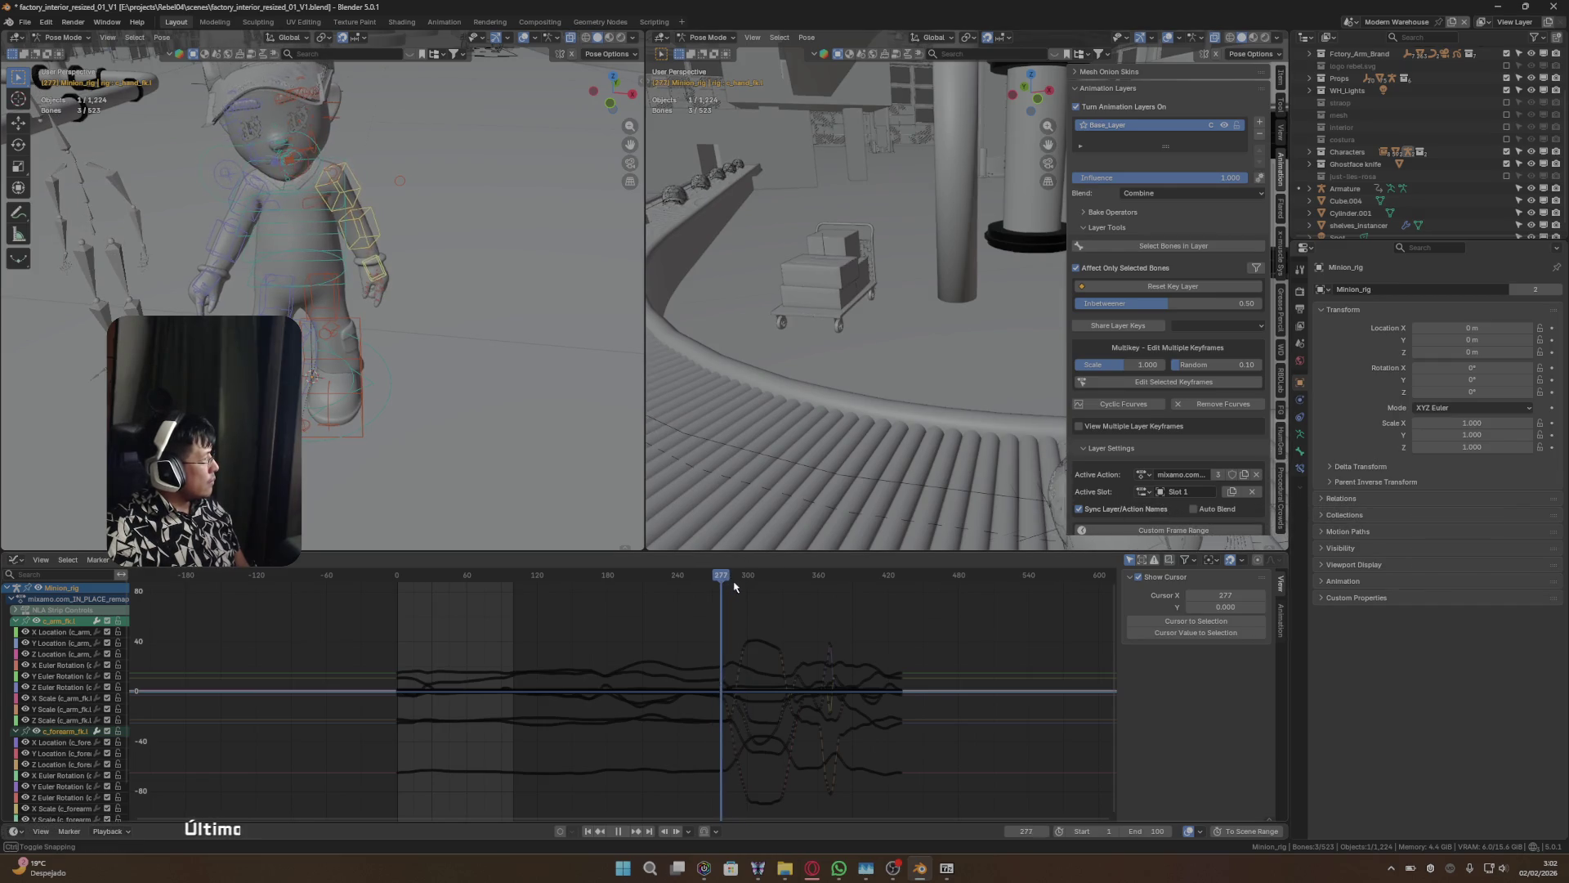
key("space")
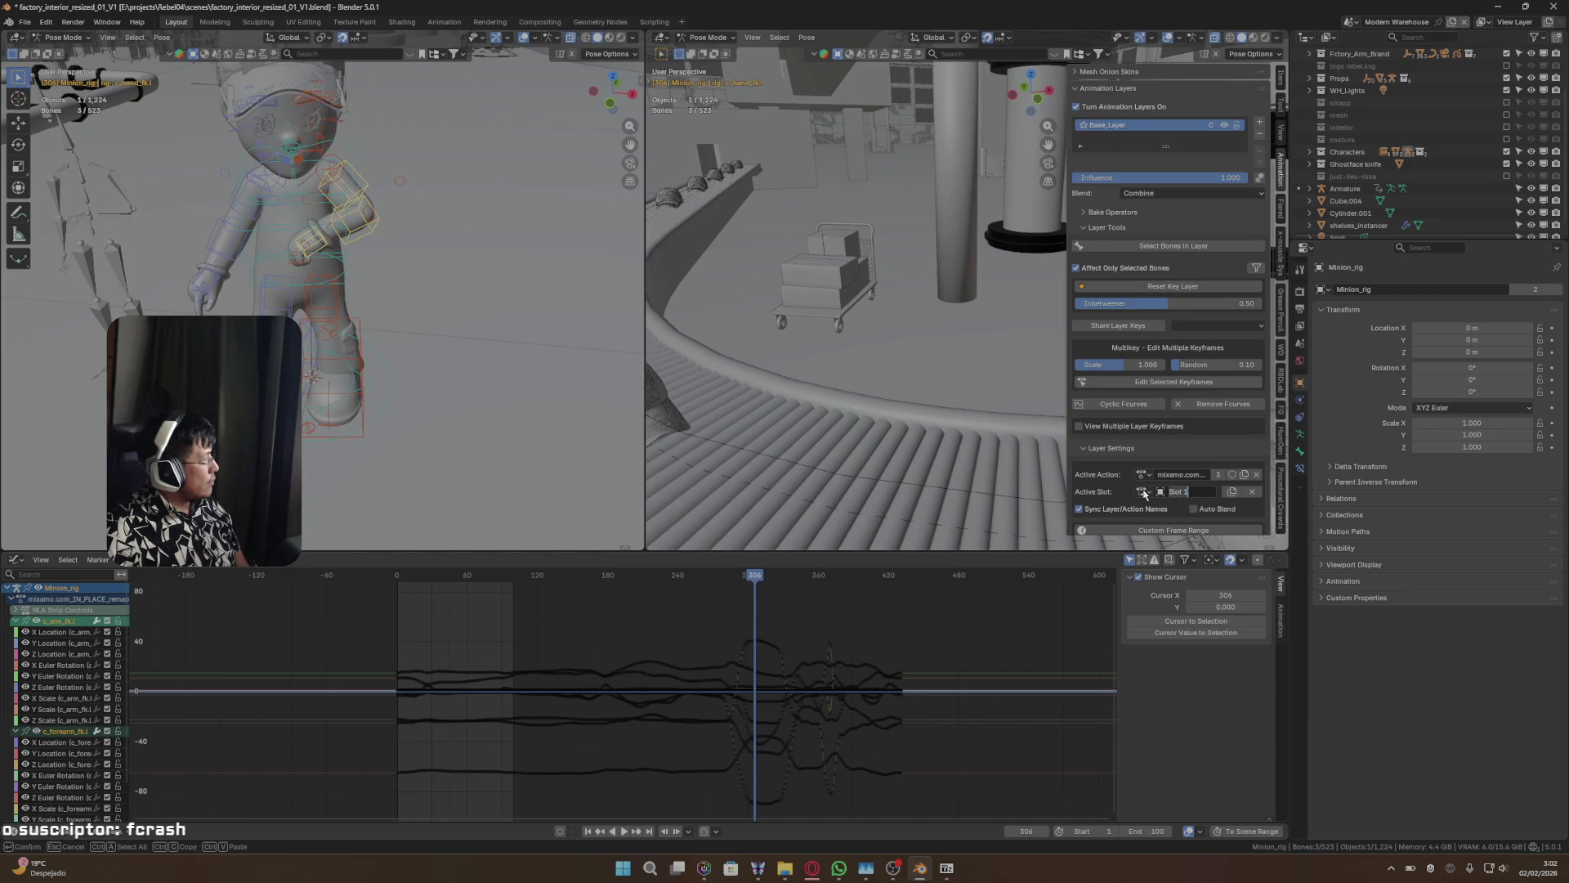
scroll(1153, 496, "down", 1)
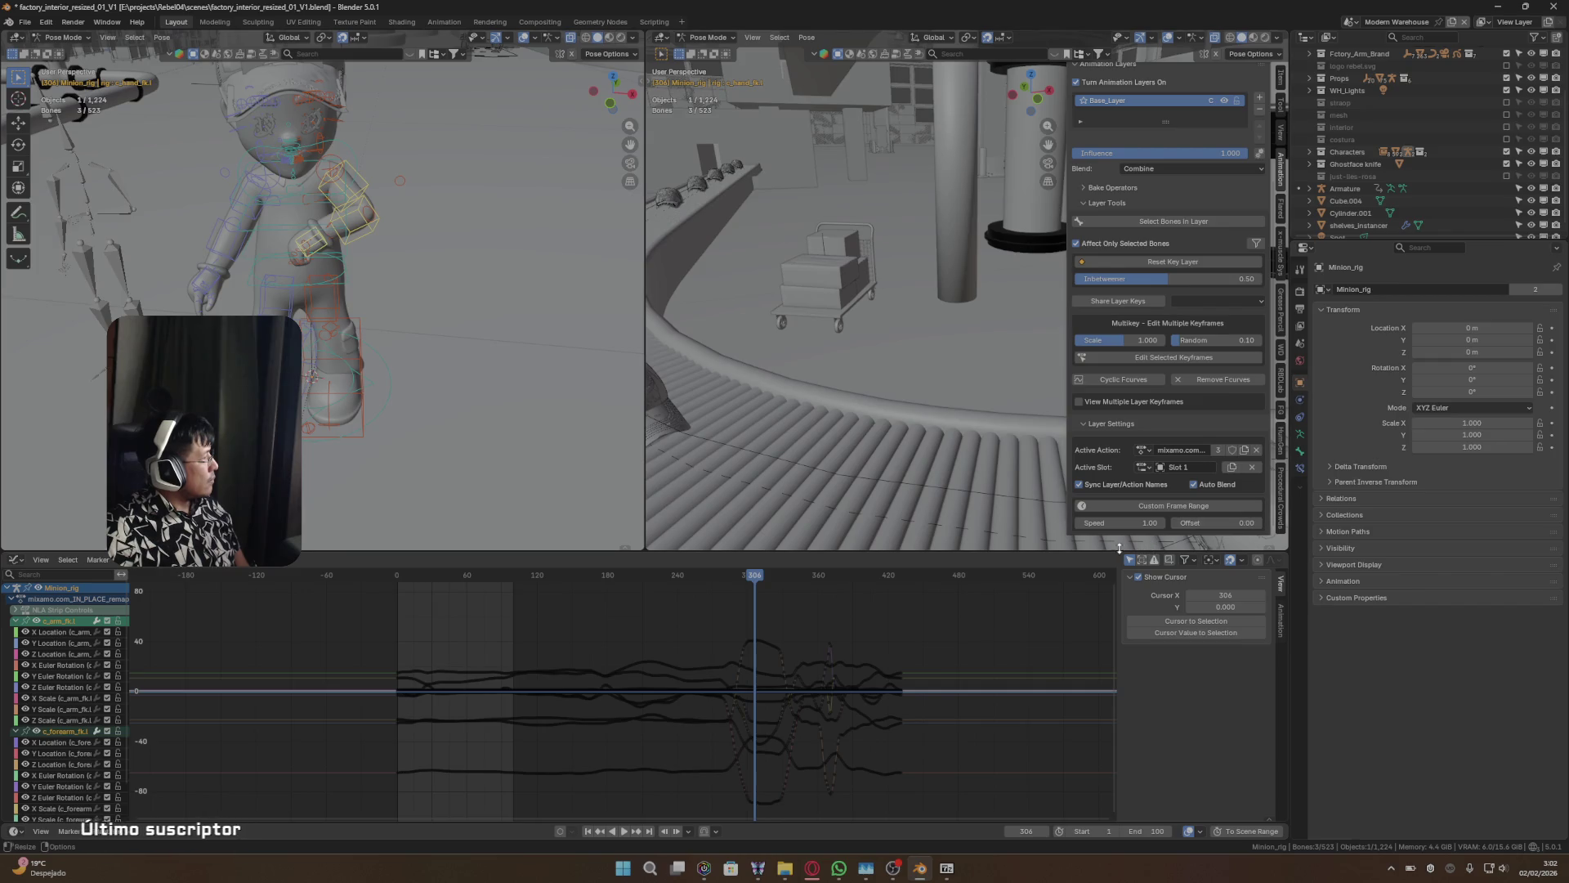
mouse_move(747, 577)
left_mouse_down()
mouse_move(718, 576)
mouse_move(764, 577)
left_mouse_up()
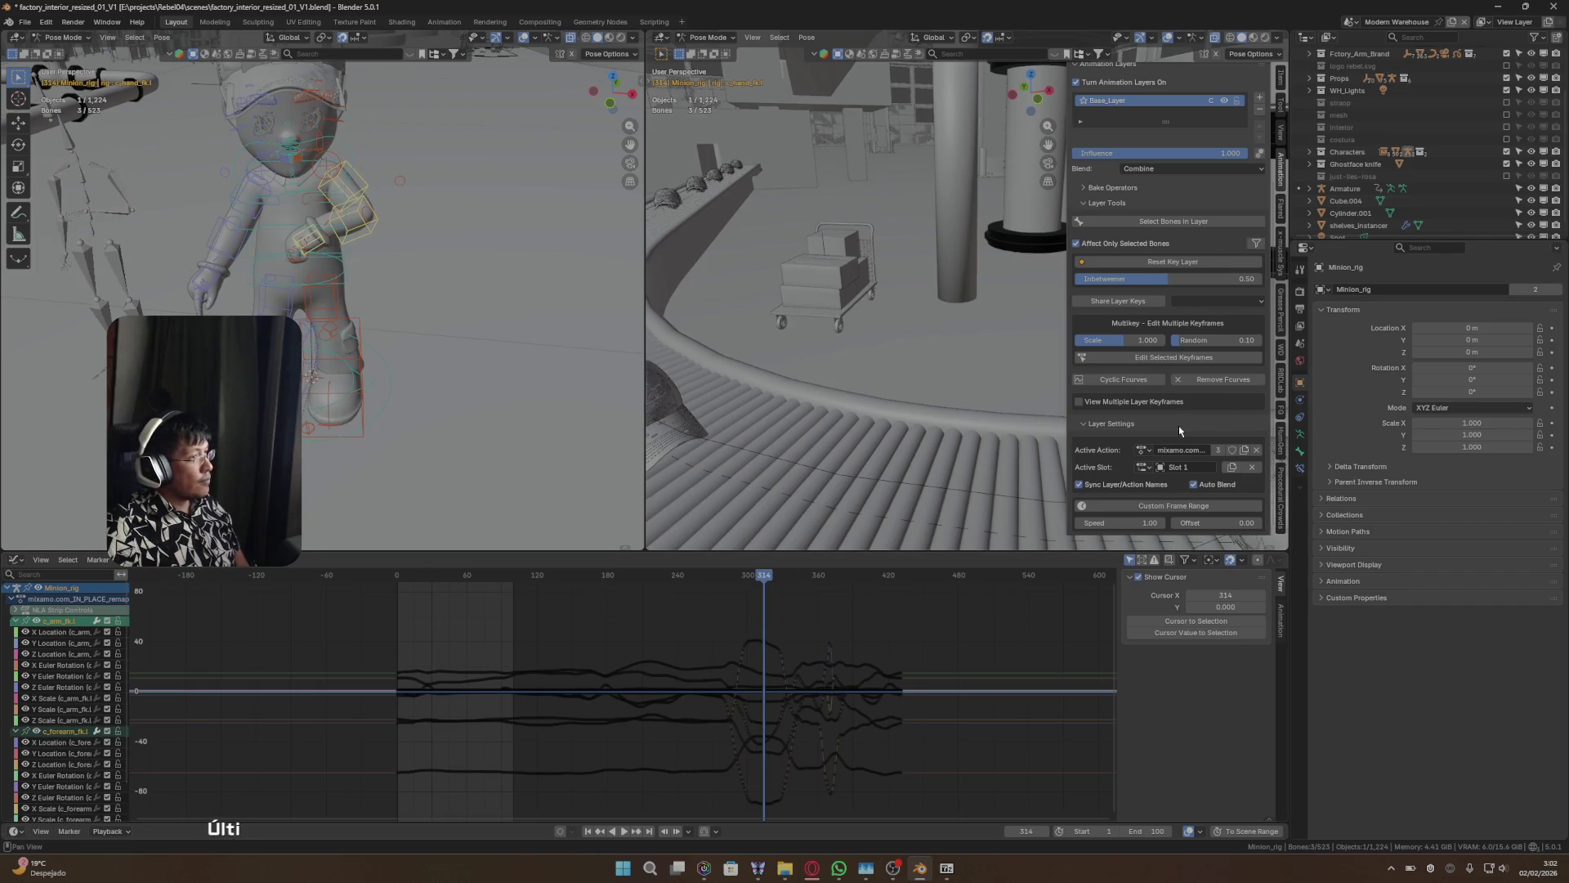
scroll(1143, 459, "up", 1)
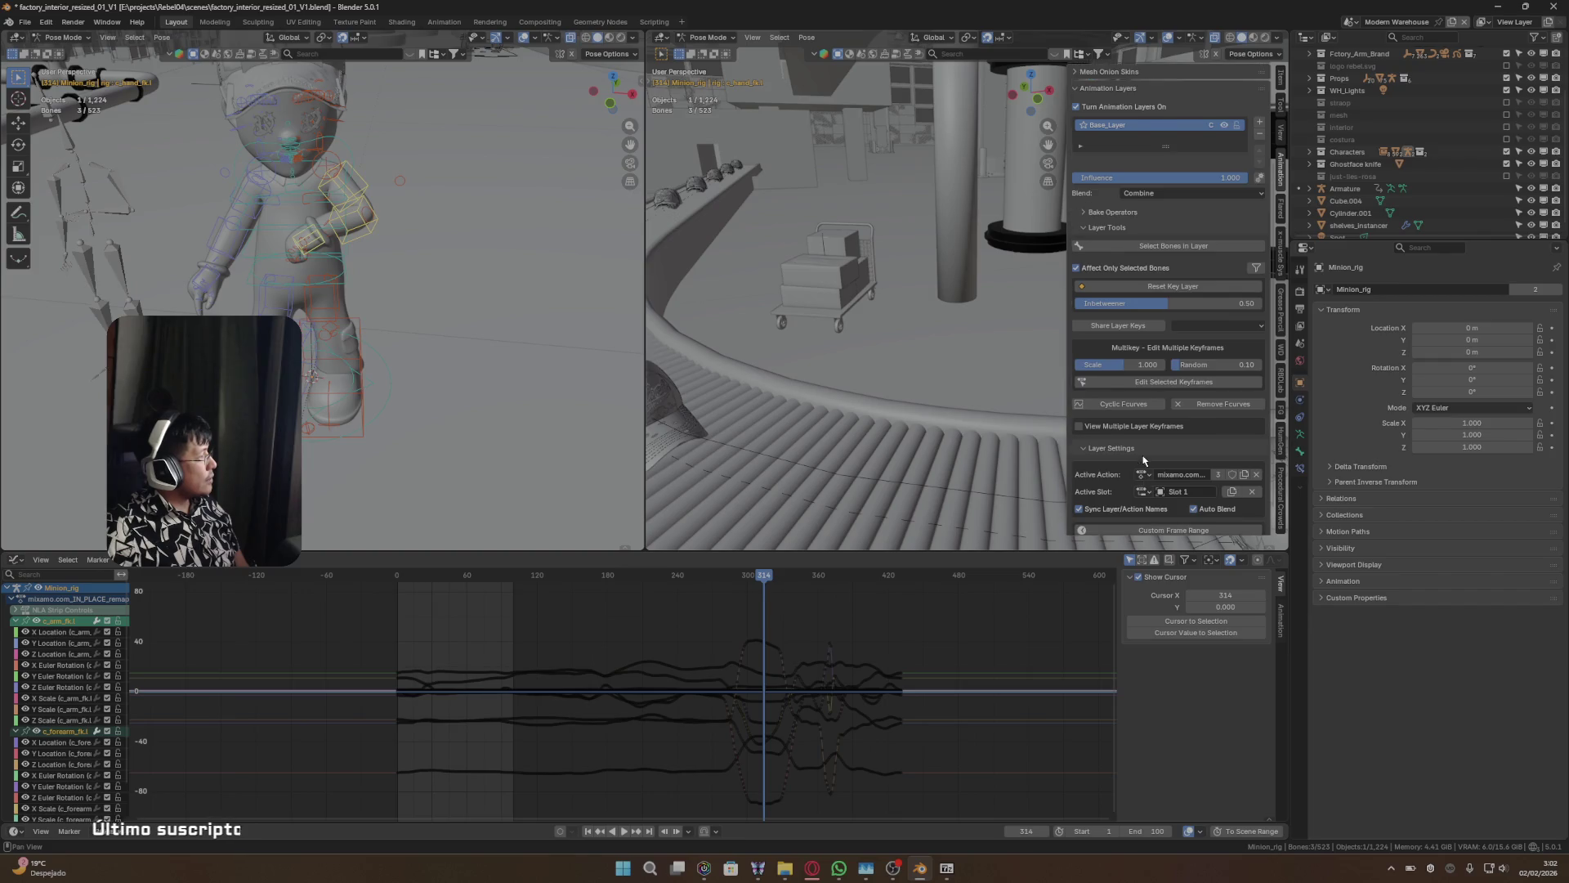
scroll(1141, 456, "up", 2)
scroll(1141, 454, "up", 1)
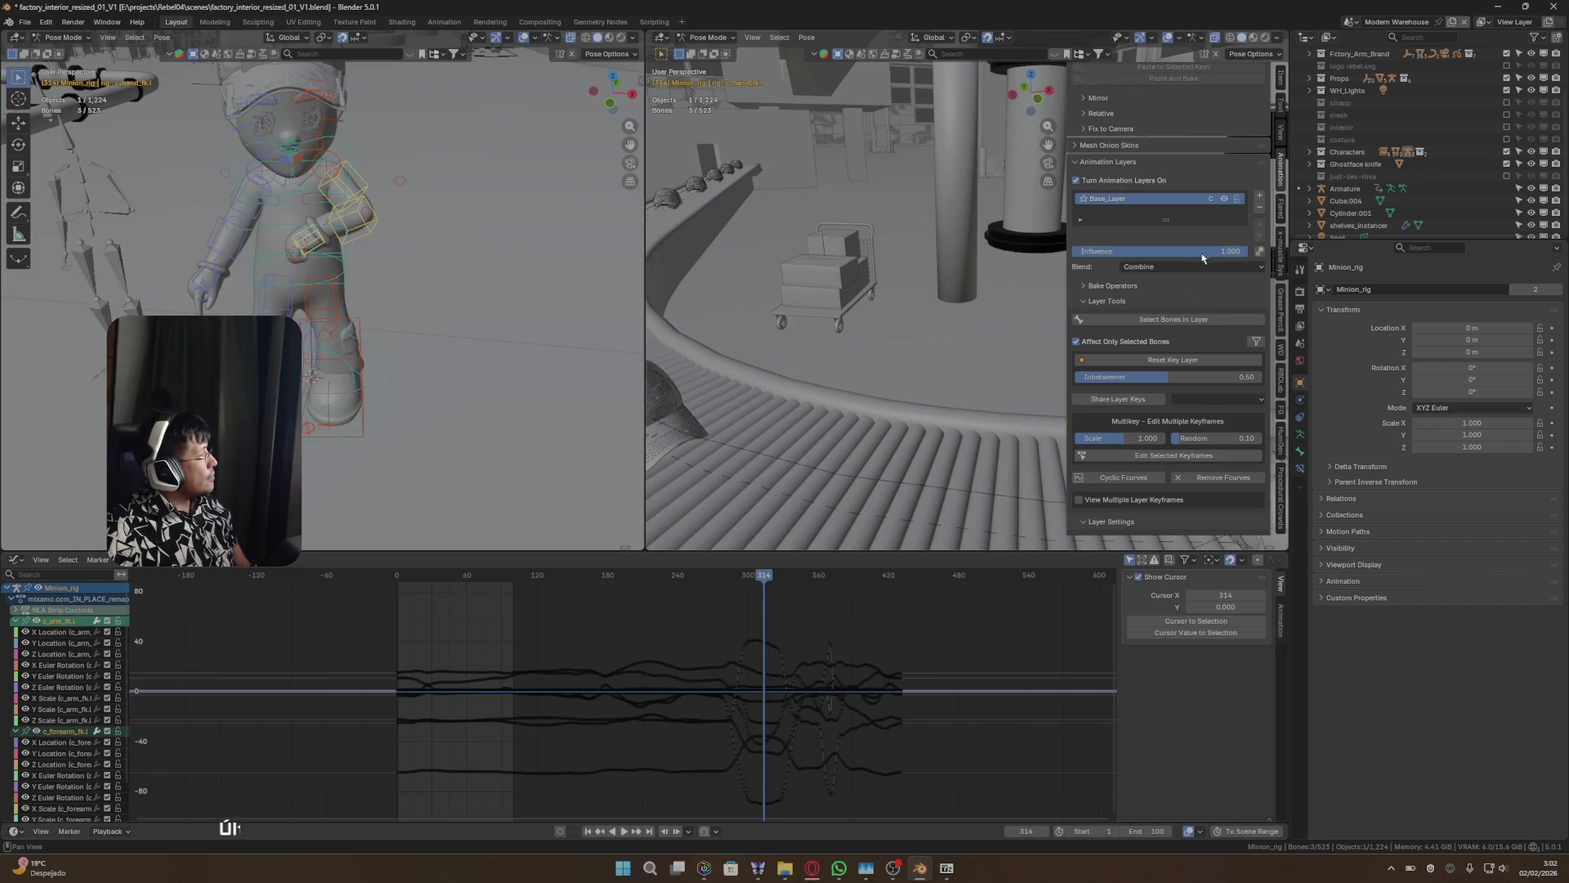
left_click(1259, 196)
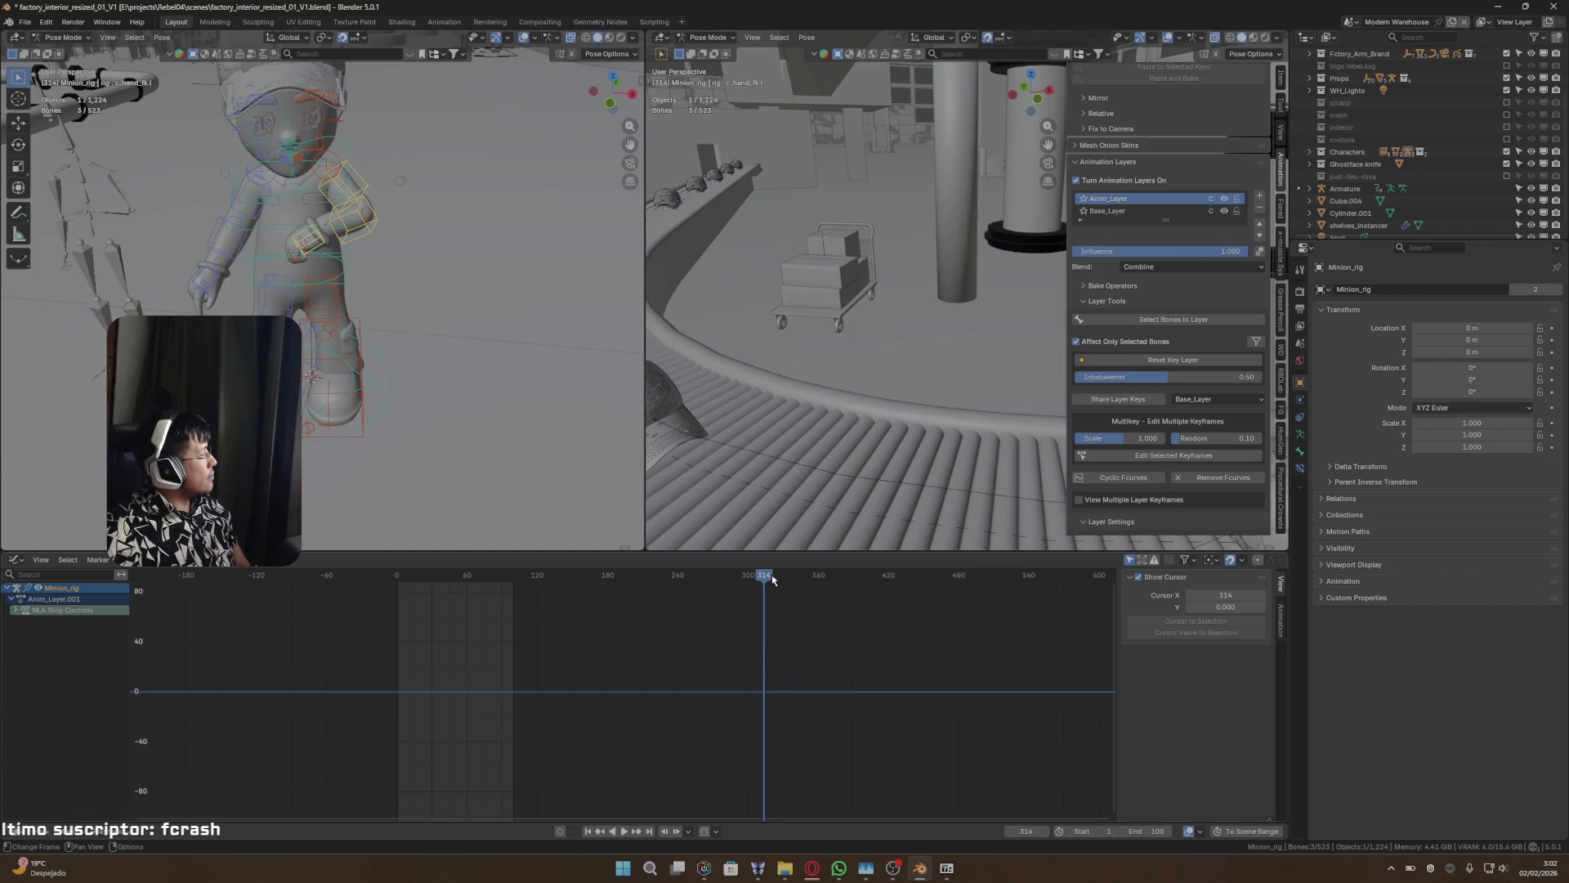
- Key the left arm, forearm and hand bones at frame 280, then activate Base_Layer
mouse_move(763, 572)
left_mouse_down()
mouse_move(718, 571)
mouse_move(784, 564)
left_mouse_up()
scroll(1115, 347, "down", 3)
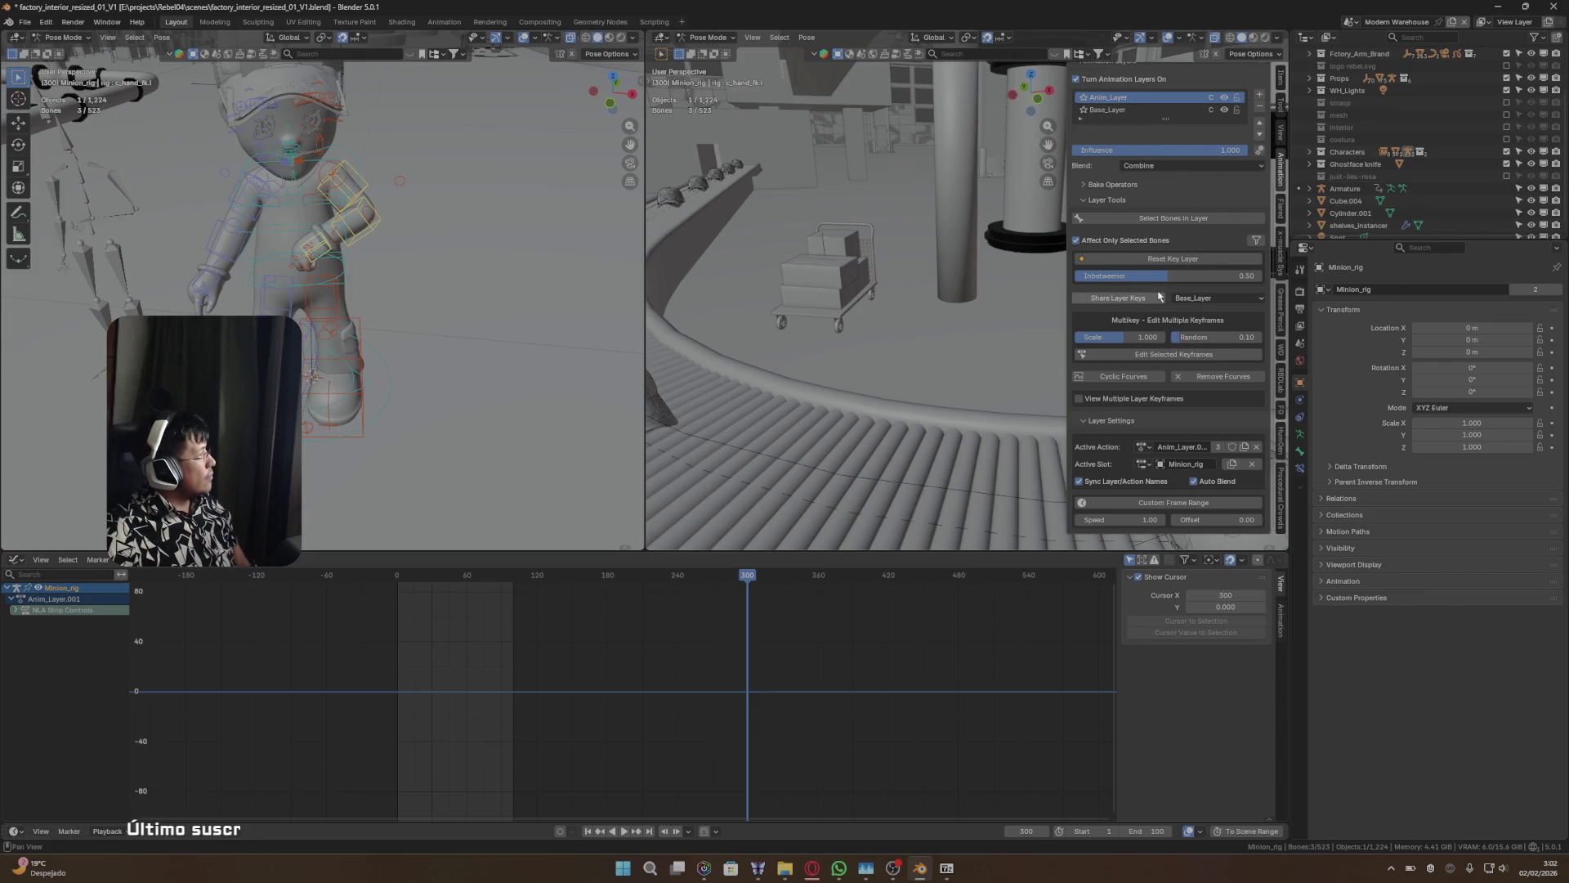
mouse_move(756, 572)
left_mouse_down()
mouse_move(725, 583)
mouse_move(767, 582)
mouse_move(599, 585)
mouse_move(666, 584)
left_mouse_up()
key("i")
left_click(1105, 109)
left_click(1108, 97)
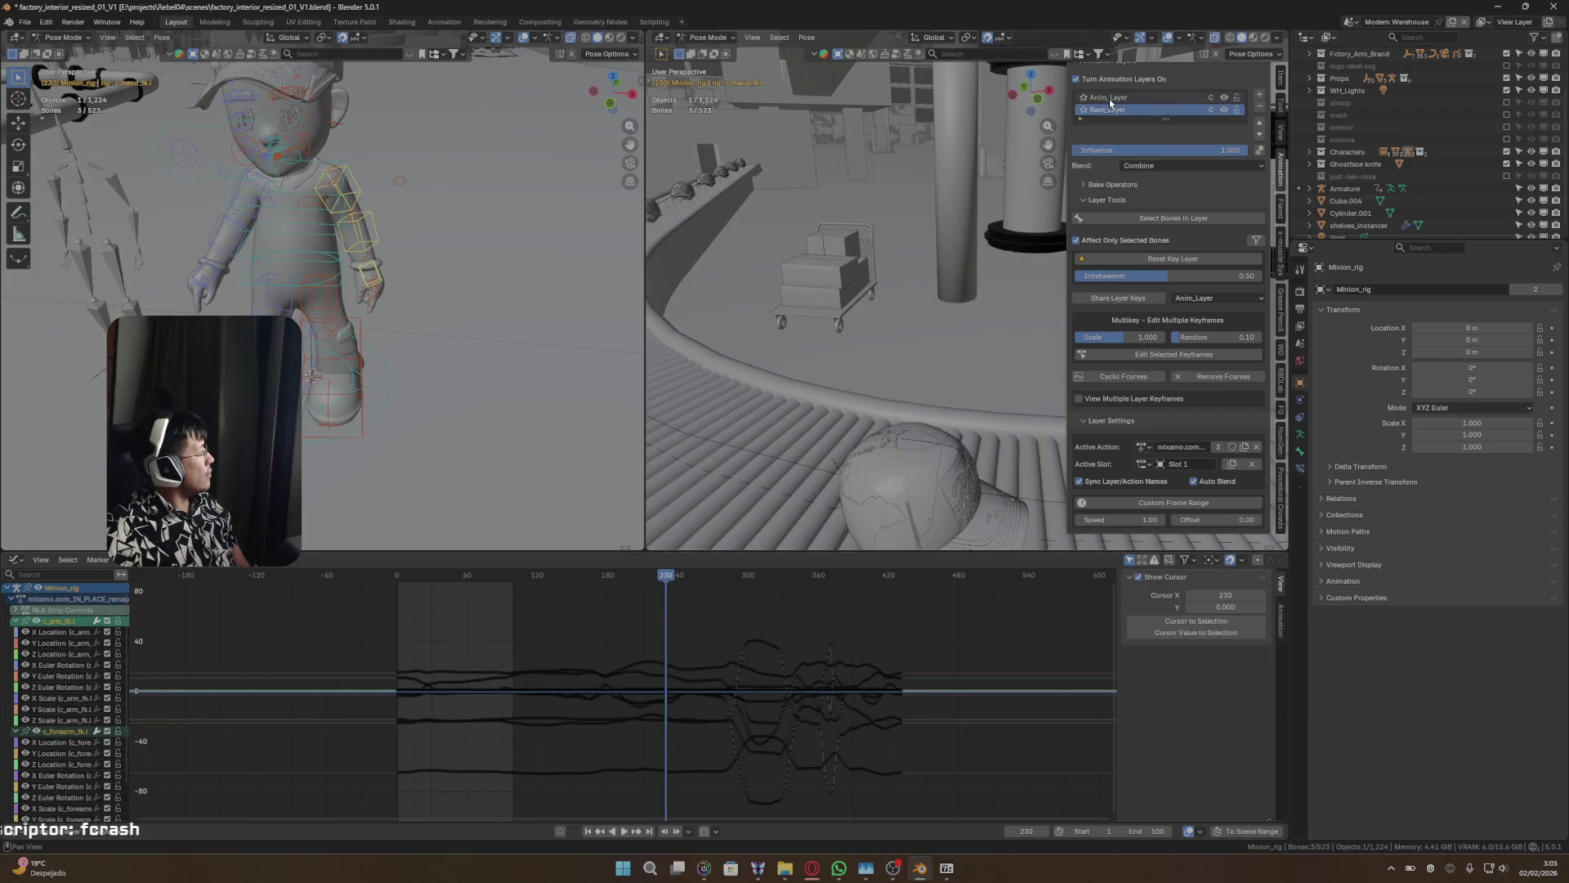
left_click_drag(667, 581, 779, 580)
mouse_move(512, 307)
middle_mouse_down()
mouse_move(601, 317)
mouse_move(667, 471)
middle_mouse_up()
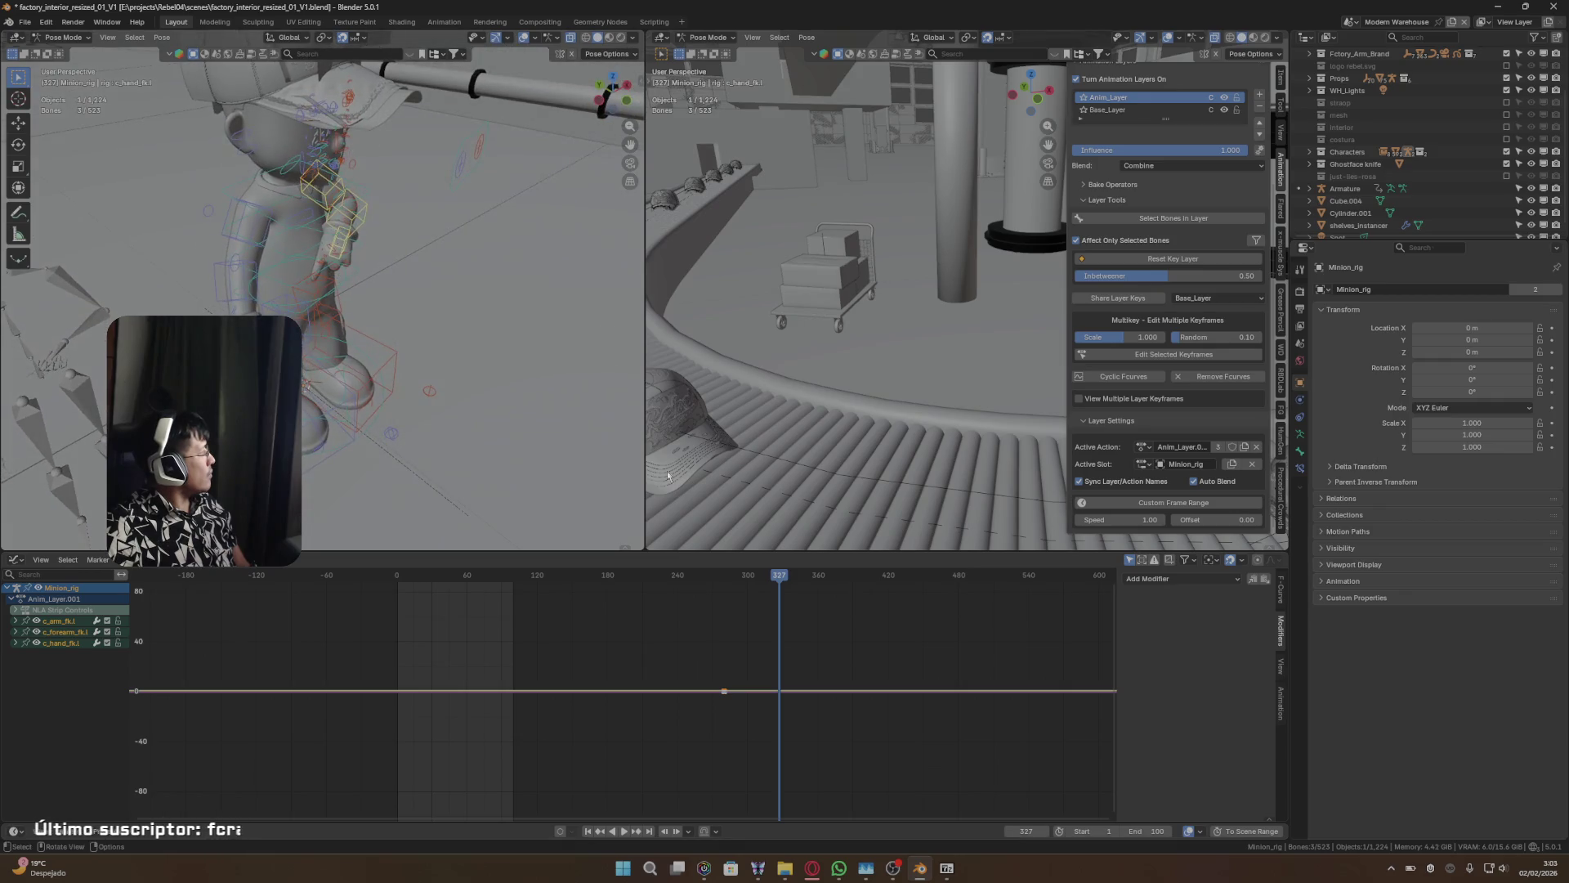
mouse_move(774, 578)
left_mouse_down()
mouse_move(722, 578)
mouse_move(765, 575)
left_mouse_up()
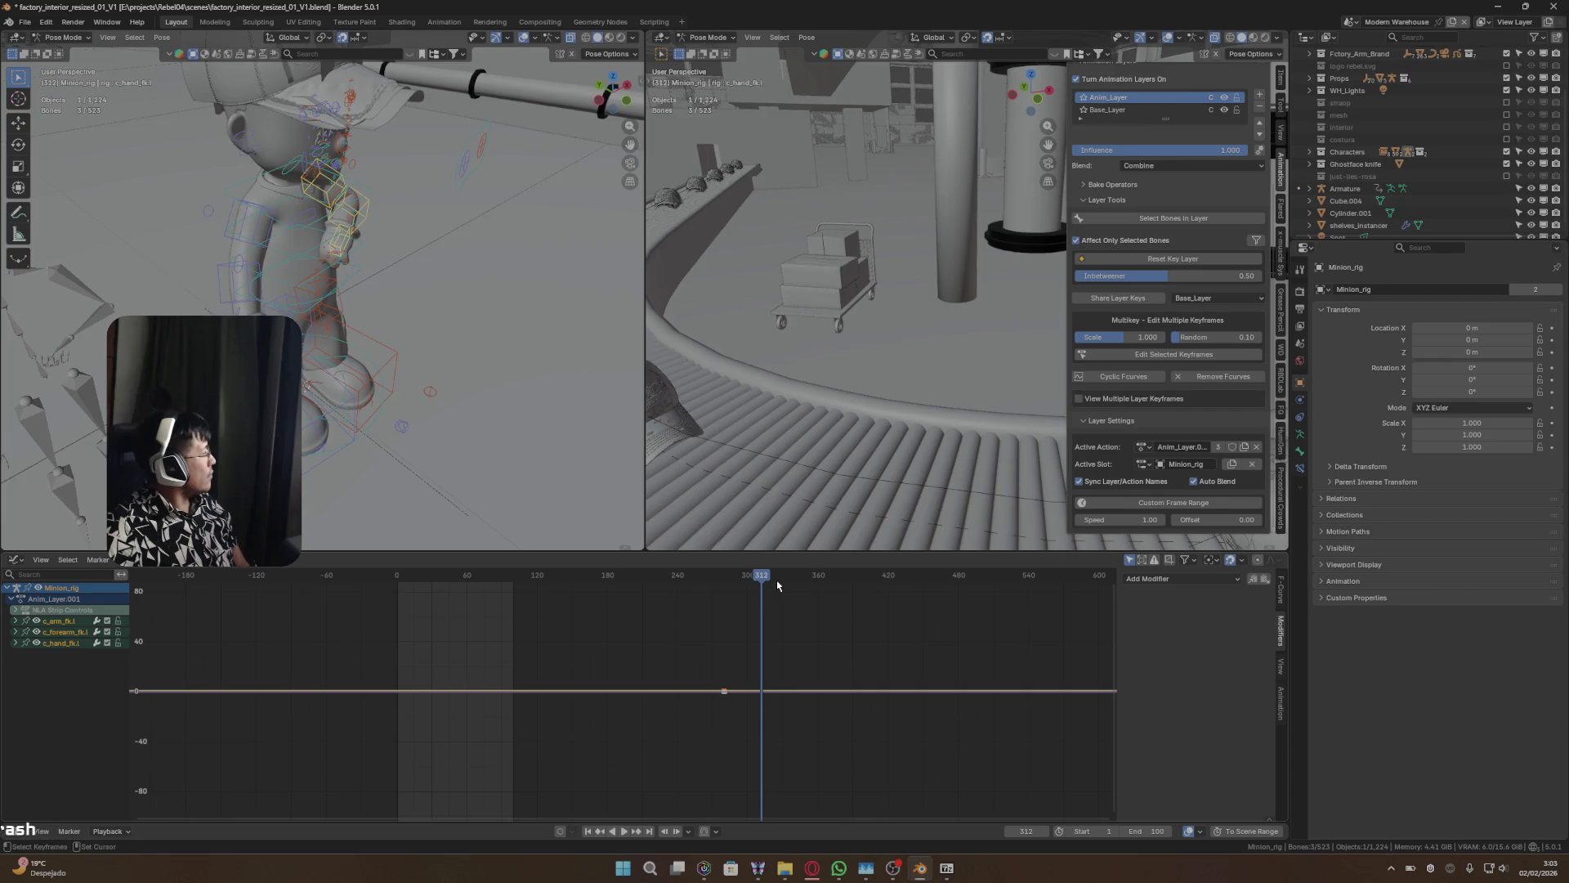
key("Left")
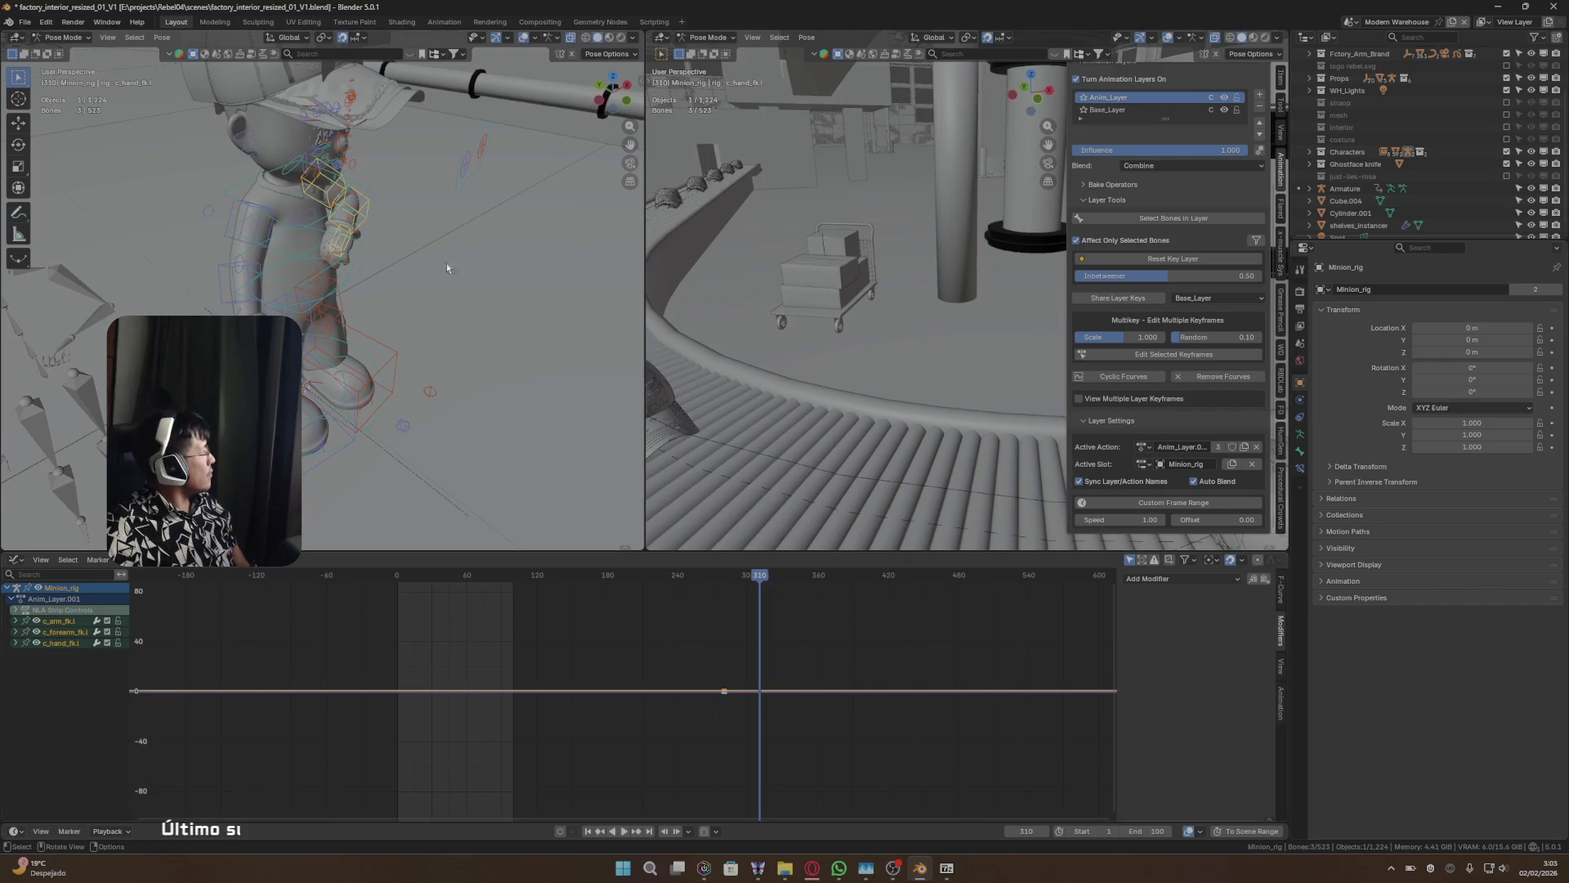
left_click_drag(764, 578, 748, 577)
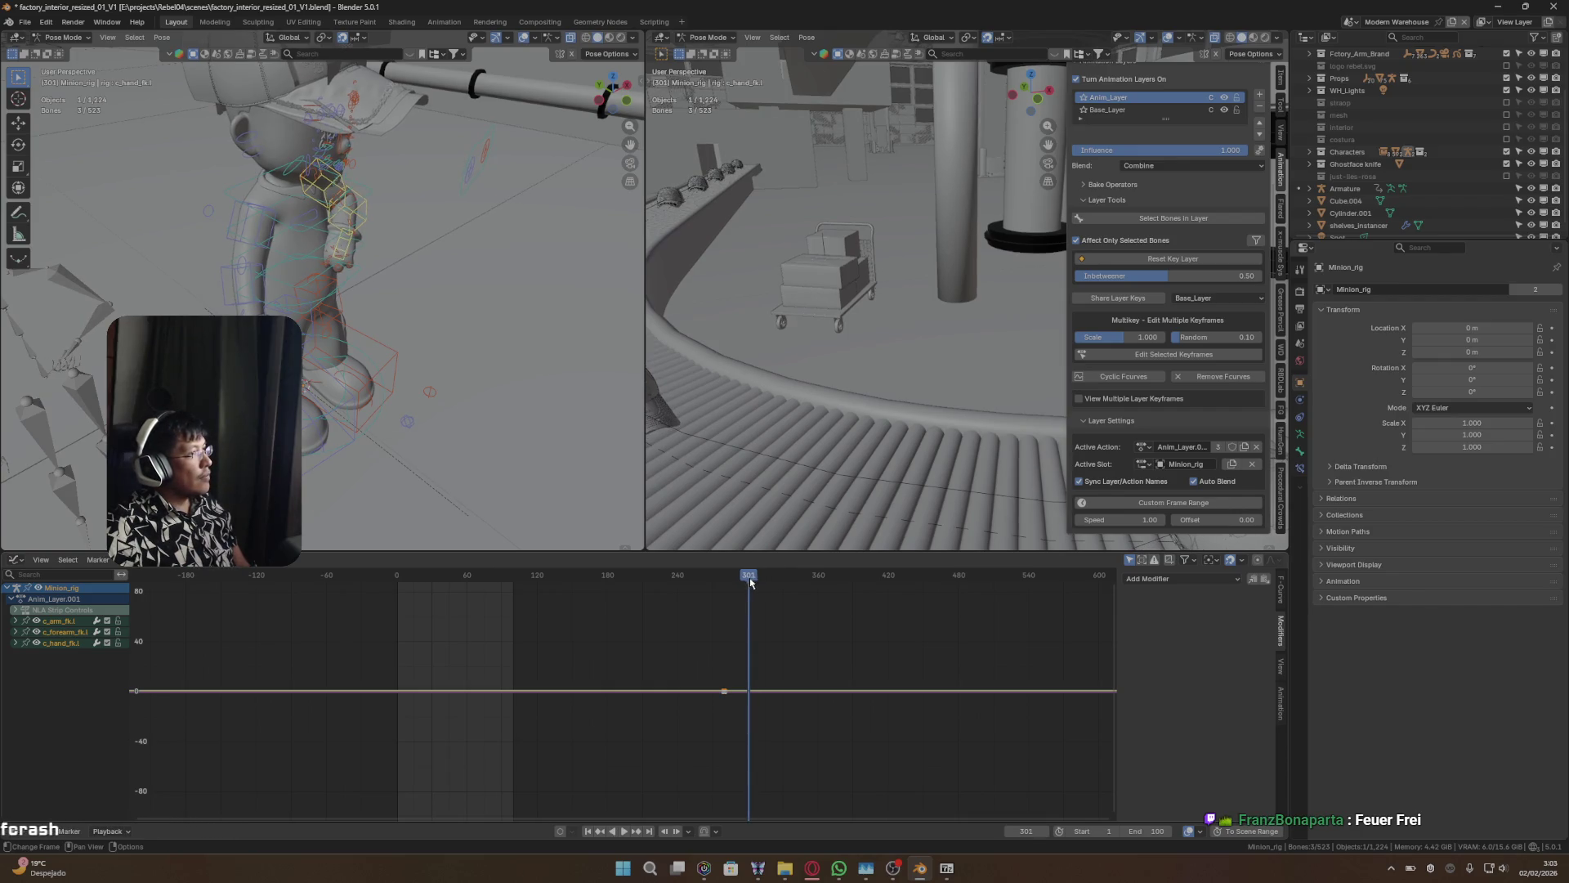
key("Left")
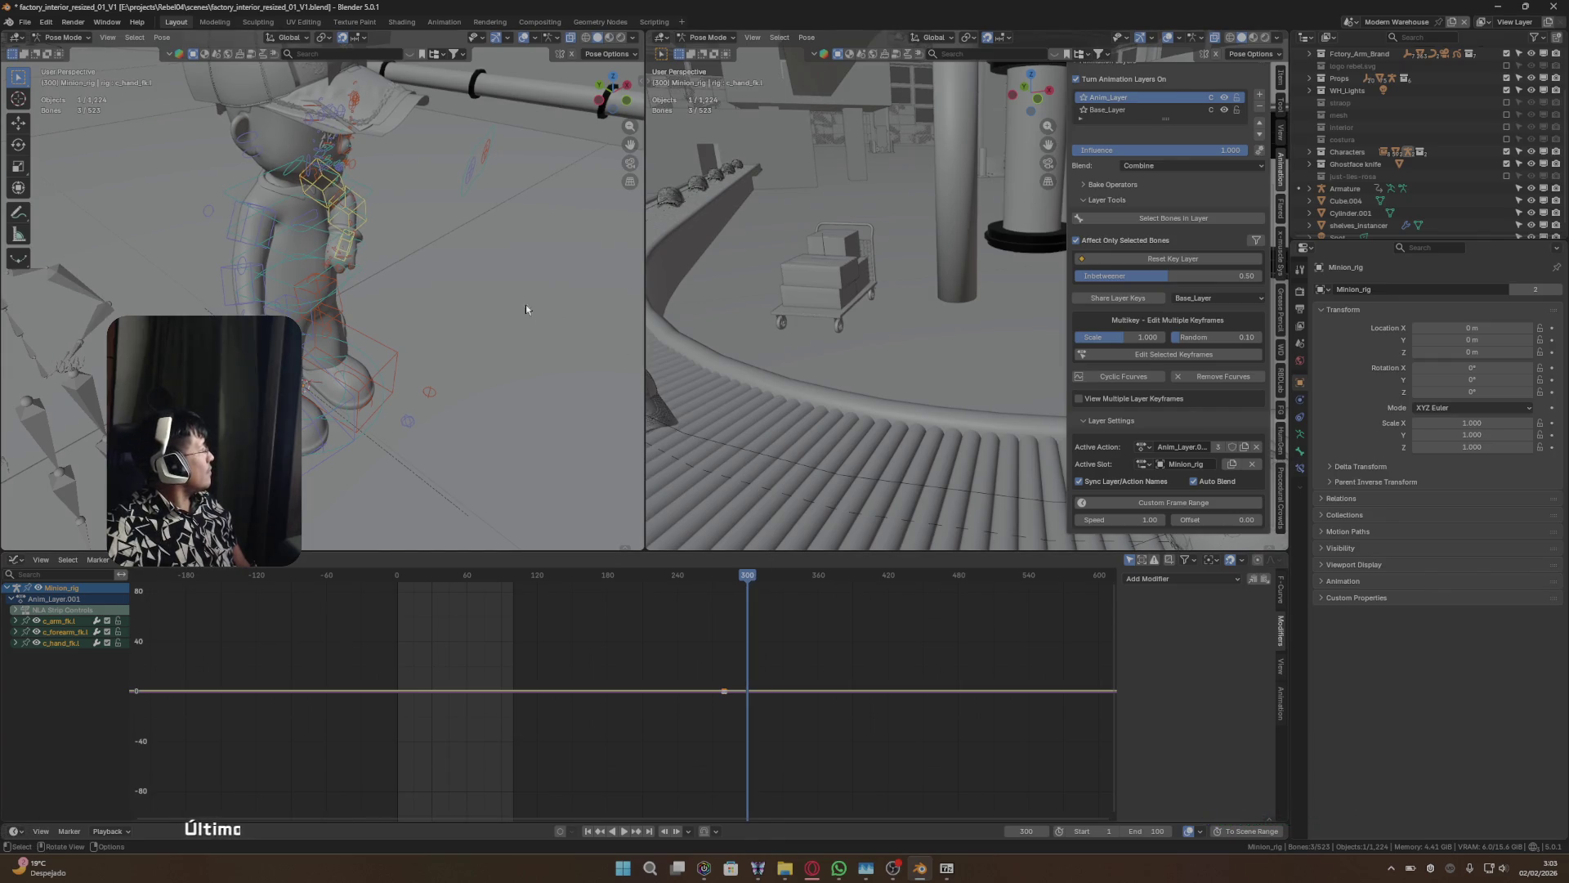
- Bend the left arm by rotating c_forearm_fk.l and c_arm_fk.l, with the upper arm on local Y
left_click(368, 228)
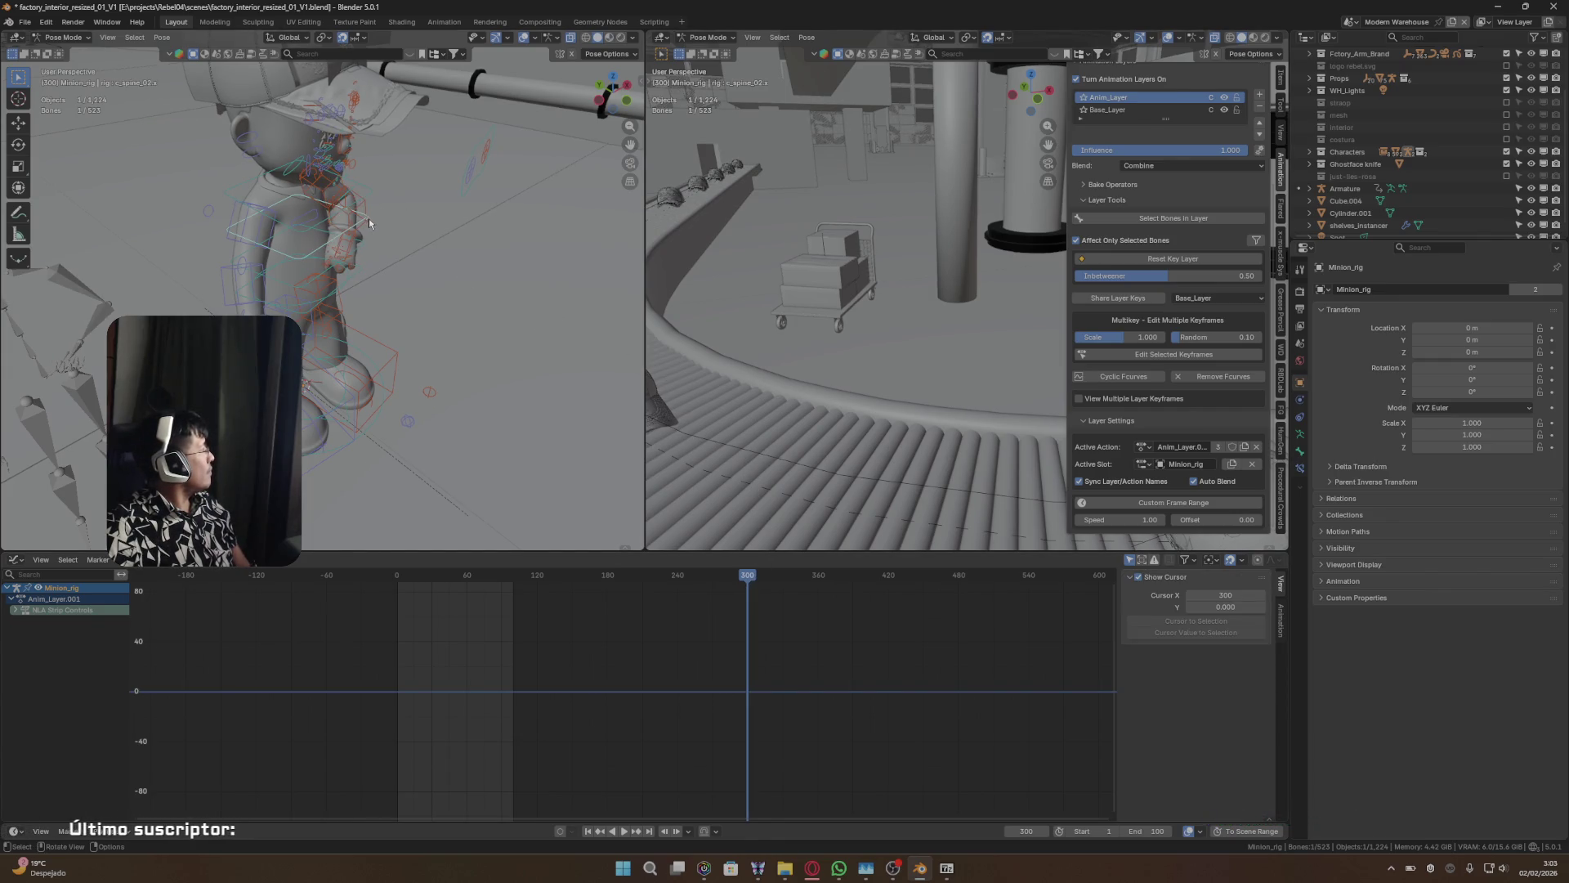
left_click(369, 218)
key("r")
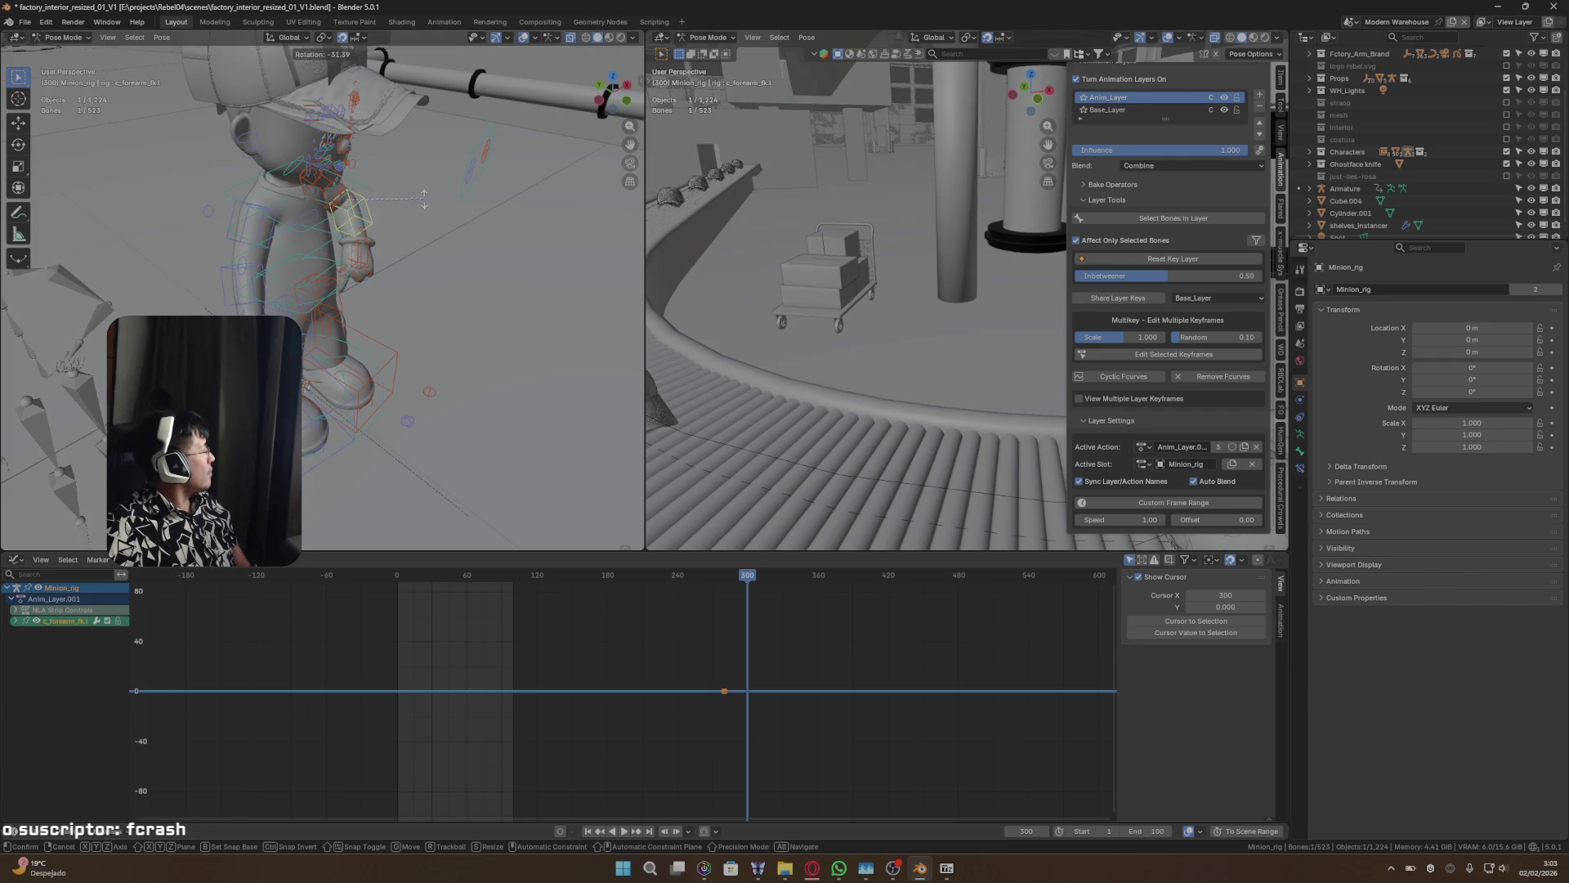
left_click(420, 198)
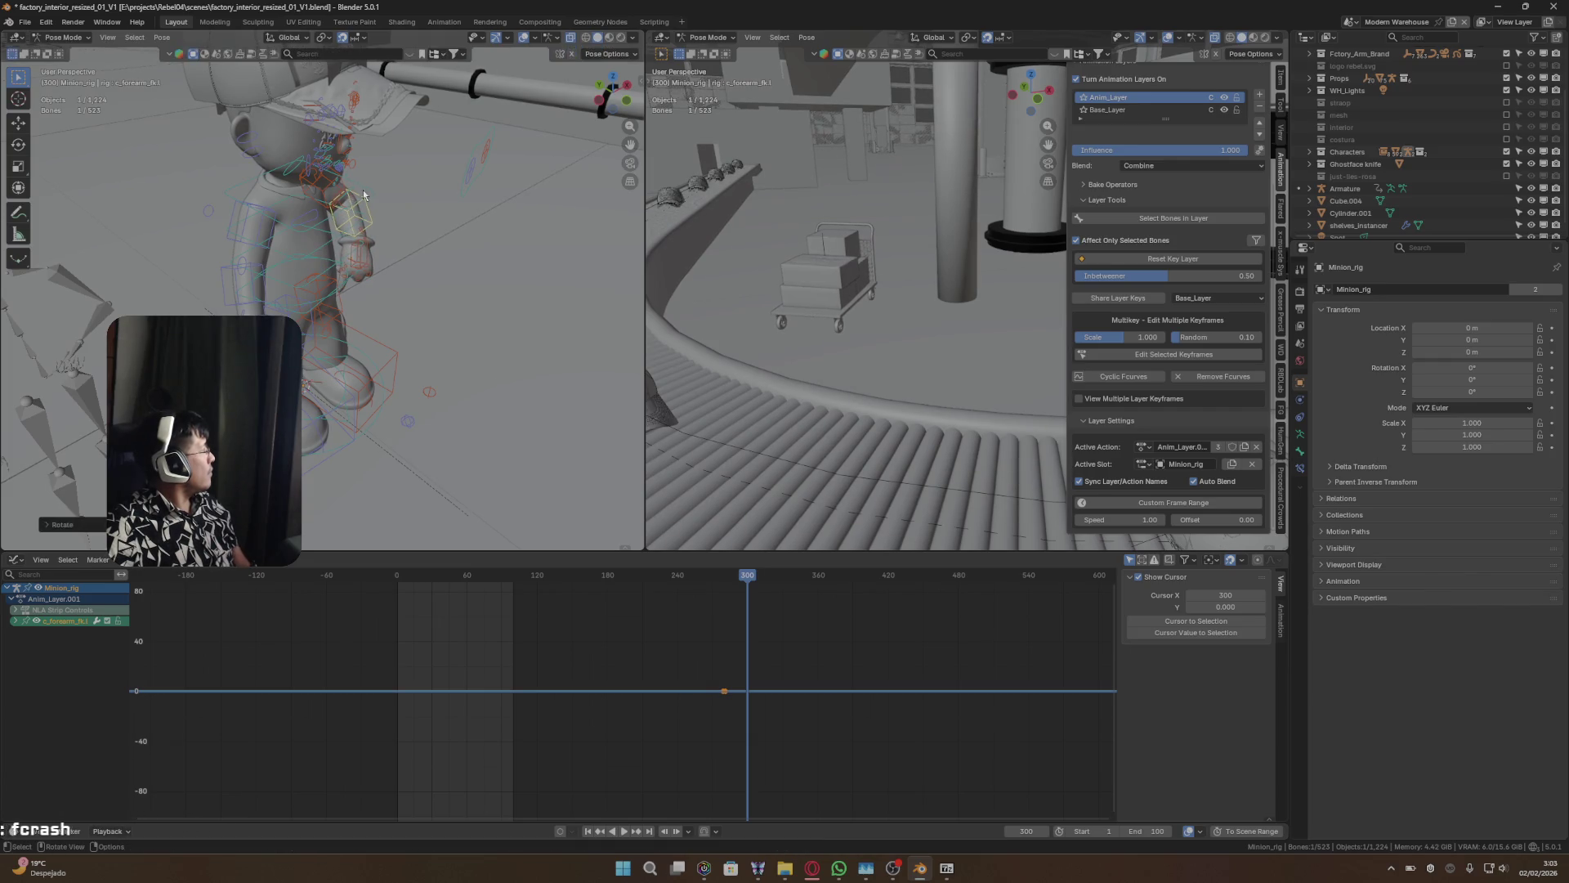
left_click(372, 193)
mouse_move(372, 193)
middle_mouse_down()
mouse_move(311, 207)
mouse_move(365, 174)
middle_mouse_up()
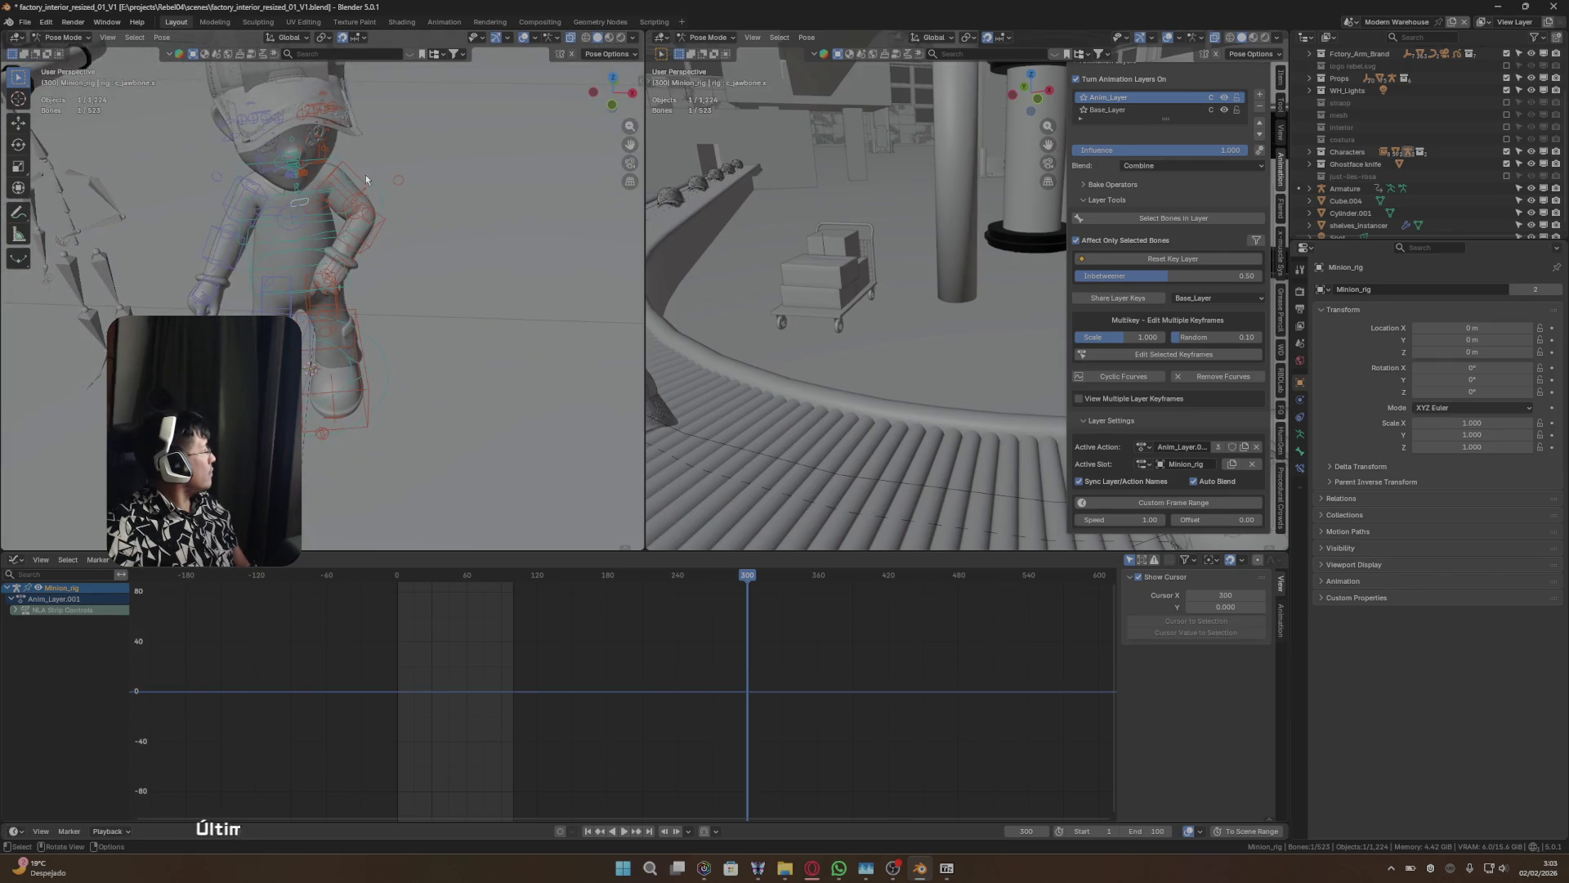
left_click(362, 176)
key("r")
key("y")
key("y")
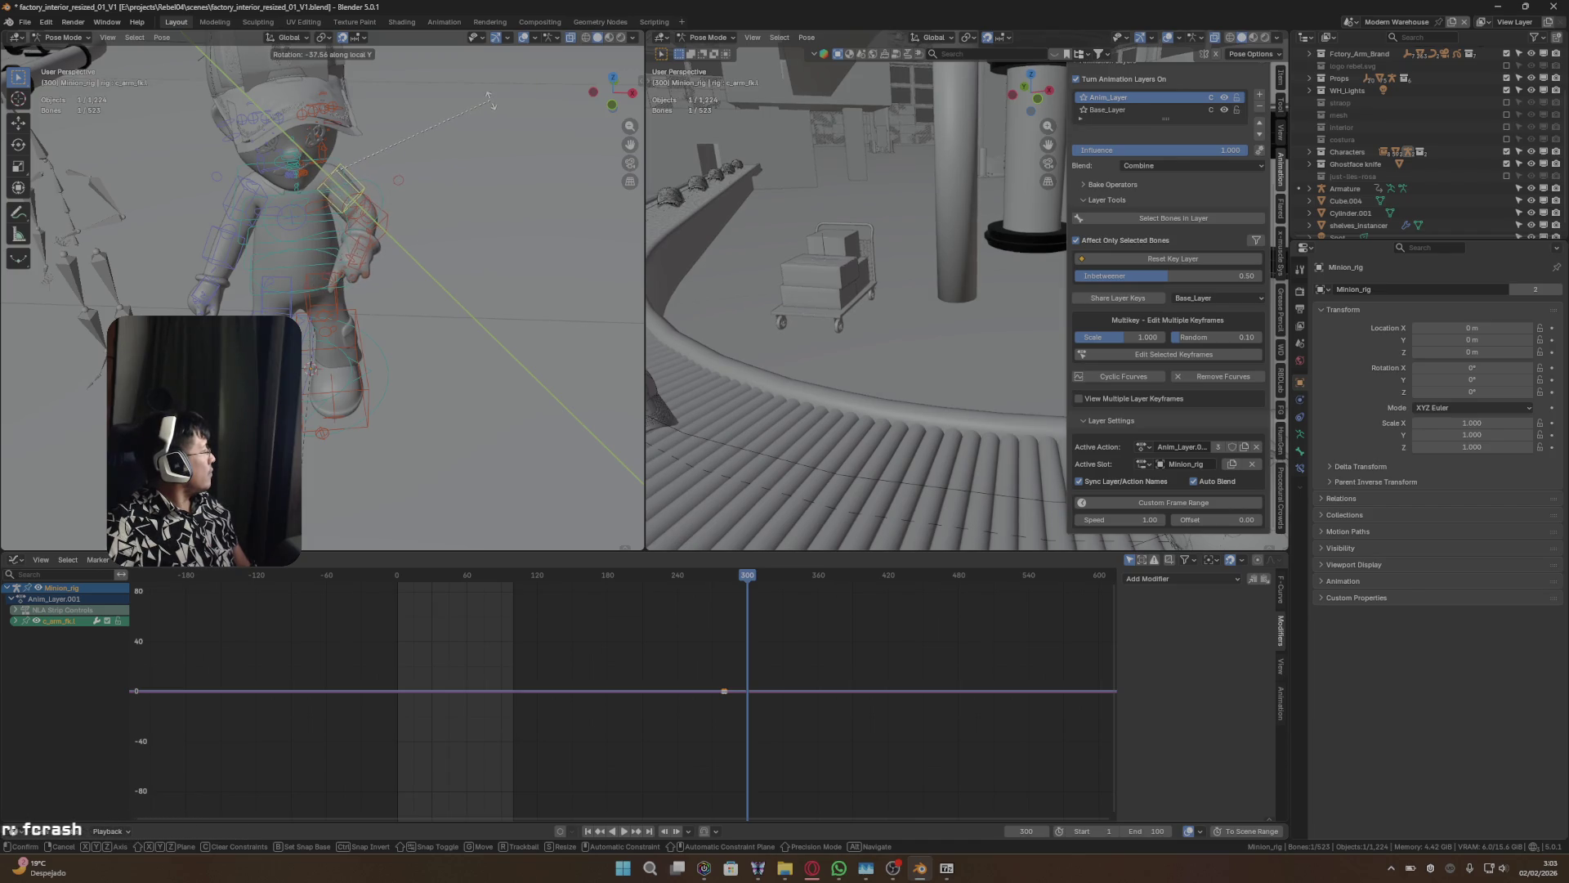
left_click(490, 101)
left_click(385, 219)
key("r")
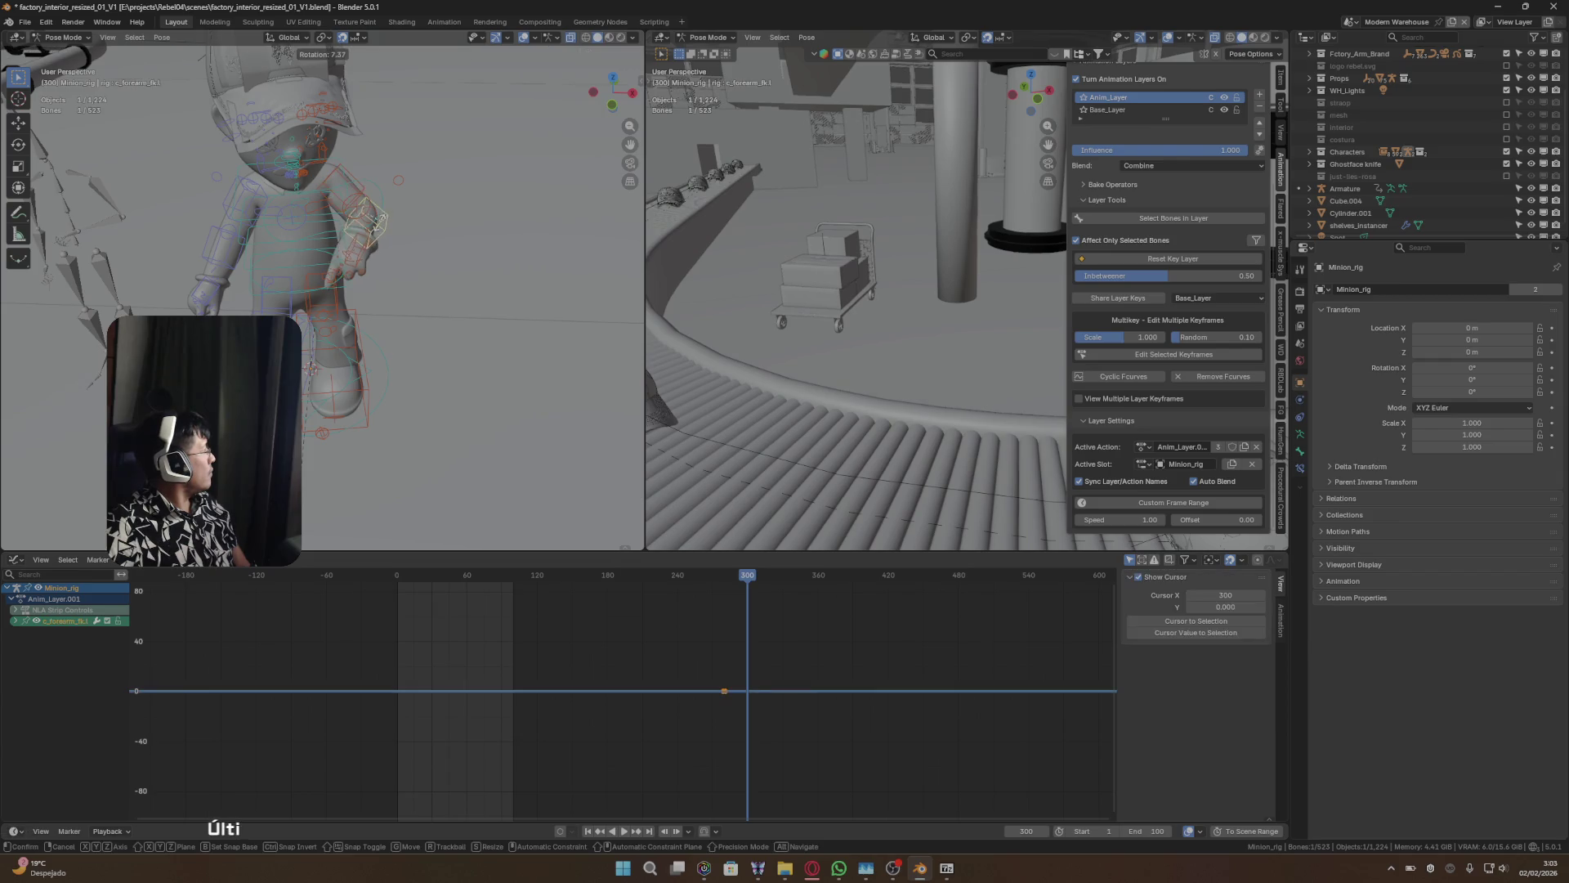
left_click(389, 222)
- Refine the upper arm rotation and key the arm and forearm pose at frame 300
mouse_move(389, 222)
middle_mouse_down()
mouse_move(443, 193)
mouse_move(373, 219)
middle_mouse_up()
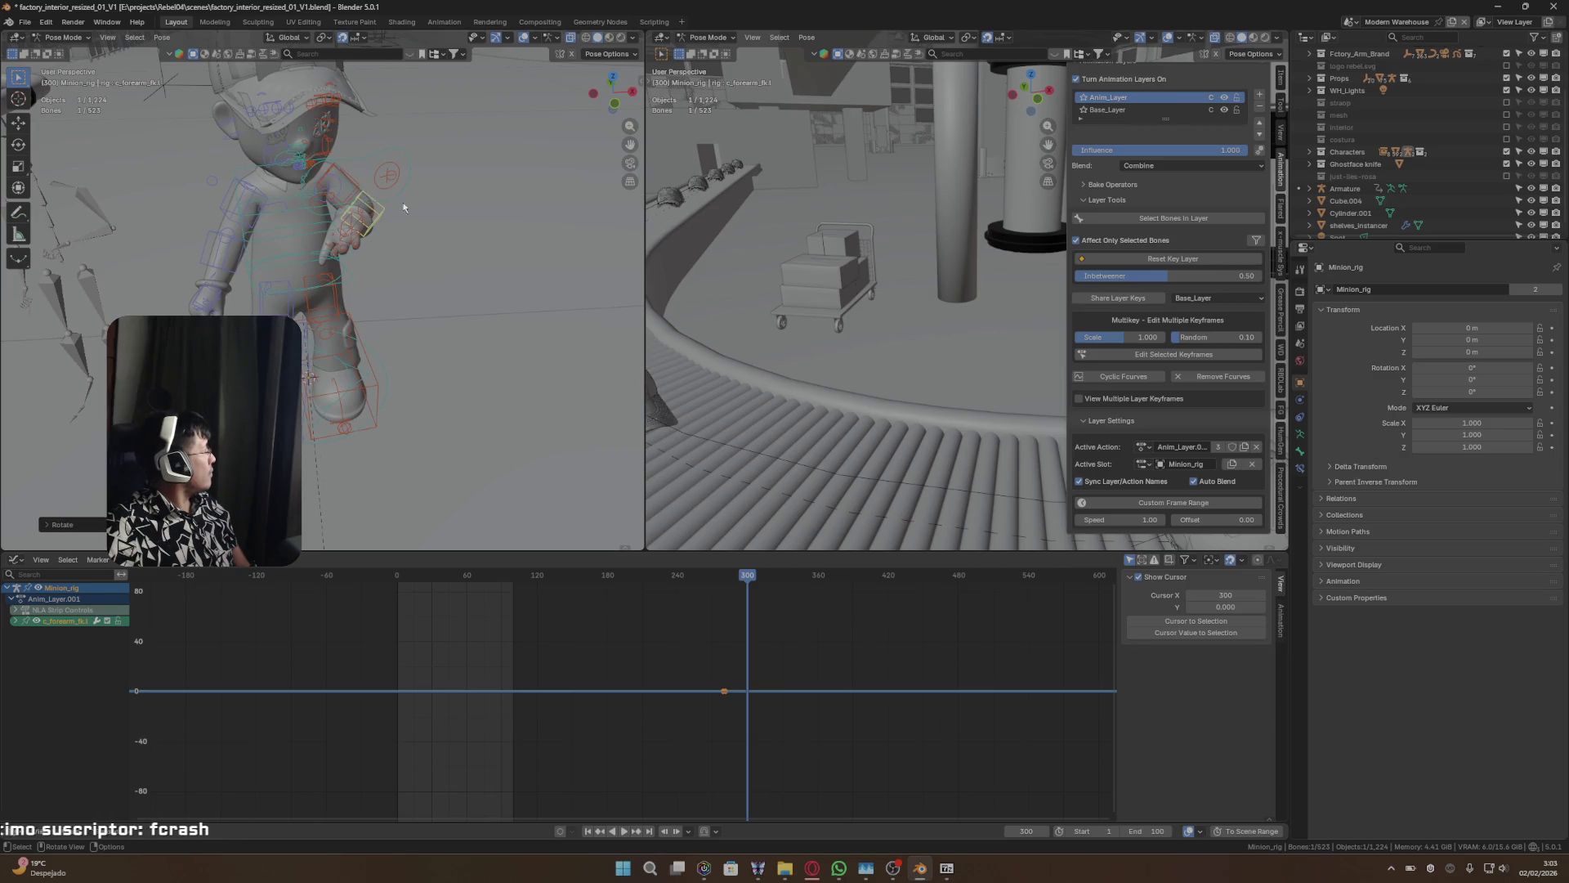
left_click(340, 186)
key("r")
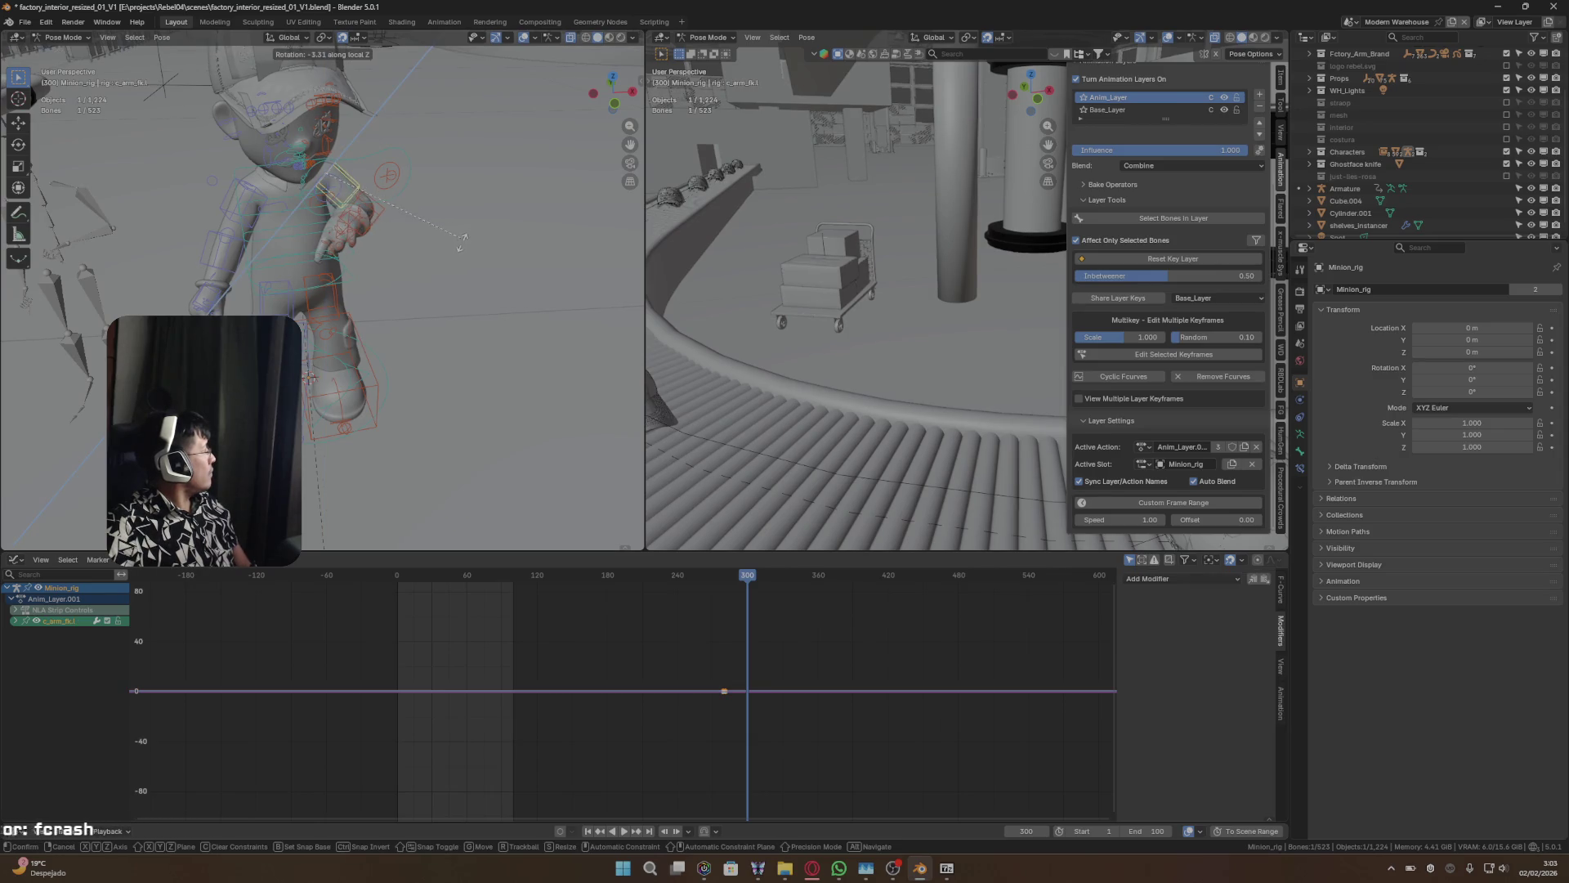
left_click(442, 254)
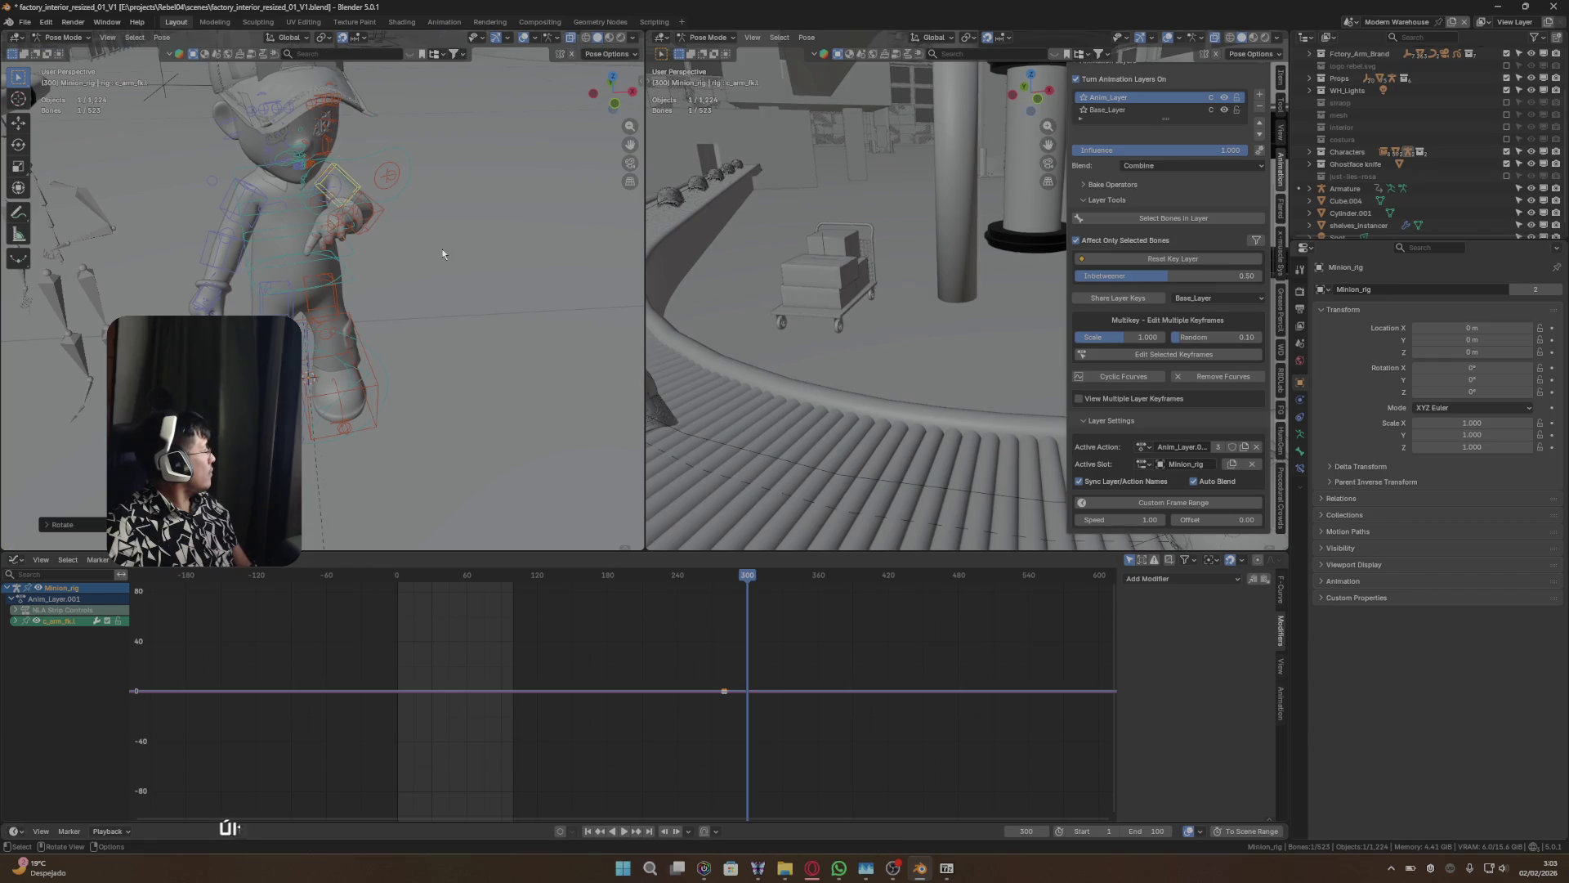
key("r")
key("y")
key("y")
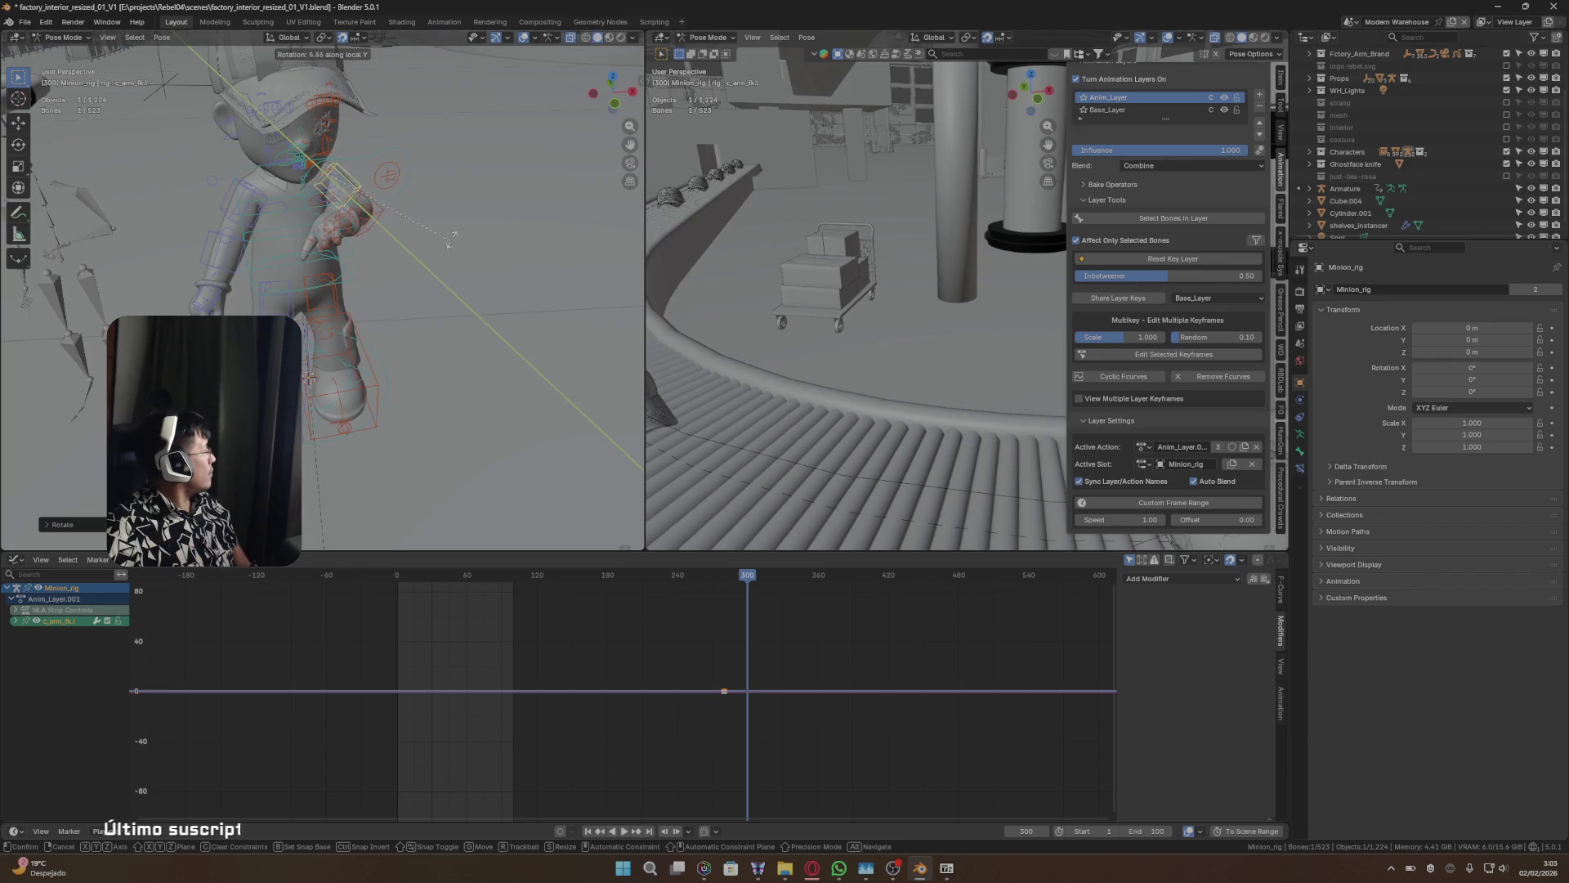
left_click(448, 243)
middle_click_drag(443, 252, 487, 259)
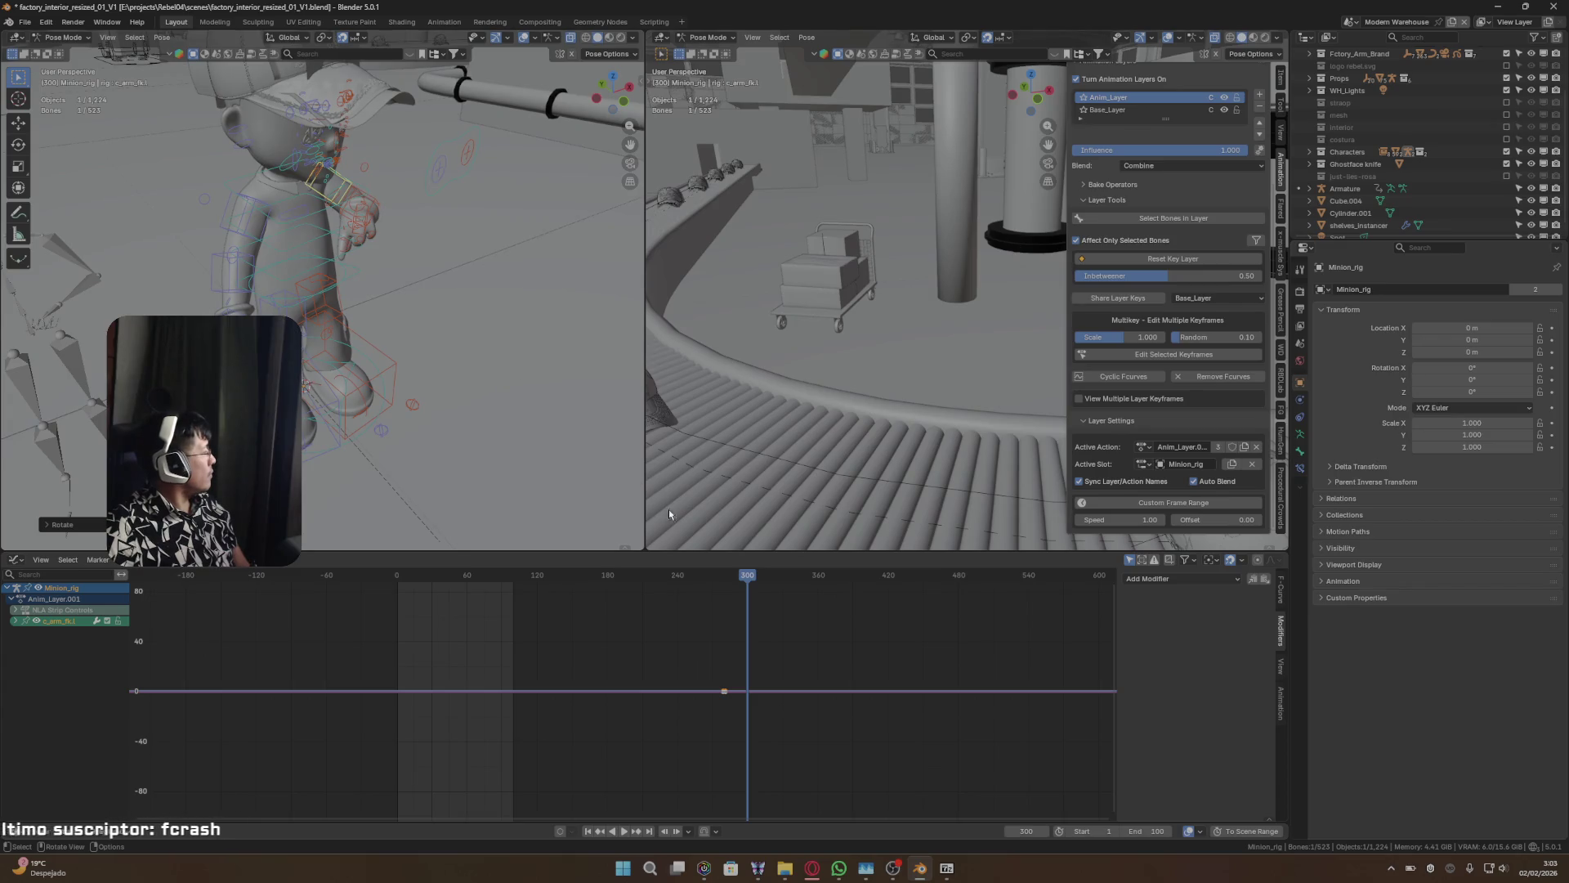
left_click(379, 199, "shift")
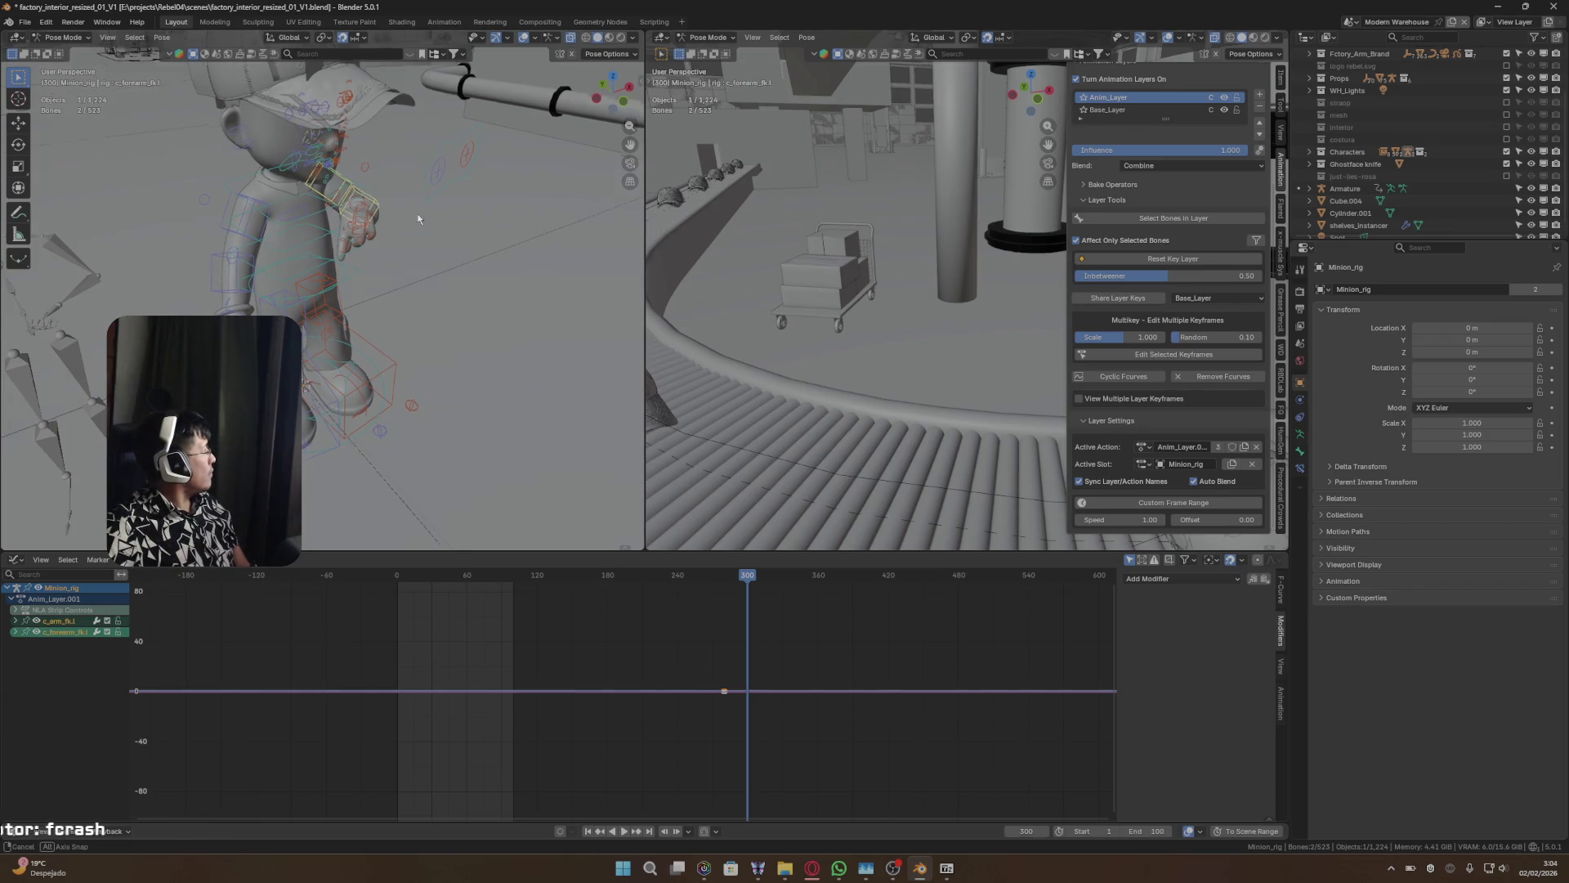
middle_click_drag(381, 203, 389, 232)
key("i")
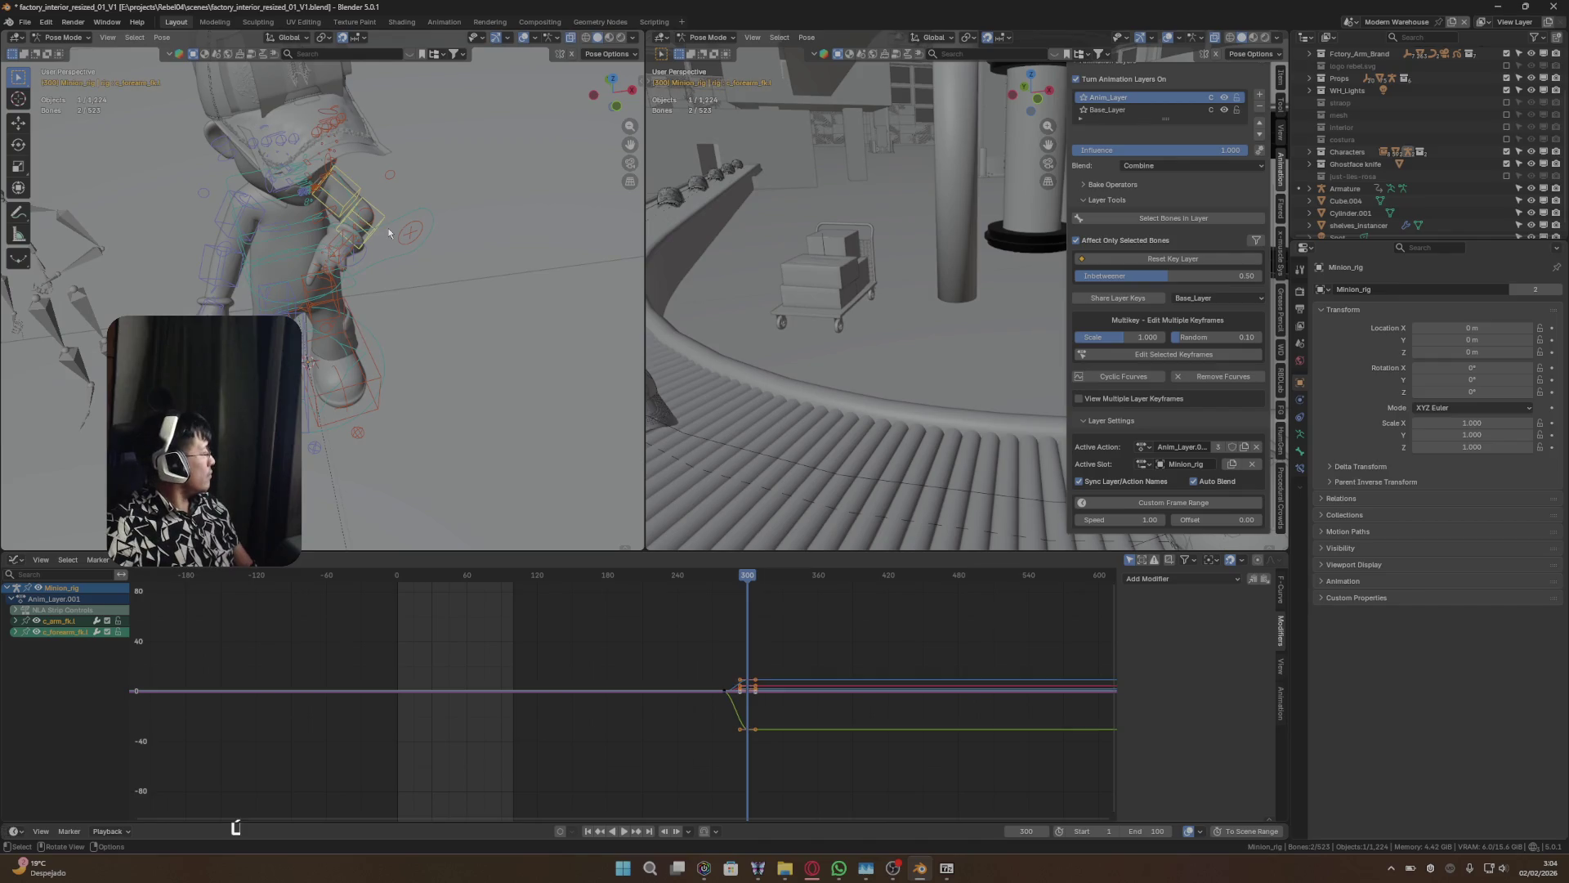
- Preview the gesture from frame 231 to 358, deselect the graph keys, and settle on frame 350
mouse_move(753, 578)
left_mouse_down()
mouse_move(561, 582)
mouse_move(786, 585)
mouse_move(690, 598)
mouse_move(747, 596)
left_mouse_up()
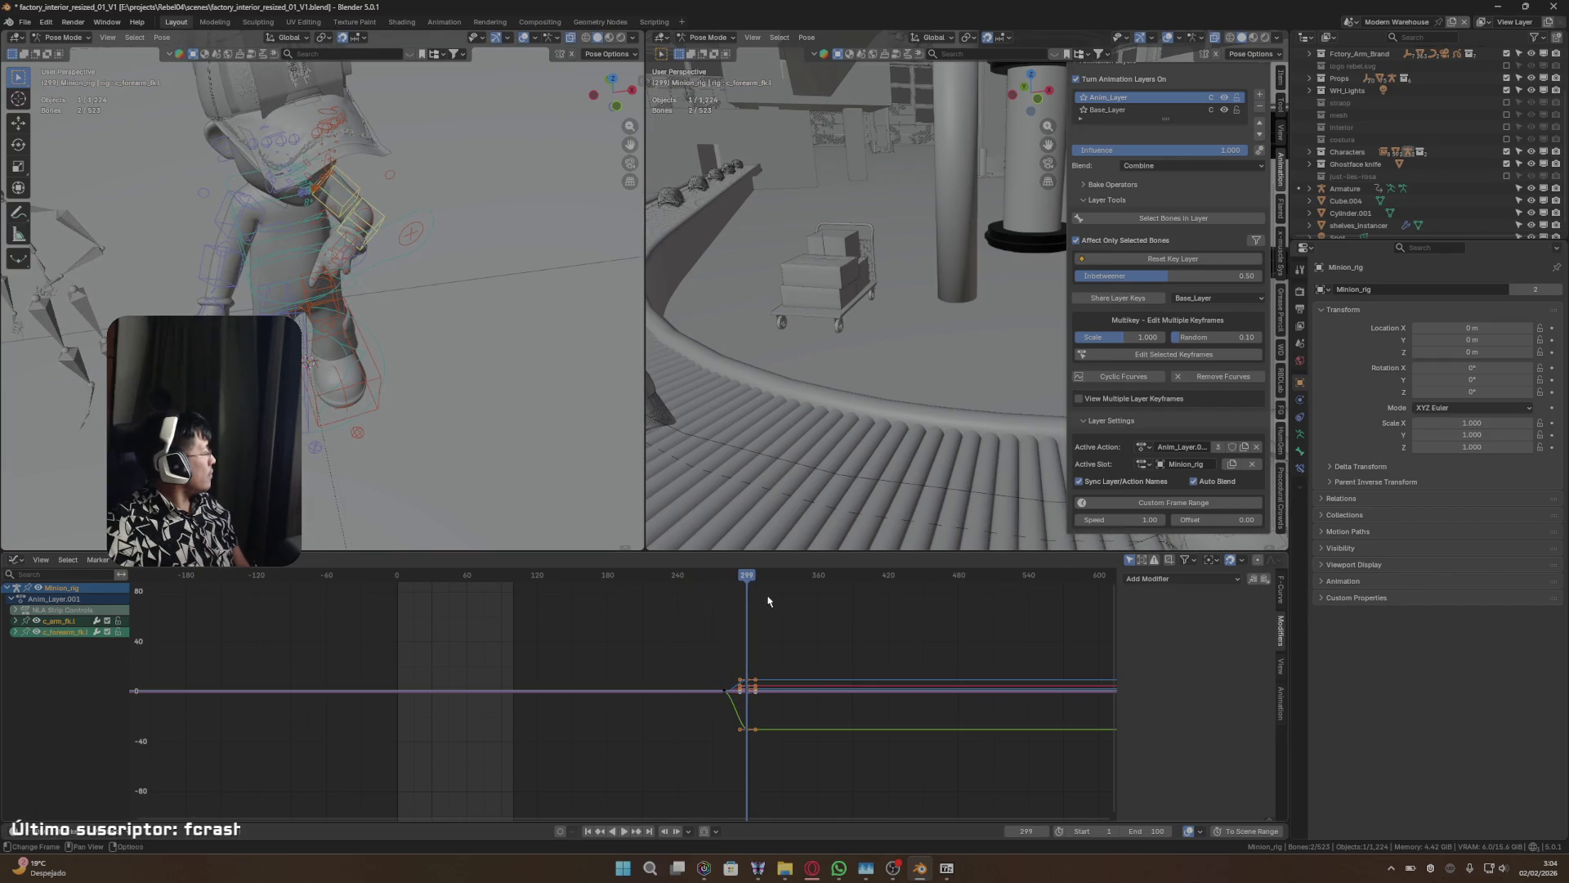
key("Right")
mouse_move(577, 416)
middle_mouse_down()
mouse_move(547, 360)
mouse_move(568, 358)
middle_mouse_up()
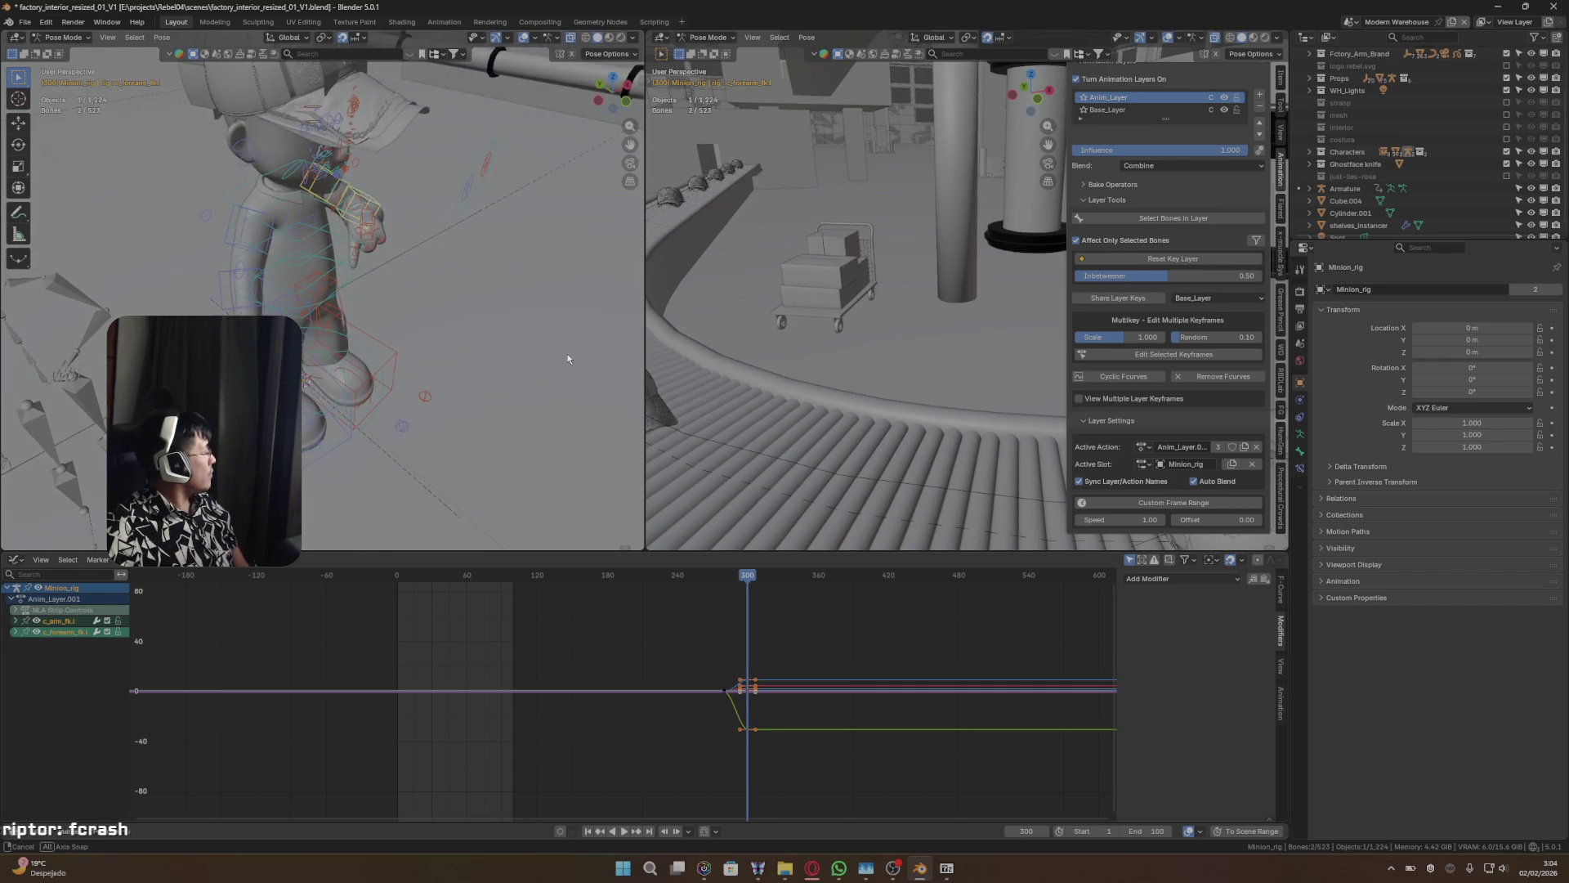
mouse_move(753, 577)
left_mouse_down()
mouse_move(815, 580)
mouse_move(777, 582)
mouse_move(805, 592)
left_mouse_up()
left_click(804, 592)
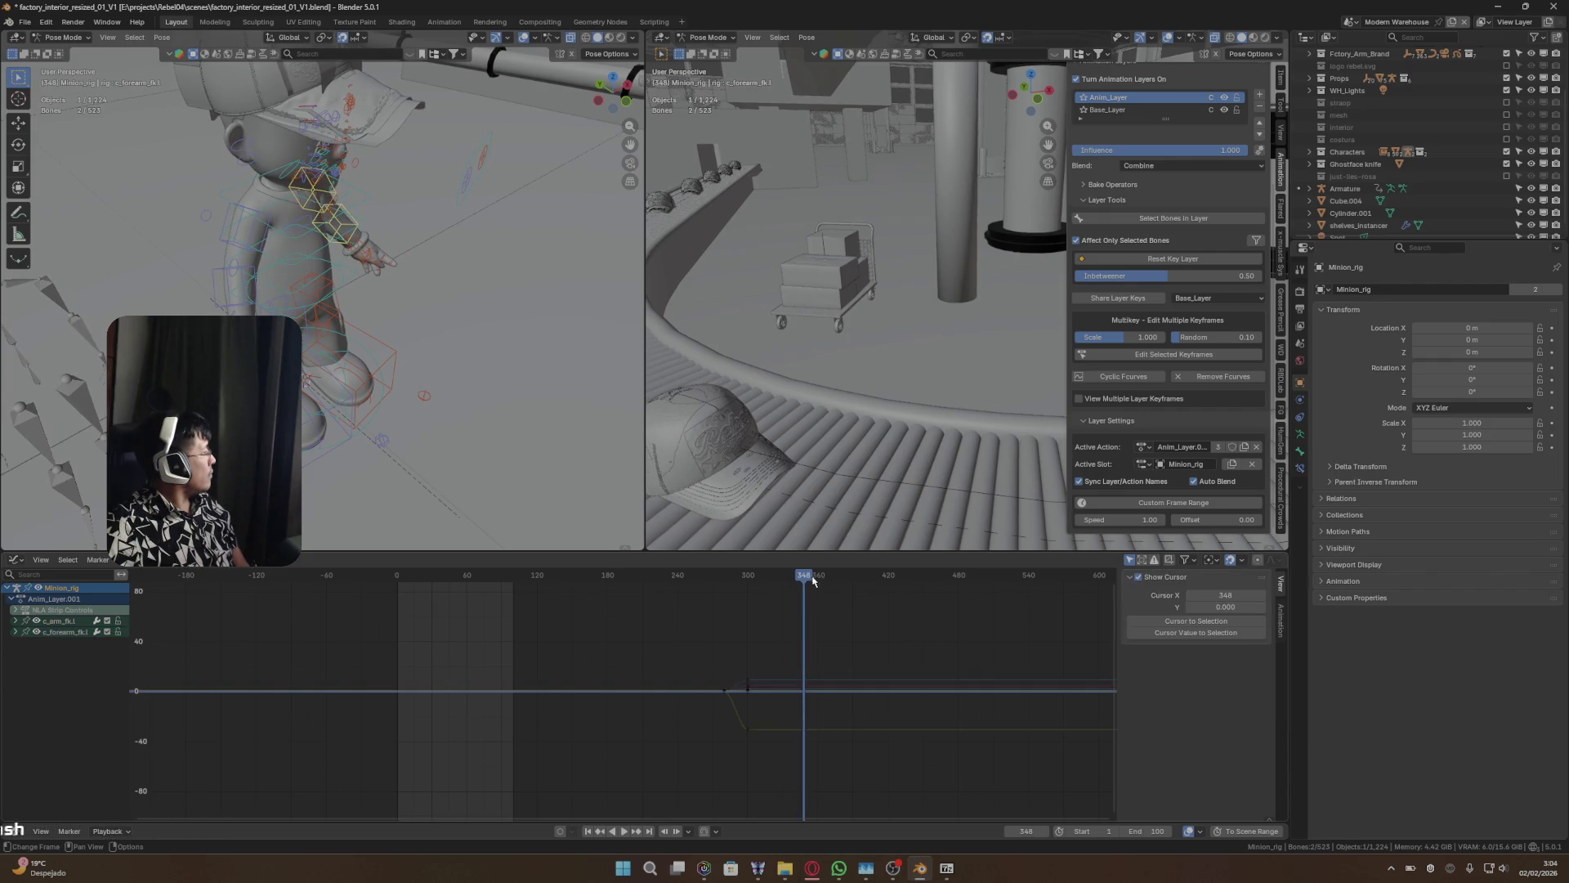
left_click(807, 578)
left_click_drag(806, 582, 806, 582)
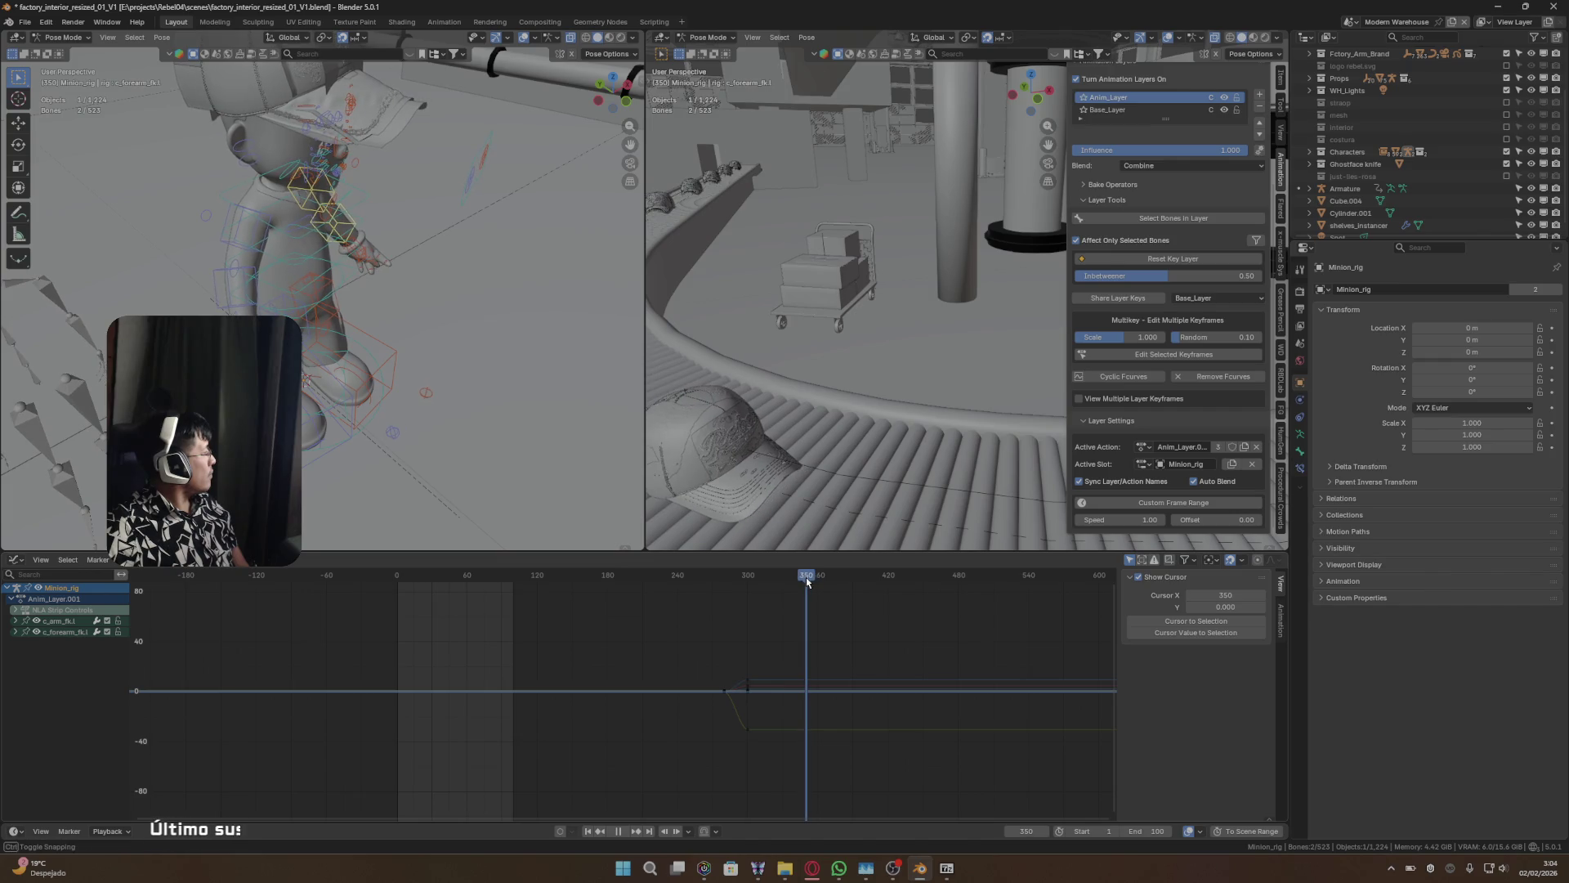
middle_click_drag(570, 389, 471, 384)
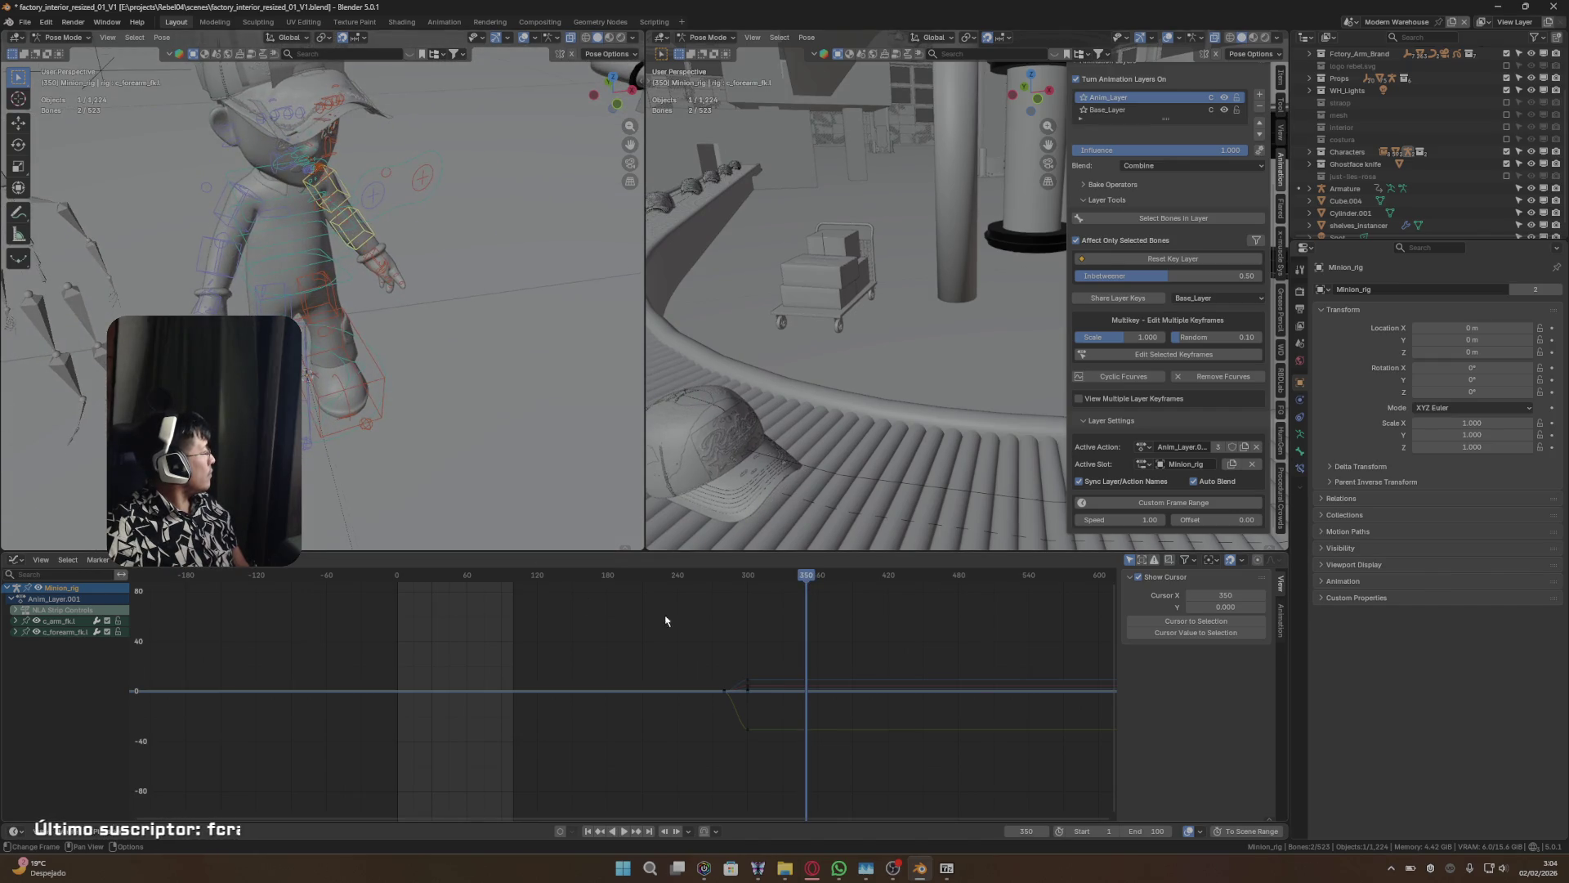
- Copy the arm's rest keyframes and move them later in time after the gesture
left_click_drag(707, 672, 728, 700)
key("g")
key("x")
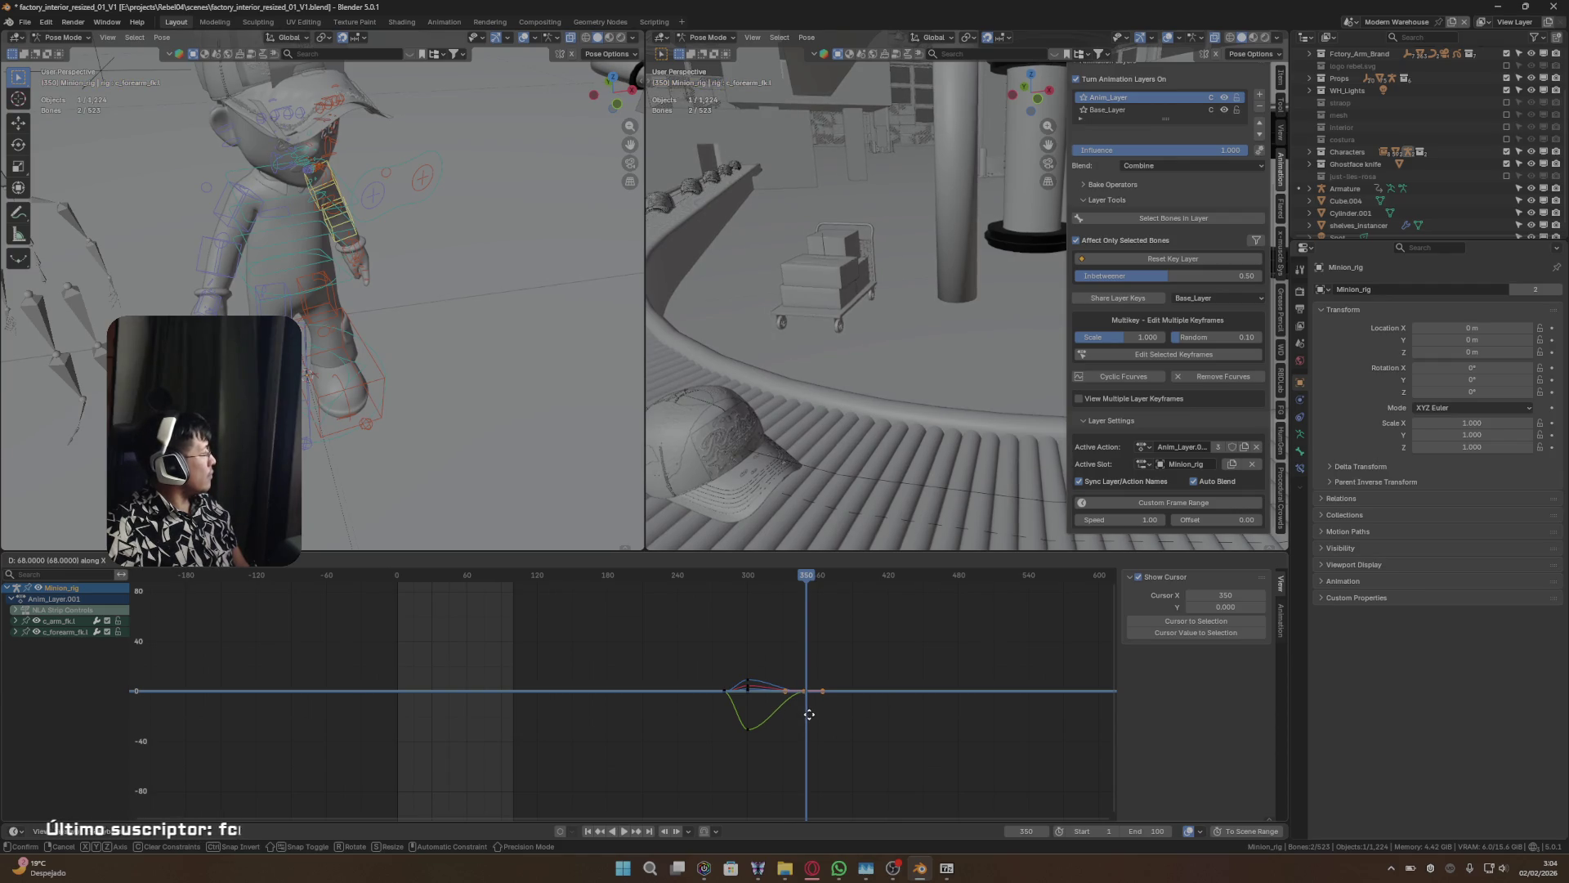
left_click(810, 713)
- Frame and select all arm keys, then preview the gesture from frame 327 through 350
key("Home")
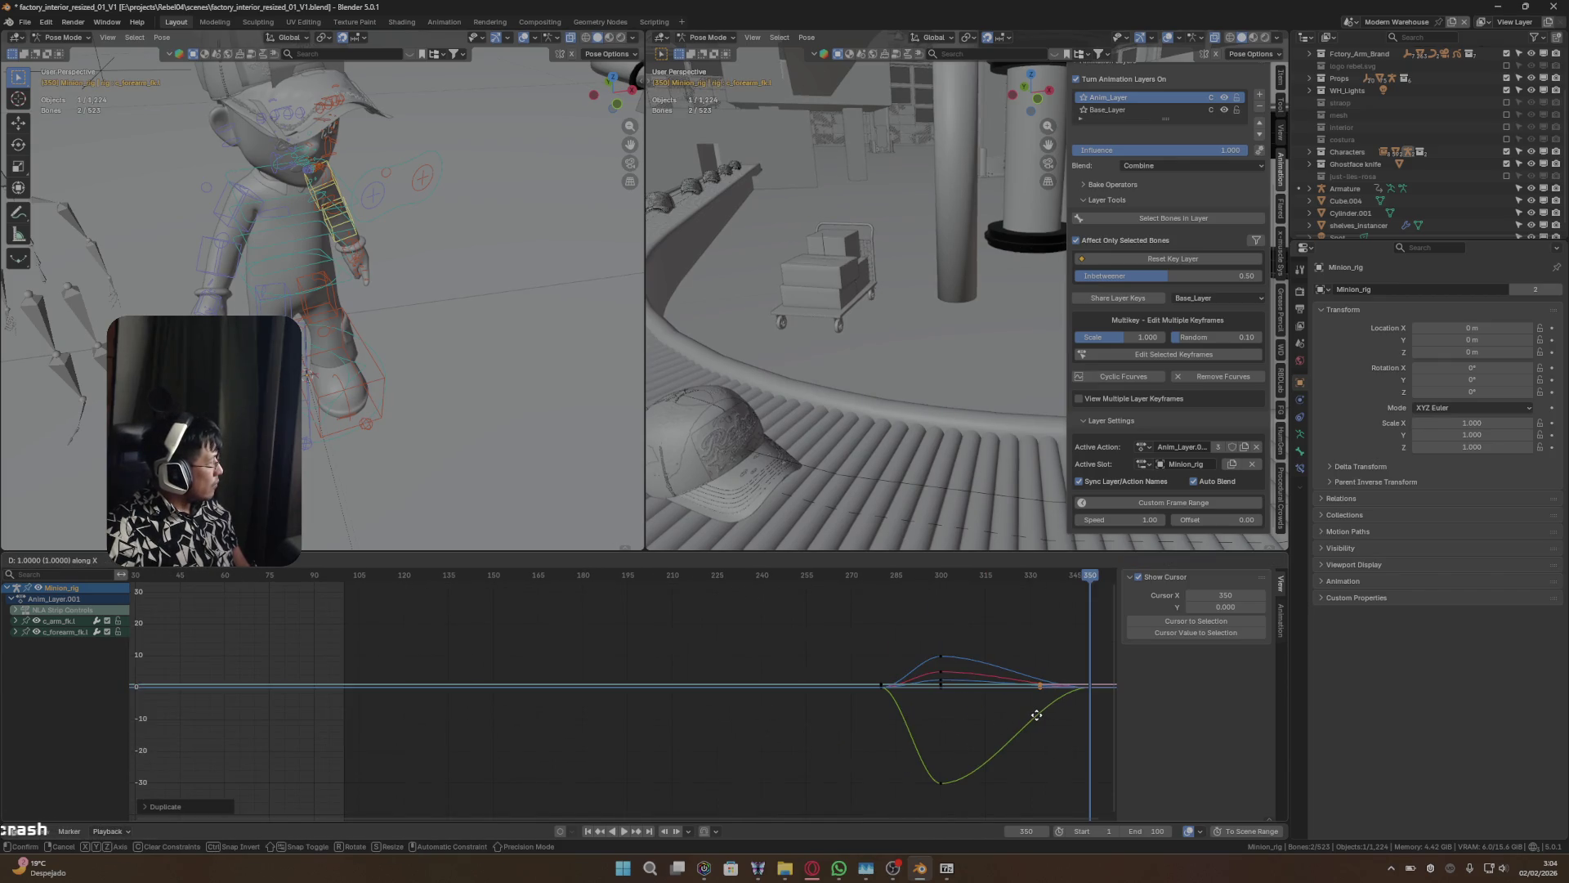
left_click_drag(967, 619, 918, 800)
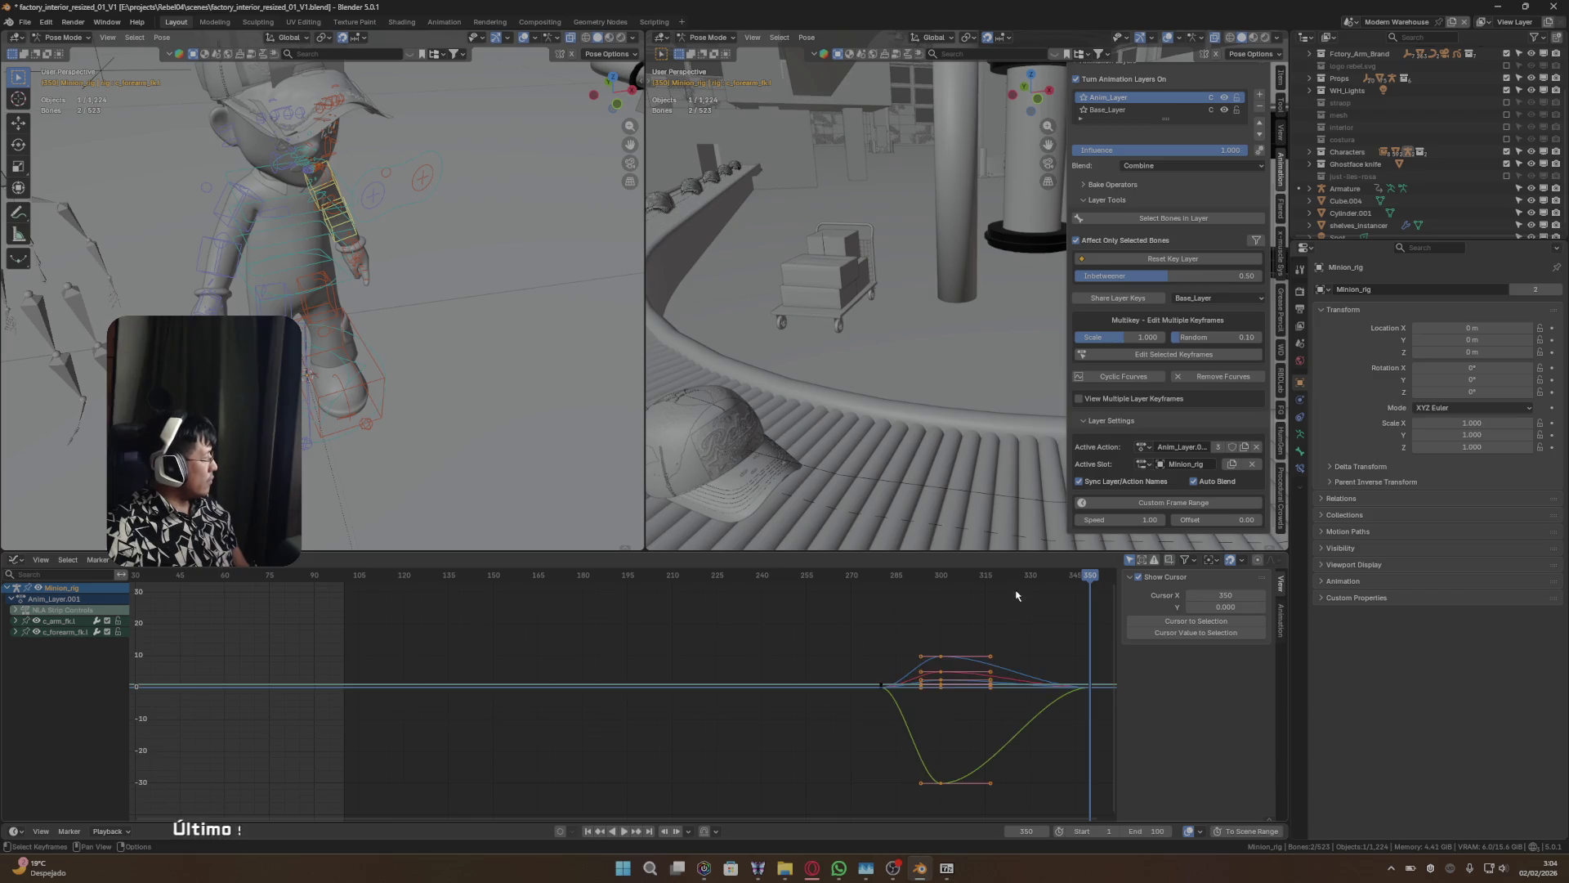
left_click(1021, 576)
mouse_move(446, 343)
middle_mouse_down()
mouse_move(498, 346)
mouse_move(583, 474)
middle_mouse_up()
mouse_move(1022, 576)
left_mouse_down()
mouse_move(1061, 581)
mouse_move(1038, 582)
left_mouse_up()
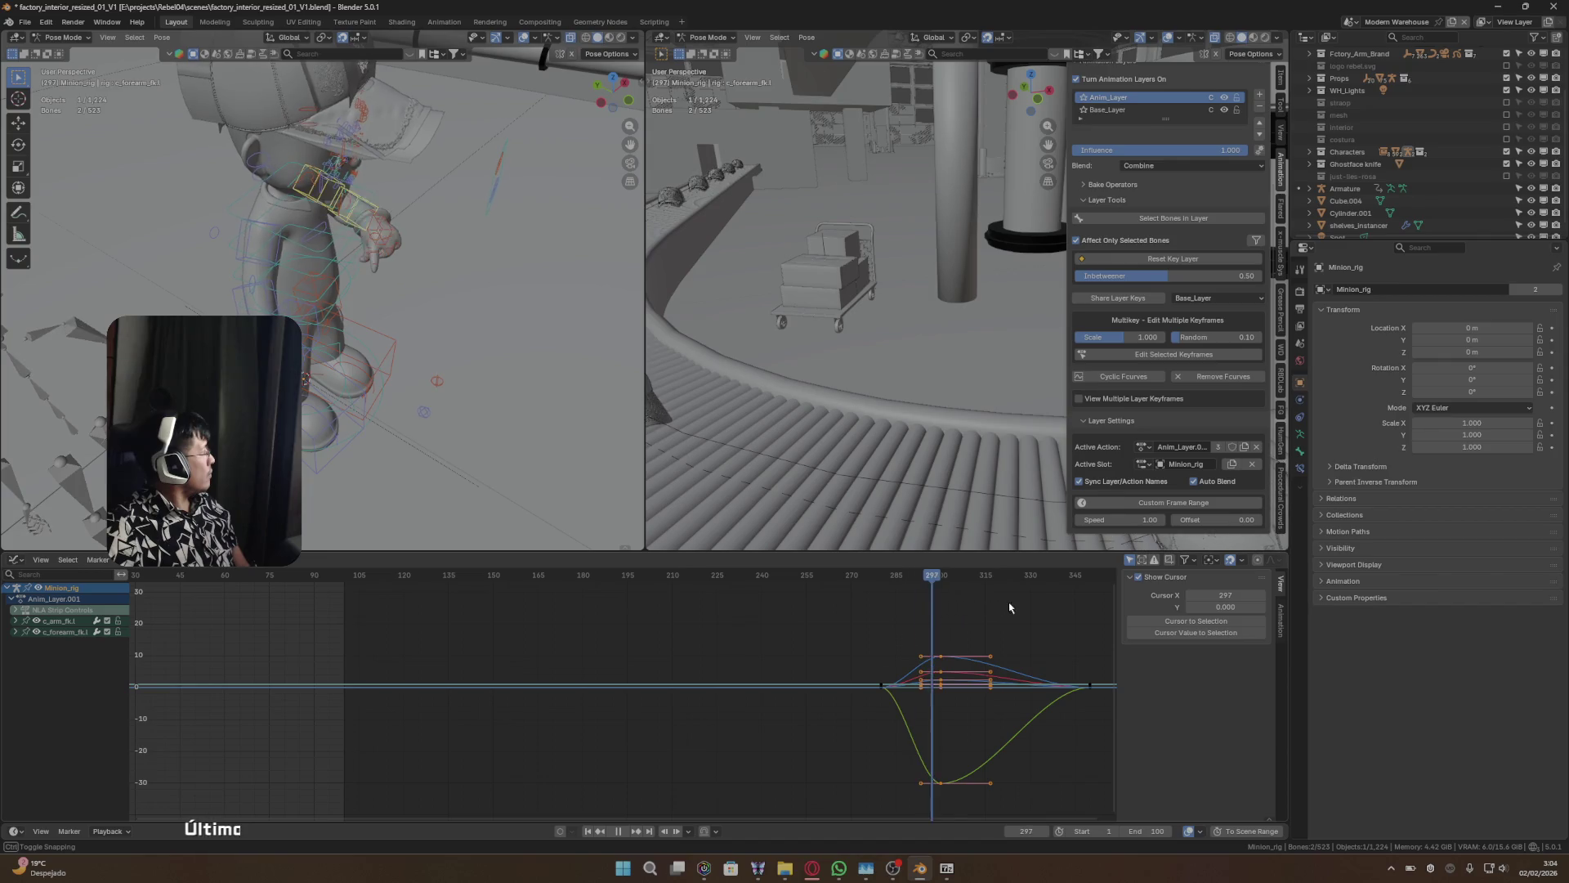
key("space")
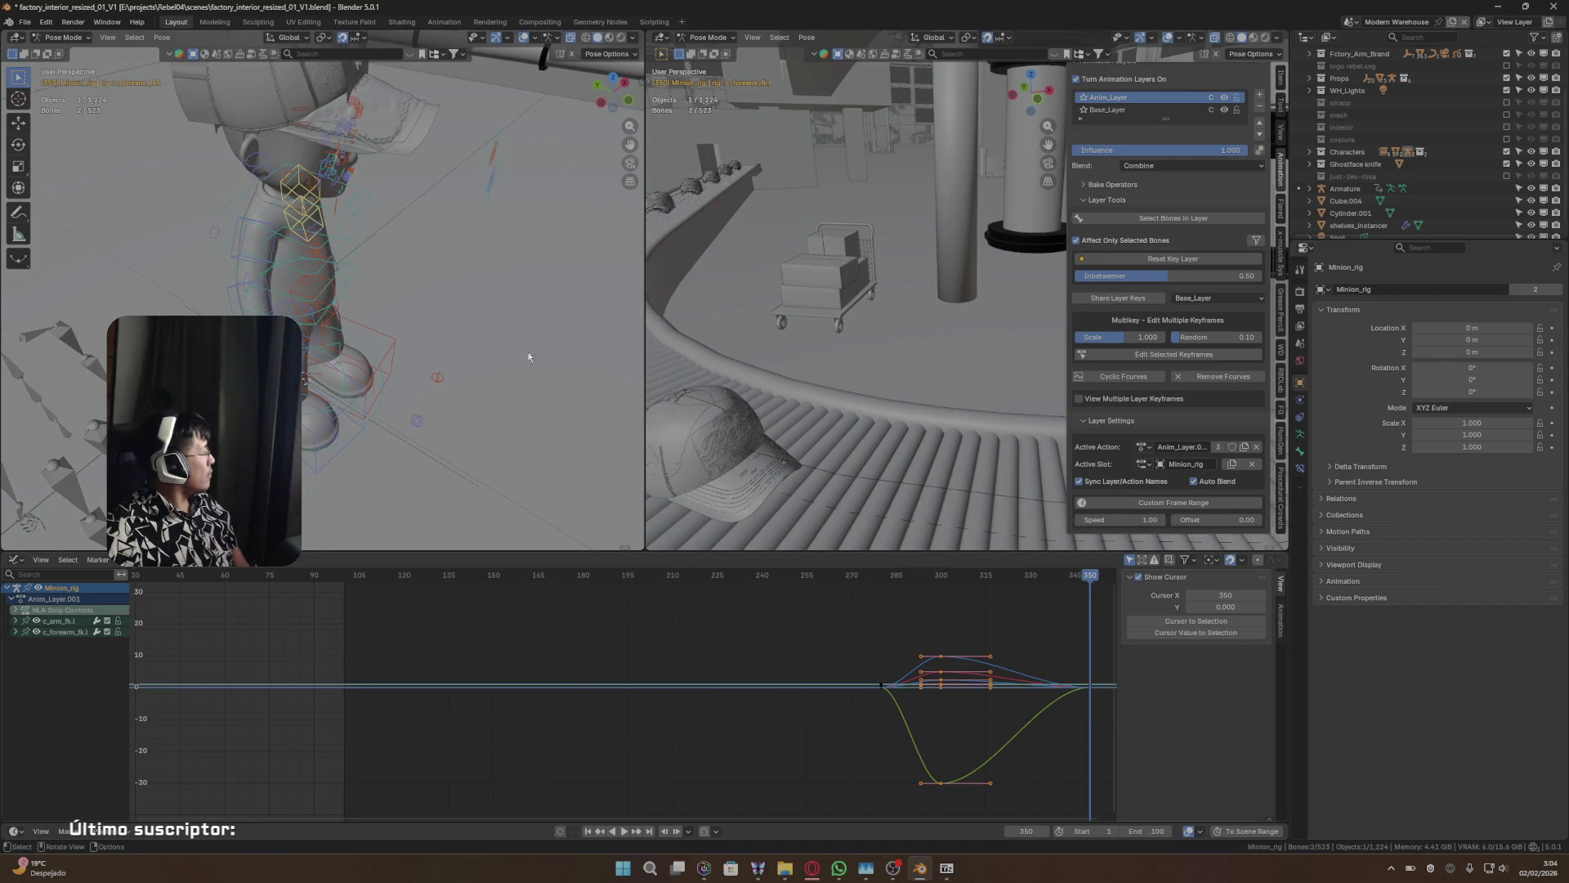
- Play back and scrub the animation between frames 227 and 305 to review the arm gesture
middle_click_drag(528, 357, 382, 334)
scroll(383, 334, "down", 3)
scroll(621, 653, "down", 2)
mouse_move(622, 654)
middle_mouse_down()
mouse_move(667, 617)
mouse_move(500, 571)
middle_mouse_up()
key("space")
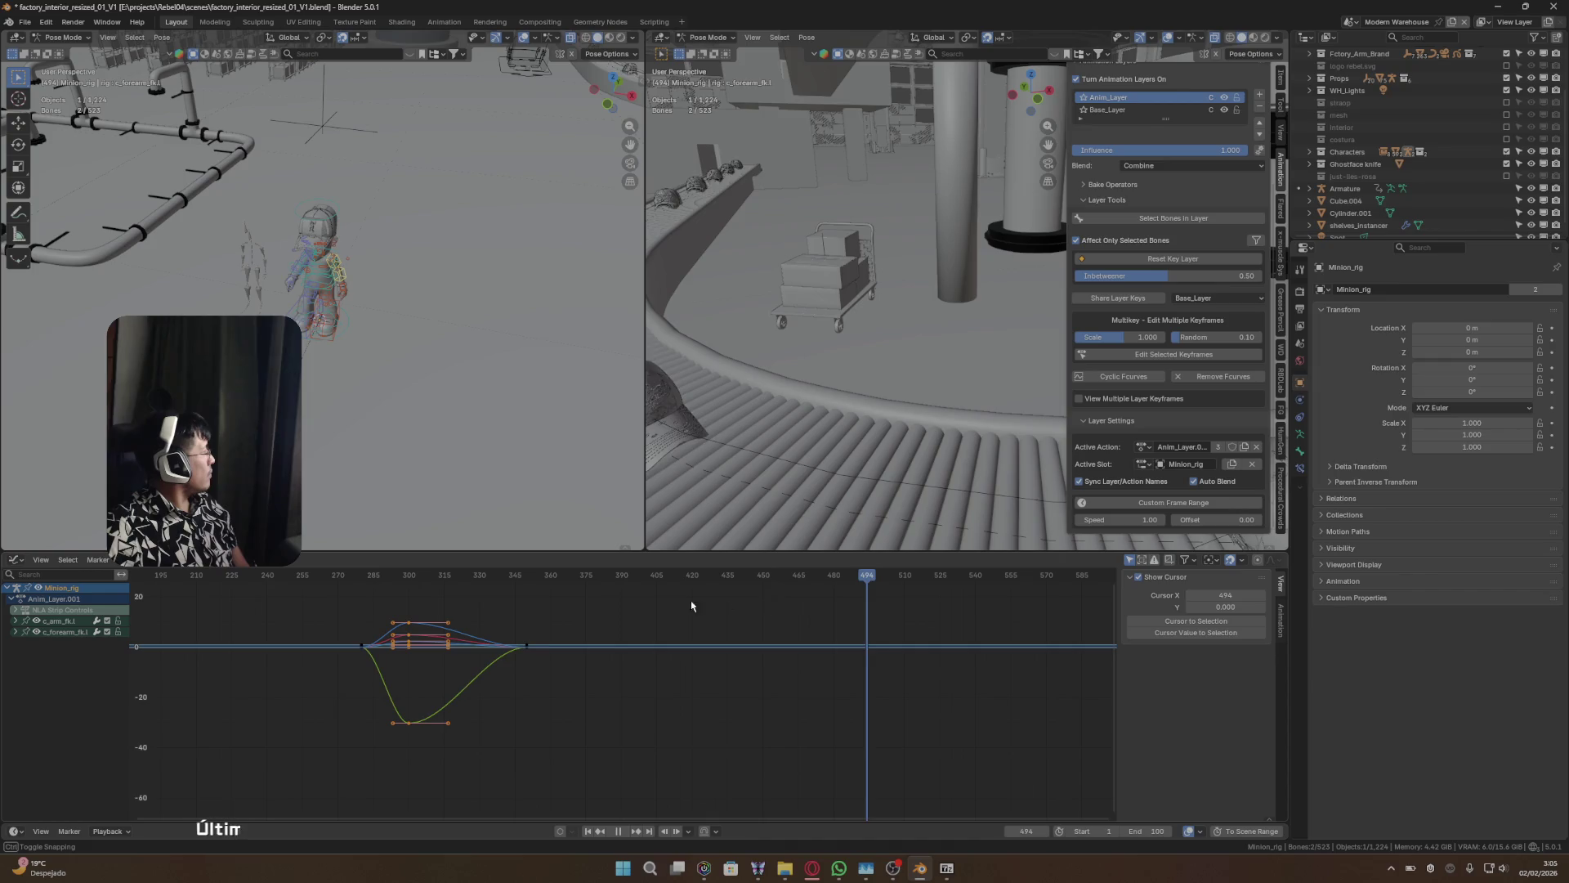
key("Down")
key("Down")
key("Down")
left_click_drag(351, 577, 236, 576)
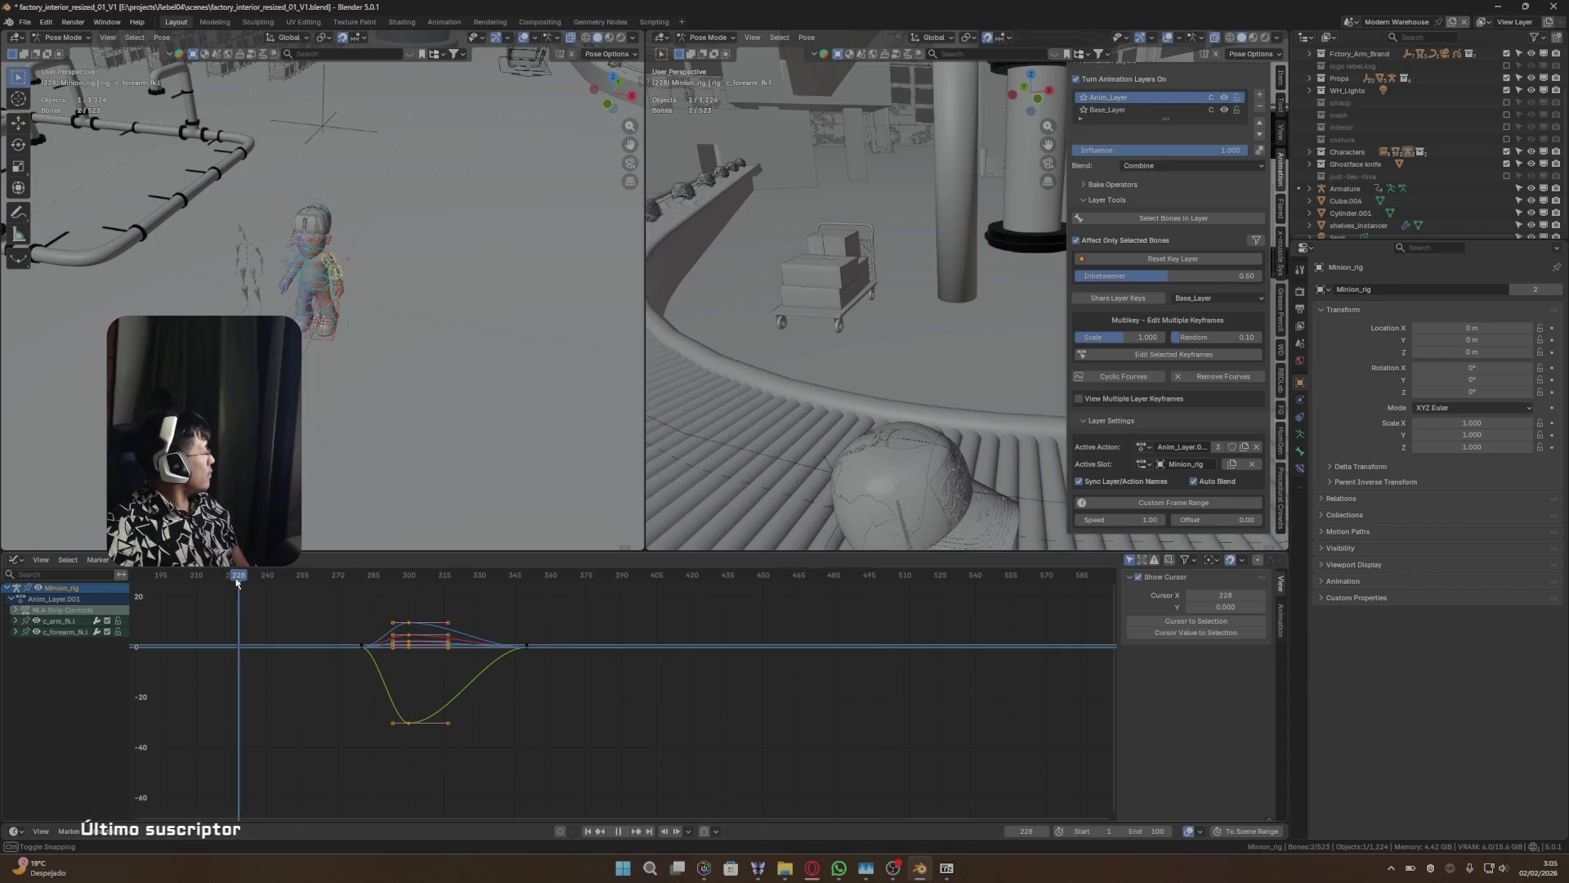
key("space")
mouse_move(343, 343)
middle_mouse_down()
mouse_move(302, 377)
mouse_move(291, 592)
middle_mouse_up()
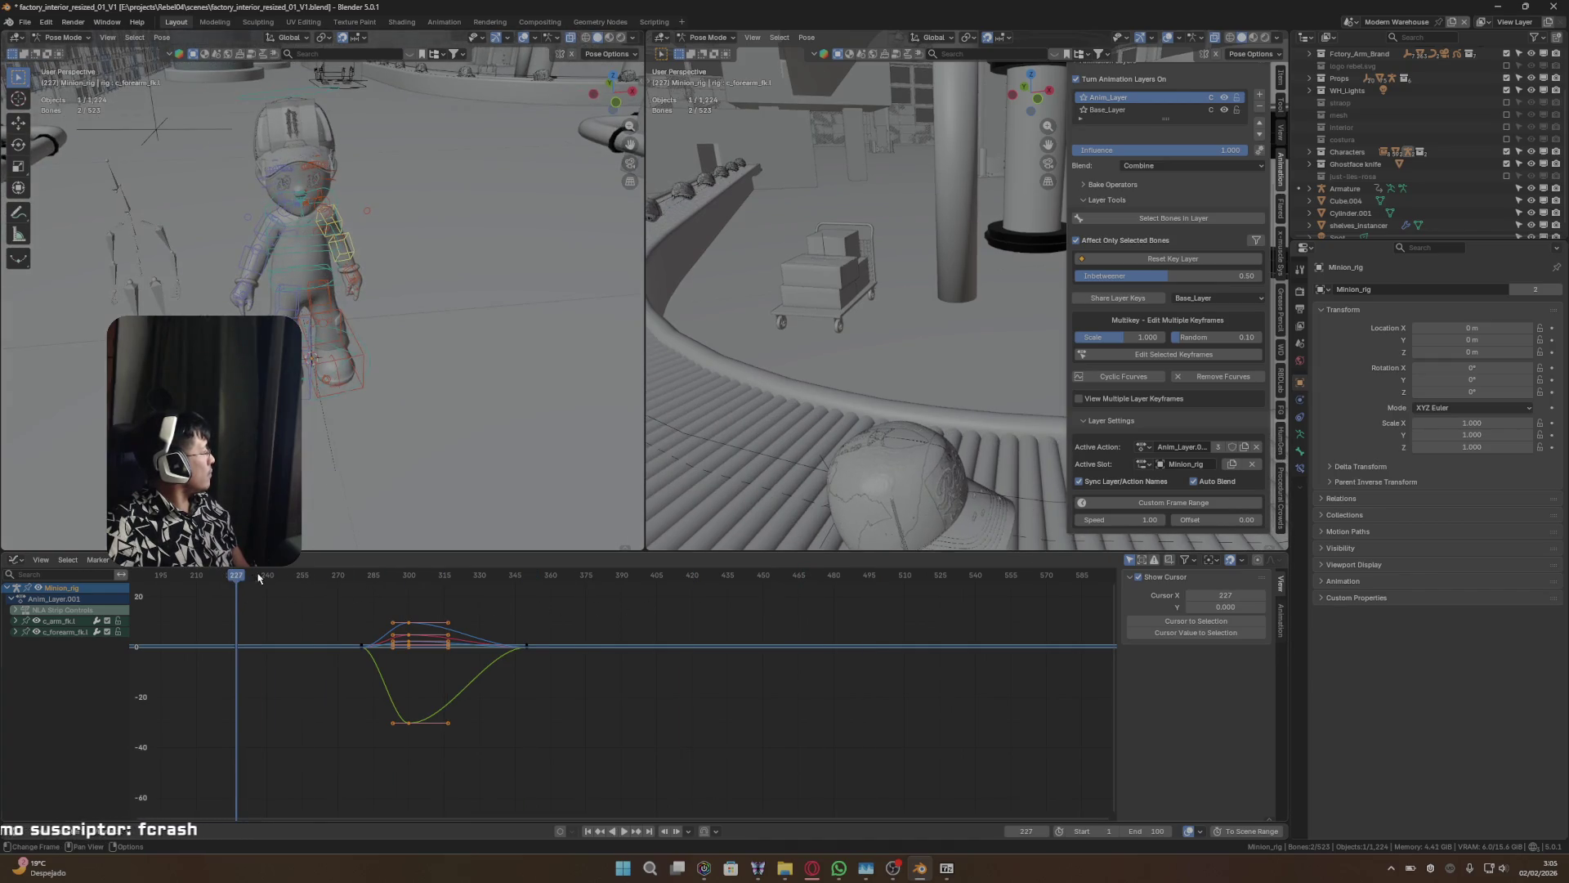
mouse_move(258, 578)
left_mouse_down()
mouse_move(576, 577)
mouse_move(420, 576)
left_mouse_up()
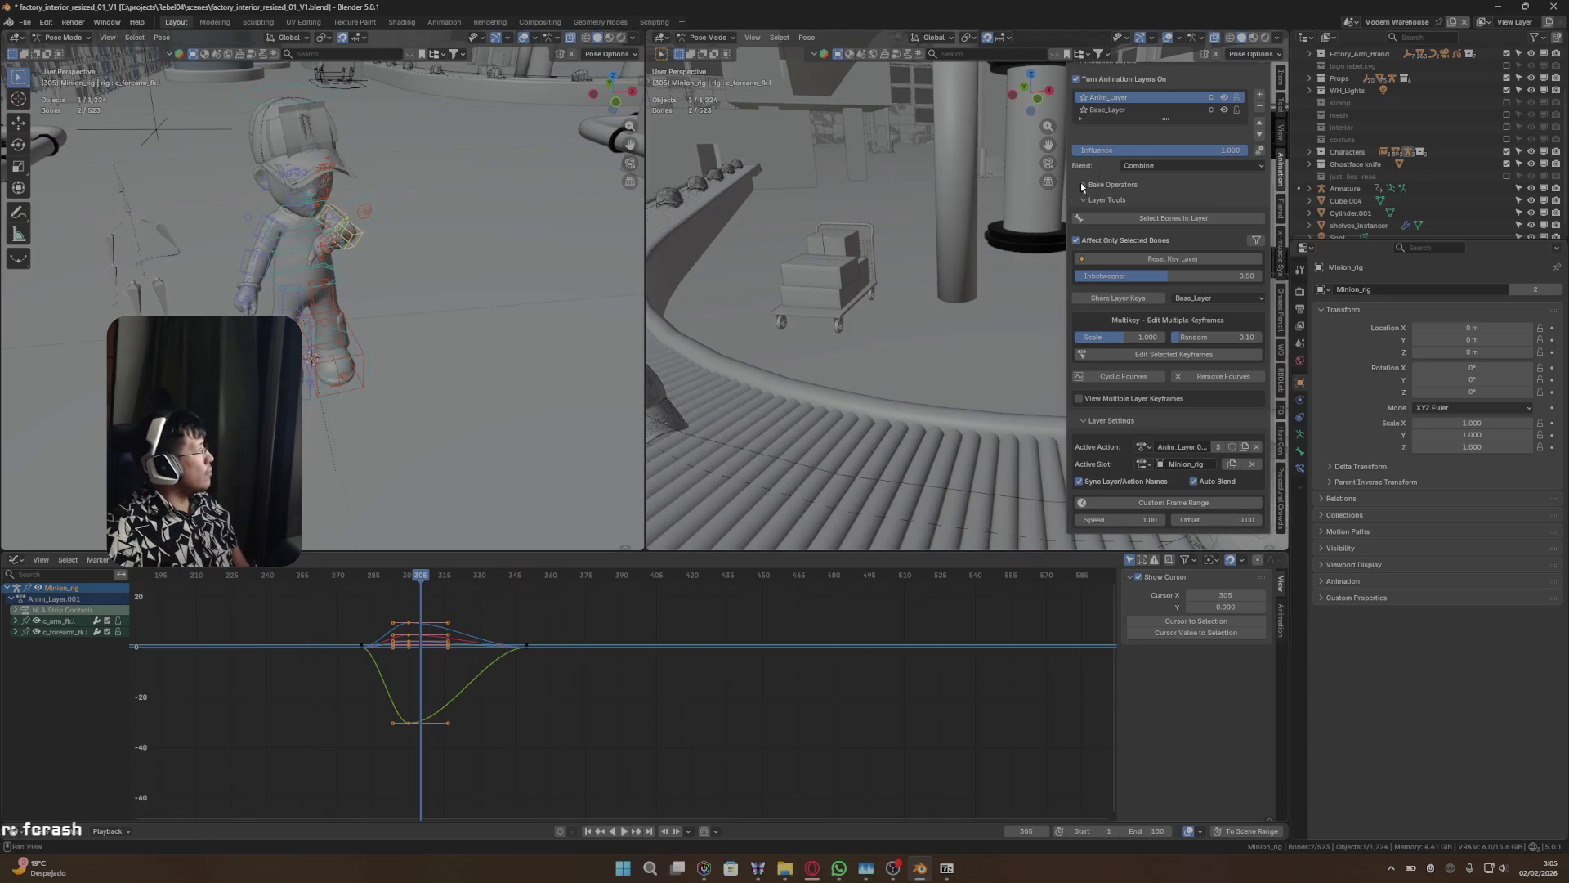
scroll(1159, 164, "up", 5)
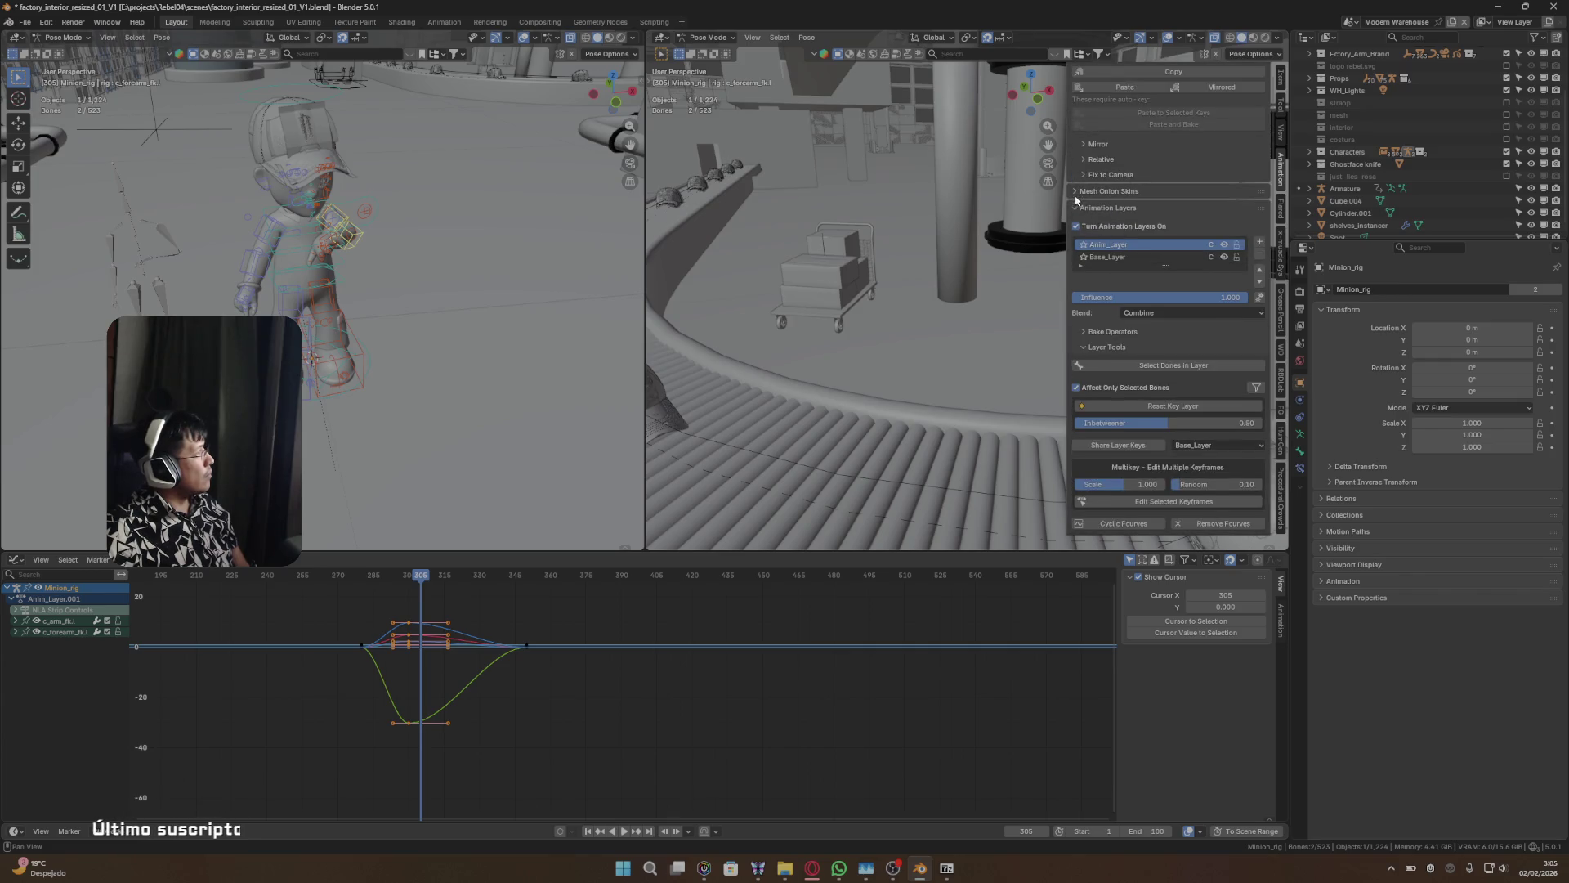
- Run a merge-down of the layers from Base_Layer with Smart Bake turned on
left_click(1089, 347)
left_click(1087, 346)
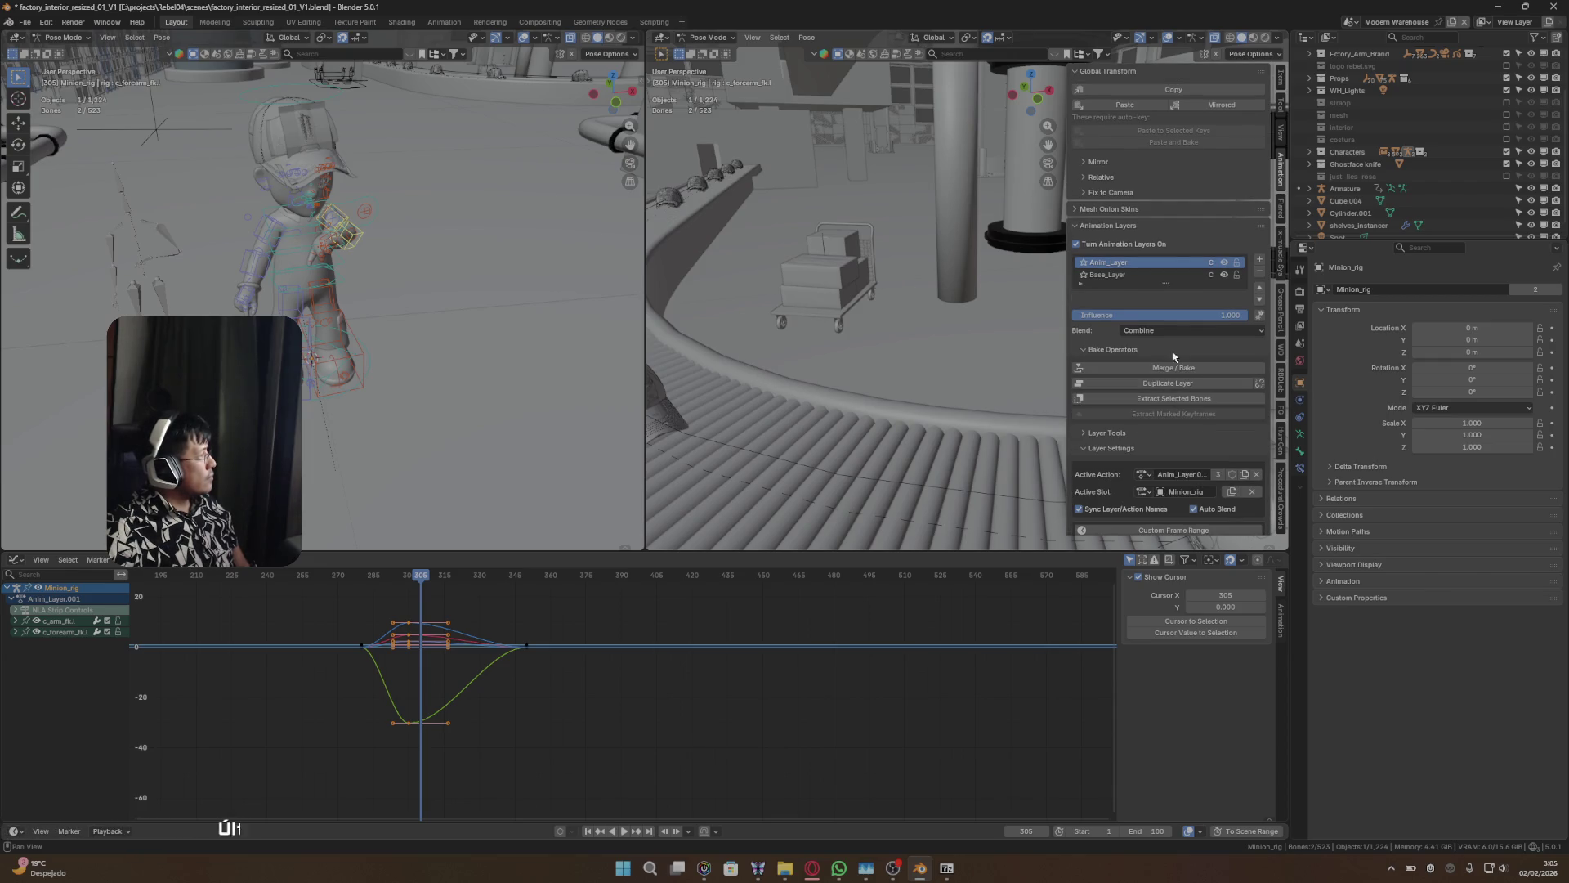
left_click(1176, 275)
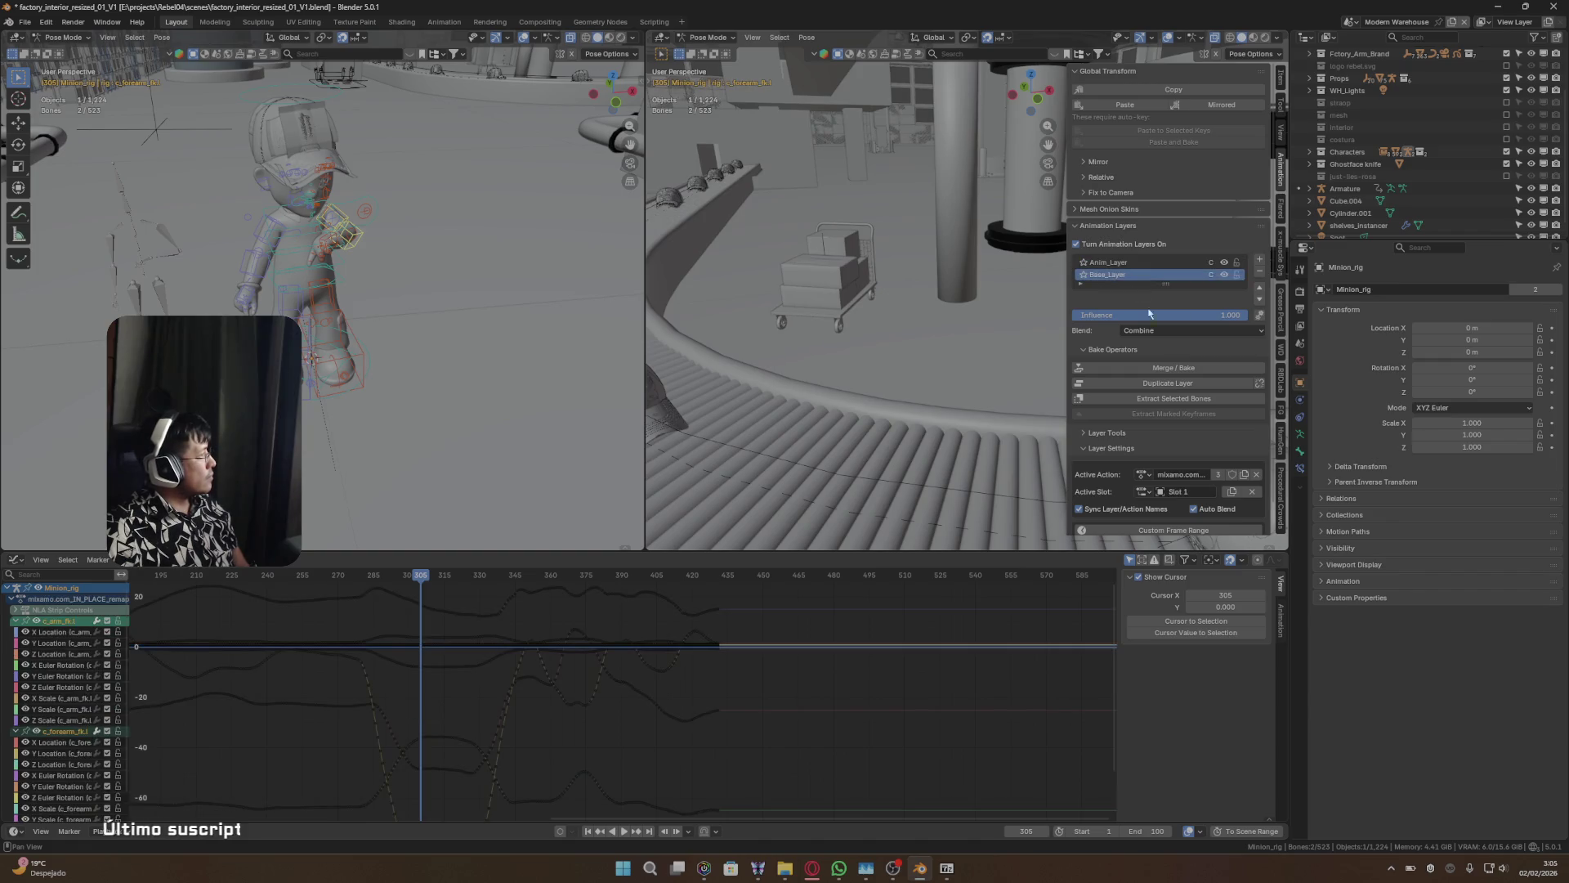
left_click(1187, 367)
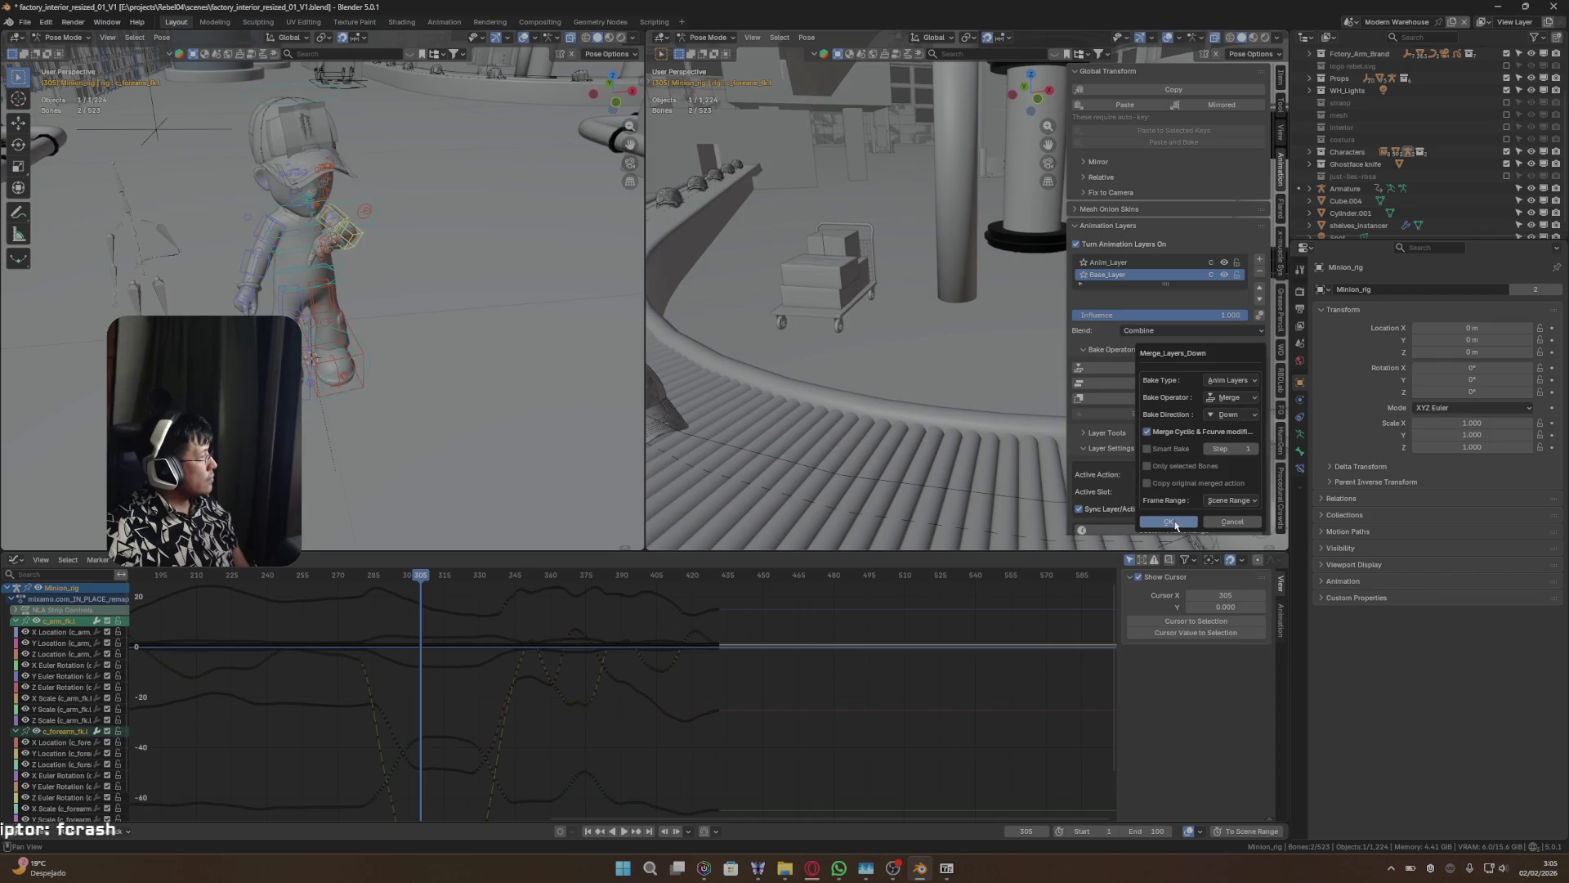
left_click(1148, 448)
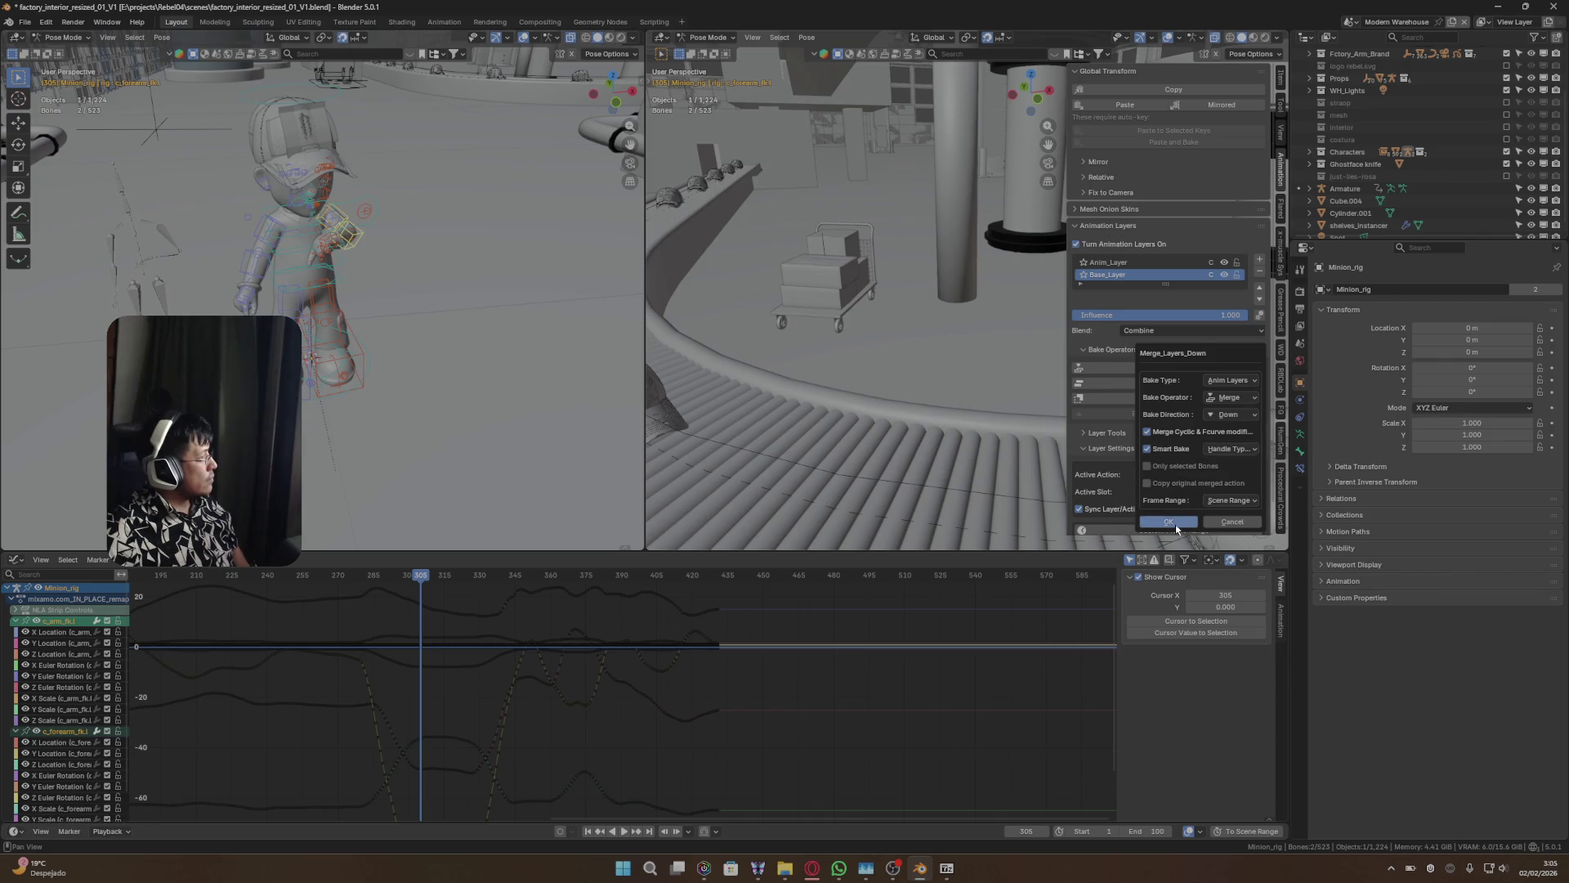
left_click(1175, 523)
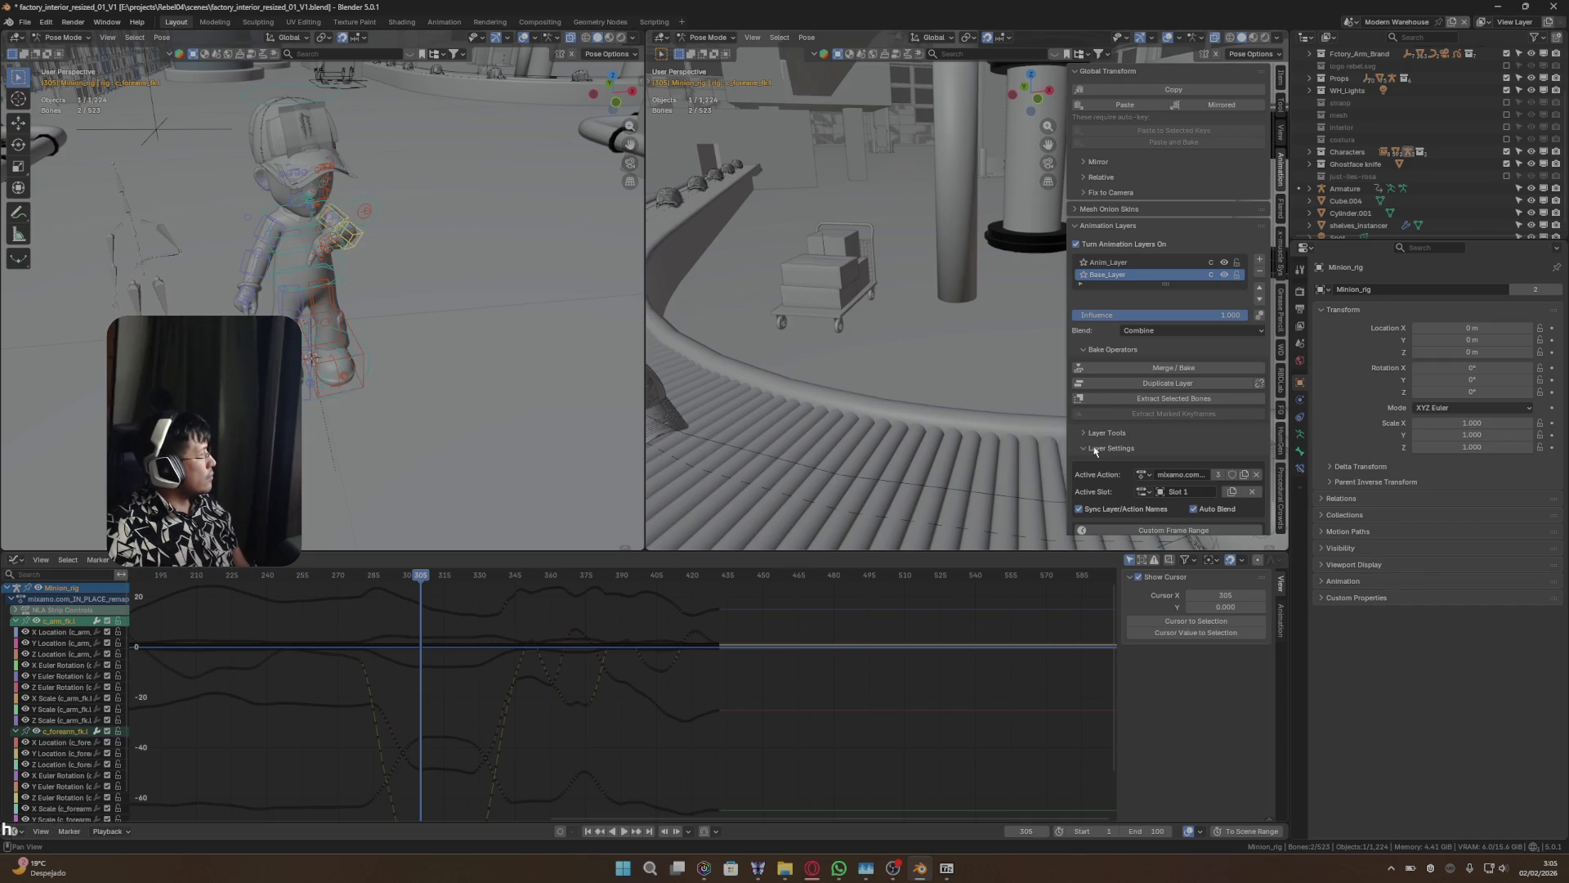
left_click(1139, 369)
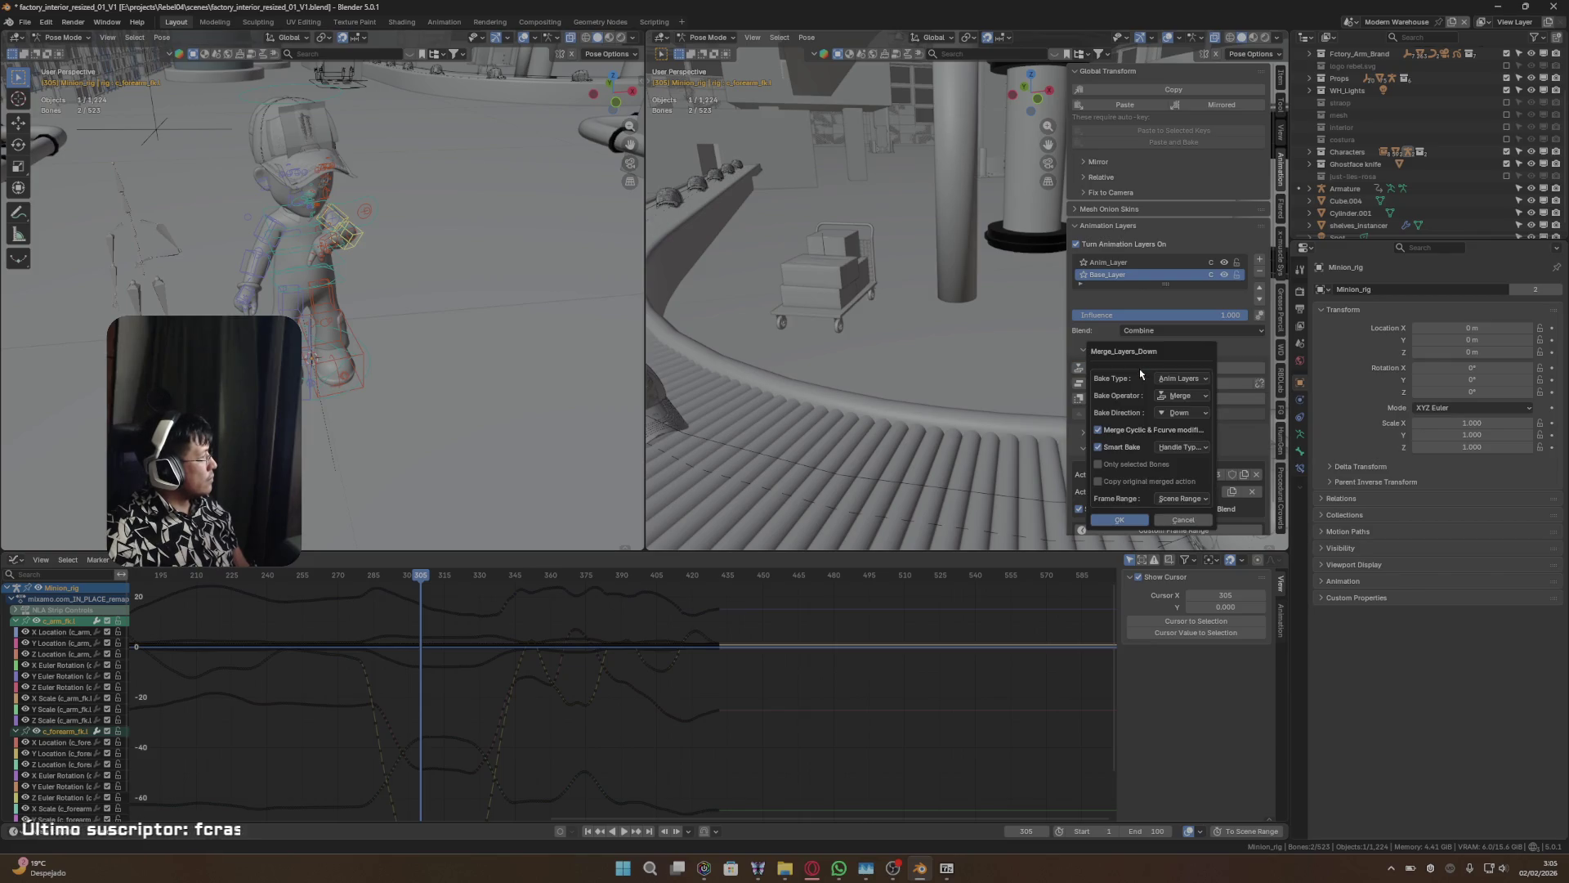
left_click(1120, 519)
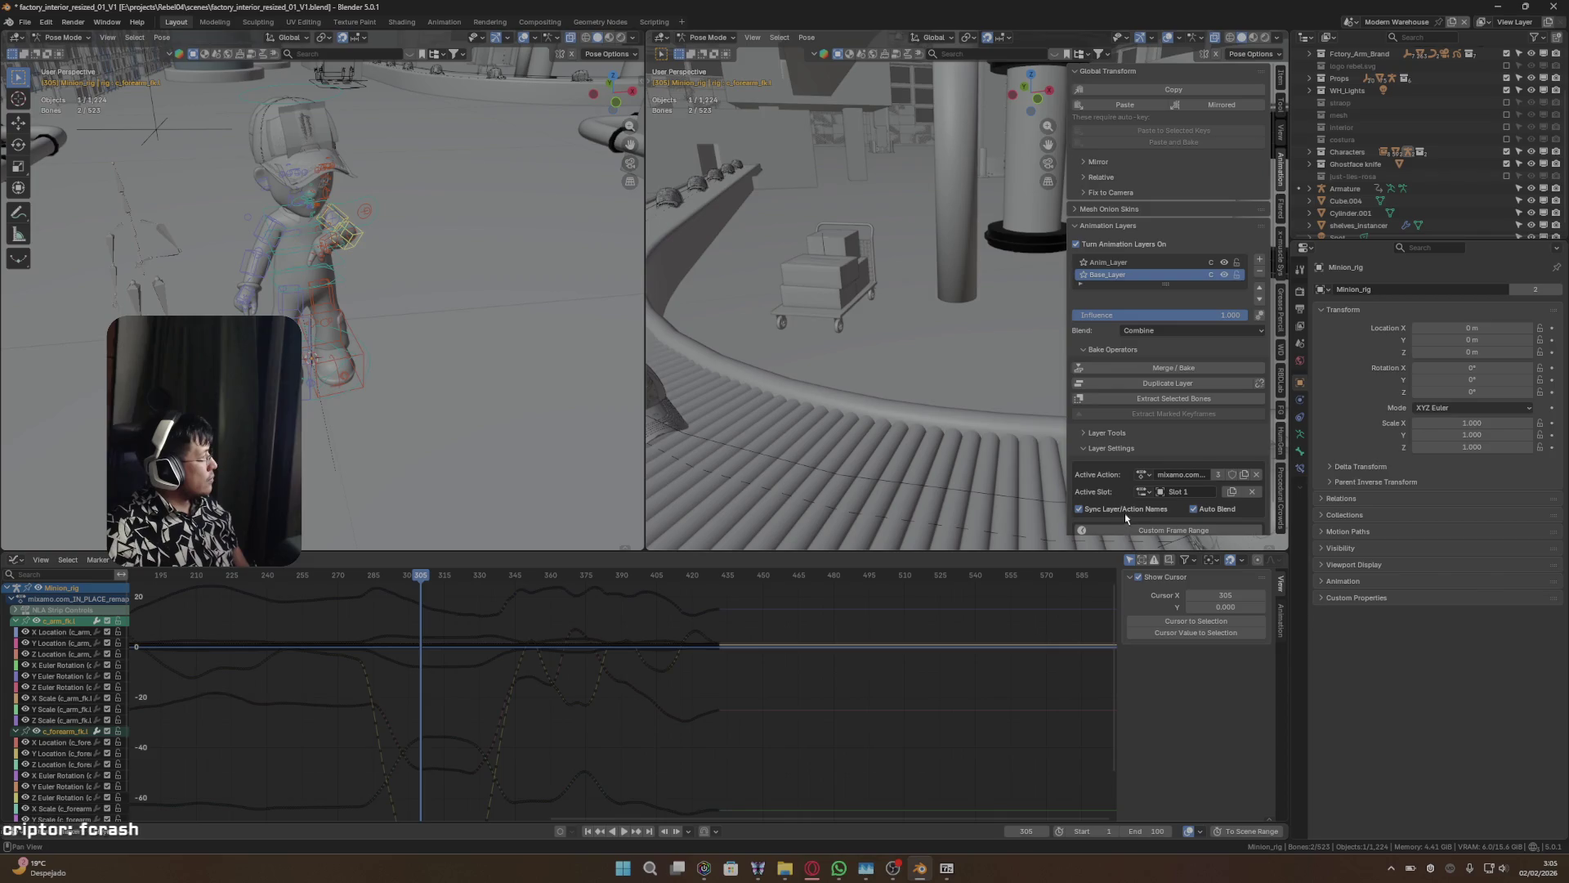
- Make Anim_Layer active and set up the merge with Smart Bake on and Merge as bake operator
scroll(1134, 273, "up", 1, "ctrl")
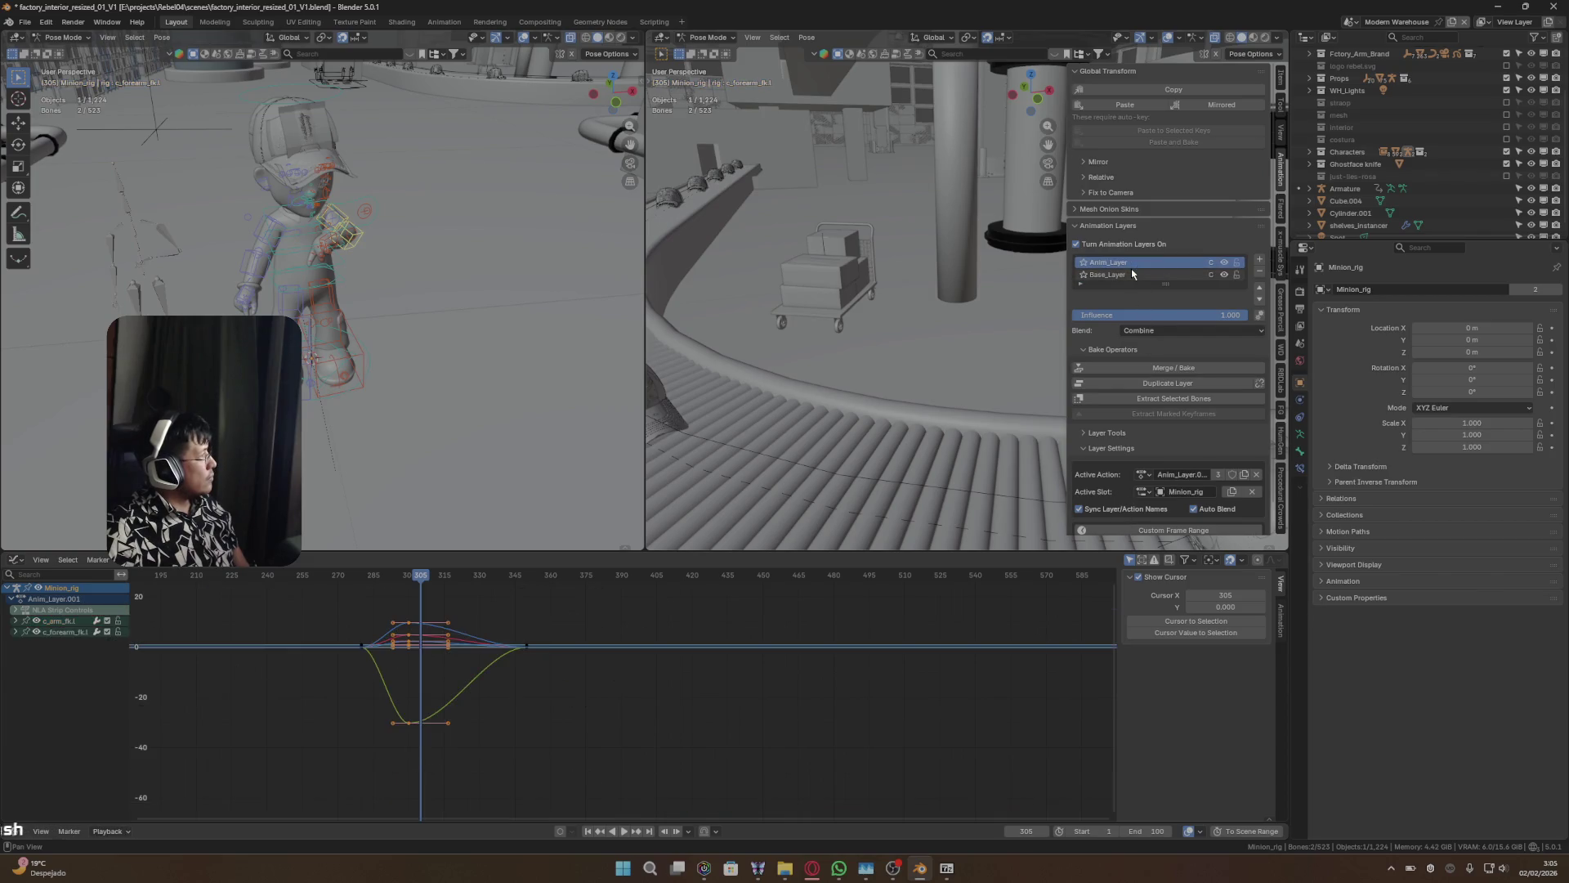
left_click(1132, 273)
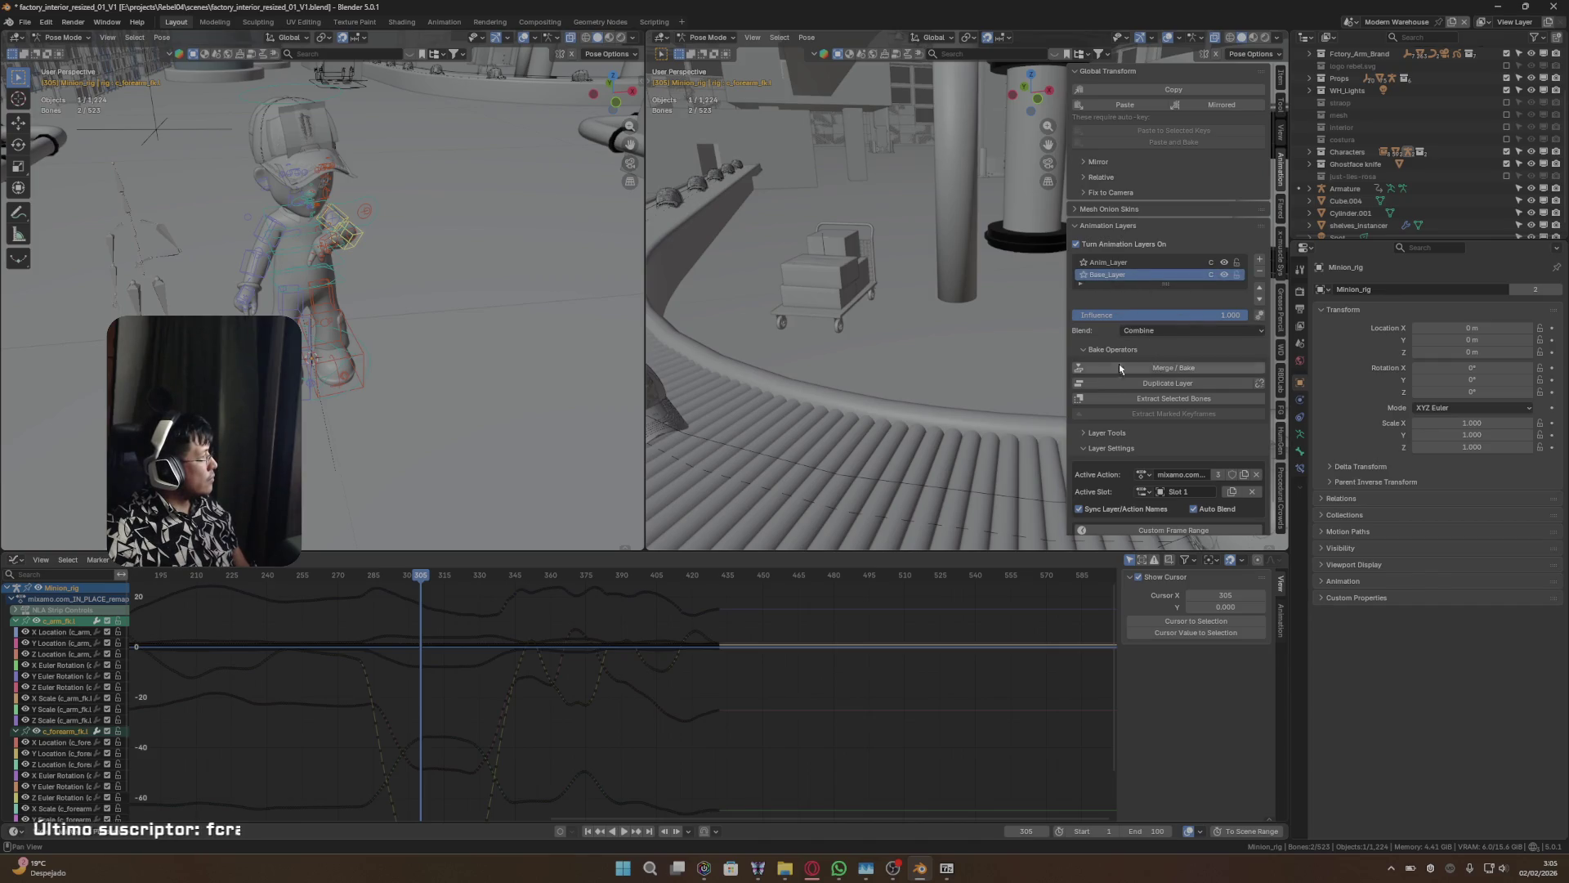
left_click(1087, 436)
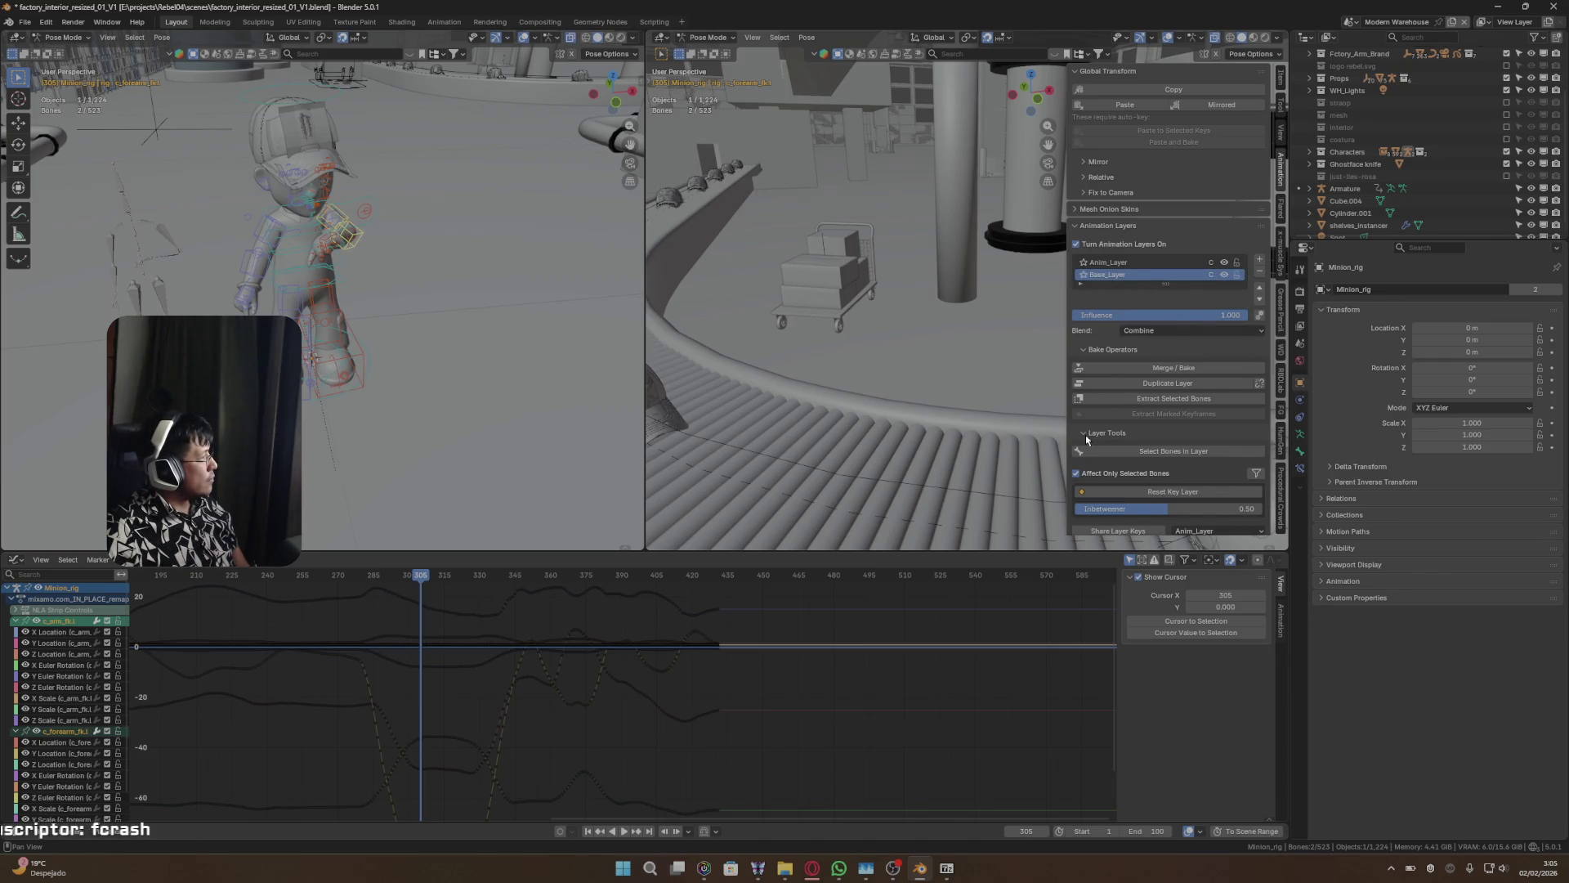
left_click(1086, 435)
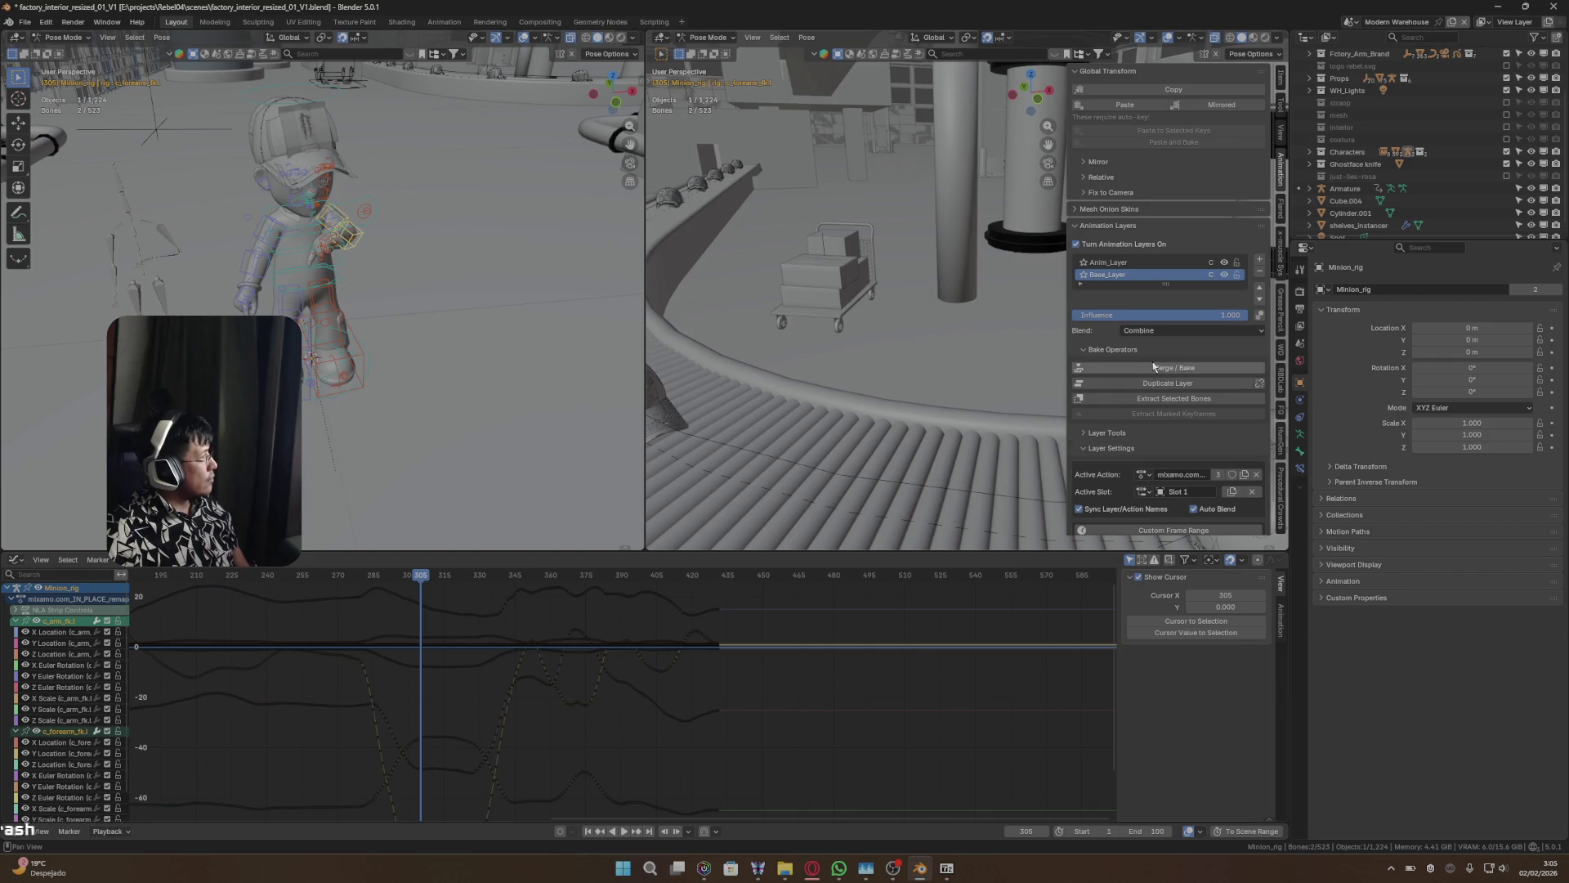
left_click(1177, 263)
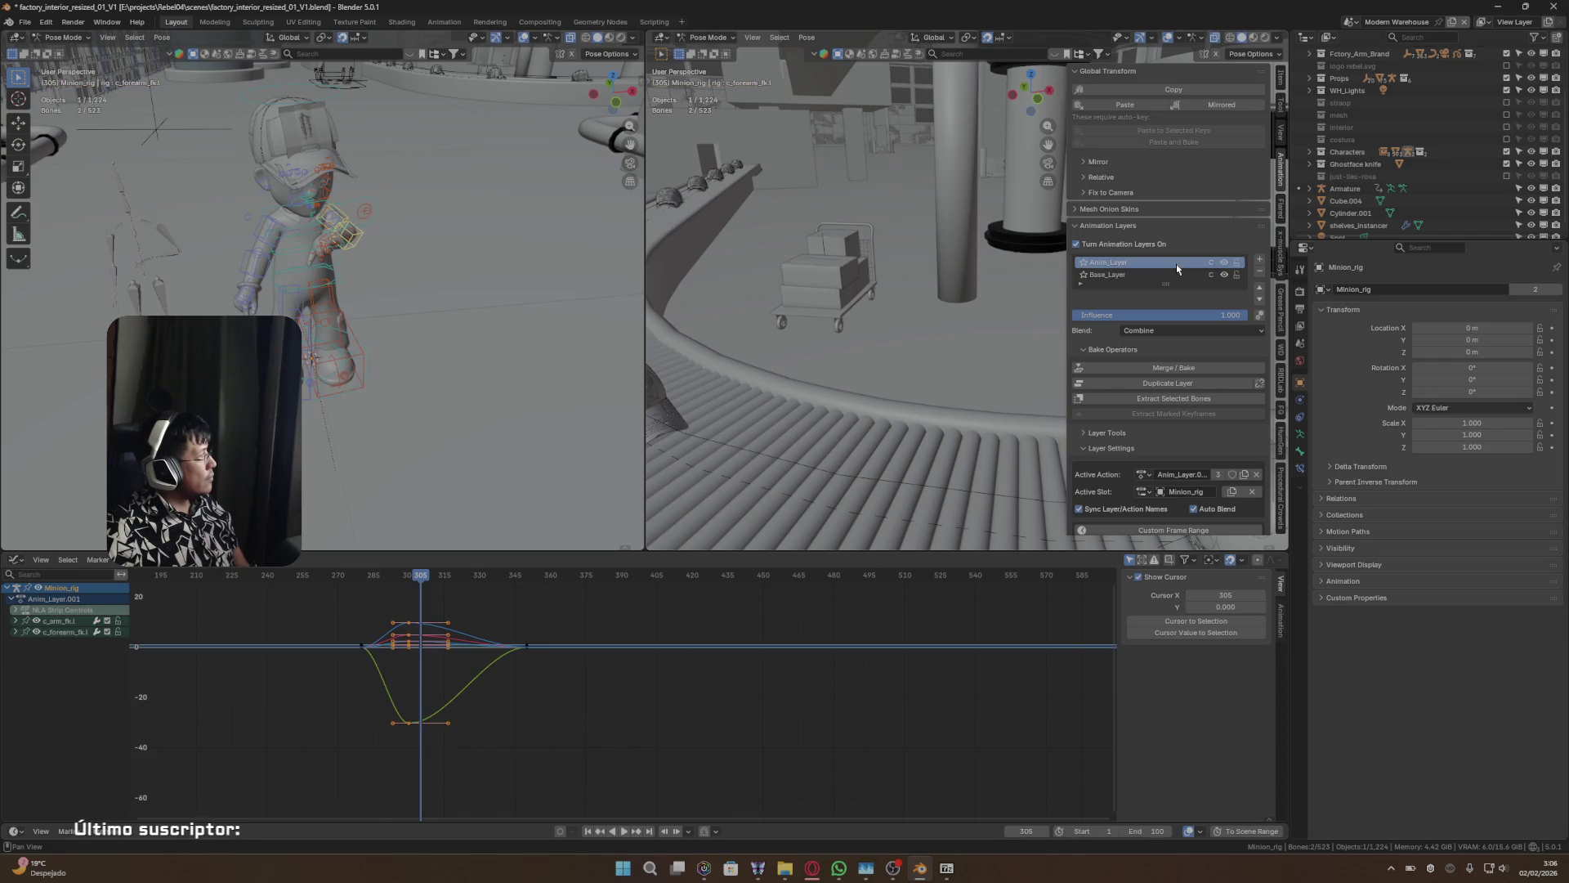
left_click(1185, 368)
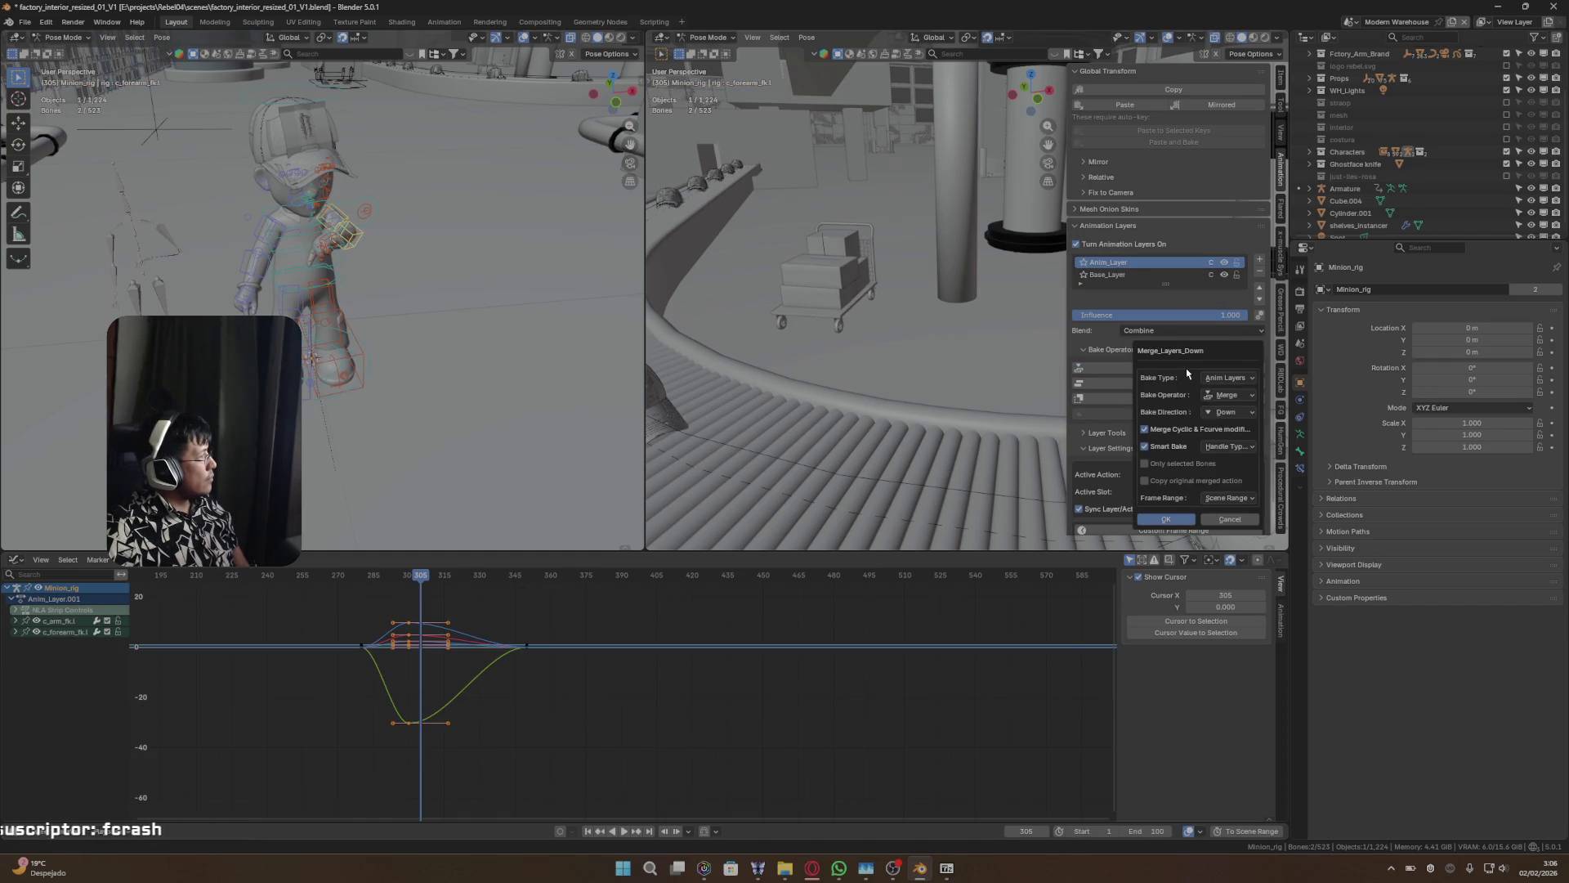
left_click(1145, 446)
left_click(1145, 446)
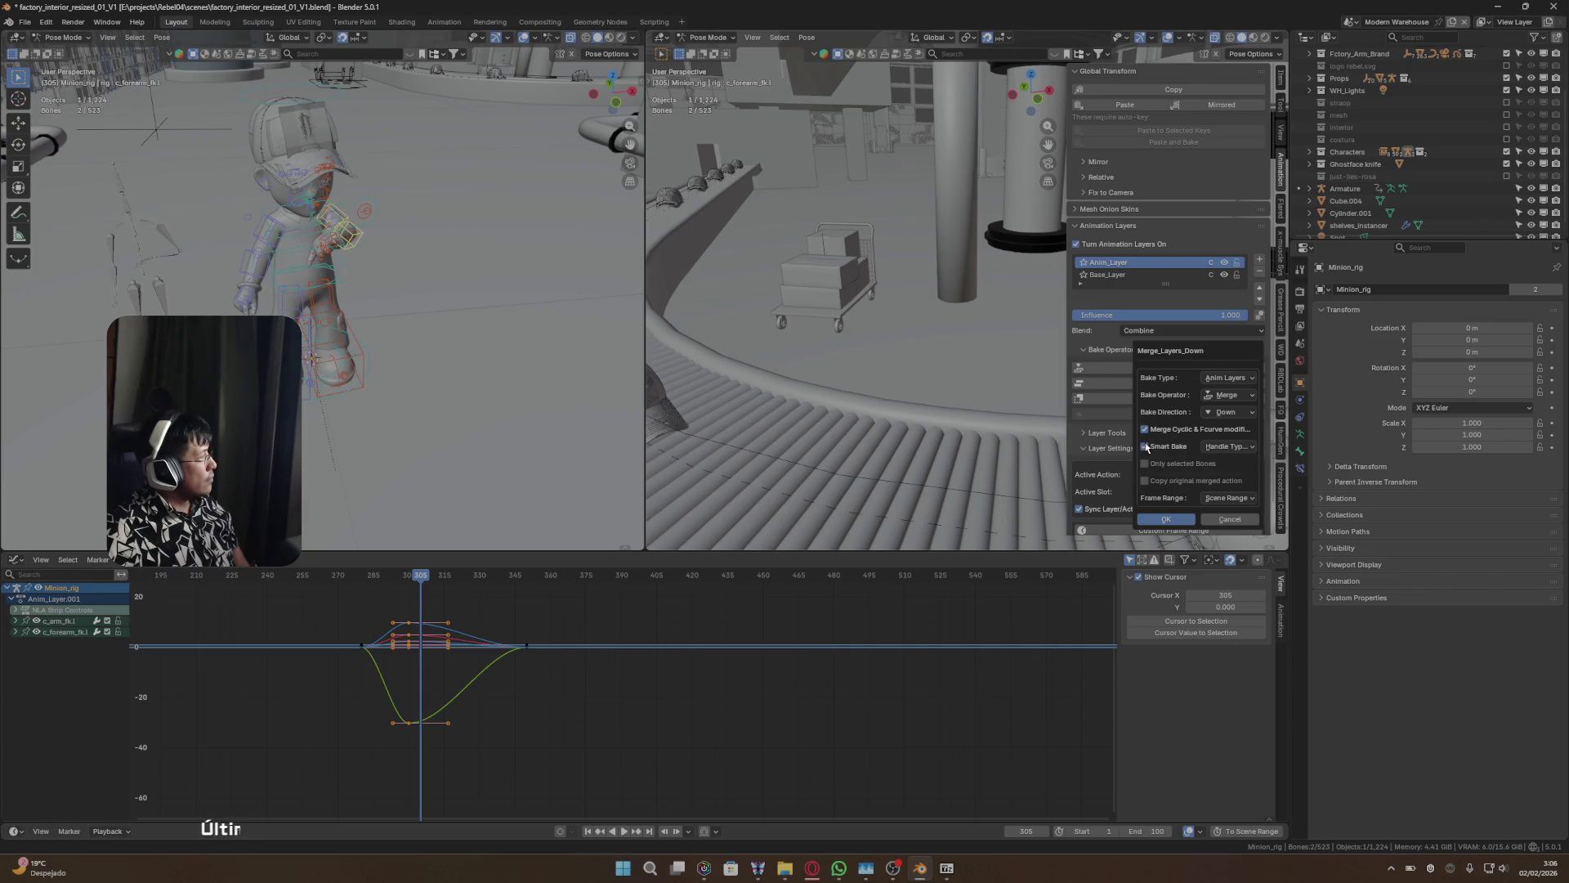
left_click(1233, 396)
left_click(1241, 421)
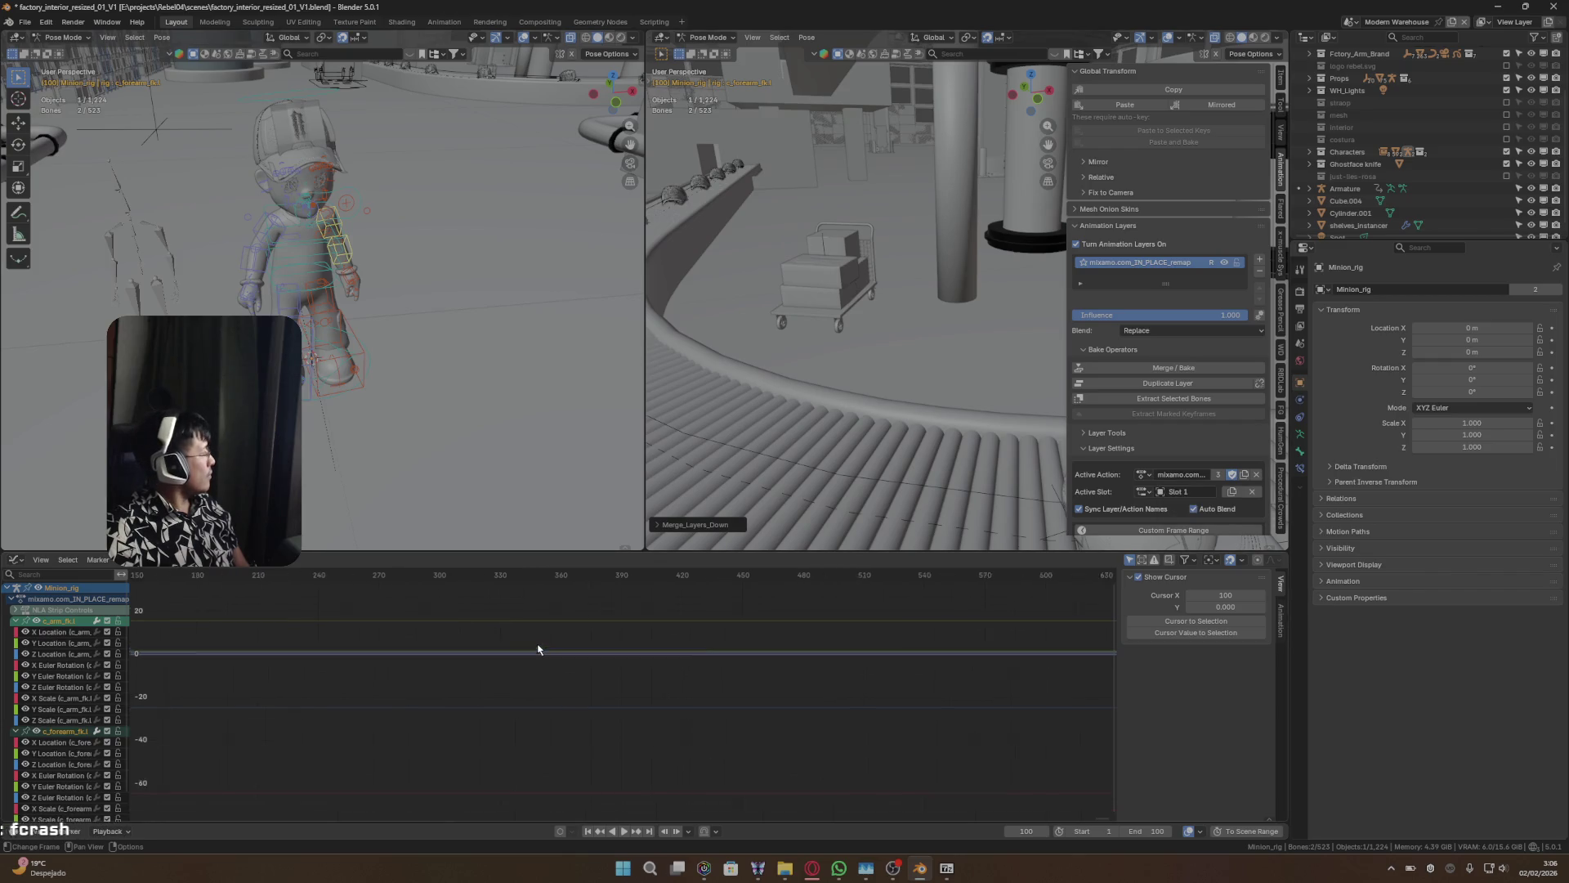
- Undo the layer merge, make Base_Layer active, and jump to its last keyframe
key("Home")
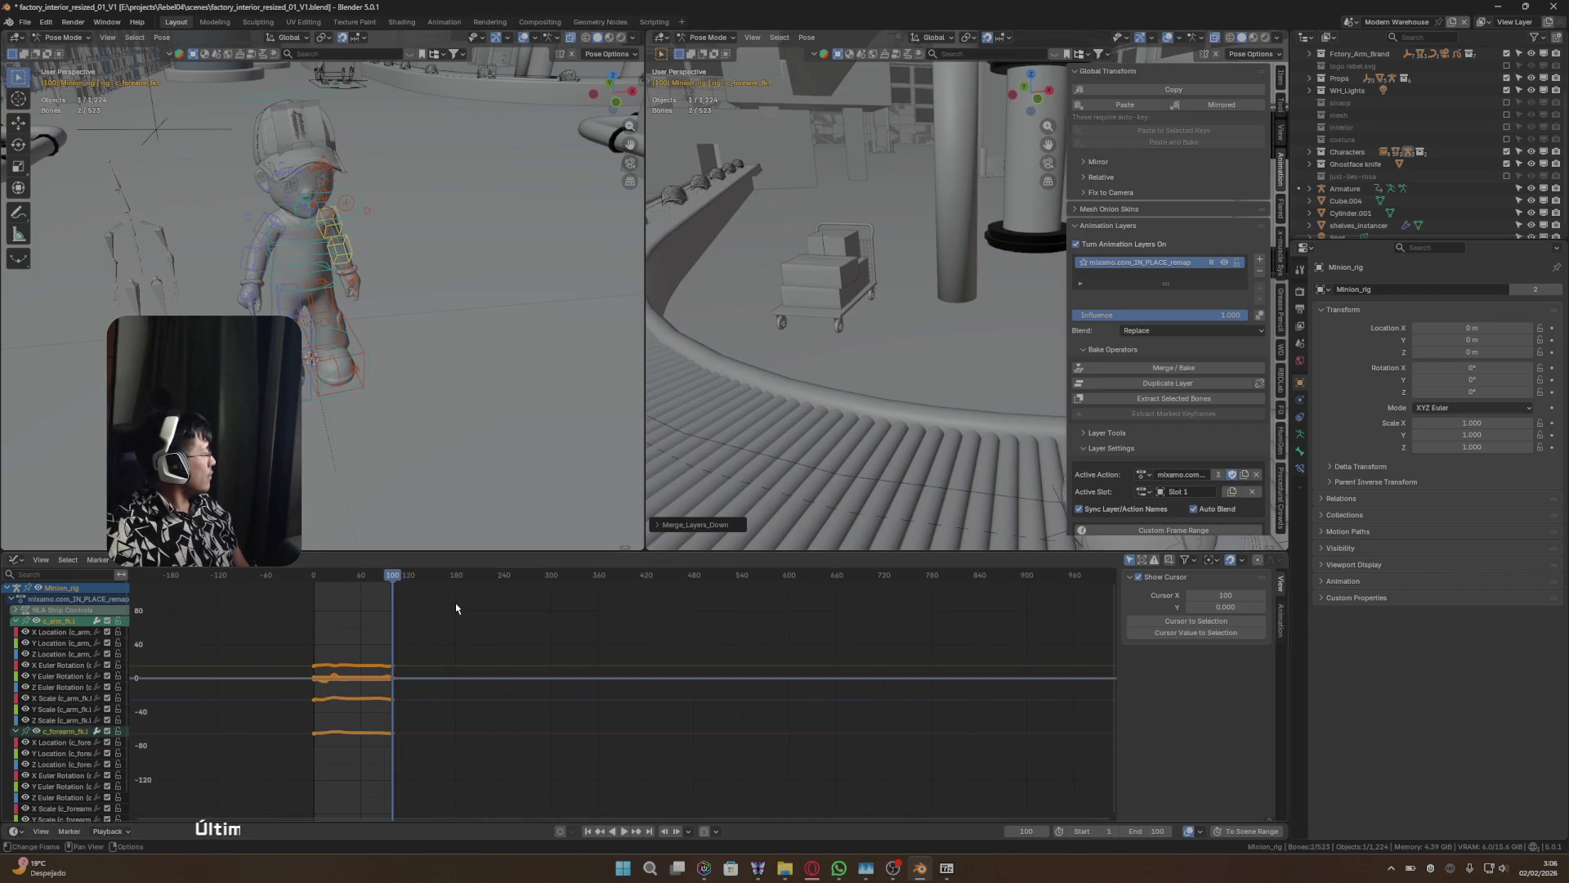
key("ctrl+z")
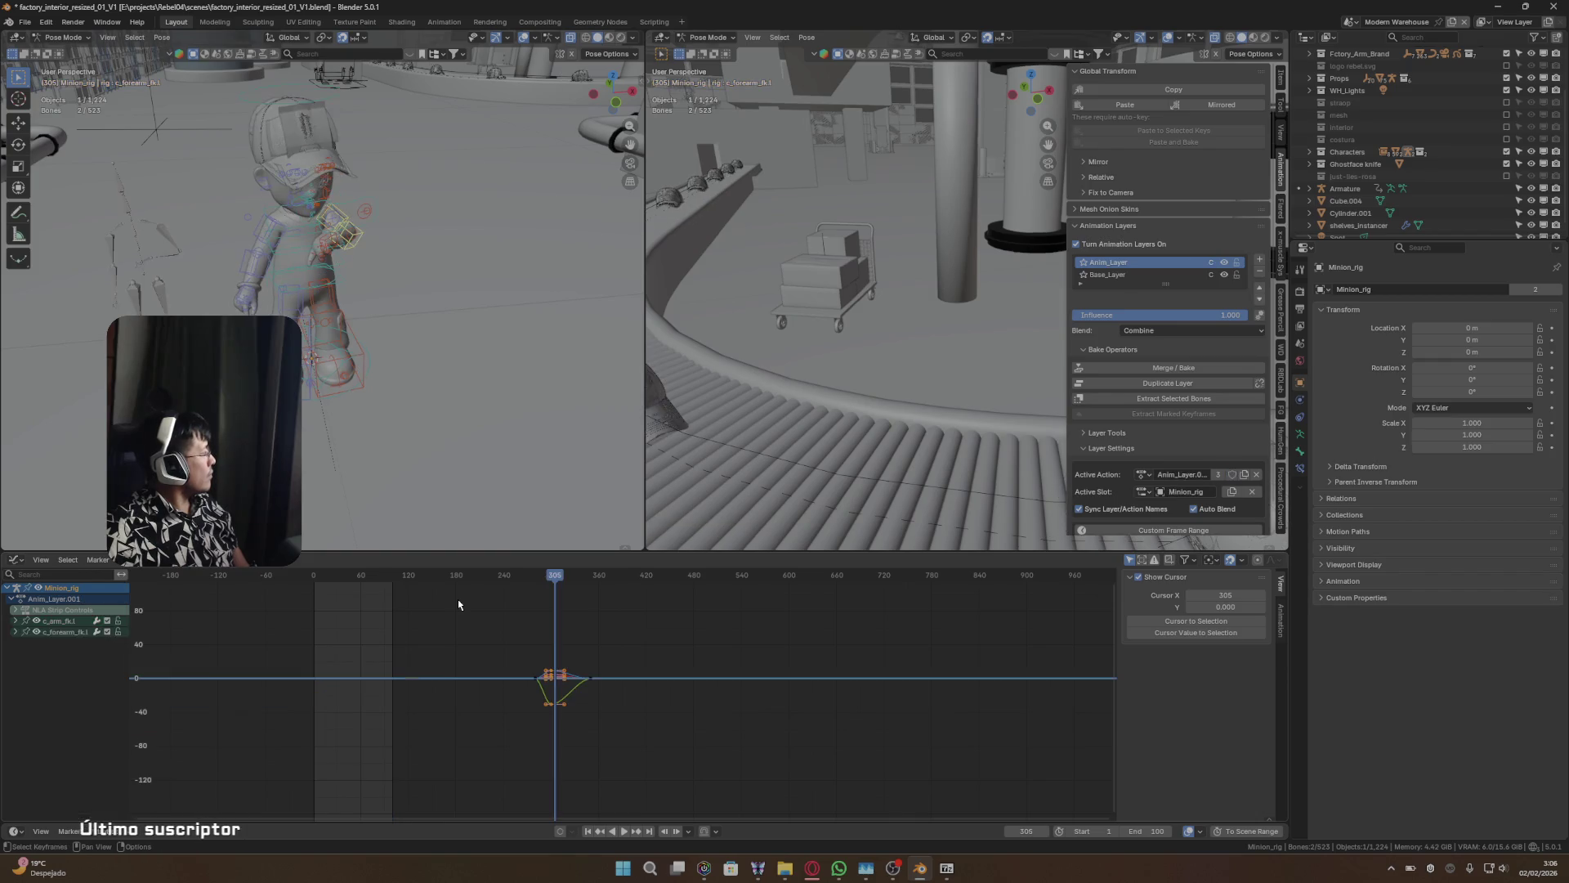
left_click(1126, 277)
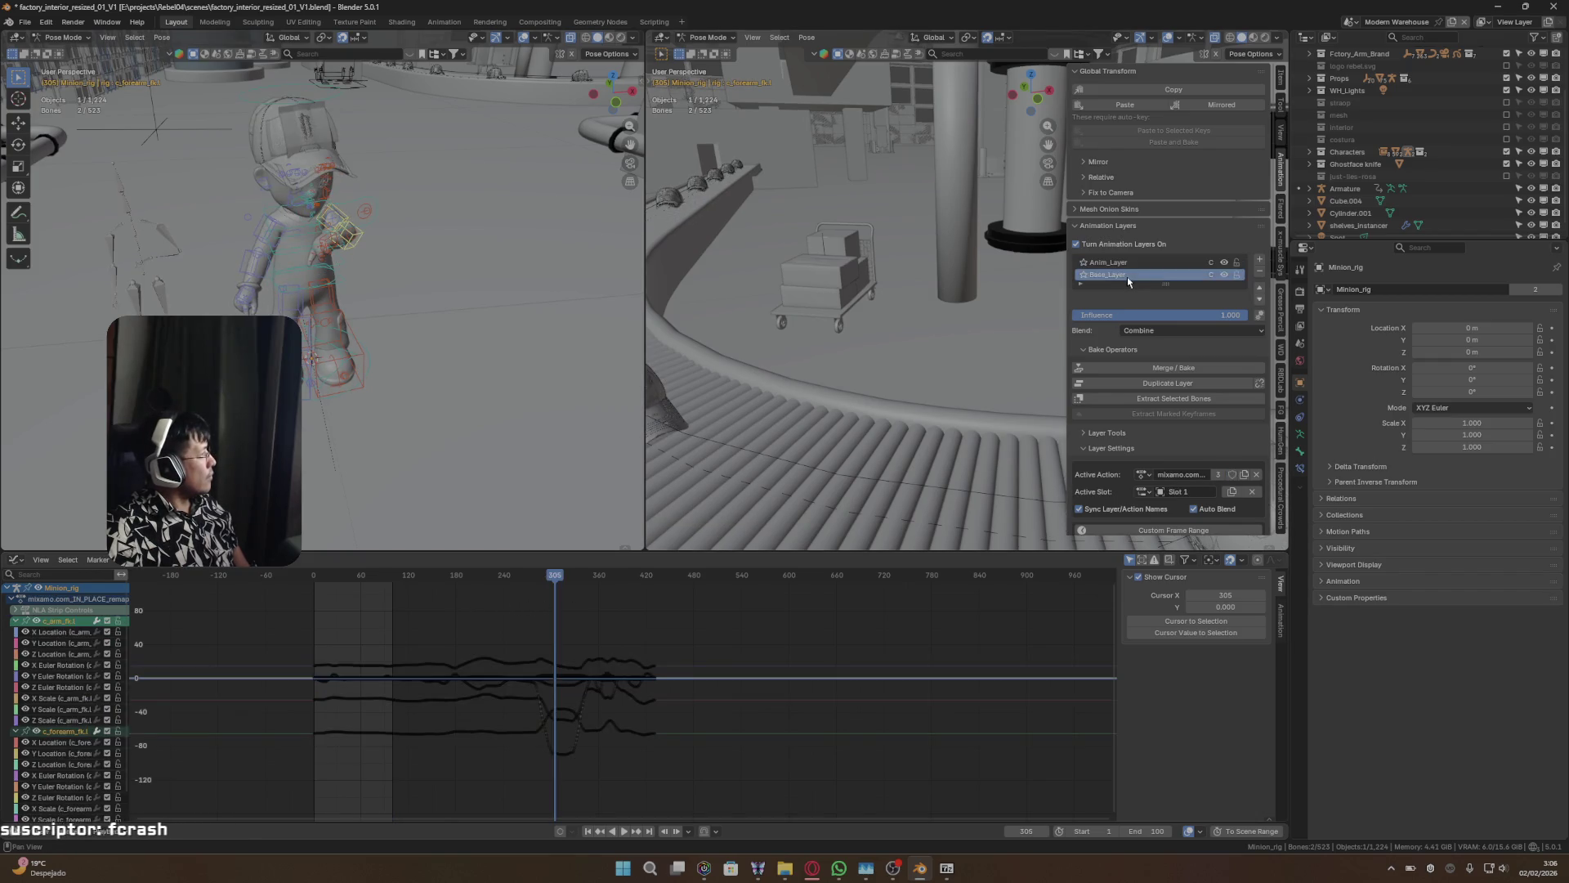
left_click(687, 588)
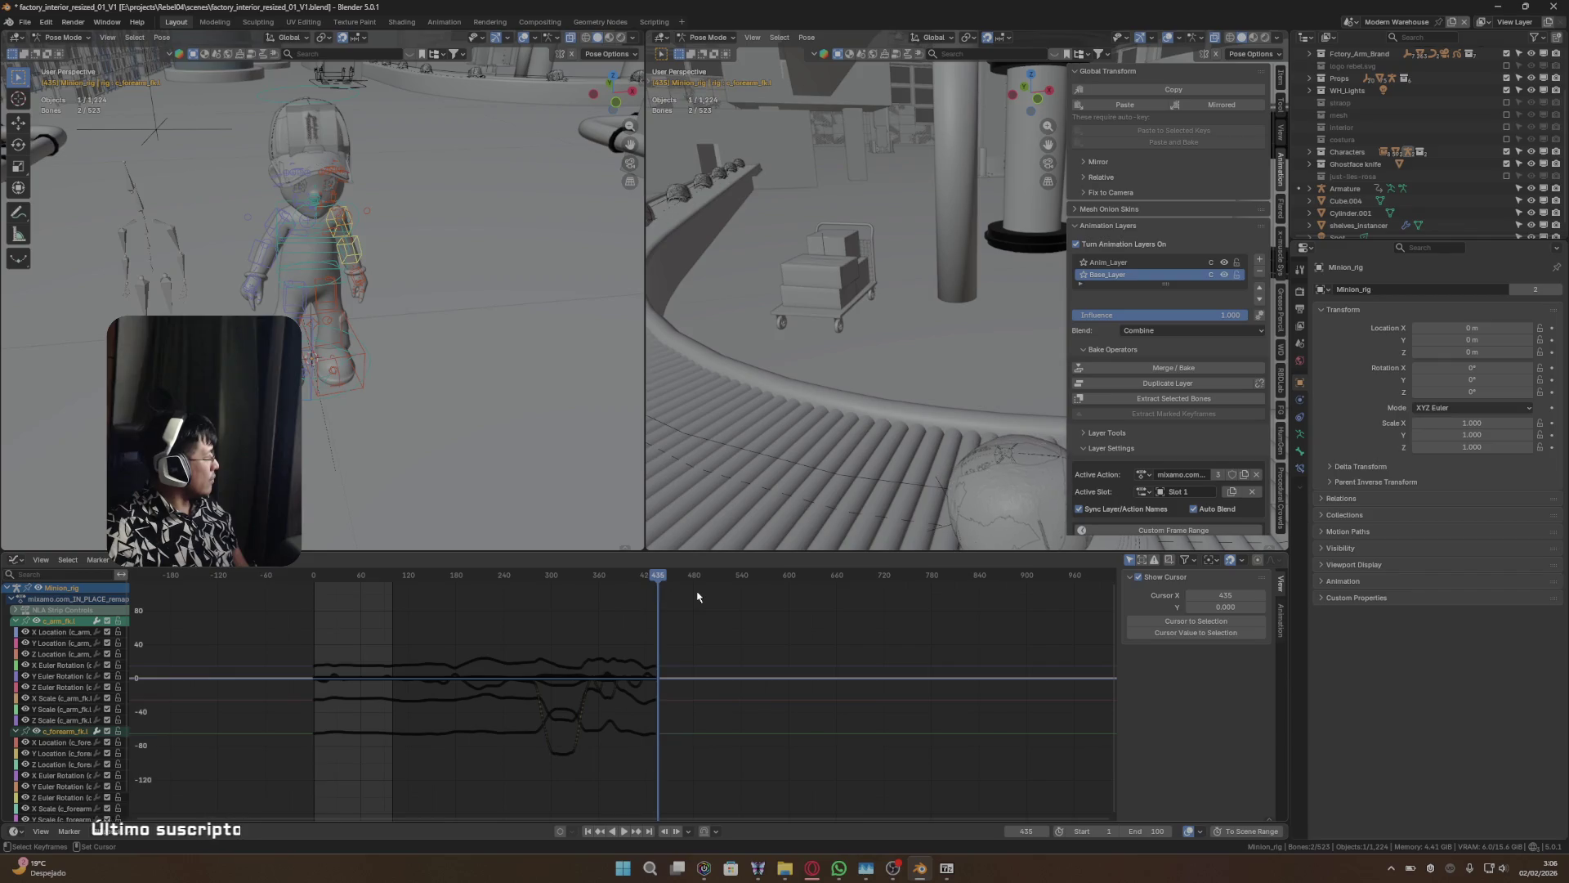
key("Left")
key("Left")
key("Left")
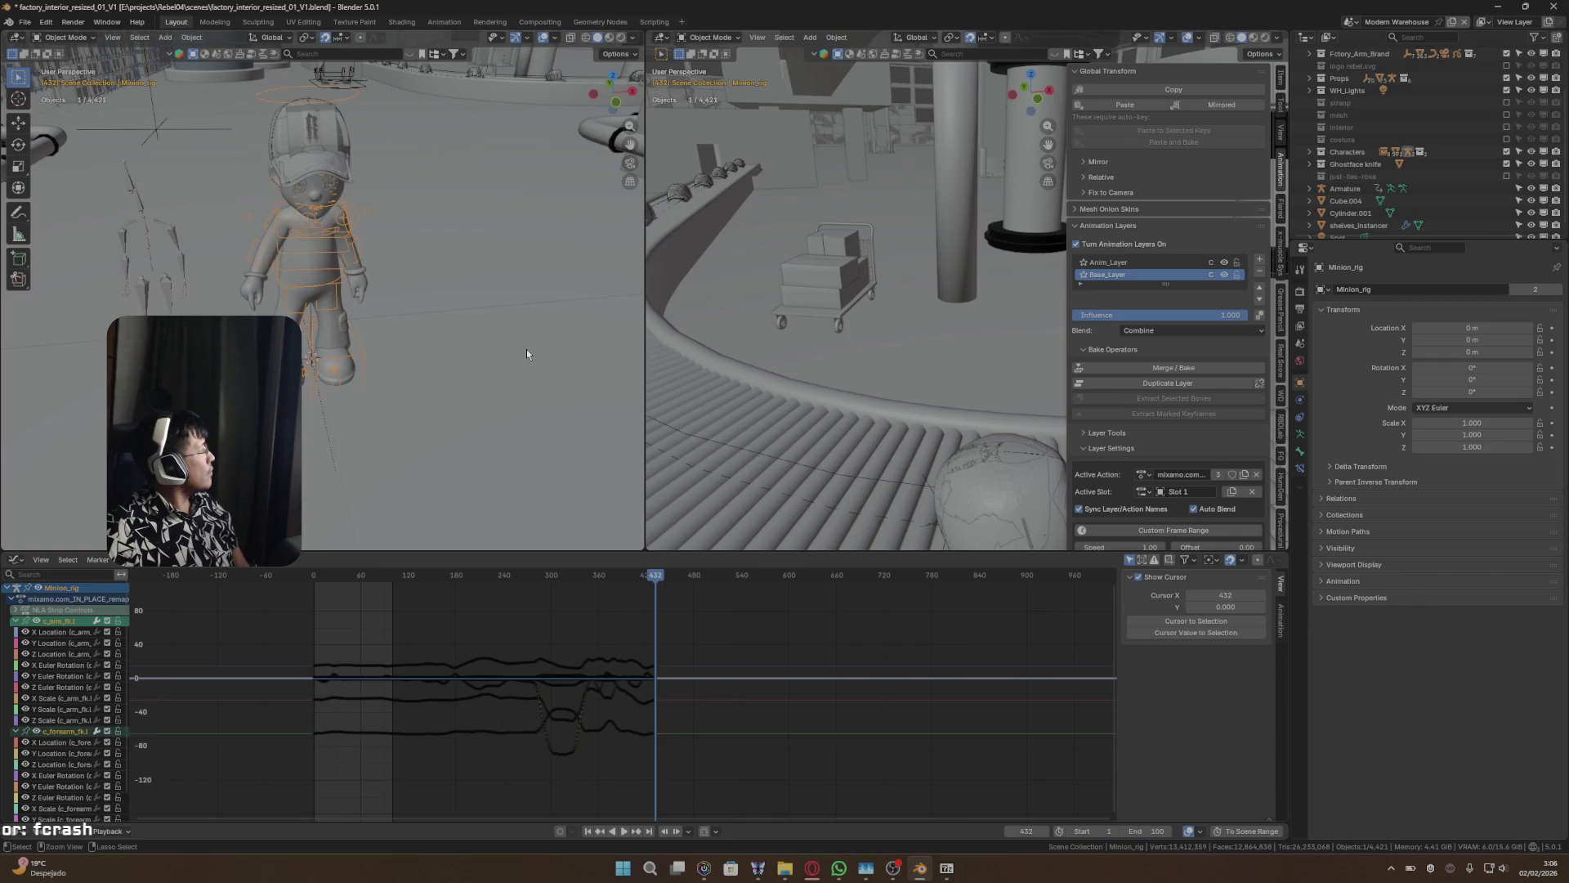
- Confirm frame 431 holds the last key and set the scene end frame to 431
key("n")
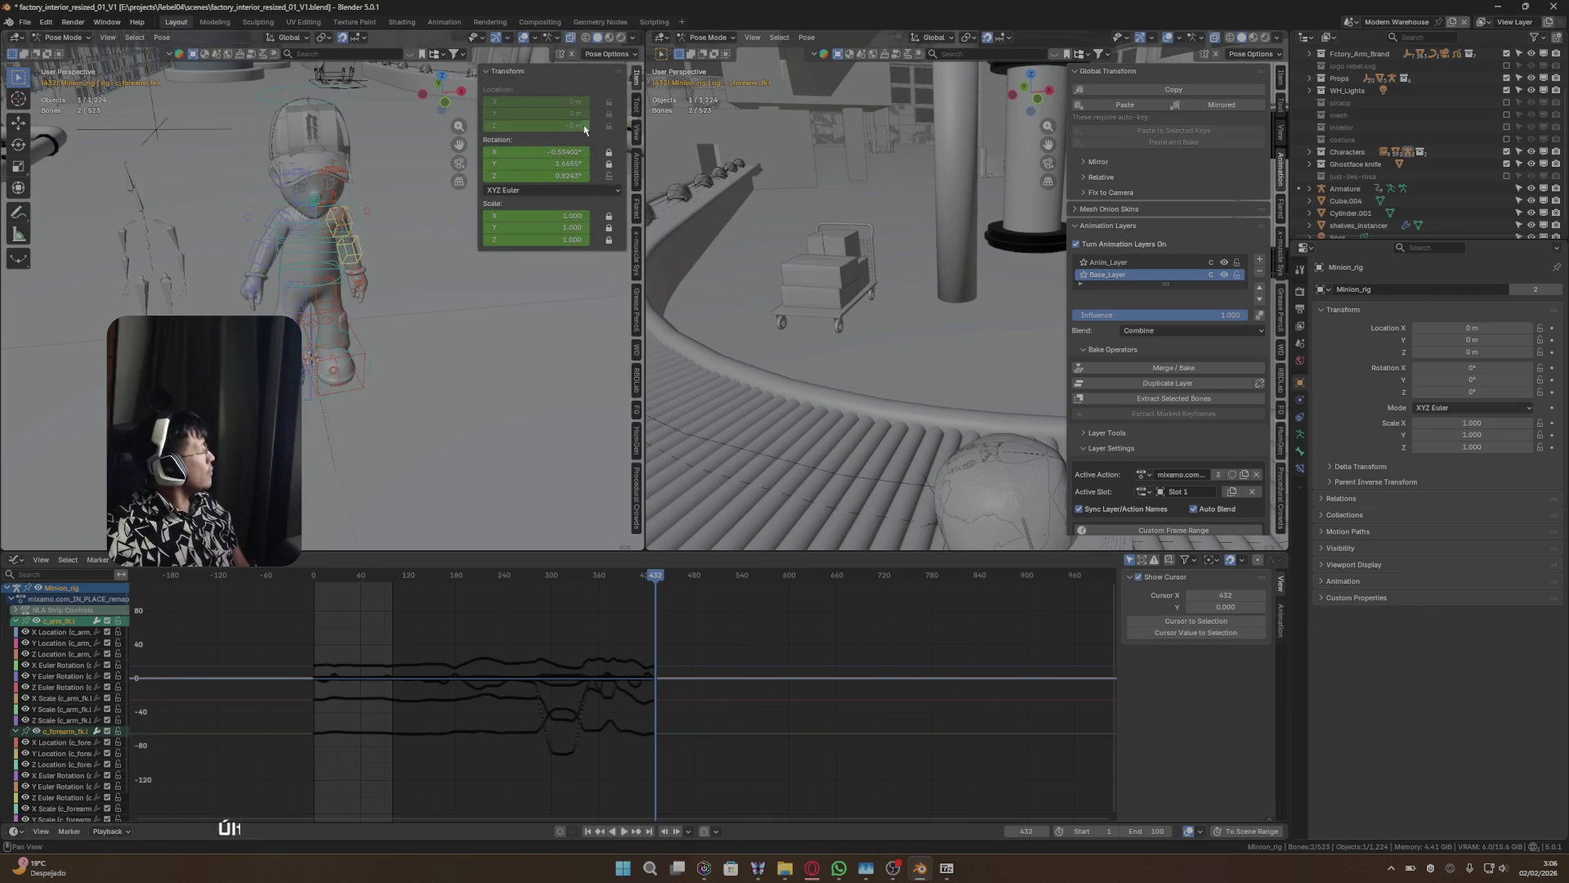
key("Left")
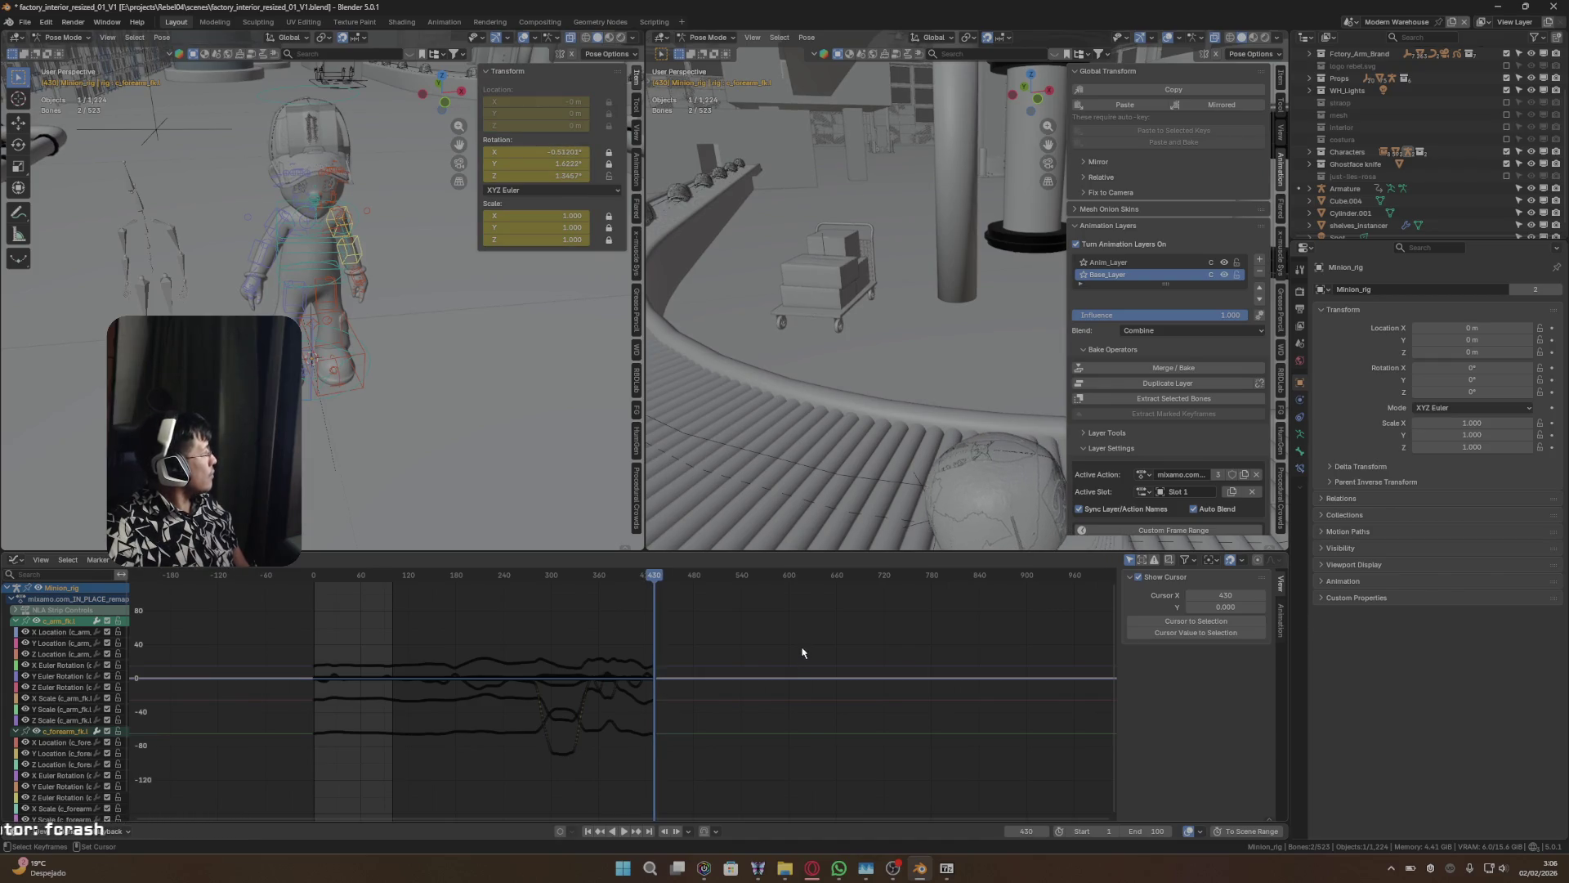
key("Right")
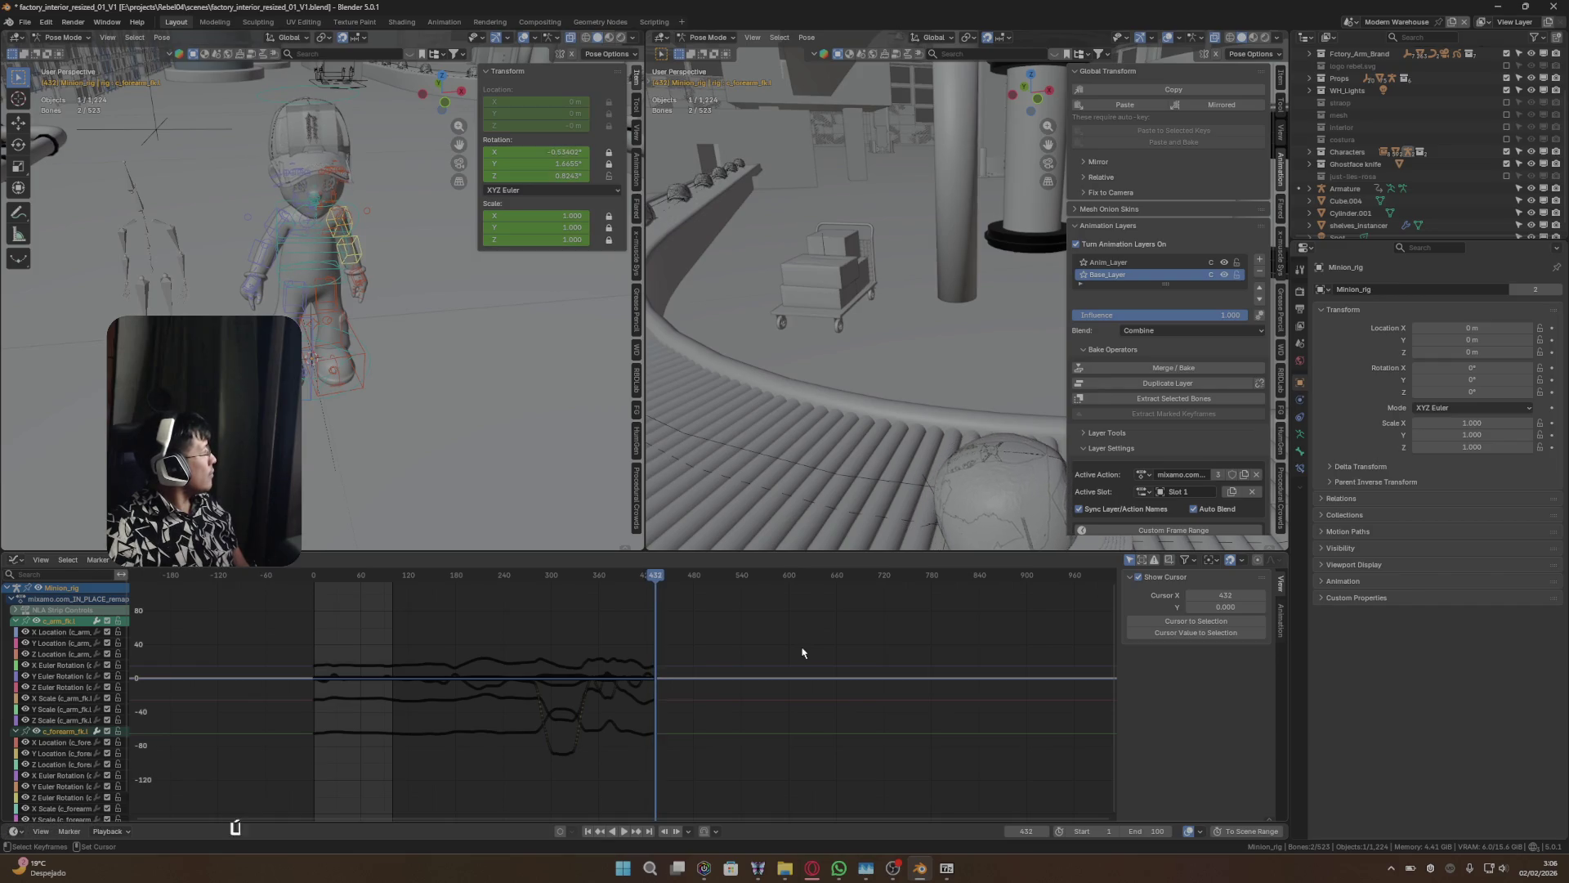
key("Left")
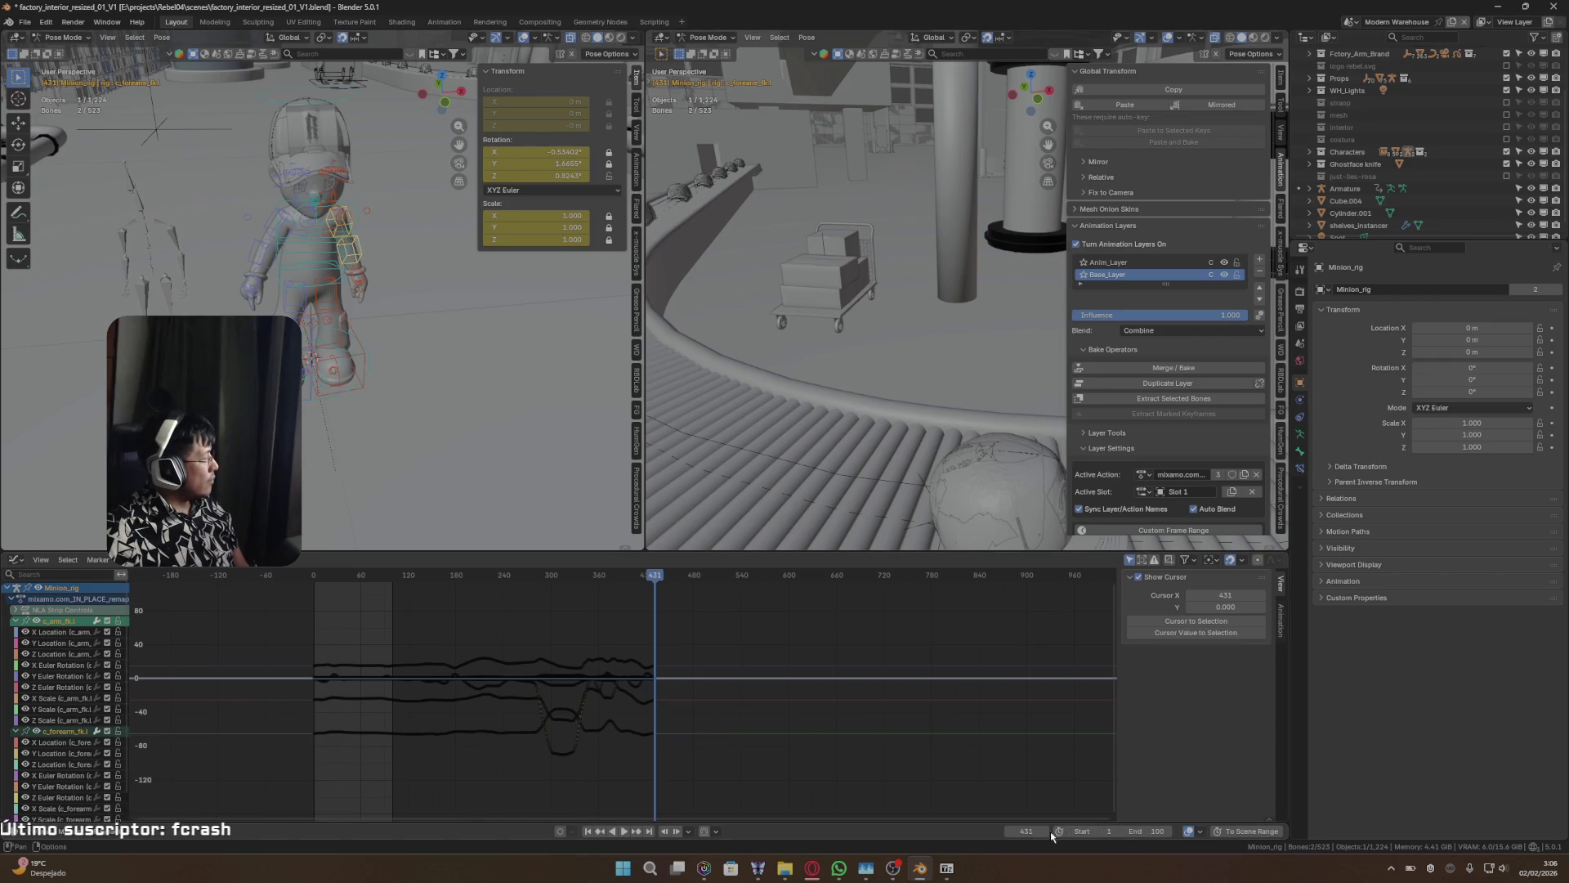
left_click(1148, 831)
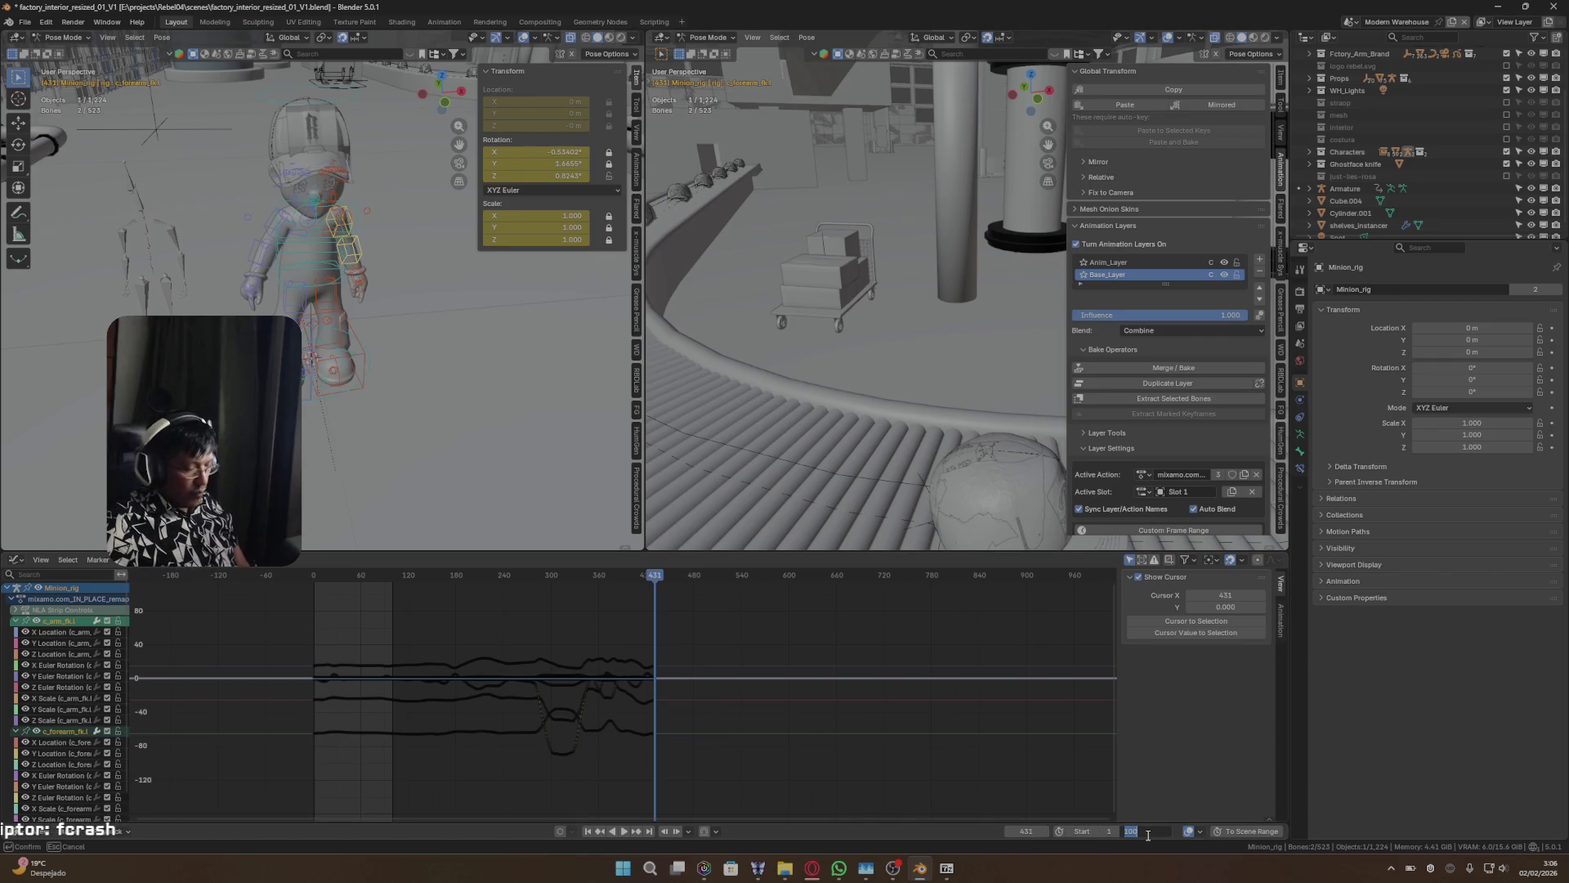
type("End 431")
key("Return")
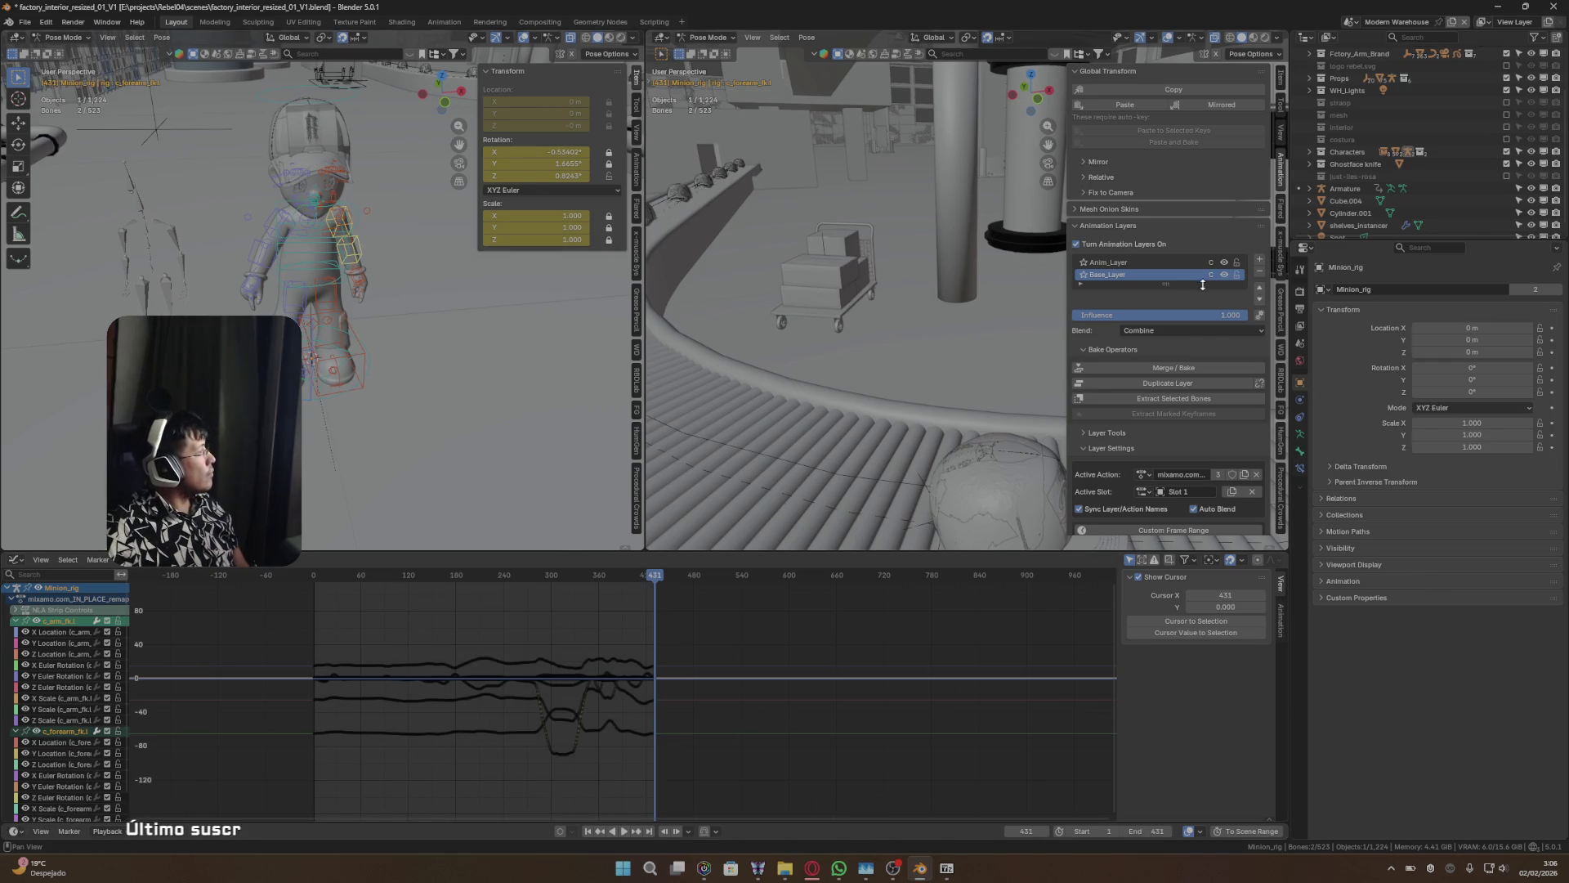
- Merge the animation layers with Bake Direction set to Up, then play back the result
left_click(1167, 370)
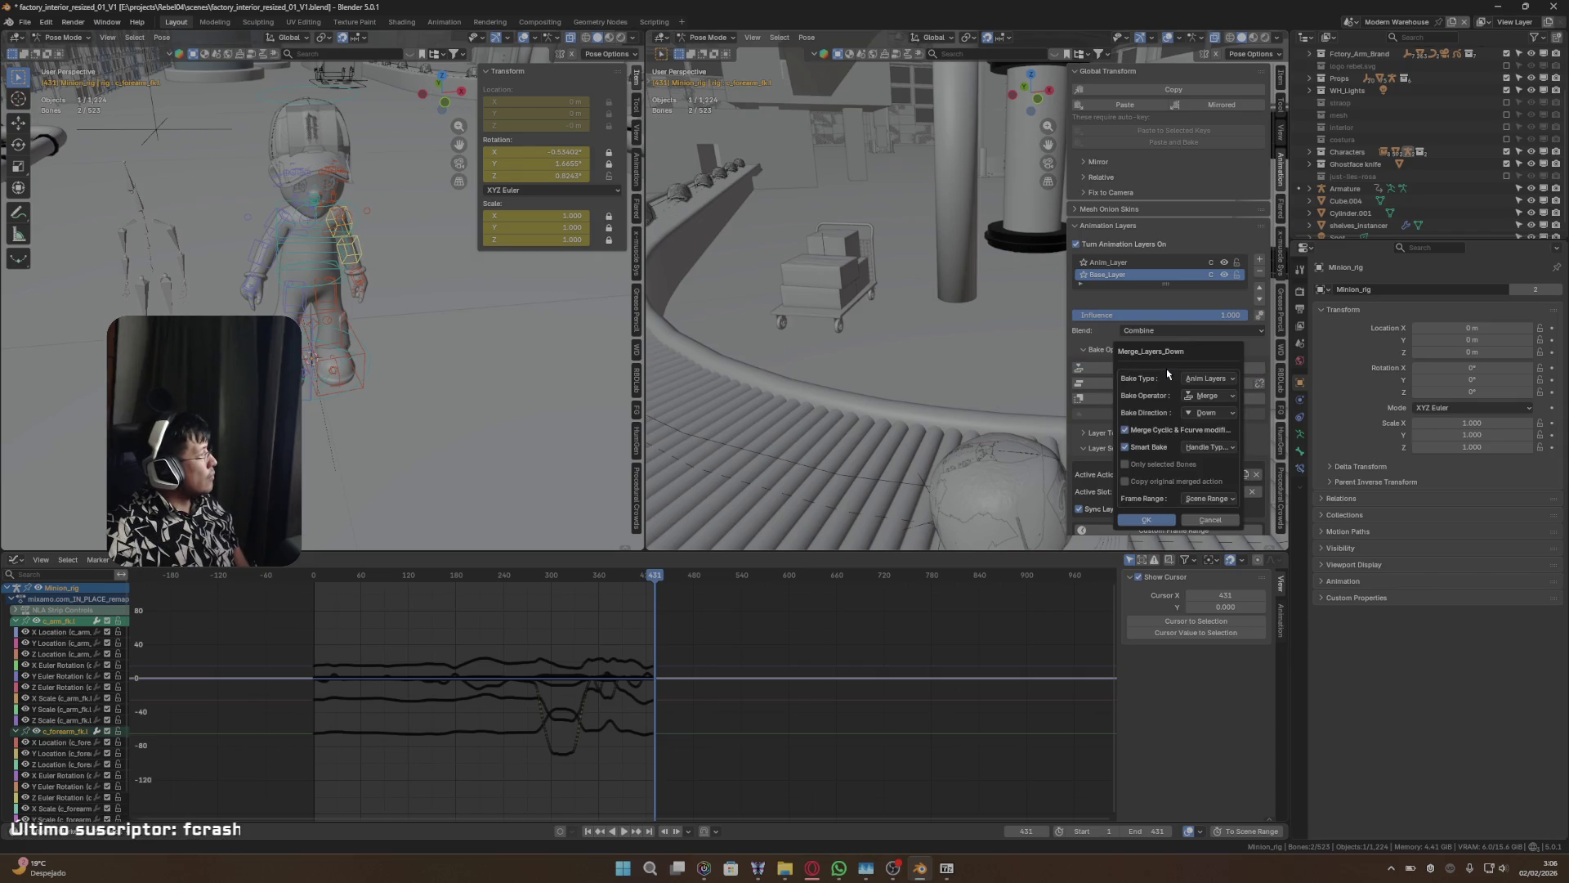
left_click(1209, 413)
left_click(1209, 427)
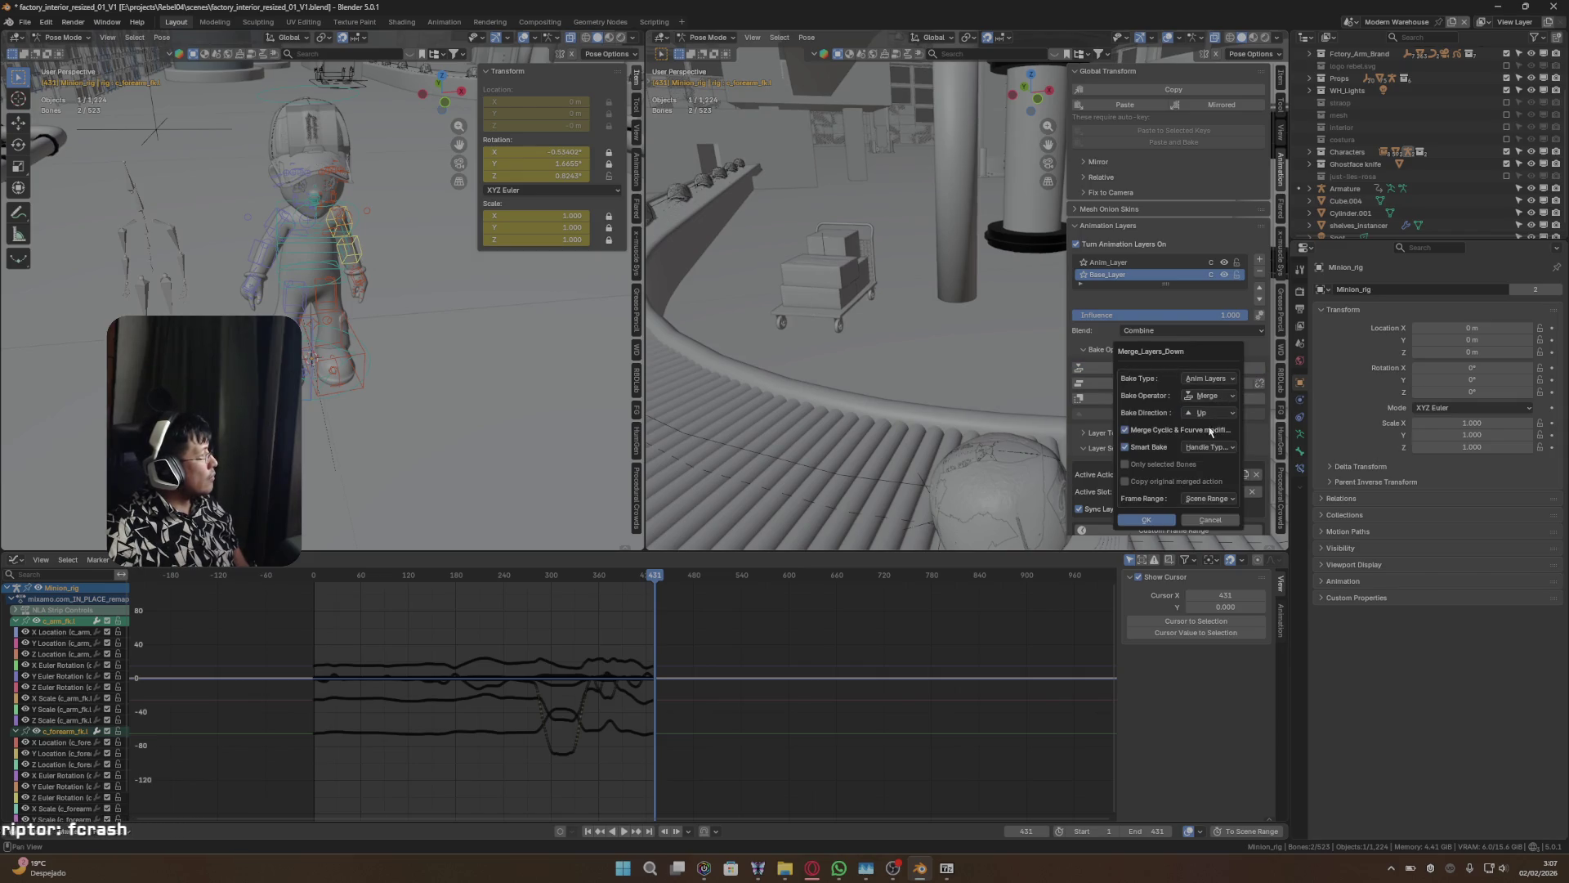
left_click(1149, 521)
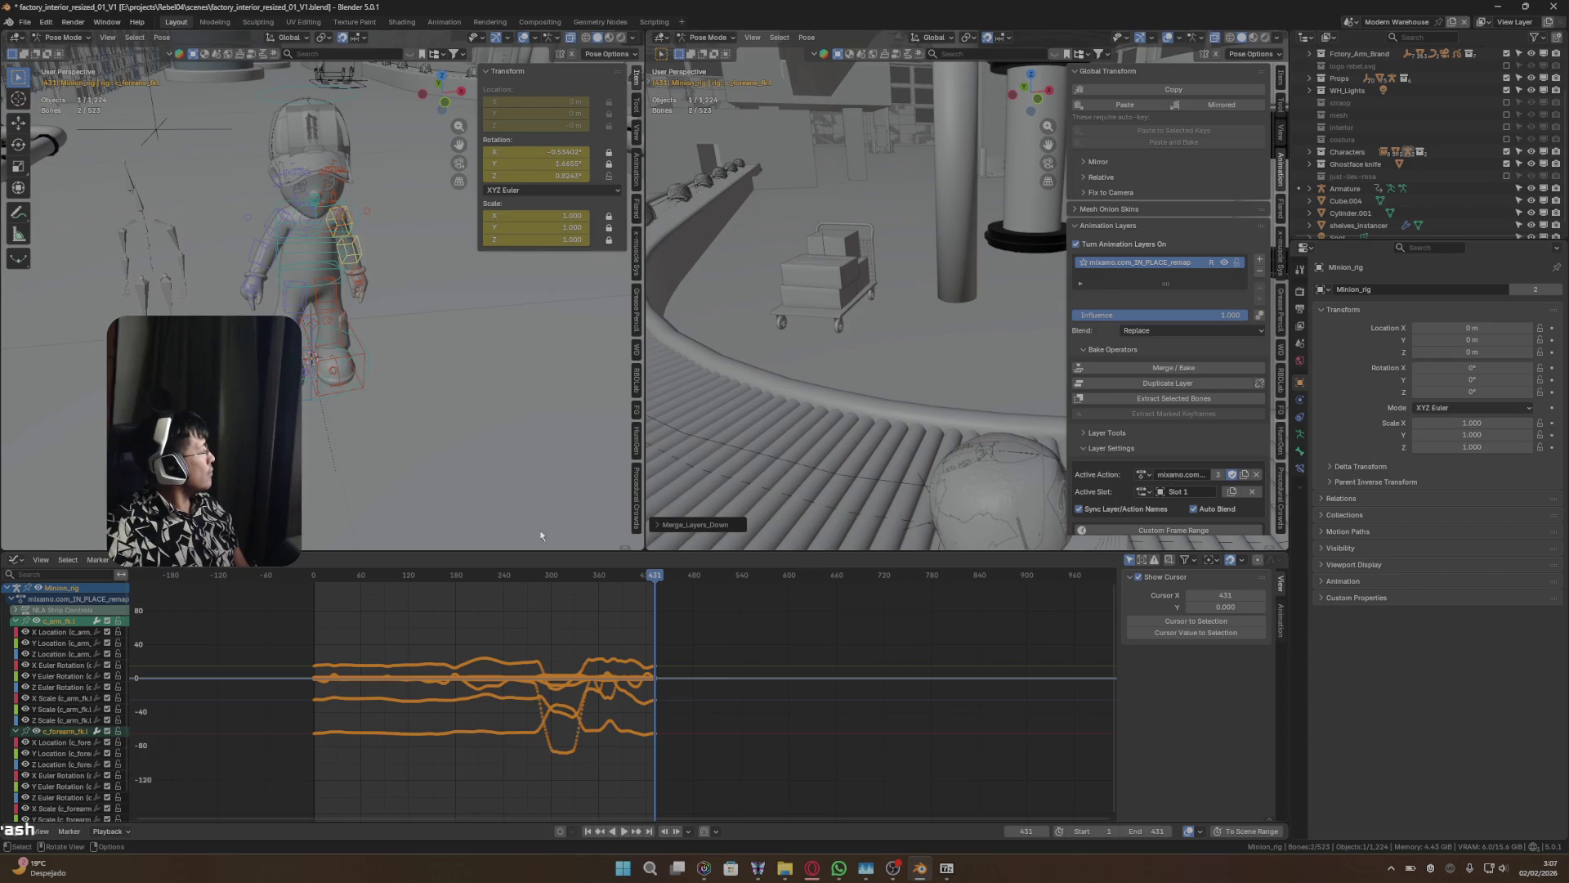
key("space")
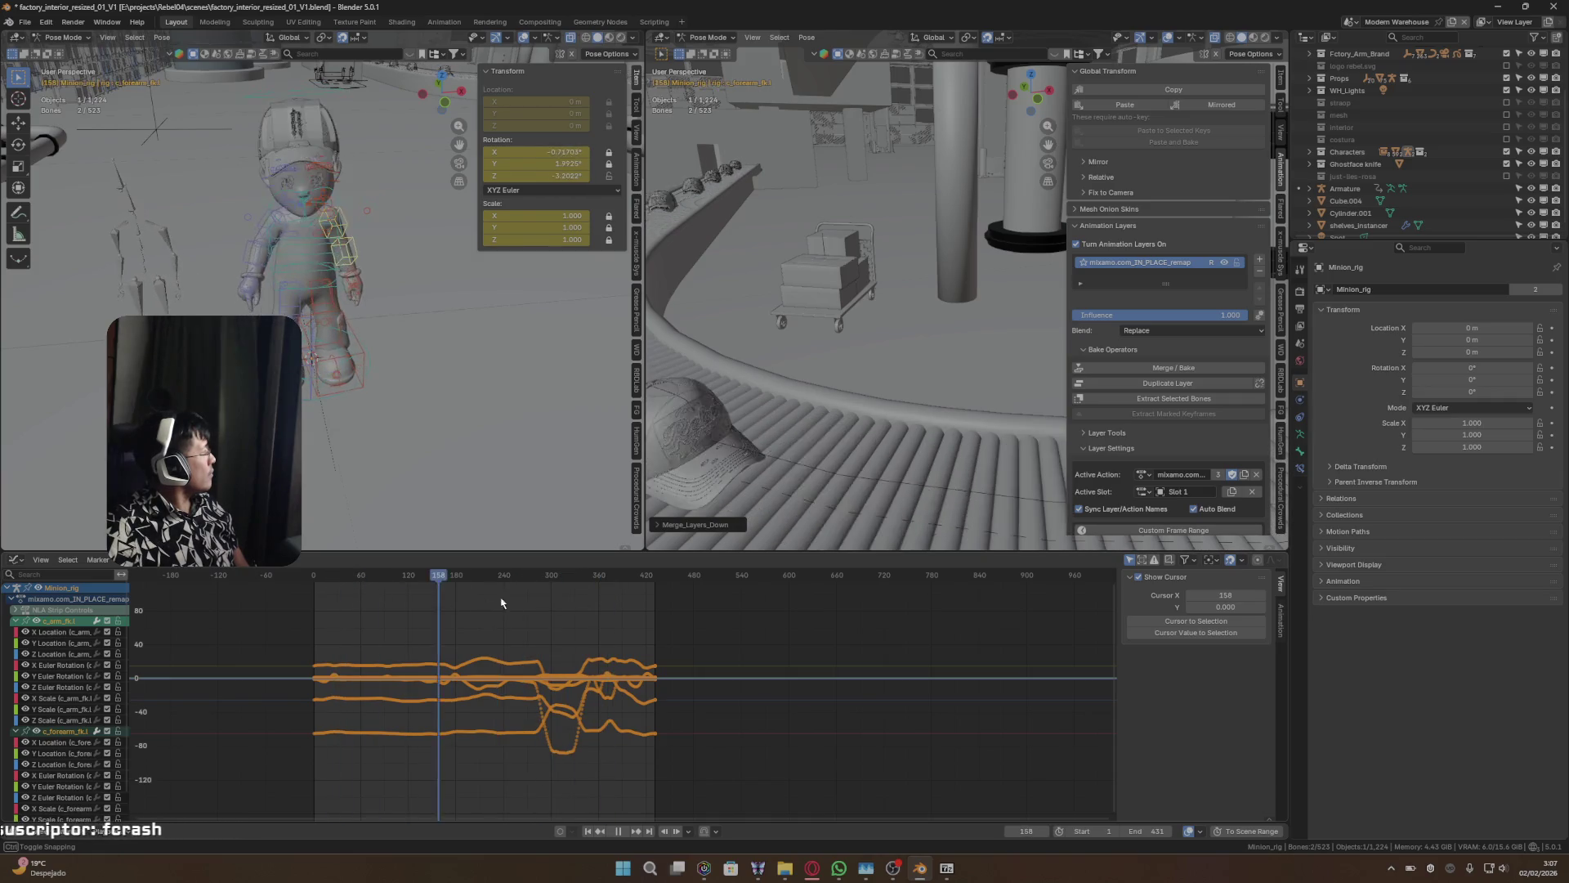
- Stop playback, rename the merged layer to Idle_IN_PLACE_remap, and switch the rig to Object Mode
mouse_move(542, 608)
left_mouse_down()
mouse_move(425, 590)
mouse_move(529, 604)
left_mouse_up()
key("space")
double_click(1136, 261)
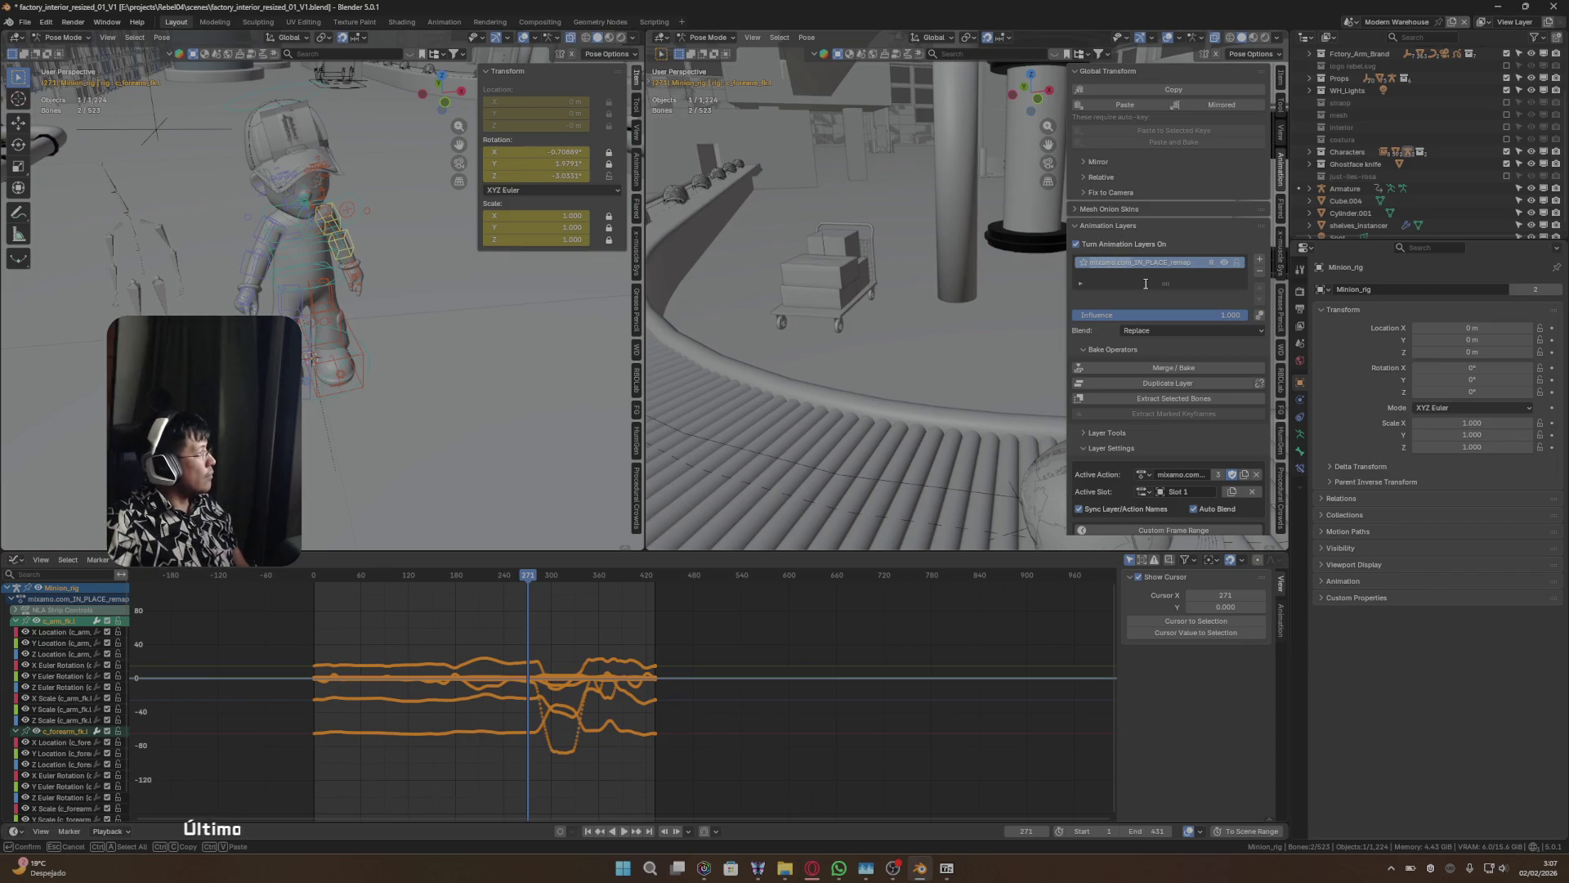
type("idle")
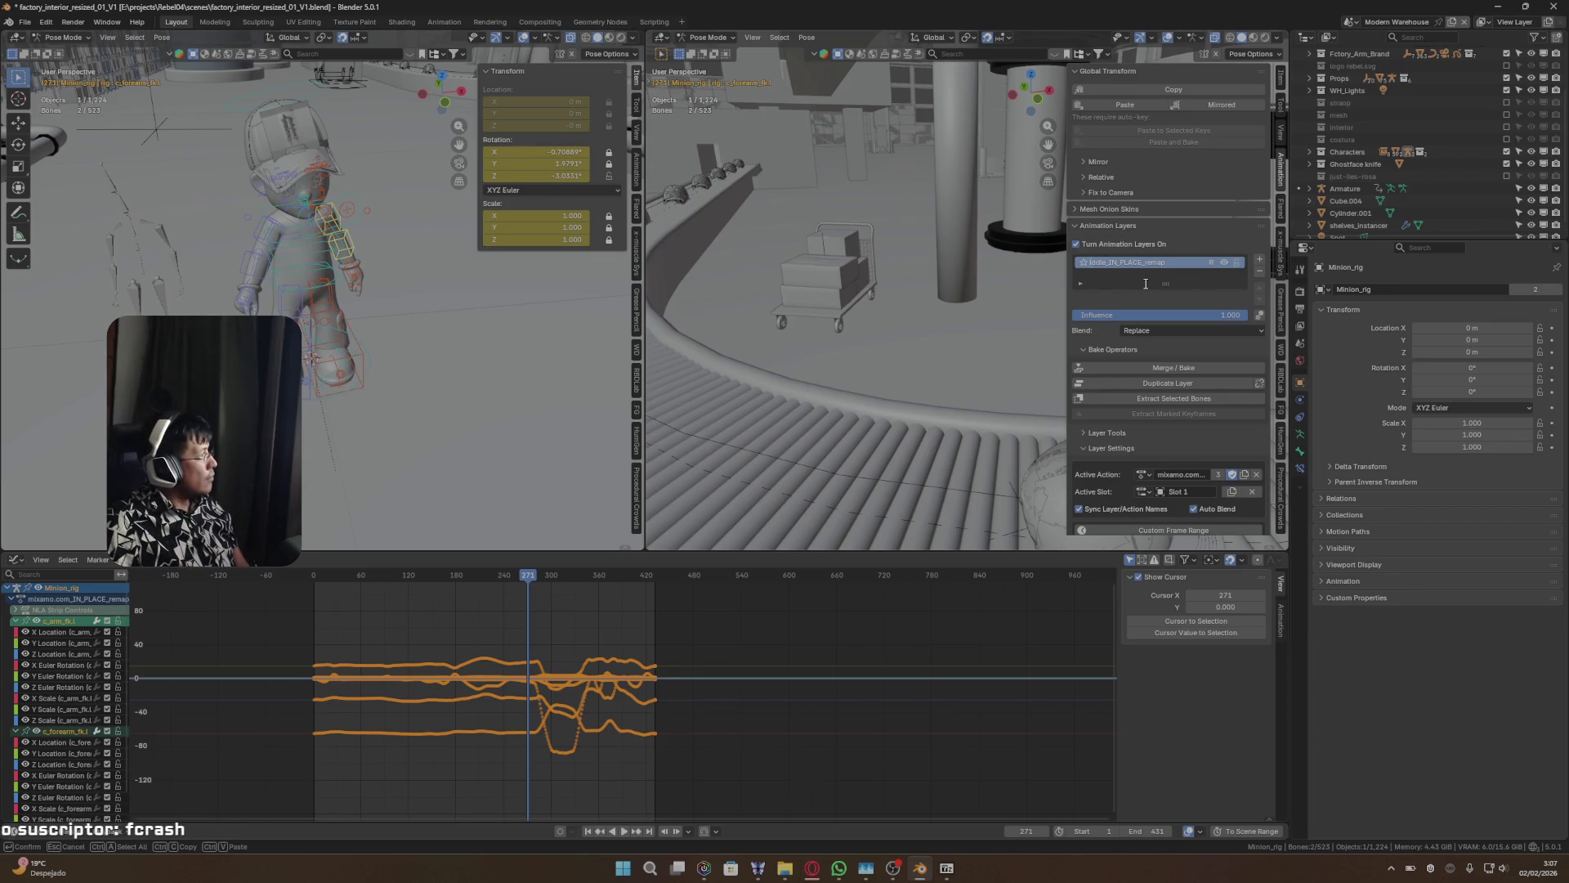
key("Return")
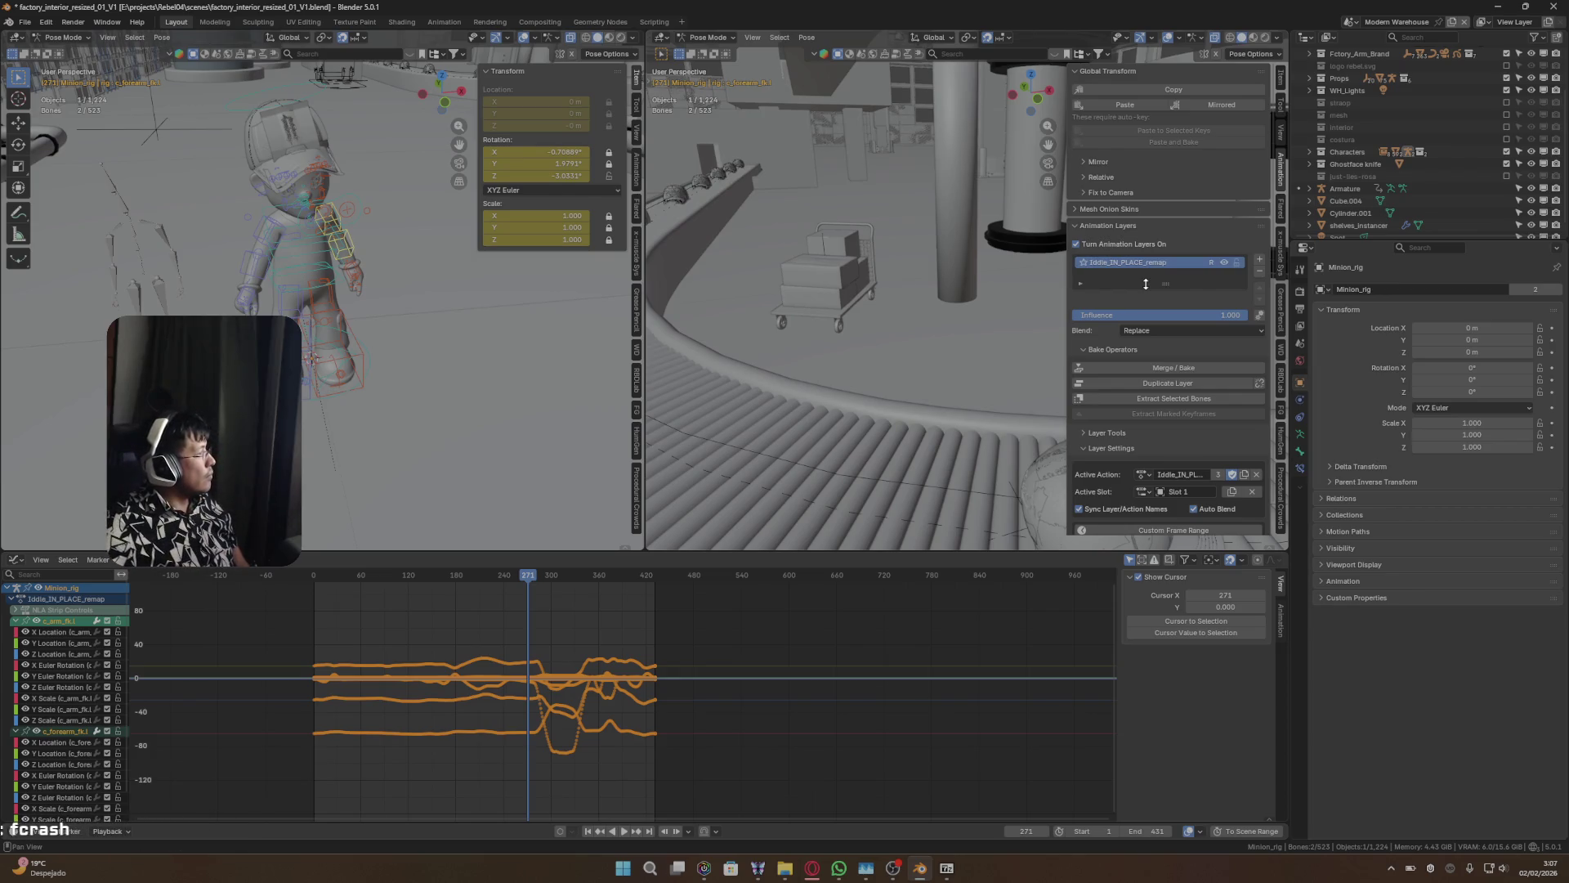
mouse_move(529, 582)
left_mouse_down()
mouse_move(333, 580)
mouse_move(471, 580)
left_mouse_up()
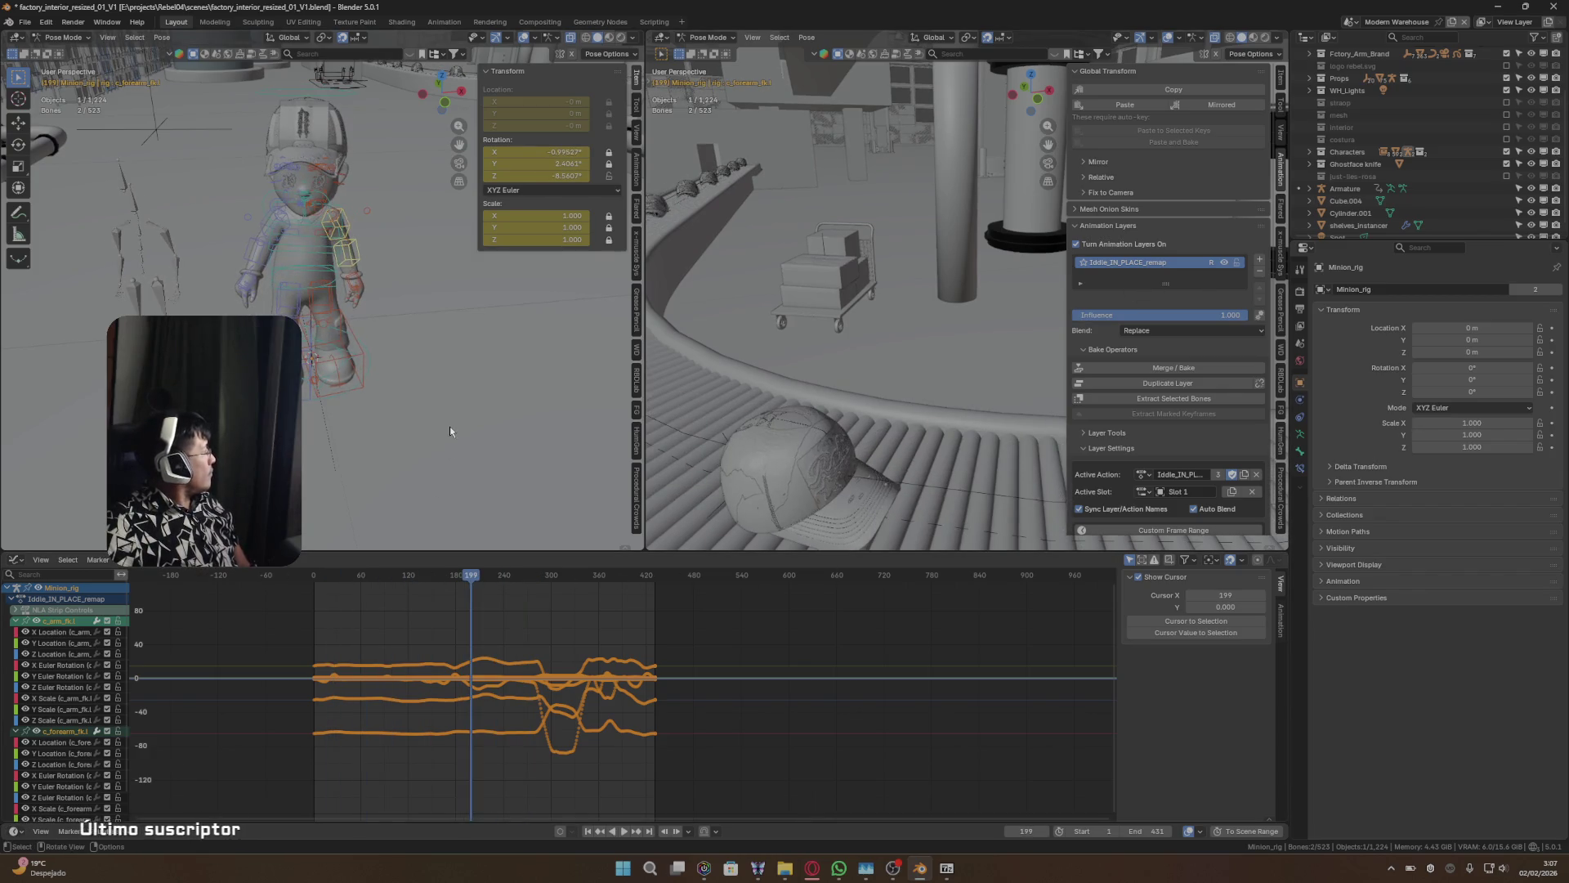
key("ctrl+Tab")
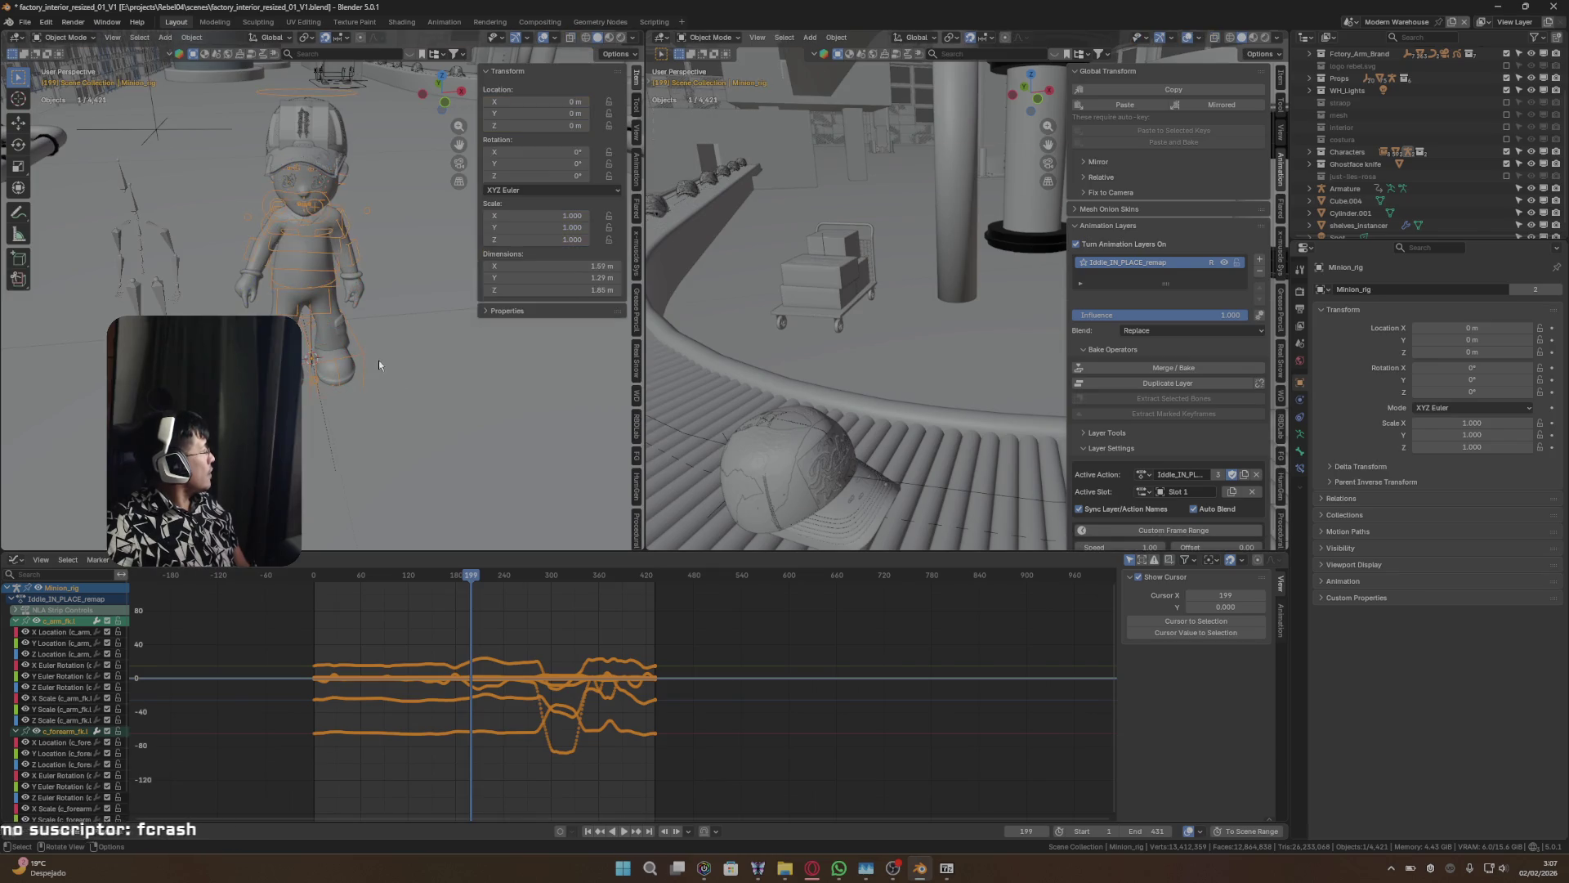
- Select the Minion rig, hide the side panel, and set both viewports to Top view with X-ray
left_click(476, 416)
left_click(366, 358)
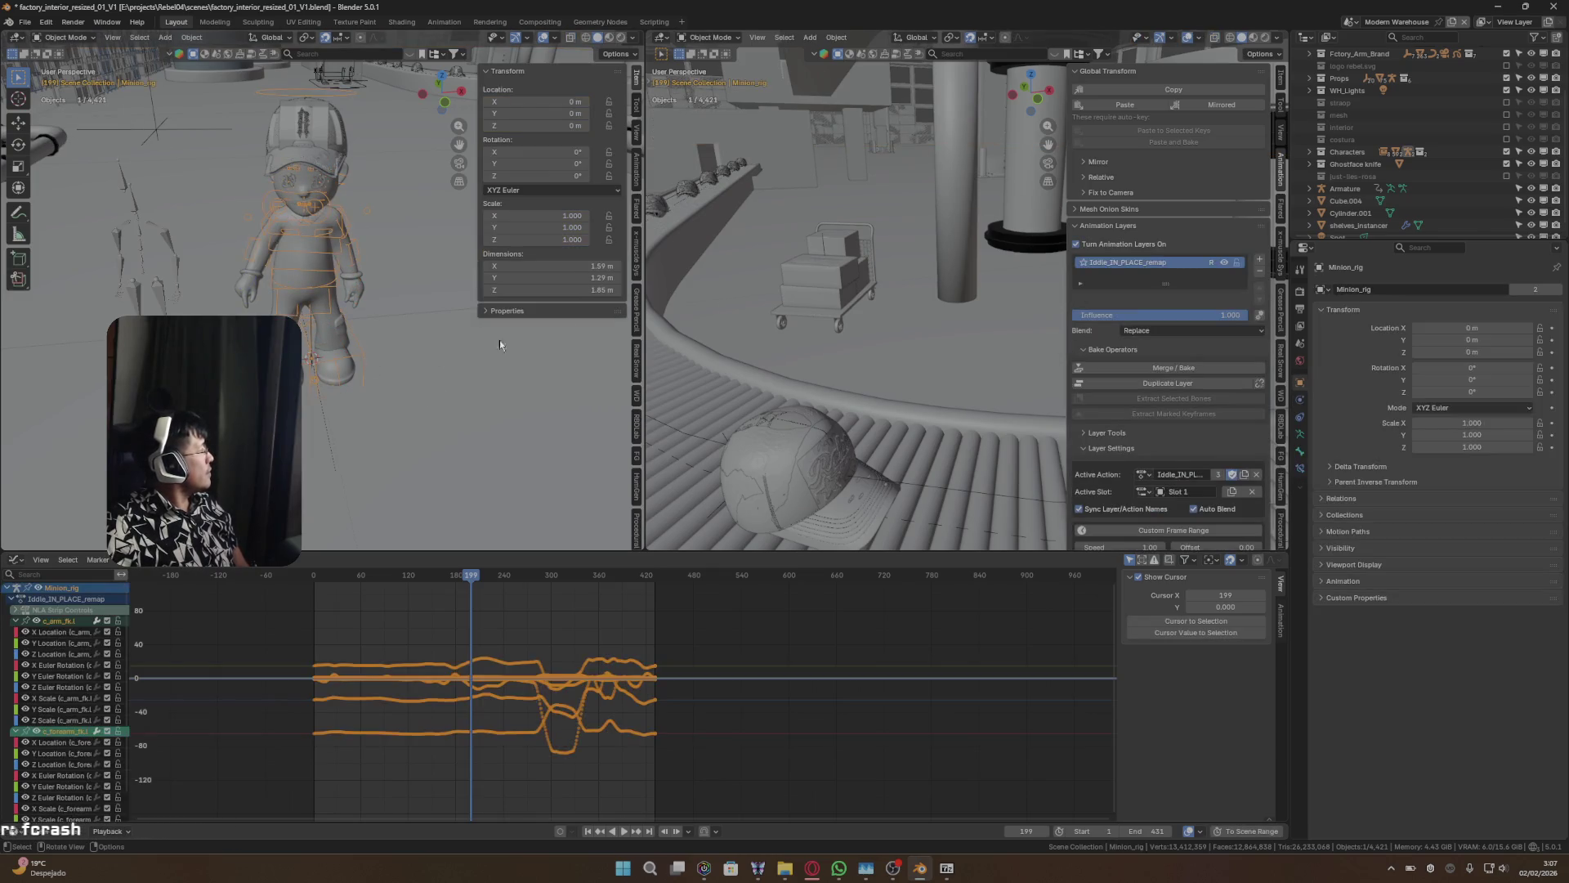
key("n")
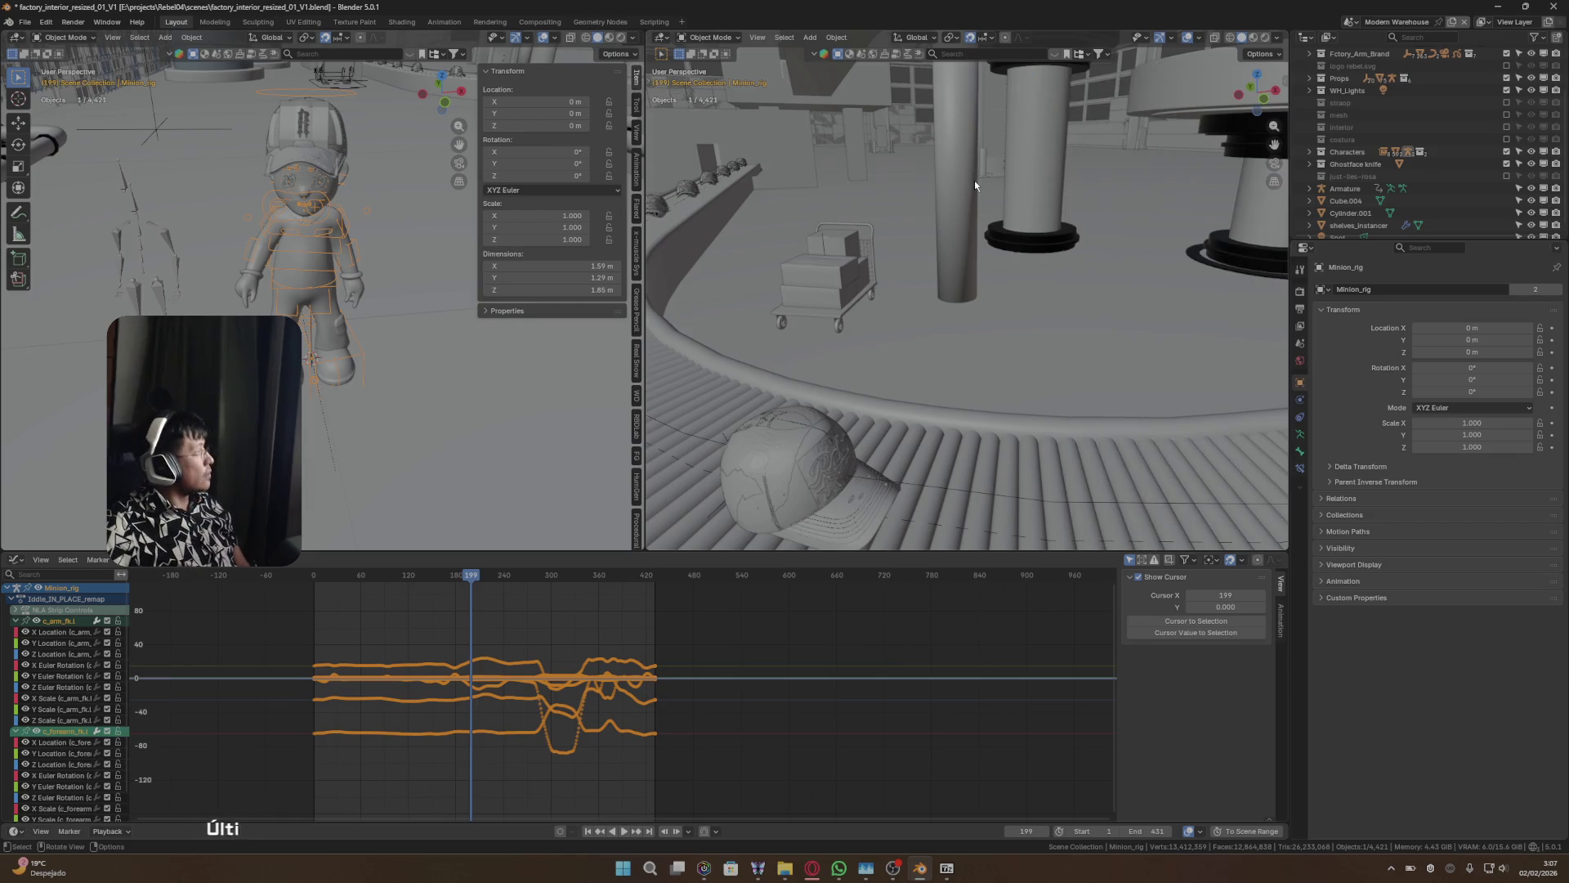
key("KP_7")
scroll(983, 449, "down", 2)
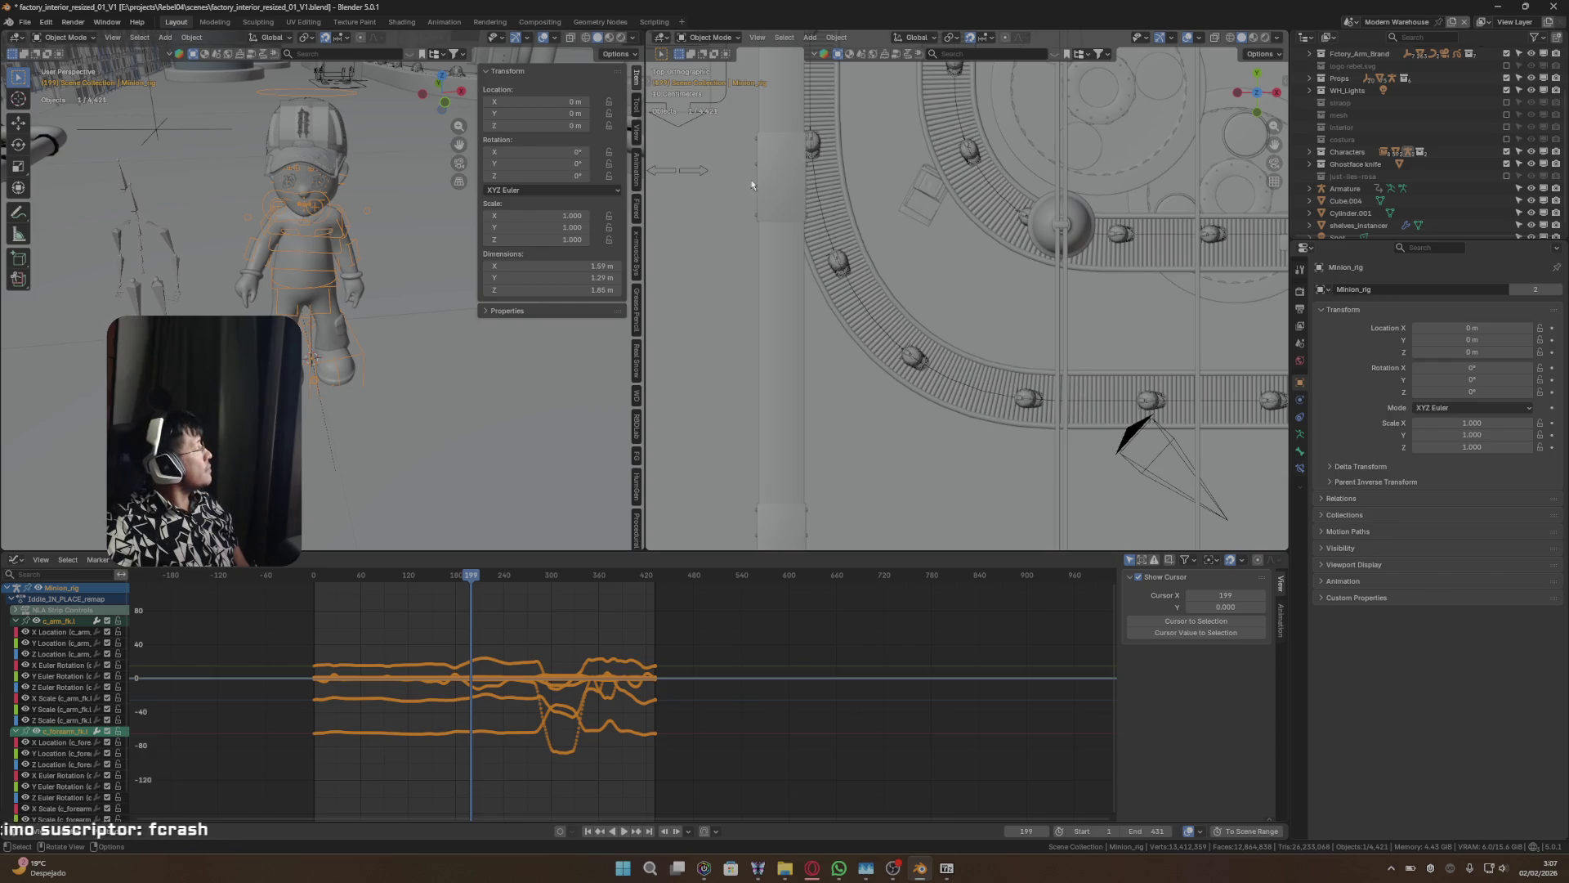
left_click(571, 37)
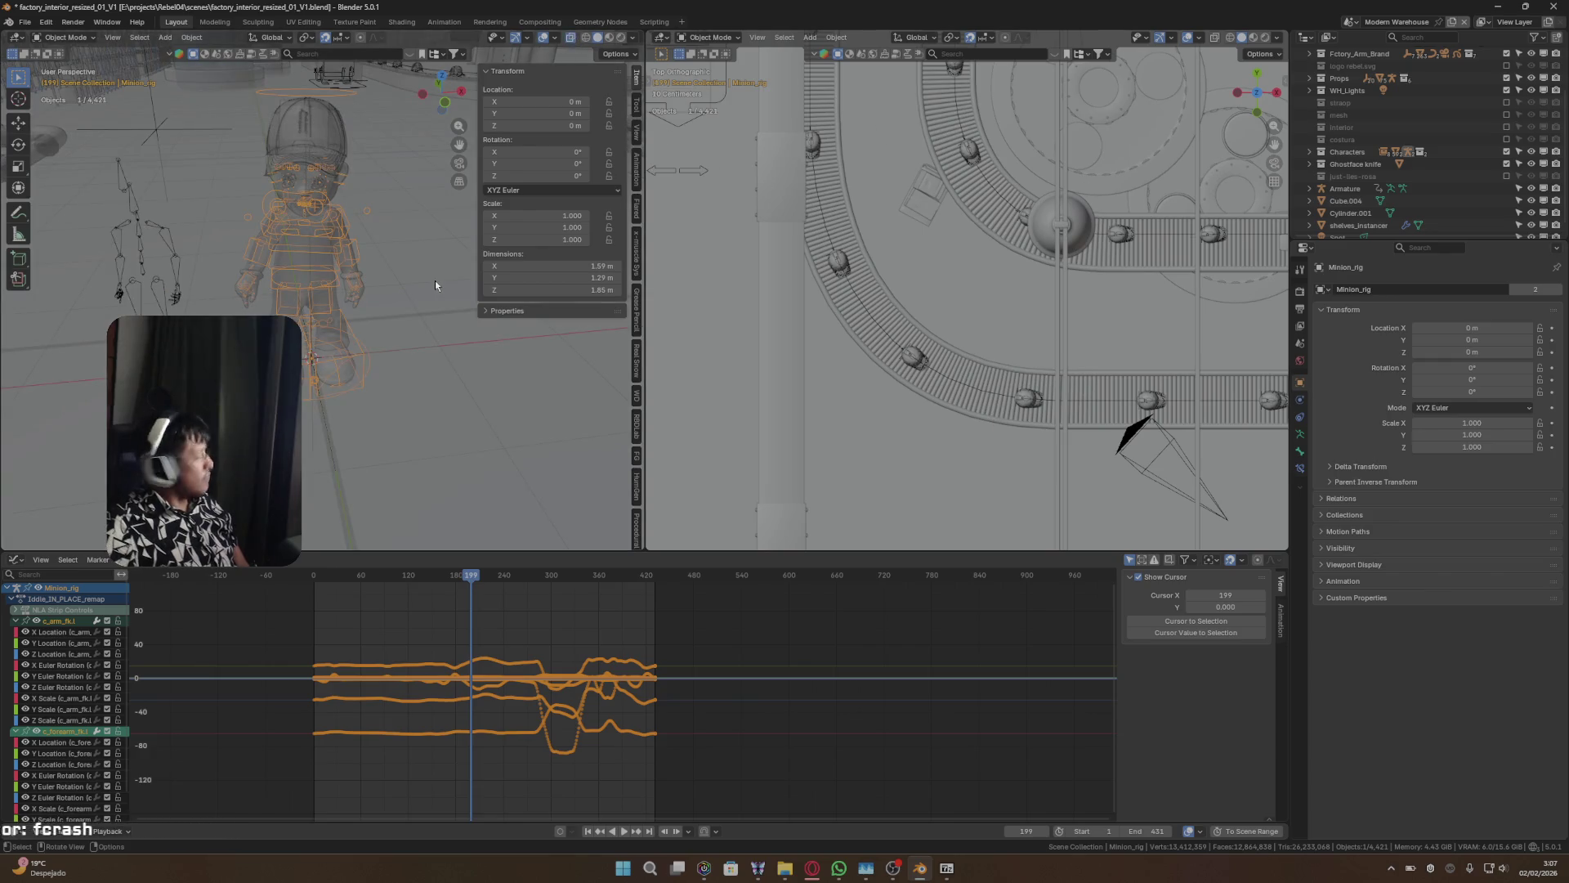
key("KP_7")
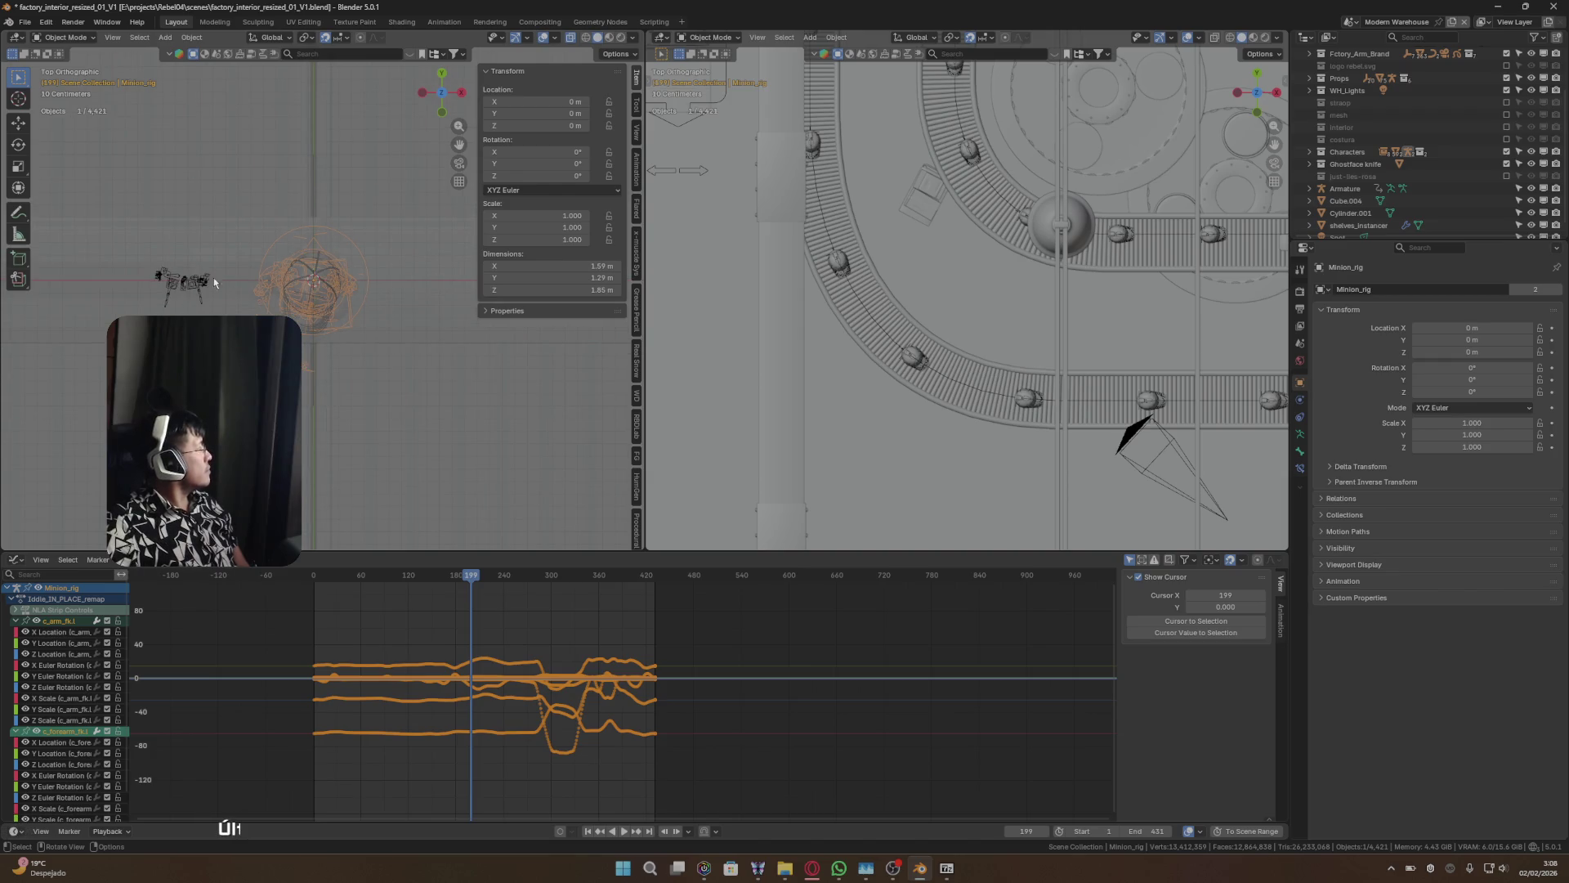
- Delete the small stray rig beside the Minion
left_click(198, 278)
key("x")
left_click(200, 273)
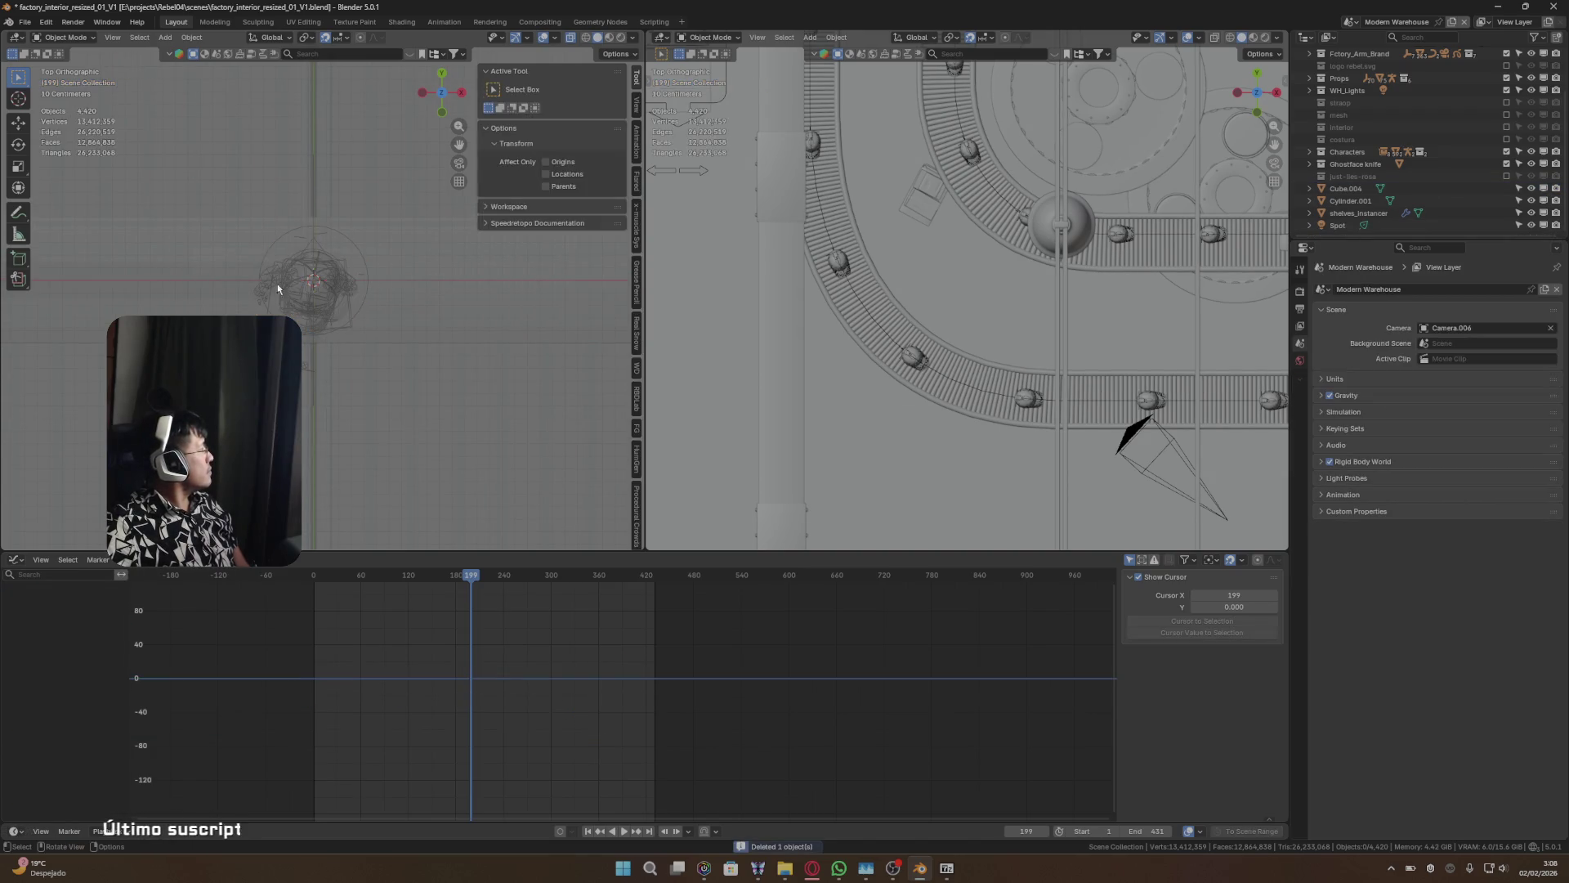
- Reselect the Minion rig by cycling through the overlapping objects at its spot
left_click(286, 287)
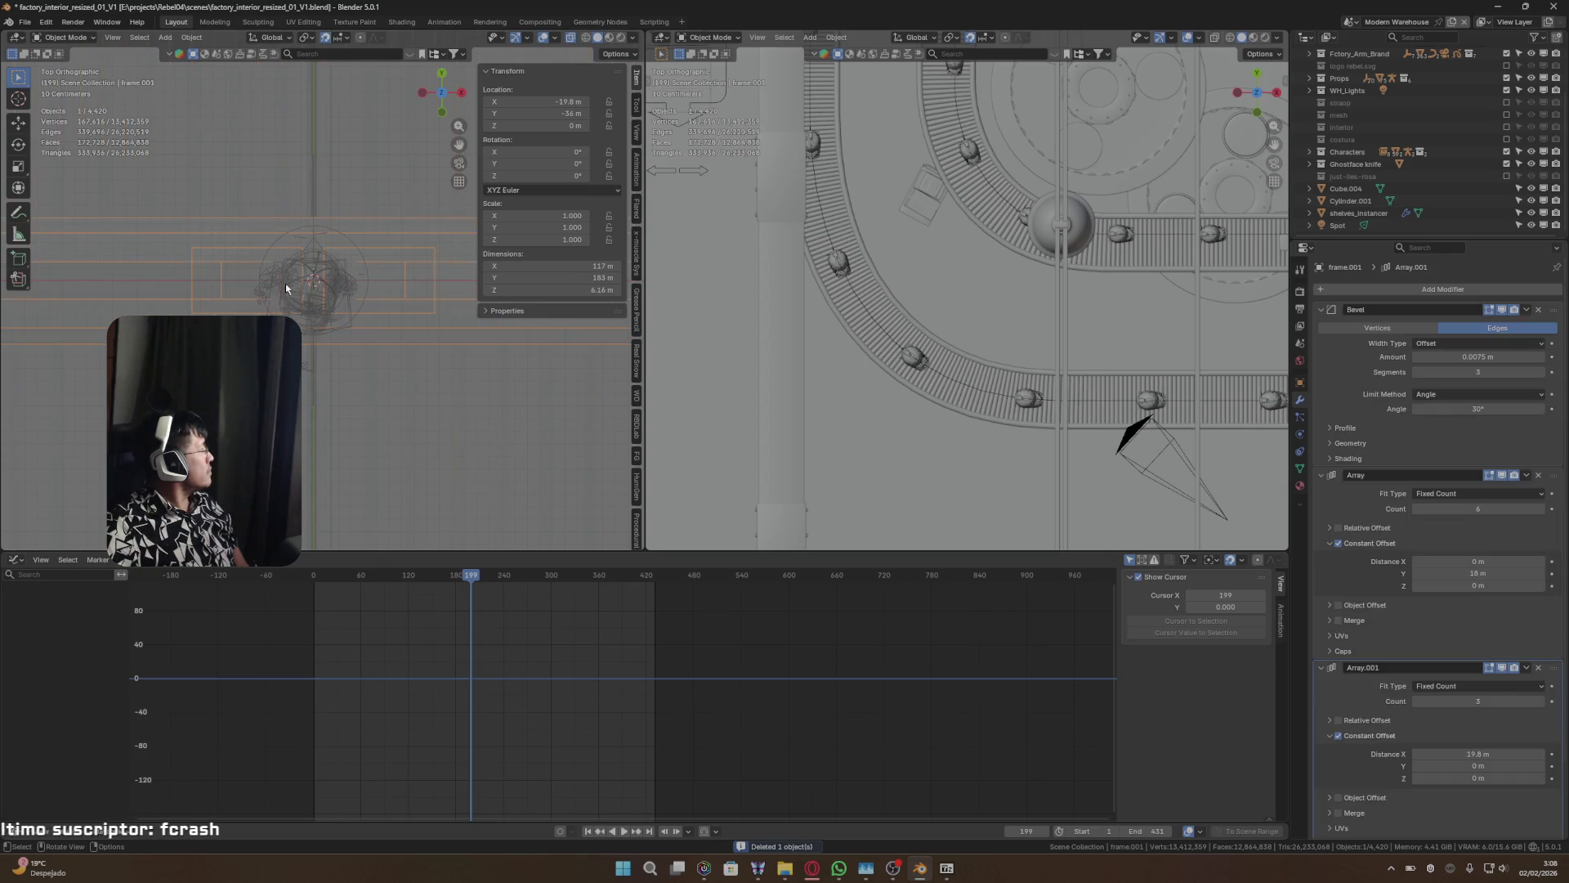
left_click(286, 286)
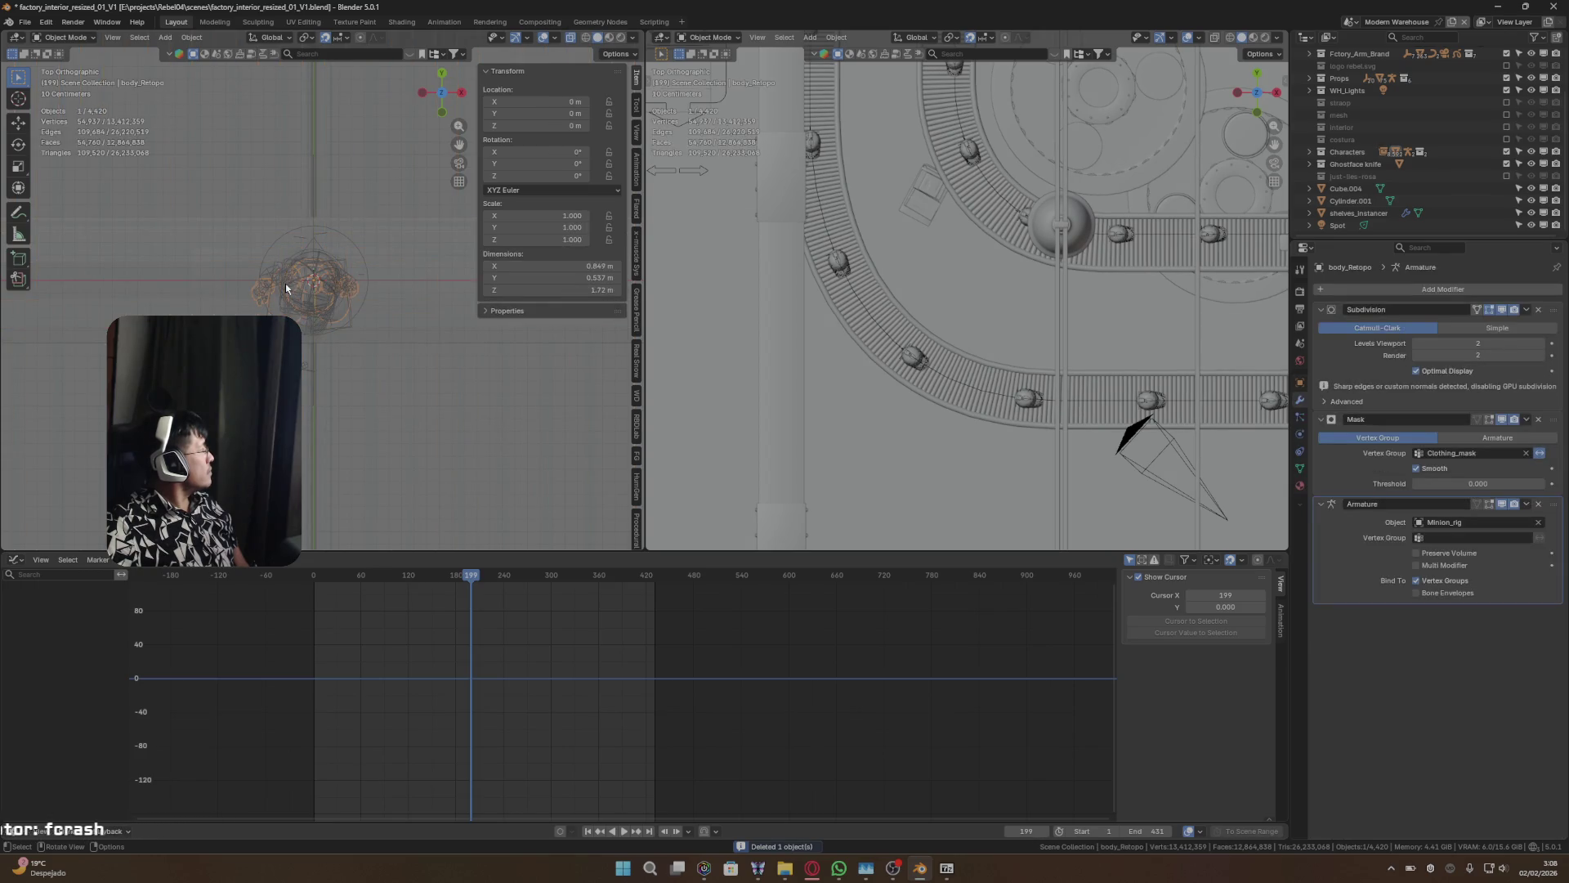
left_click(286, 286)
left_click(286, 286)
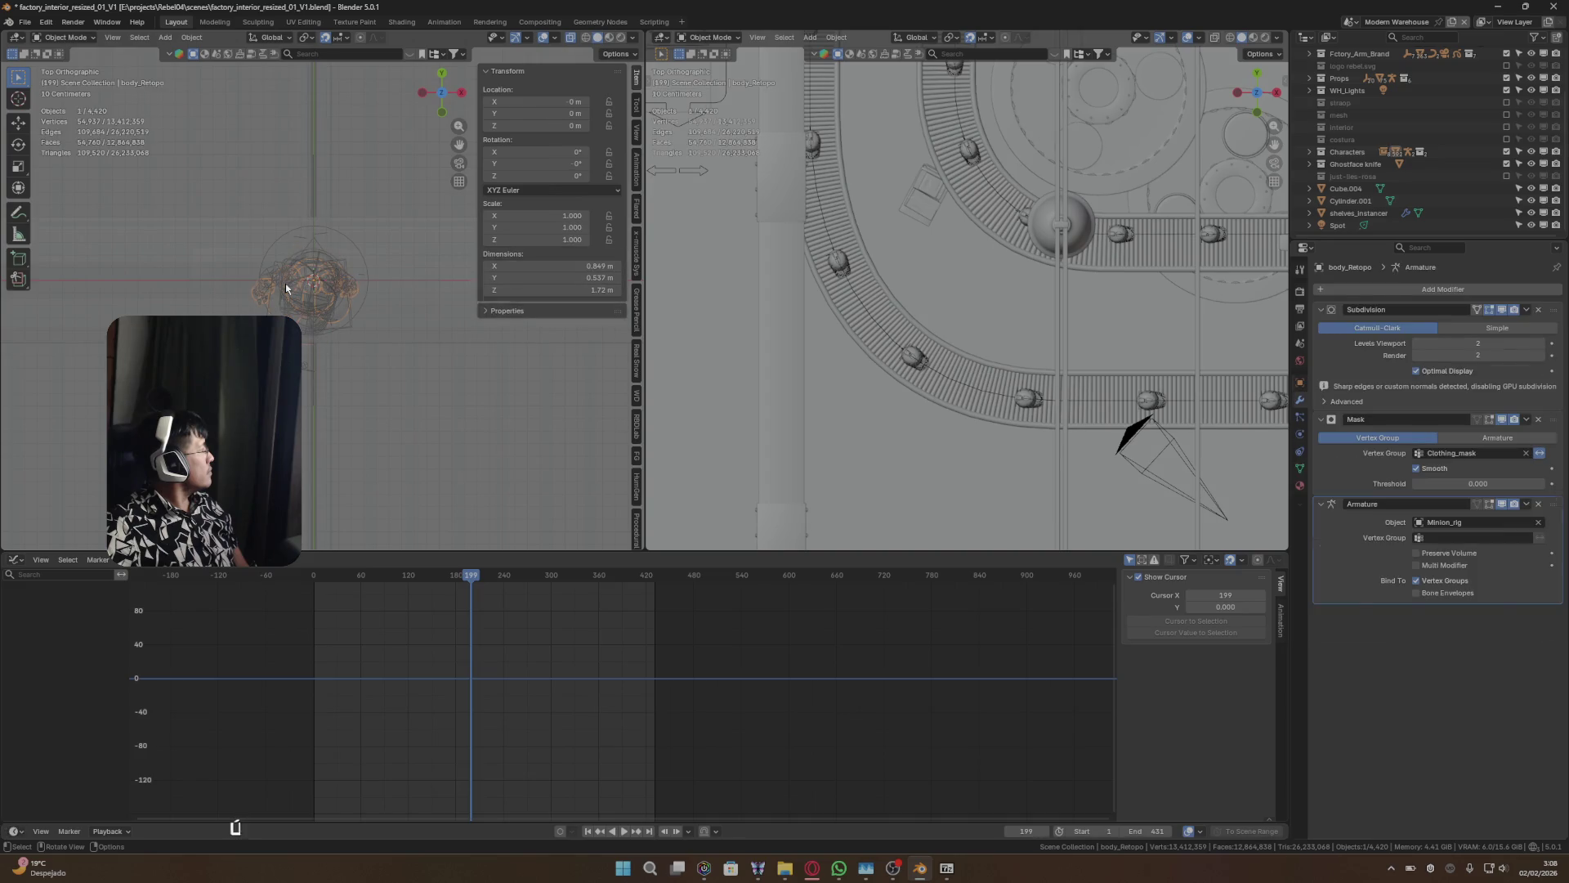
left_click(282, 284)
left_click(274, 278)
left_click(273, 277)
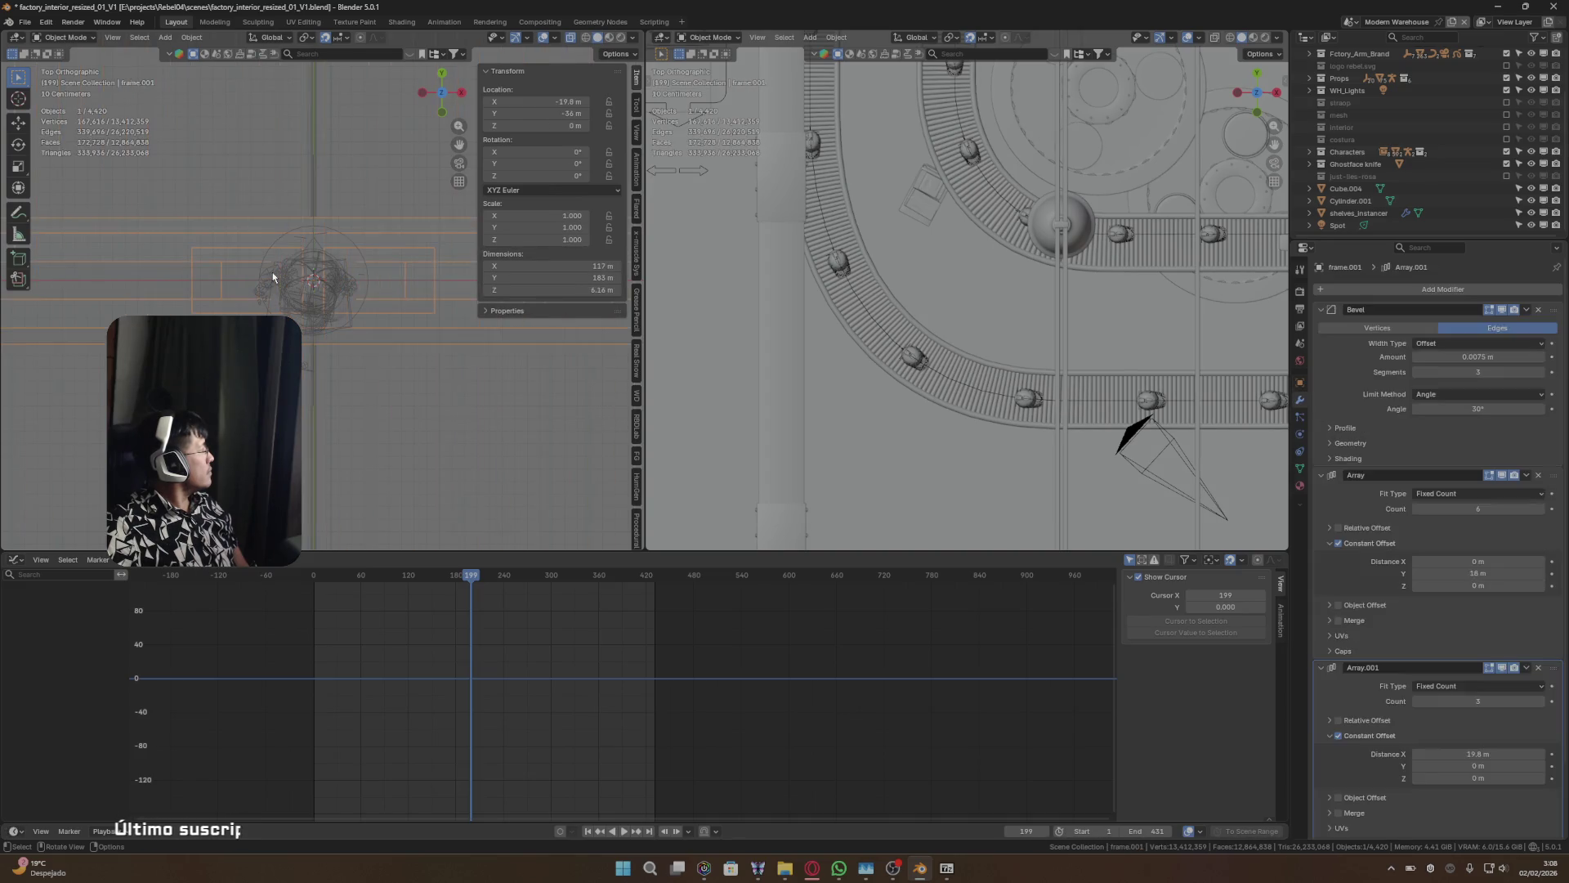
left_click(273, 277)
left_click(273, 277)
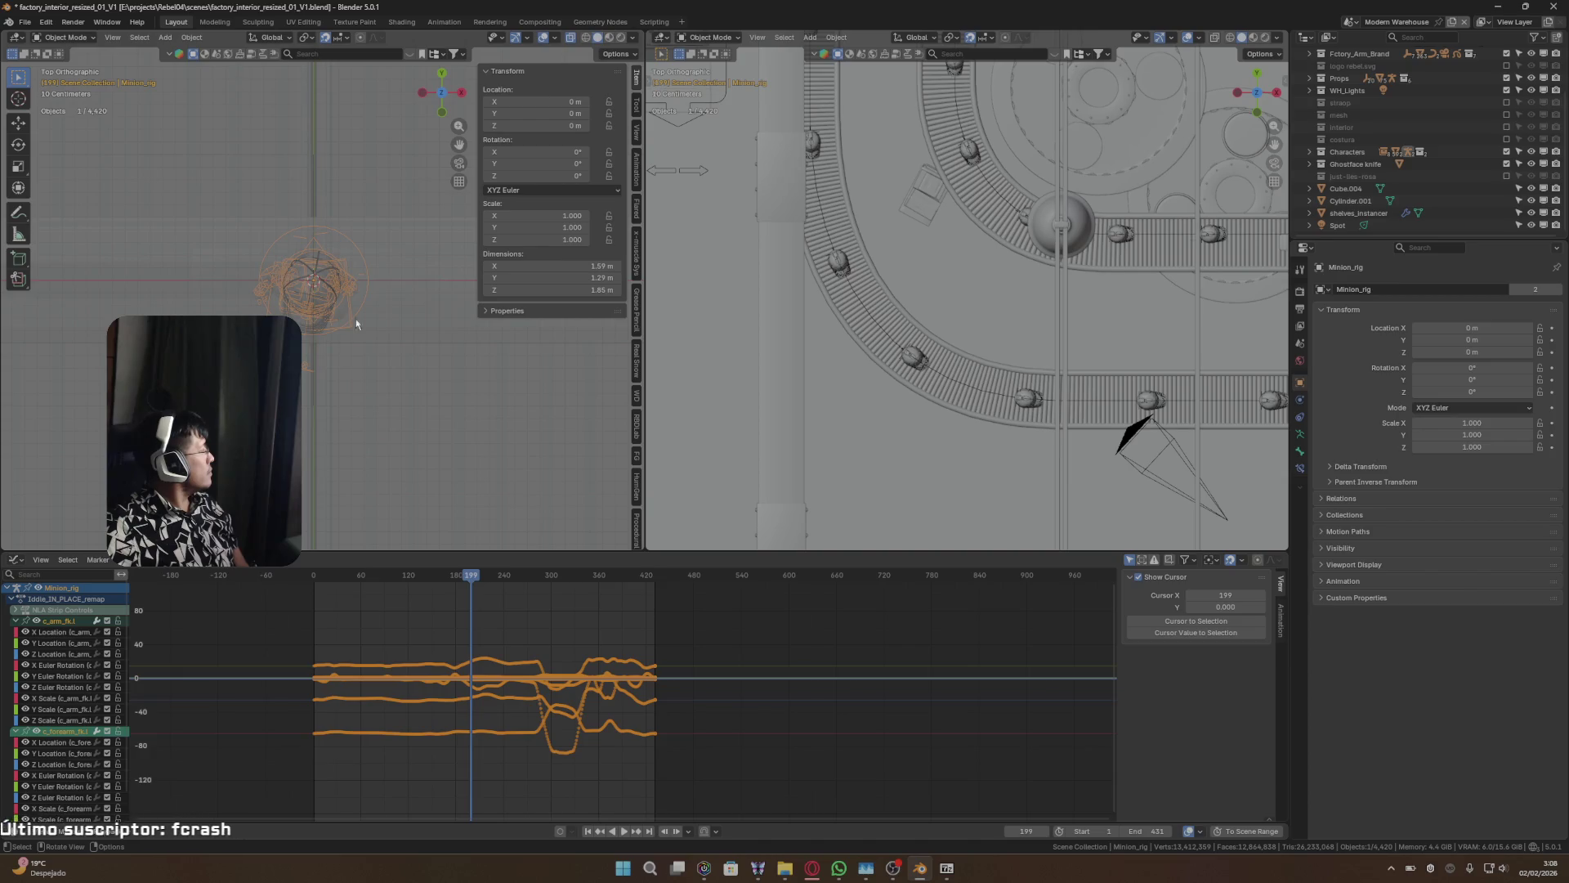
- Move the Minion rig onto the conveyor belt and check it through the camera view
scroll(881, 412, "down", 10)
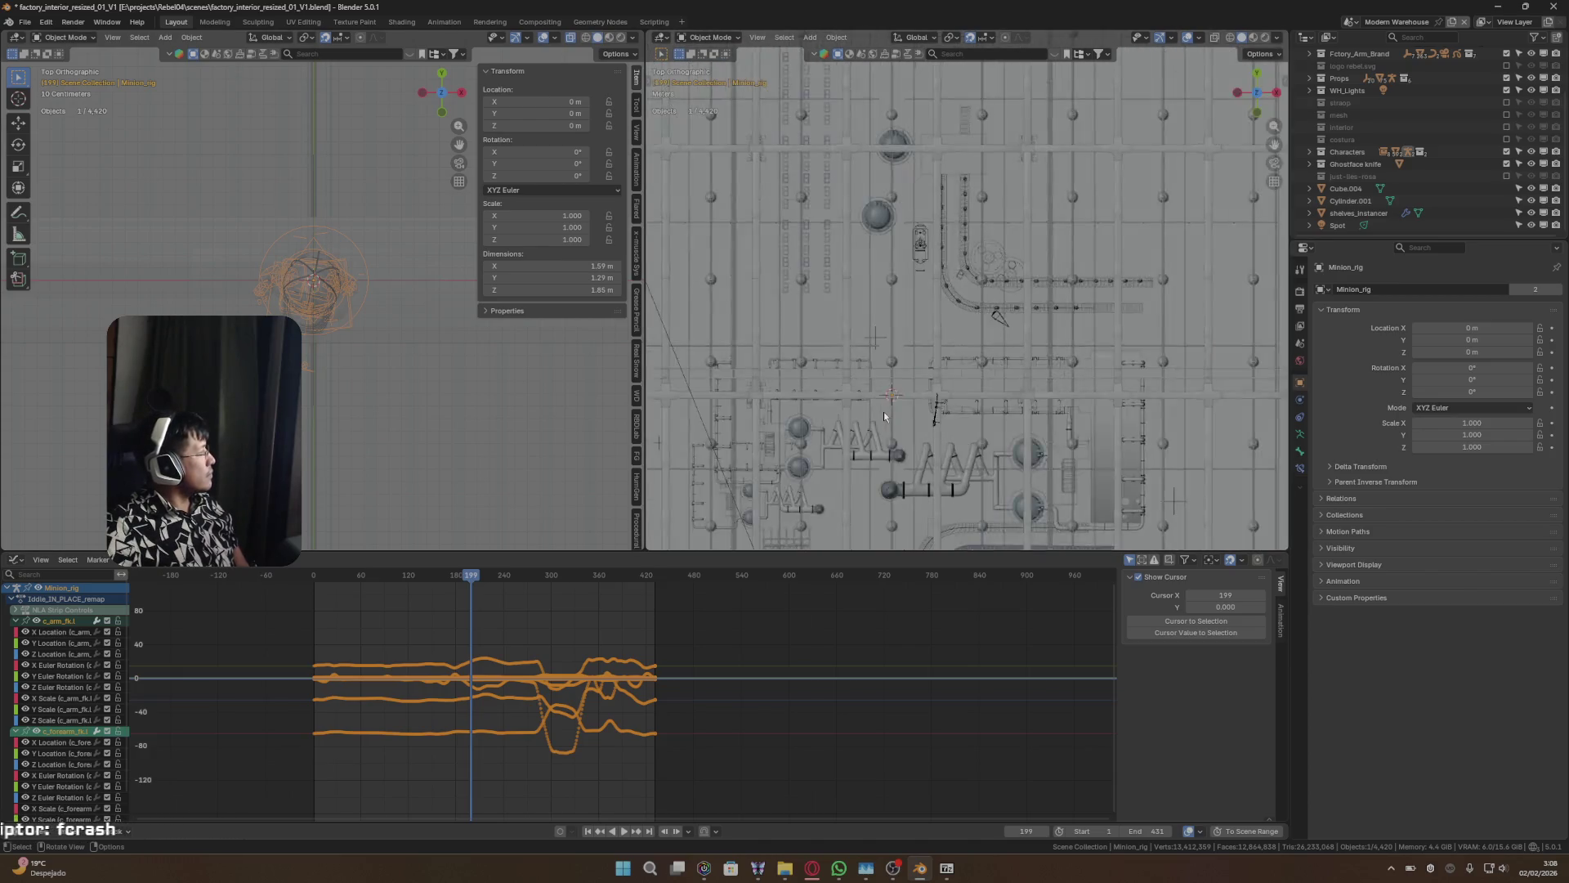
scroll(884, 411, "up", 2)
key("g")
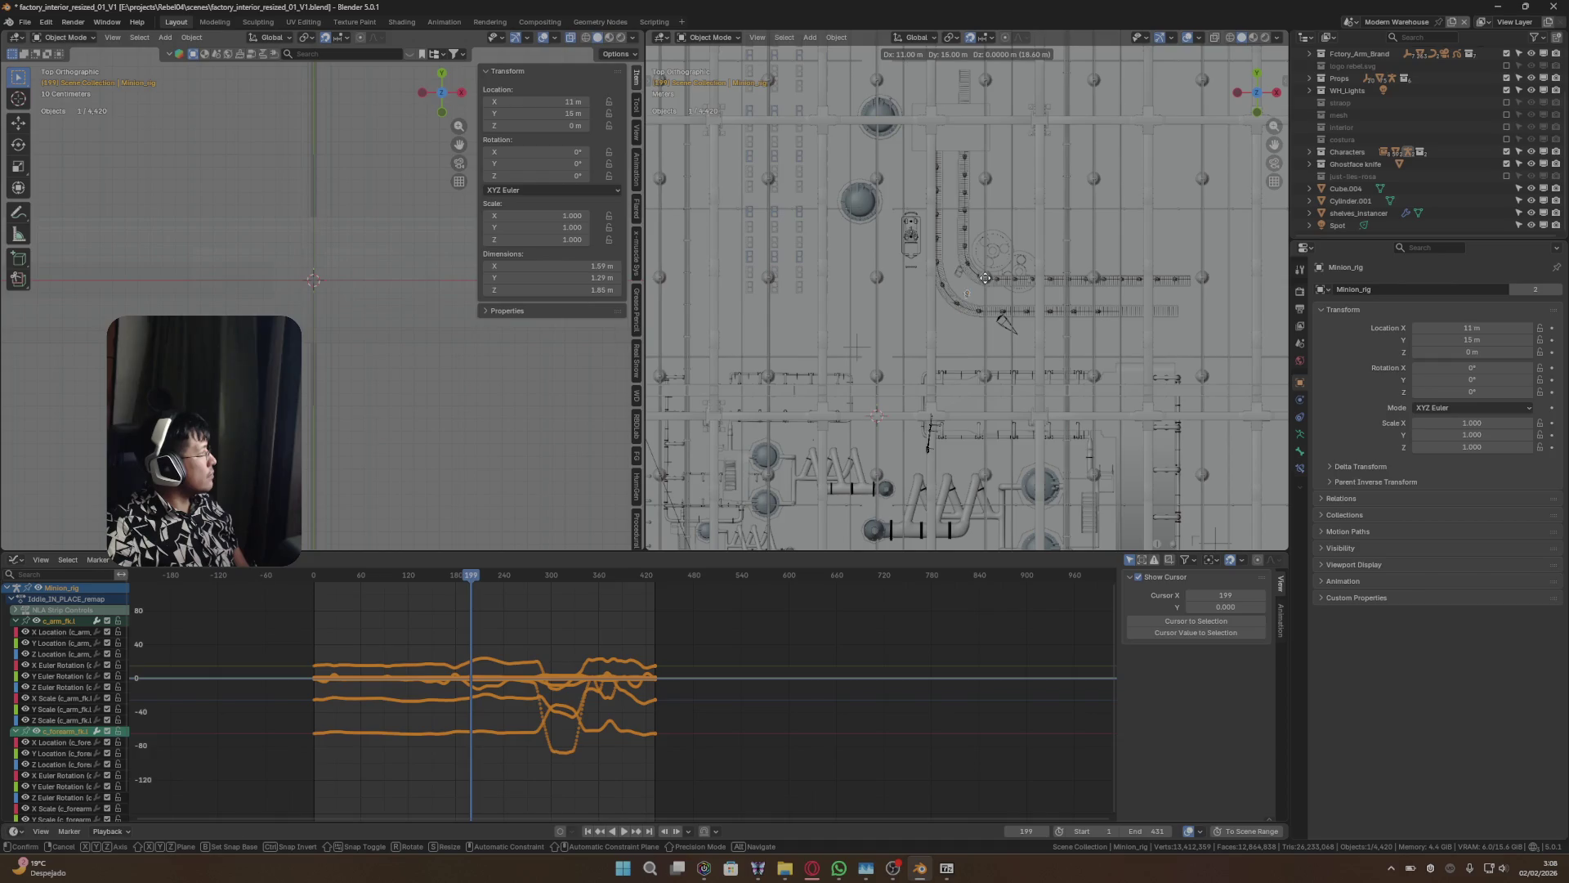
left_click(986, 279)
middle_click_drag(976, 295, 972, 291)
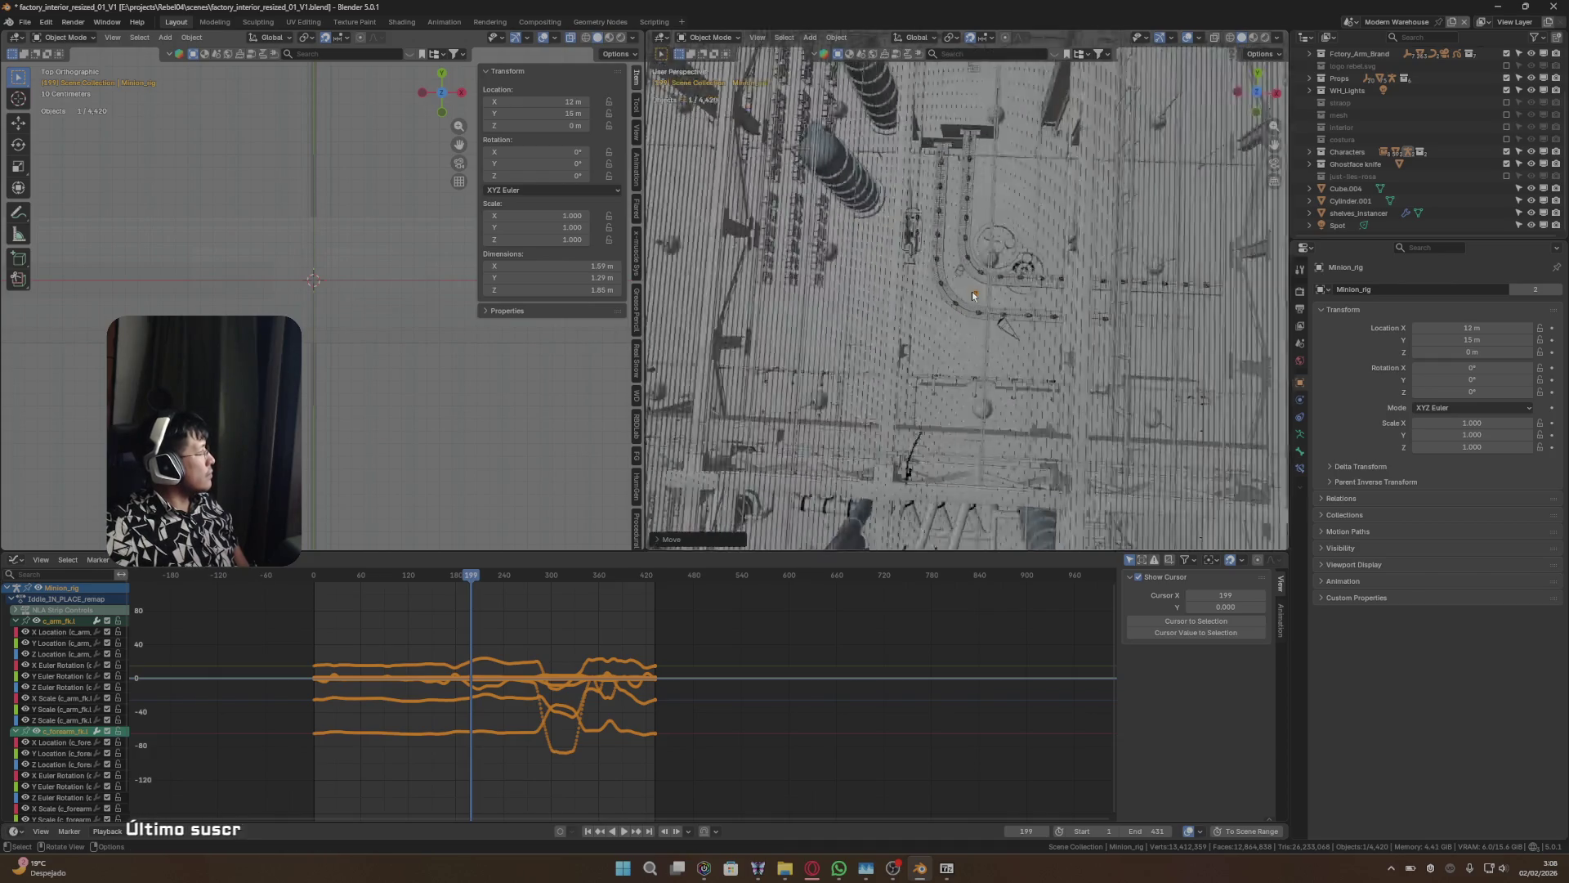
key("KP_0")
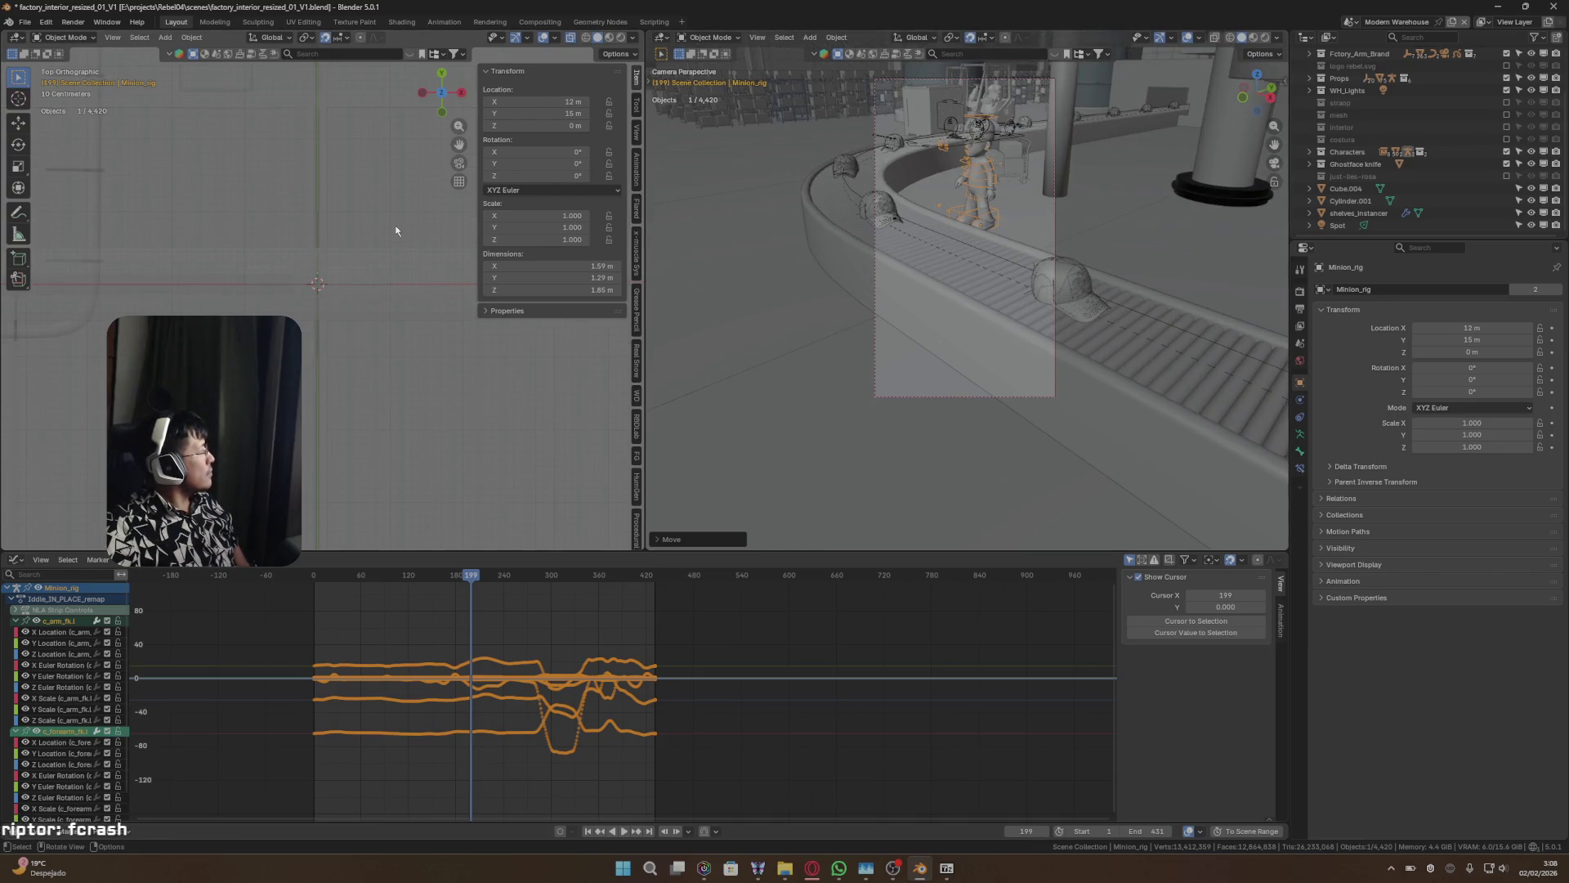
key("KP_Decimal")
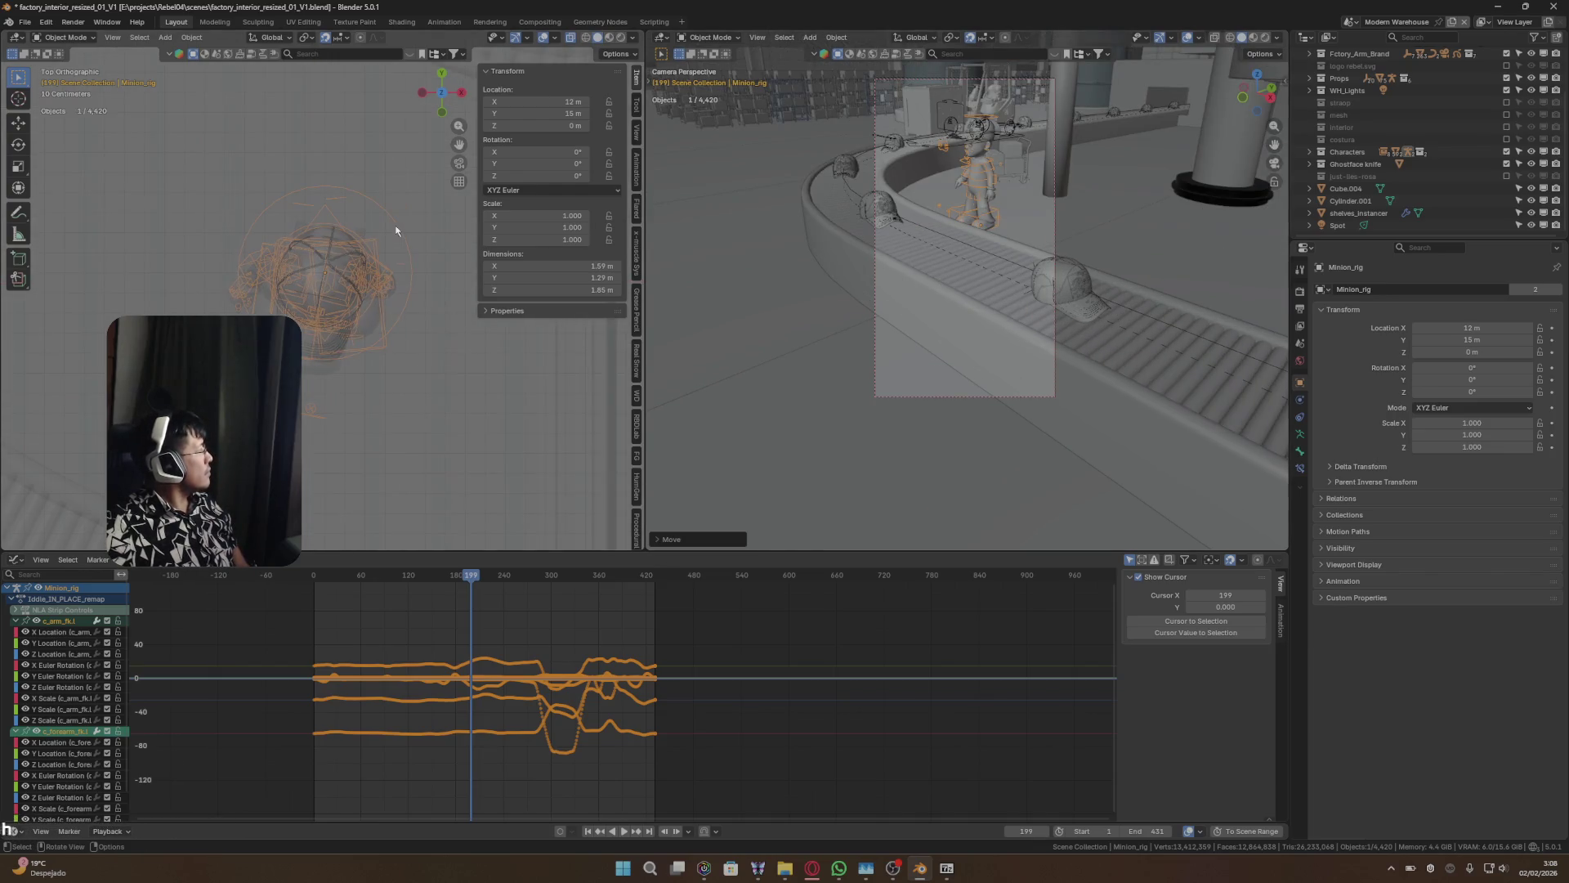
scroll(396, 229, "down", 5)
- Turn off snapping and place the rig precisely at X 13.108, Y 14.077
key("g")
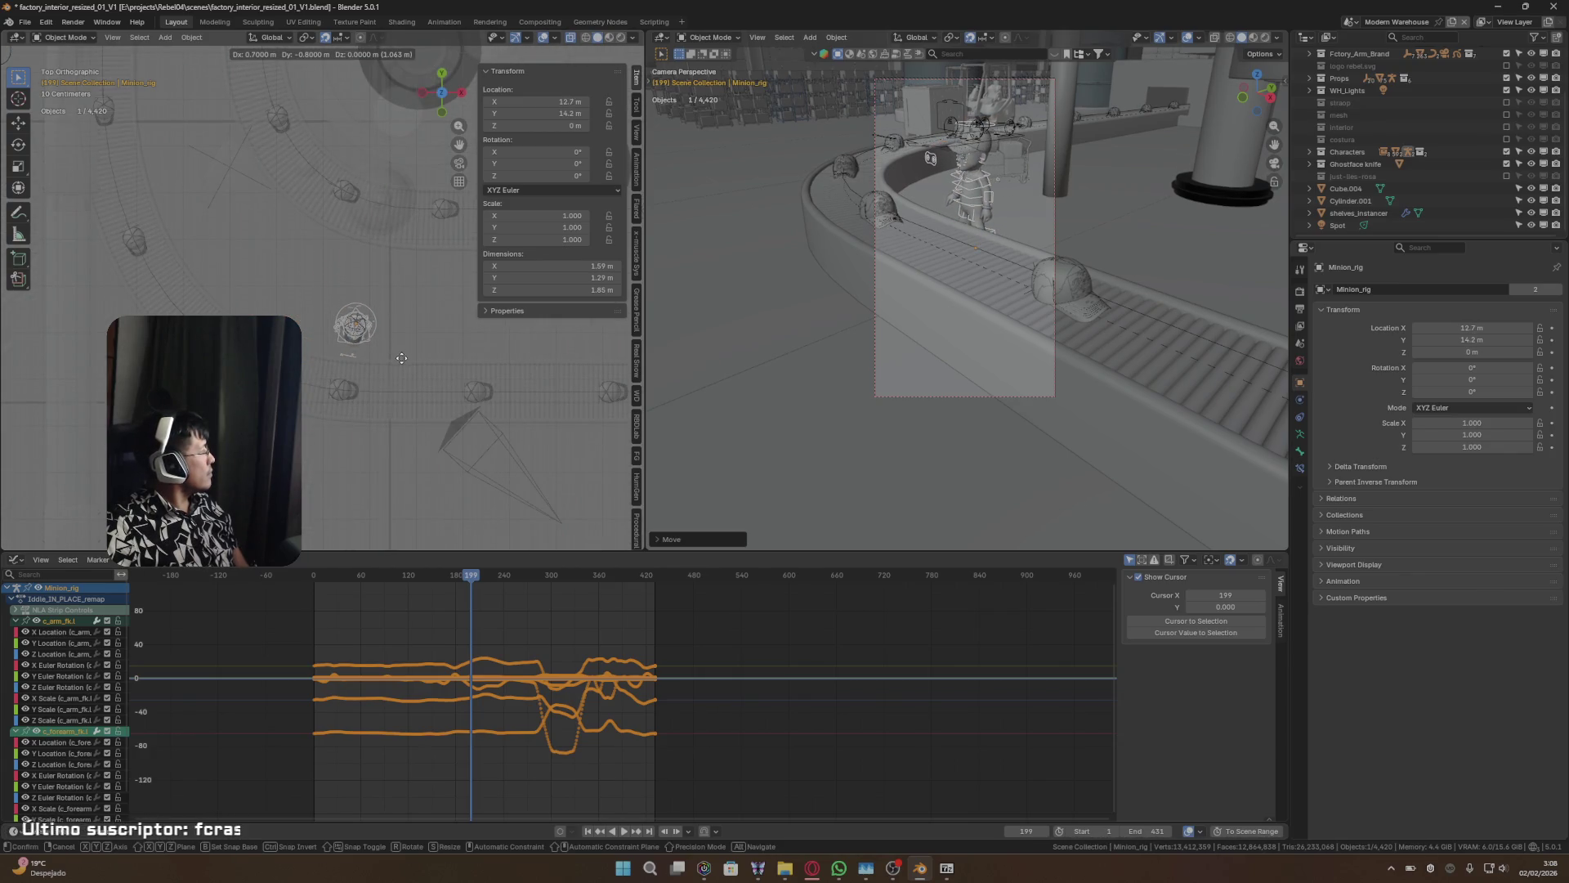
left_click(400, 353)
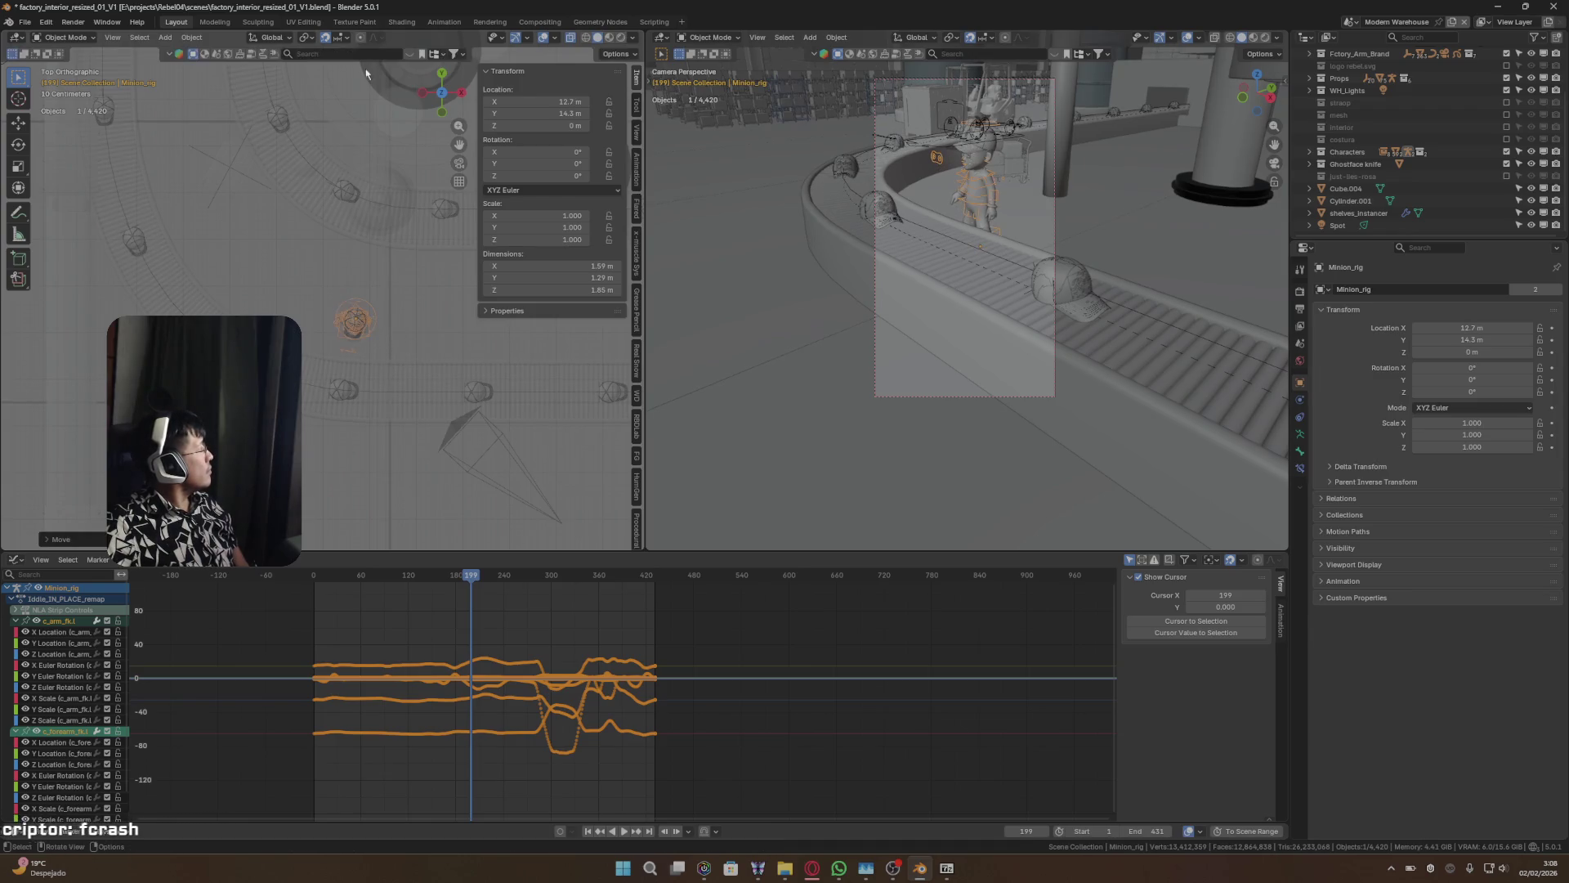
left_click(326, 38)
key("g")
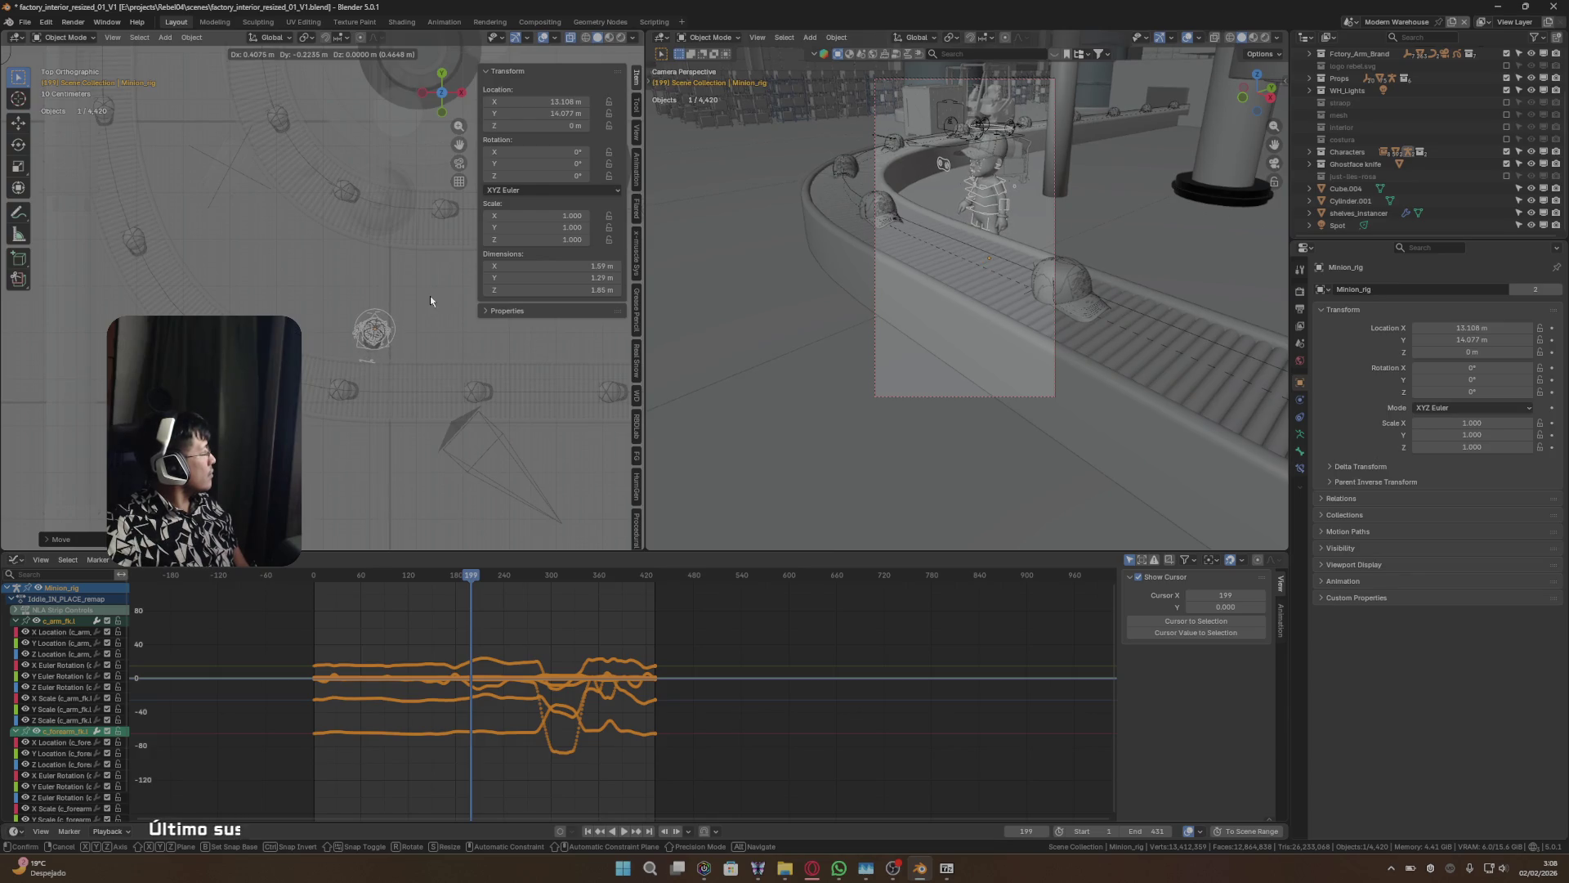
left_click(430, 296)
- Launch Steam from the Start menu search
key("super")
type("steam")
key("Return")
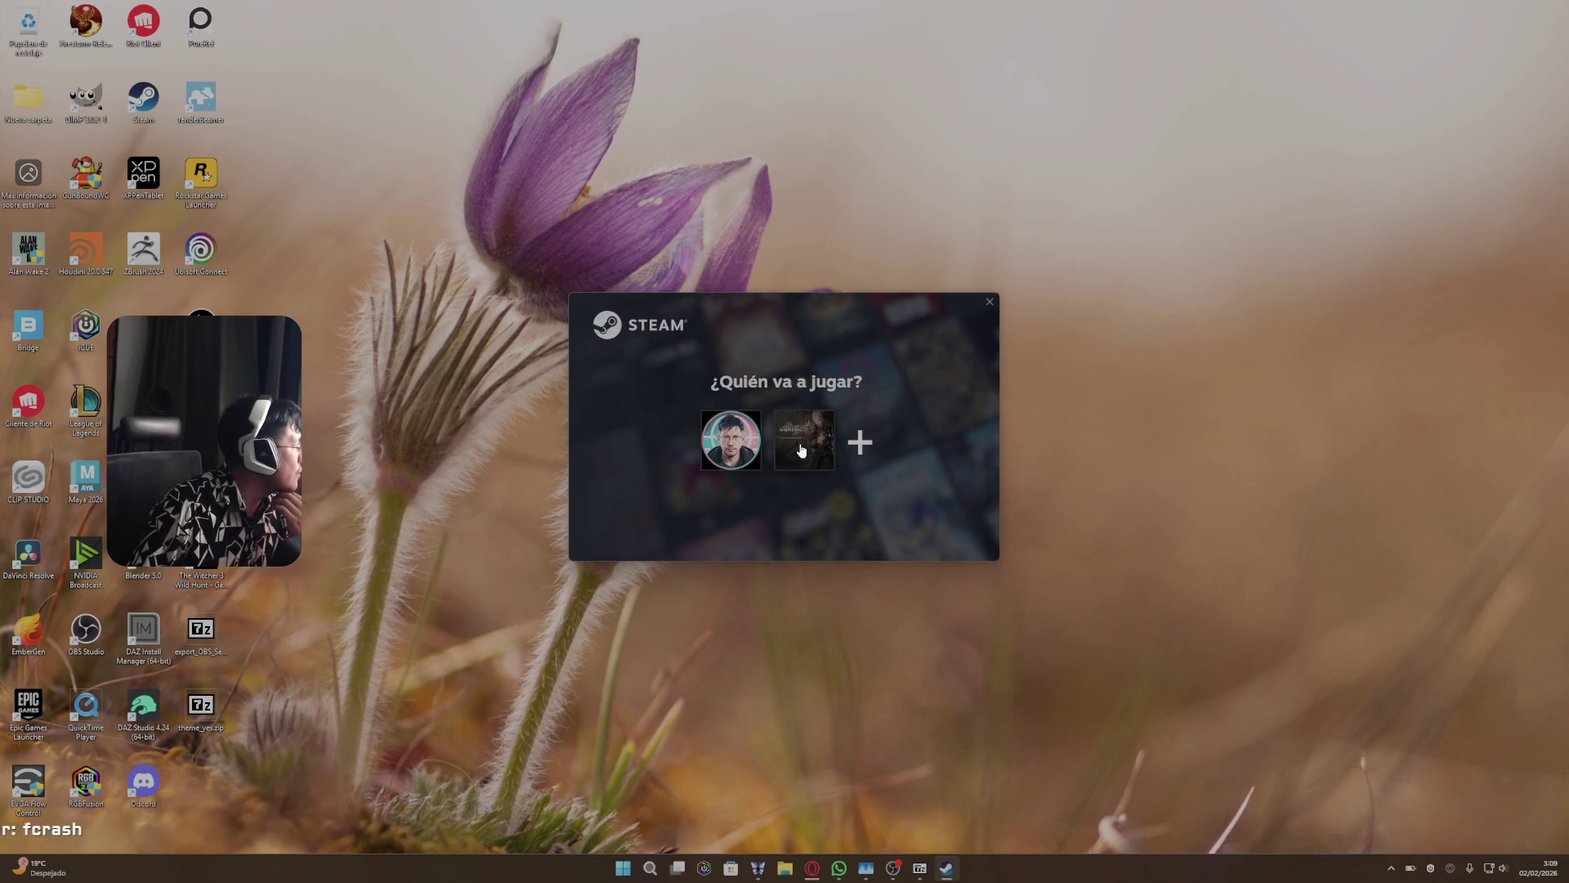
- Sign in with the chosen player profile and go to the game library
left_click(731, 442)
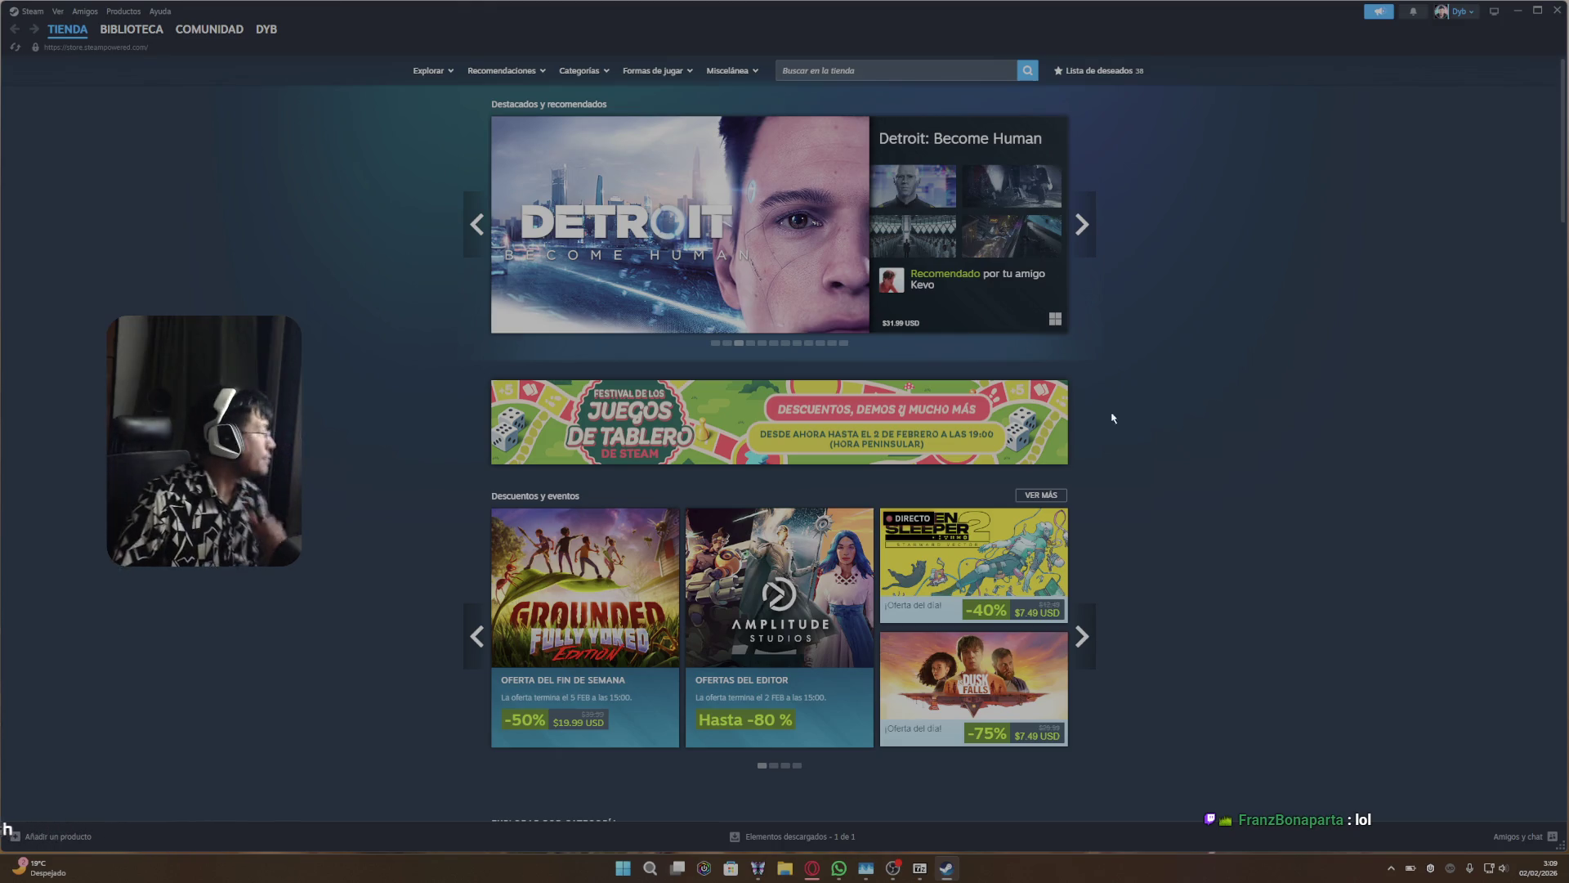
left_click(155, 35)
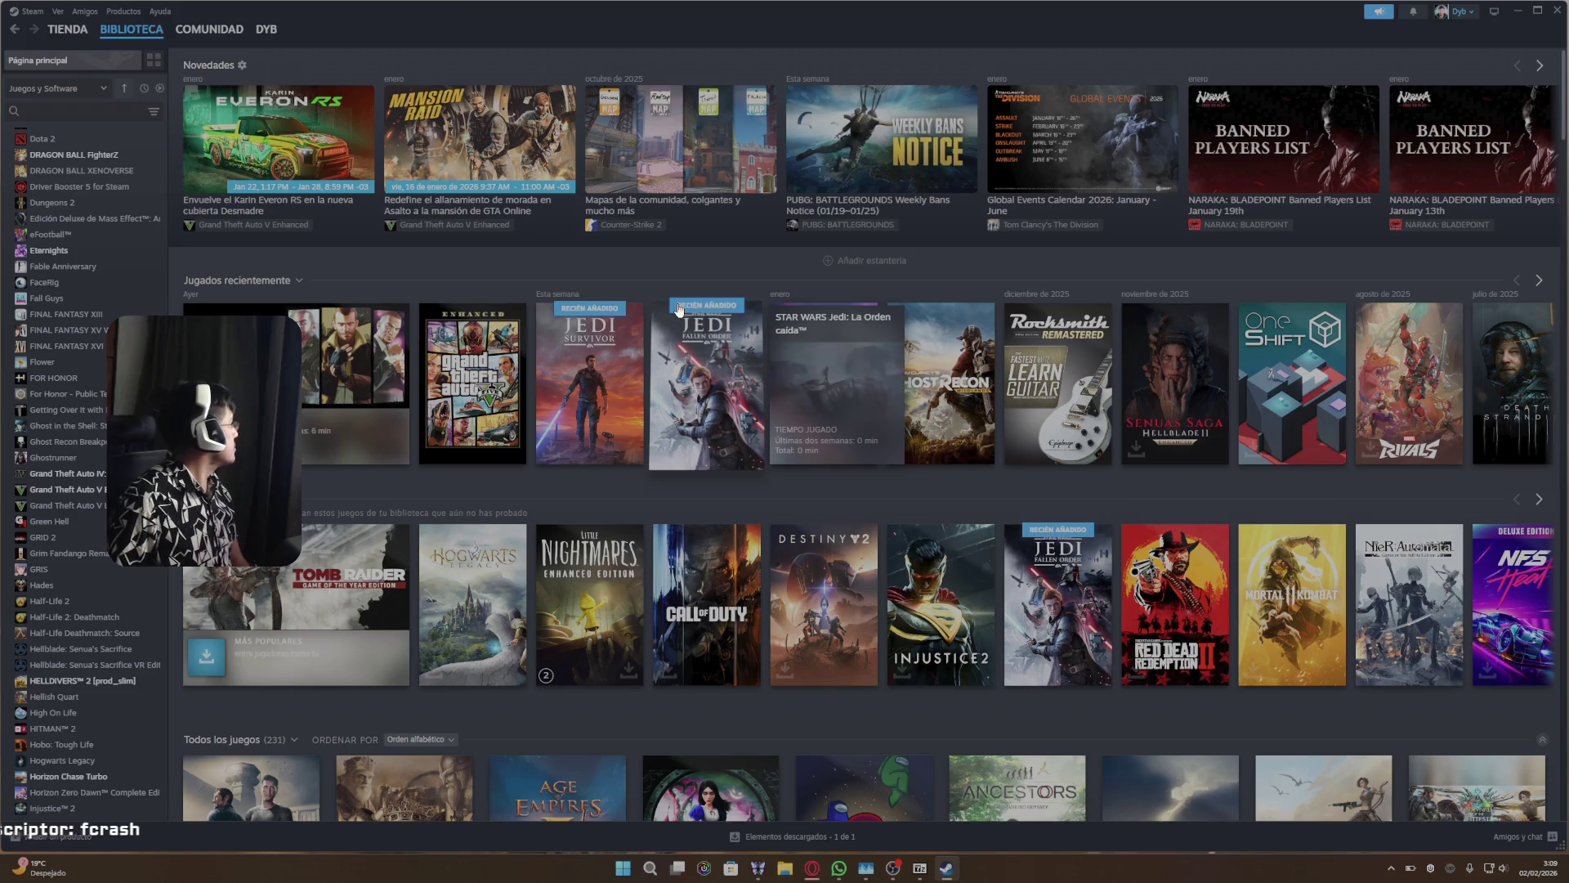
- Select Grand Theft Auto V Enhanced in the library and start playing it
left_click(101, 490)
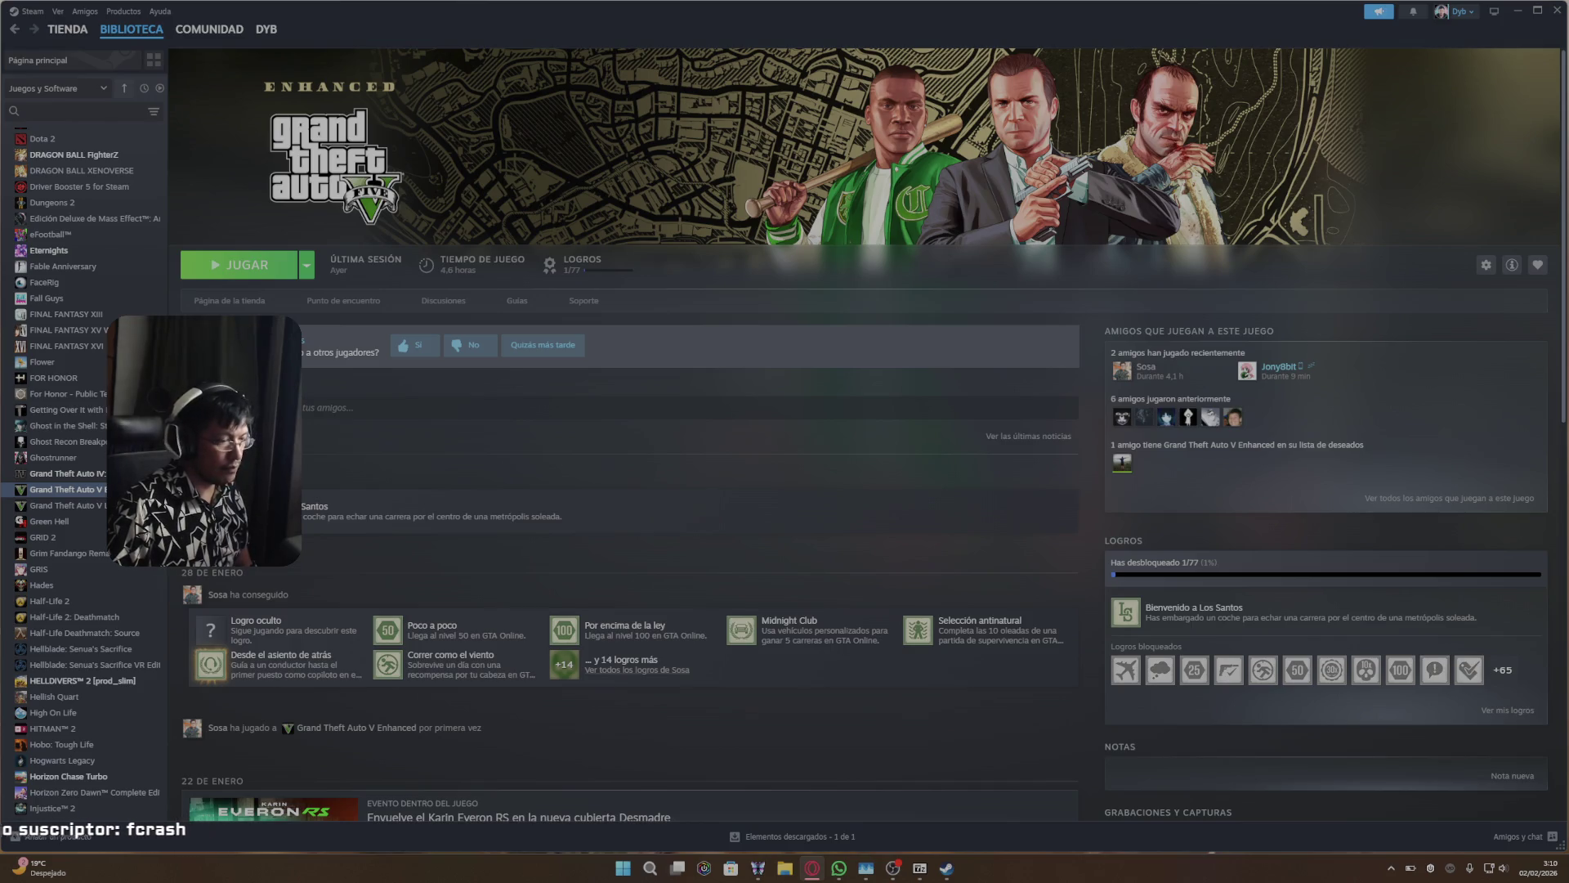
left_click(204, 264)
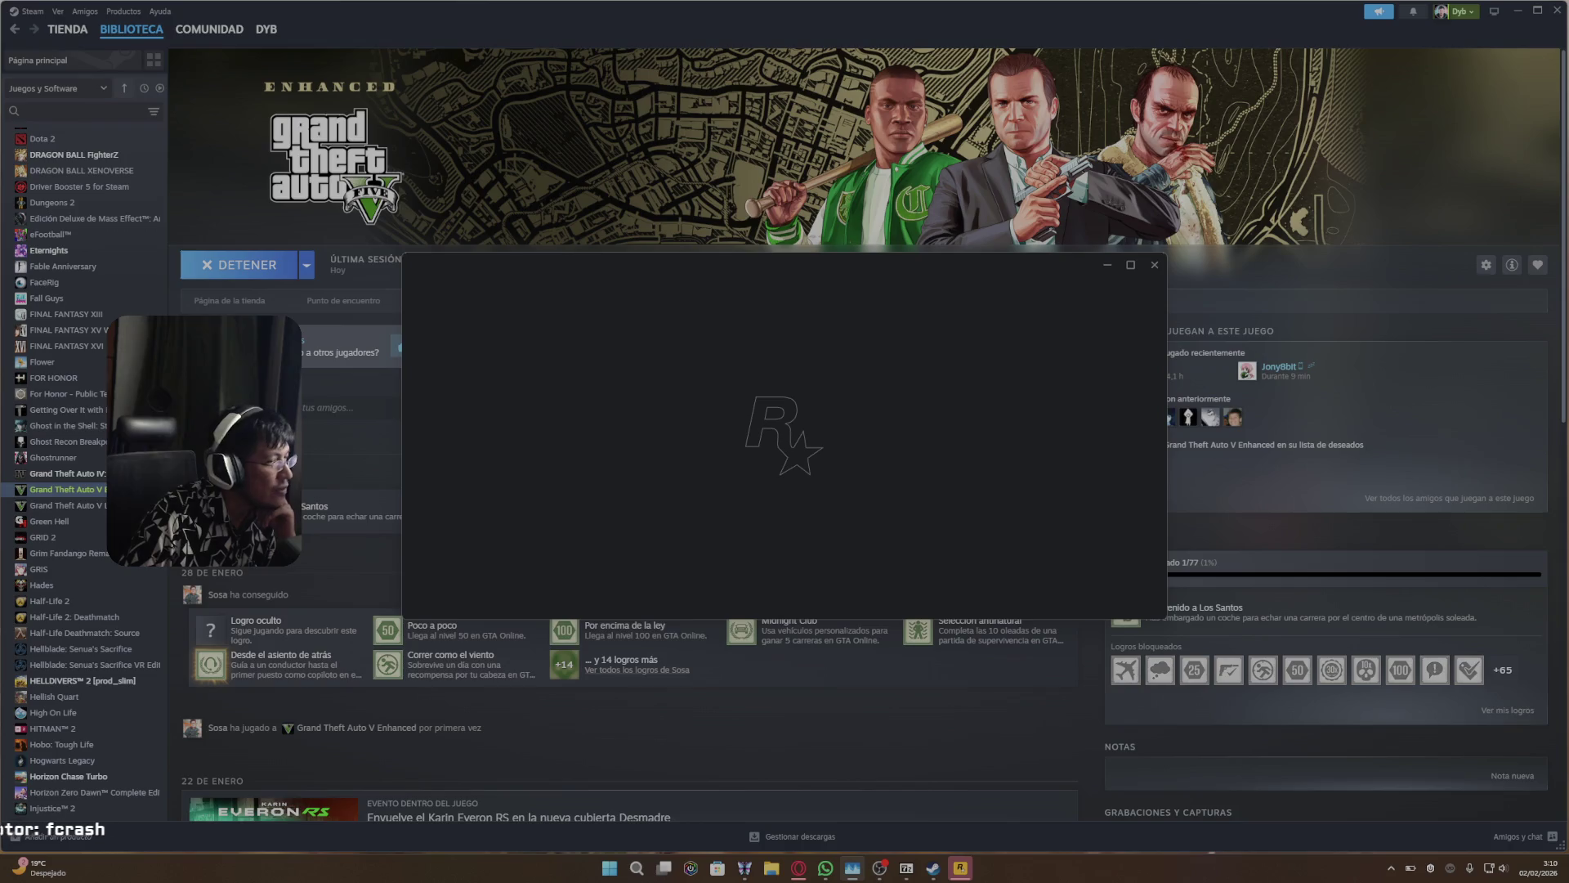
- Raise the system volume while the Rockstar launcher loads the game
key("XF86AudioLowerVolume")
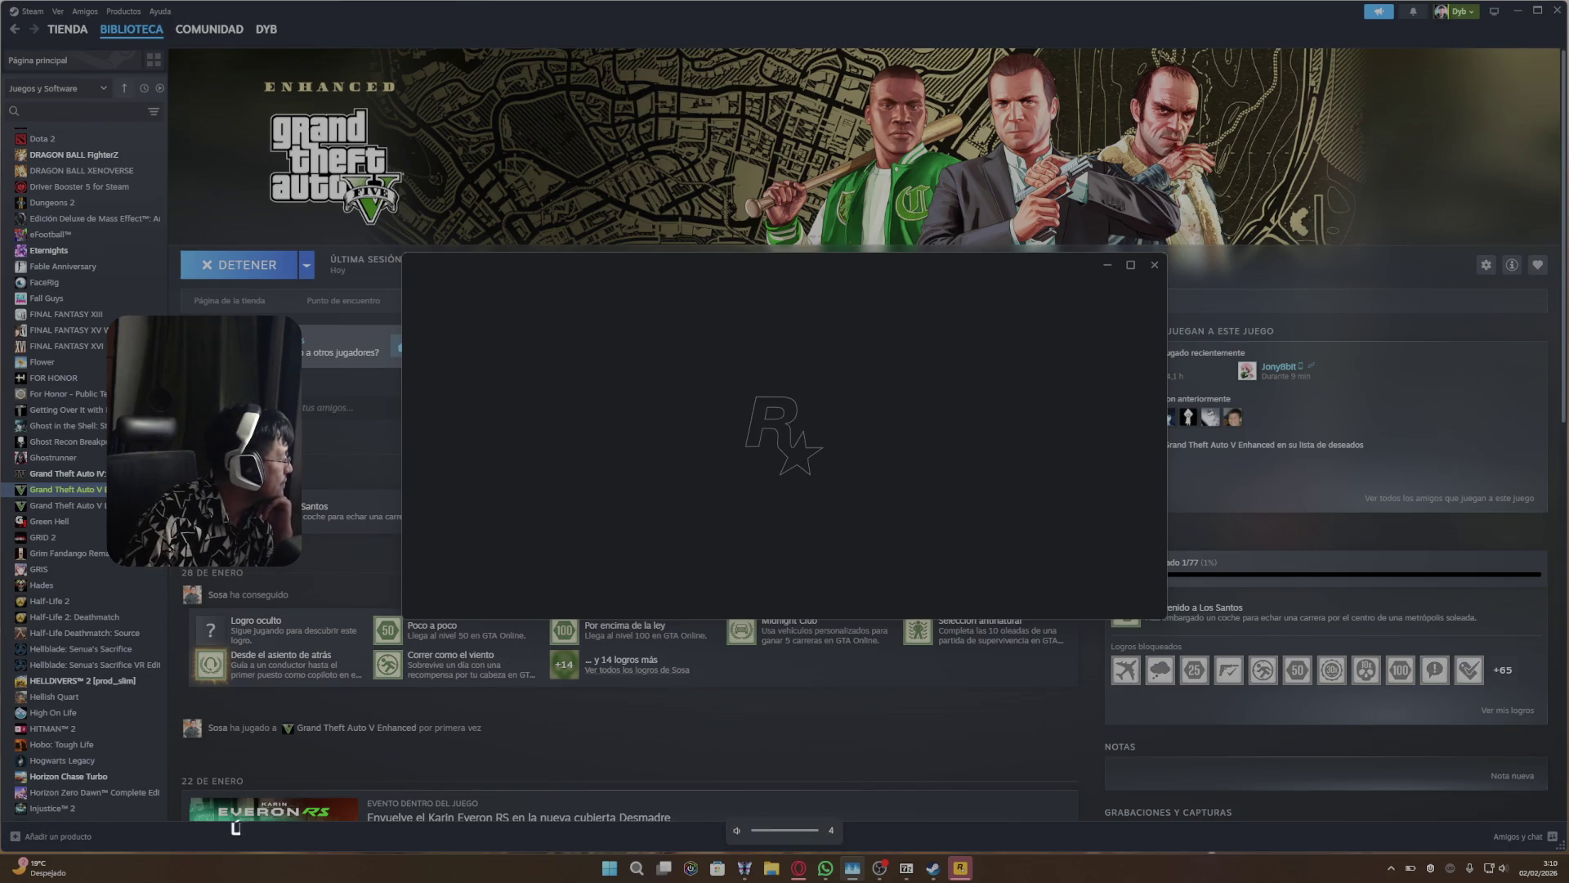
key("XF86AudioRaiseVolume")
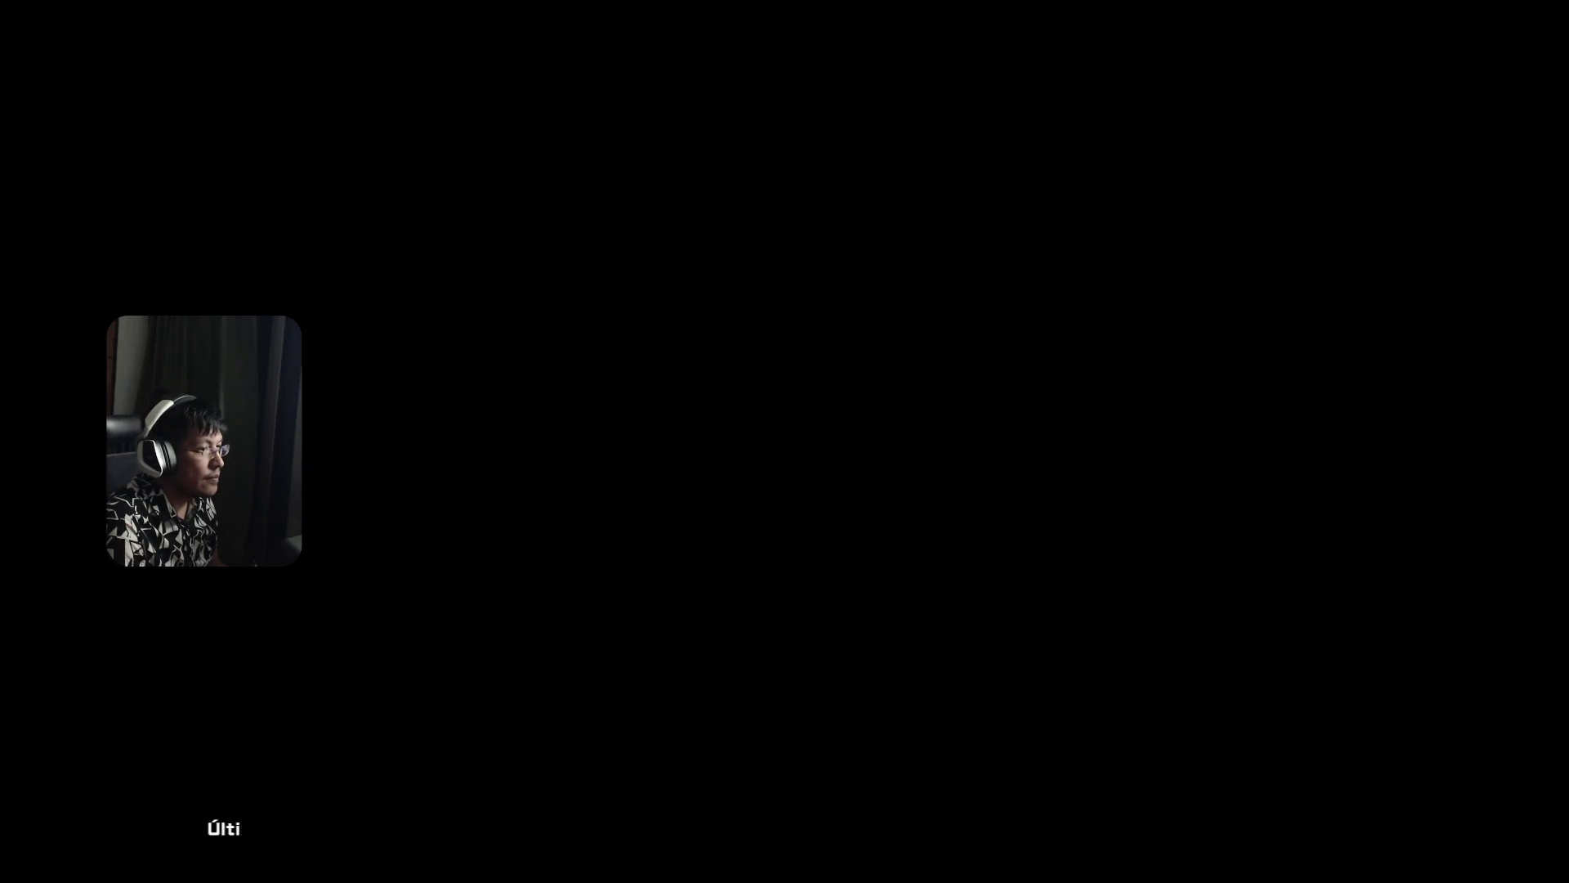
- Skip the legal screen and start the INDIVIDUAL story mode
key("e")
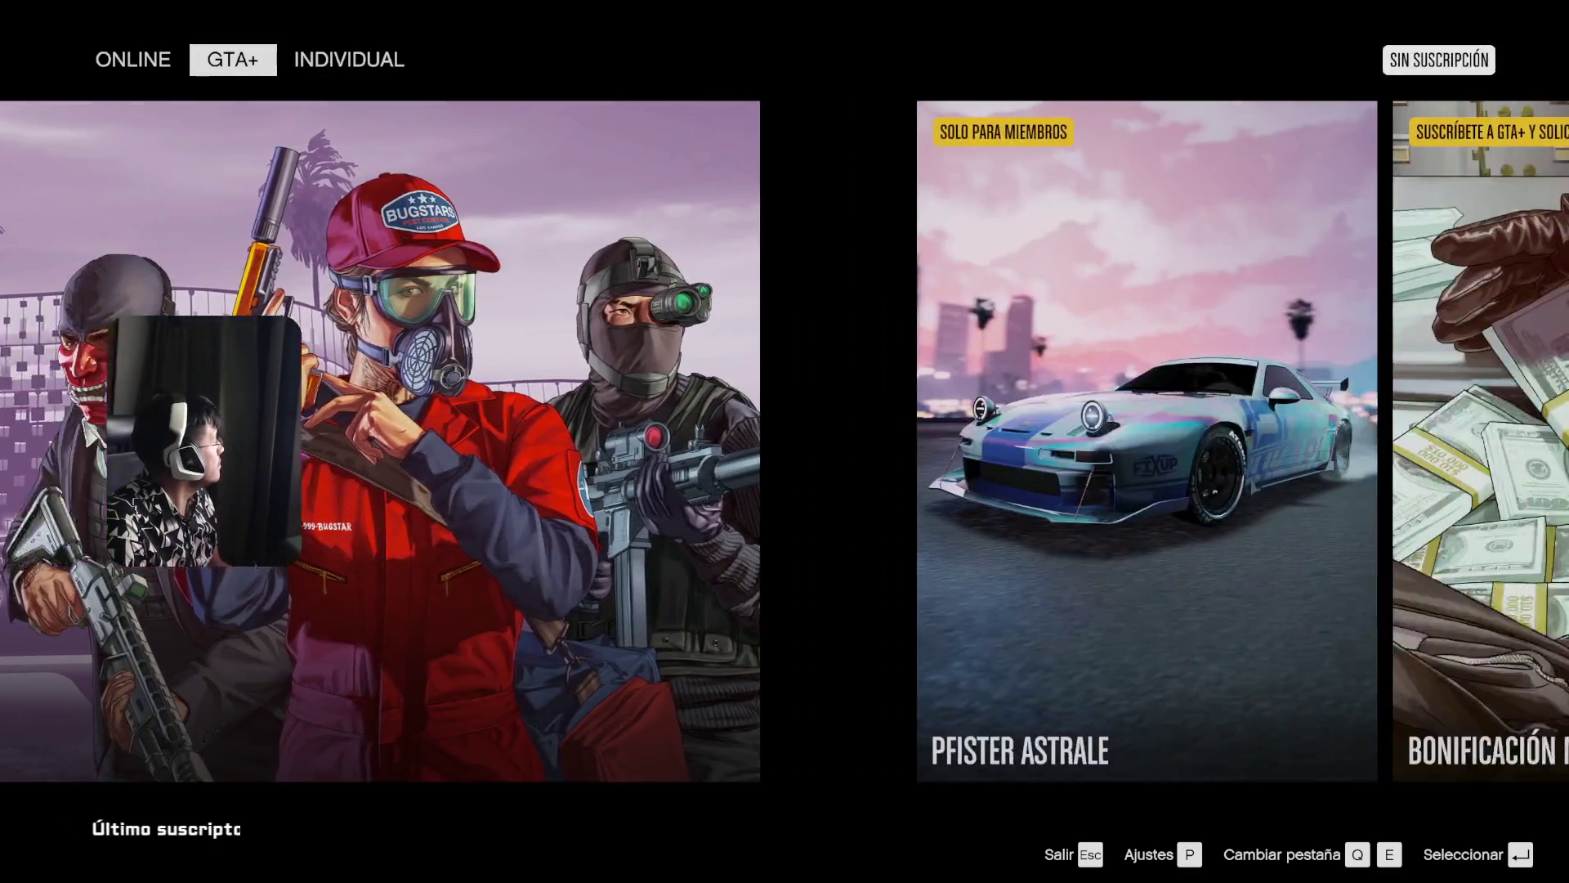
key("e")
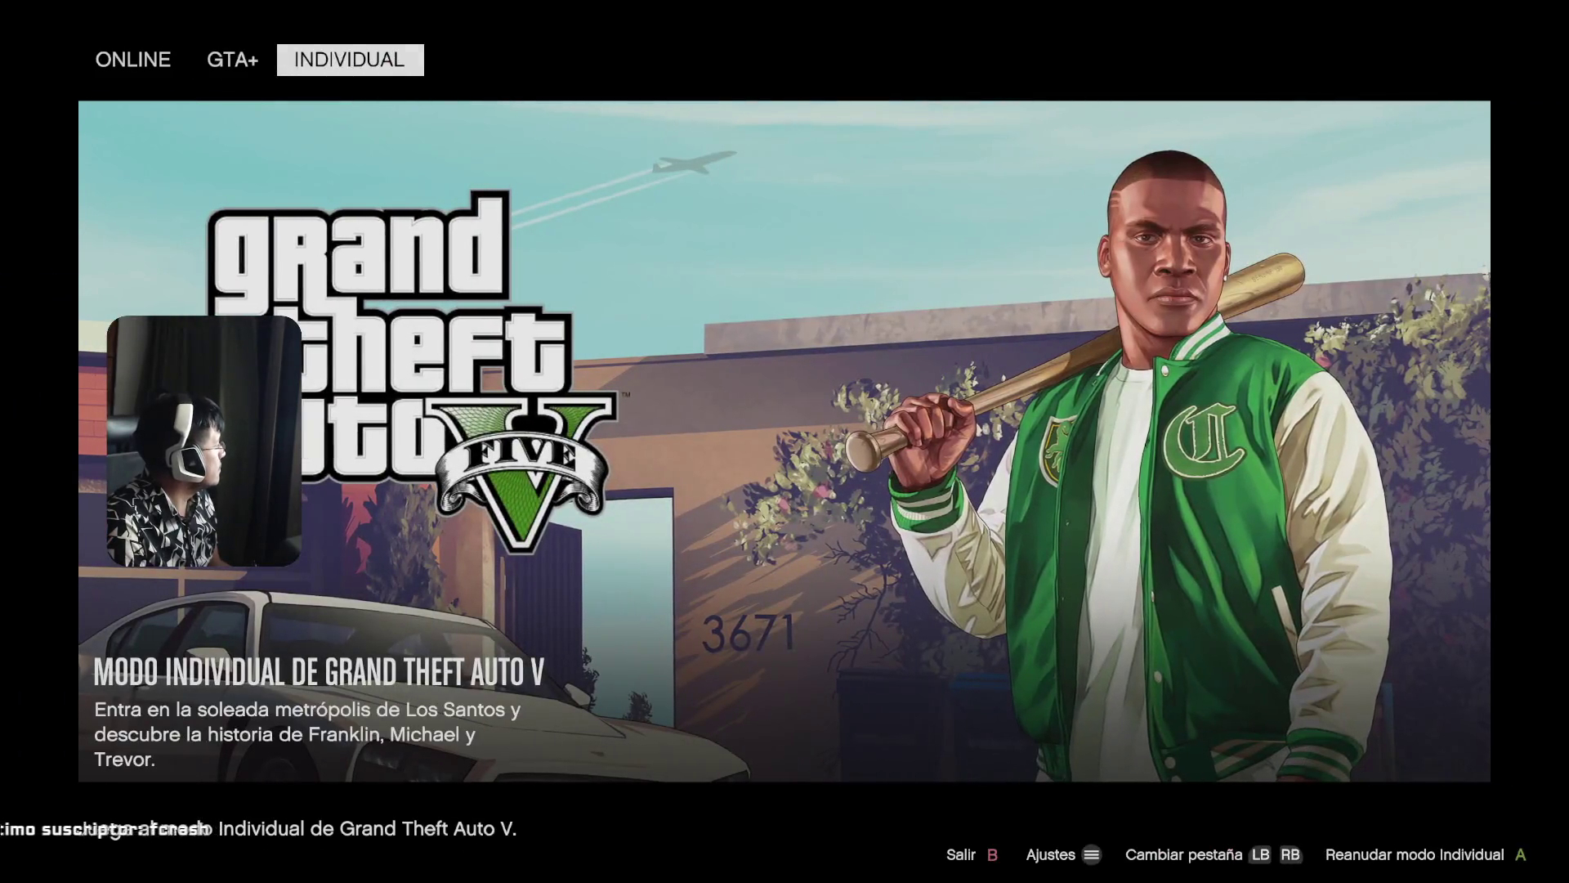
key("Return")
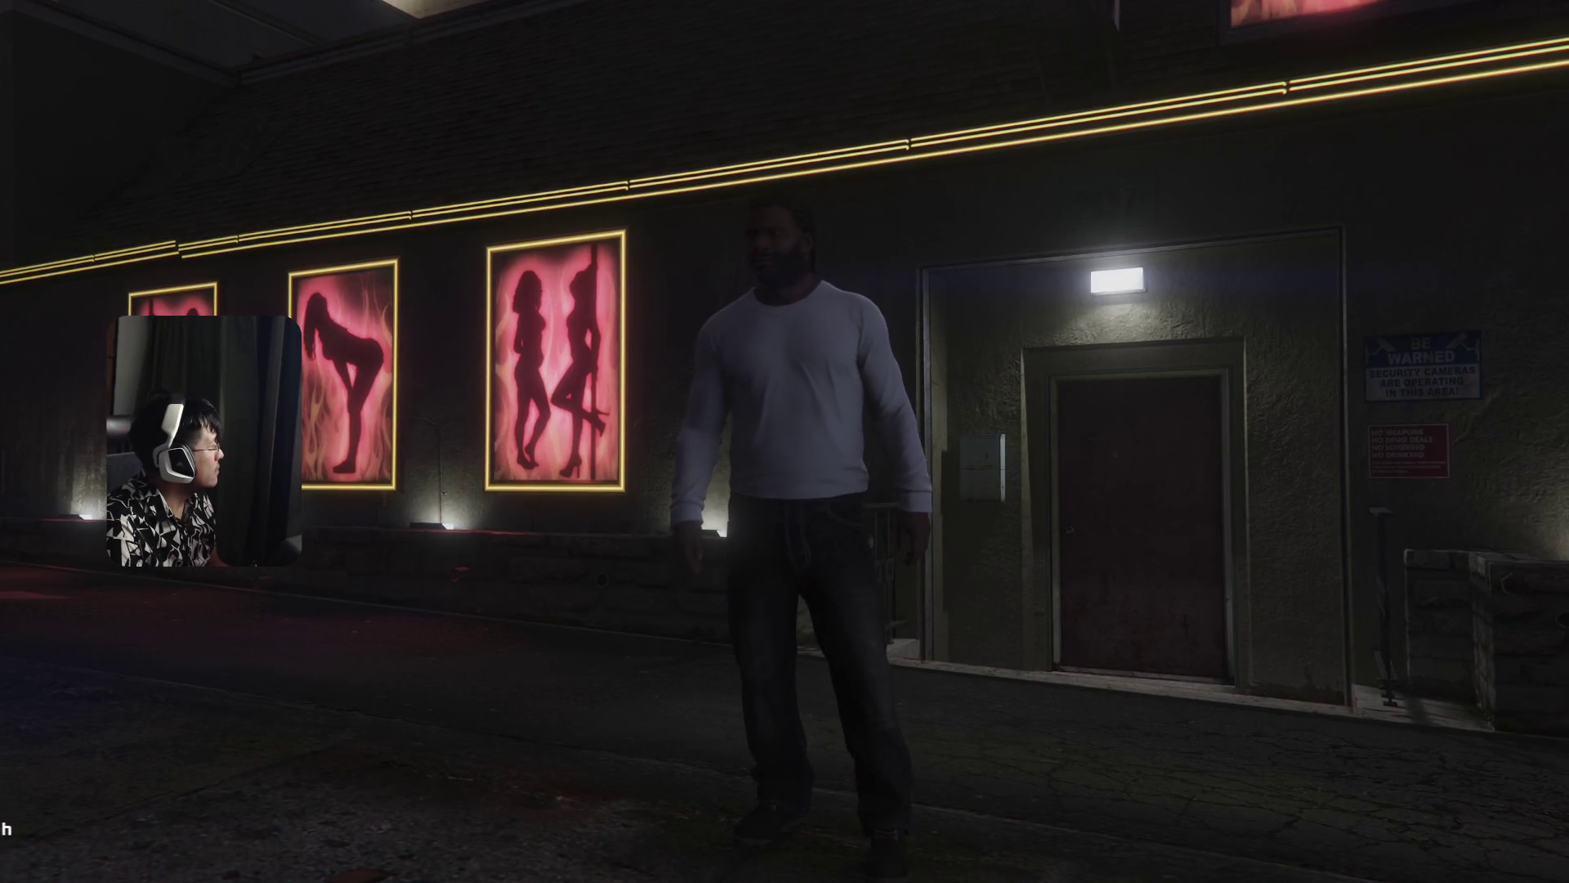
- Walk Franklin from the club door along the neon wall to the street
key("w")
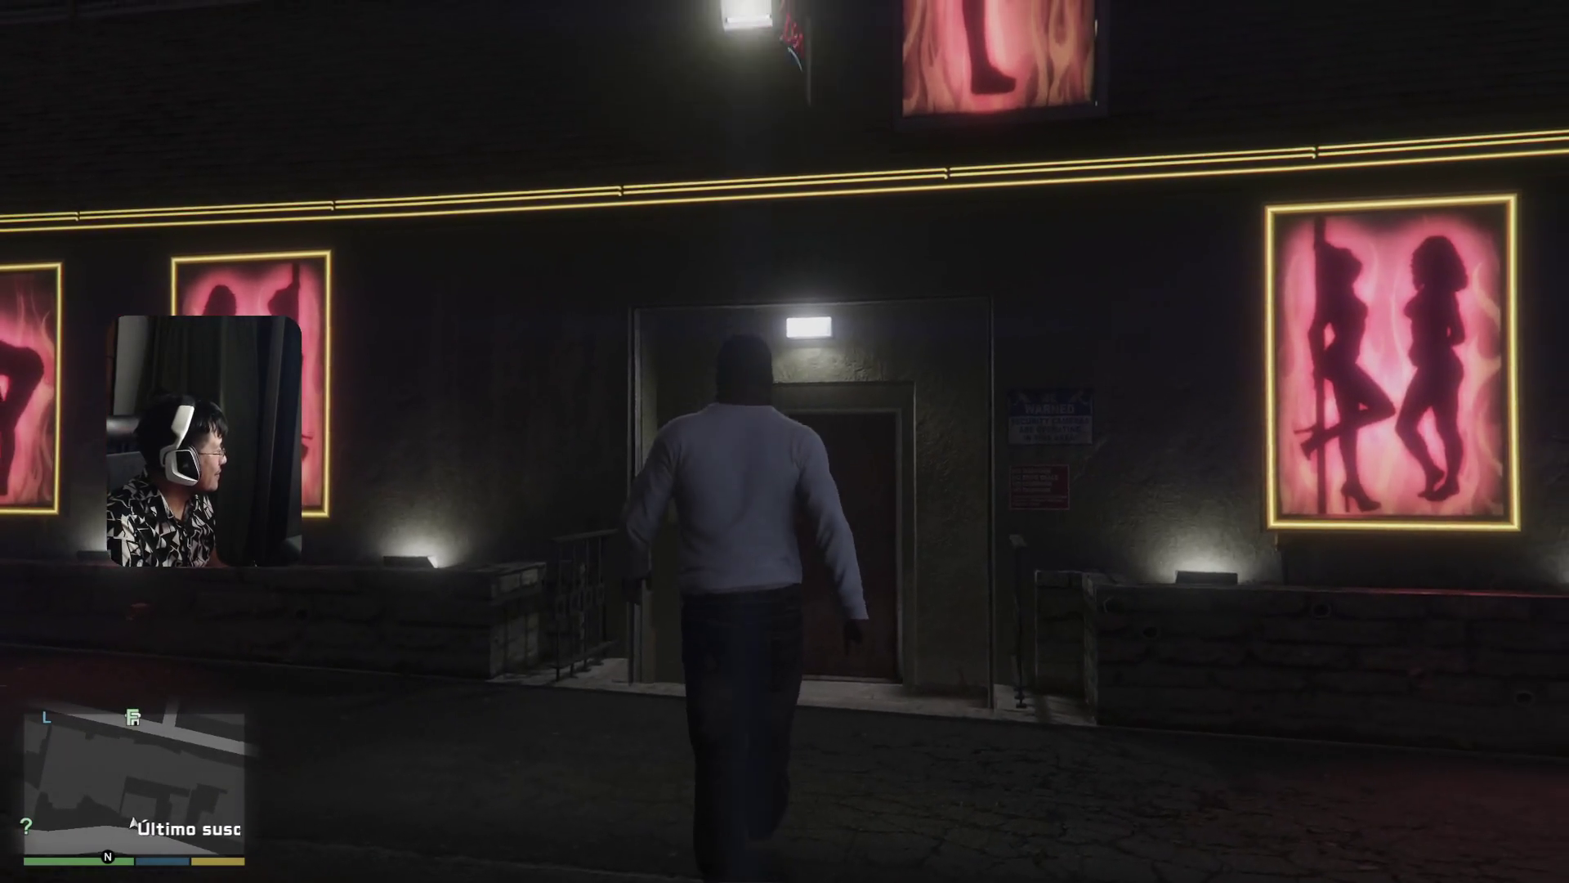
key("w")
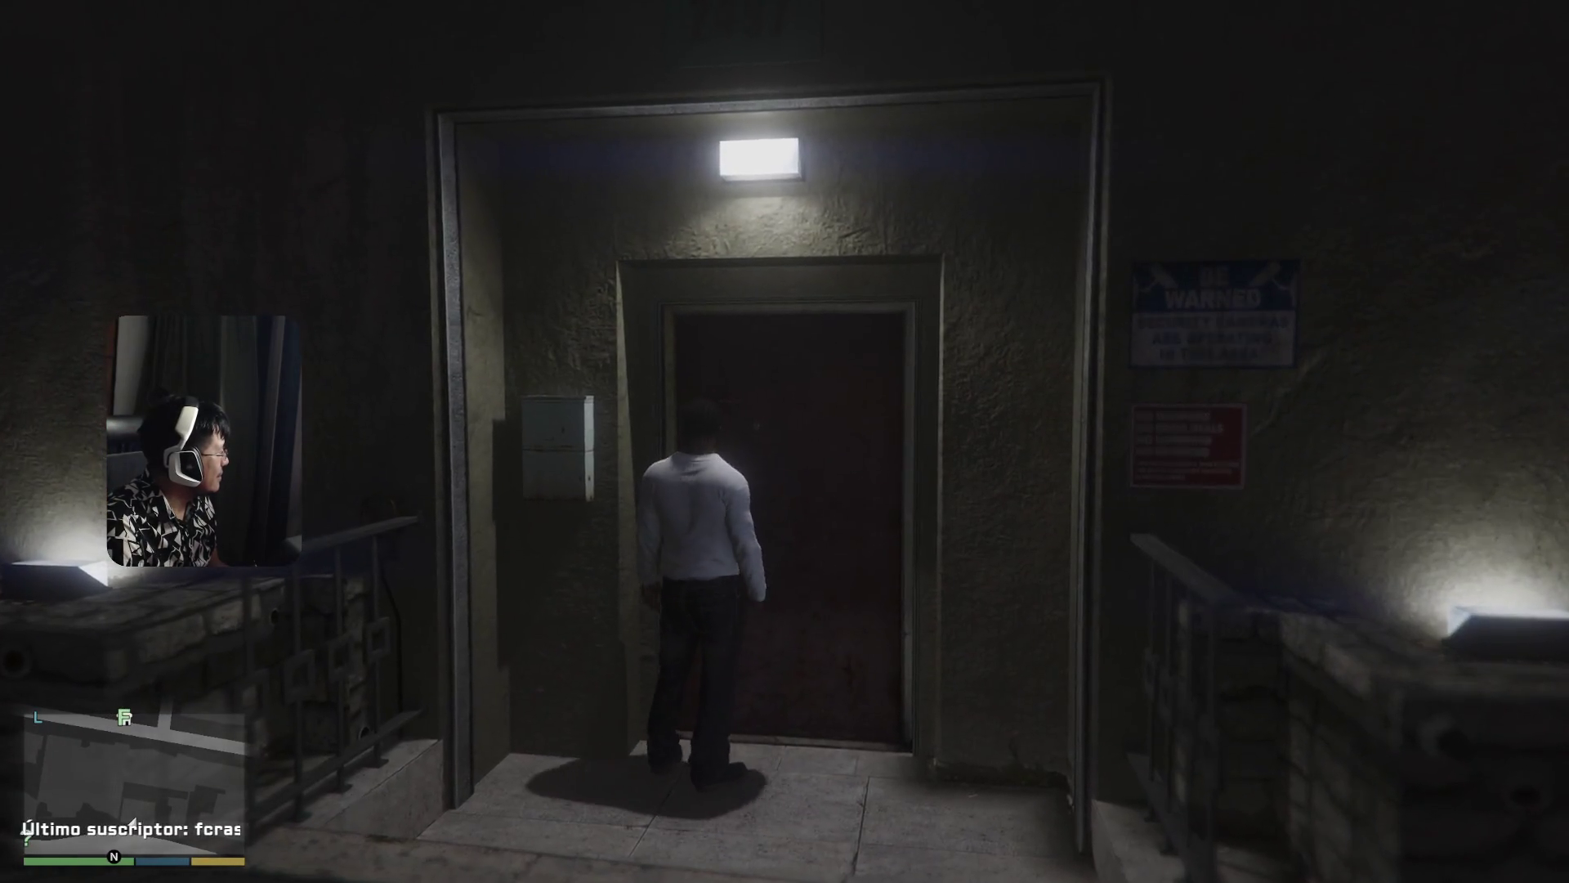
key("d")
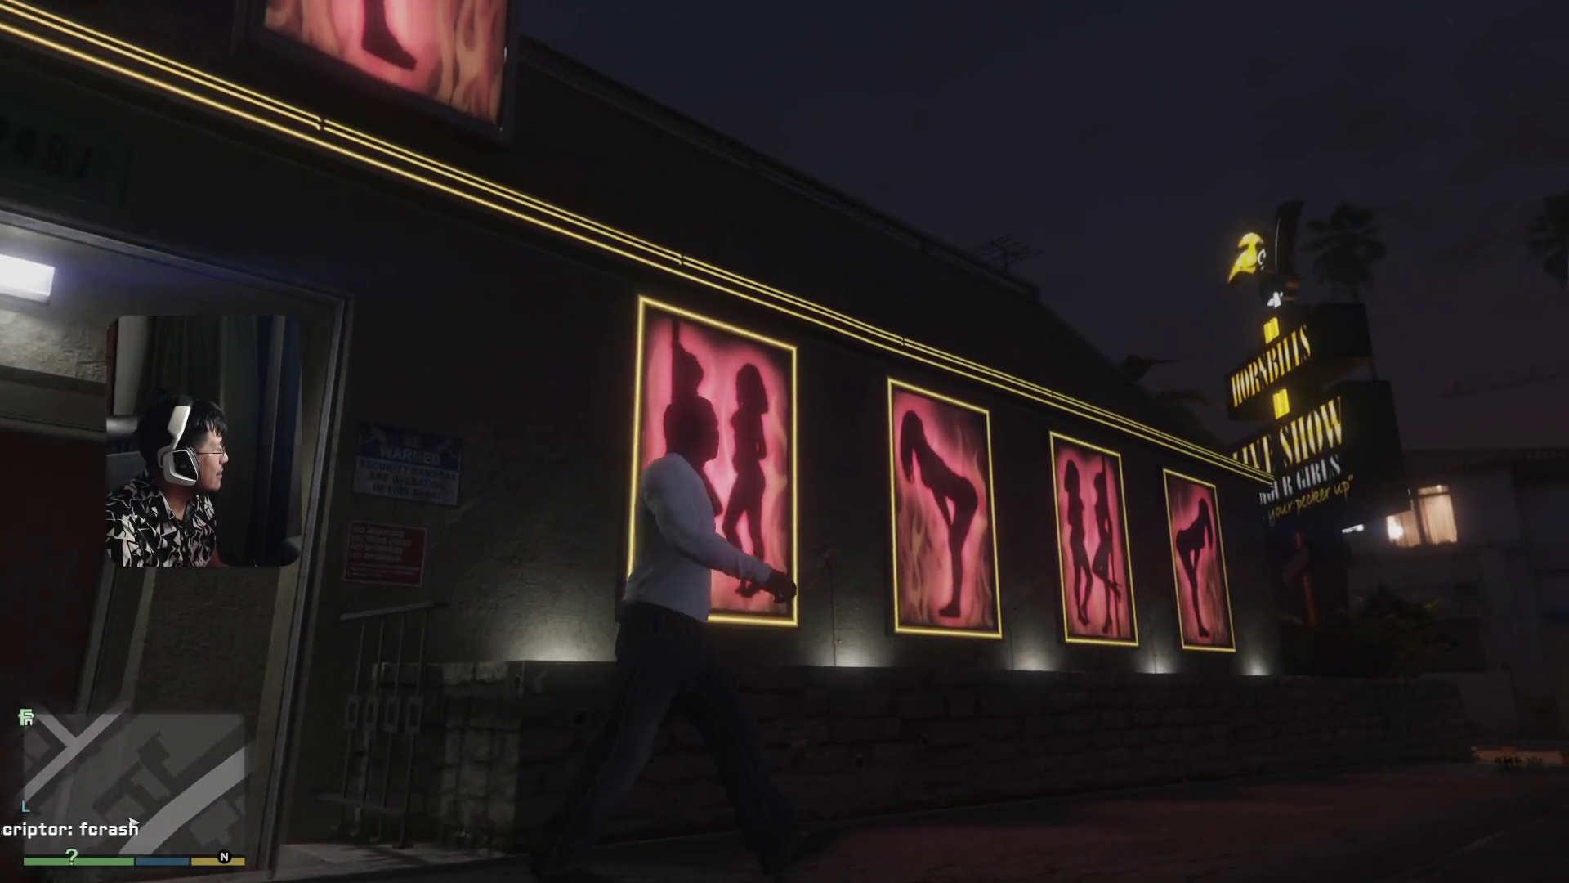
key("d")
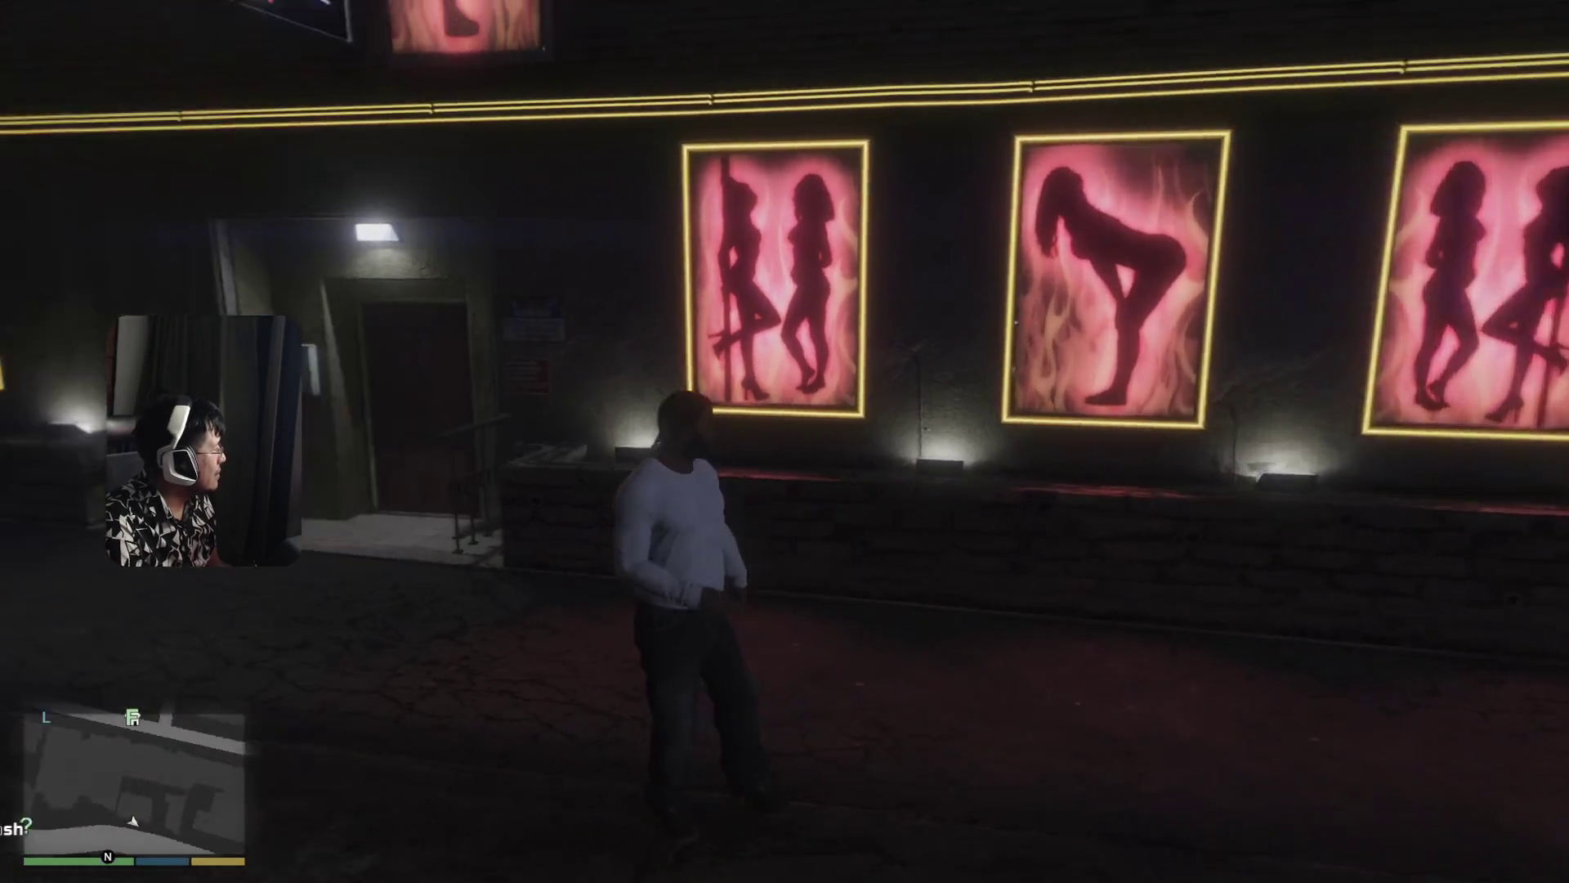
key("s")
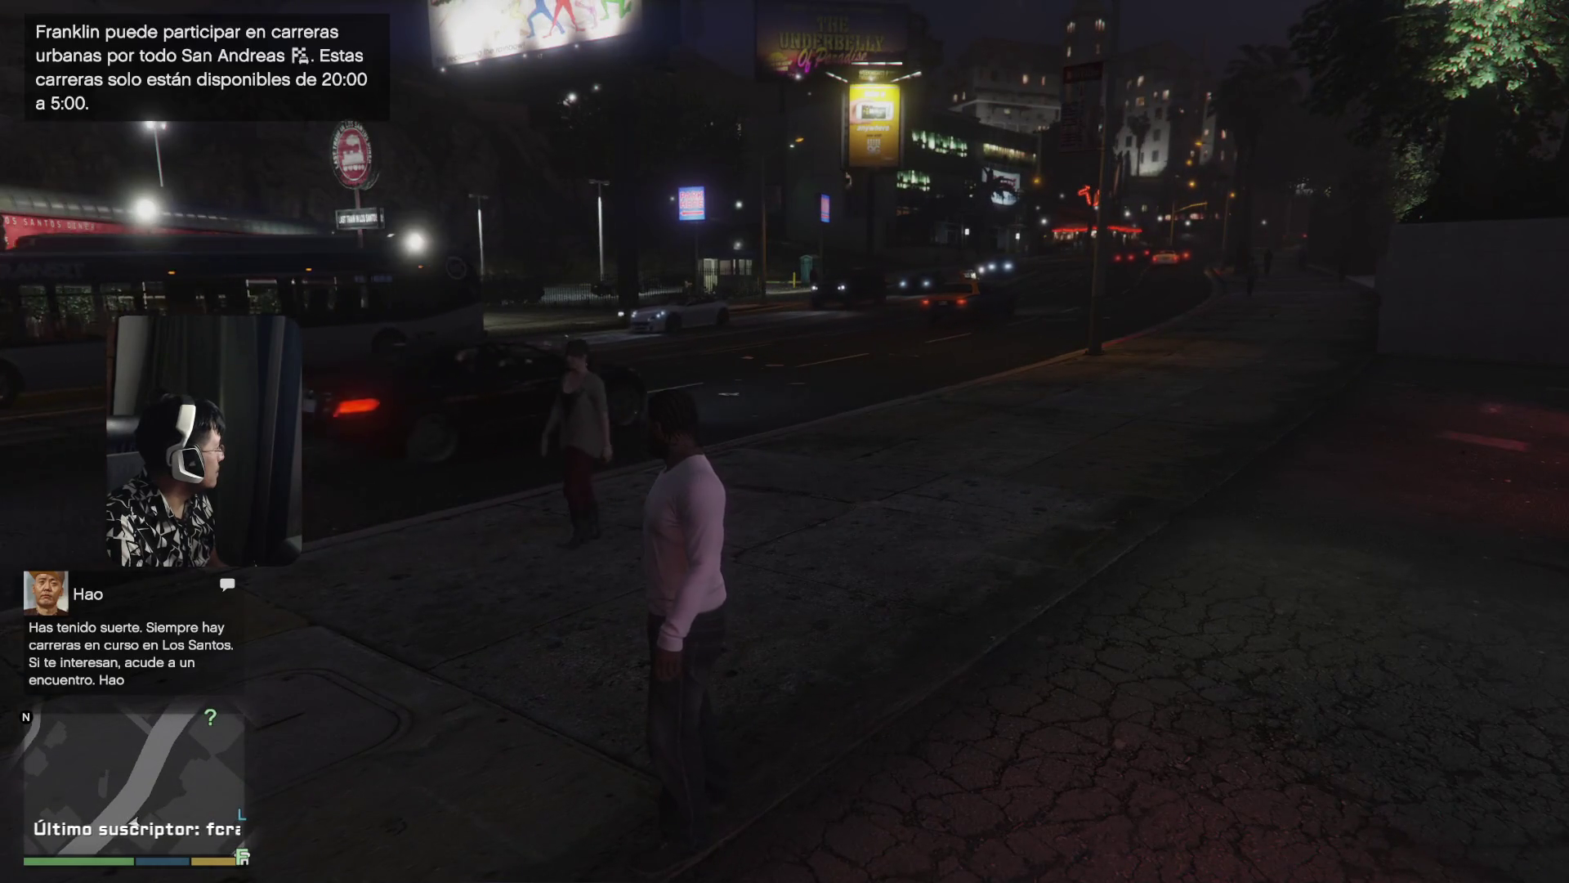
- Take out the phone and read the new and earlier text messages
key("Up")
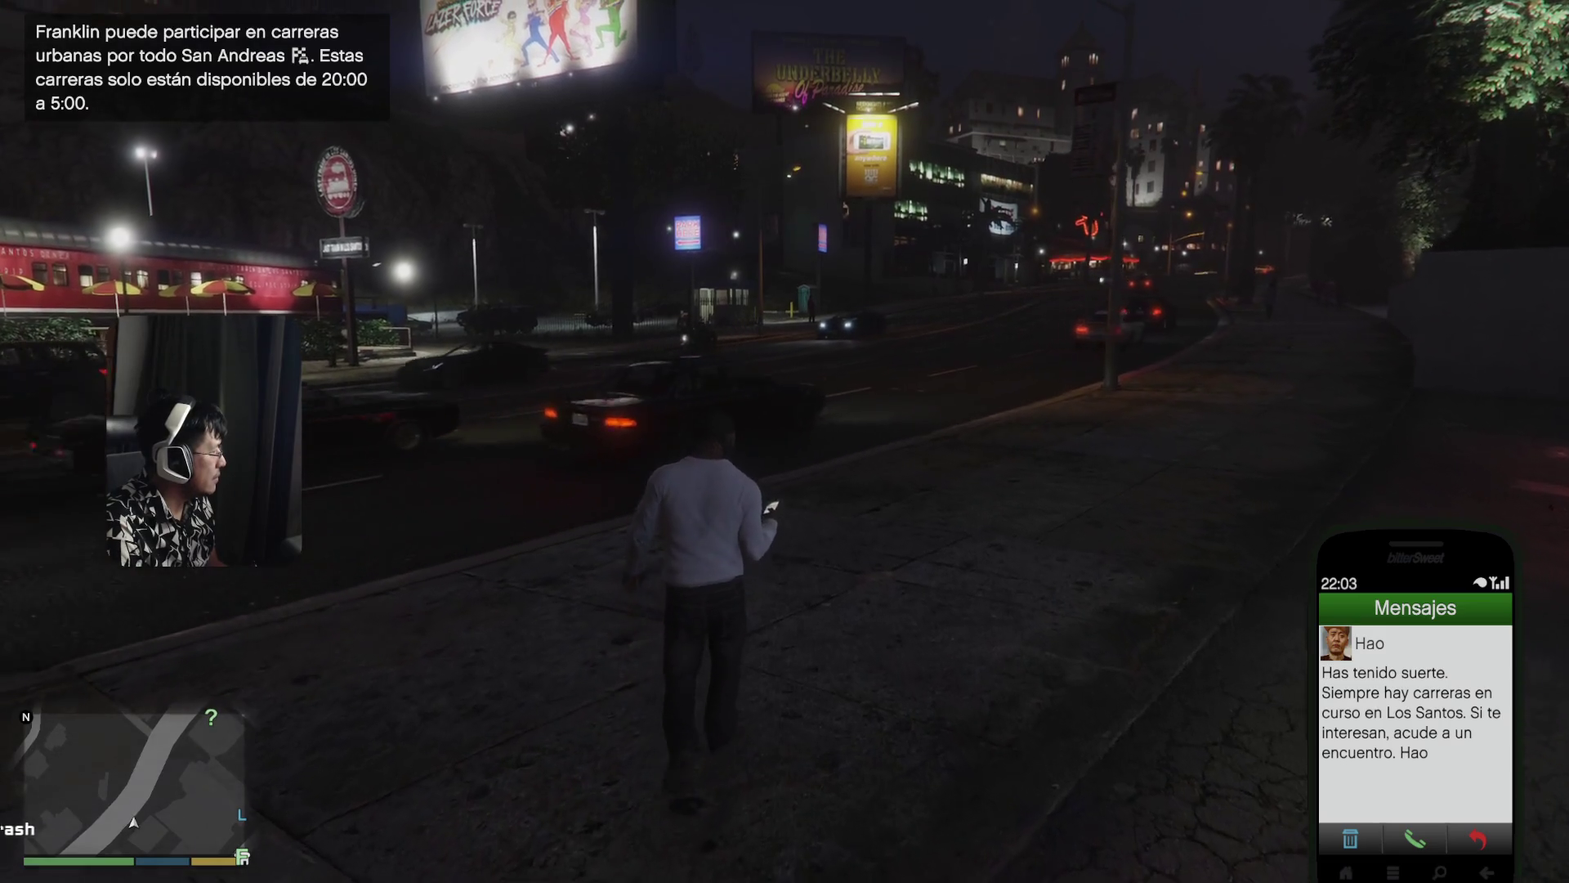
key("BackSpace")
key("BackSpace")
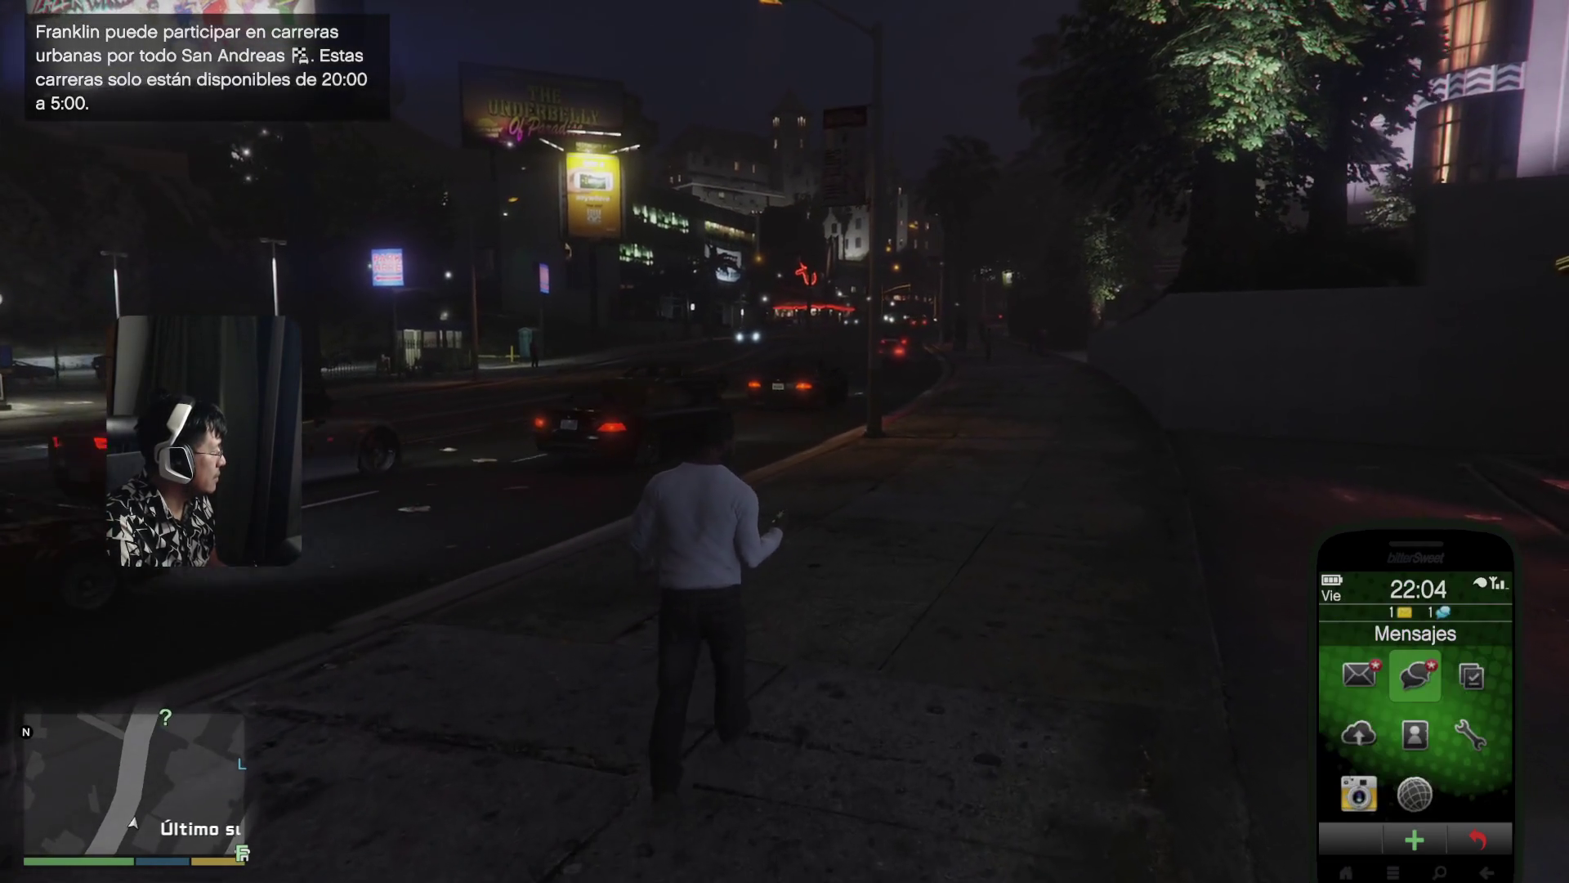
key("Return")
key("Down")
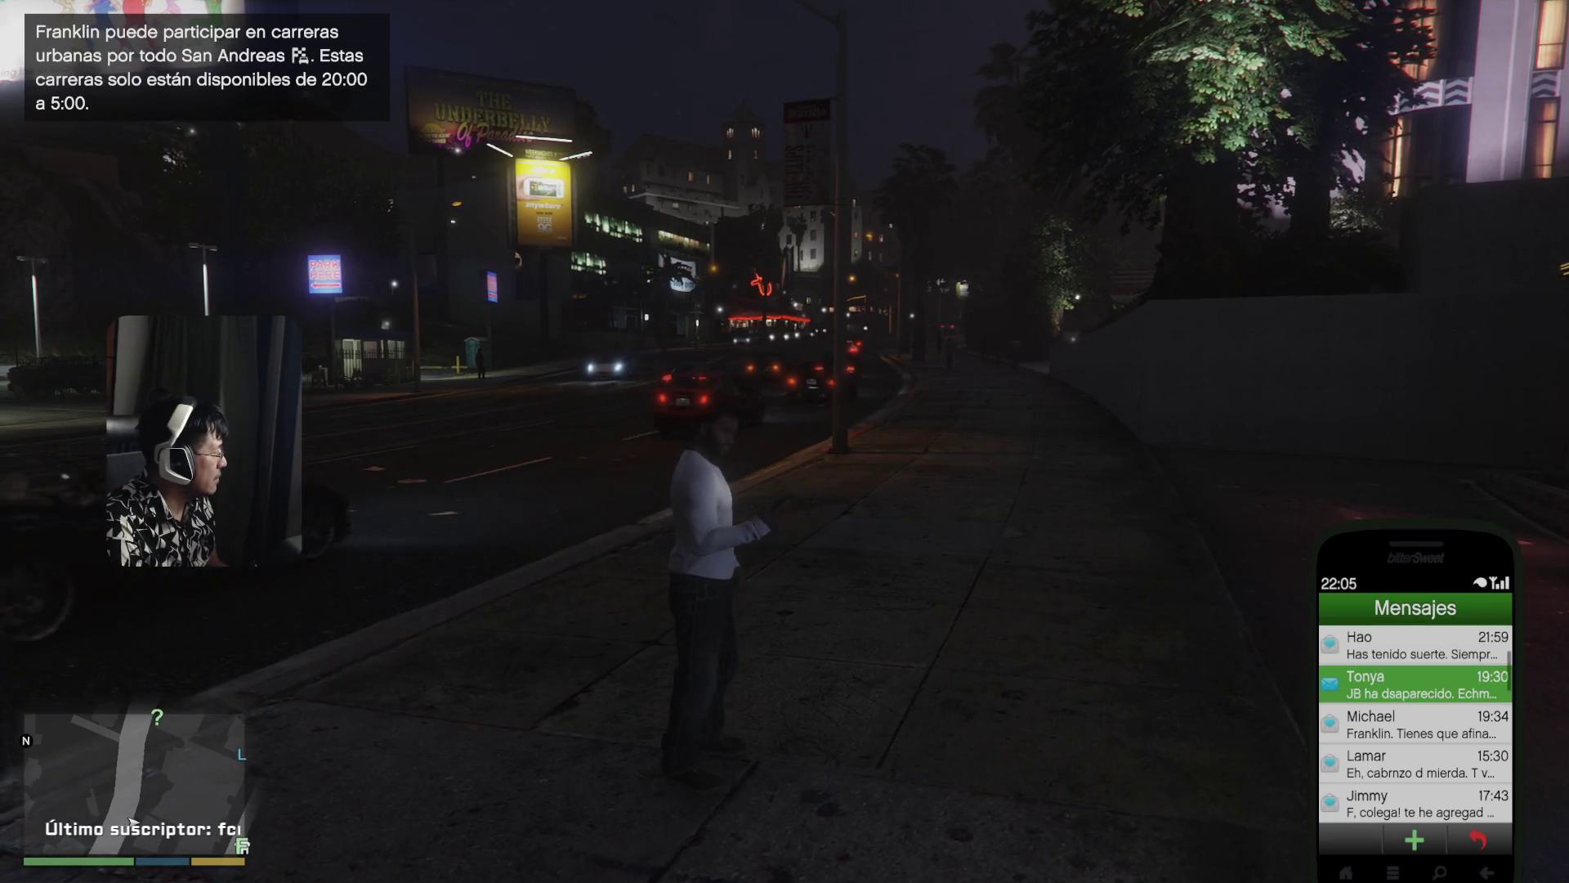
key("Return")
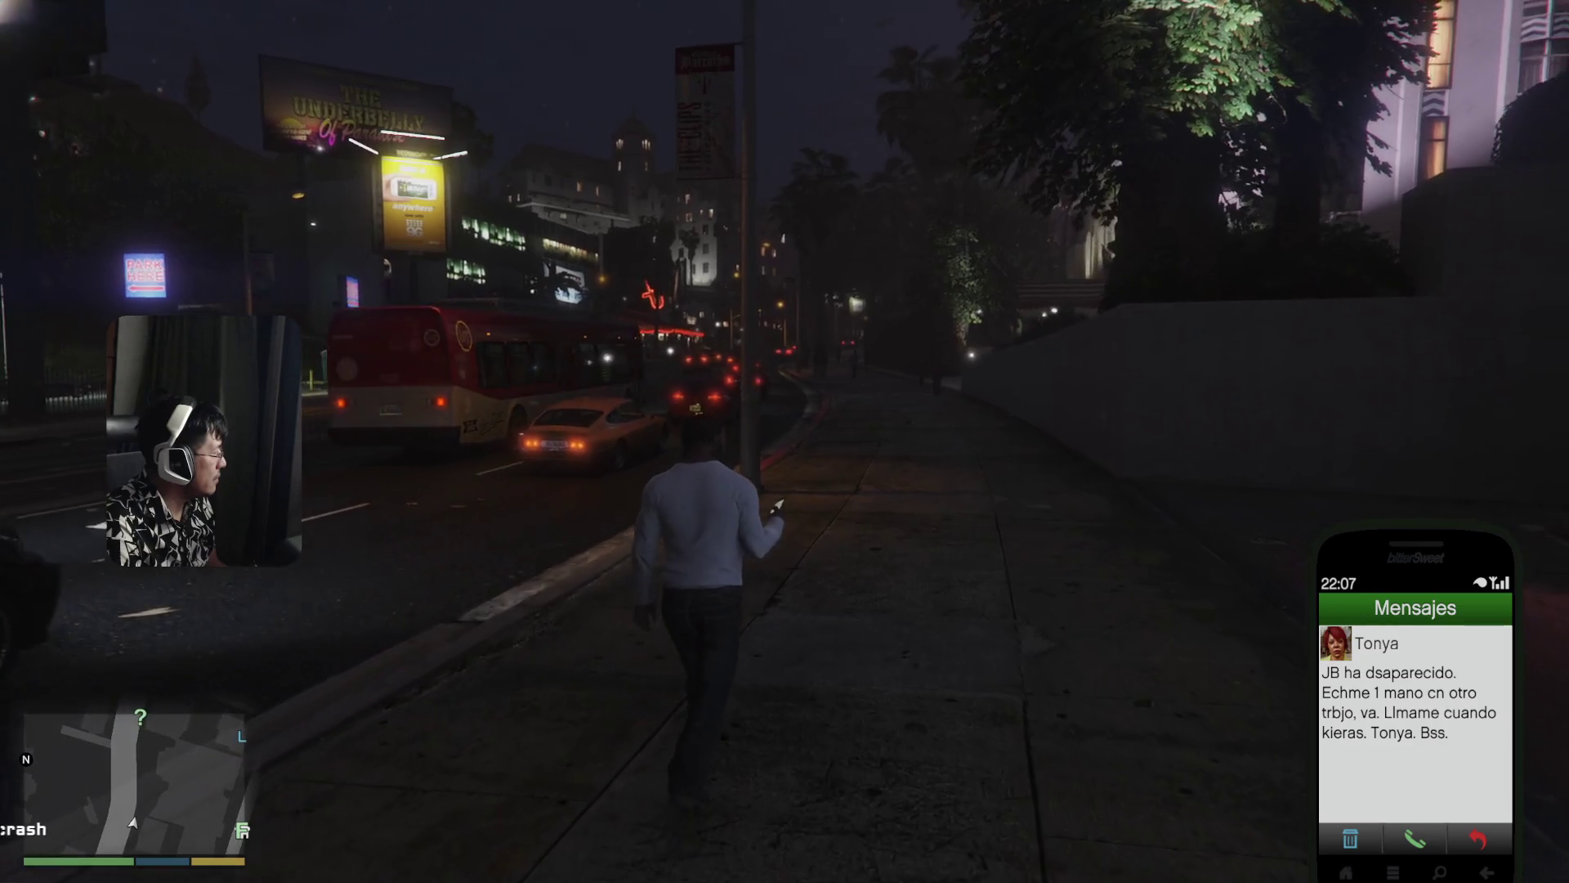
key("BackSpace")
key("BackSpace")
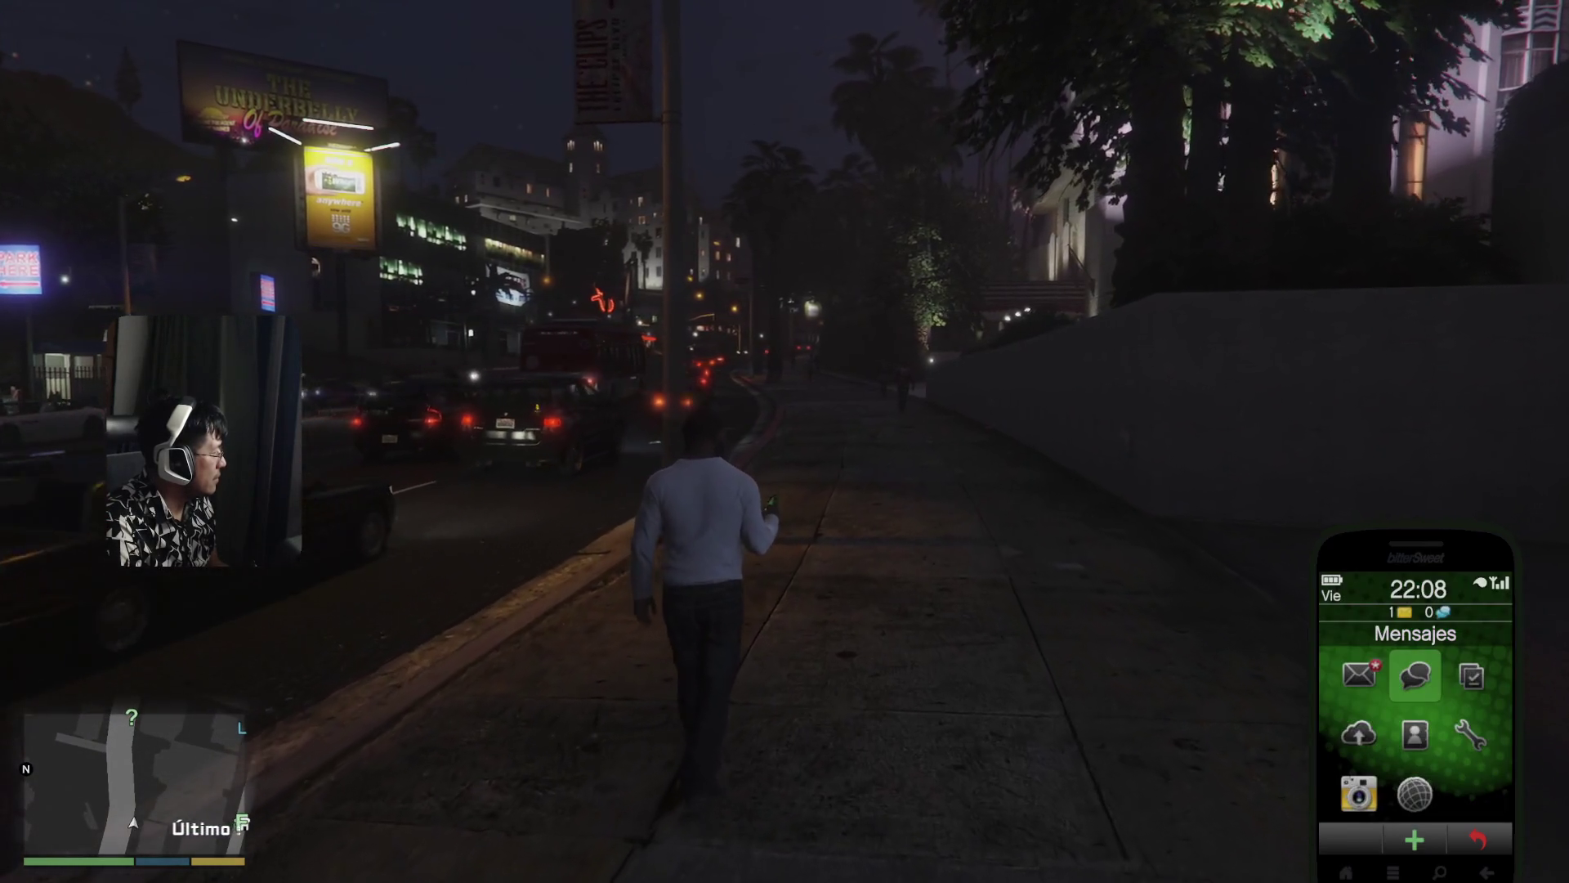
- Read the newest e-mail in the inbox, then put the phone away
key("Left")
key("Return")
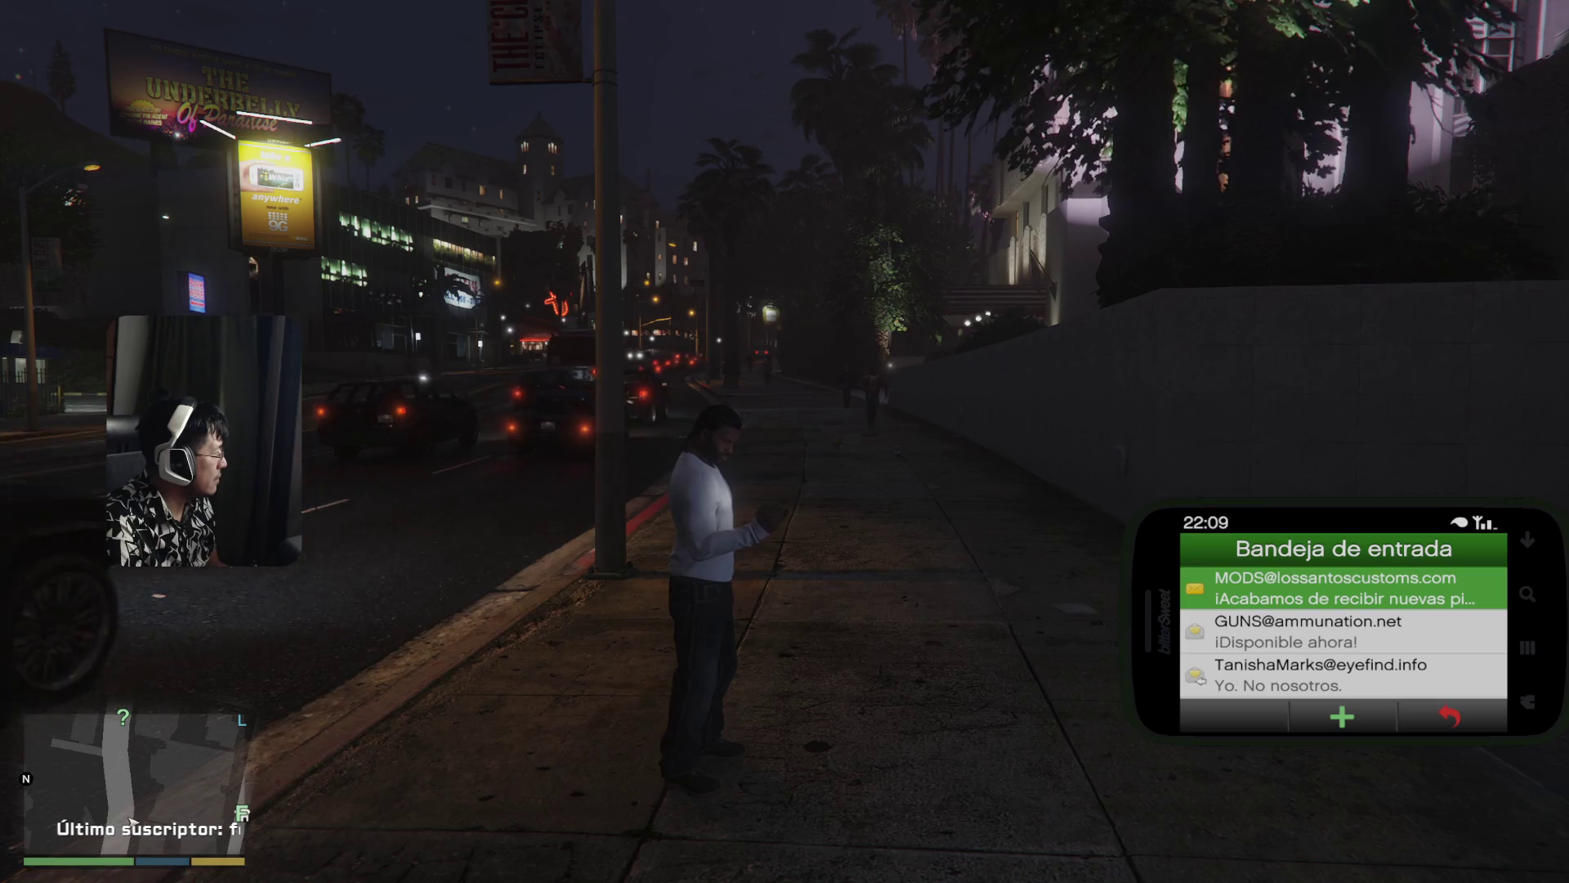
key("Return")
key("BackSpace")
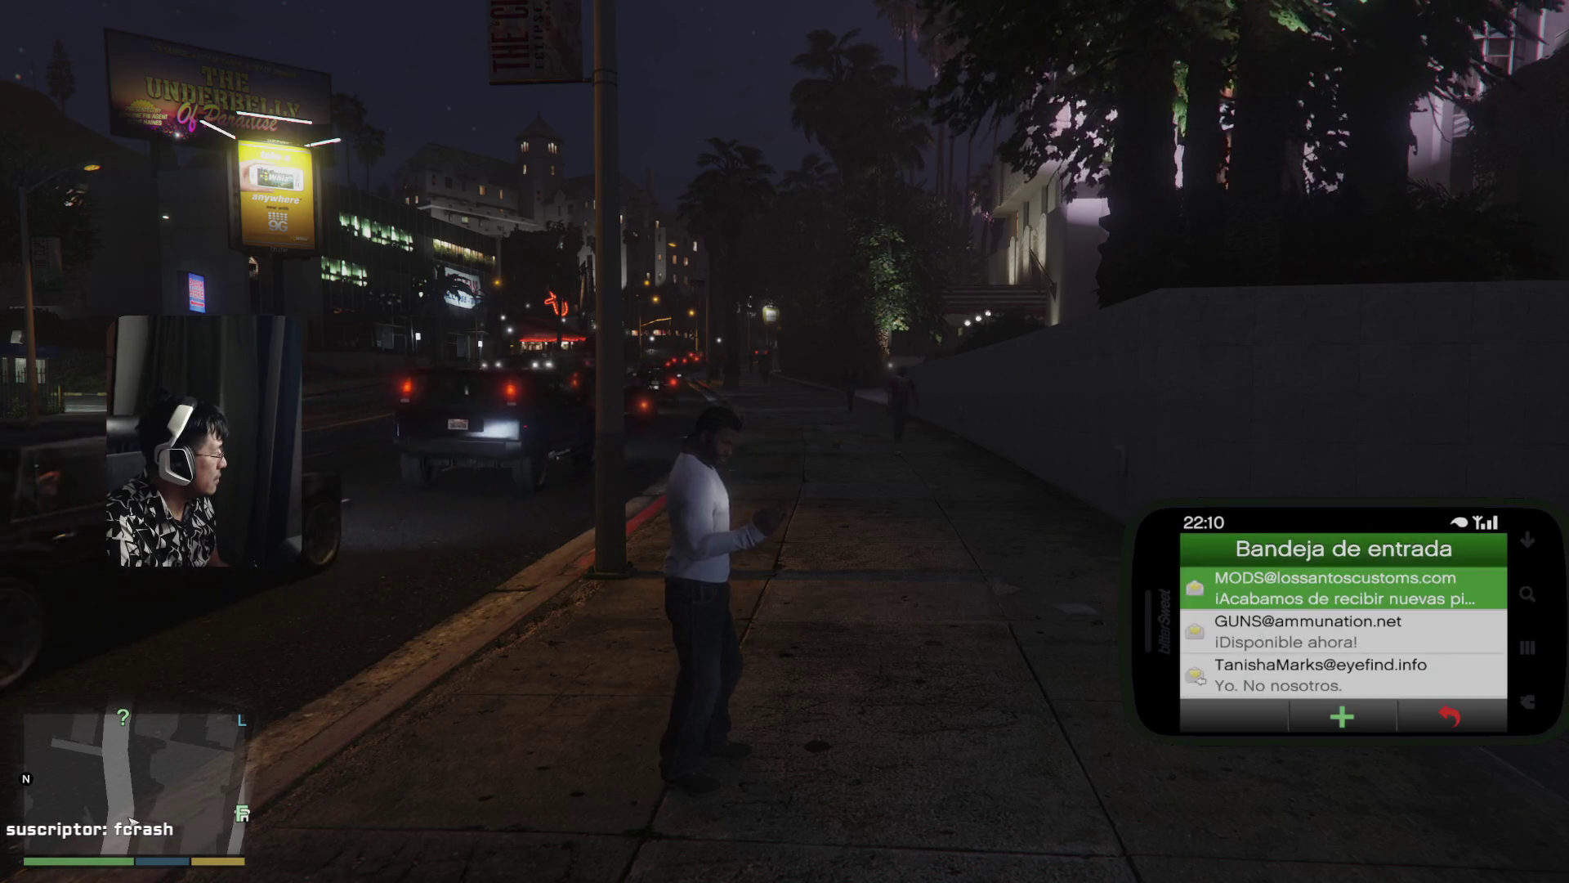
key("BackSpace")
key("BackSpace")
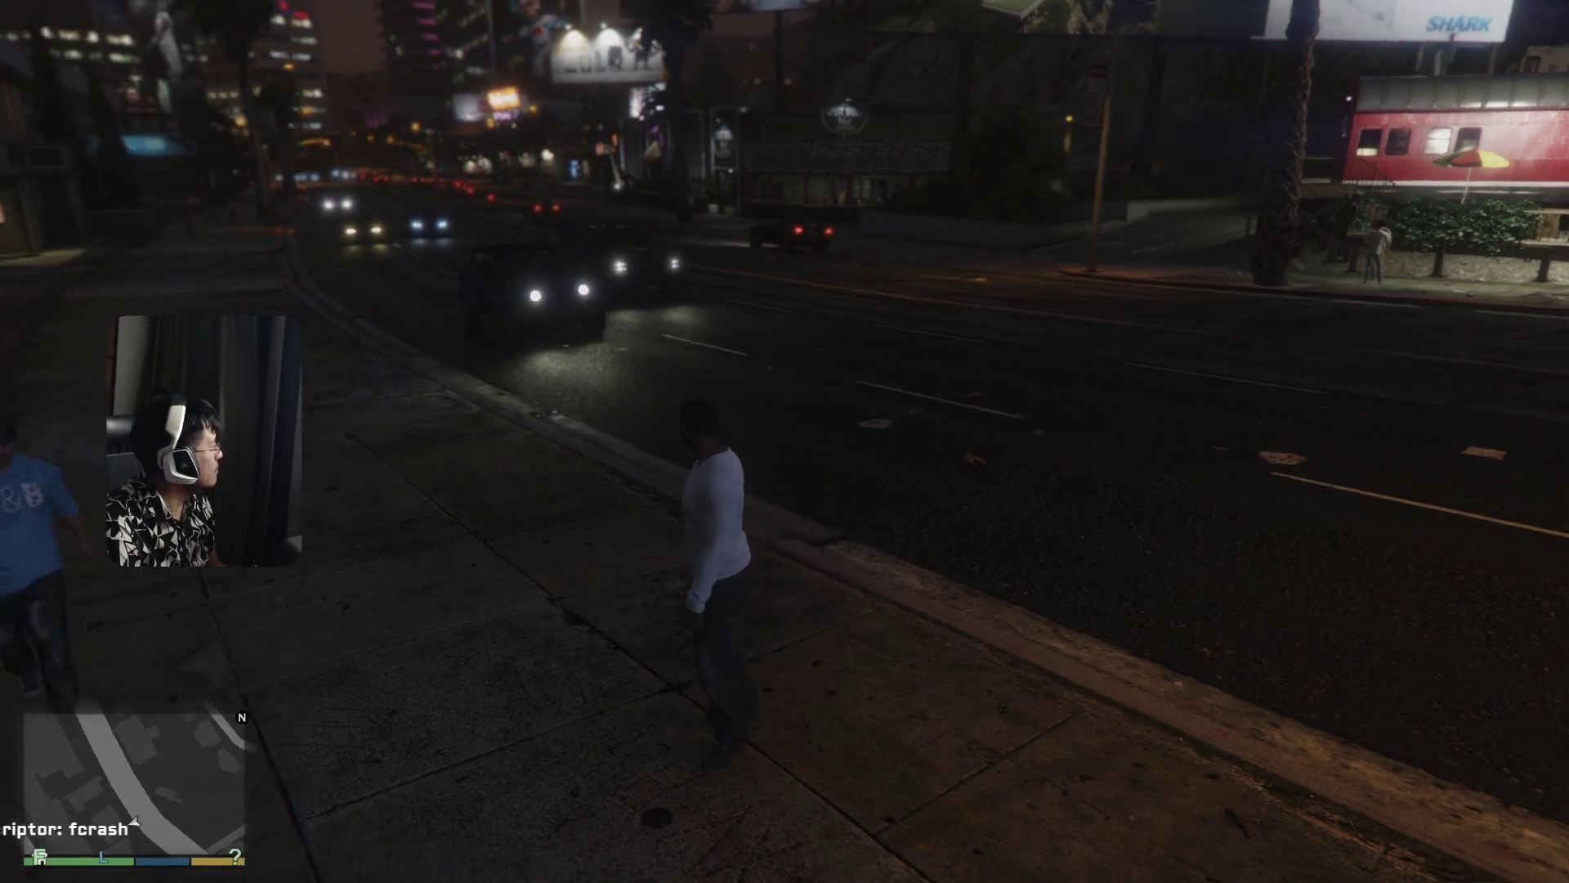
- Walk to the red Weeny Issi and hijack it from its driver
key("w")
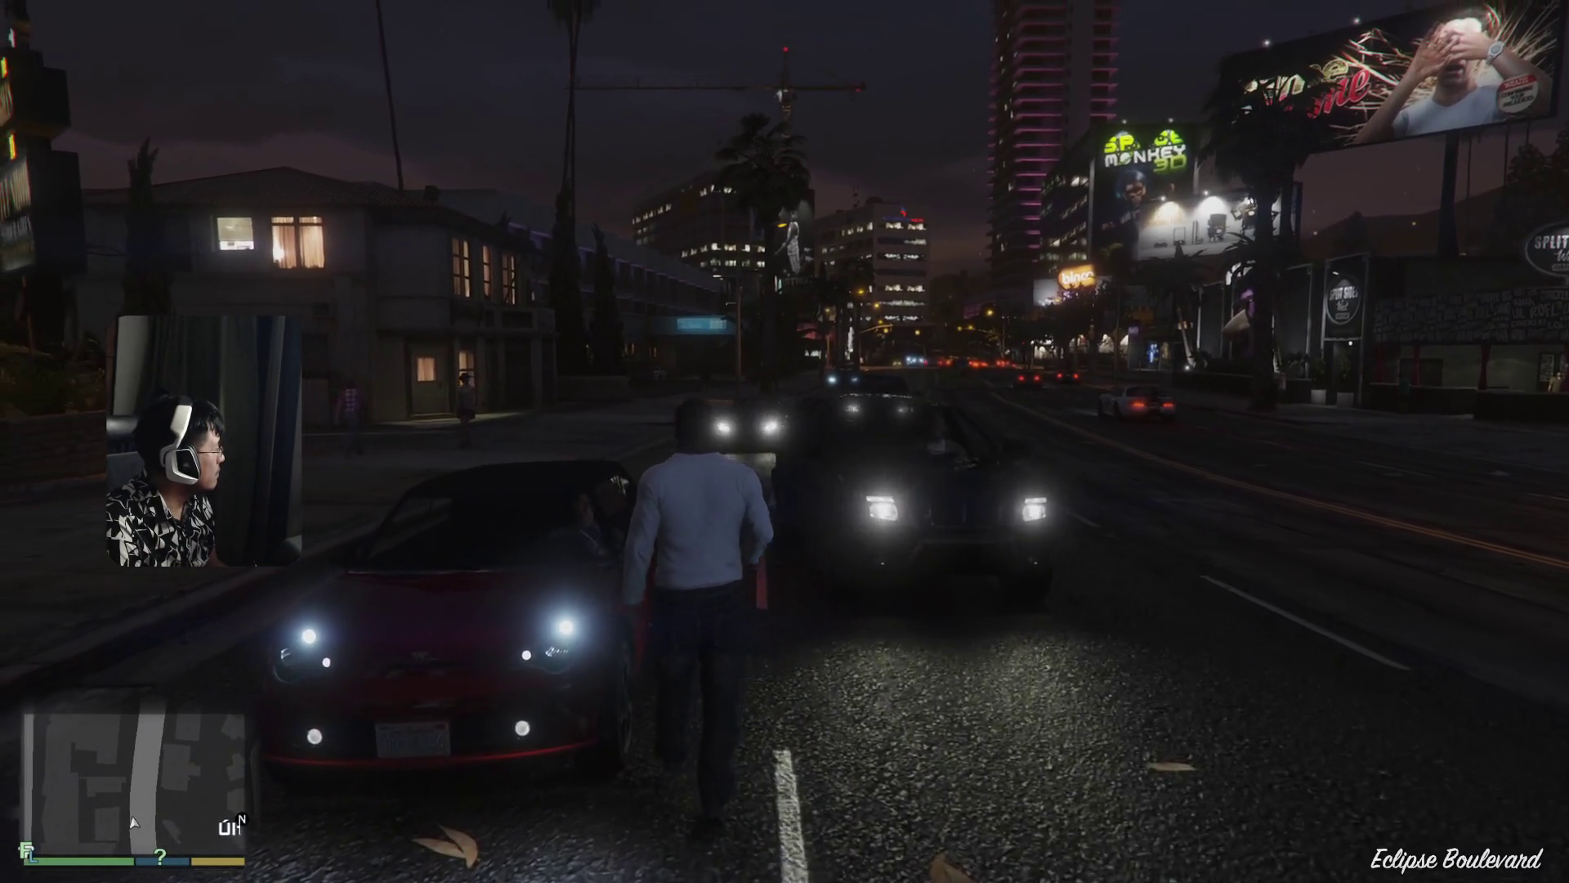
key("f")
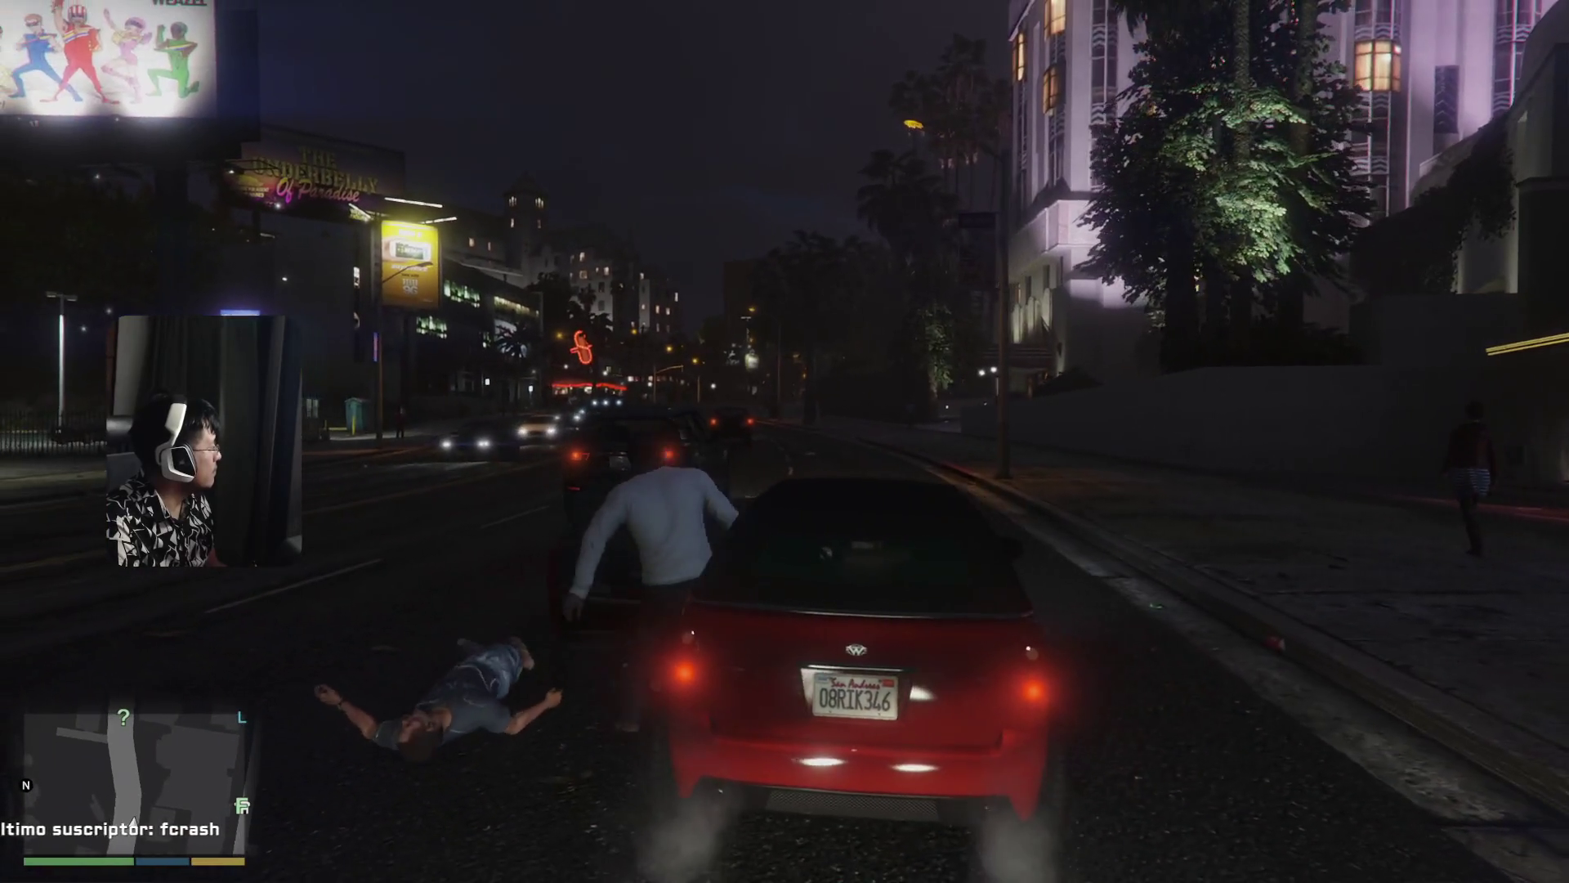
- Drive the red car via San Vitus Boulevard and Spanish Avenue onto Hawick Avenue
key("w")
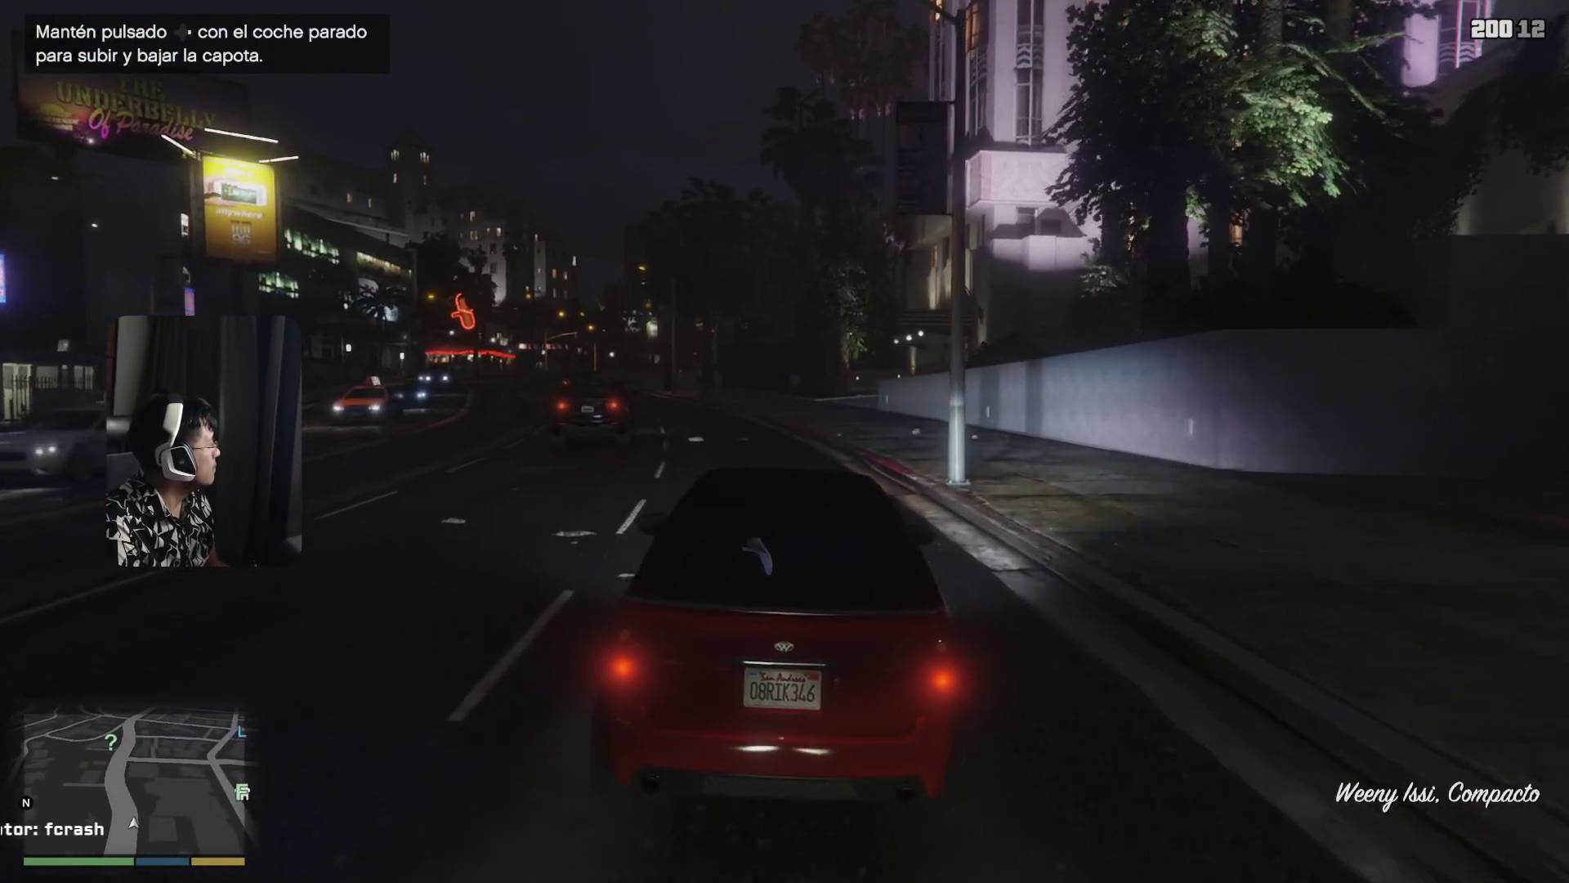
key("w")
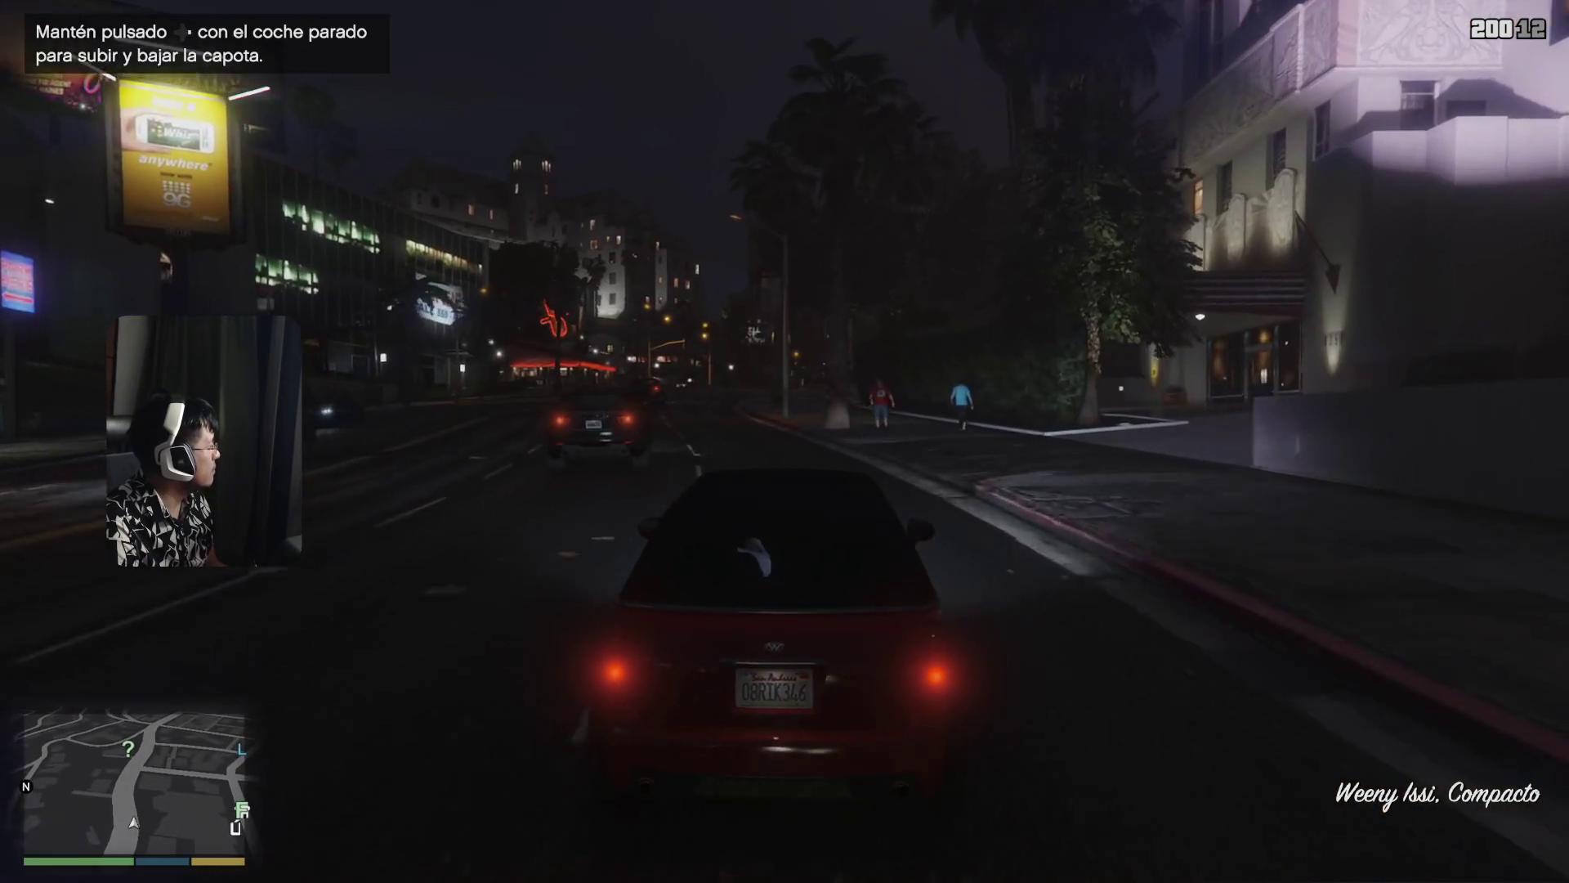
key("w")
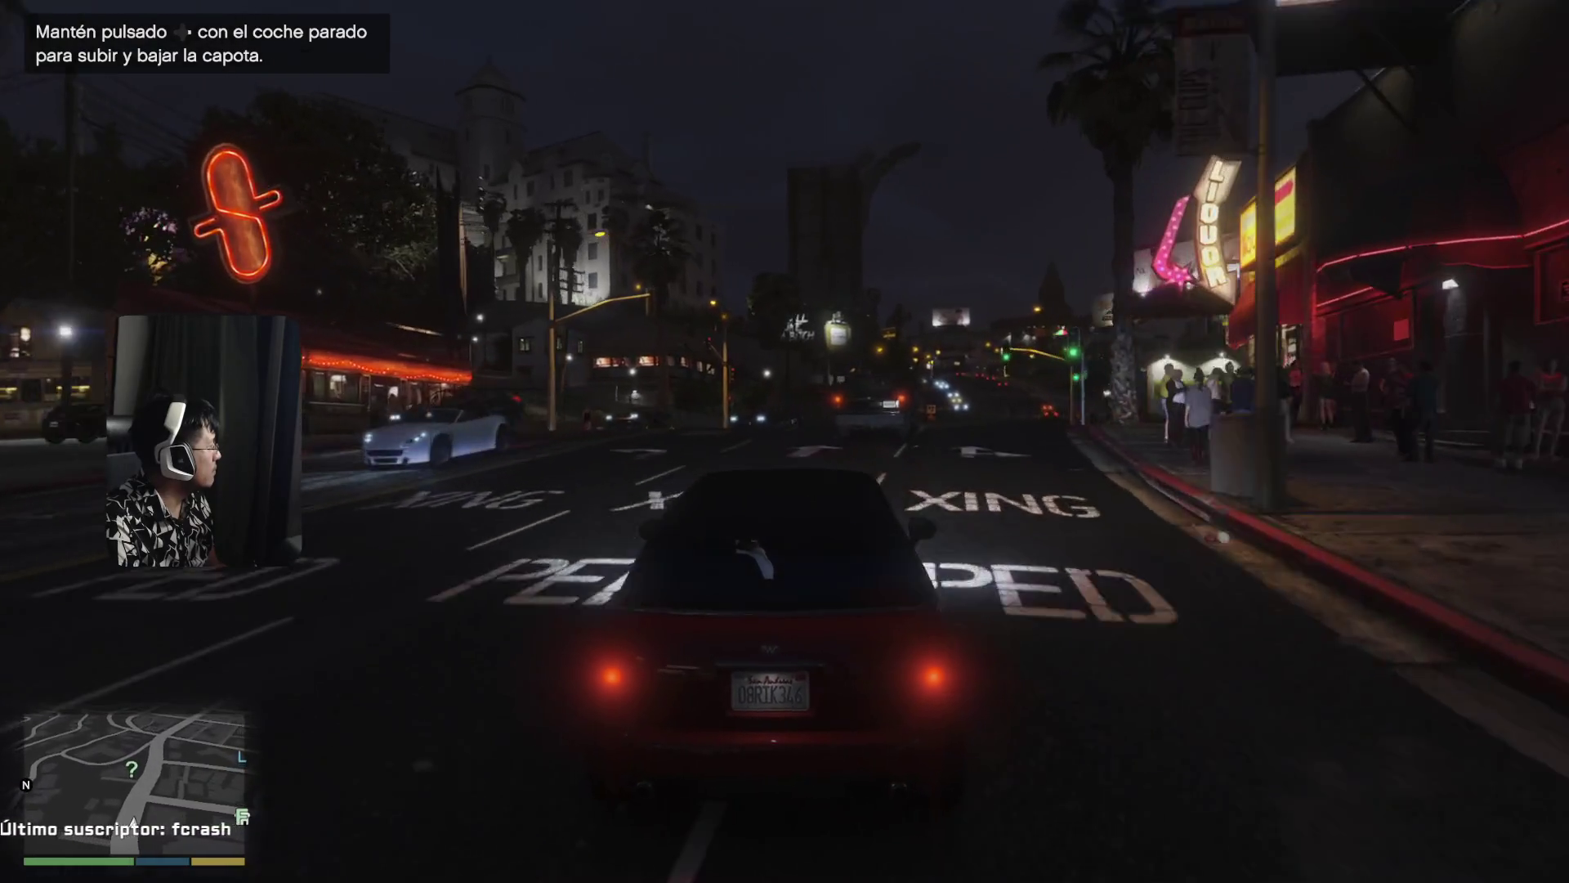
key("w")
key("d")
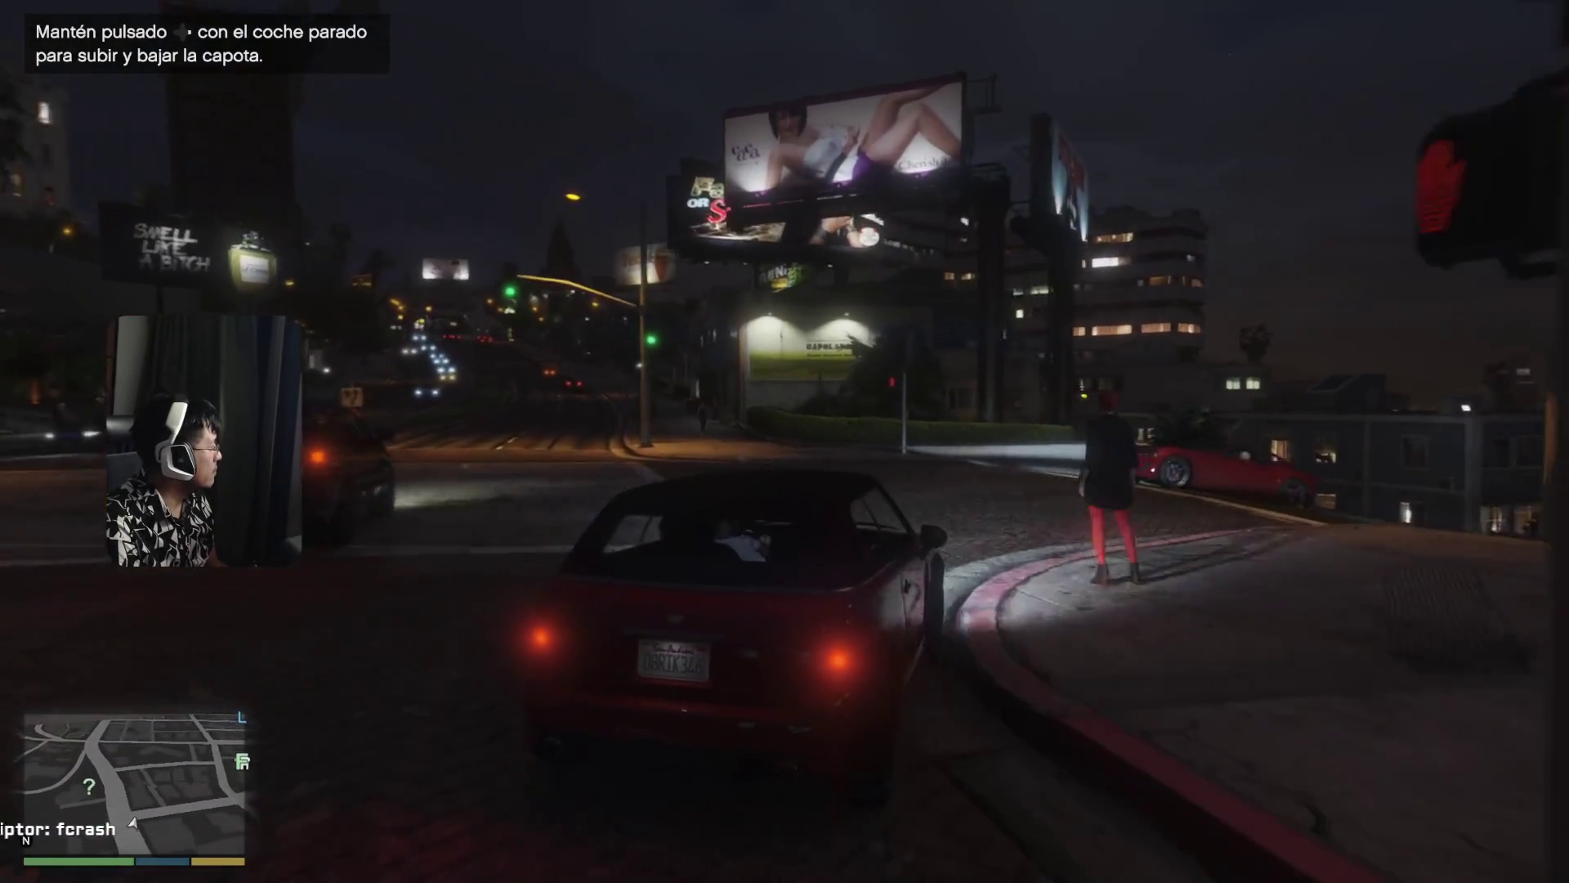
key("w")
key("d")
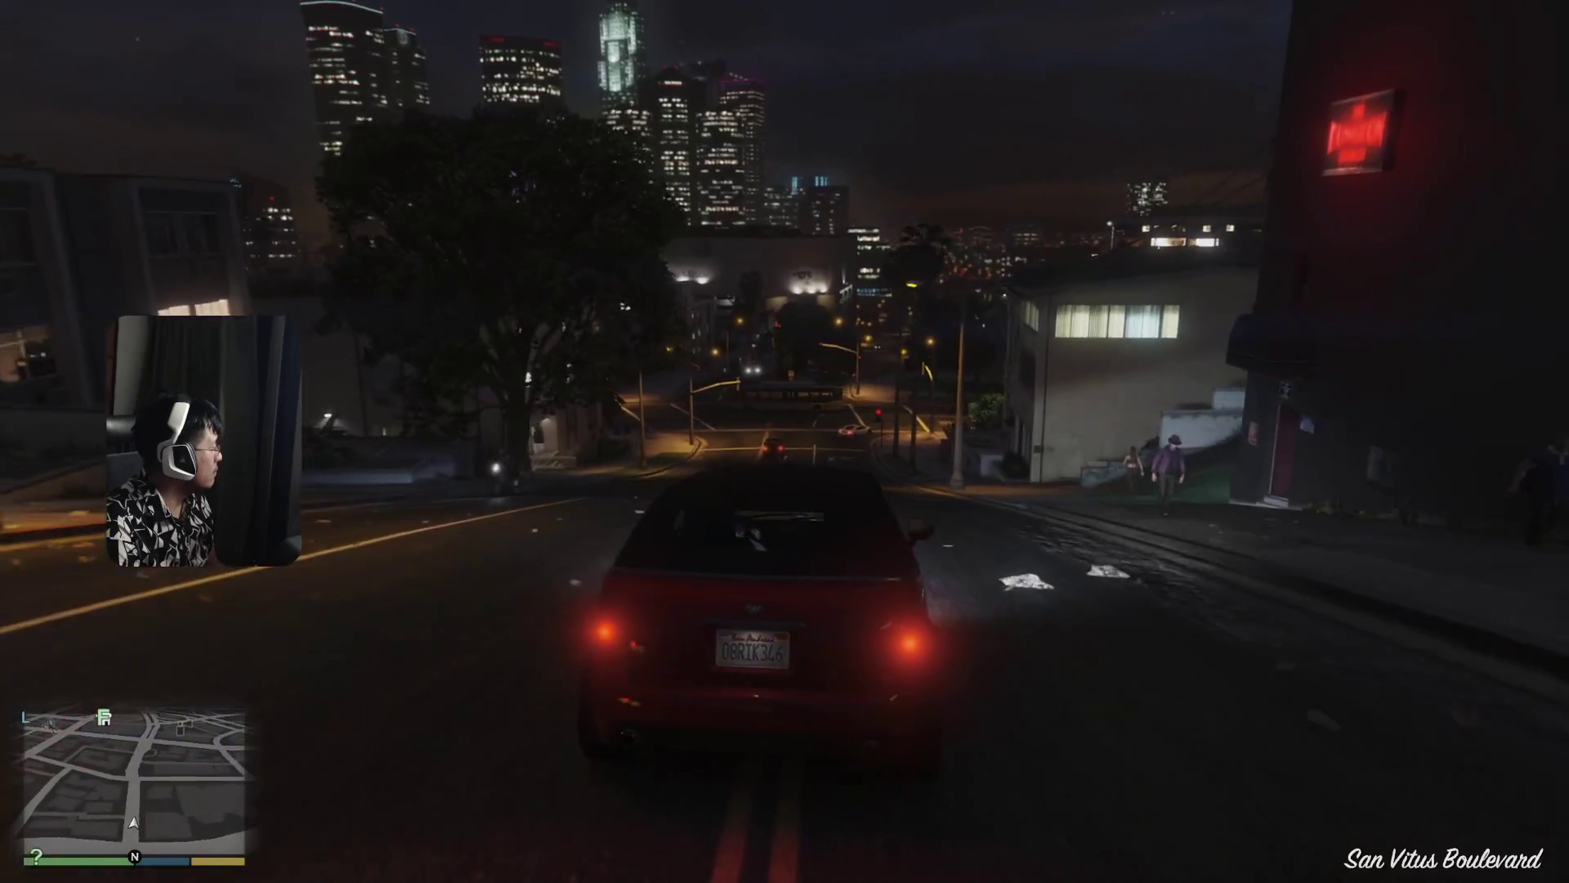
key("w")
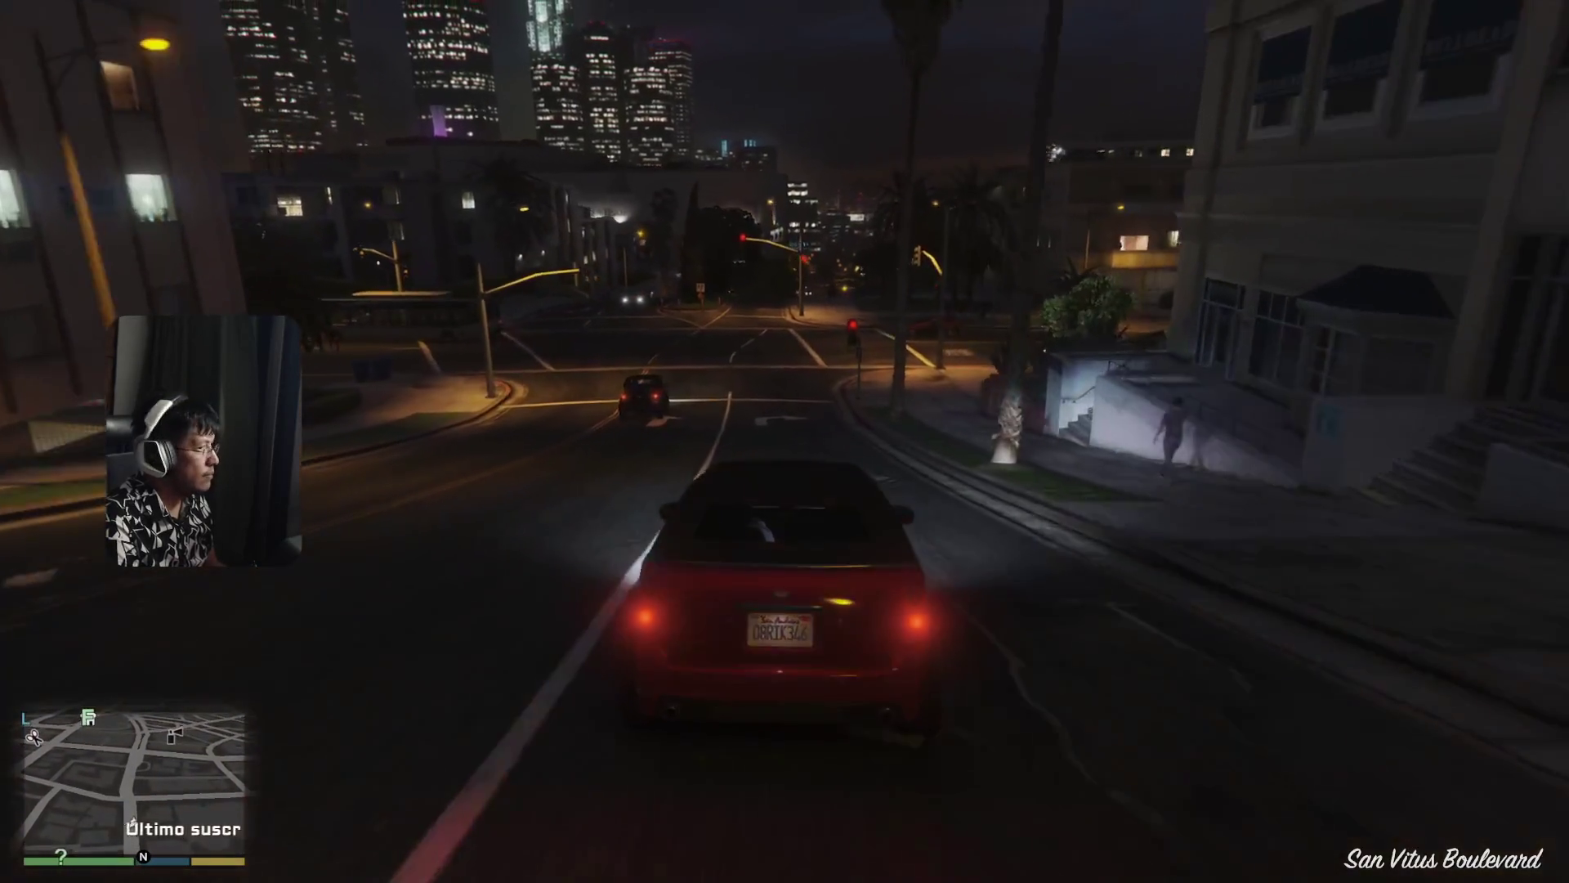
key("w")
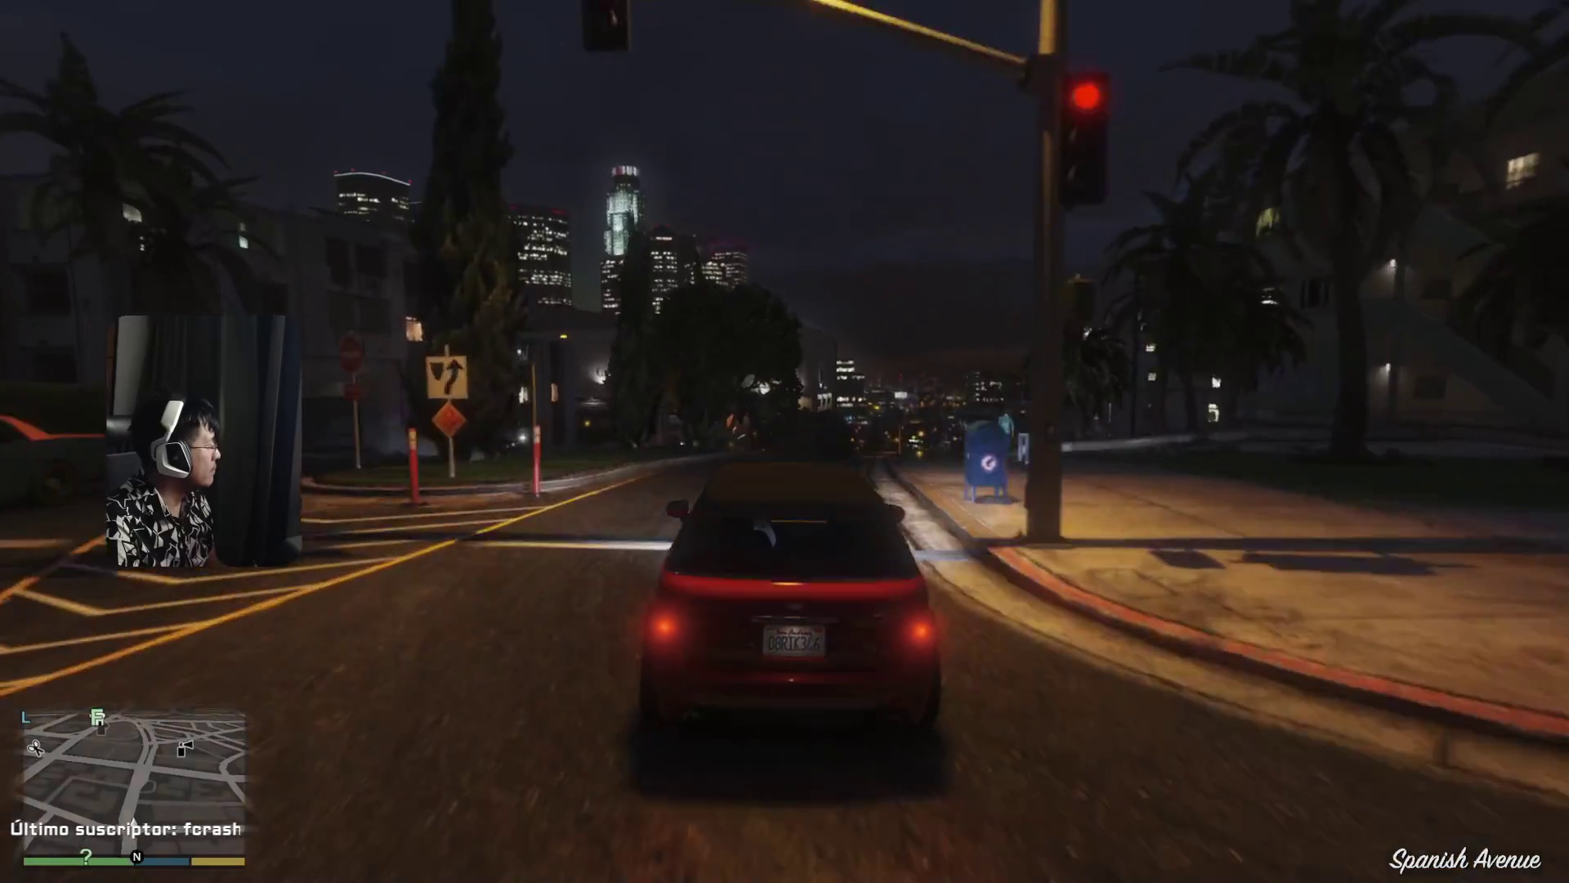
key("w")
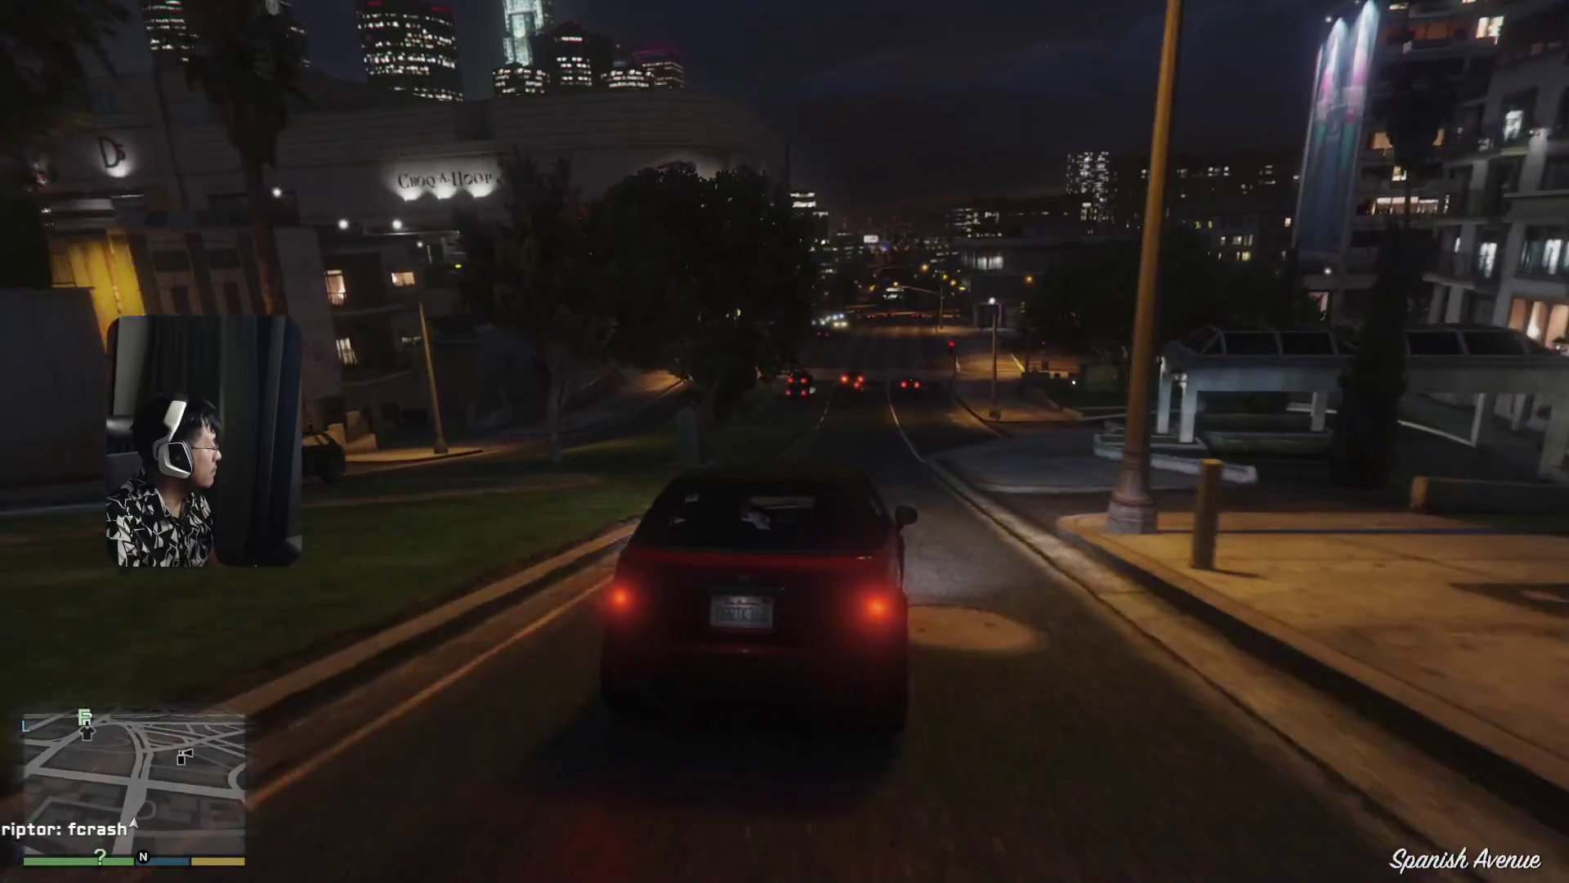
key("w")
key("w")
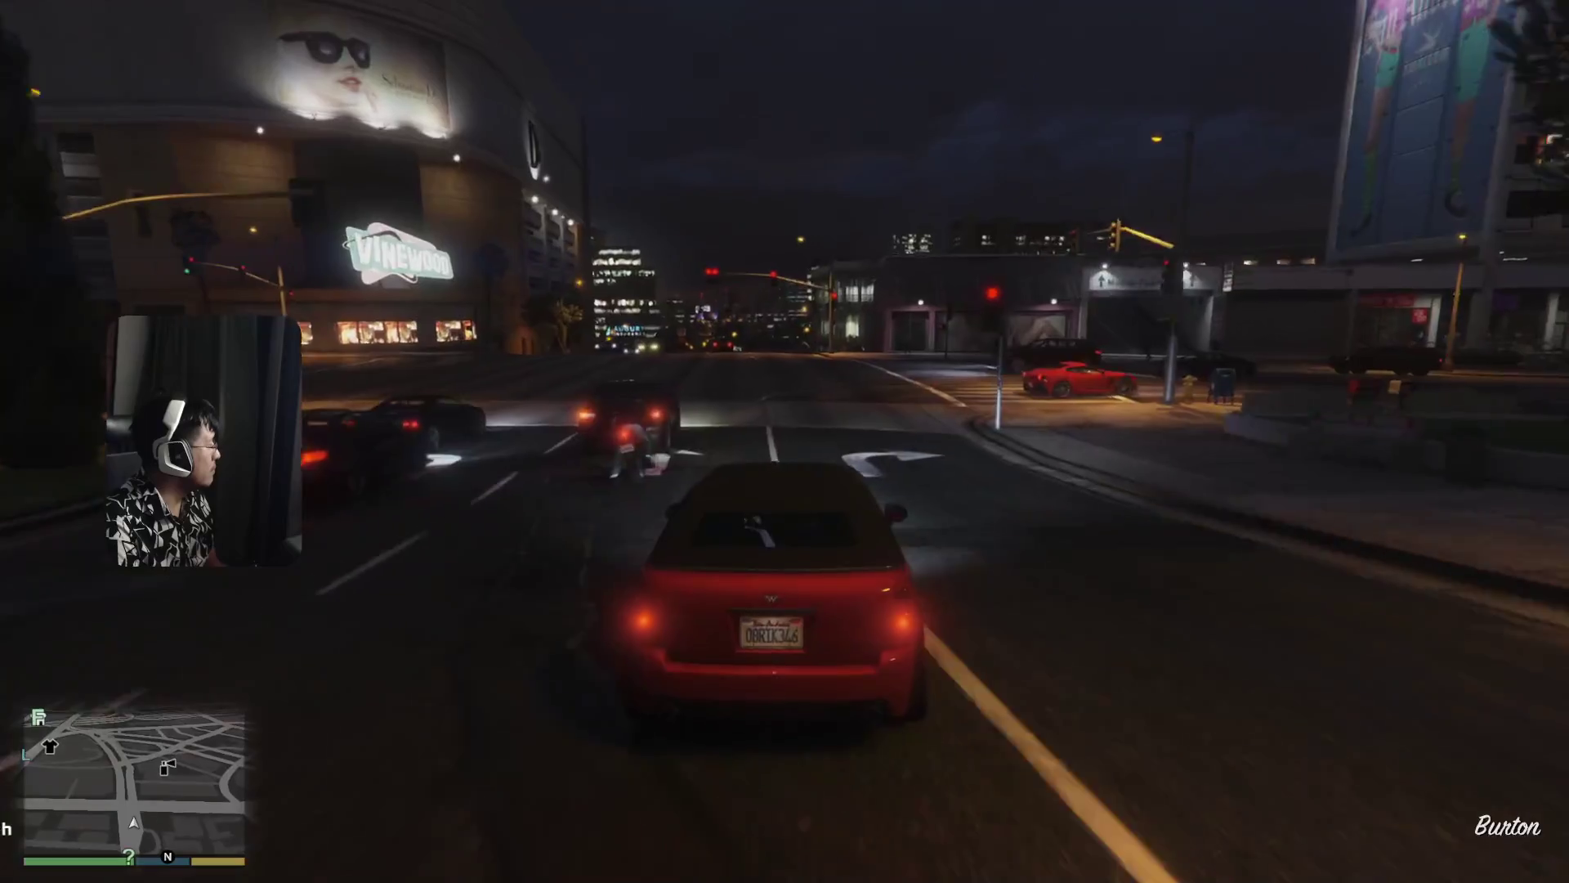
key("w")
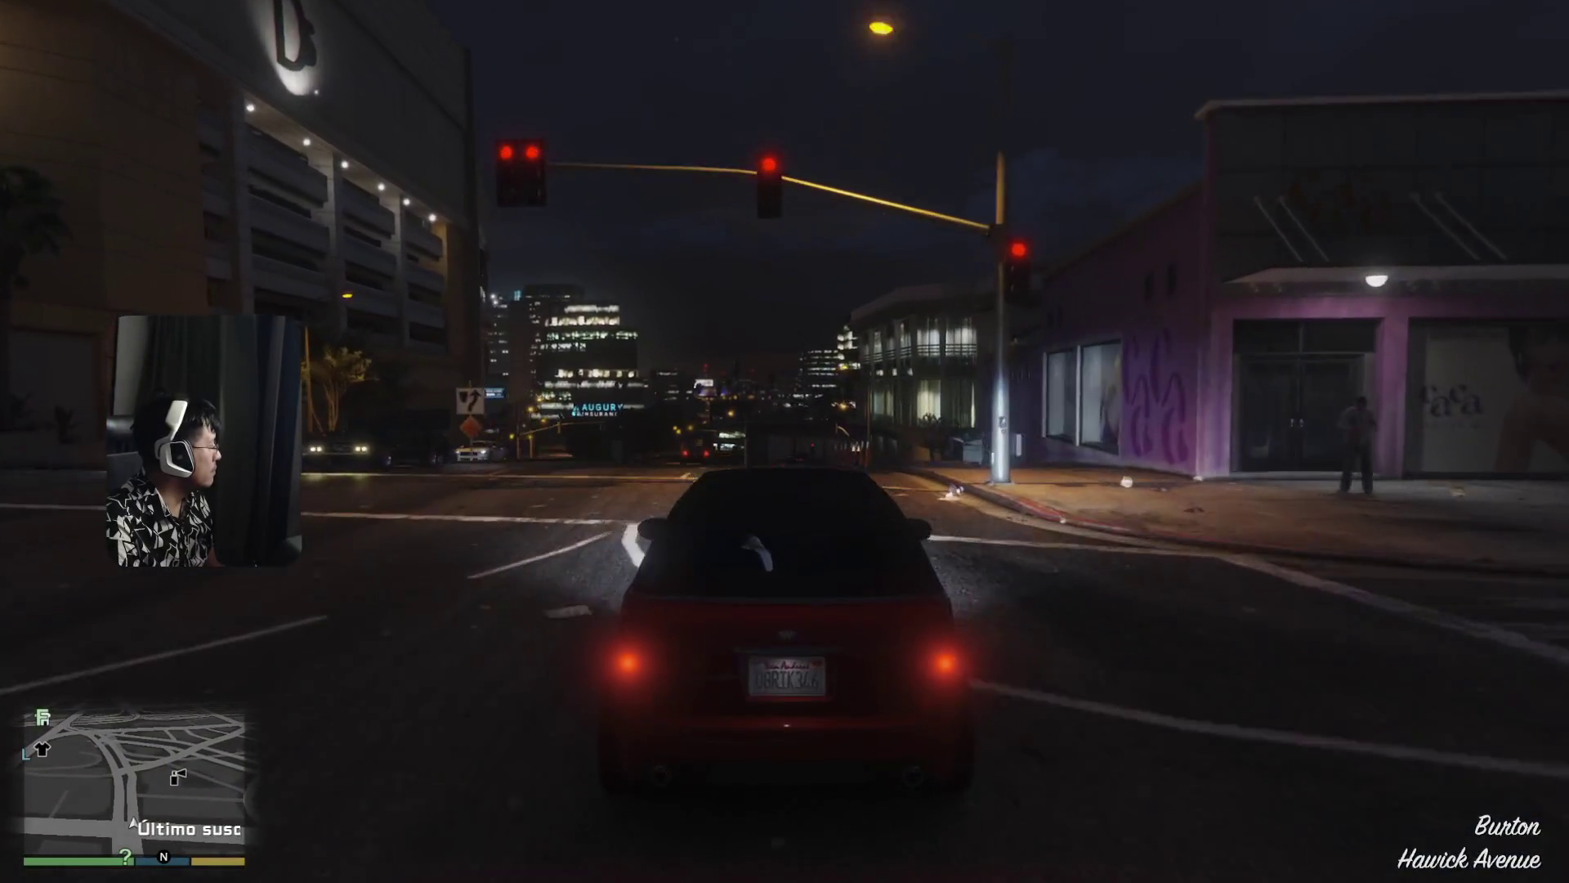
- Turn right at Carcer Way past Auto Repairs and continue along Abe Milton Parkway
key("a")
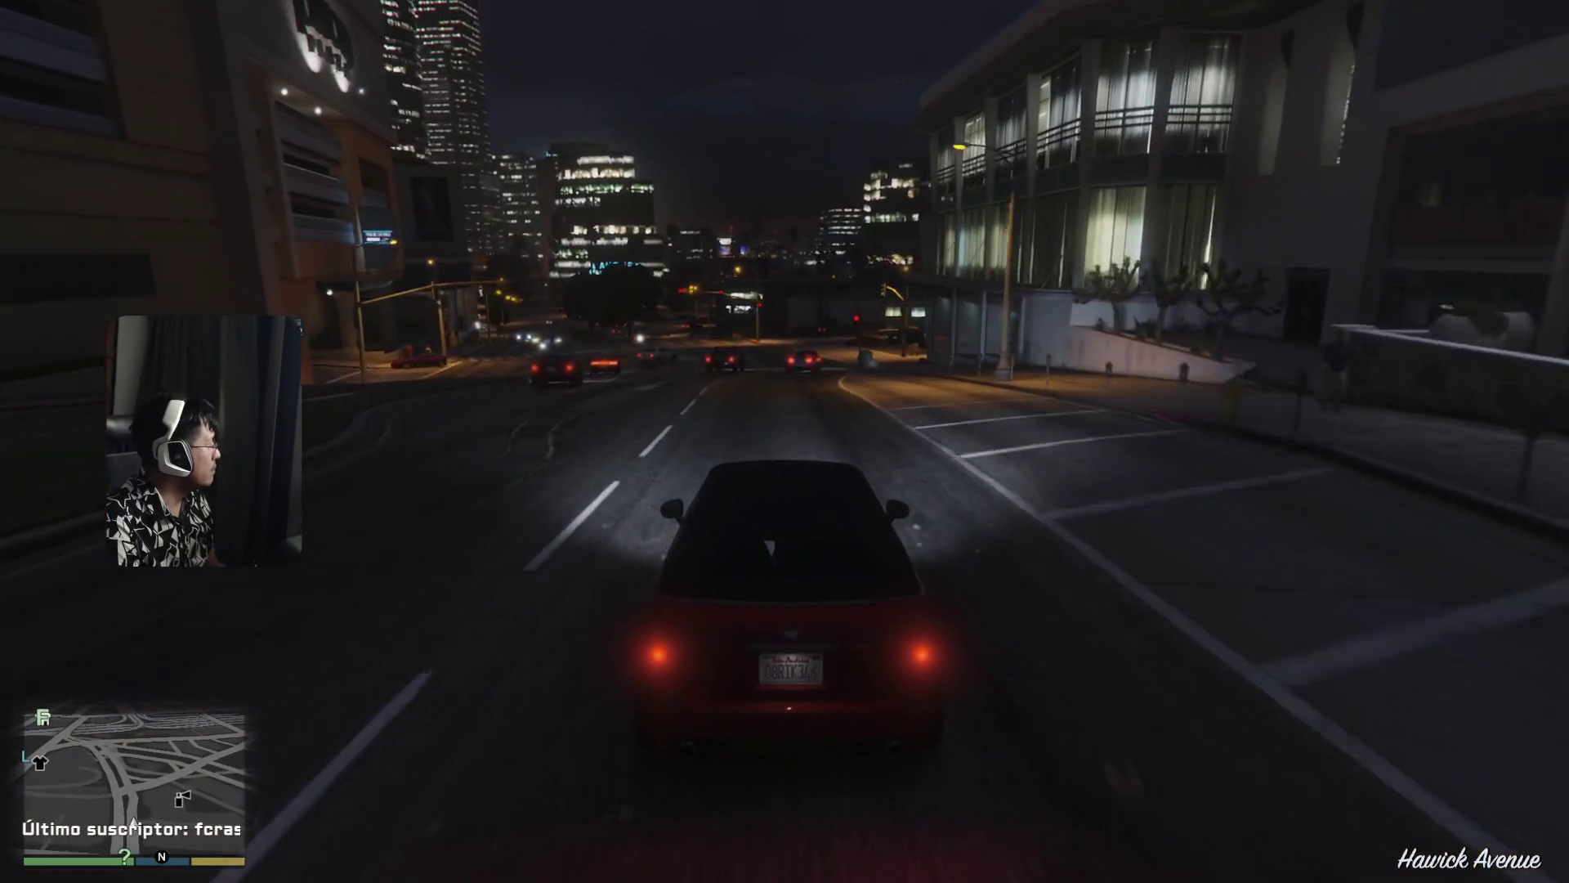
key("w")
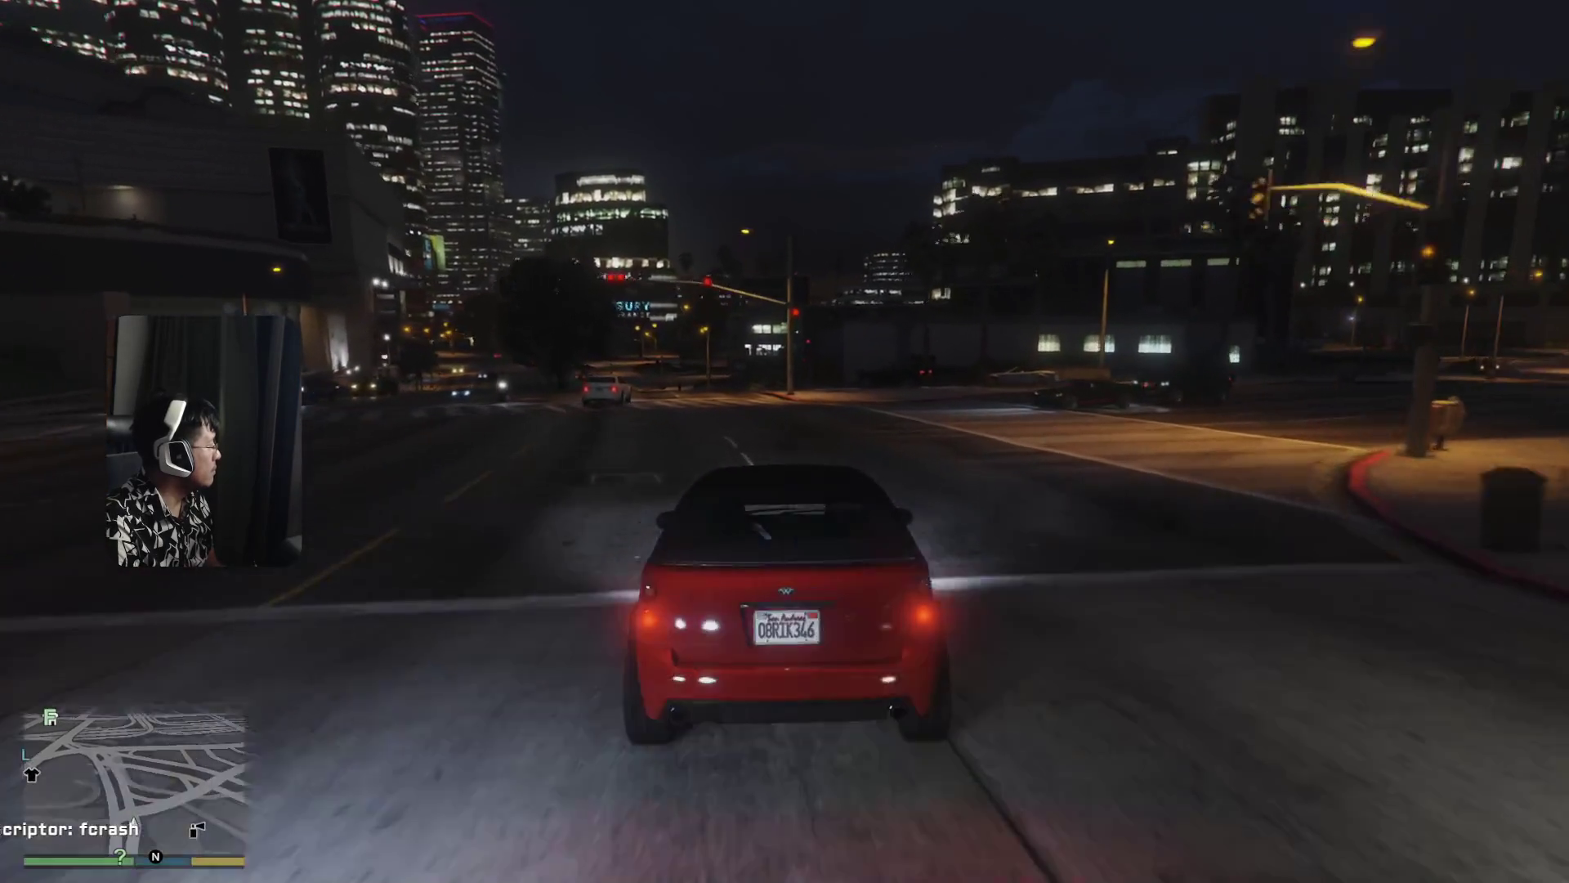
key("w")
key("d")
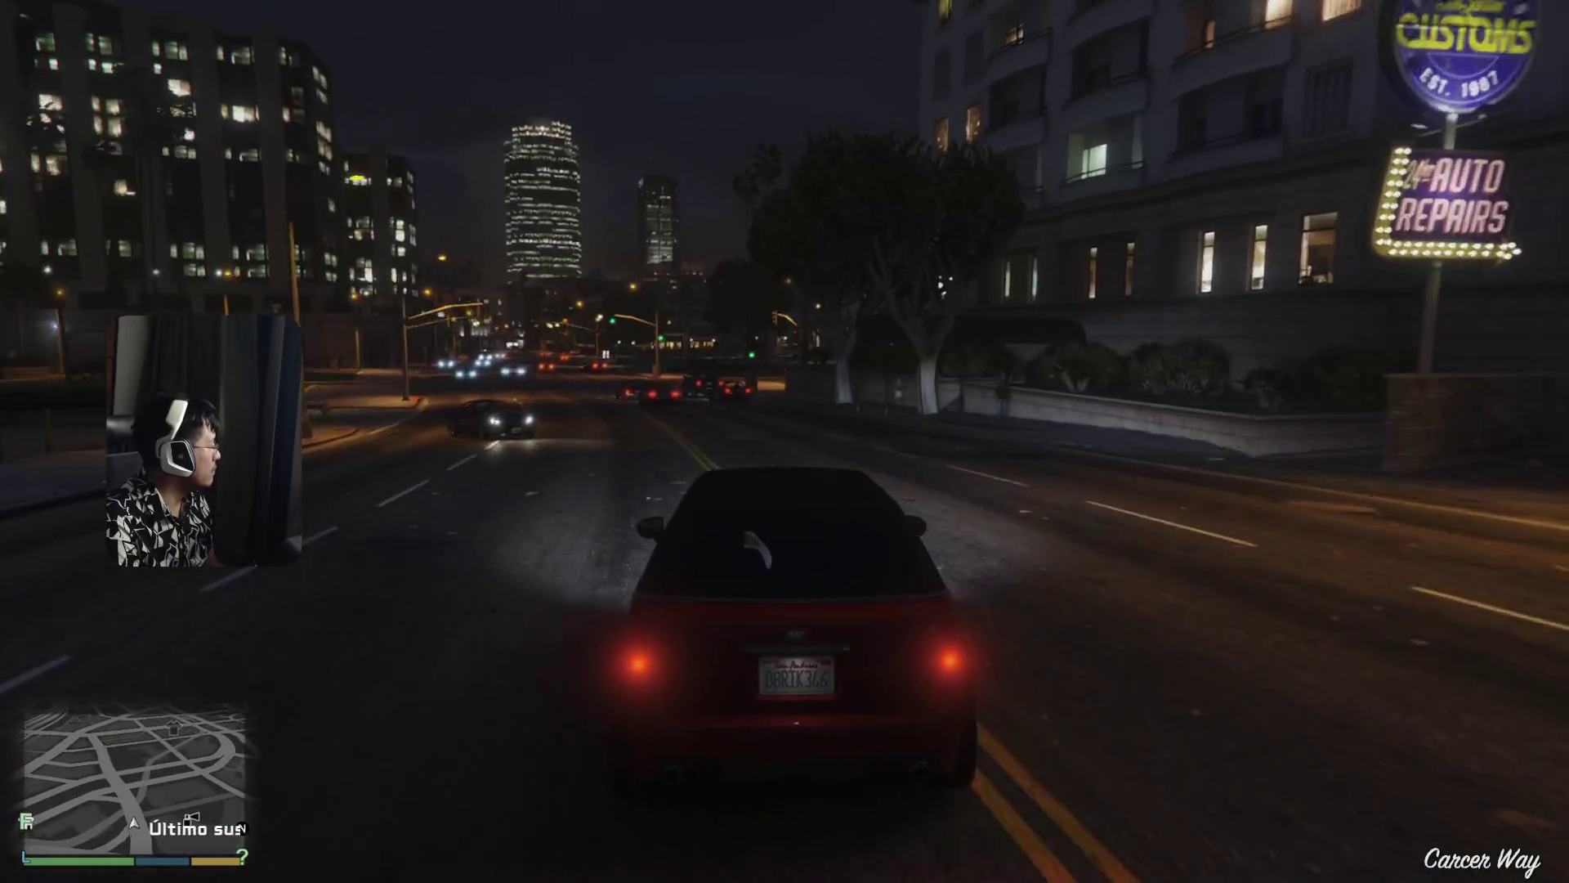
key("w")
key("a")
key("w")
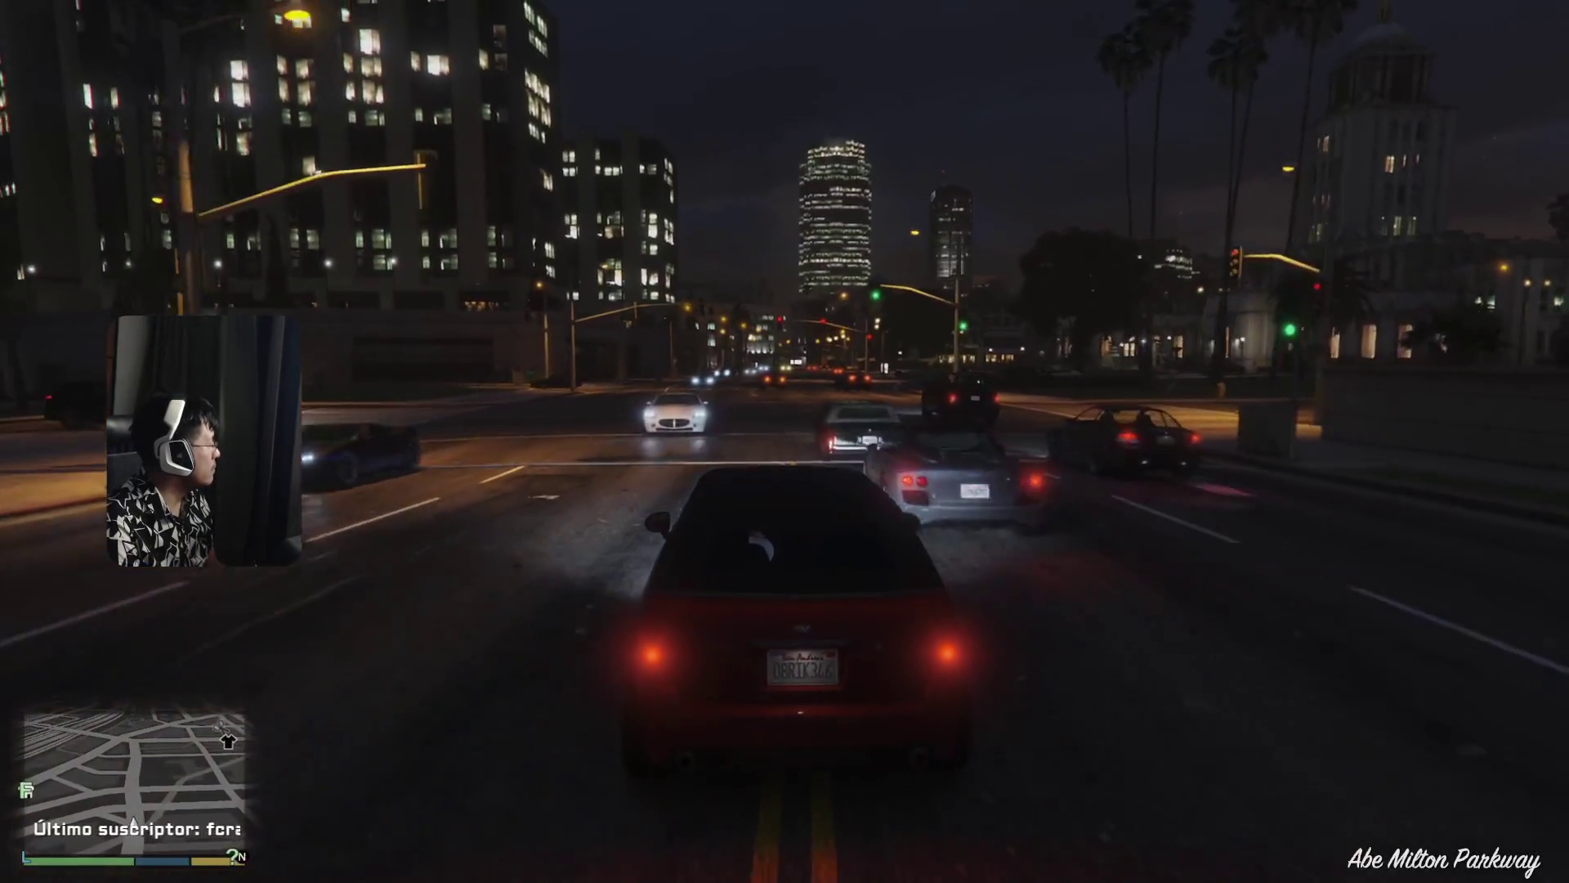
key("w")
key("a")
key("w")
key("a")
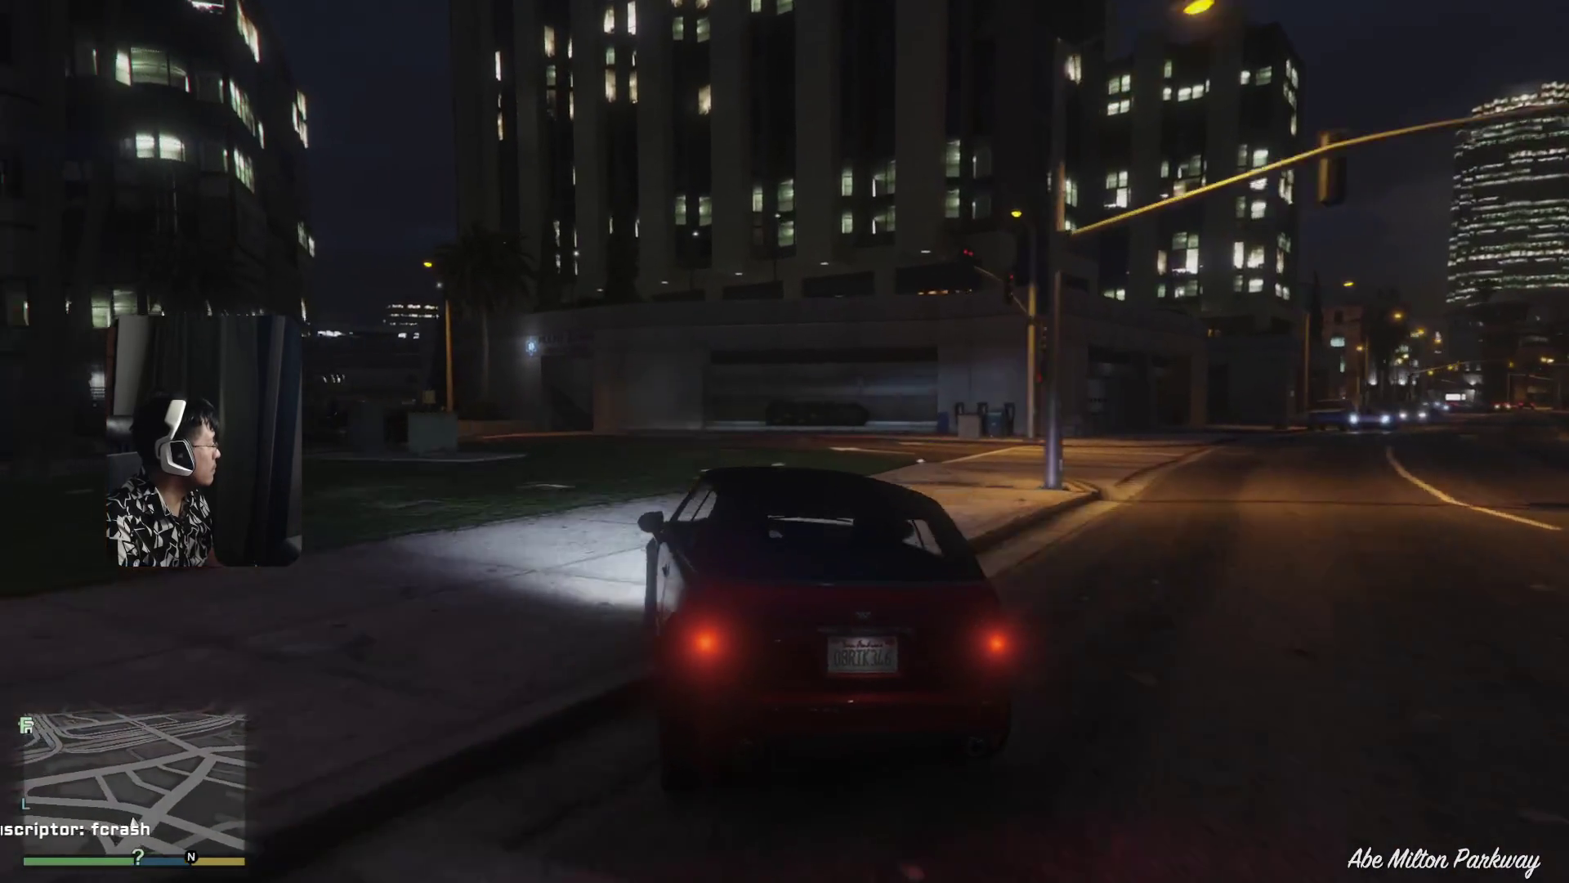
key("d")
- Turn onto Dorset Place, recover from a crash, and take Peaceful Street toward Vespucci Boulevard
key("w")
key("a")
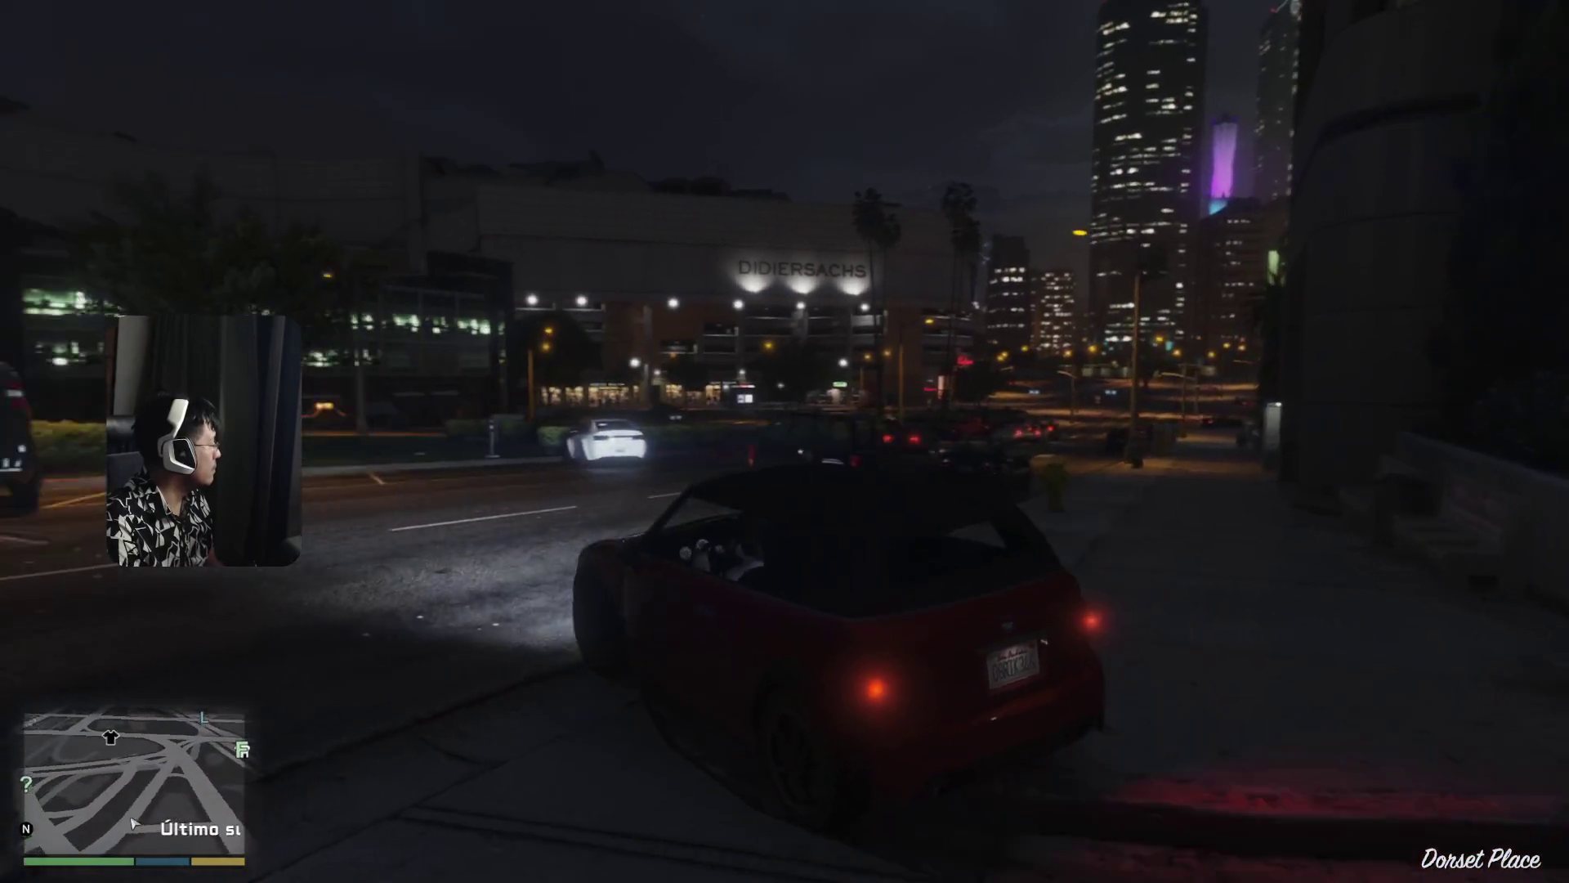
key("w")
key("a")
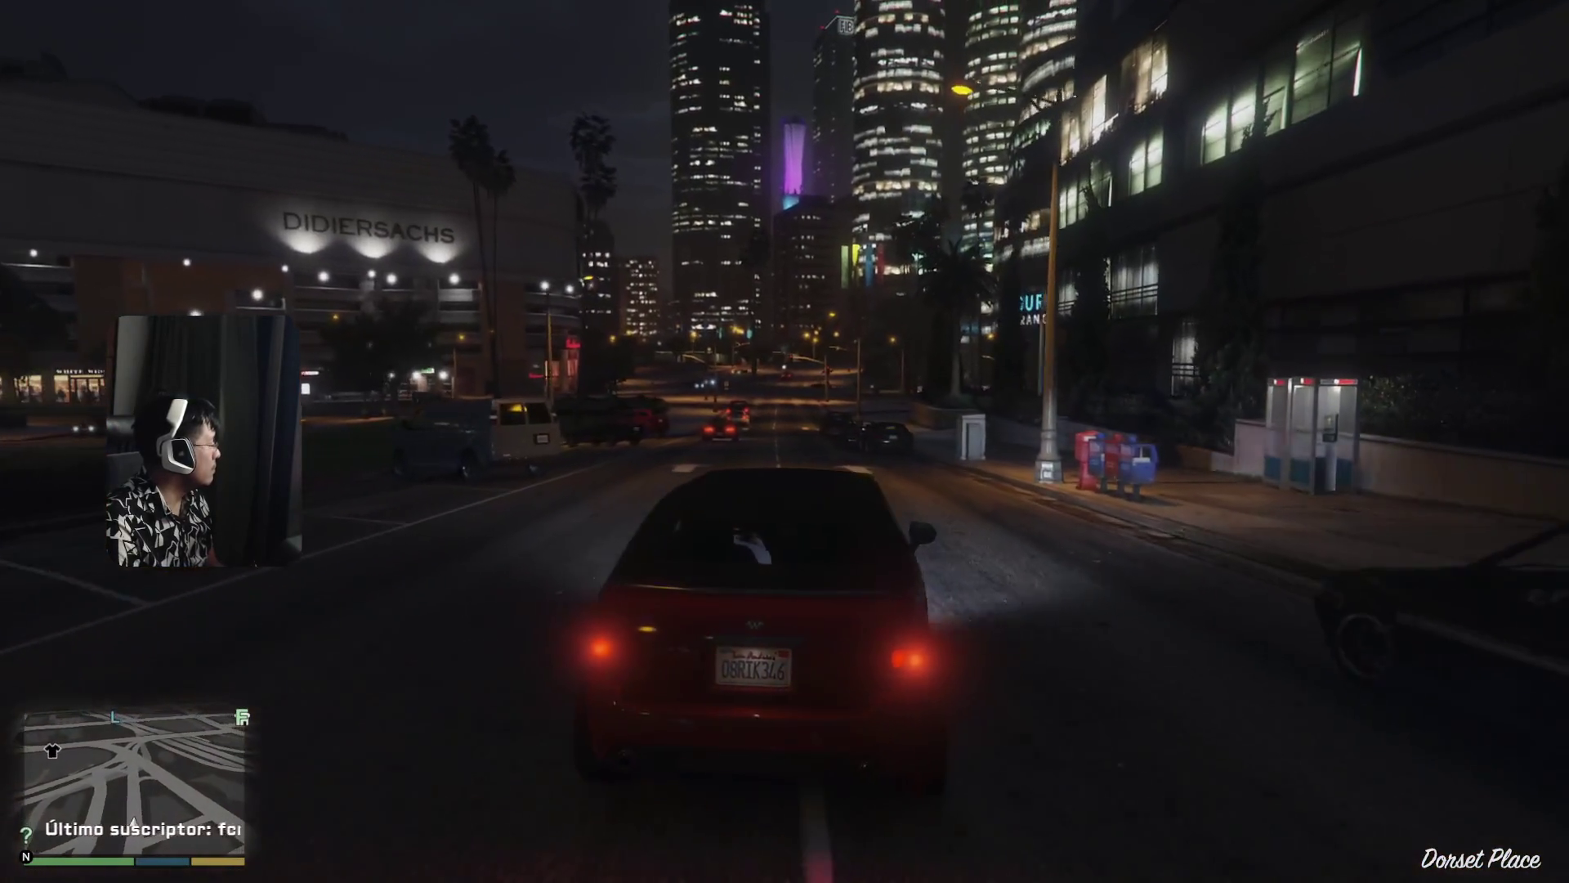
key("w")
key("a")
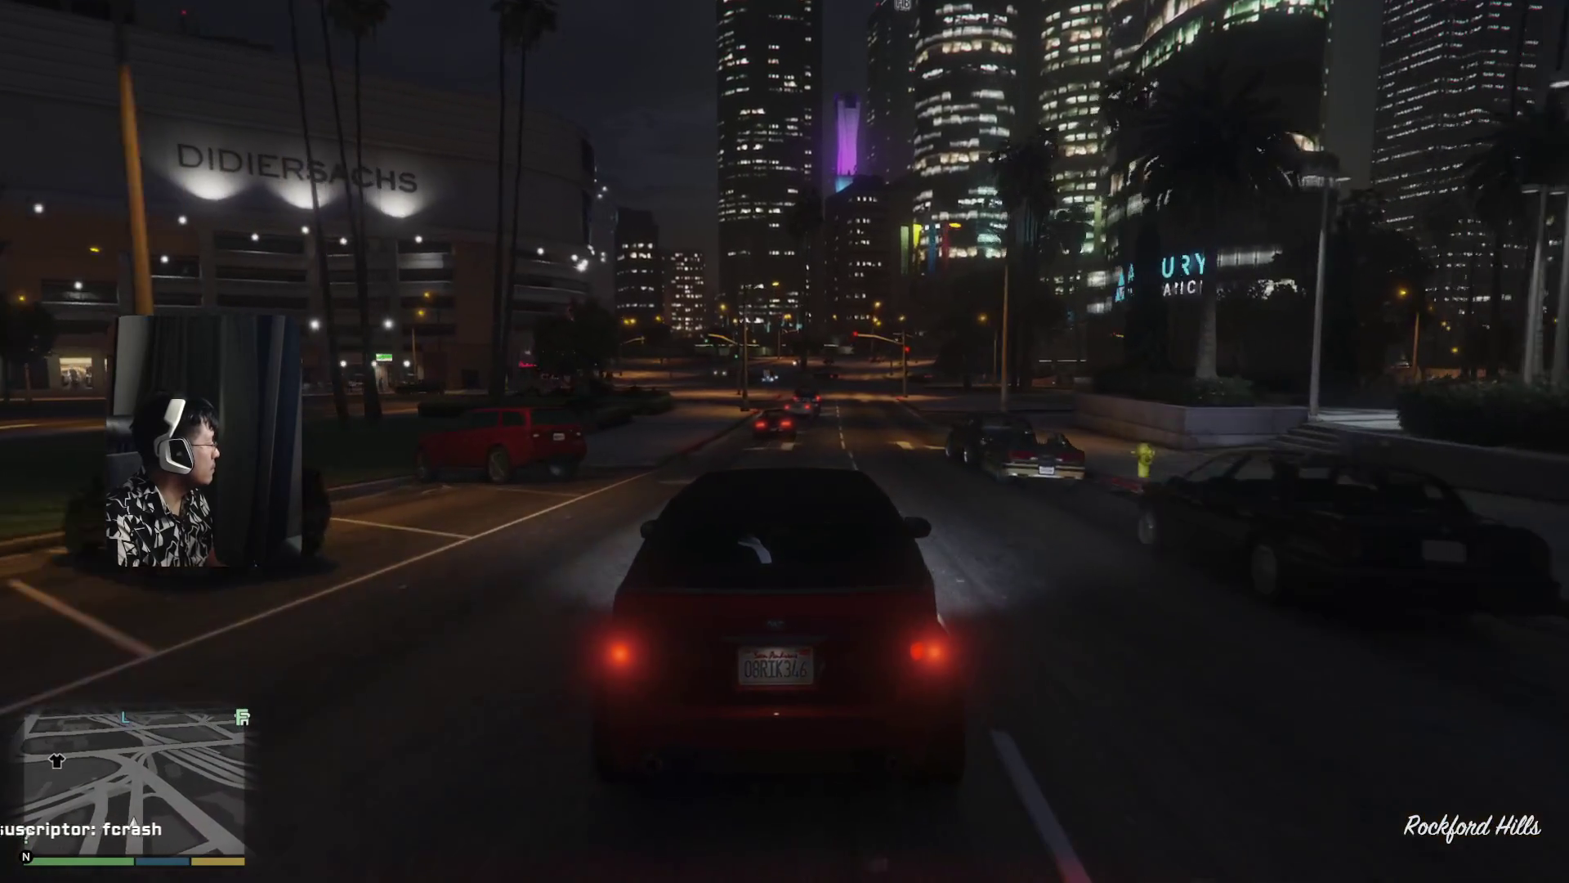
key("w")
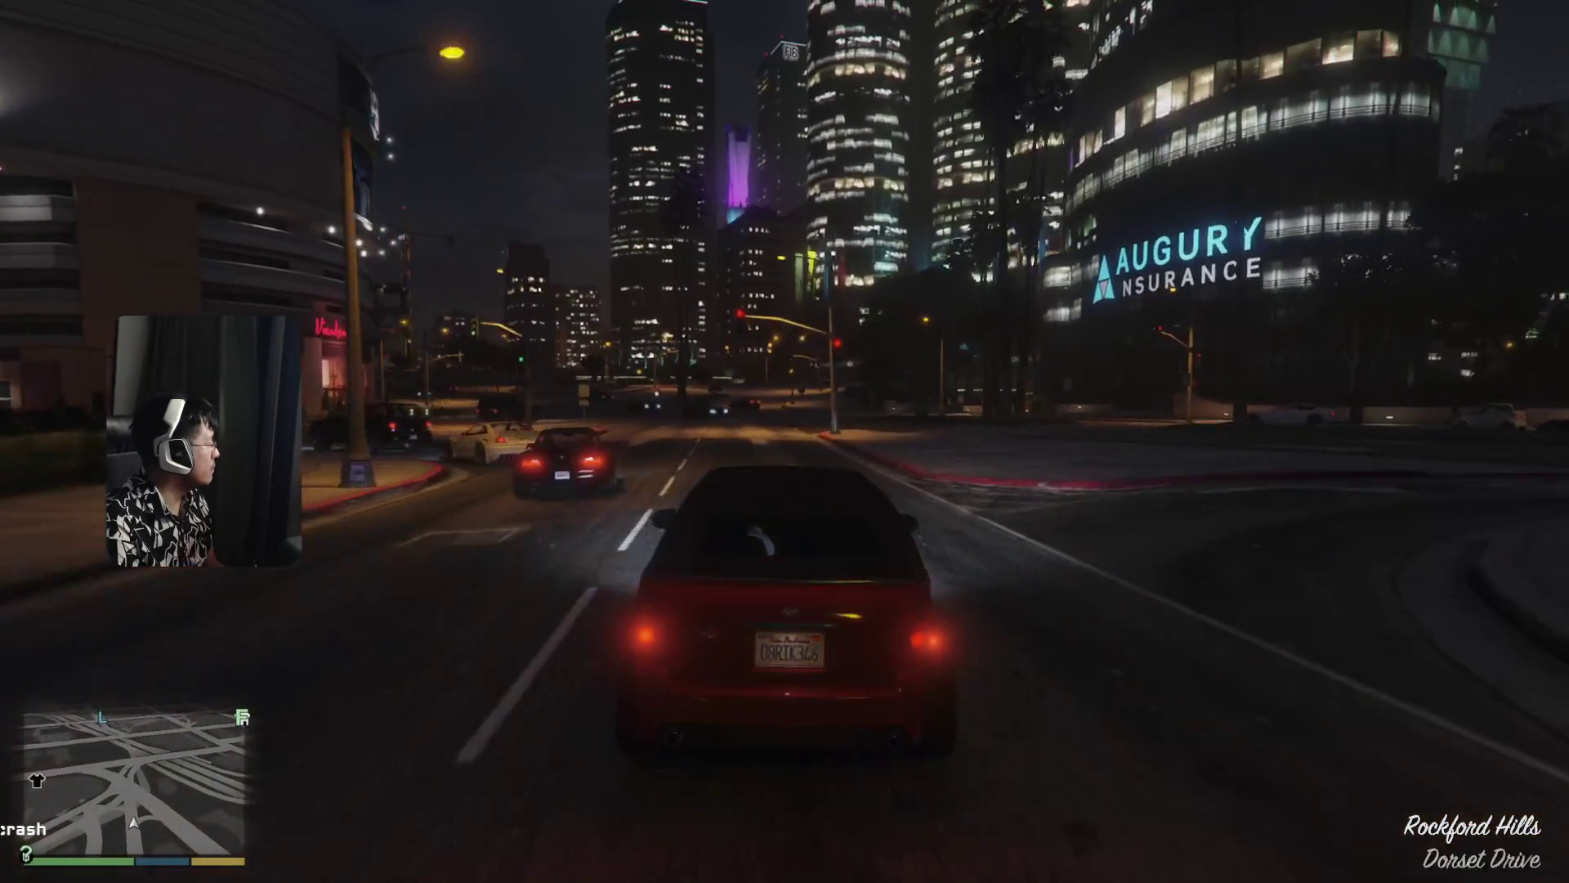
key("d")
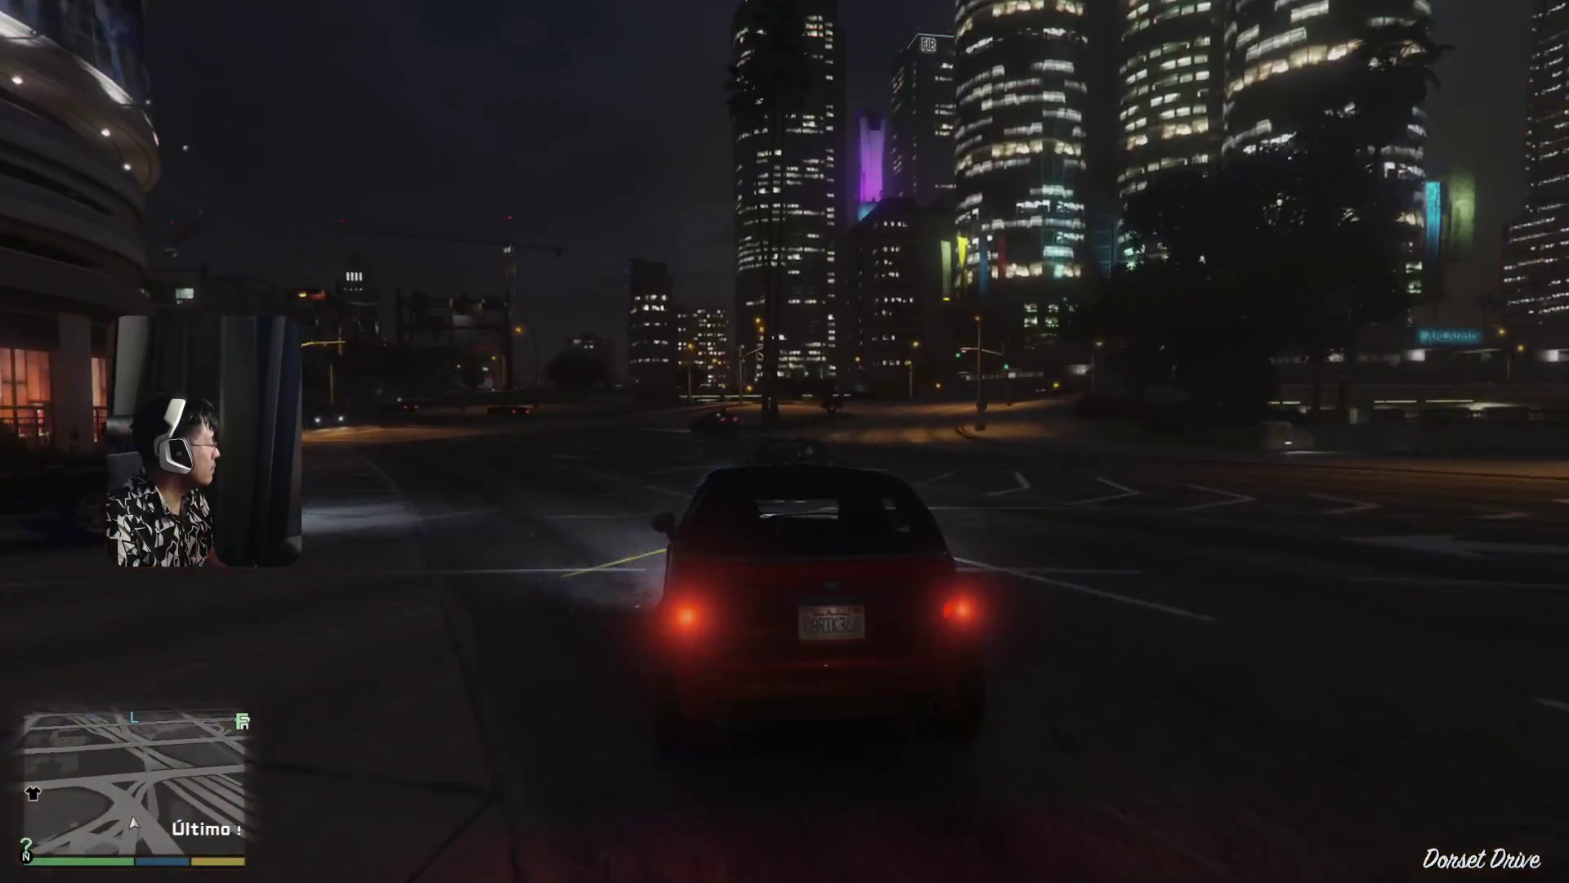
key("s")
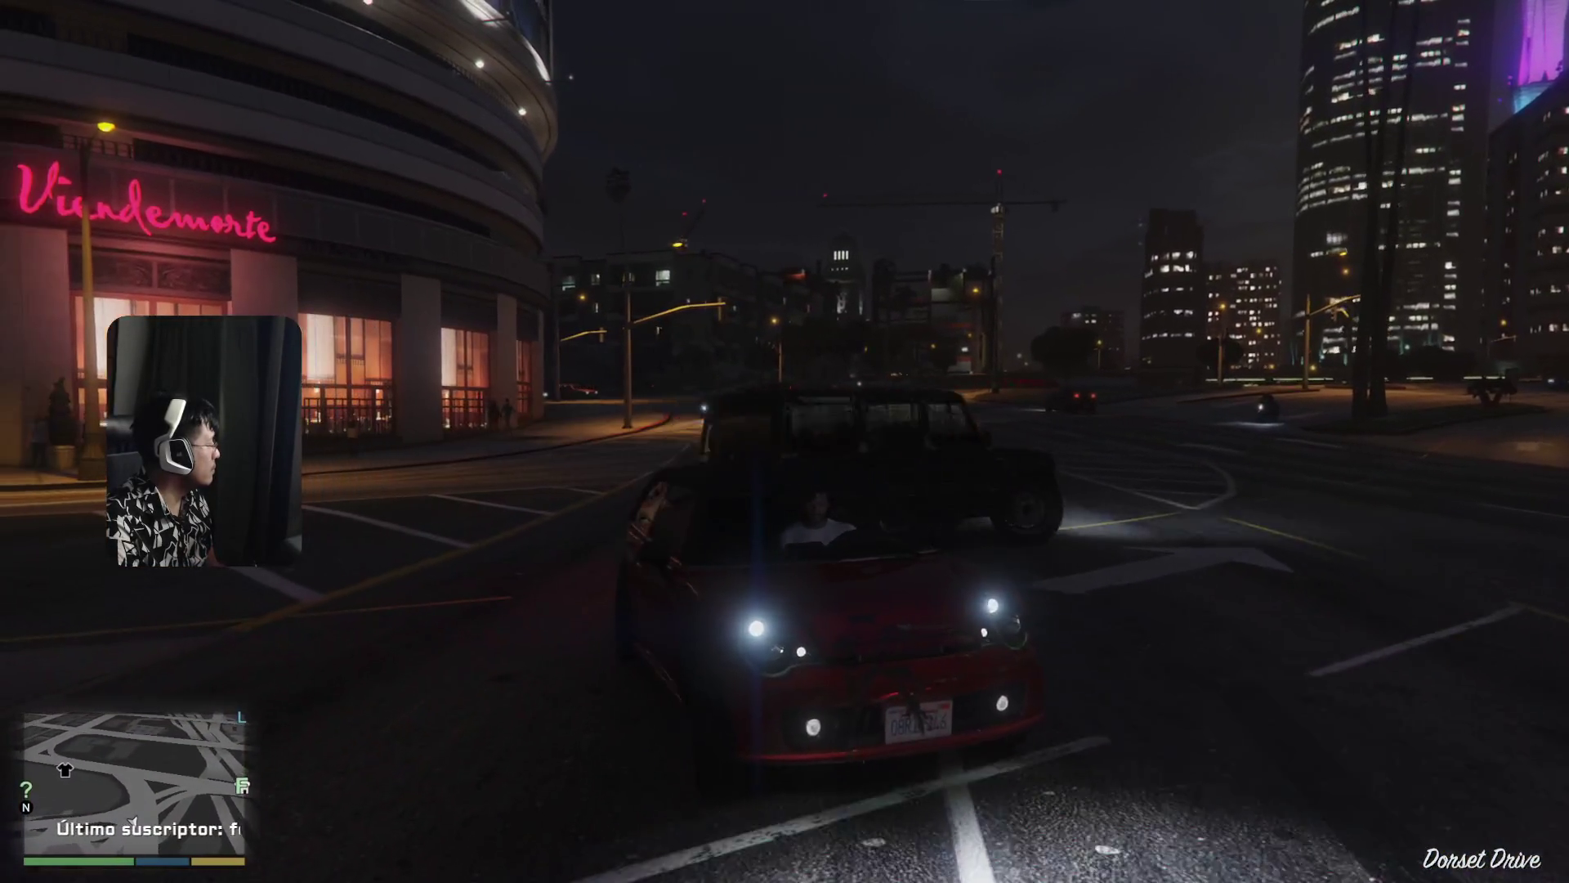
key("s")
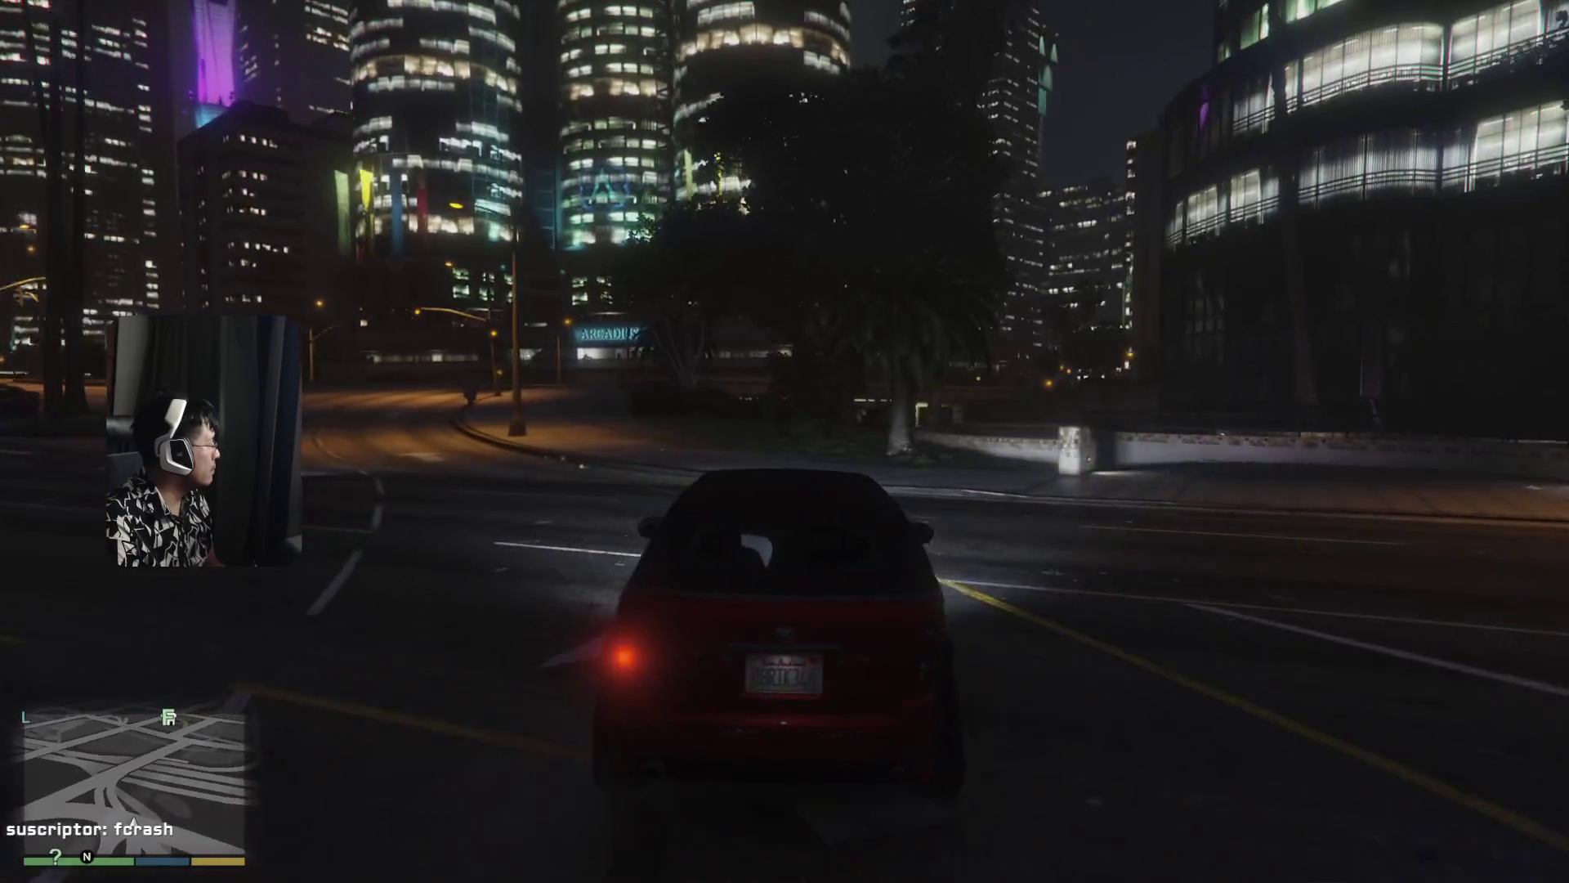
key("w")
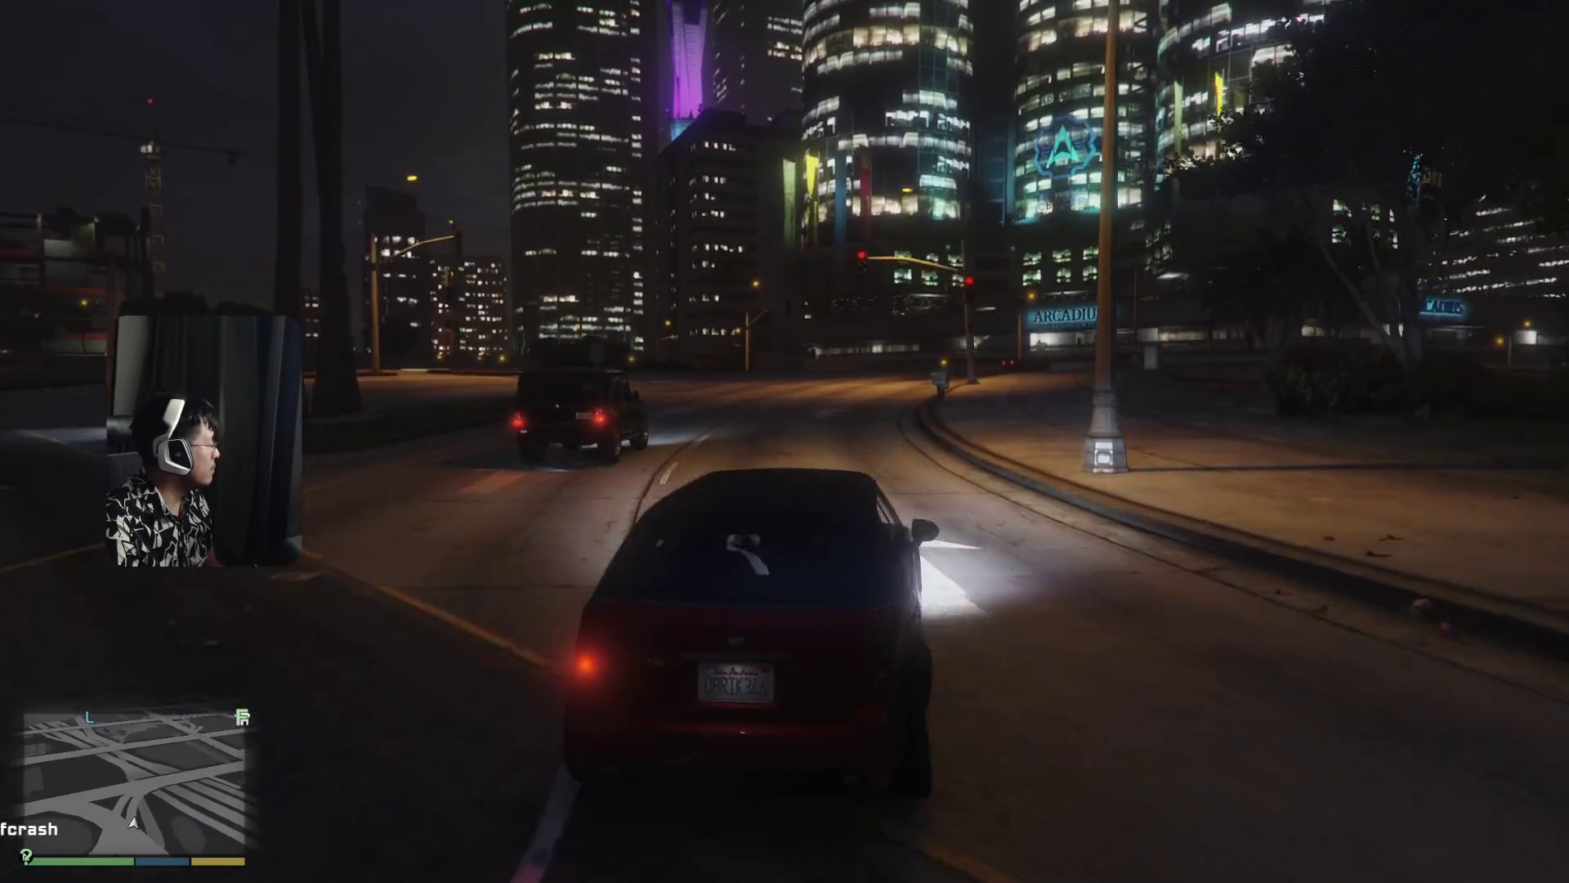
key("d")
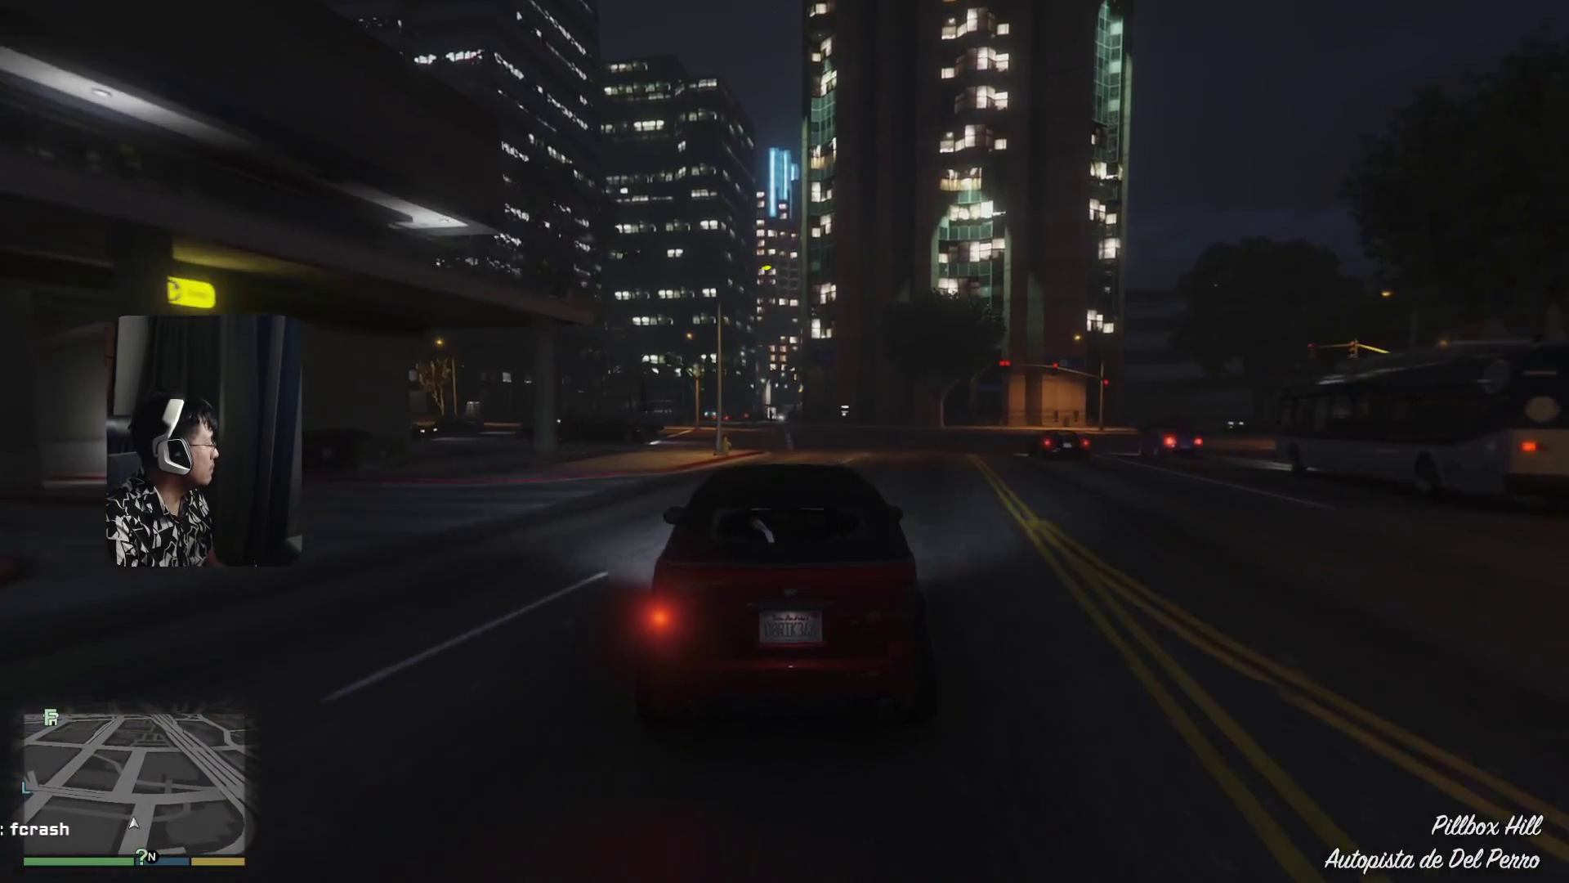
key("a")
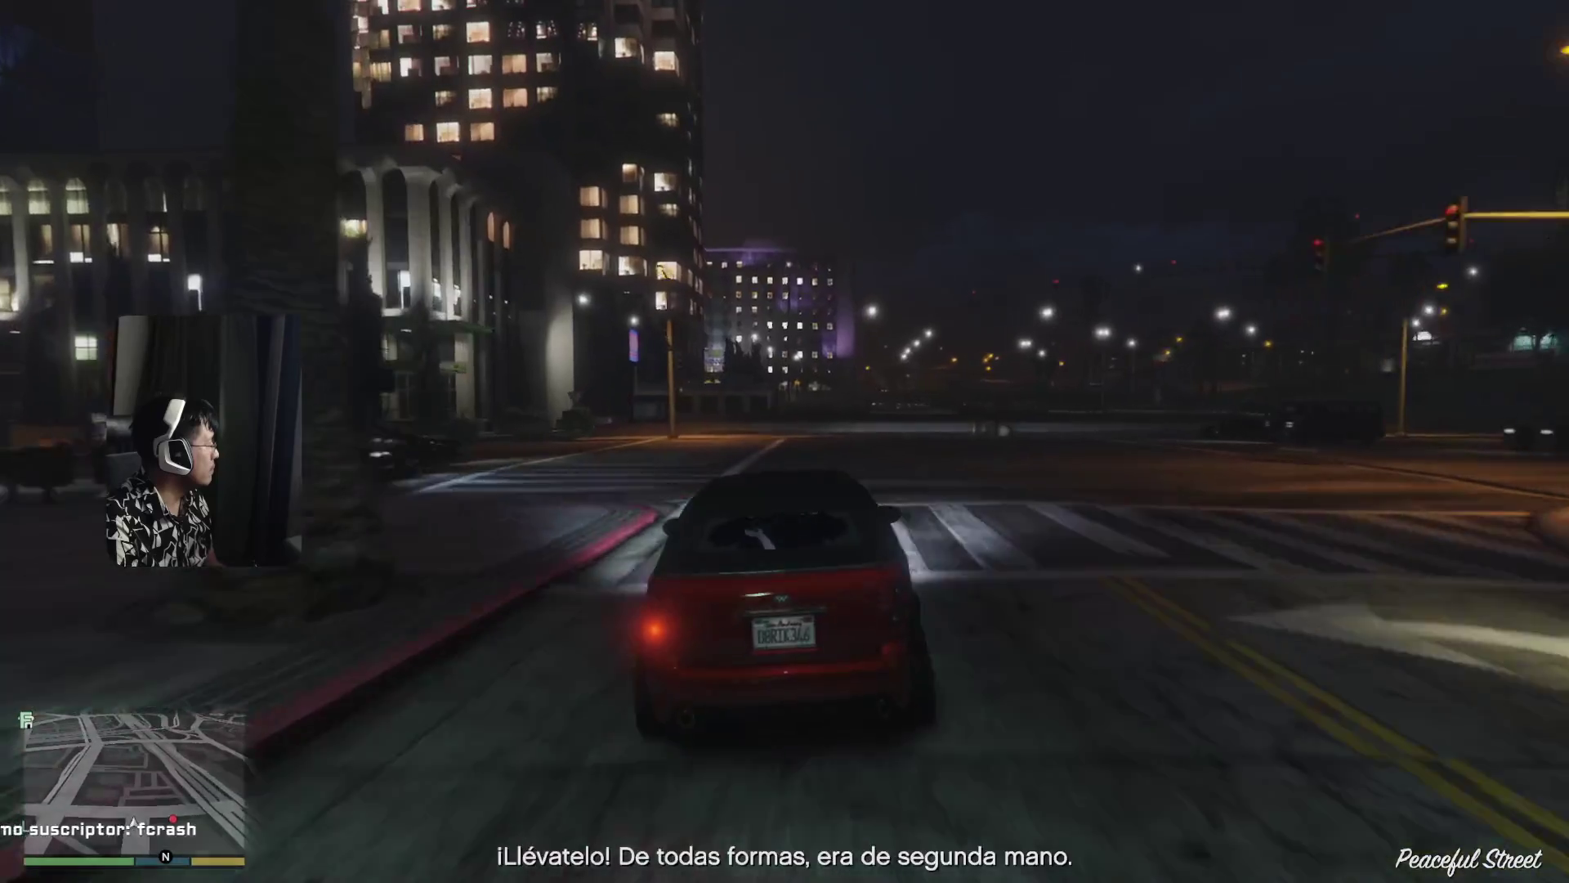
key("d")
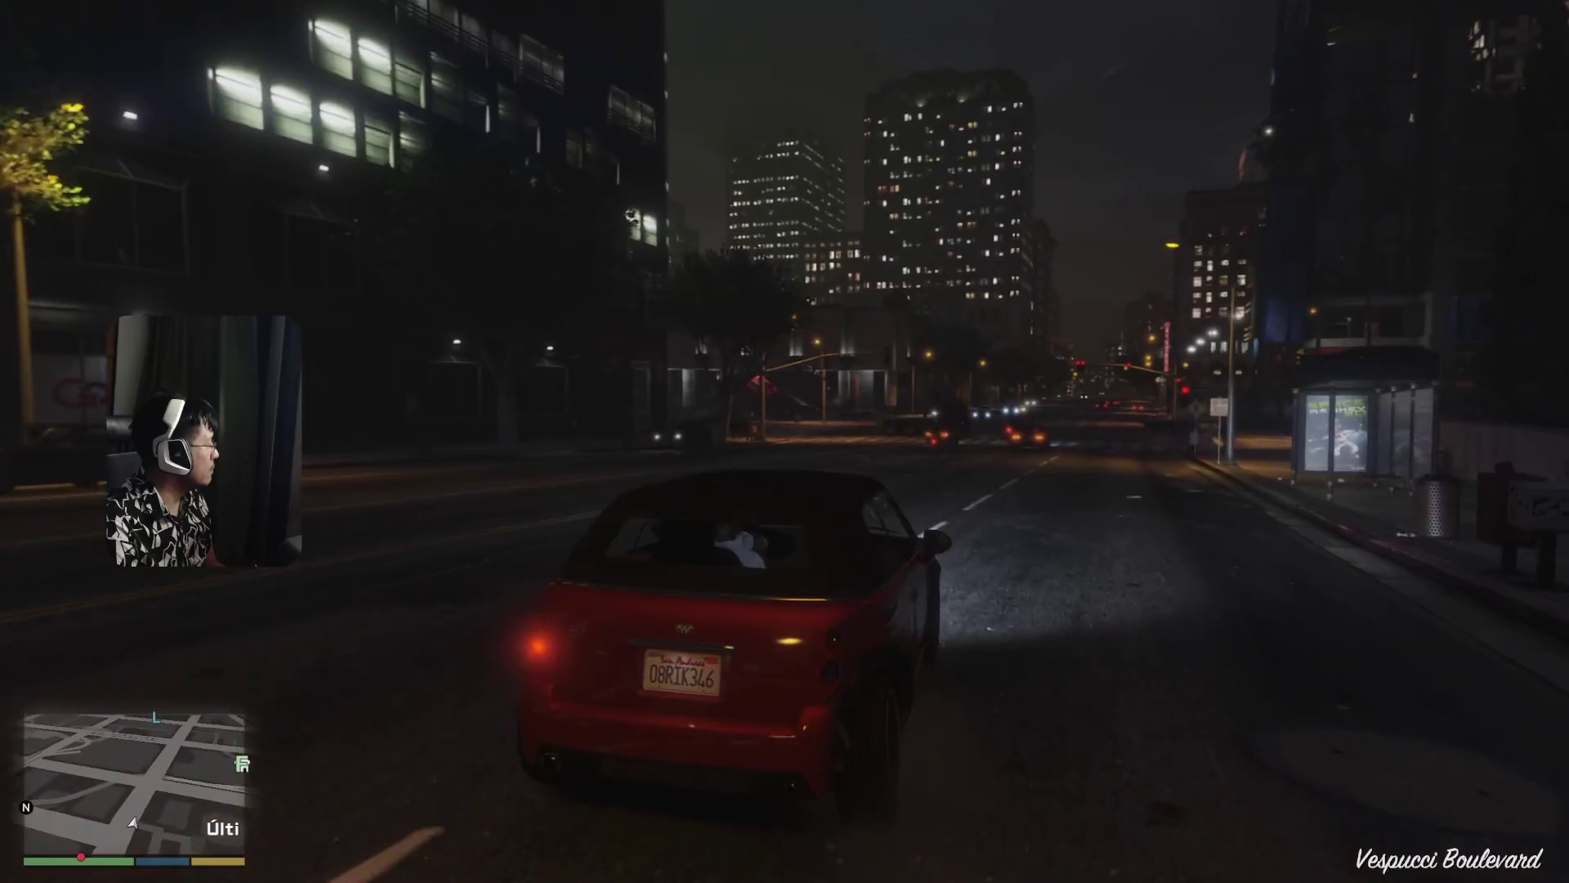
key("d")
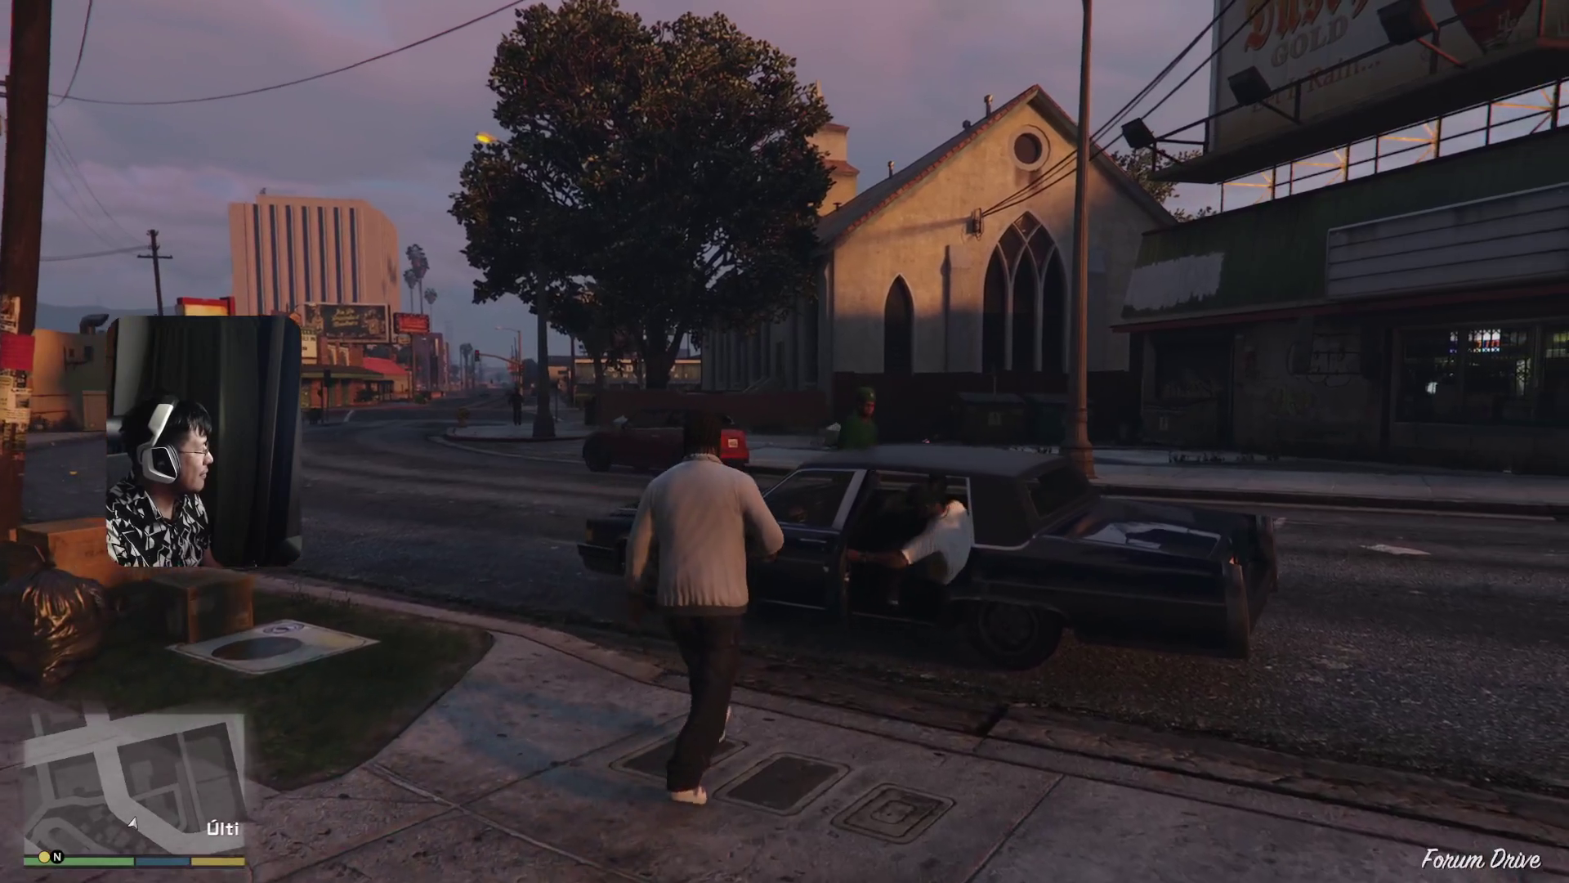
- Pause the game and switch to the AJUSTES settings section
key("Escape")
key("e")
key("e")
key("e")
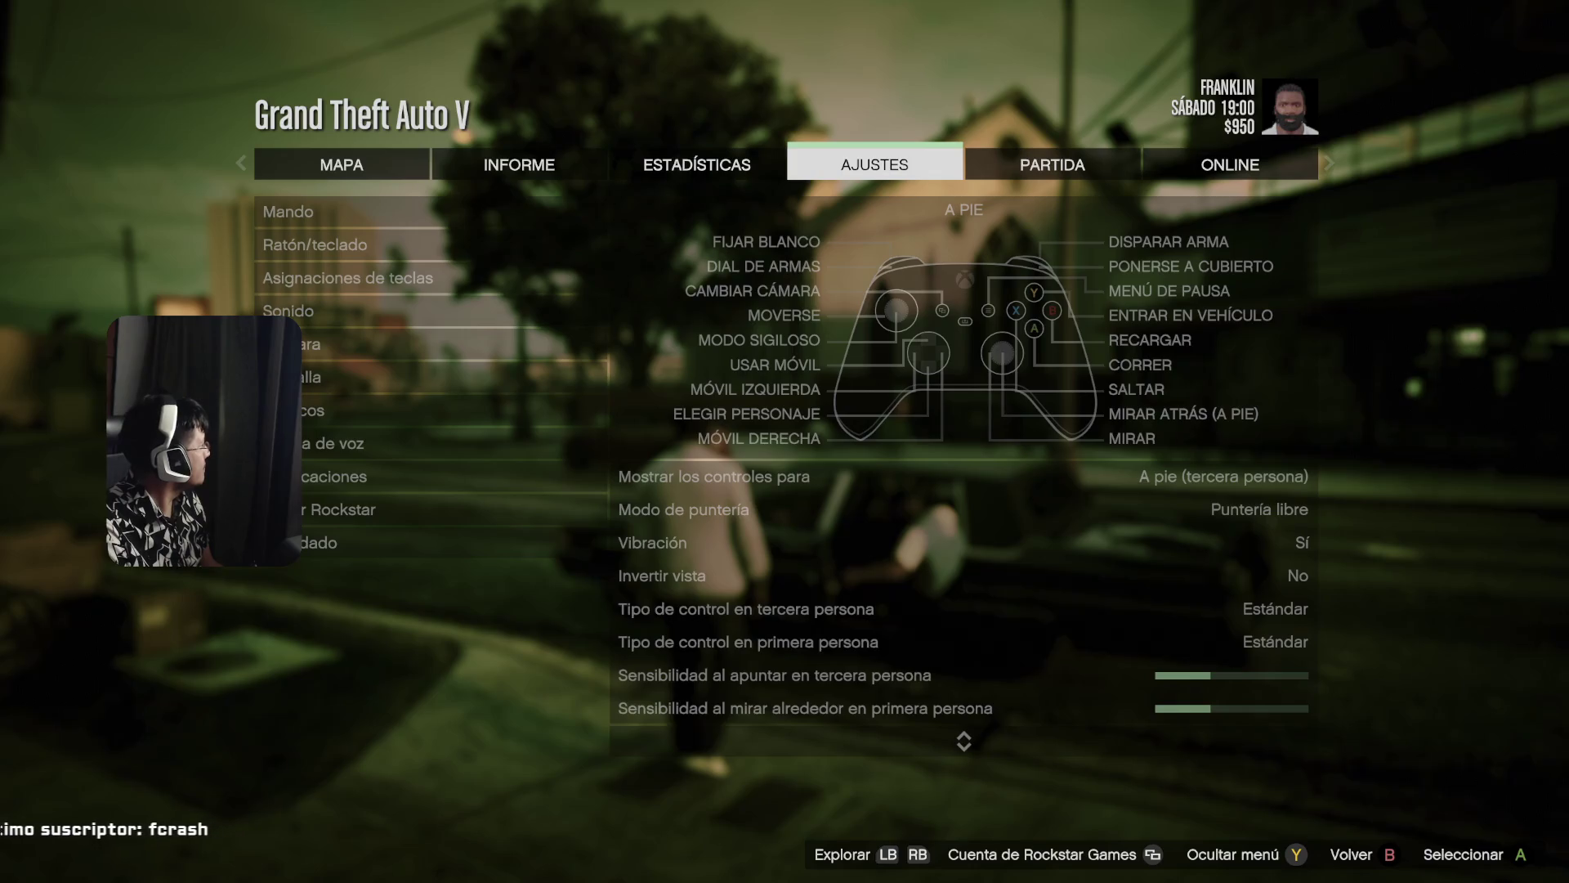
- Go down the settings categories to the Gráficos (graphics) page
key("Return")
key("Down")
key("Down")
key("Down")
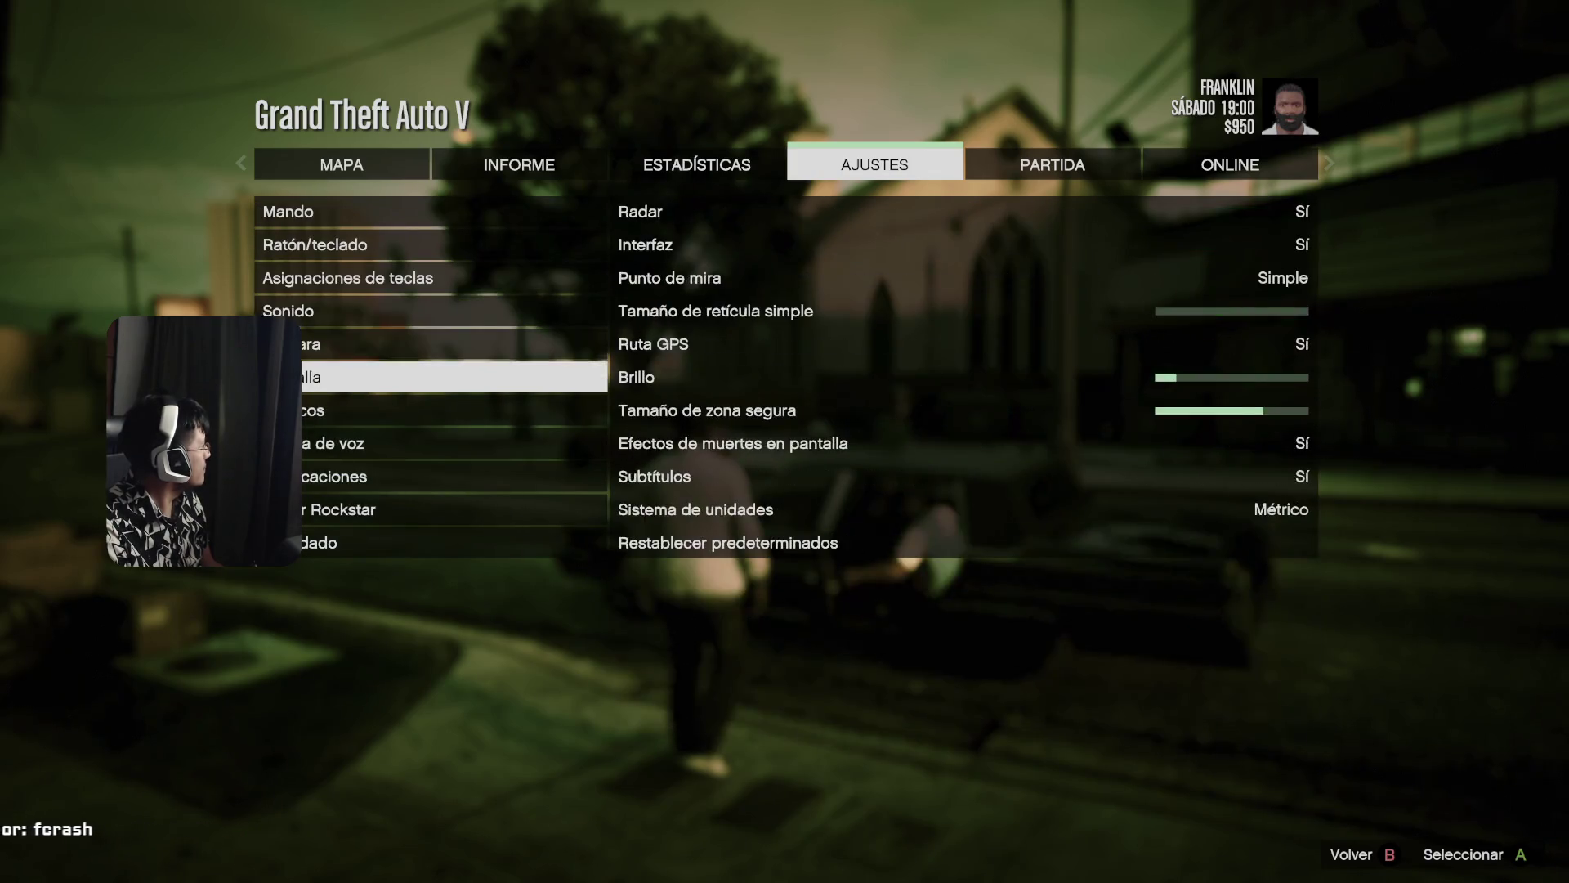
key("Down")
key("Return")
key("Down")
key("Down")
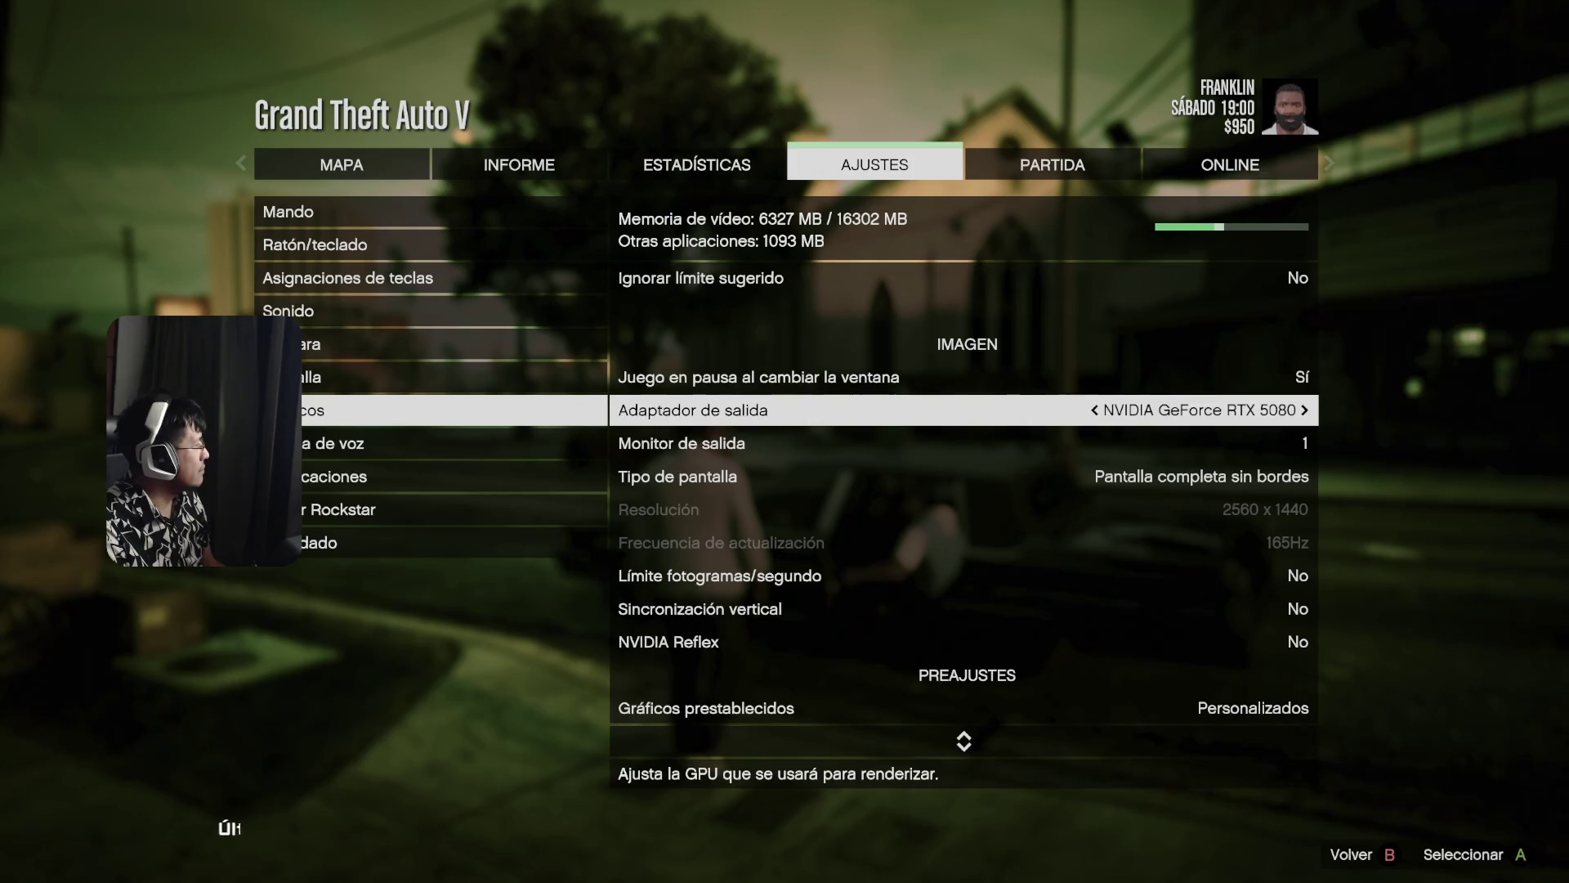
- Review the image rows and turn vertical sync on
key("Up")
key("Down")
key("Down")
key("Up")
key("Down")
key("Down")
key("Down")
key("Down")
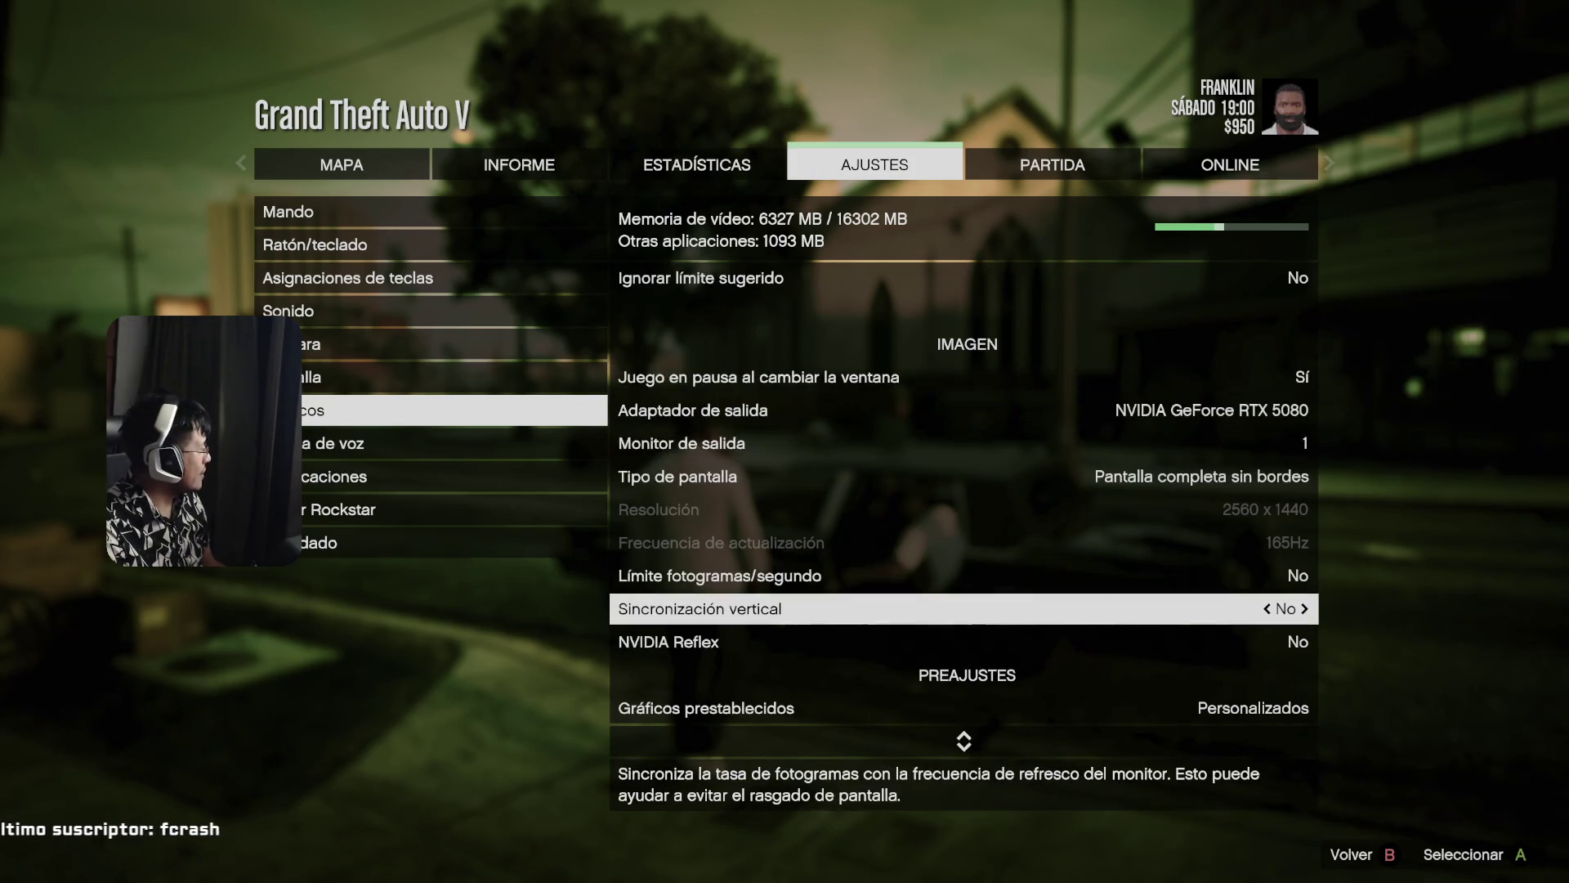
key("Up")
key("Down")
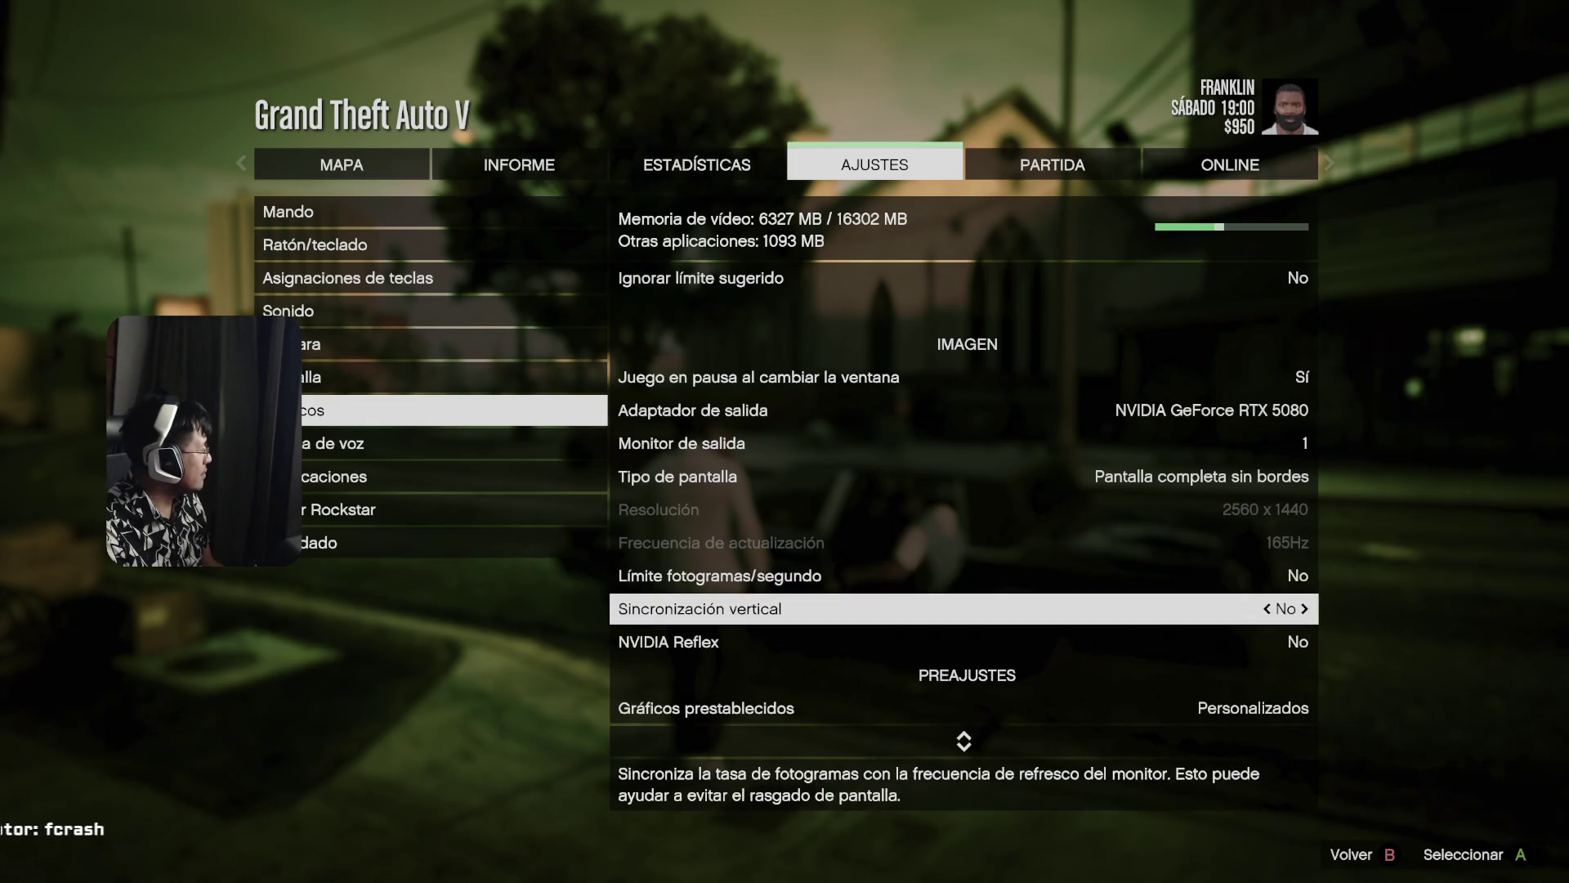
key("Down")
key("Up")
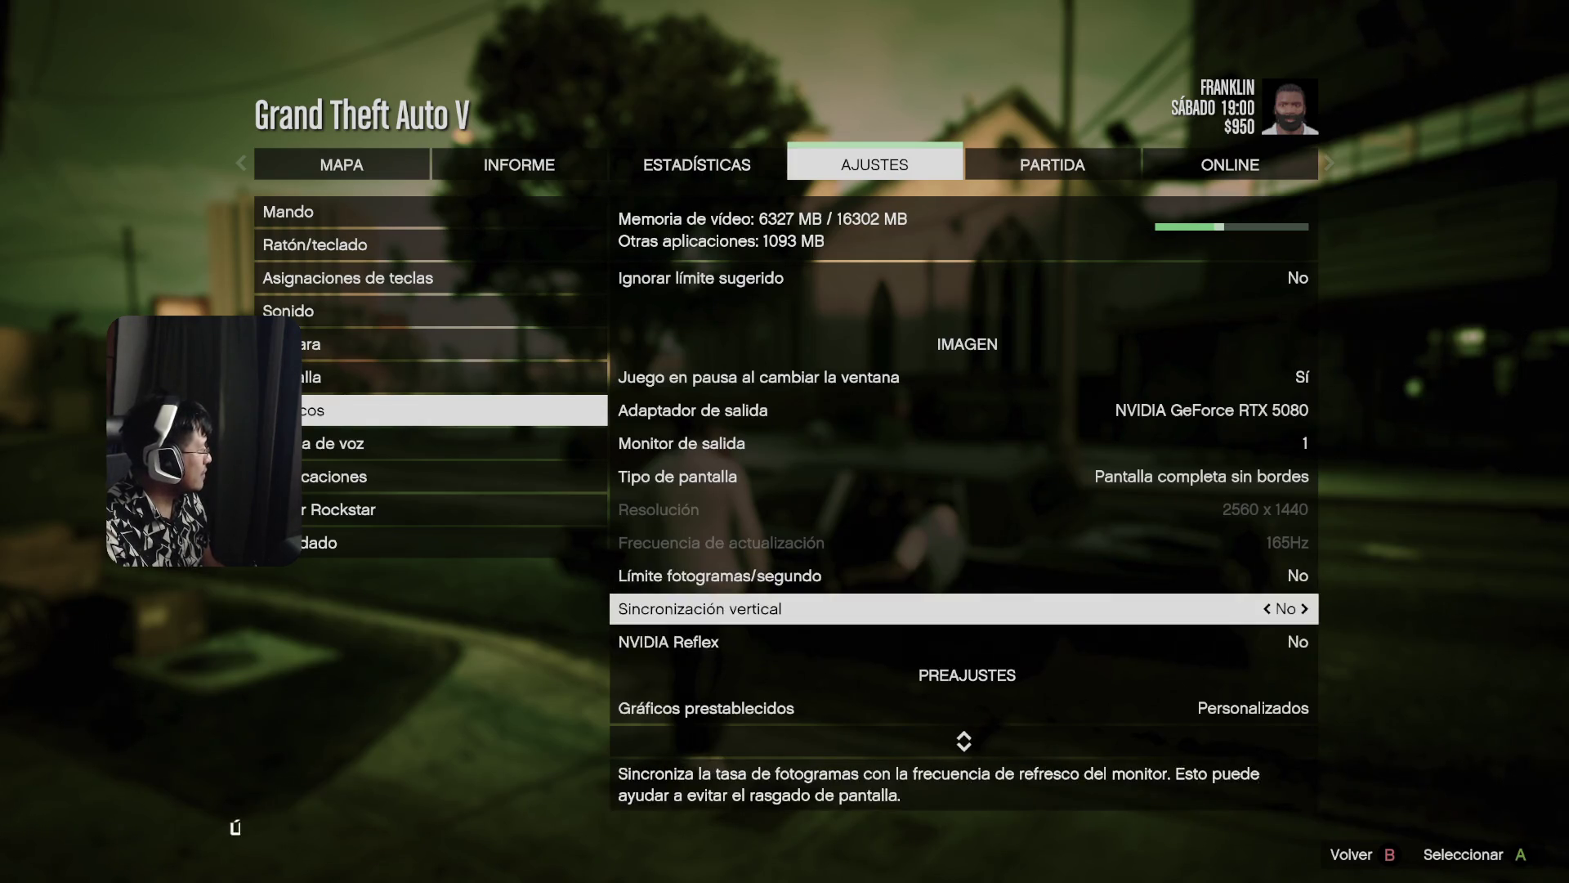
key("Right")
key("Down")
key("Down")
key("Down")
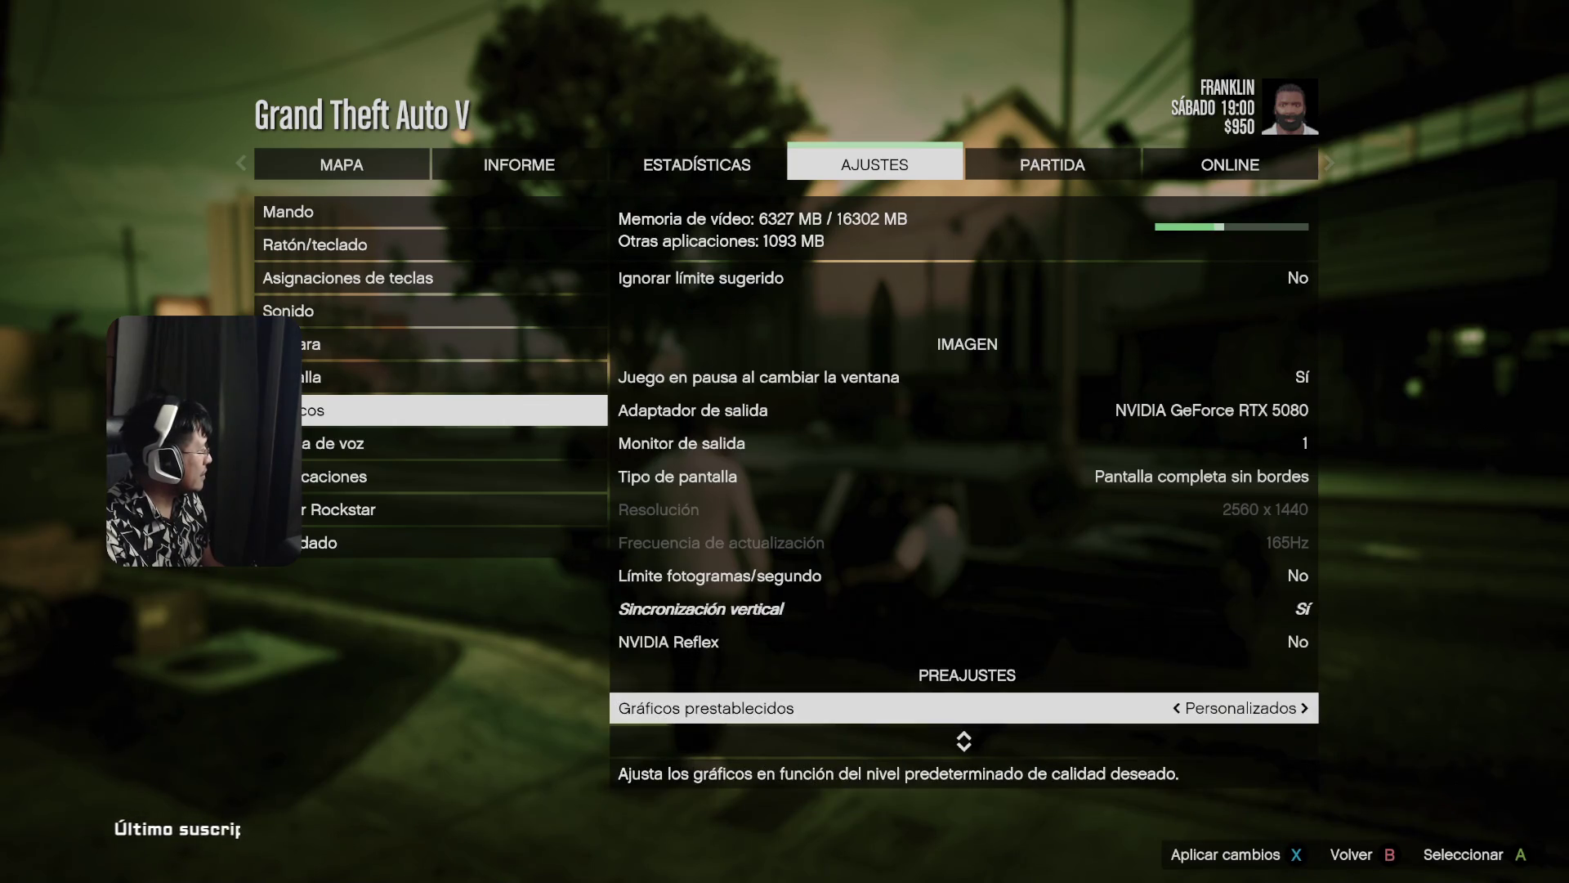
key("Up")
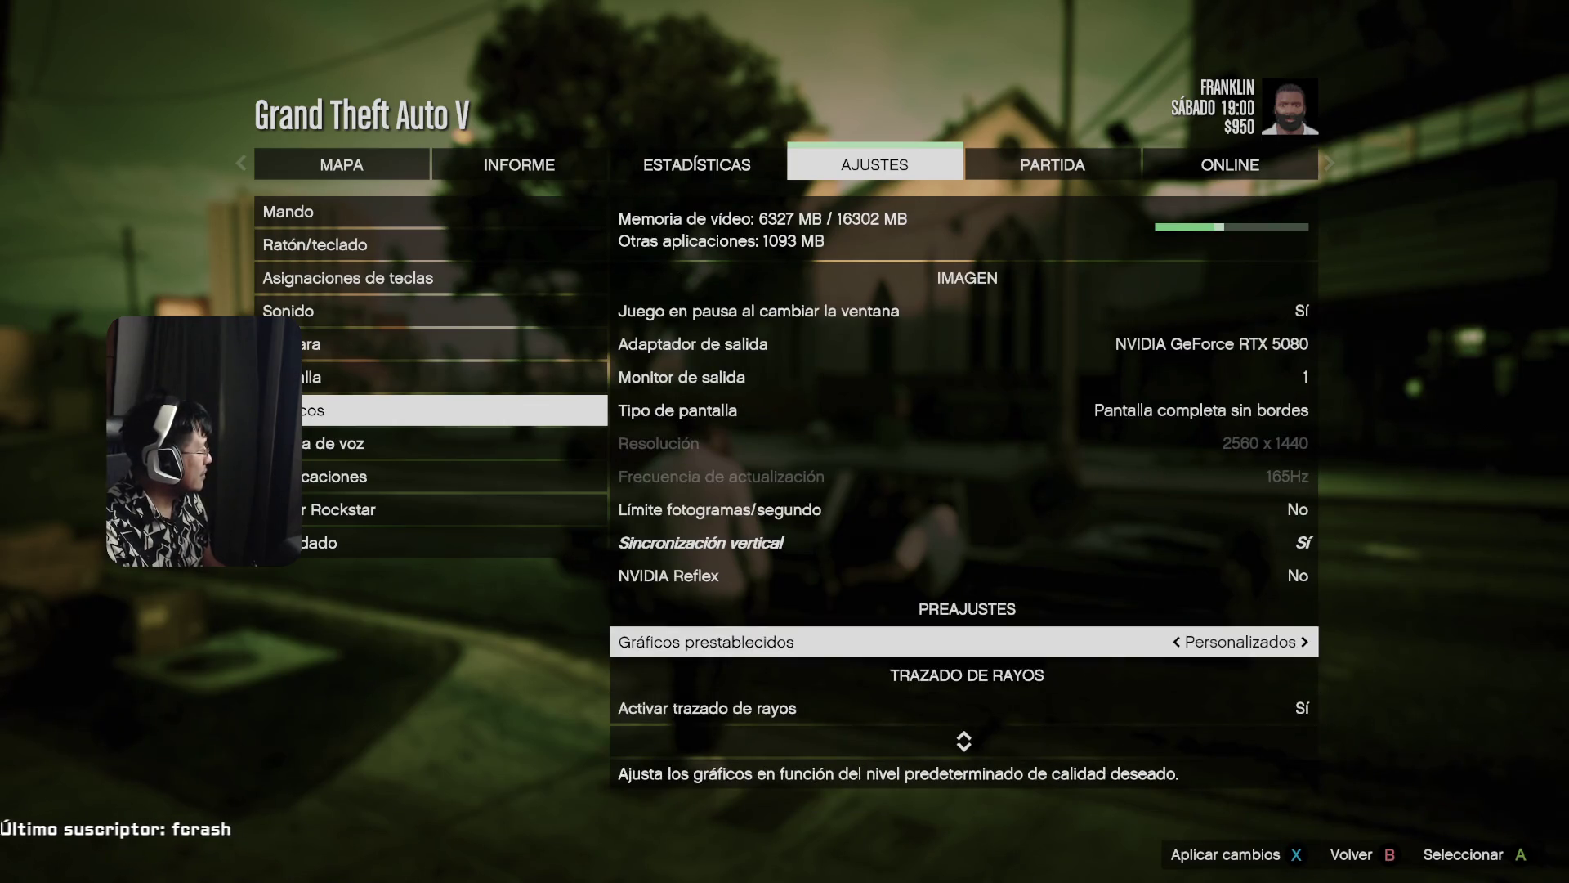
- Step past the ray tracing options and turn on NVIDIA DLSS resolution scaling
key("Down")
key("Down")
key("Down")
key("Down")
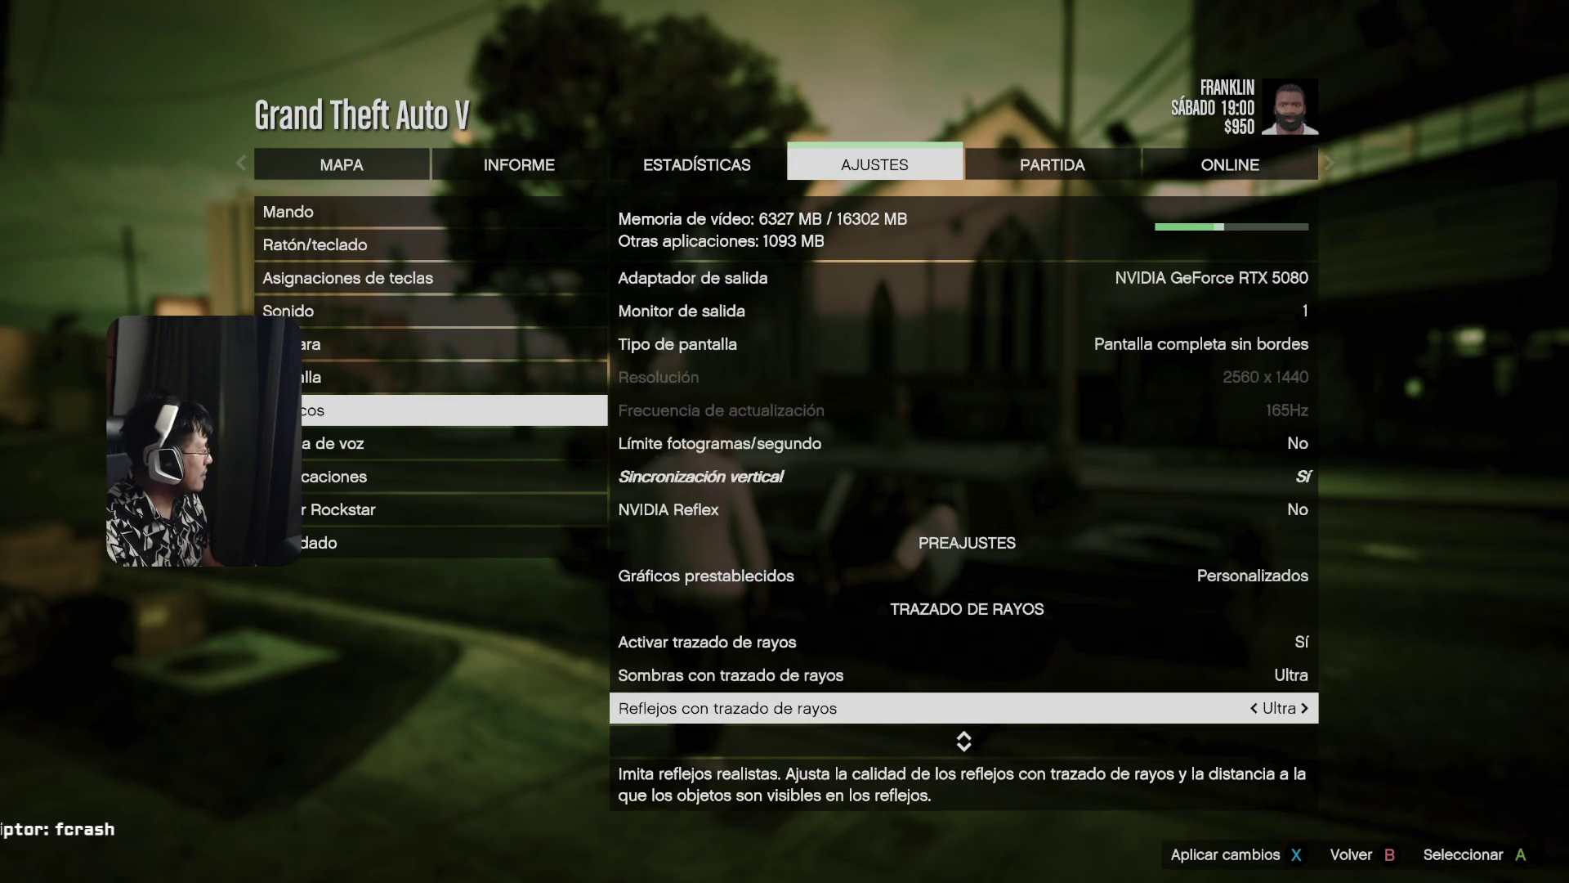
key("Down")
key("Down")
key("Down")
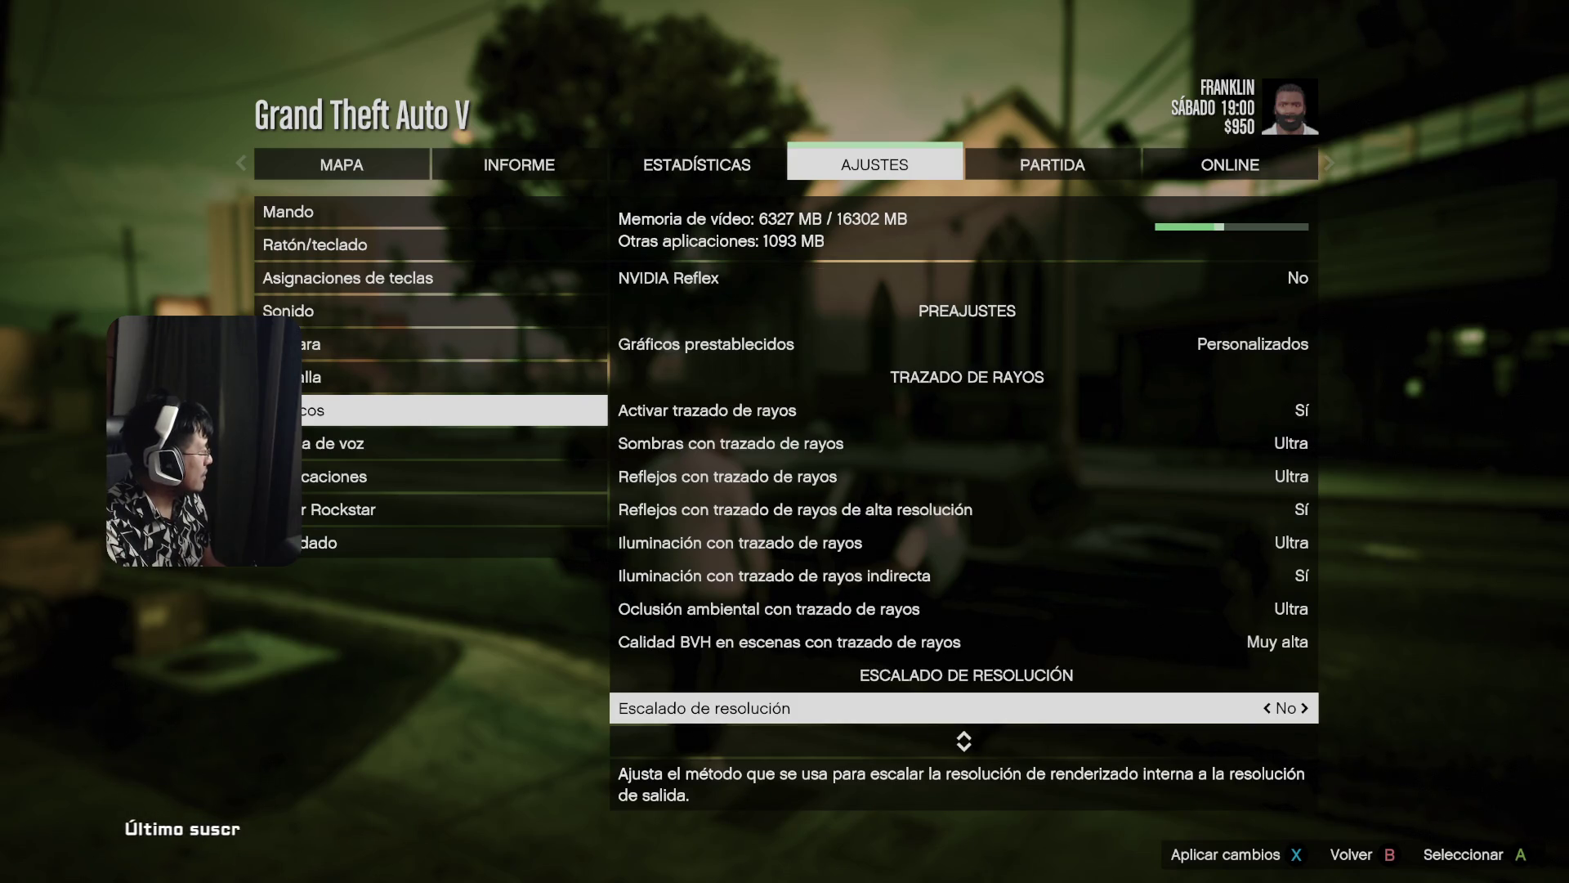
key("Down")
key("Up")
key("Right")
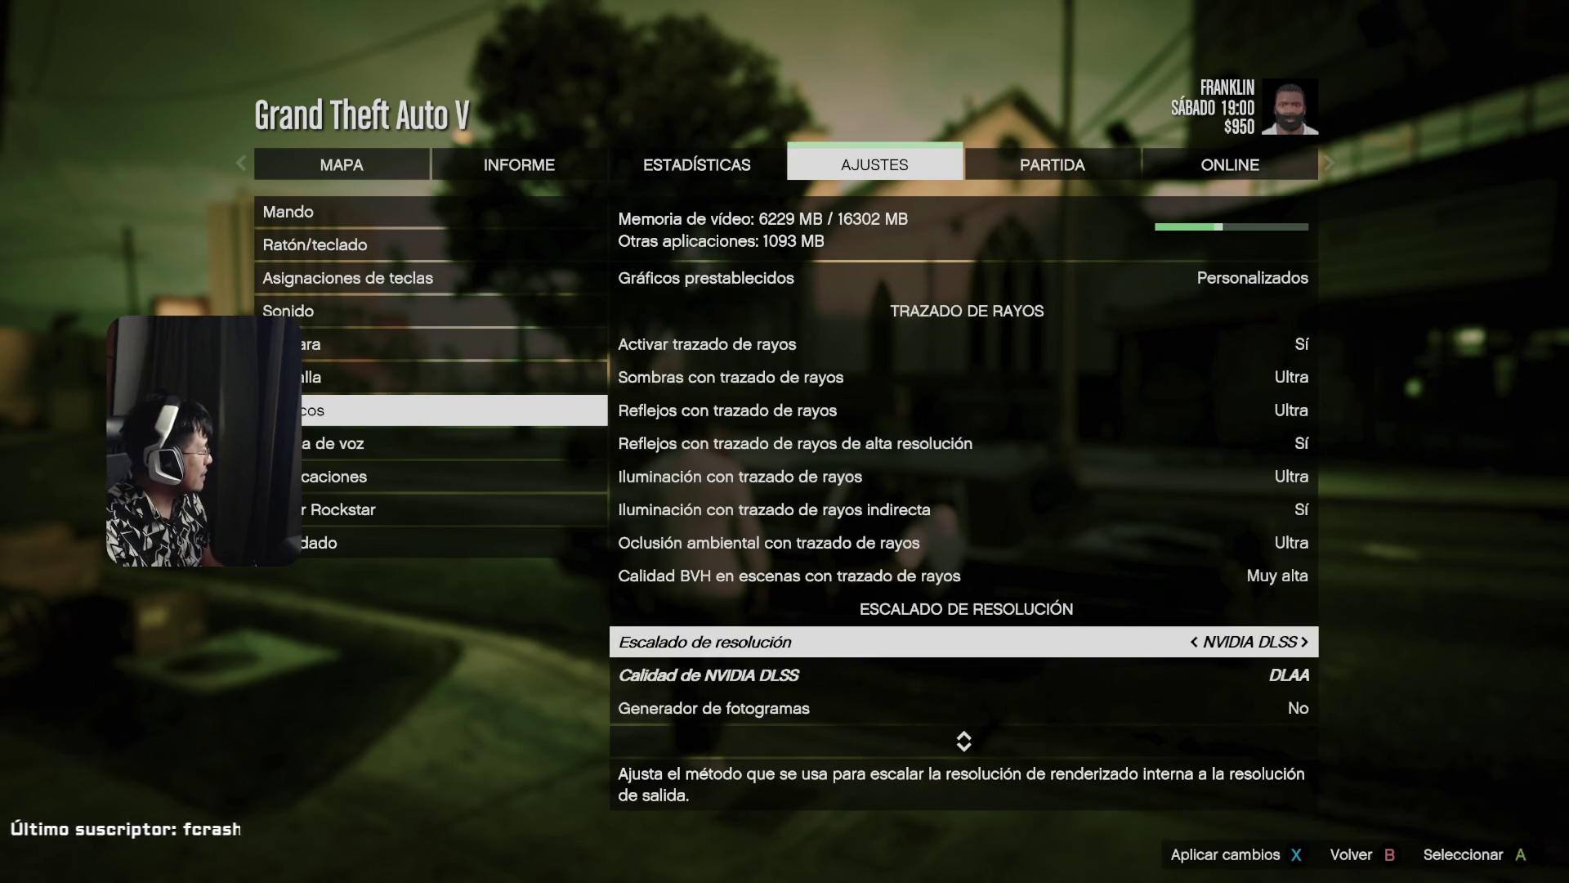
key("Down")
key("Left")
key("Left")
key("Left")
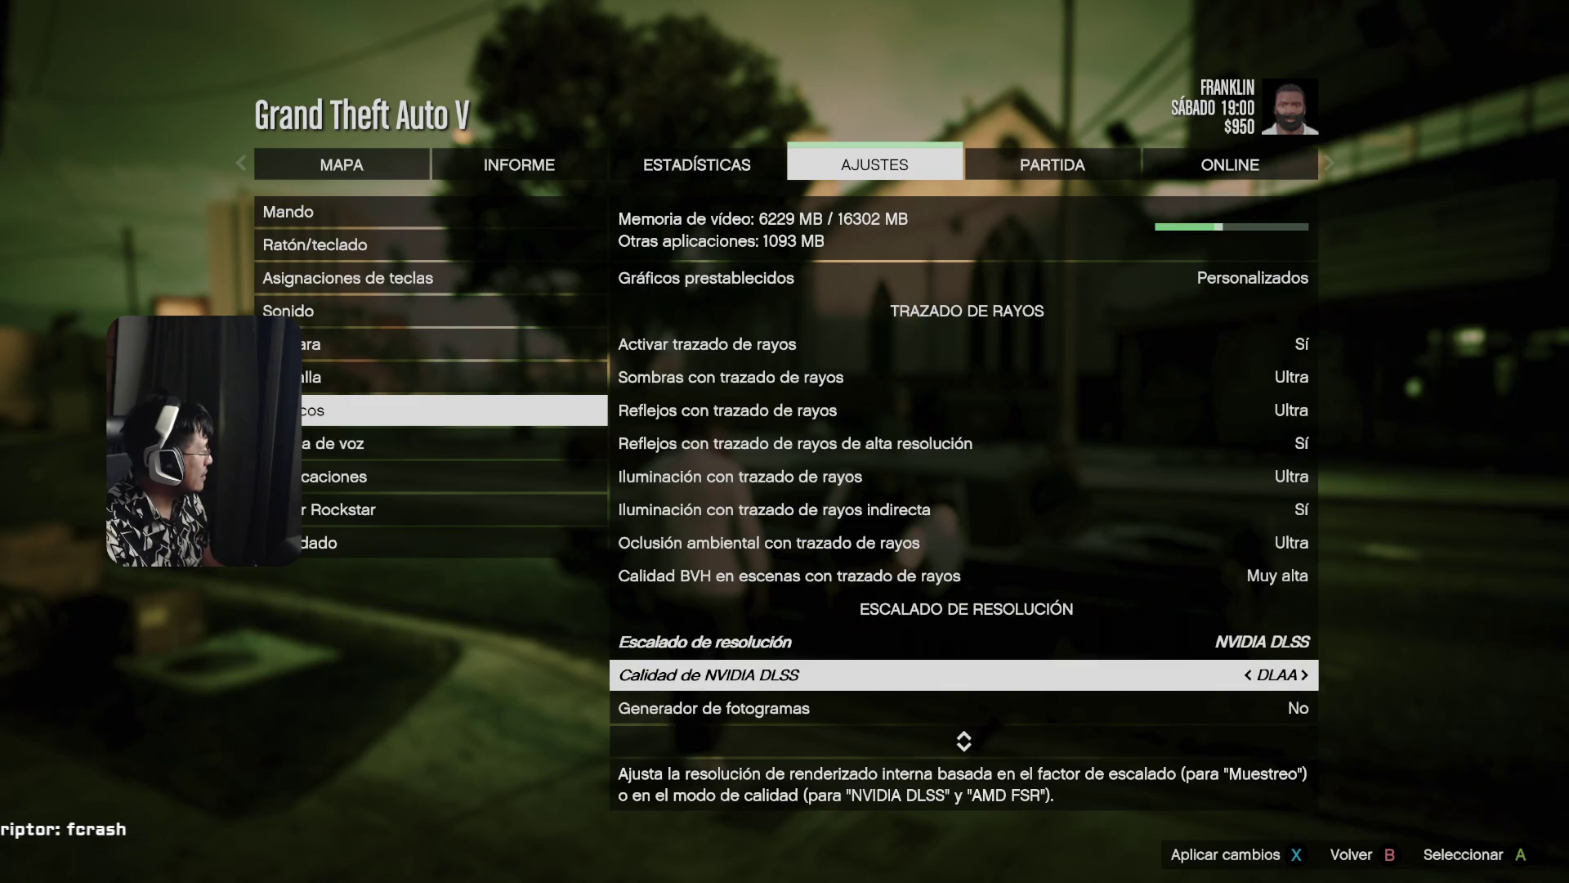
- Compare Muestreo and AMD FSR 1 scaling, then keep NVIDIA DLSS at Calidad quality
key("Right")
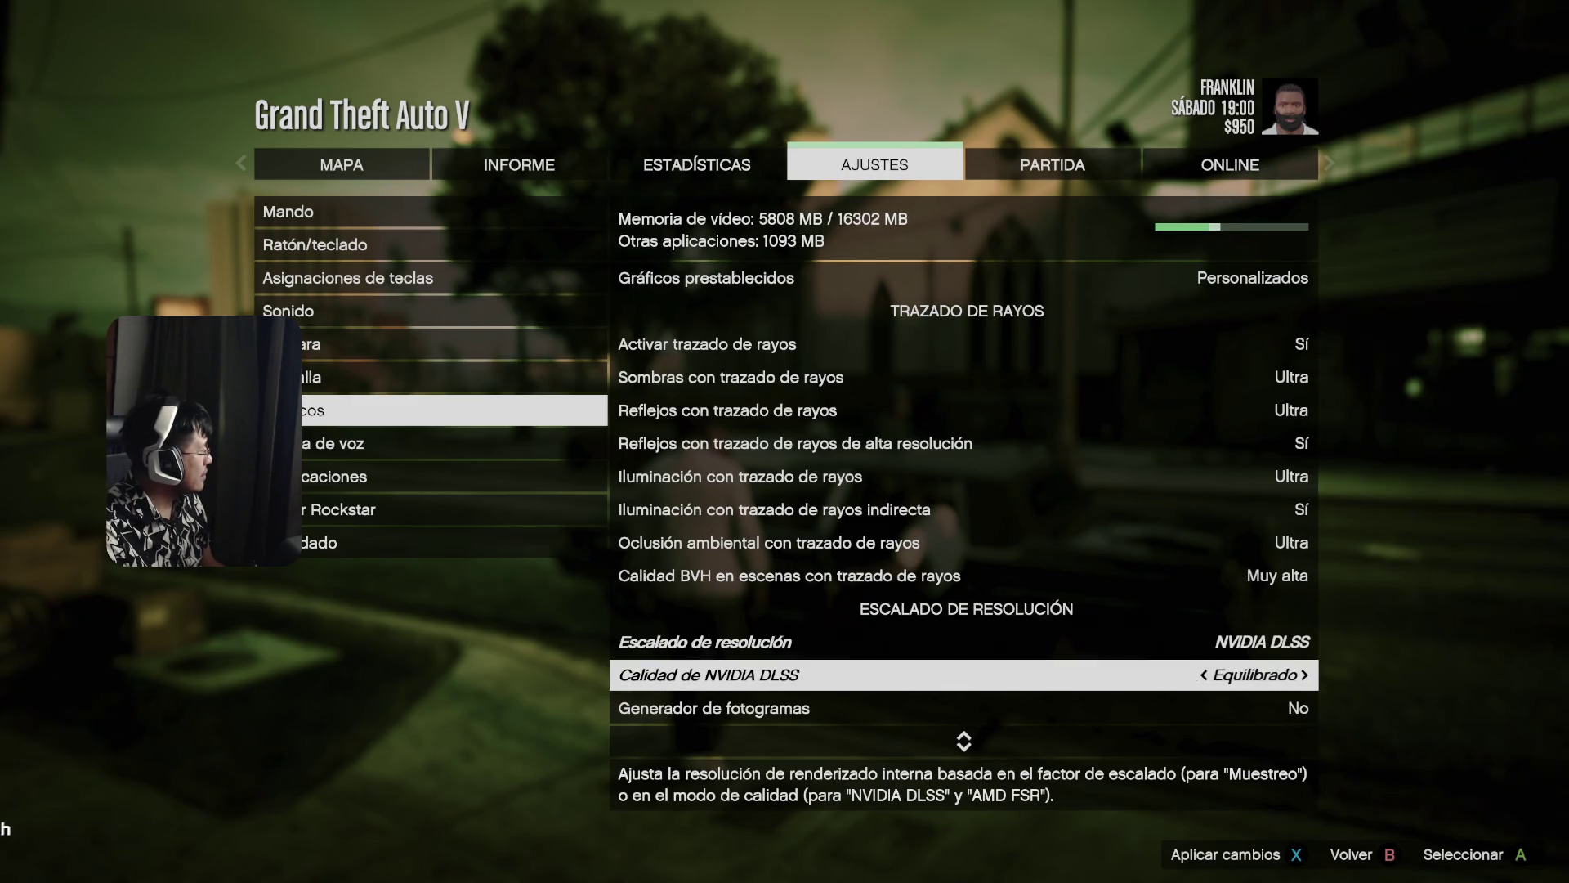
key("Right")
key("Left")
key("Up")
key("Right")
key("Left")
key("Left")
key("Left")
key("Left")
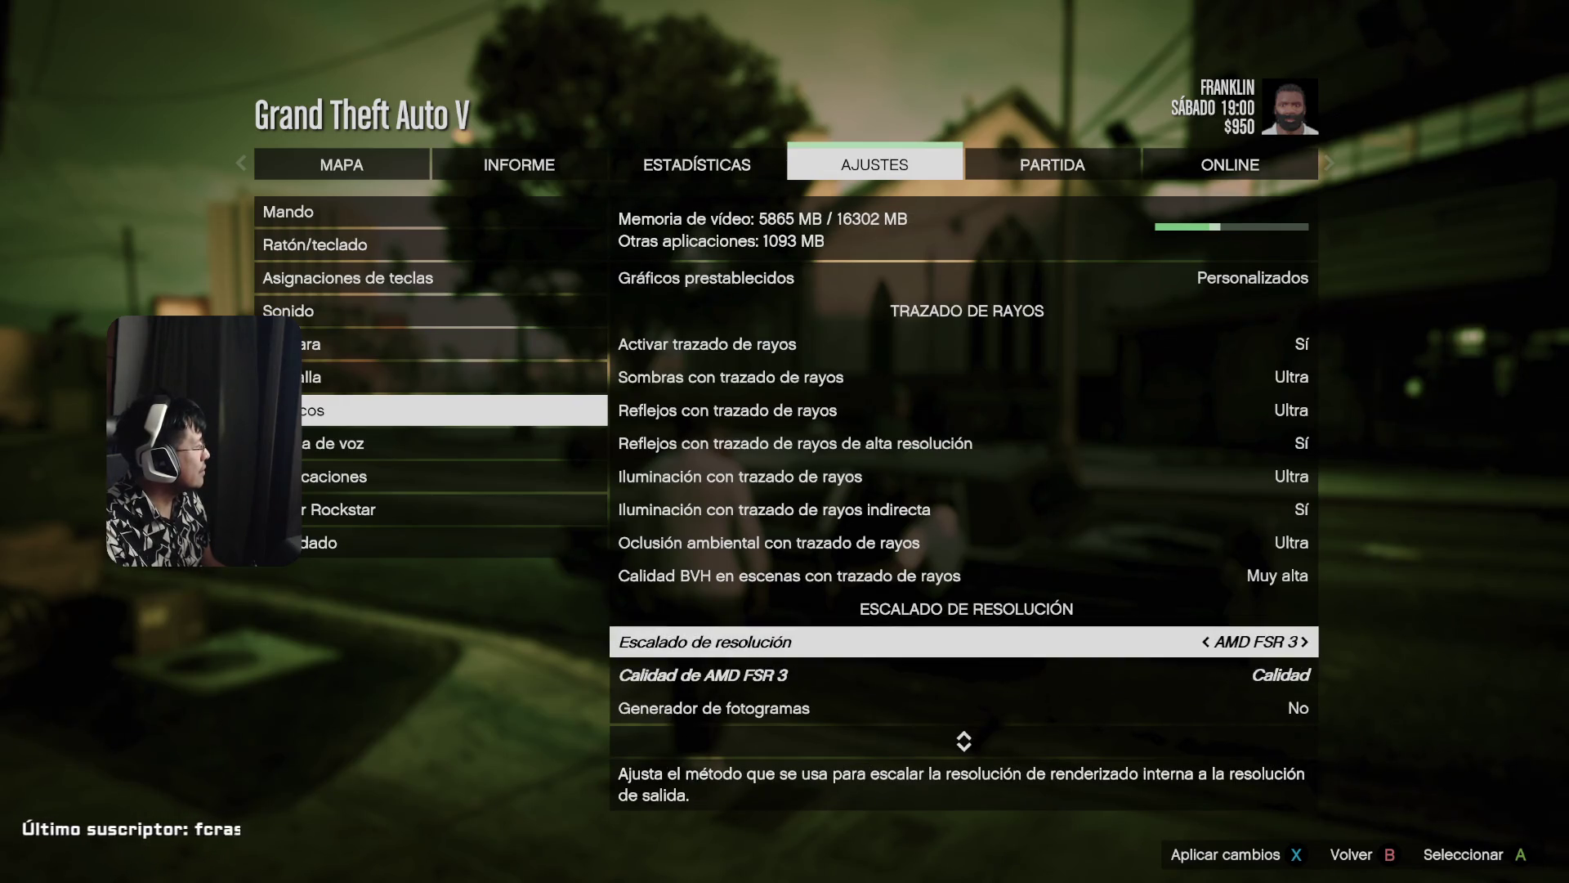
key("Right")
key("Right")
key("Right")
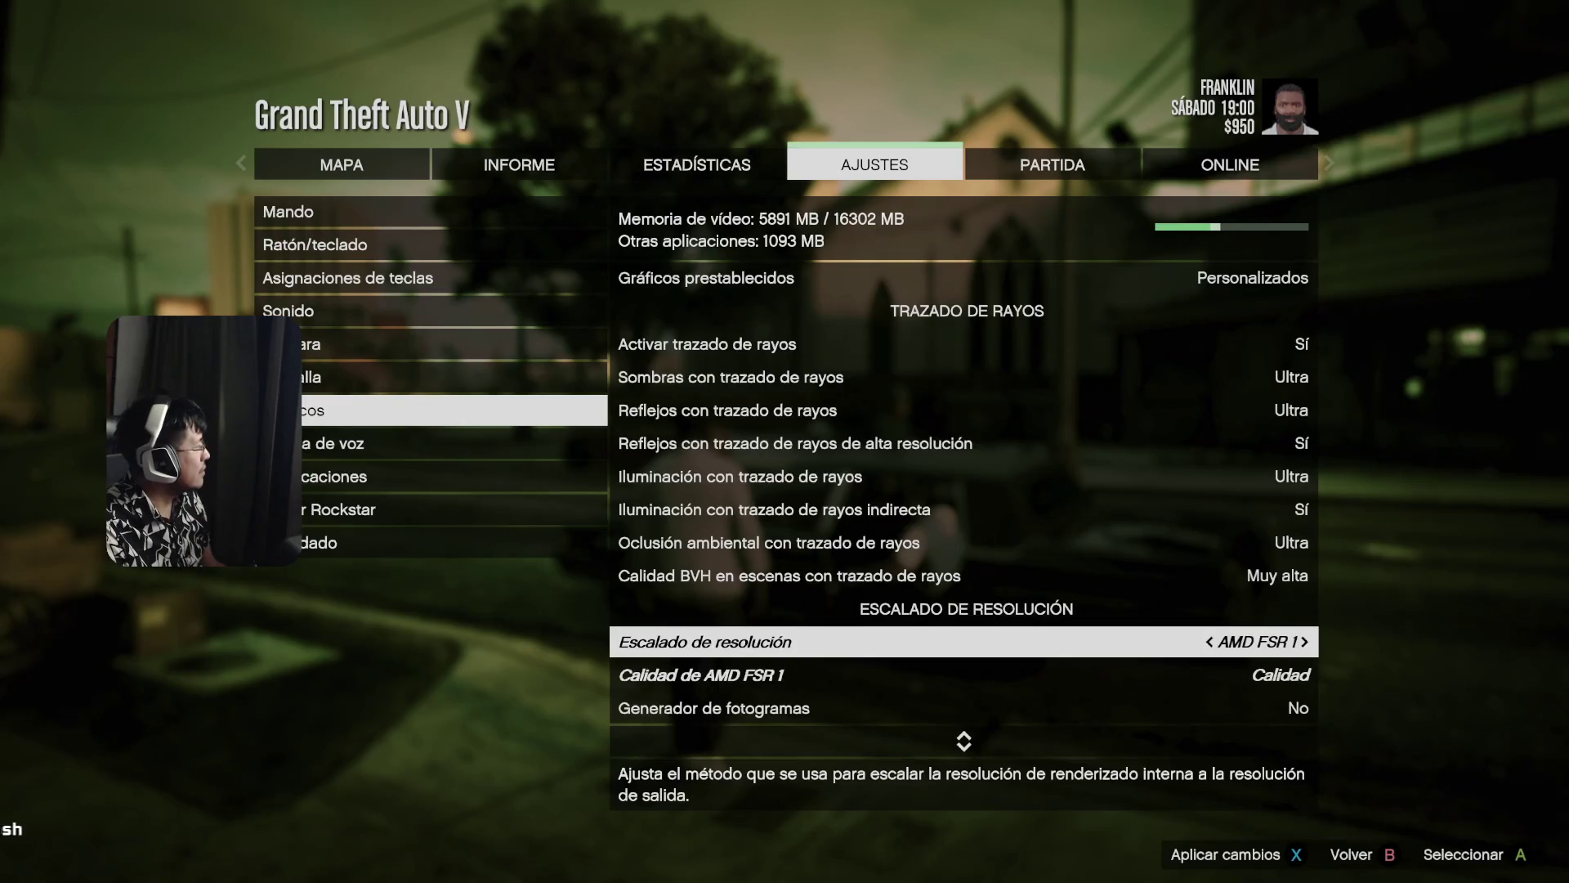
key("Right")
key("Right")
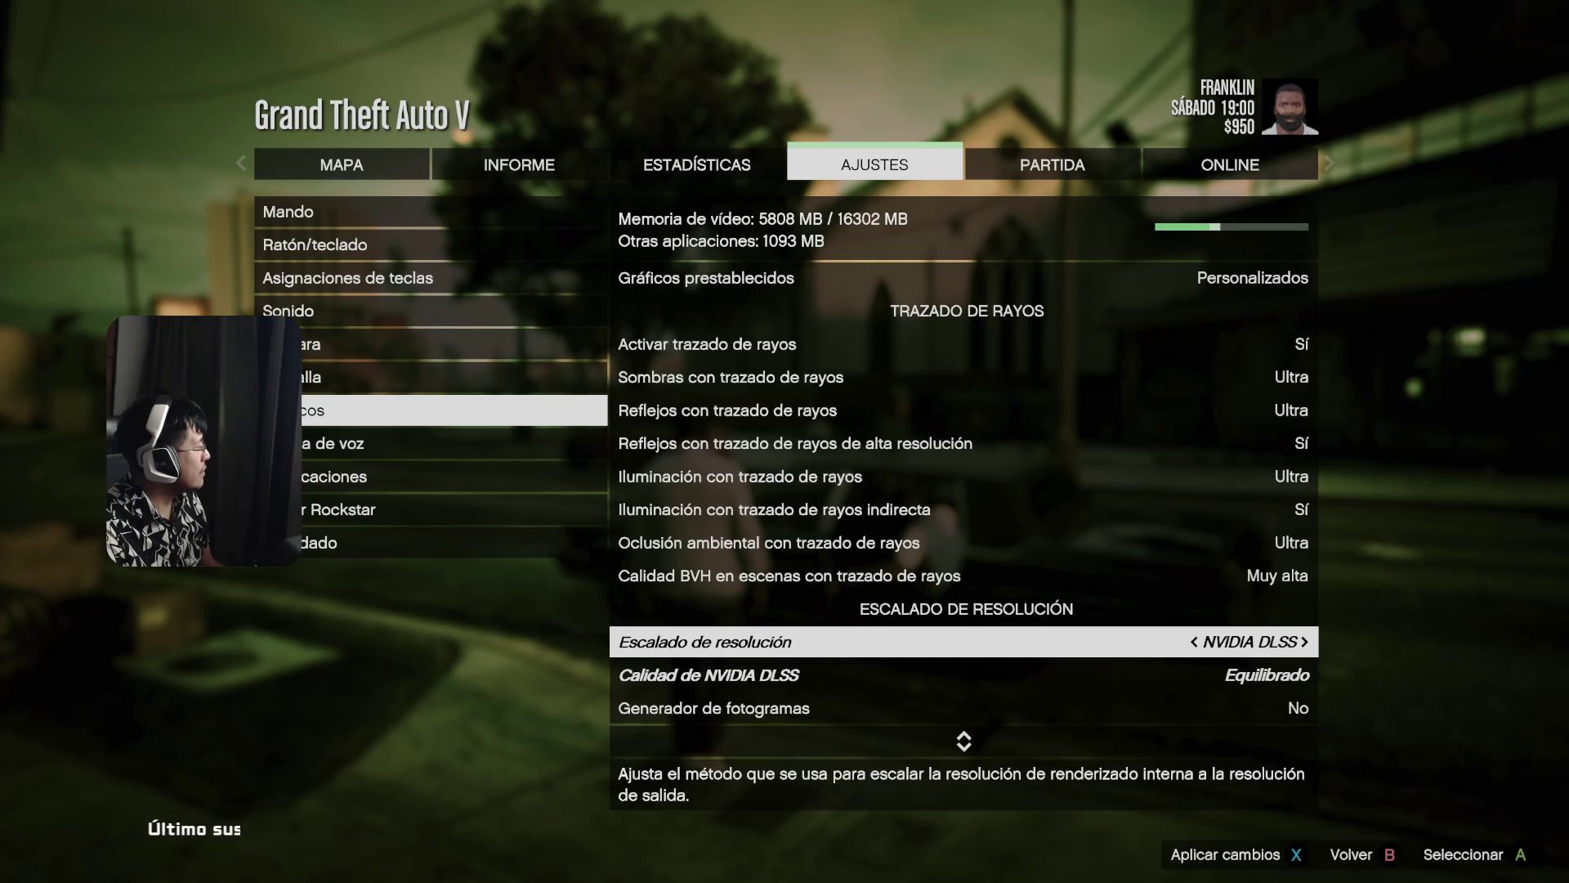
key("Down")
key("Right")
key("Right")
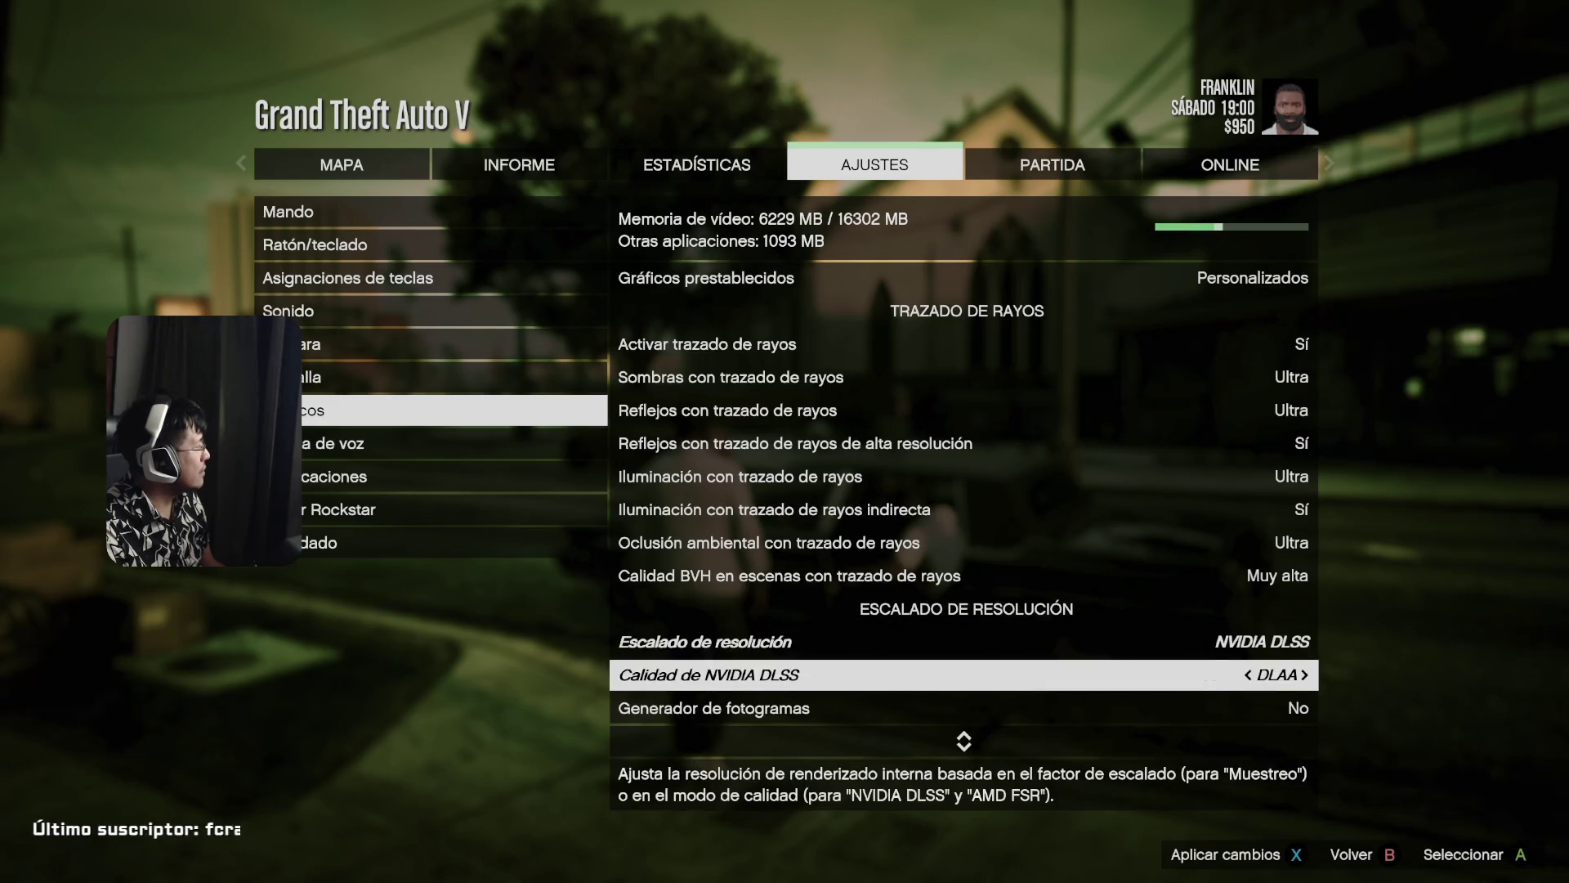
key("Left")
key("Right")
key("Left")
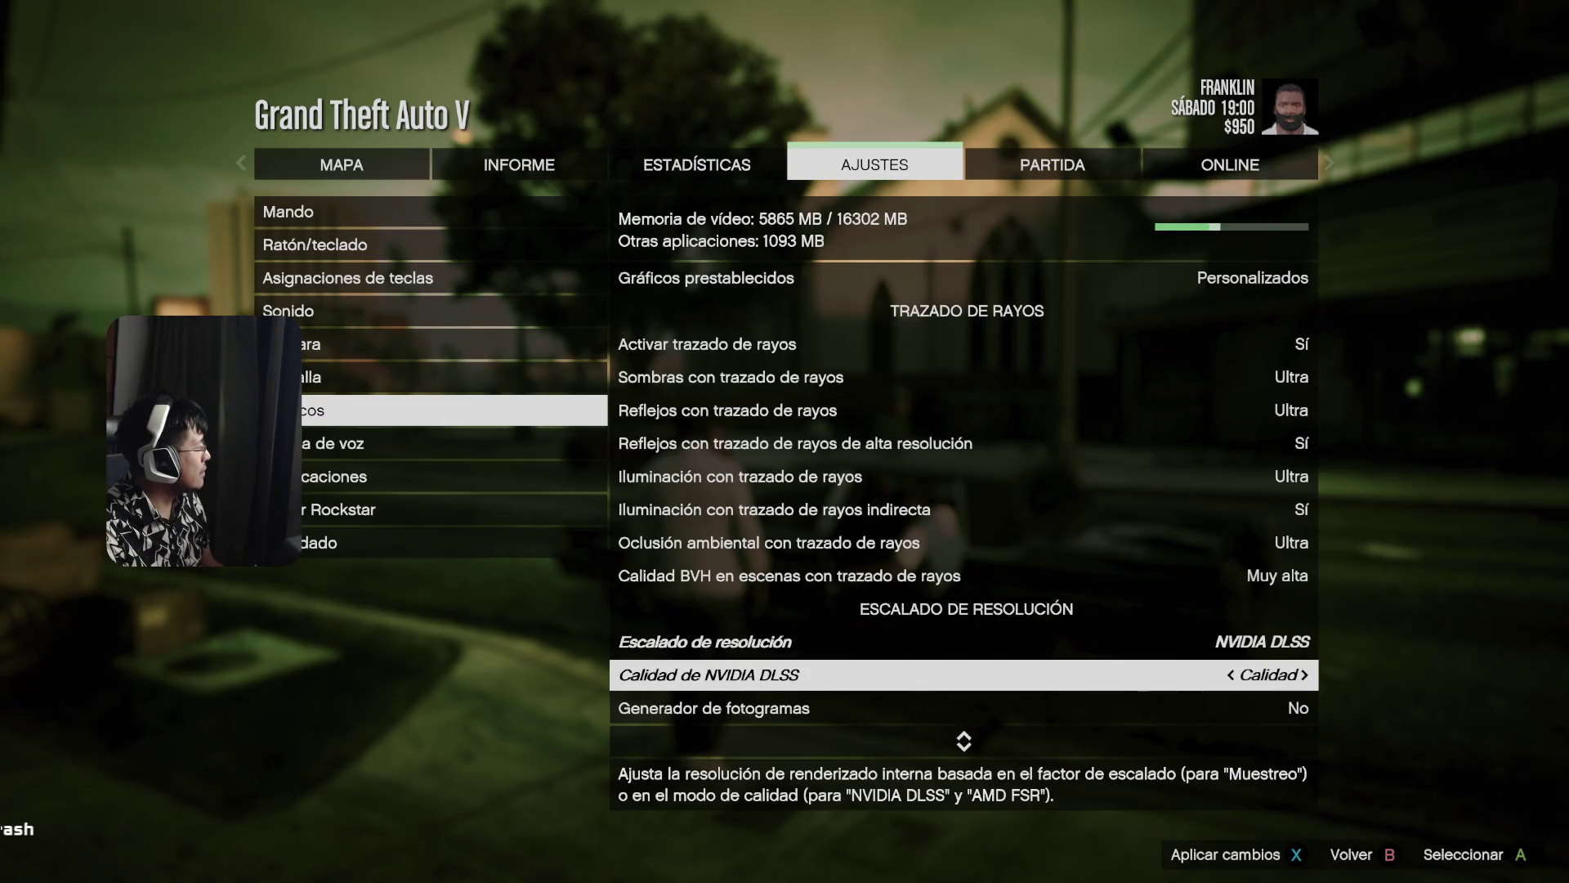
key("Down")
- Set frame generation to NVIDIA DLSS at 4X, apply the changes and resume play
key("Right")
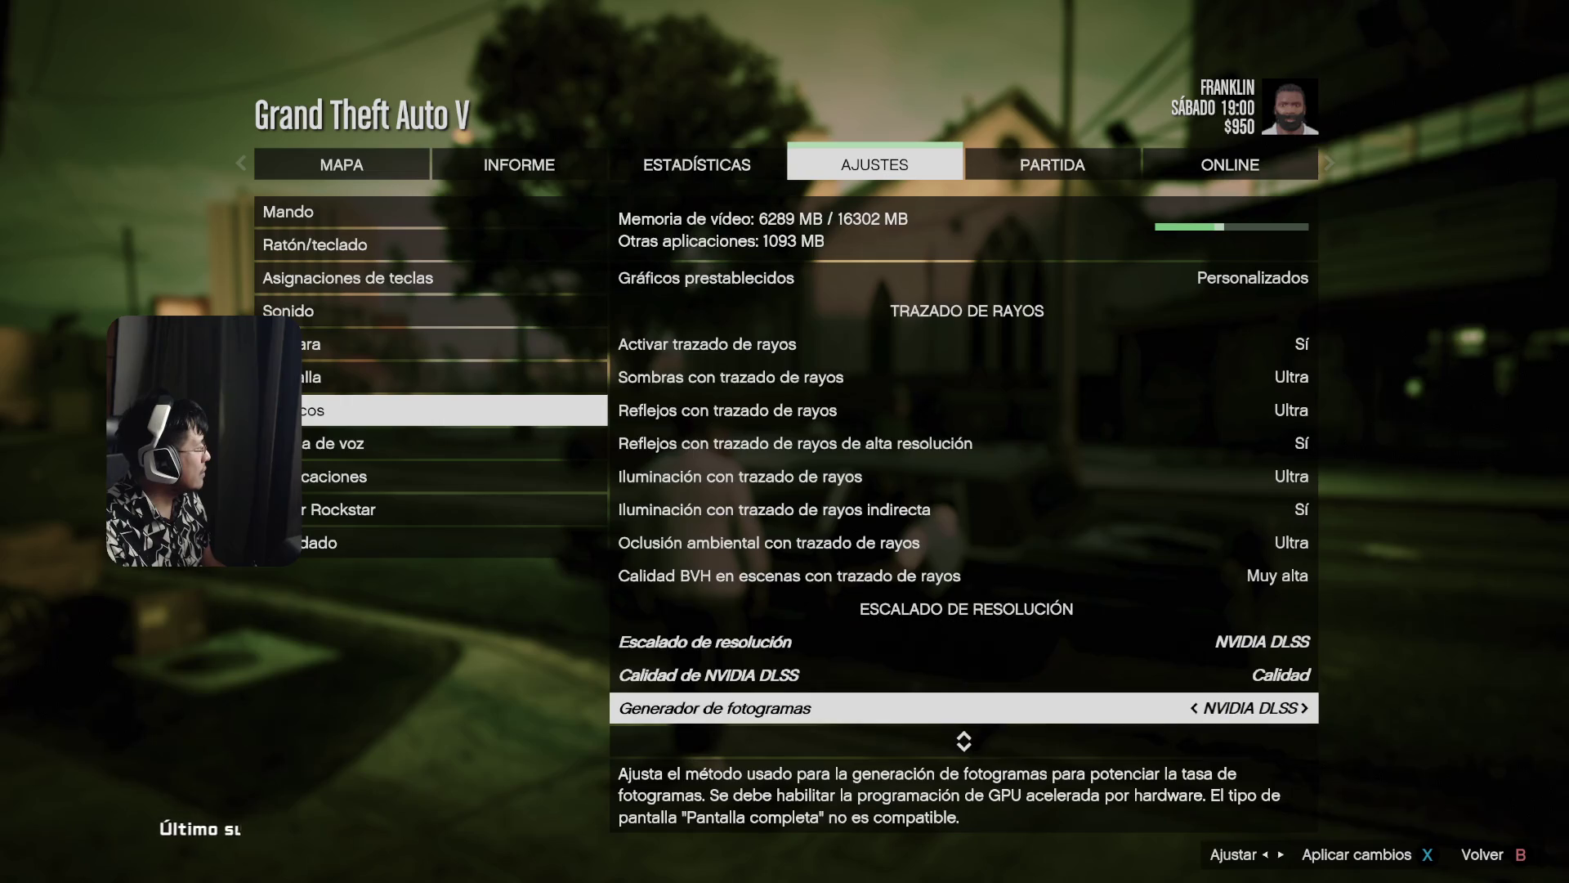
key("Right")
key("Left")
key("Down")
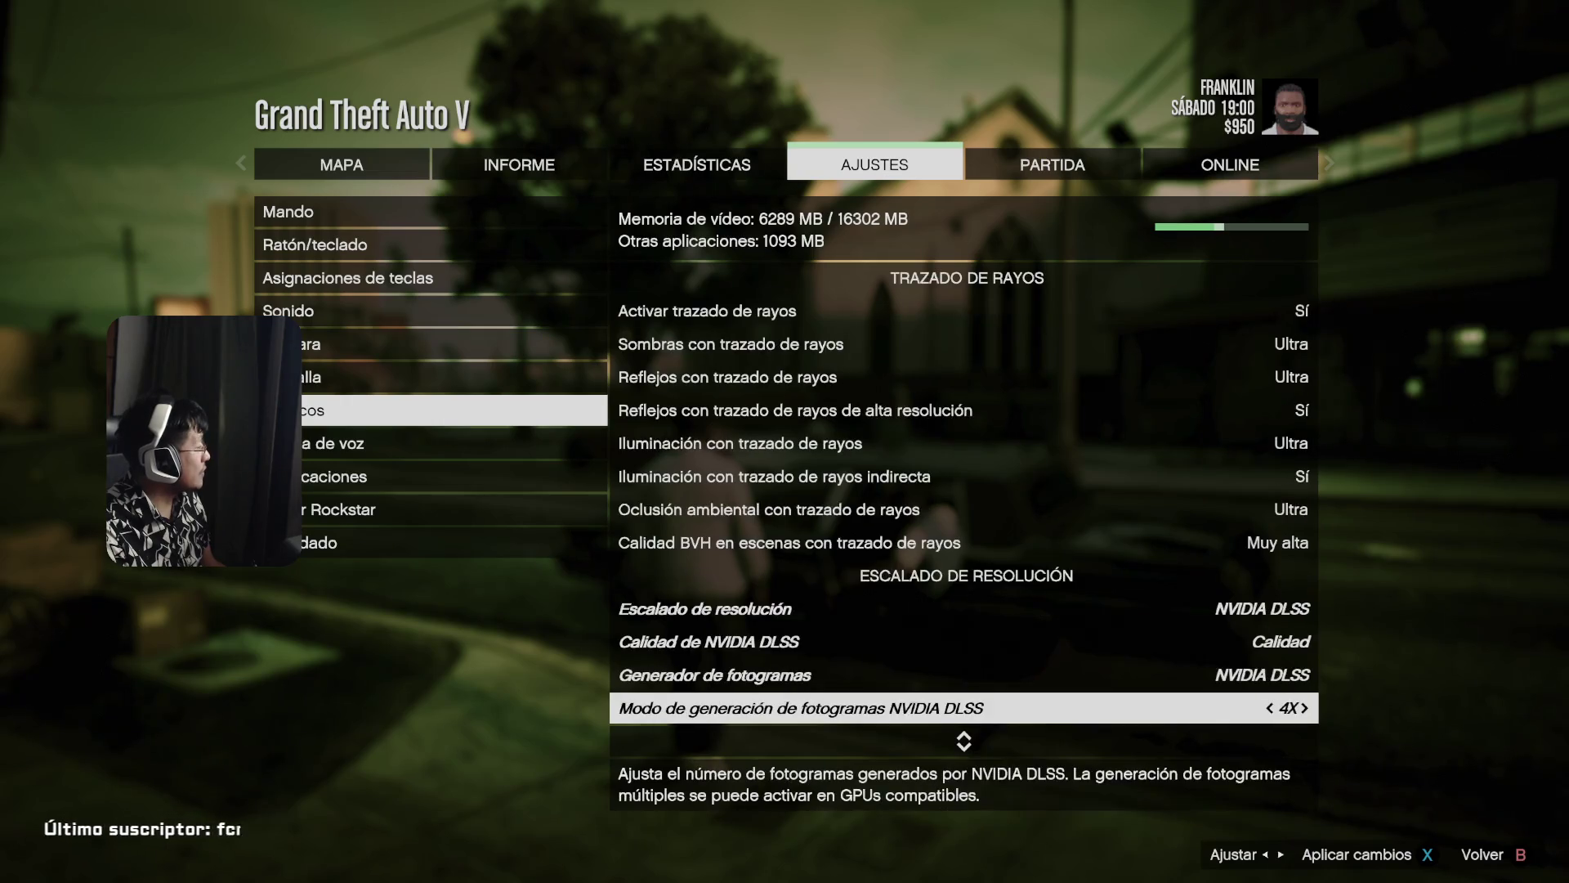
key("Down")
key("Up")
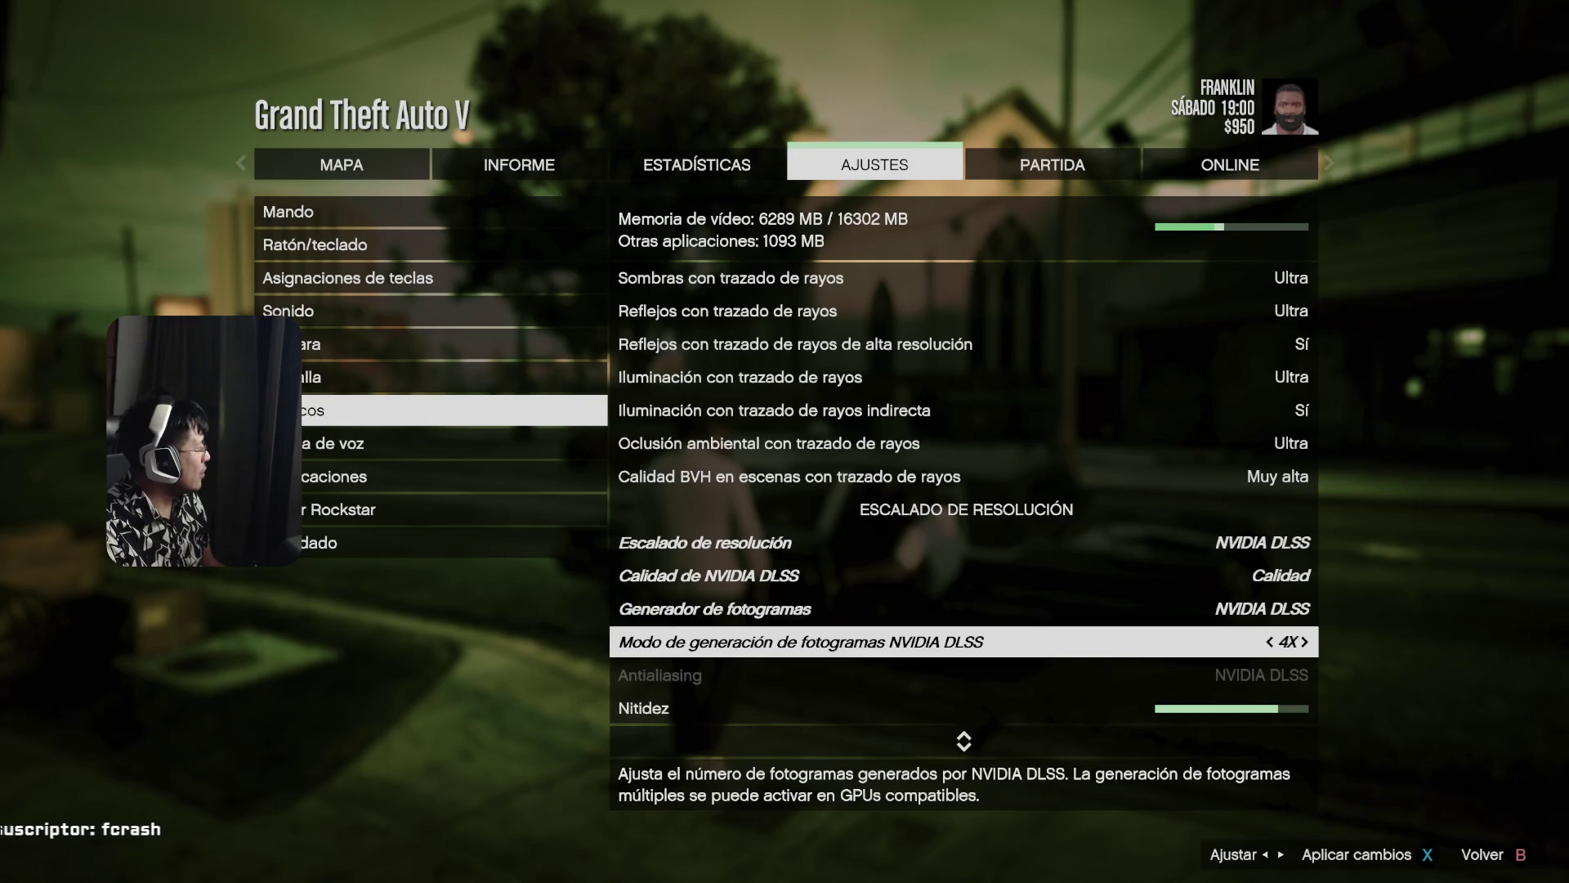
key("Left")
key("Right")
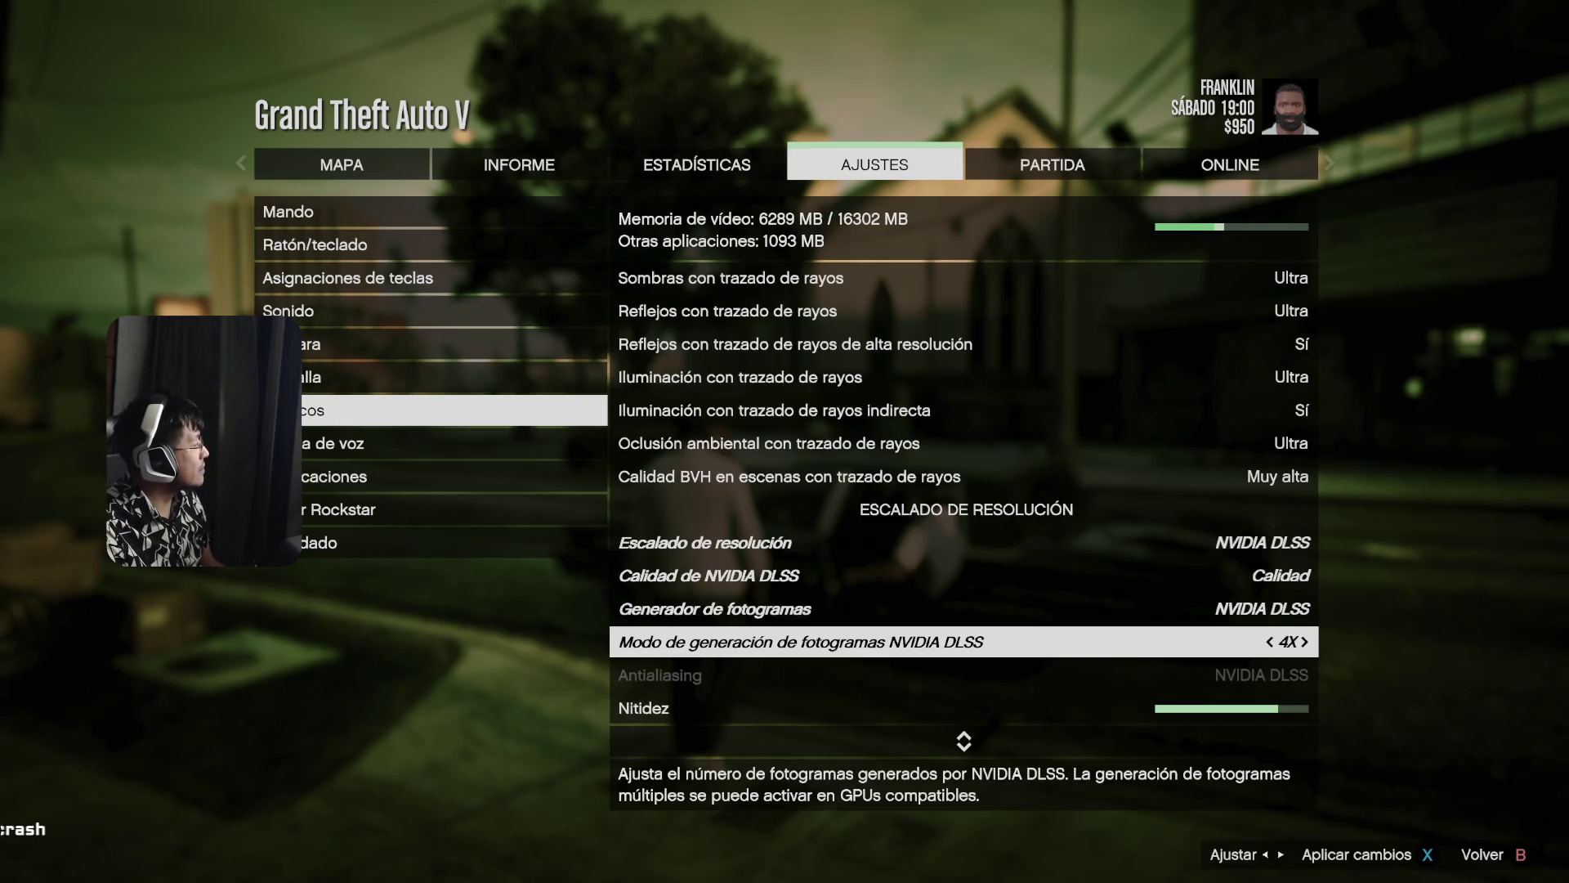
key("Down")
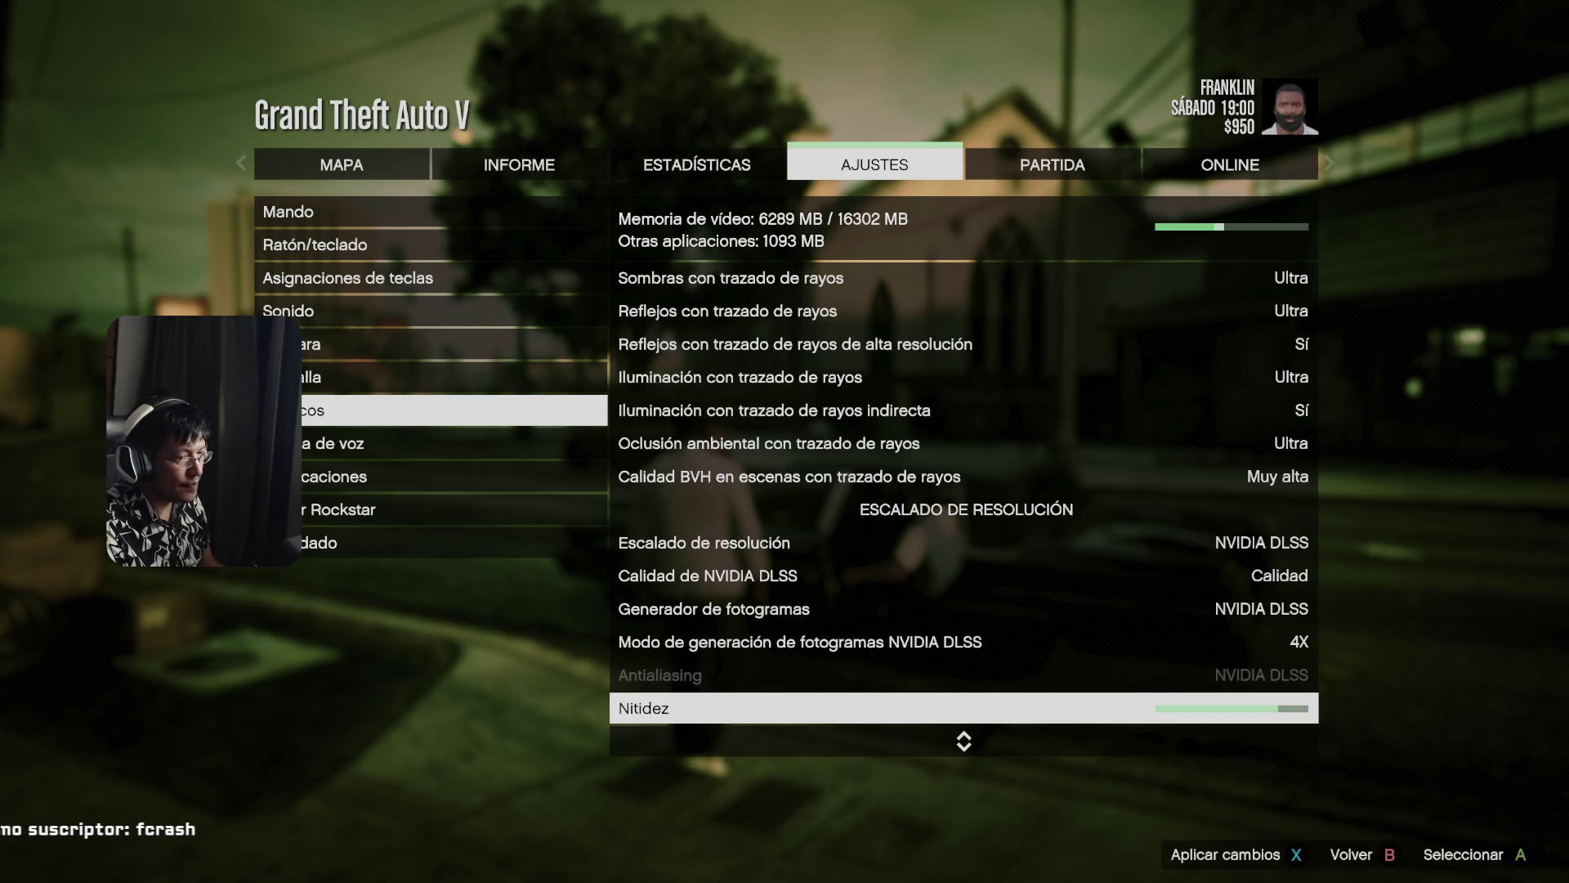
key("space")
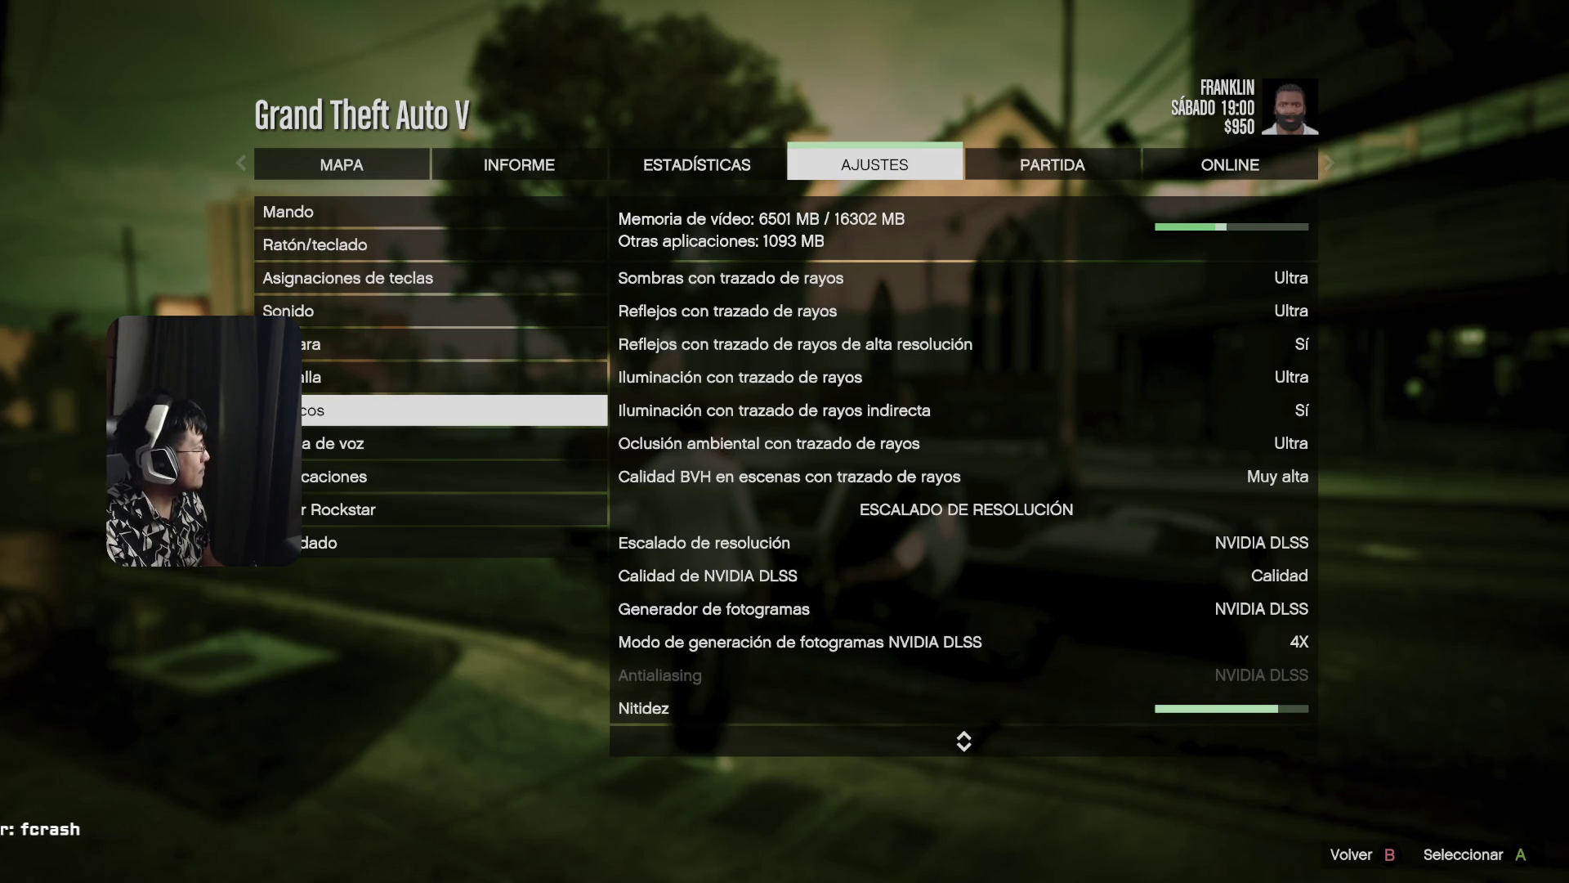
key("Escape")
key("Escape")
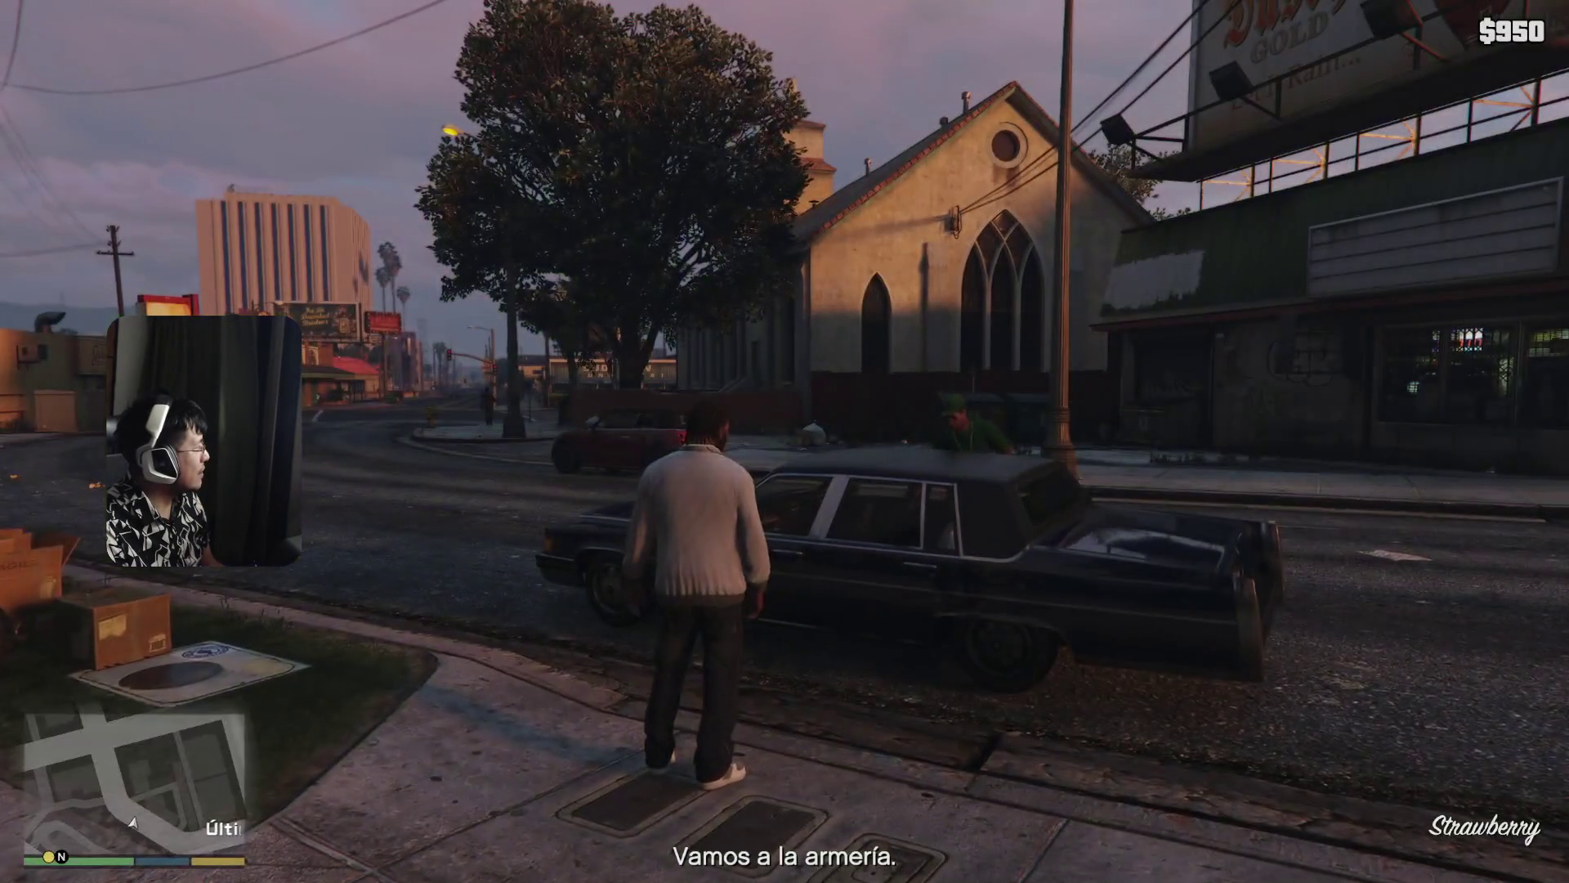
- Get into the black sedan and drive it along Strawberry Avenue
key("f")
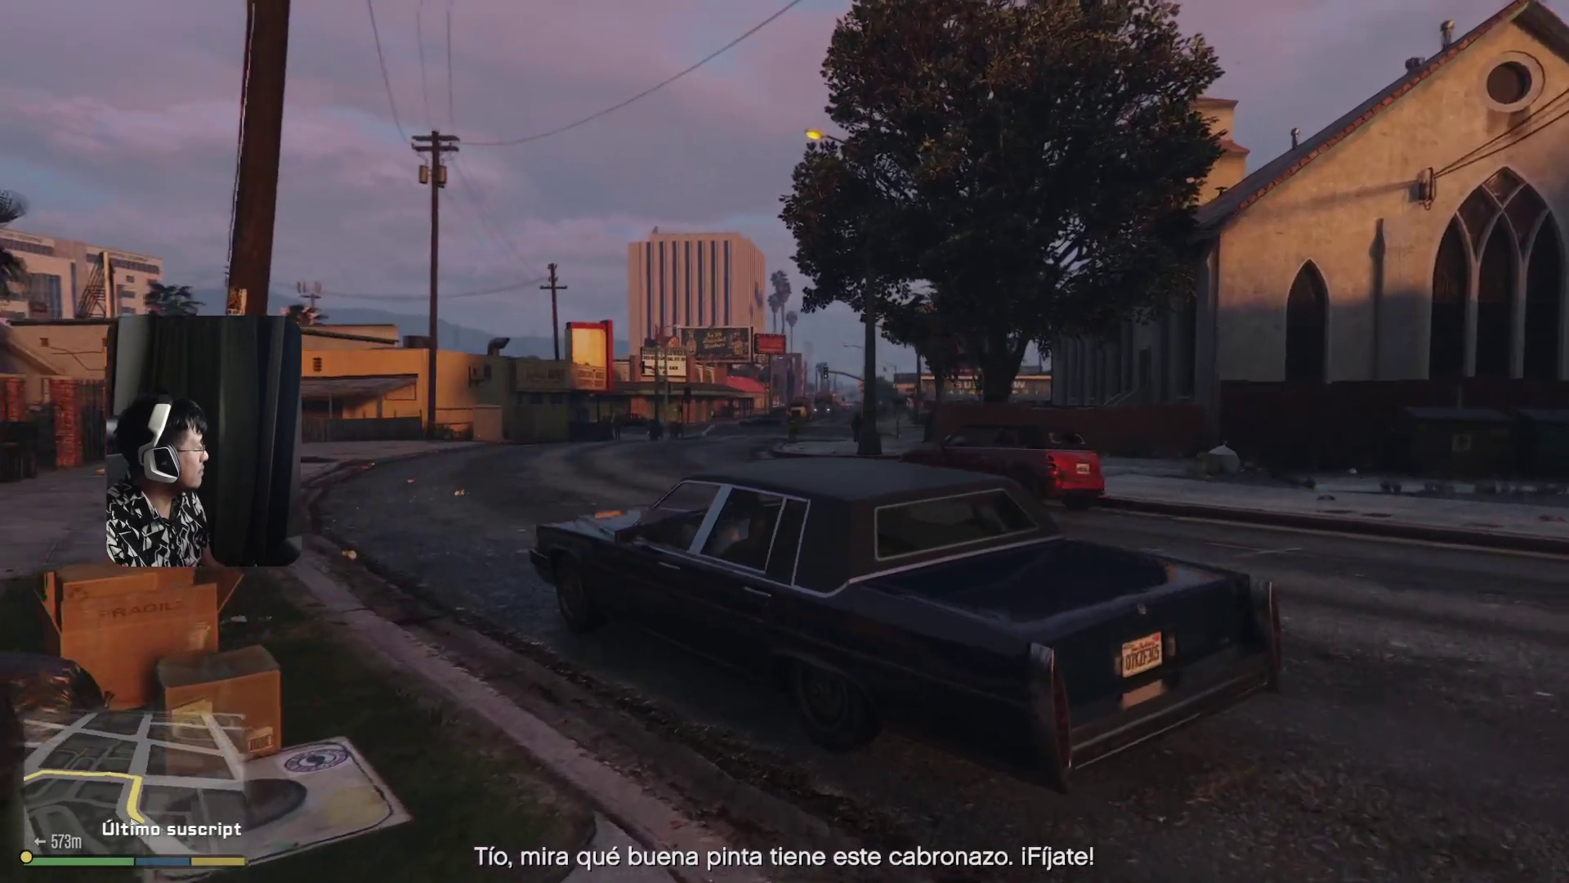
key("w")
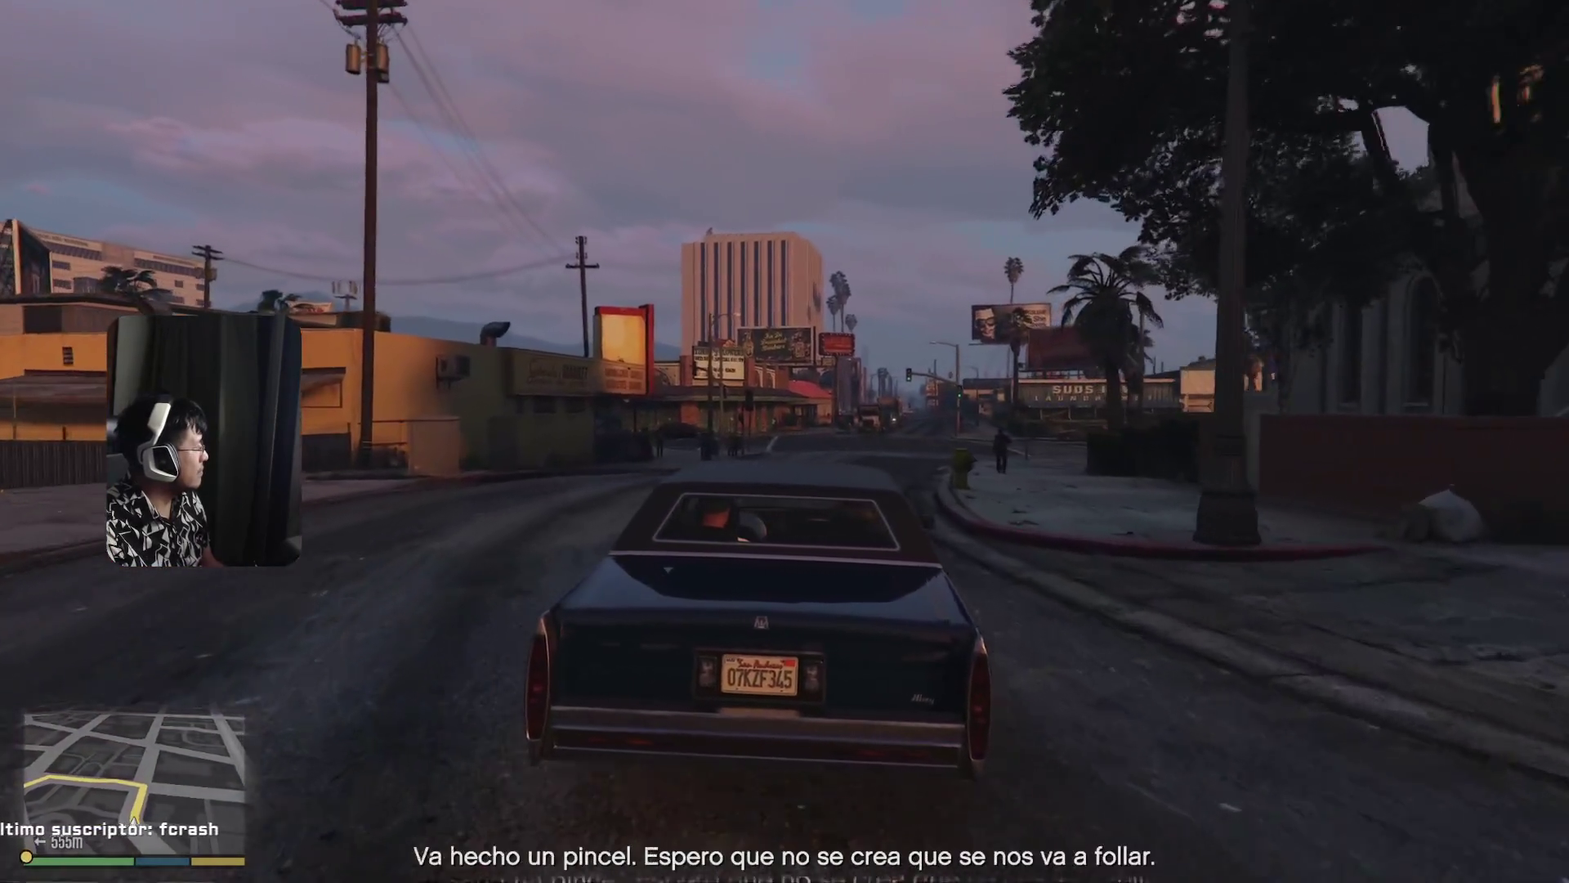
key("w")
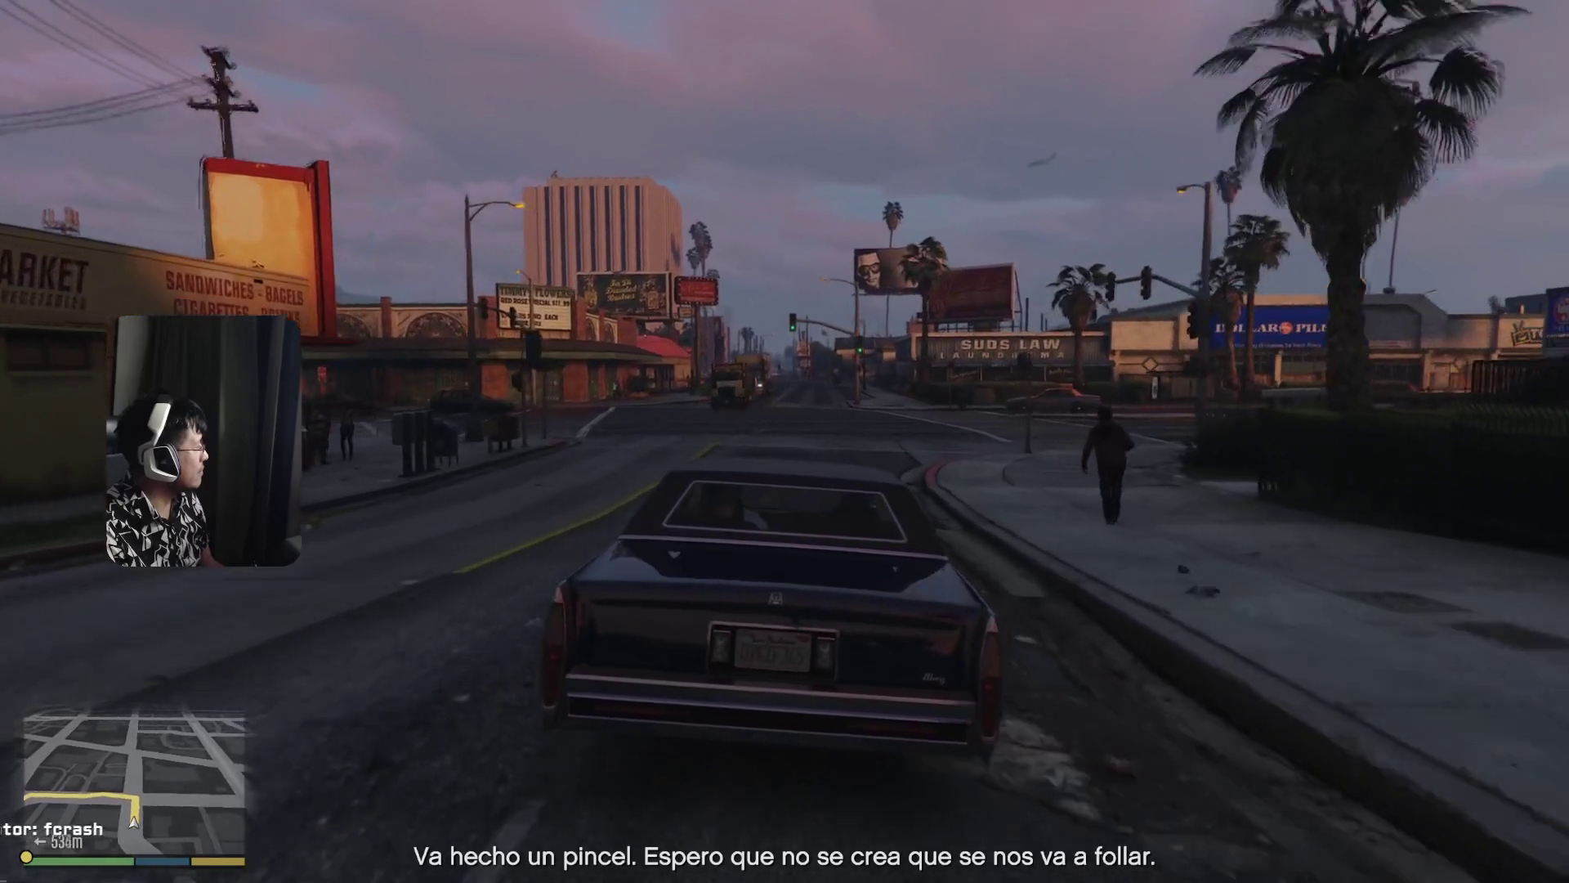
key("w")
key("a")
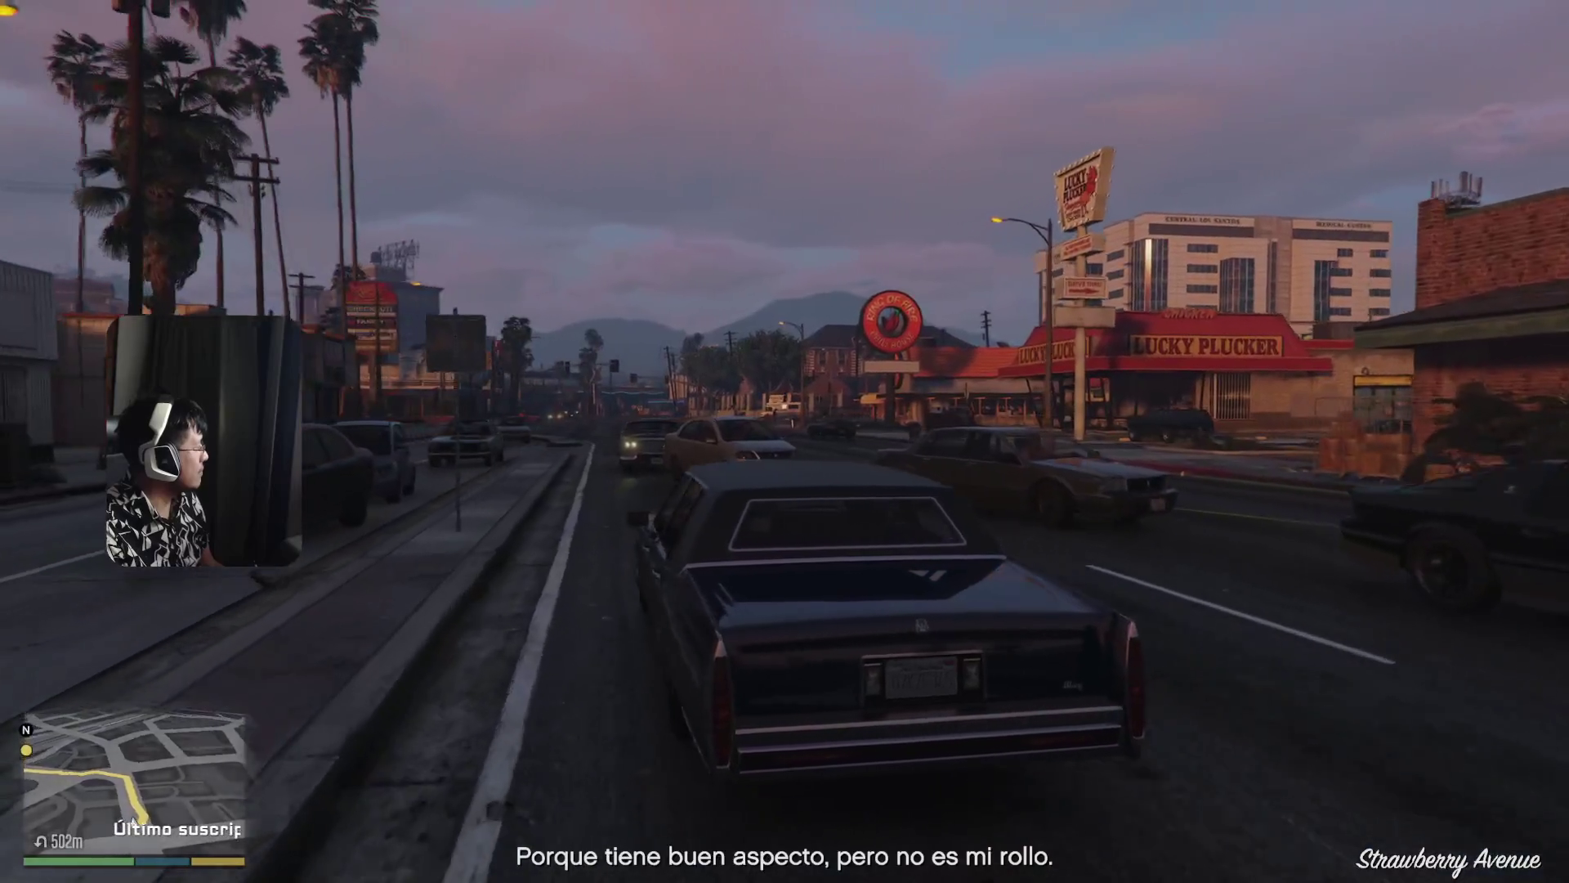
key("w")
key("a")
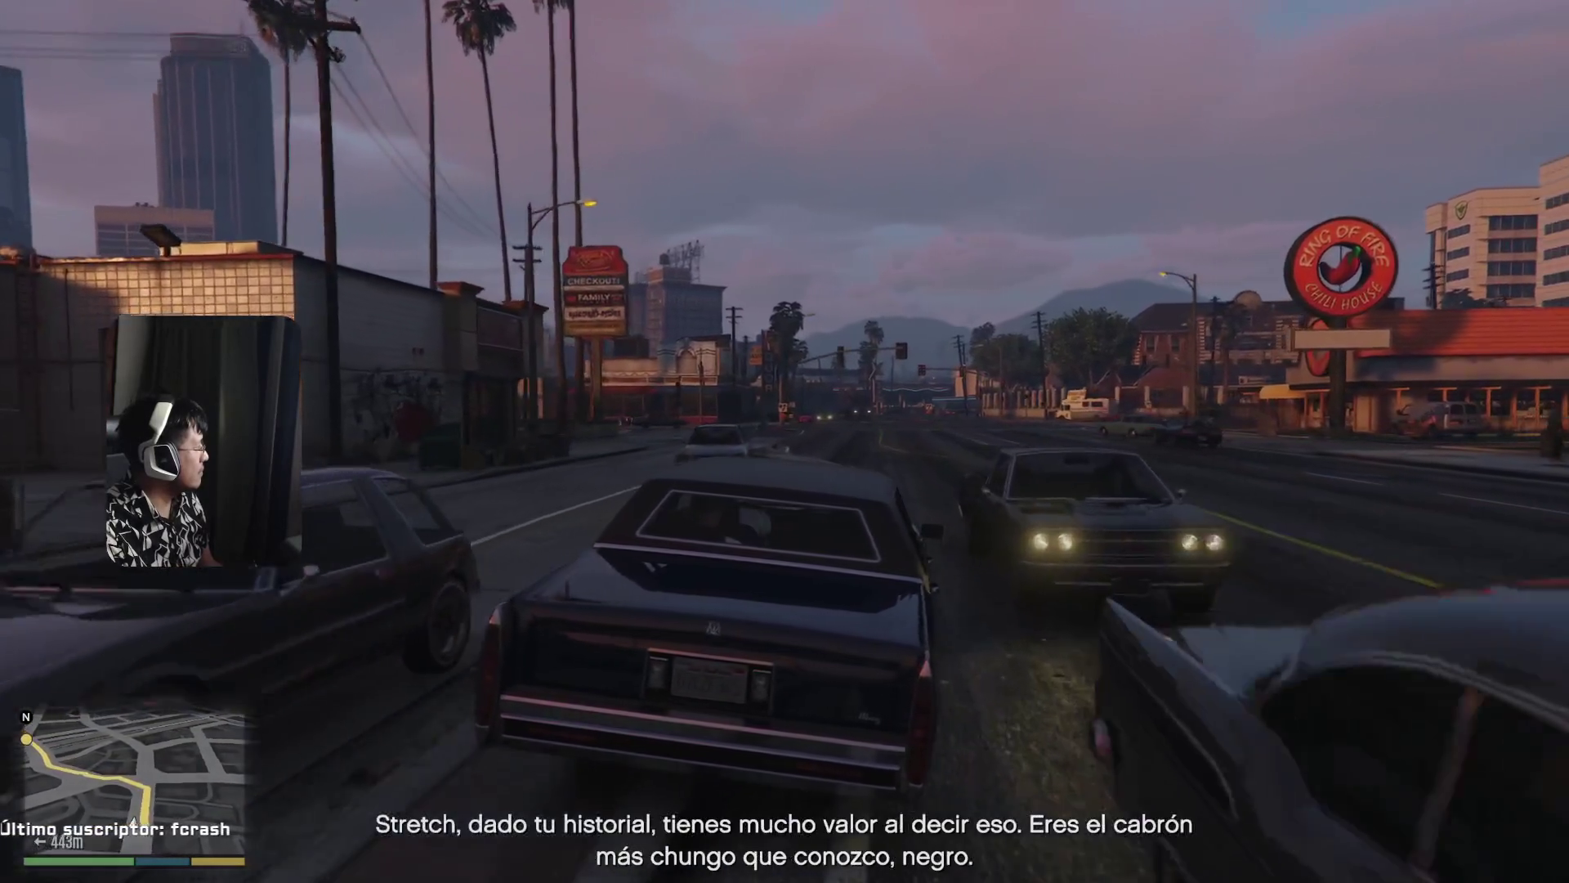
key("w")
key("d")
- Check the map in the pause menu, then drive on along Innocence Boulevard
key("Escape")
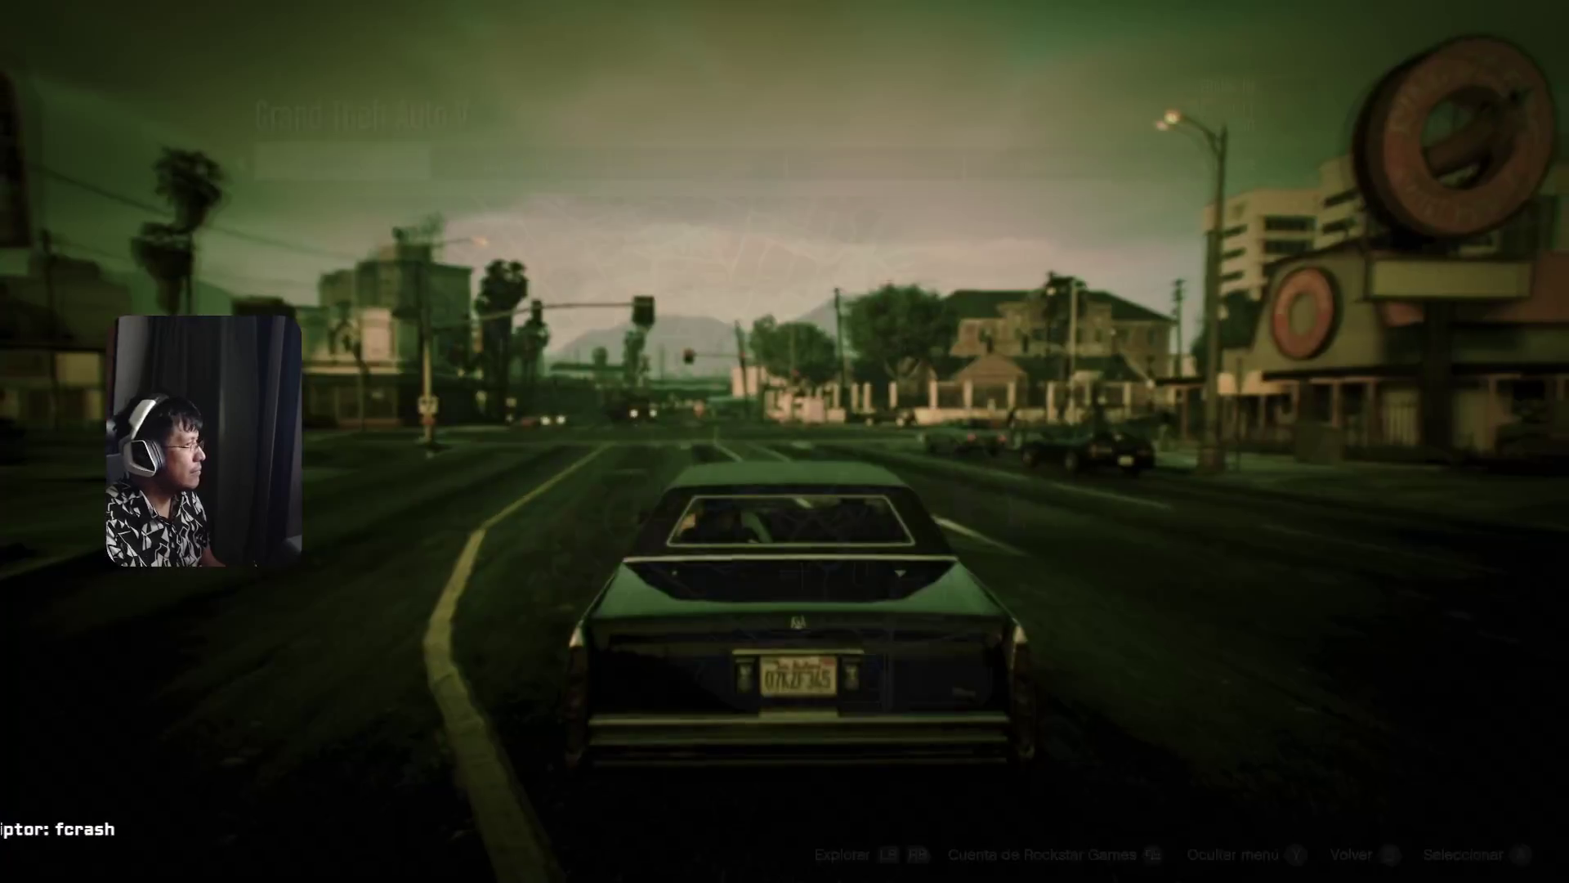
key("Escape")
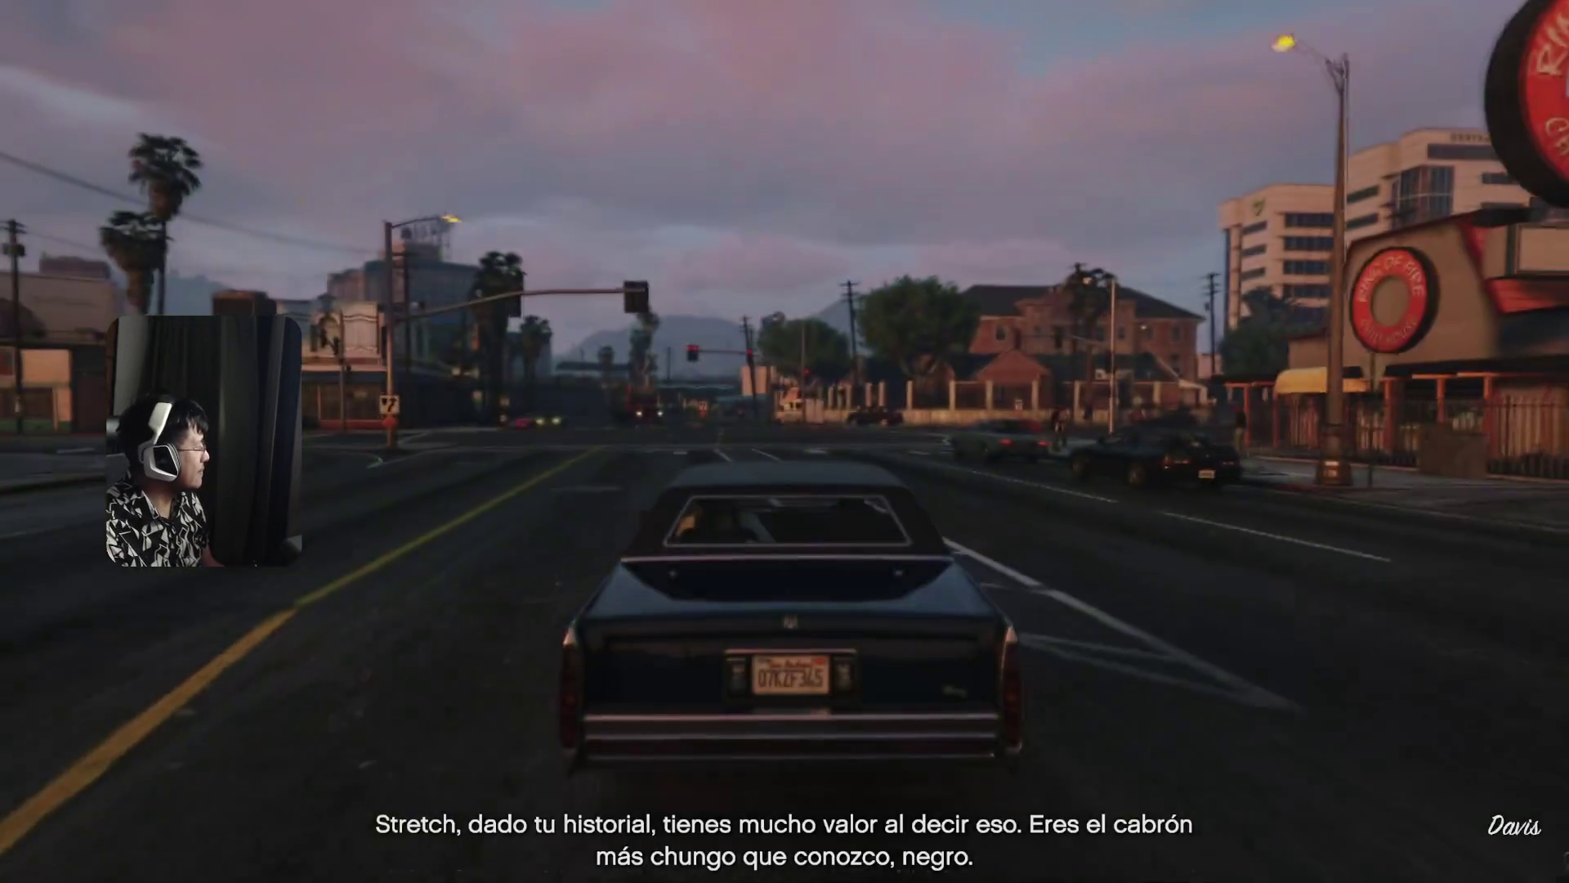
key("w")
key("a")
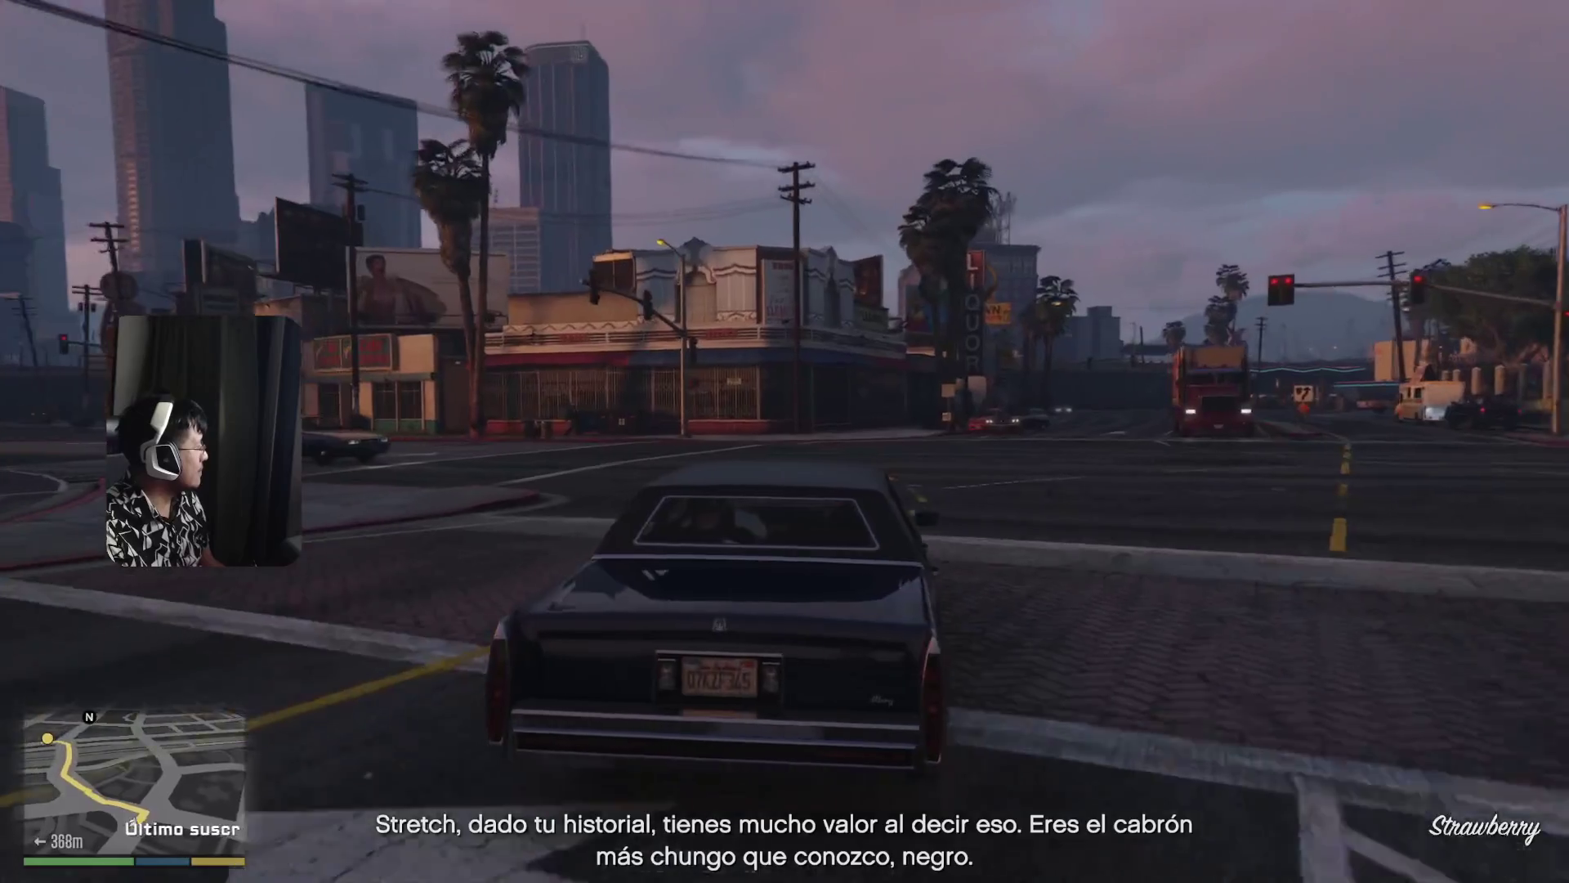
key("w")
key("a")
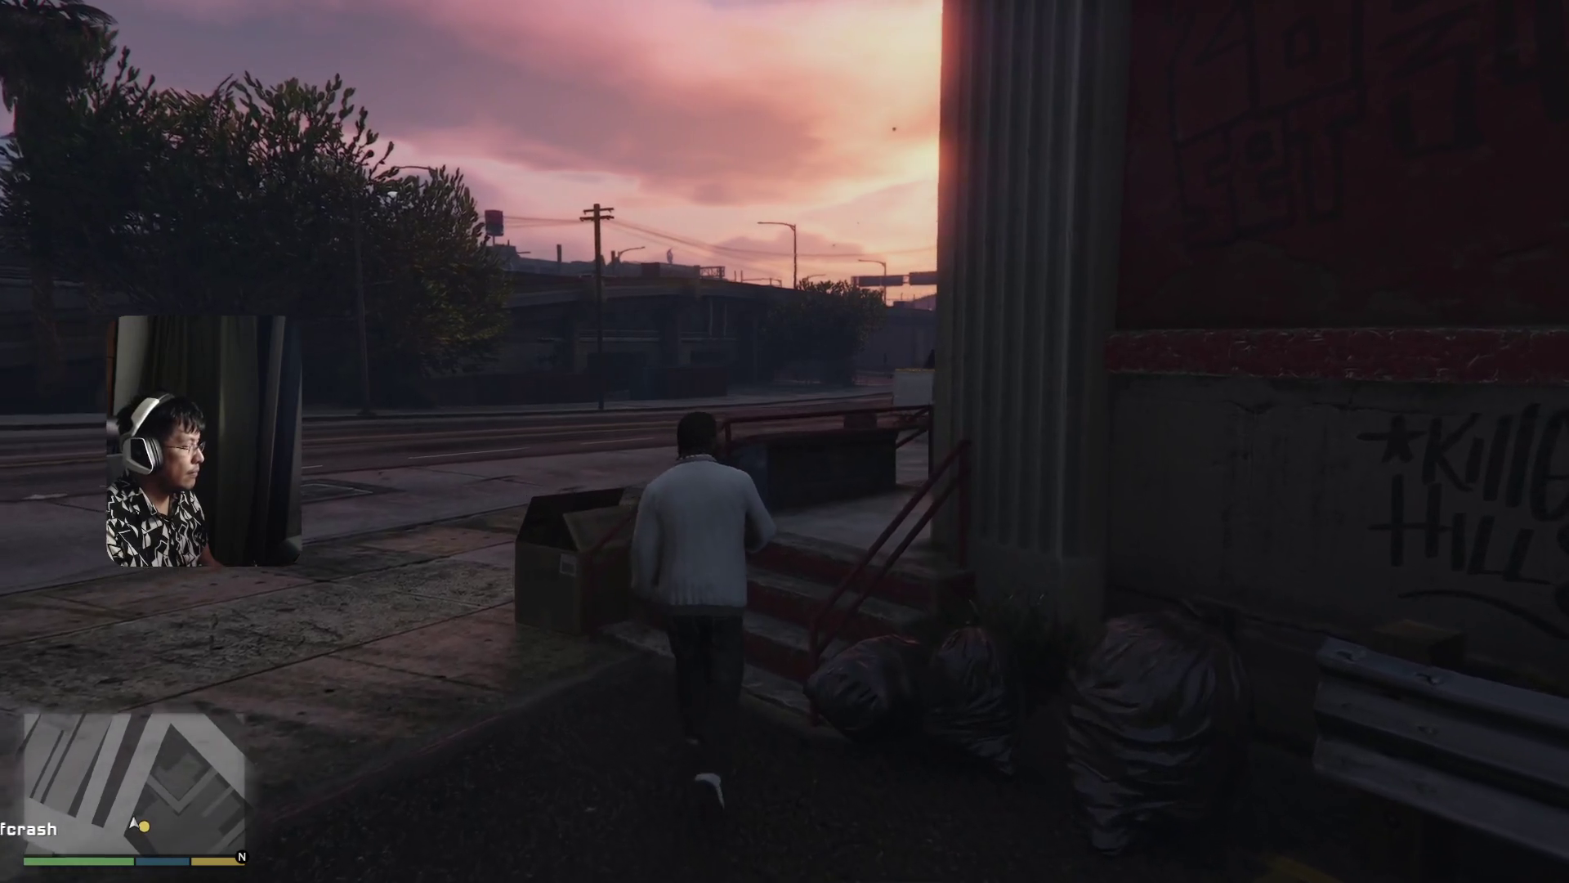
- Walk up the stairs into Ammu-Nation to the gun counter and open the weapons shop
key("w")
key("w")
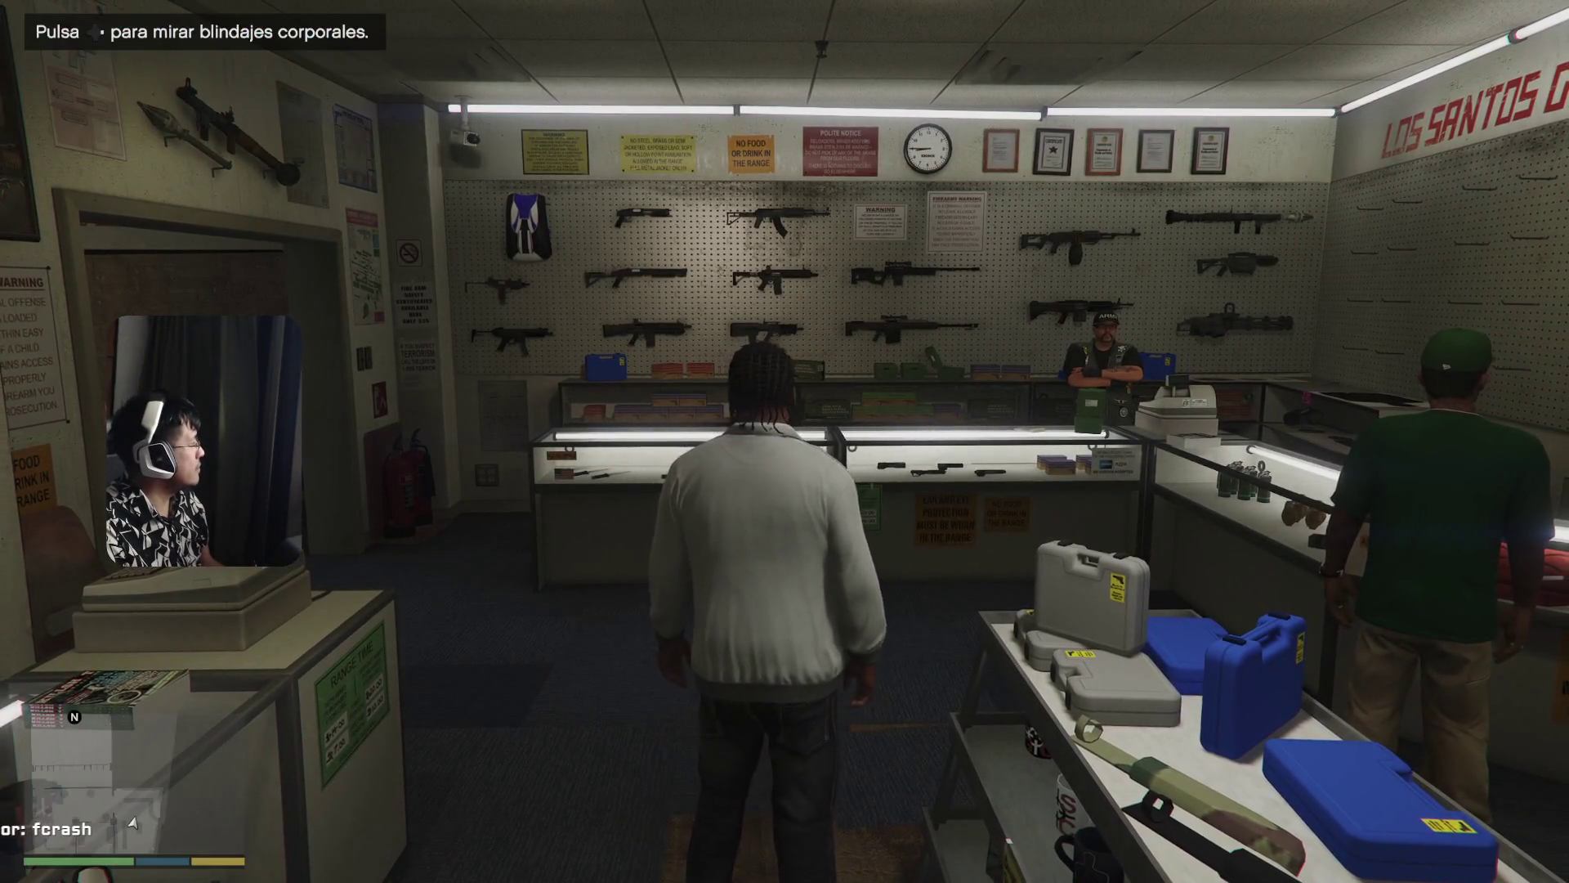
key("w")
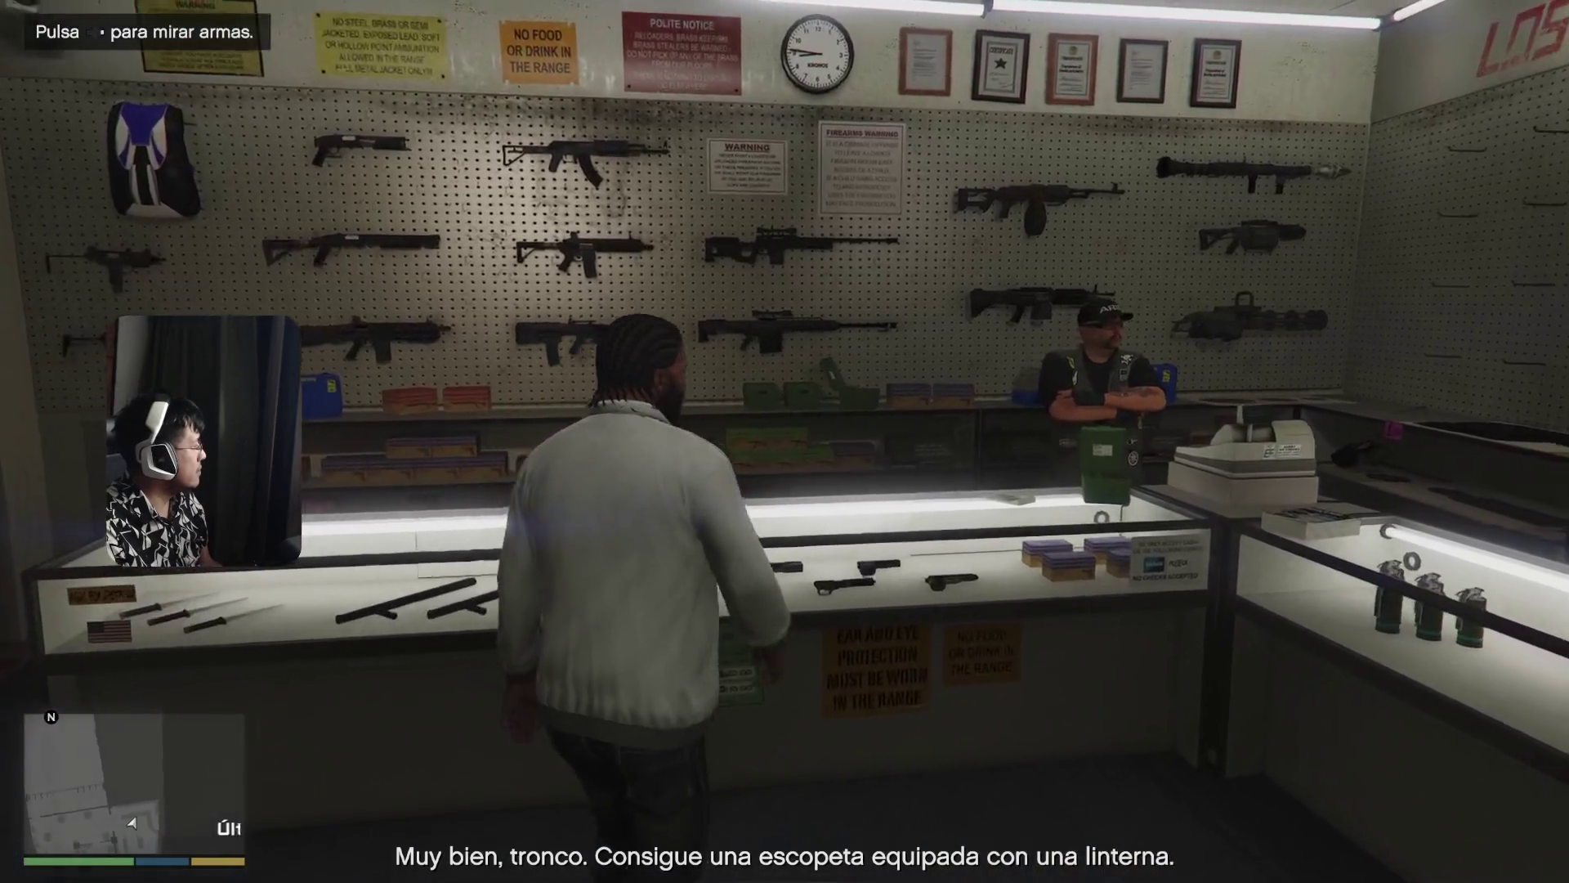
key("d")
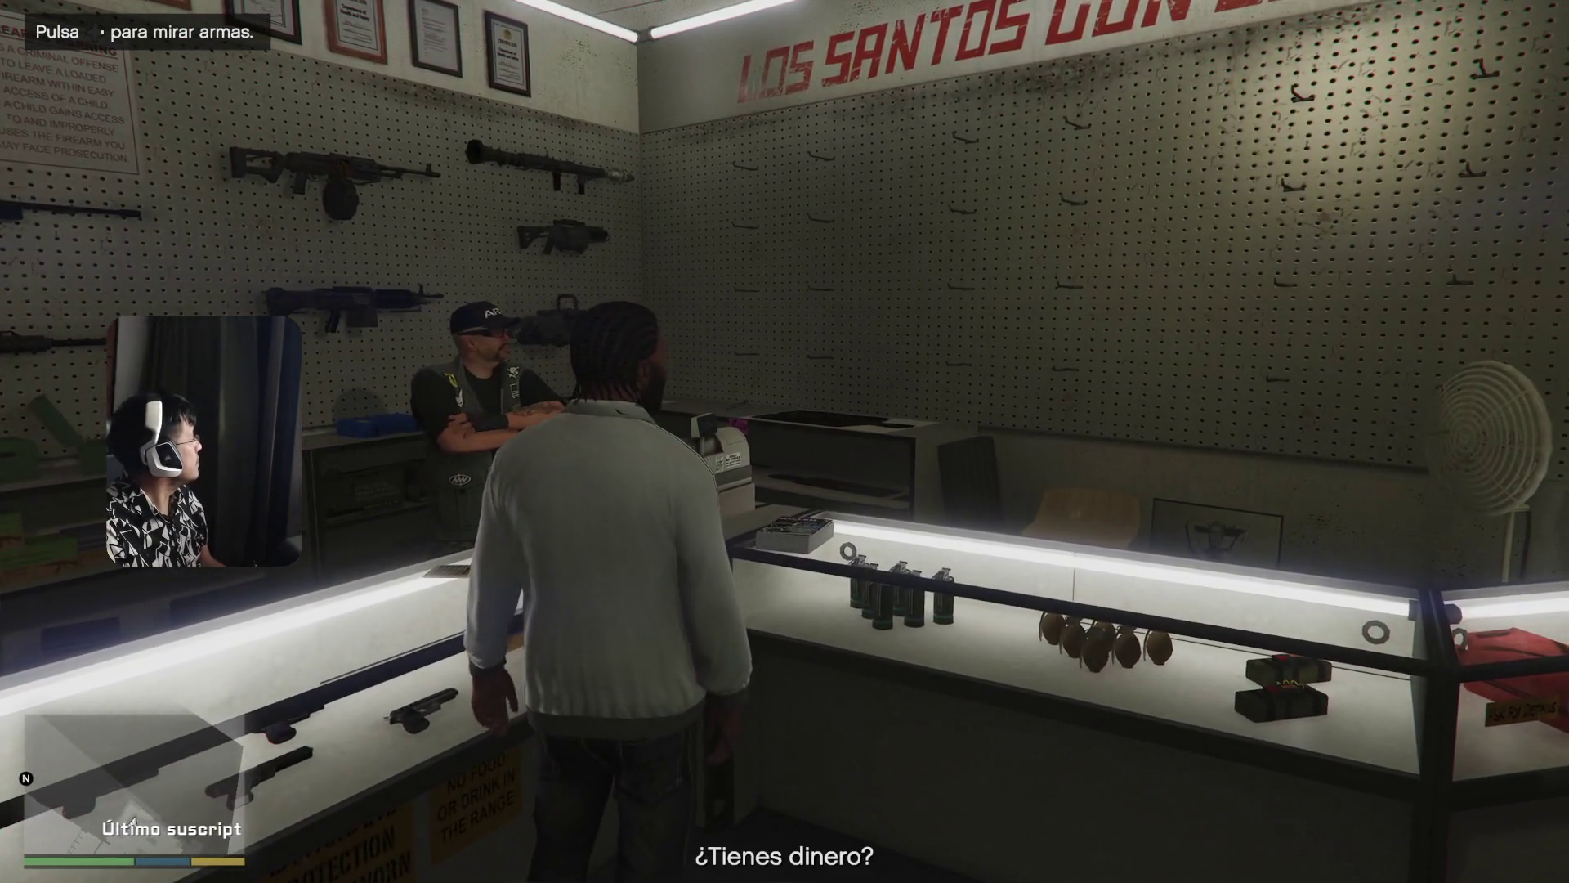
key("e")
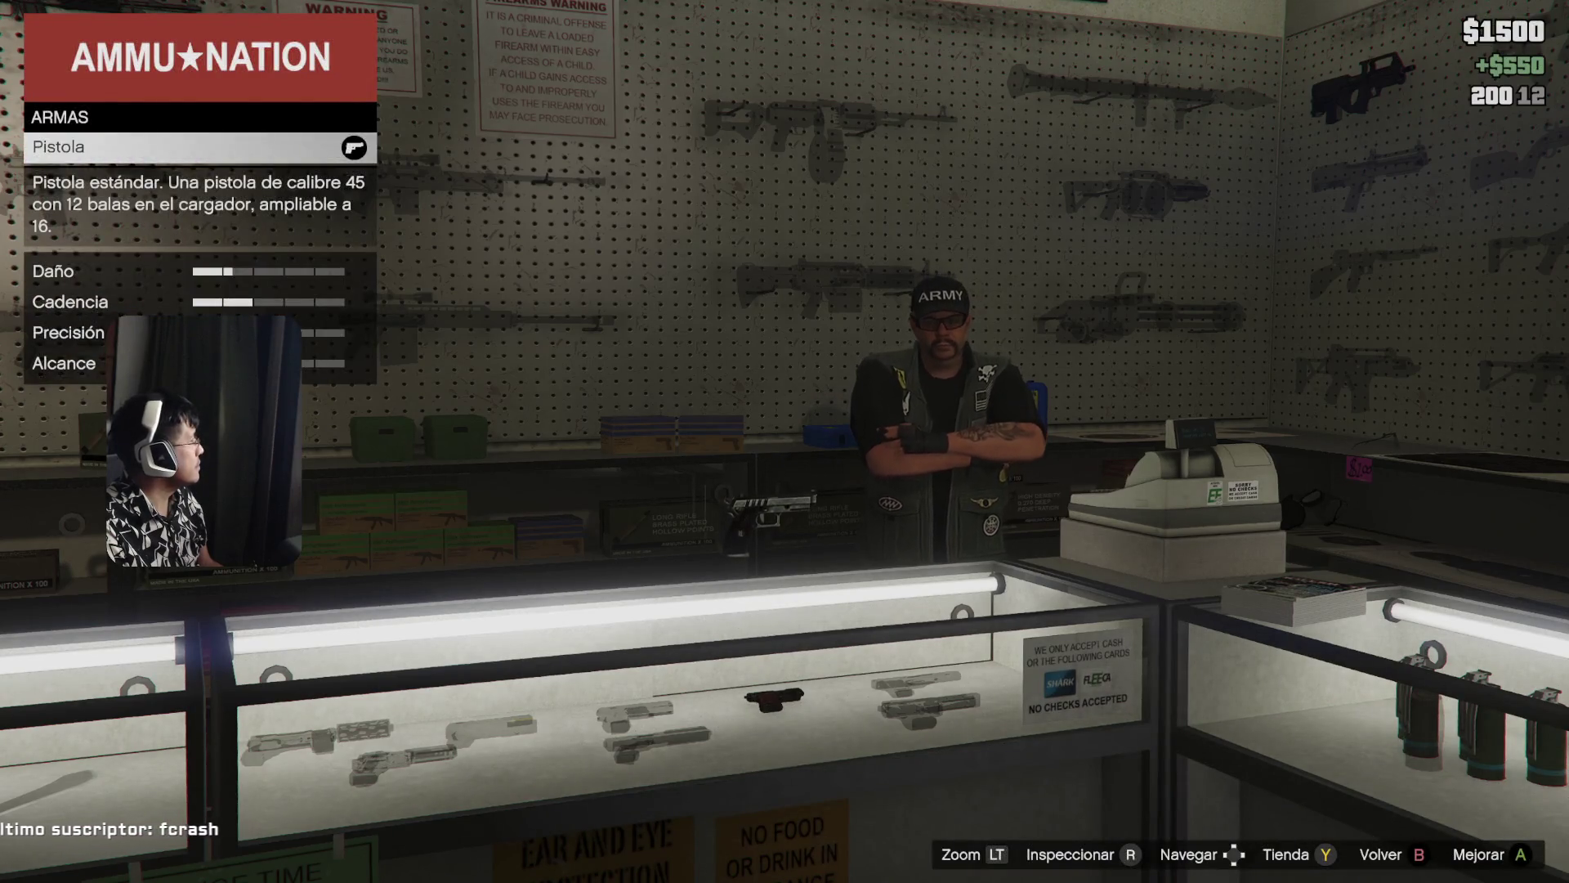
- Buy the Linterna flashlight for the Escopeta de corredera and preview its gold tint
key("Right")
key("Right")
key("Right")
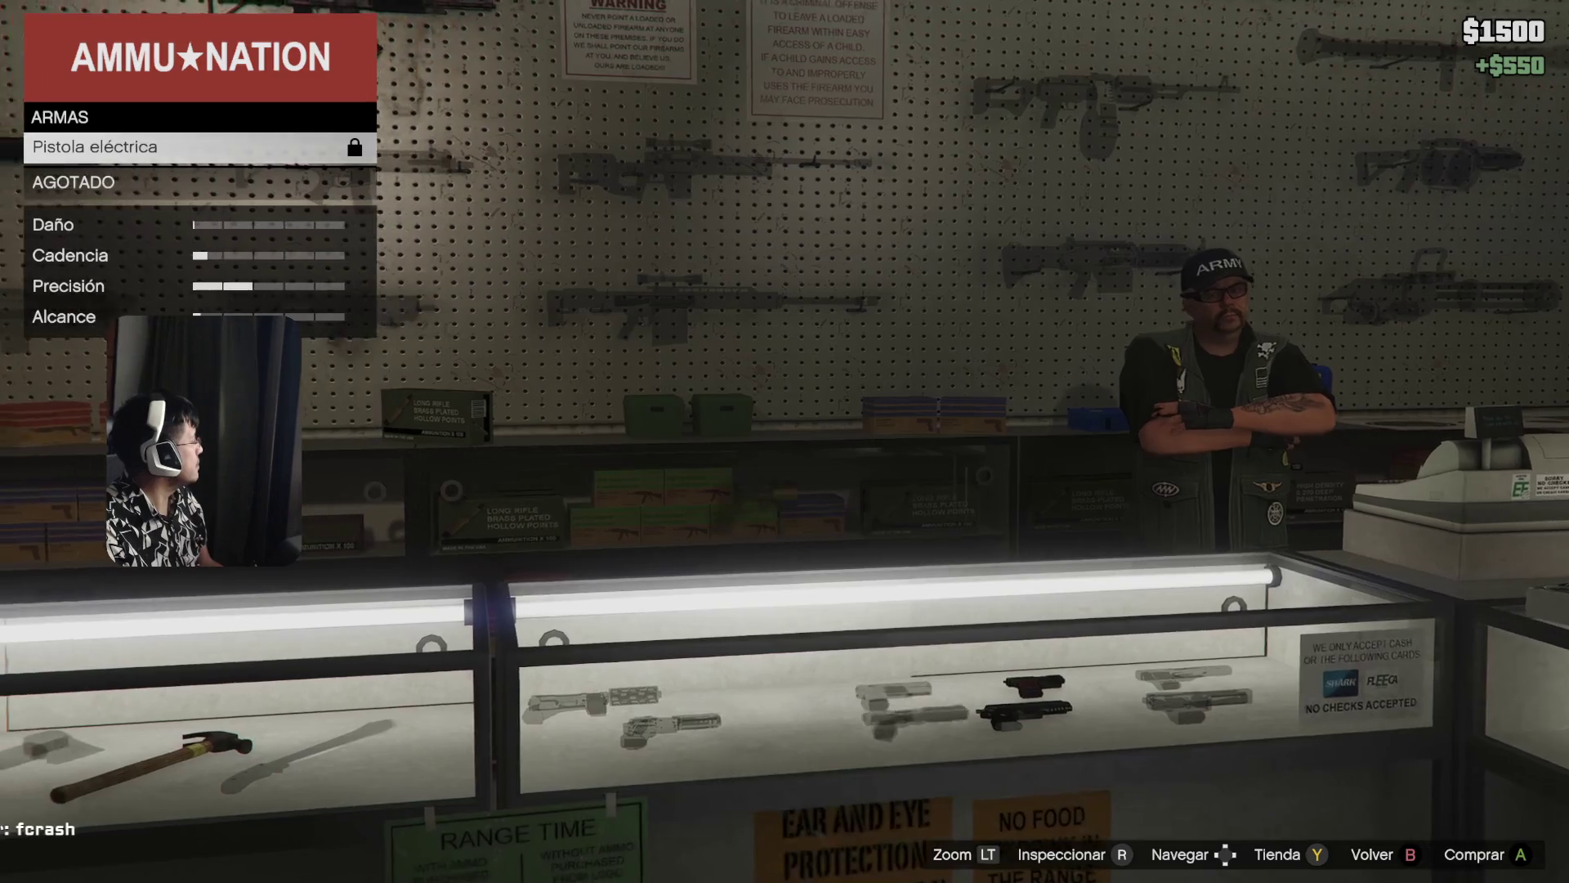
key("Right")
key("Right")
key("Right")
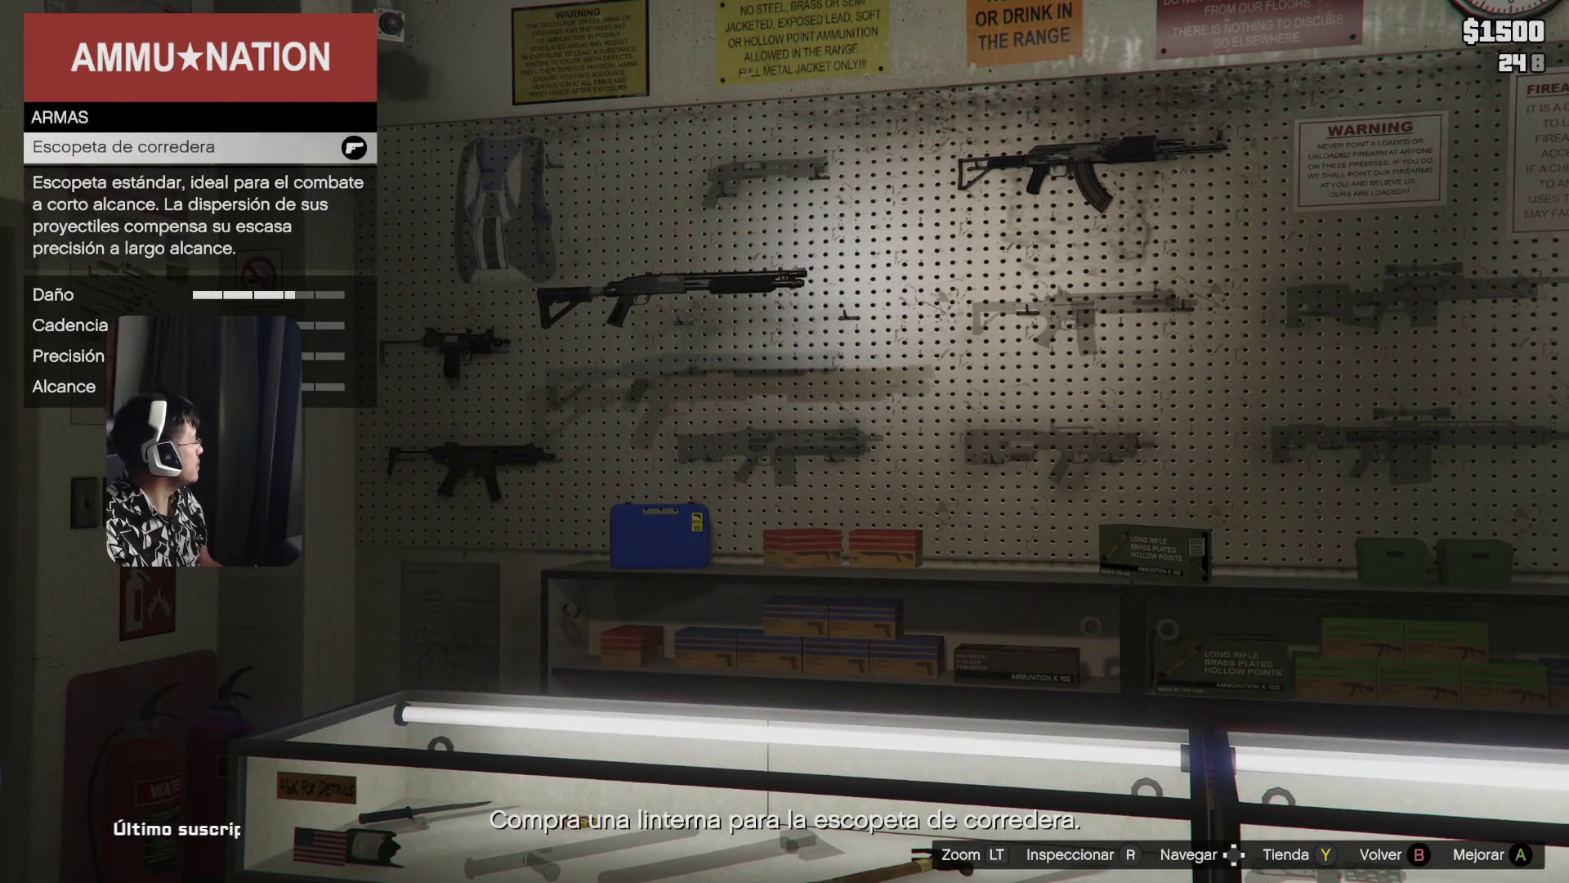
key("Right")
key("Left")
key("Return")
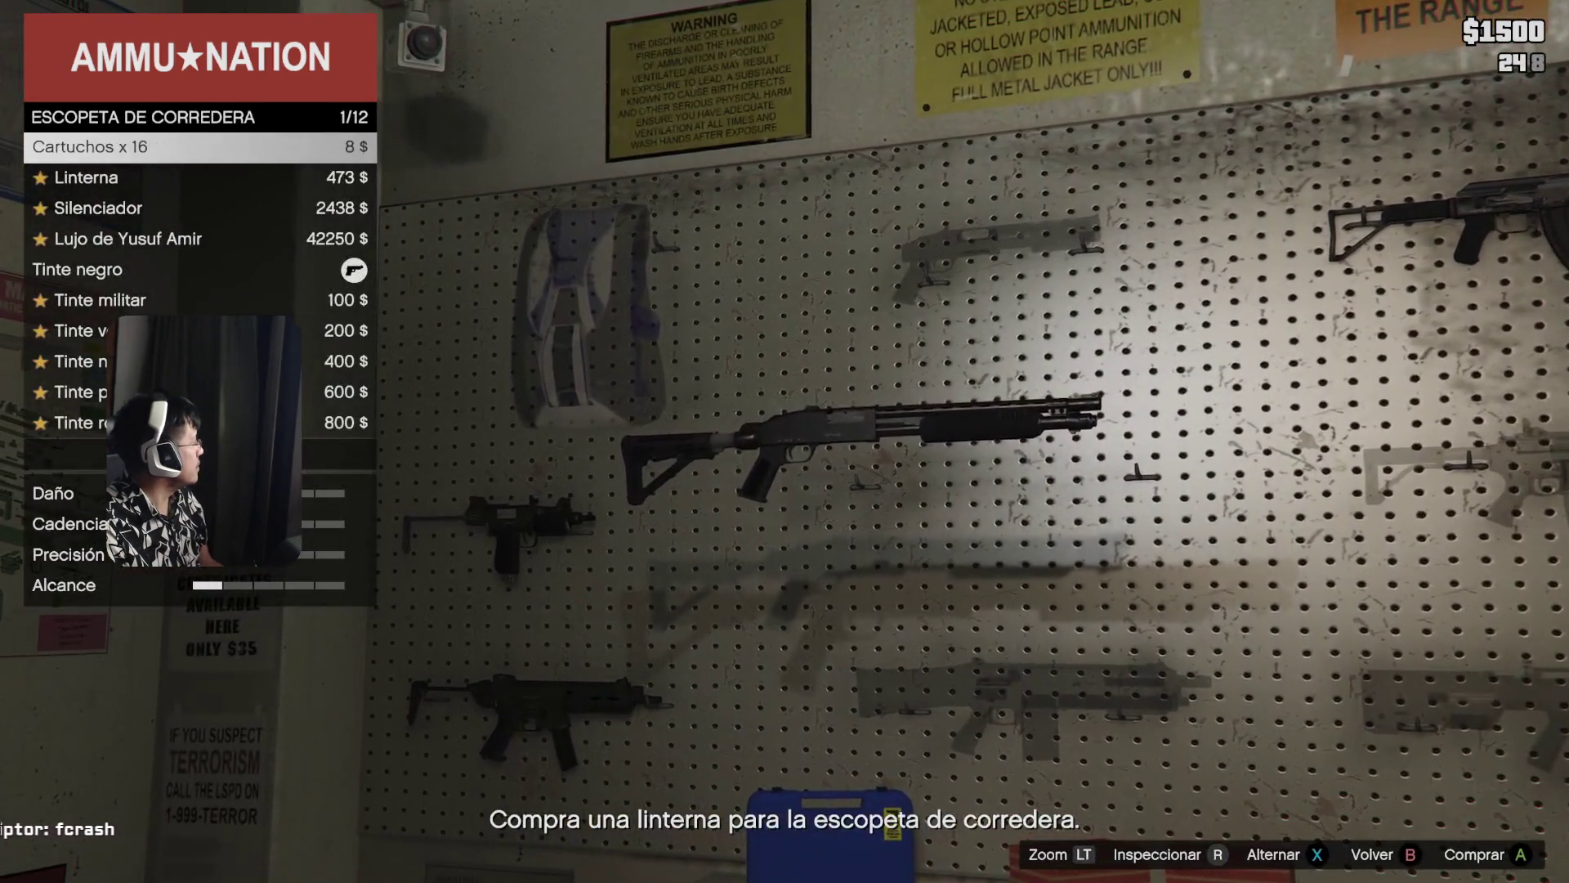
key("Down")
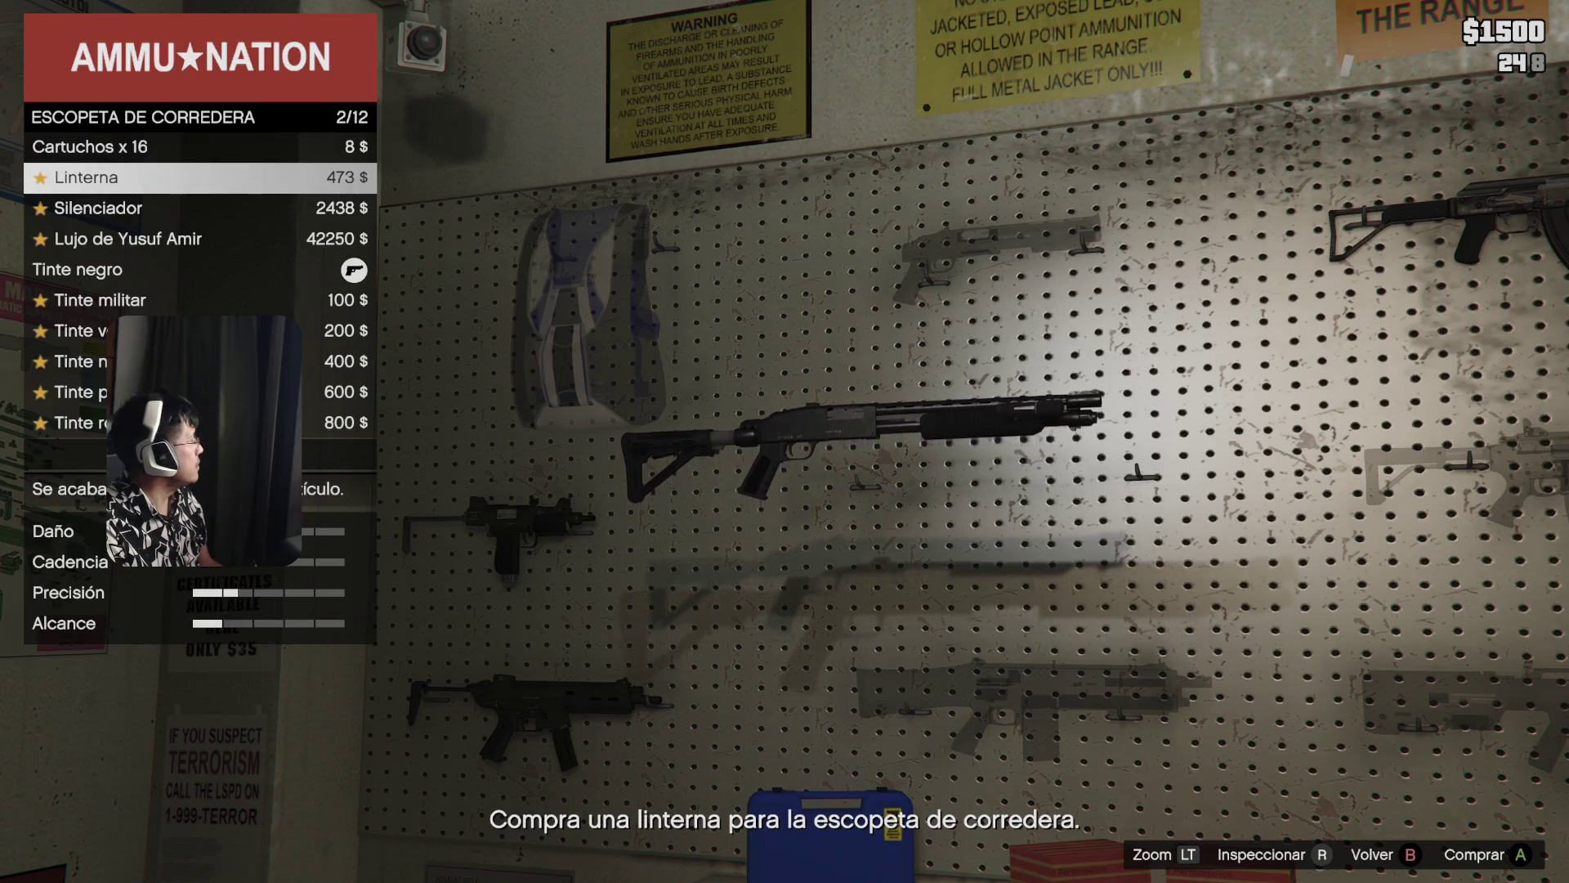
key("Return")
key("Up")
key("Up")
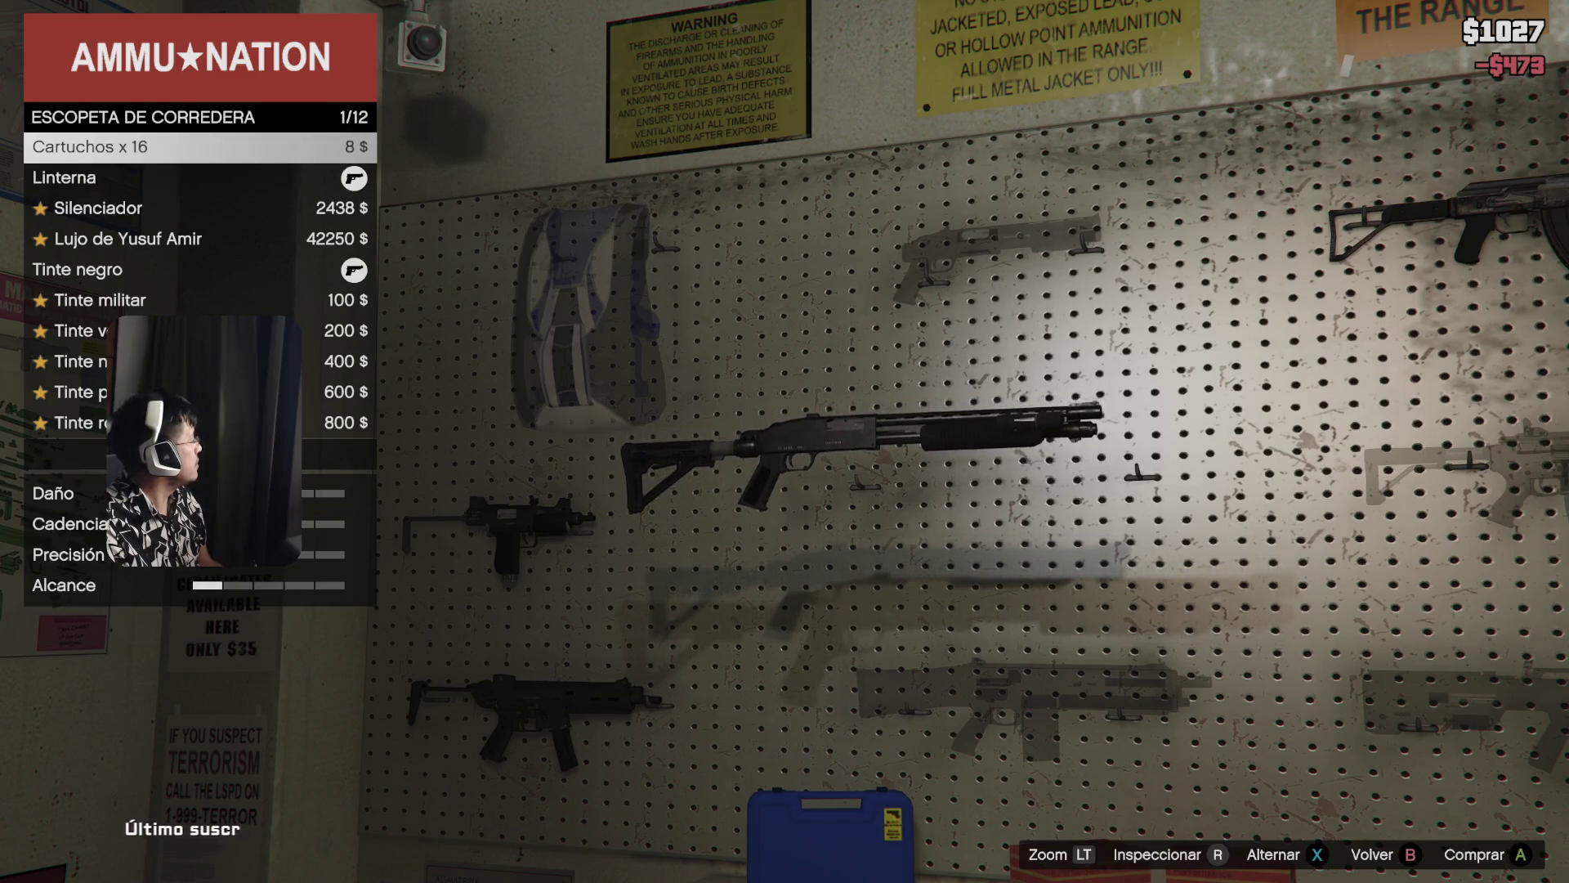
key("Down")
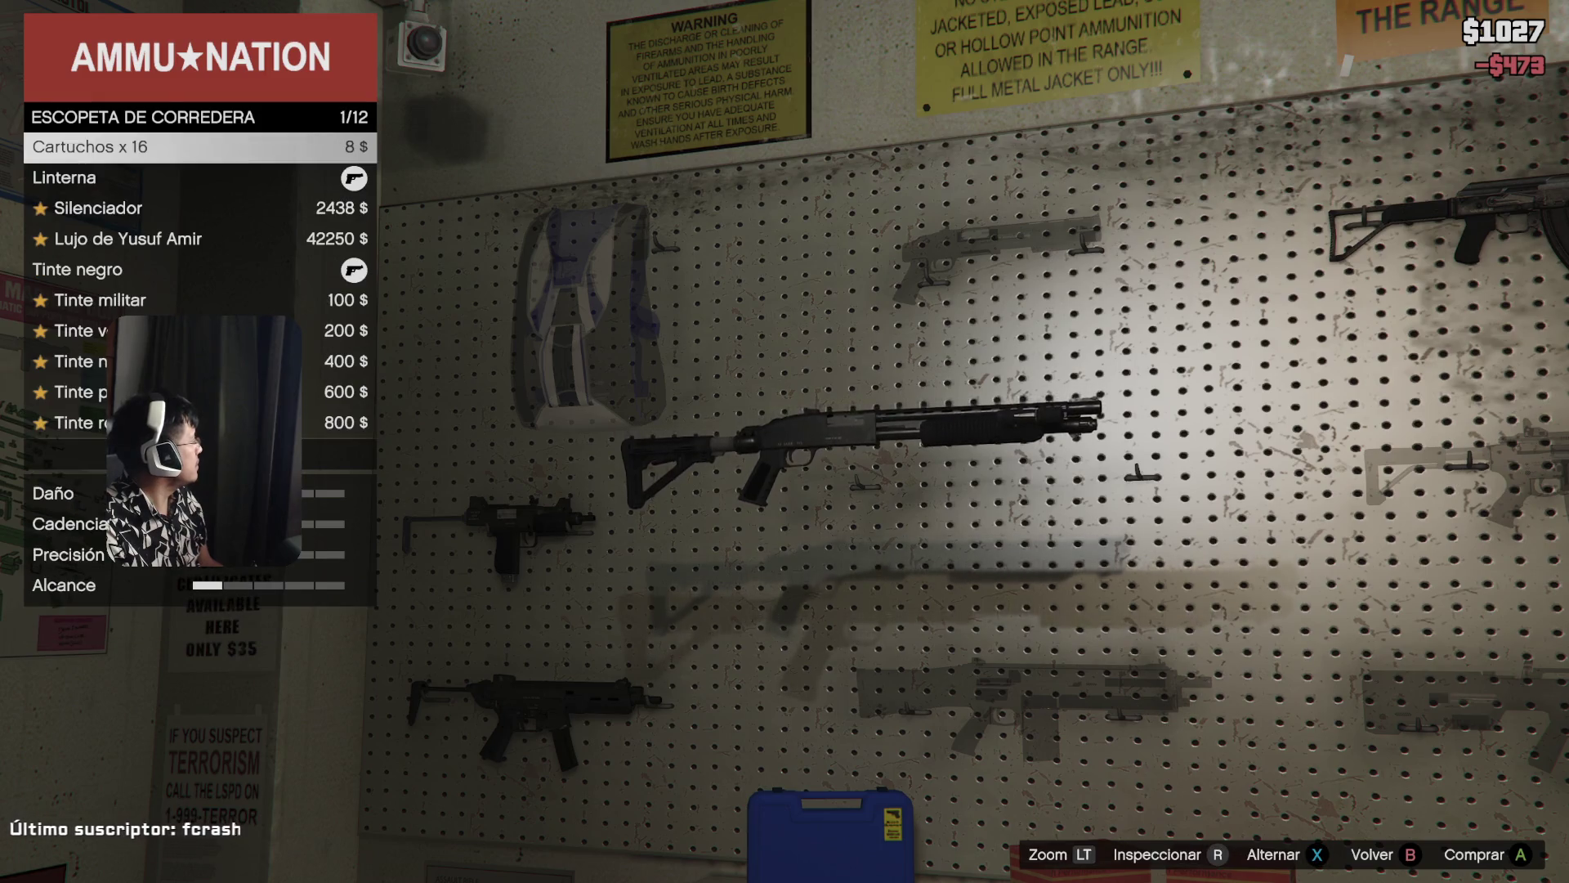
key("Up")
key("Up")
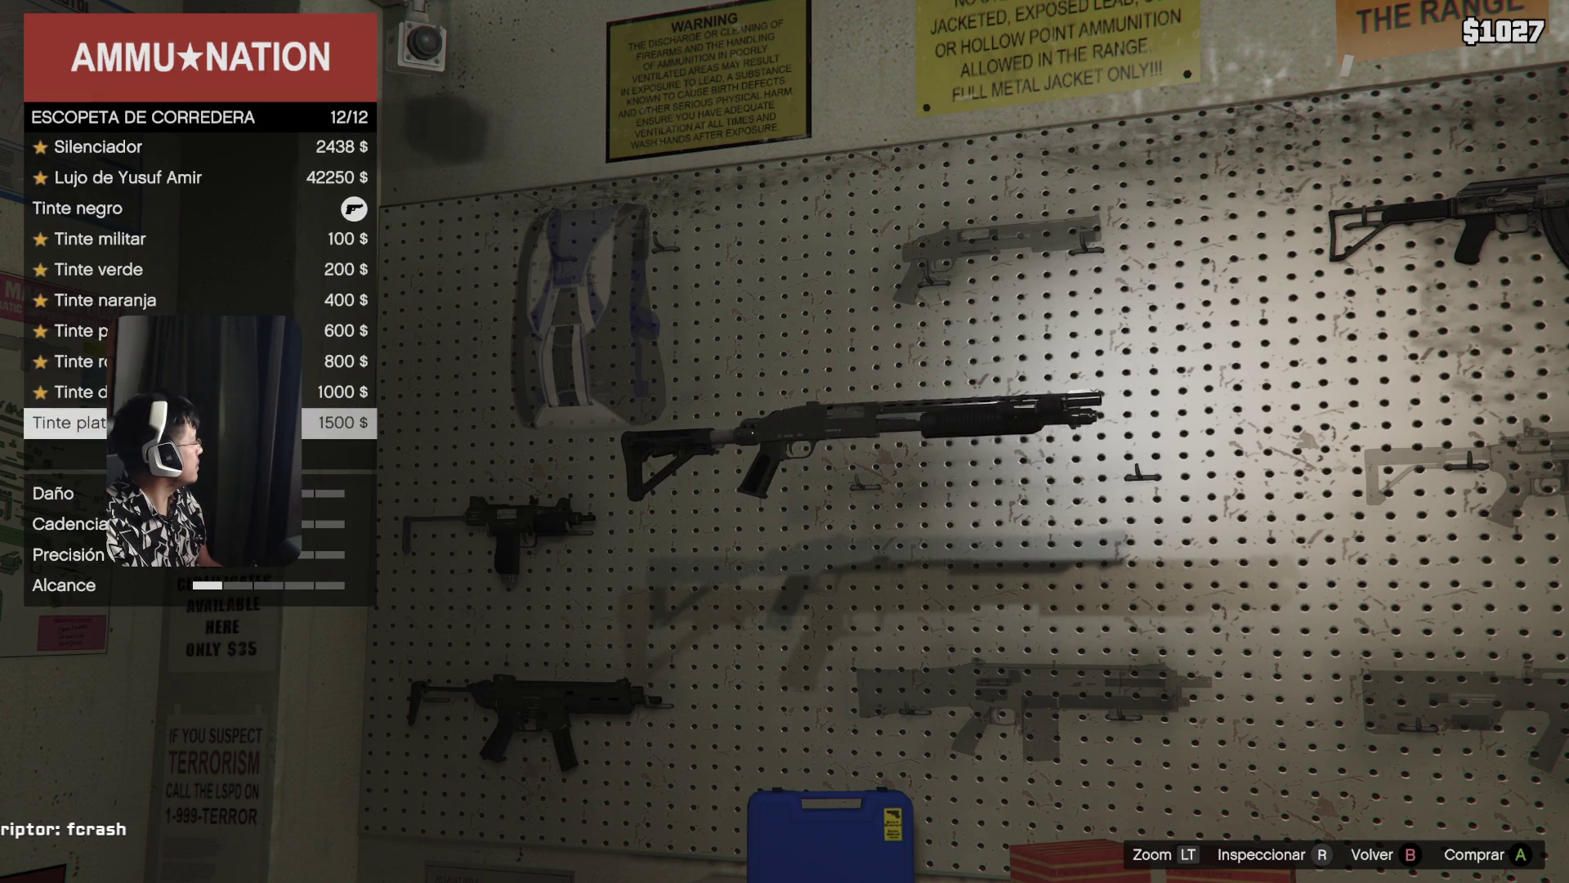
key("Escape")
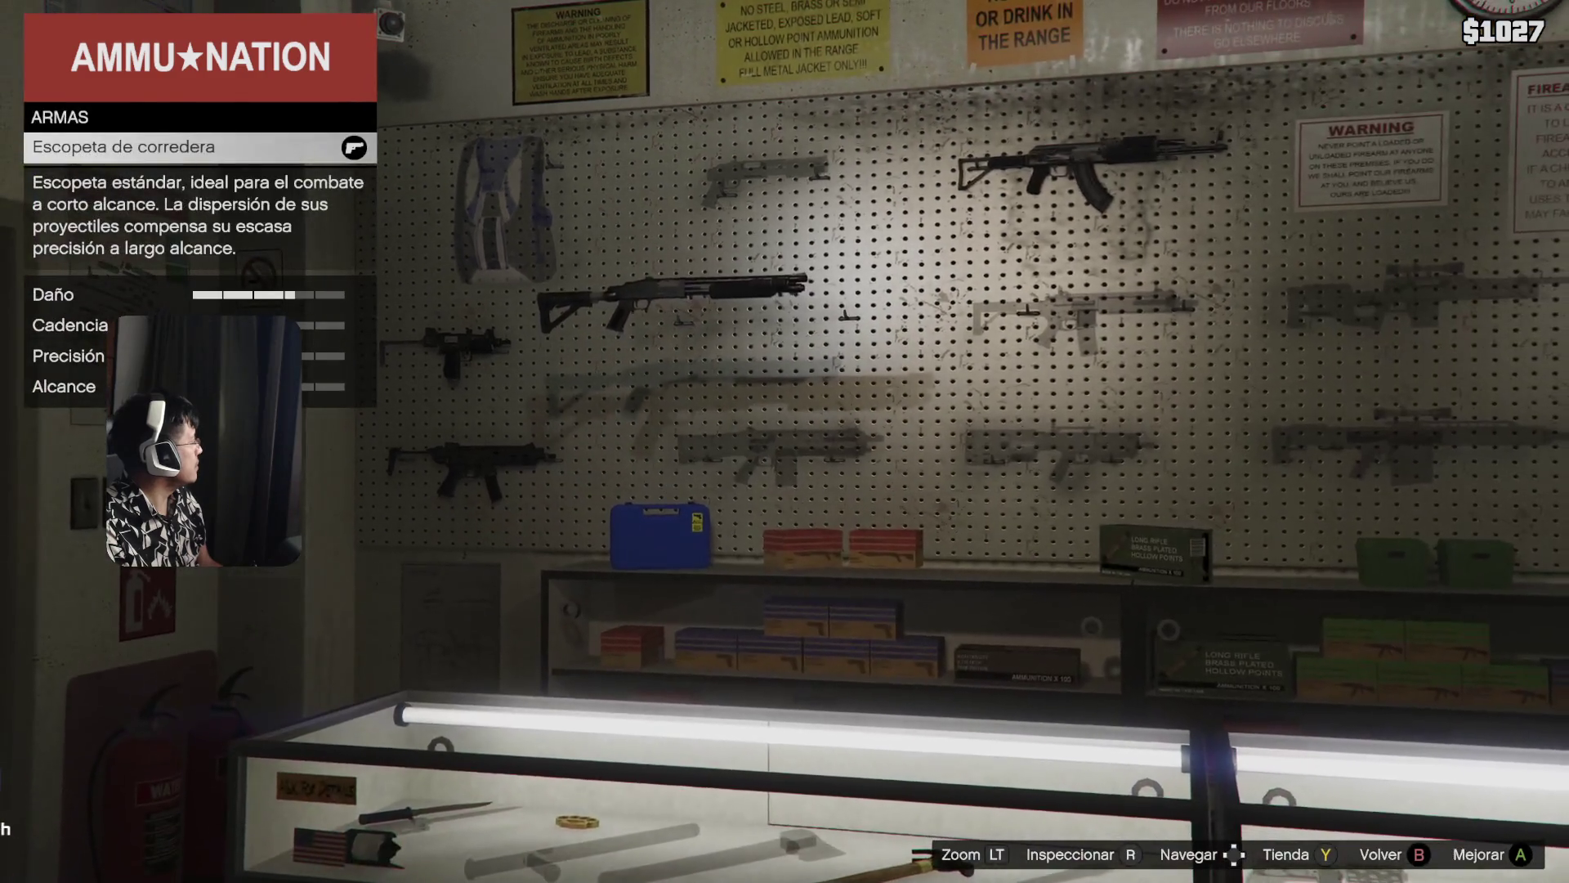
- Buy a box of 16 shells for the pump shotgun
key("Down")
key("Up")
key("Return")
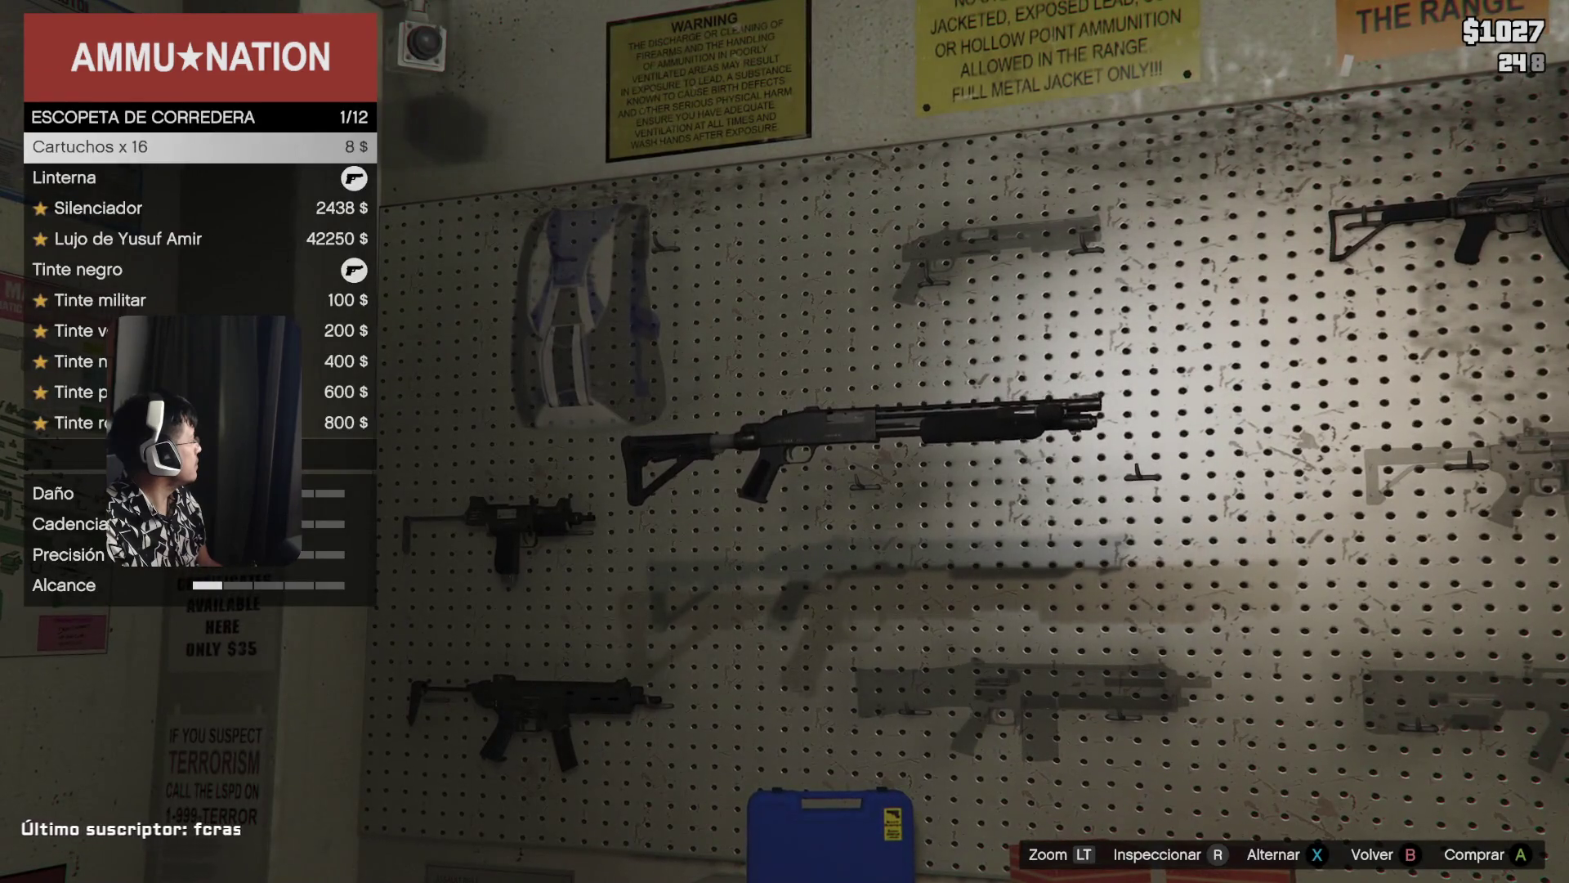
key("Return")
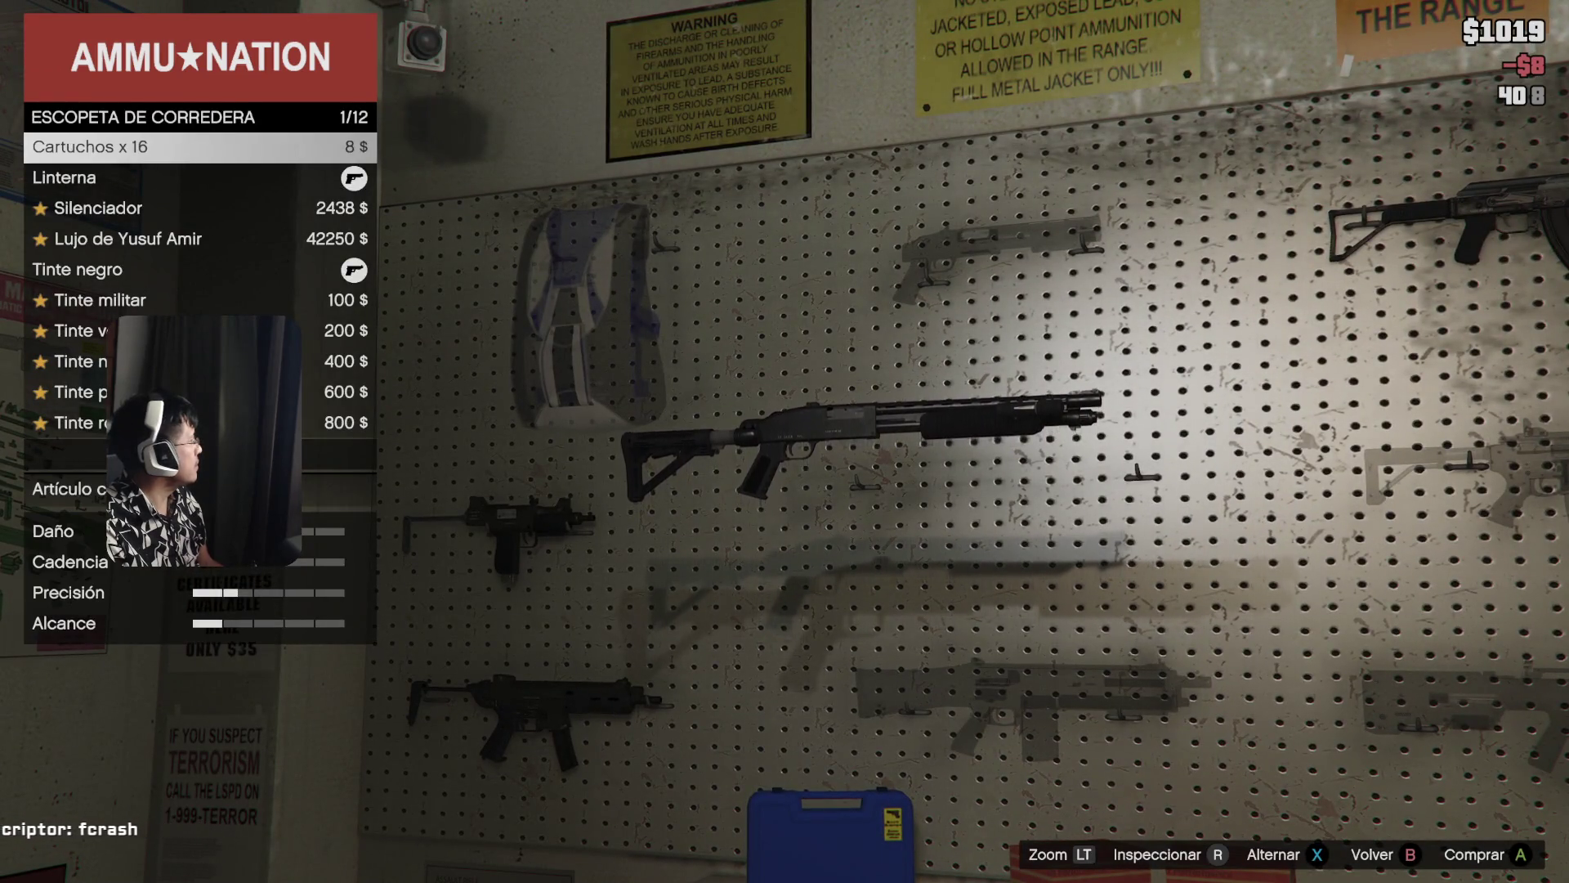
key("Down")
key("Down")
key("Down")
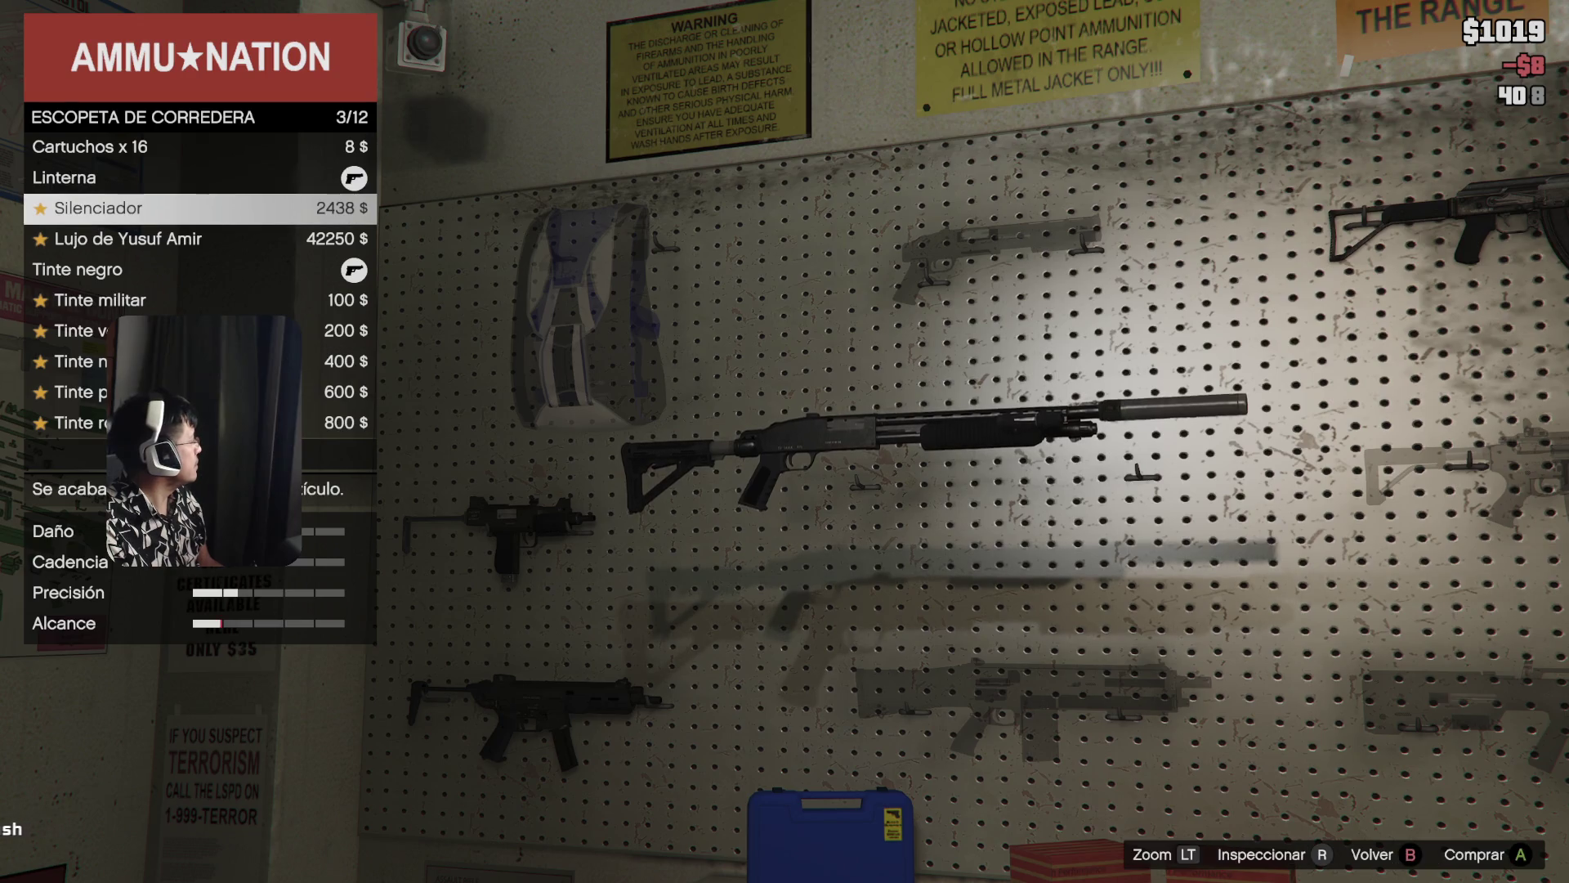
key("Up")
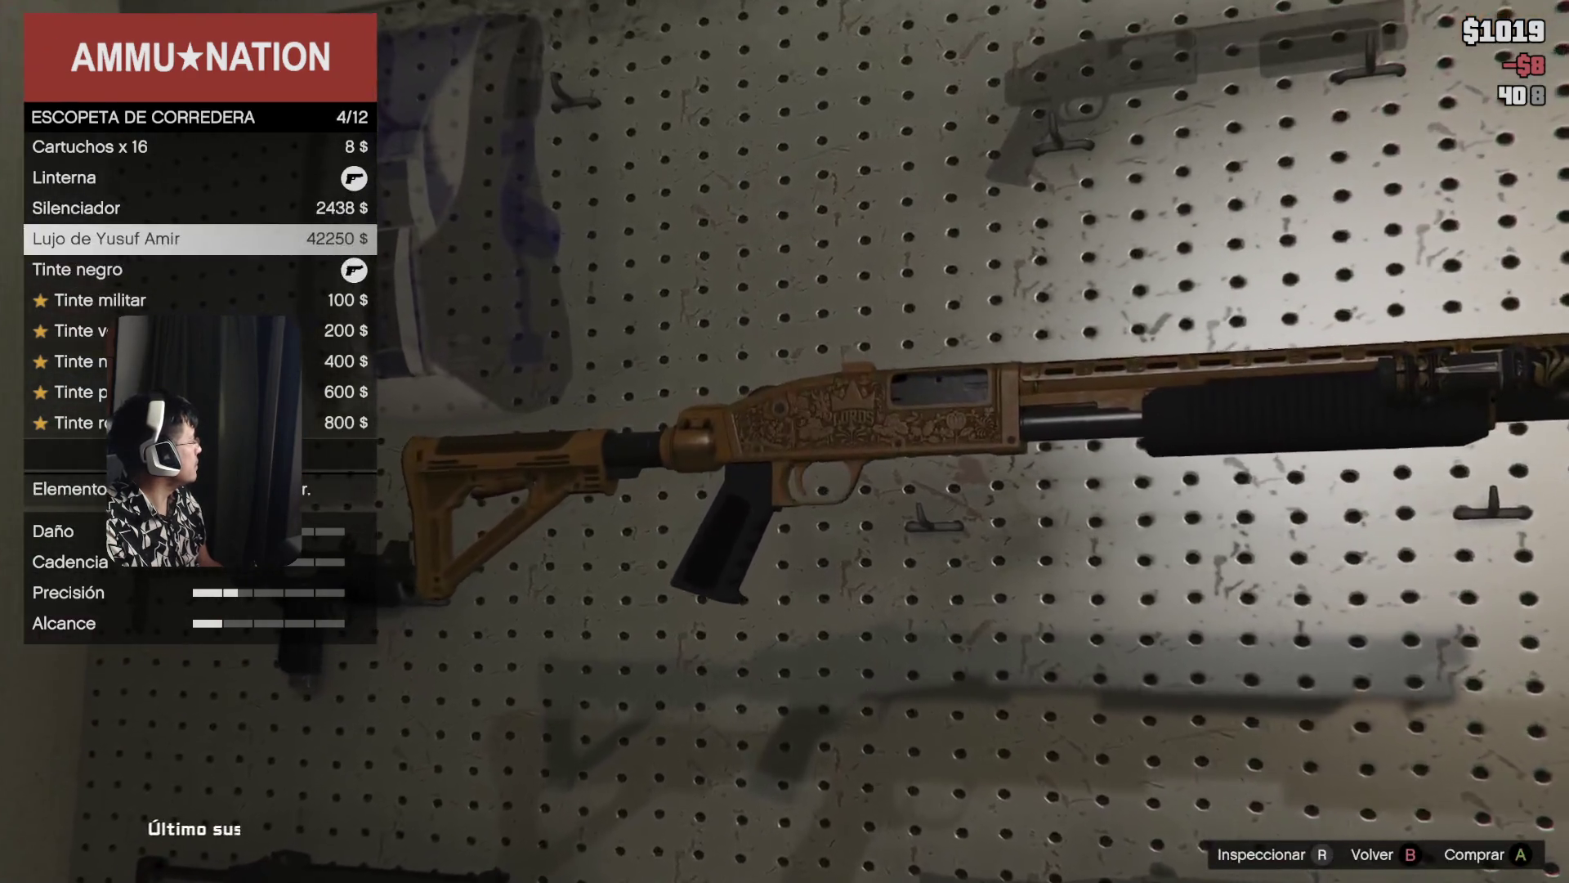
key("Escape")
key("Escape")
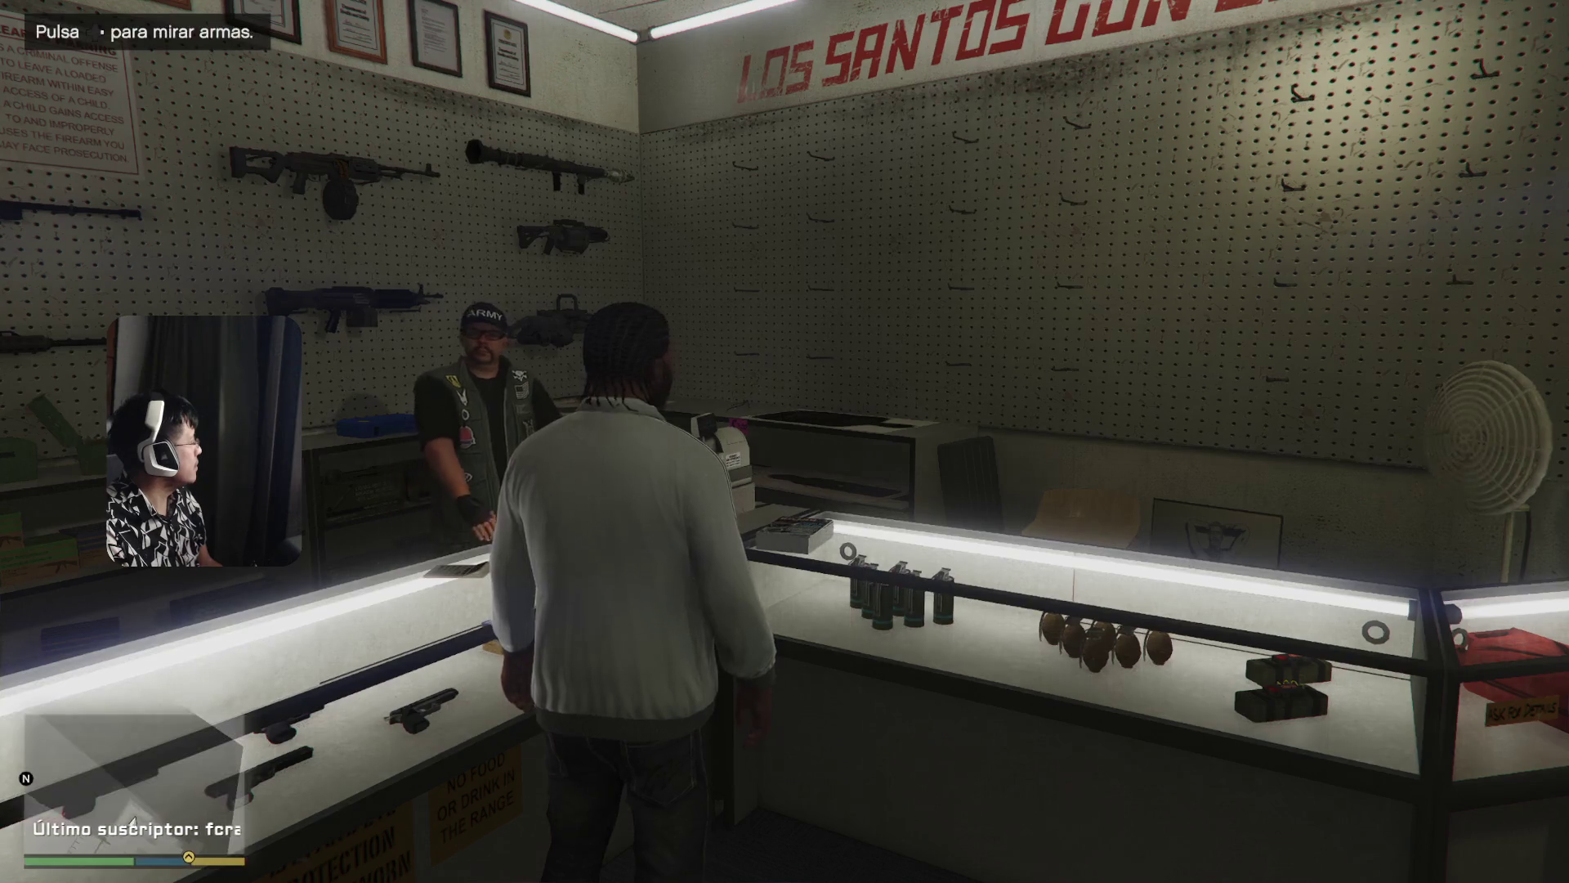
- Browse the weapon catalogue past the pistols to the Subfusil de asalto's upgrades
key("e")
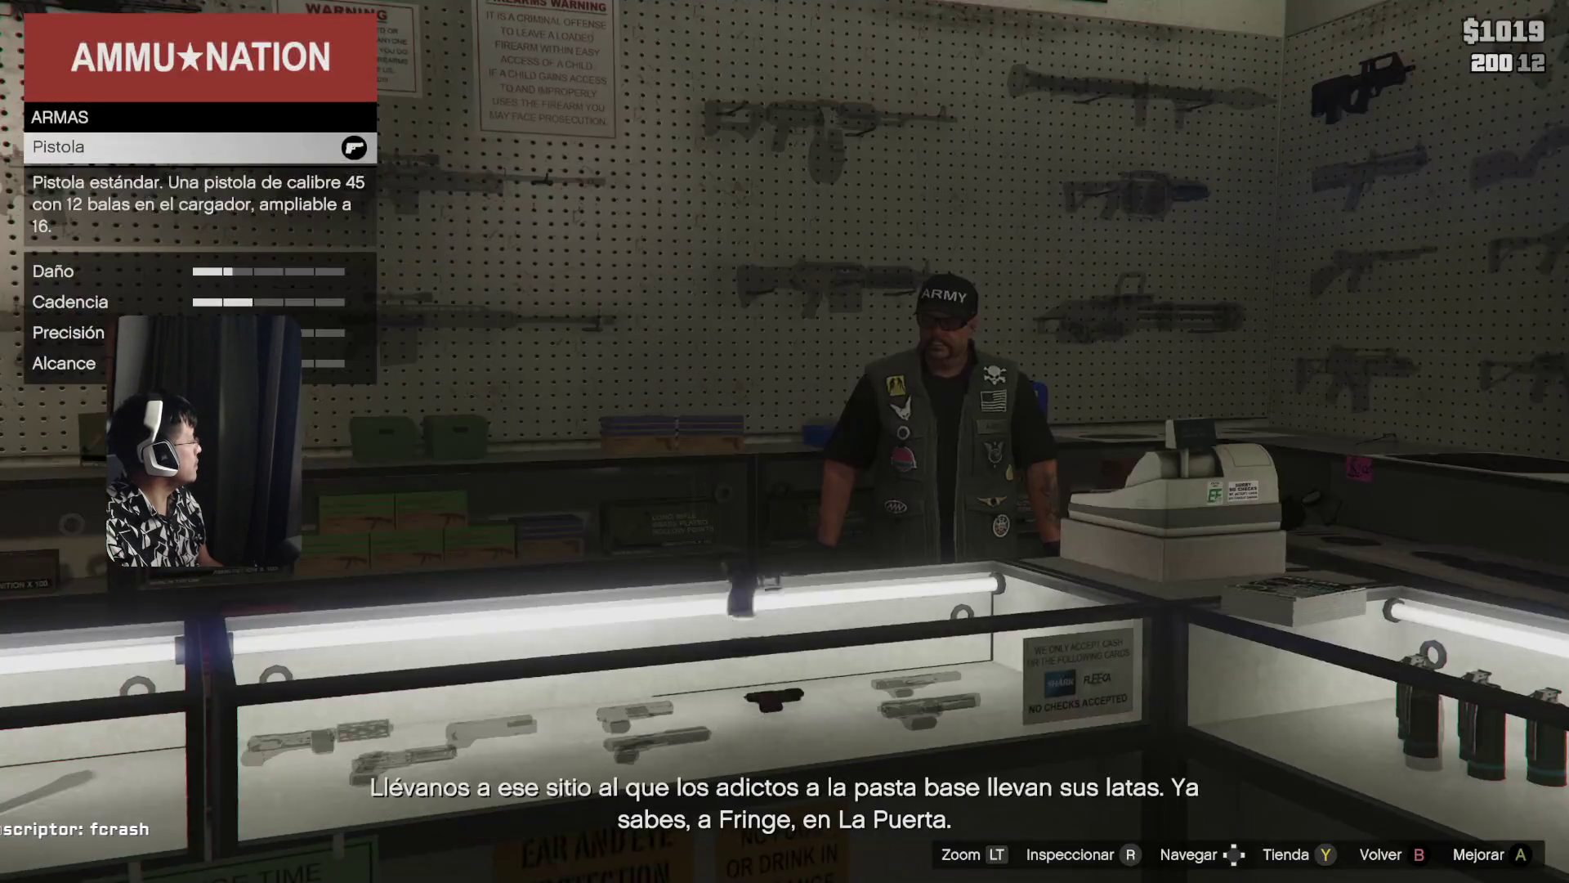
key("Down")
key("Up")
key("Down")
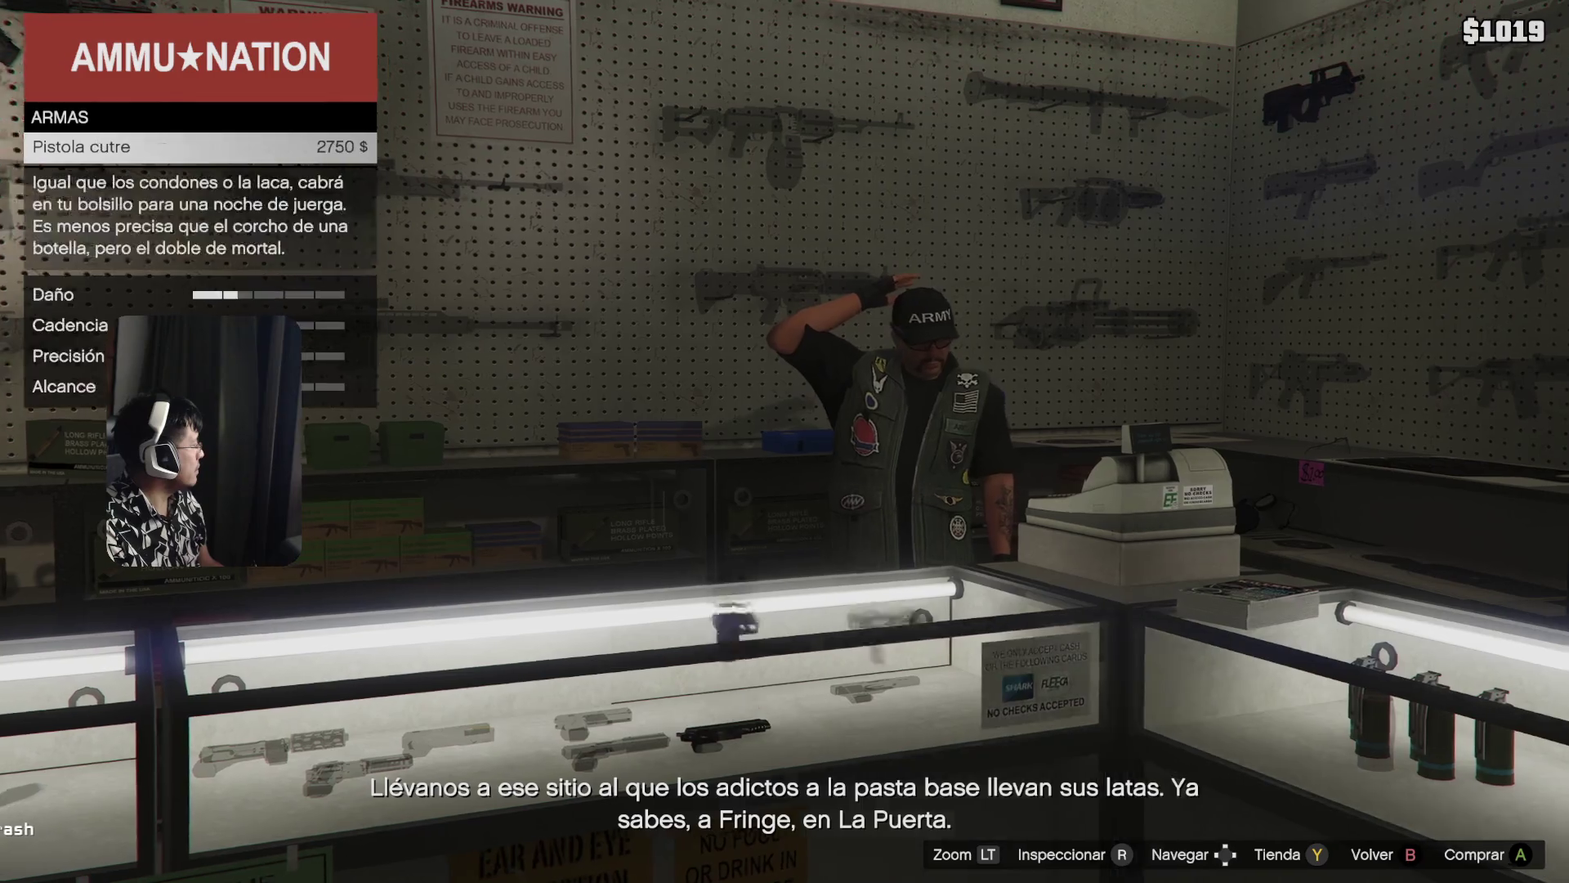
key("Up")
key("Up")
key("Up")
key("Down")
key("Down")
key("Down")
key("Down")
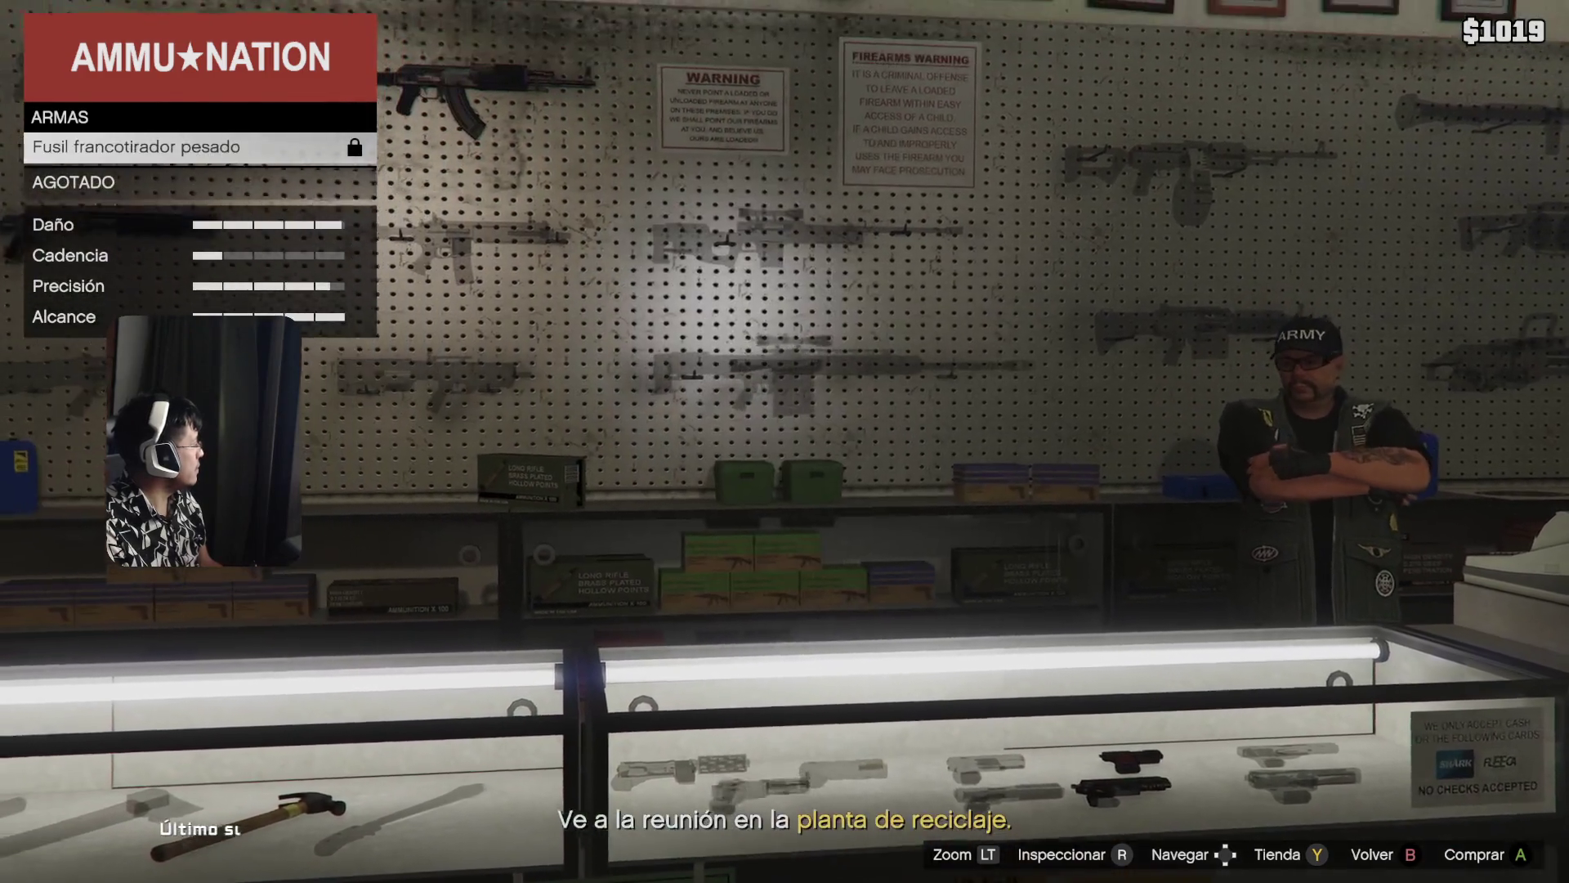
key("Down")
key("Down")
key("Down")
key("Down")
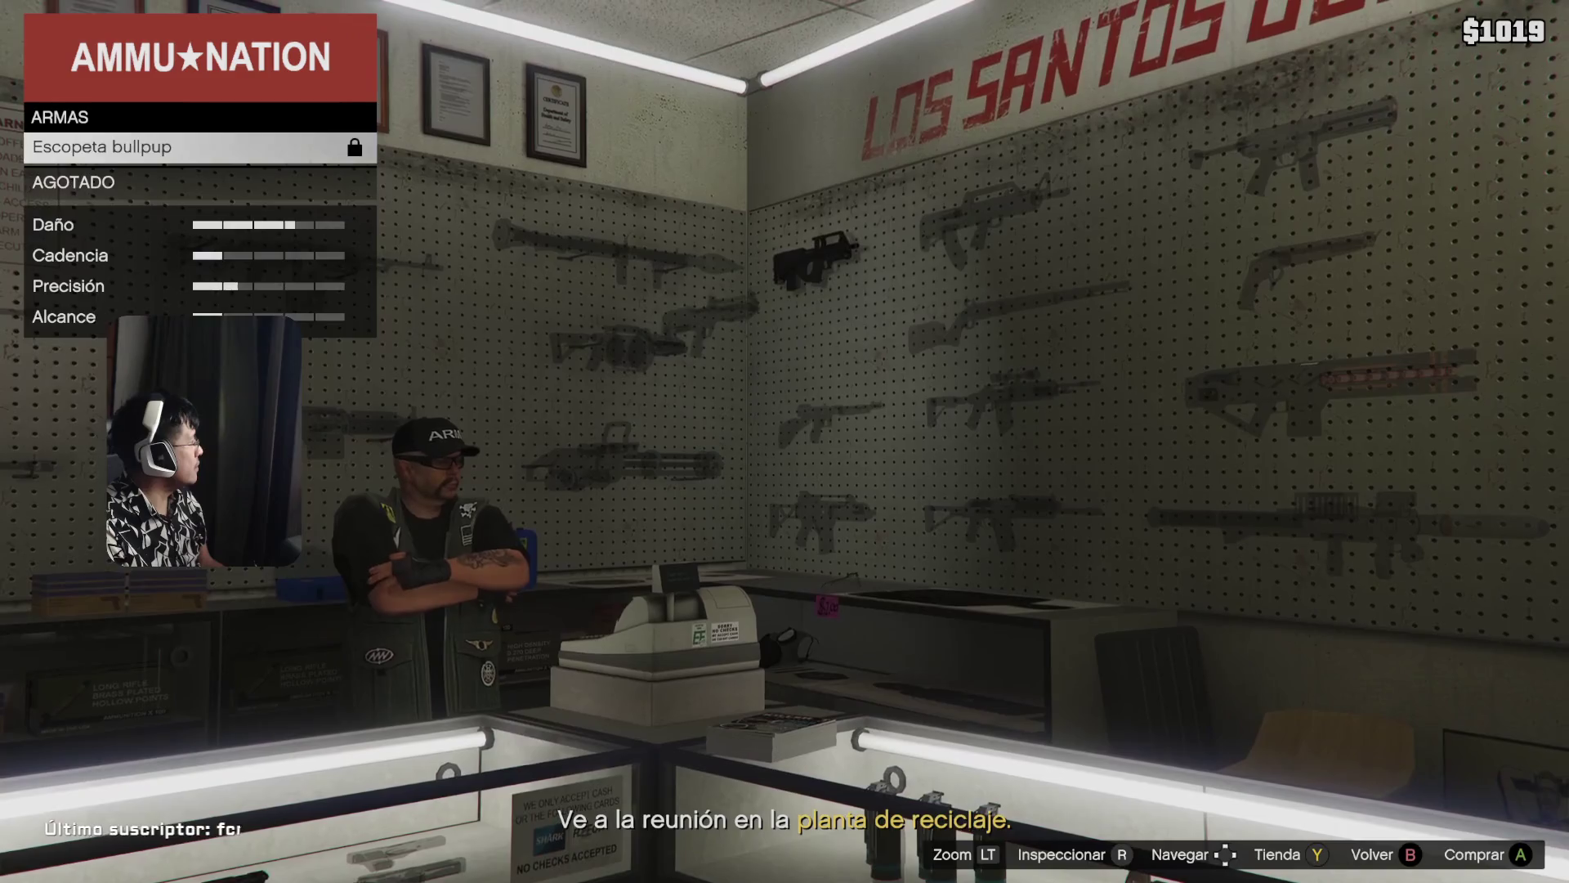
key("Down")
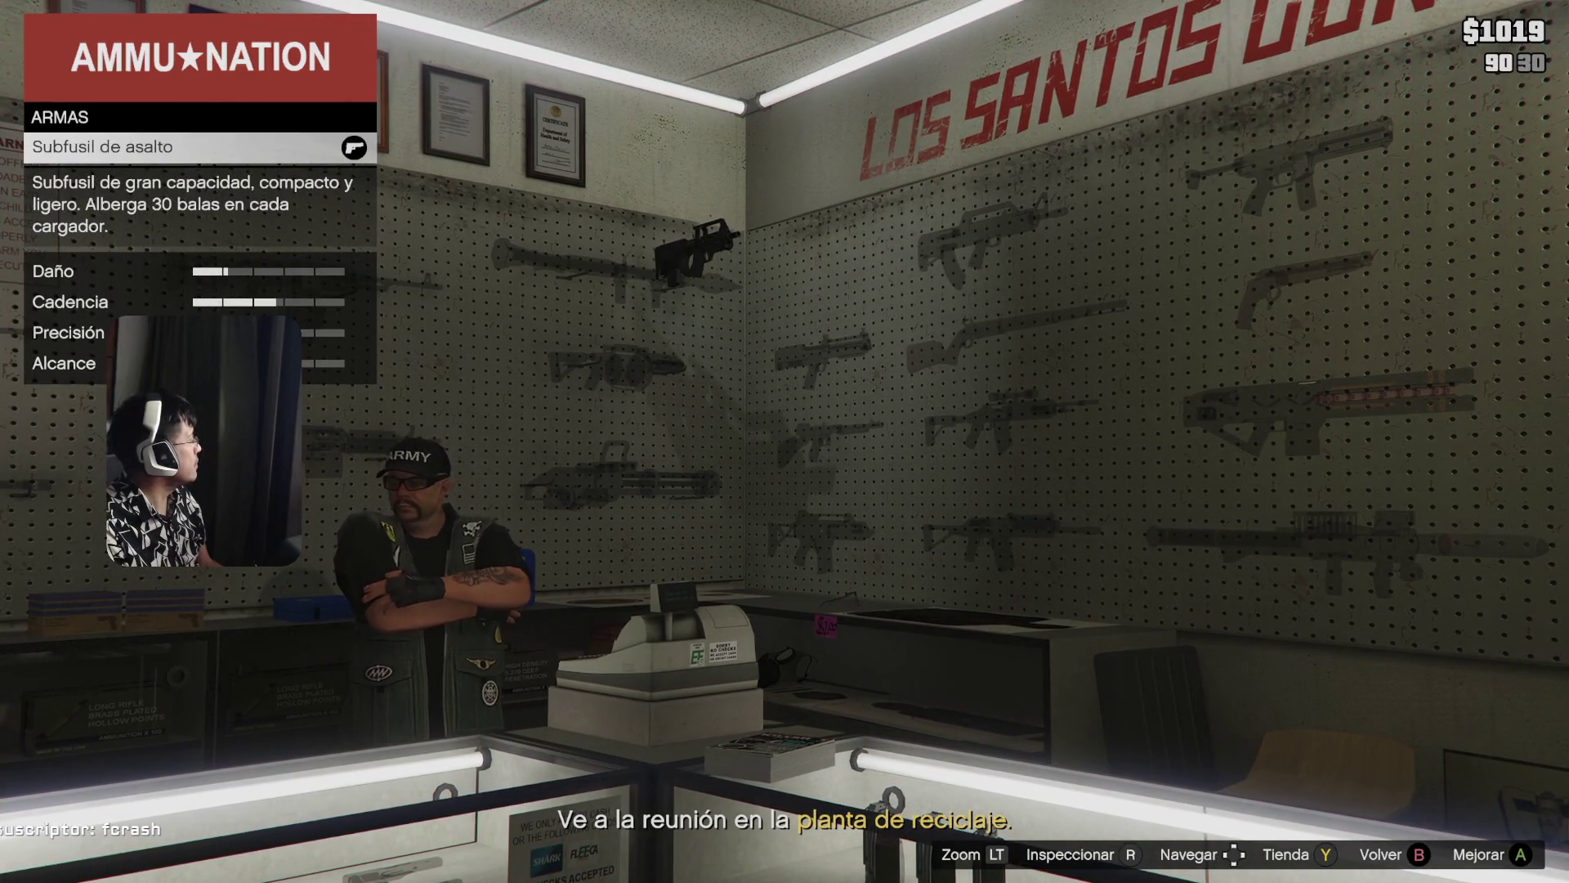
key("Return")
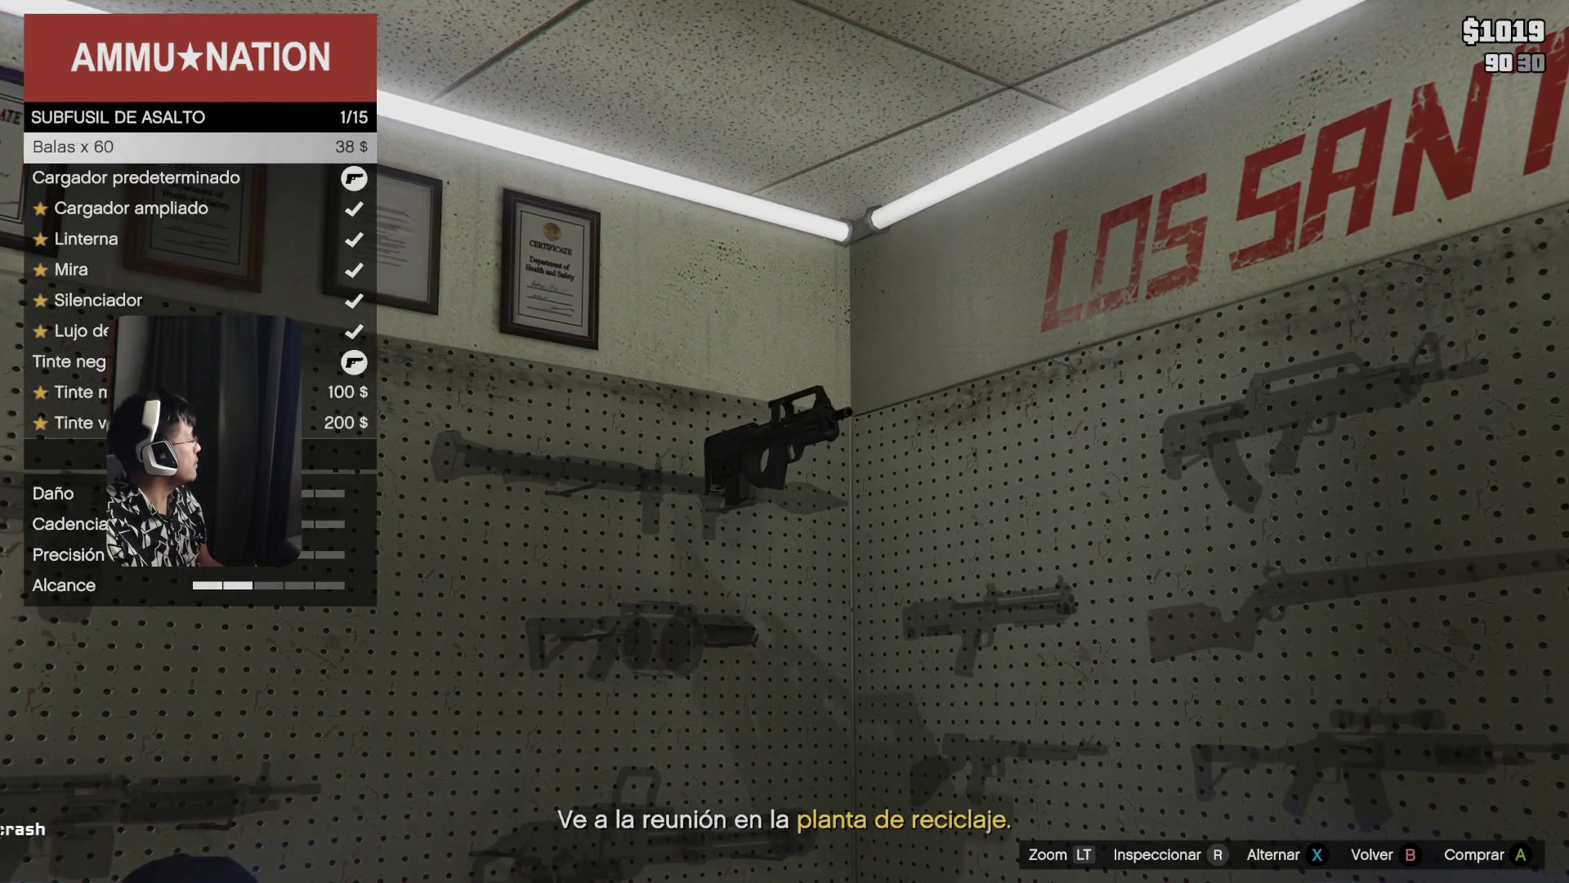
- Compare the Subfusil de asalto's magazines, Linterna and gold luxury finish
key("Escape")
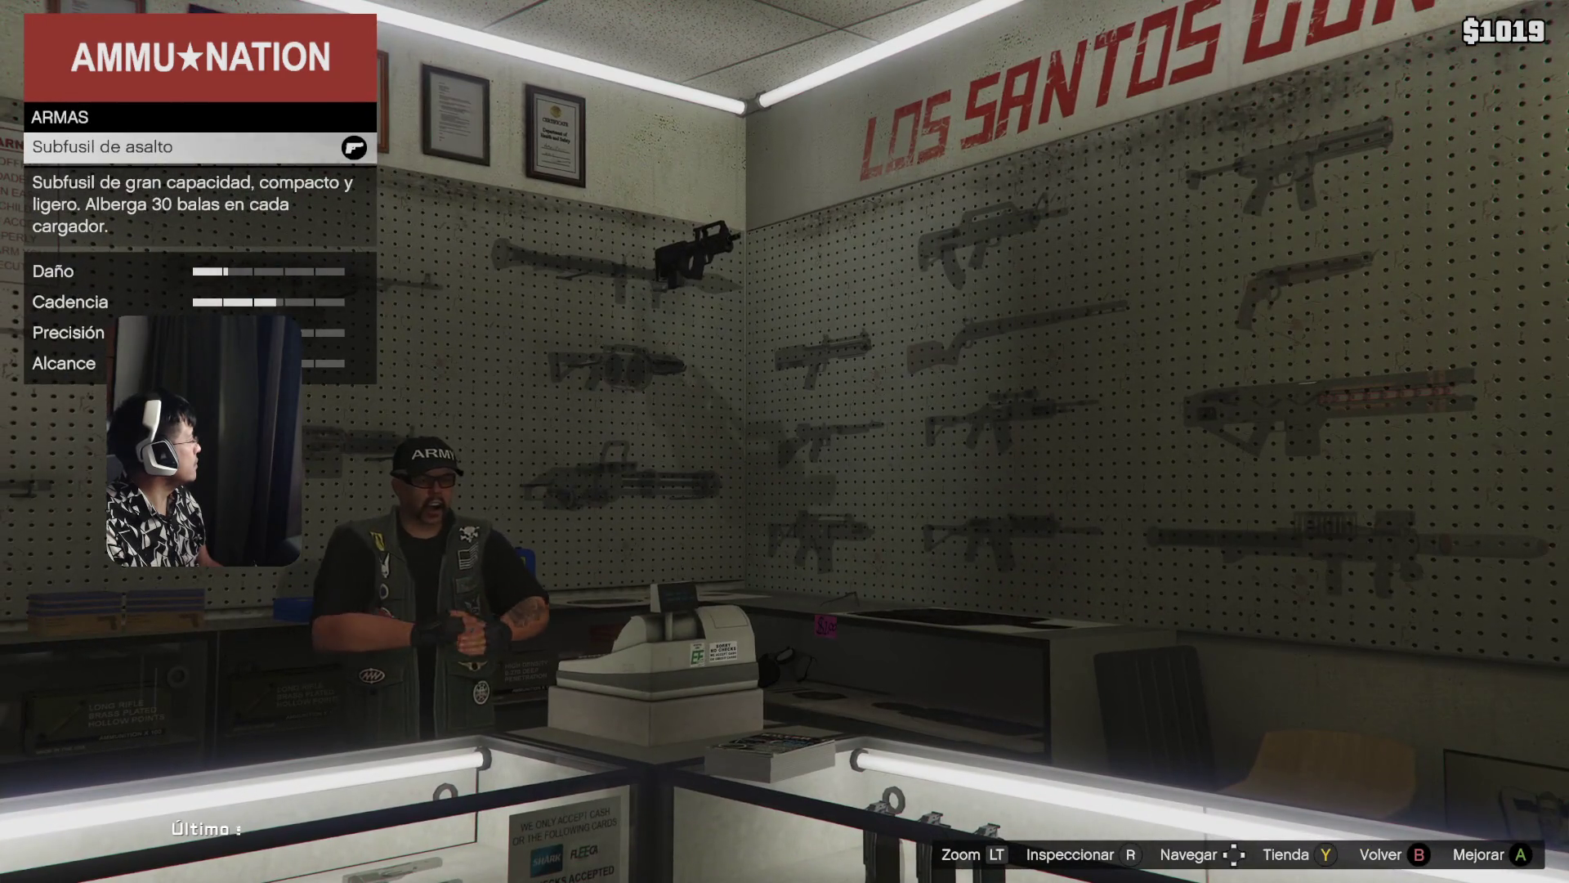
key("Return")
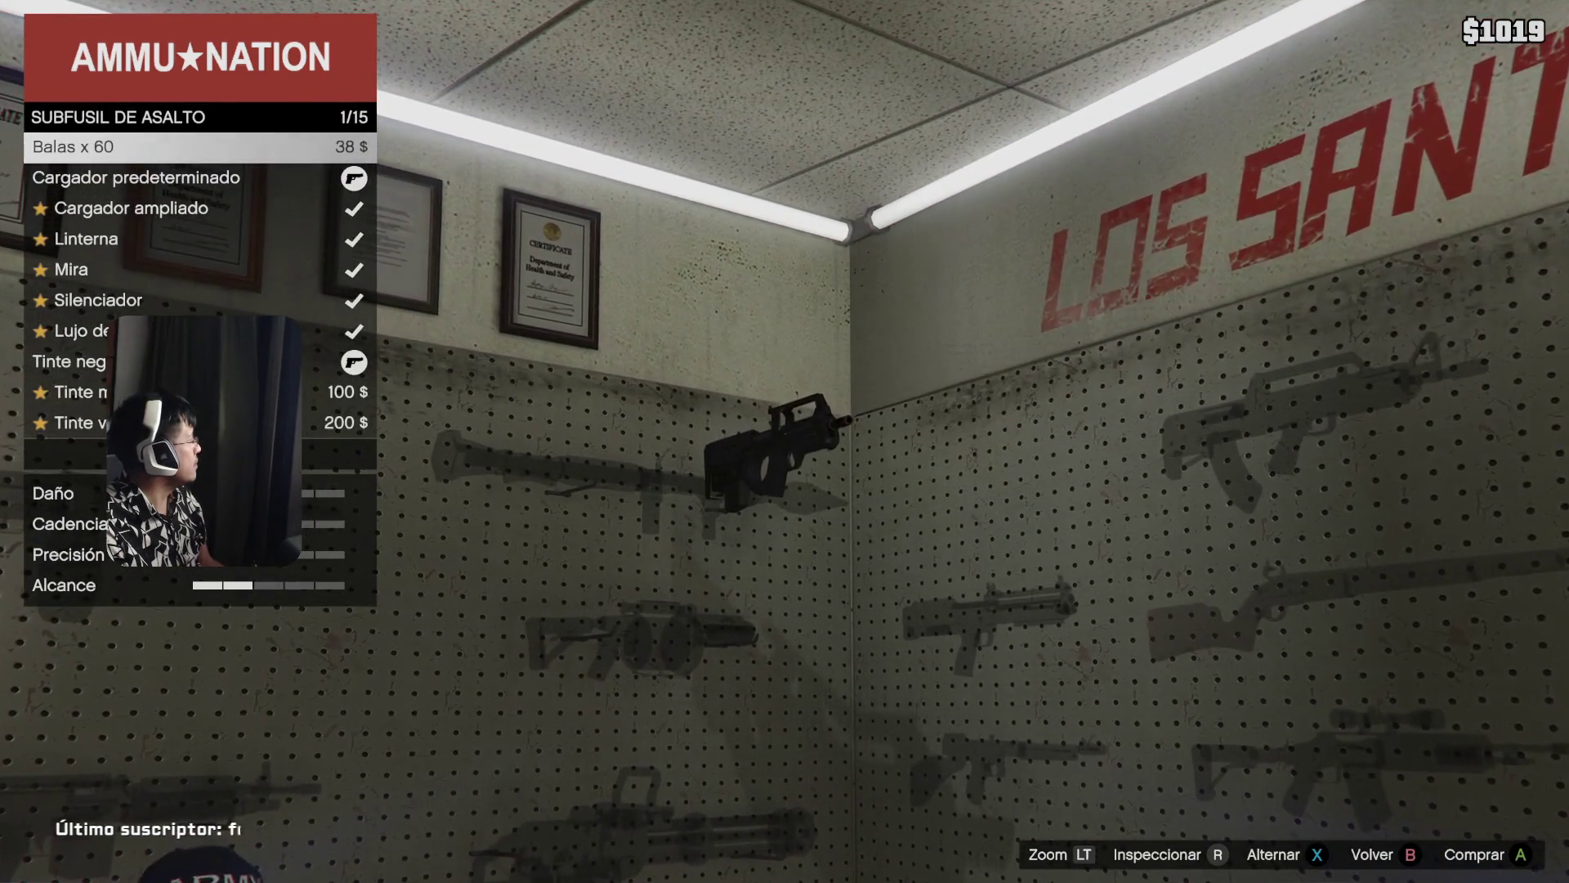
key("Down")
key("Down")
key("Down")
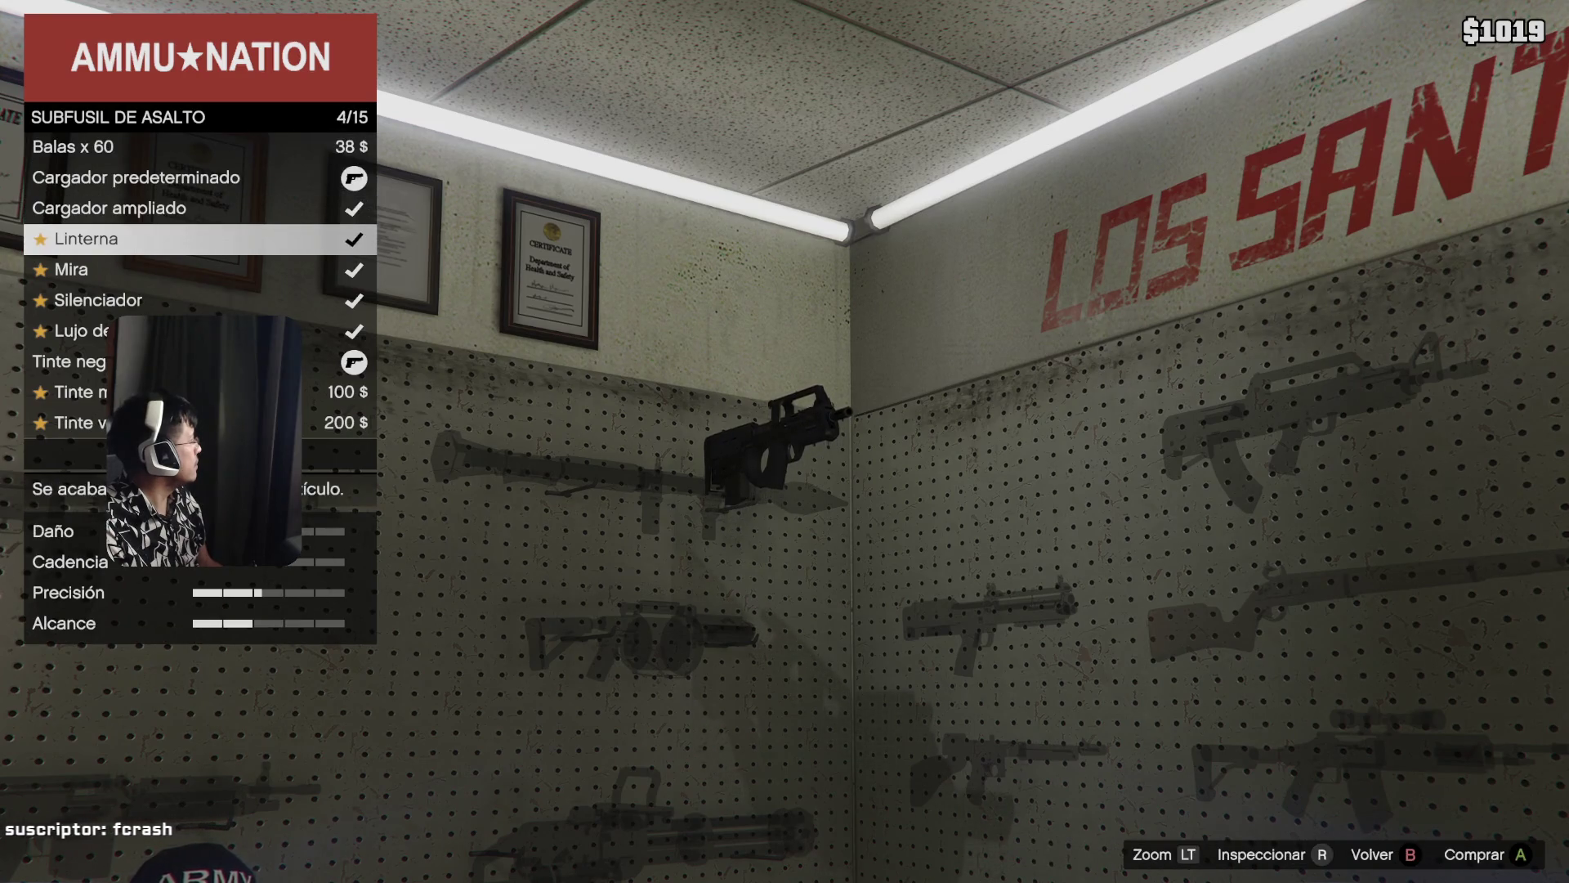
key("Up")
key("Down")
key("Up")
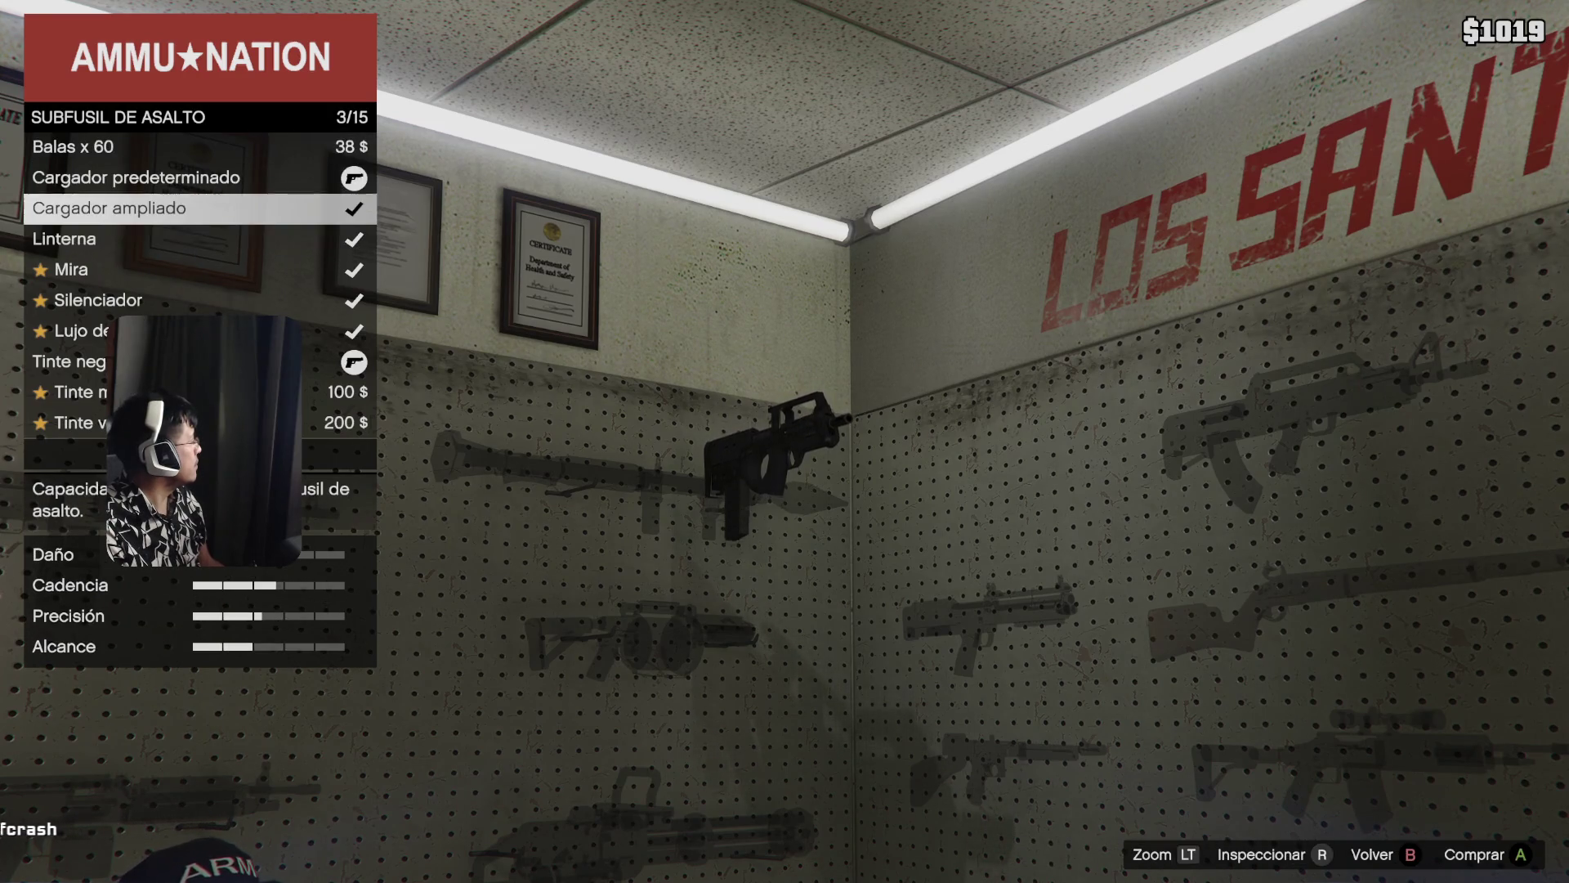
key("Up")
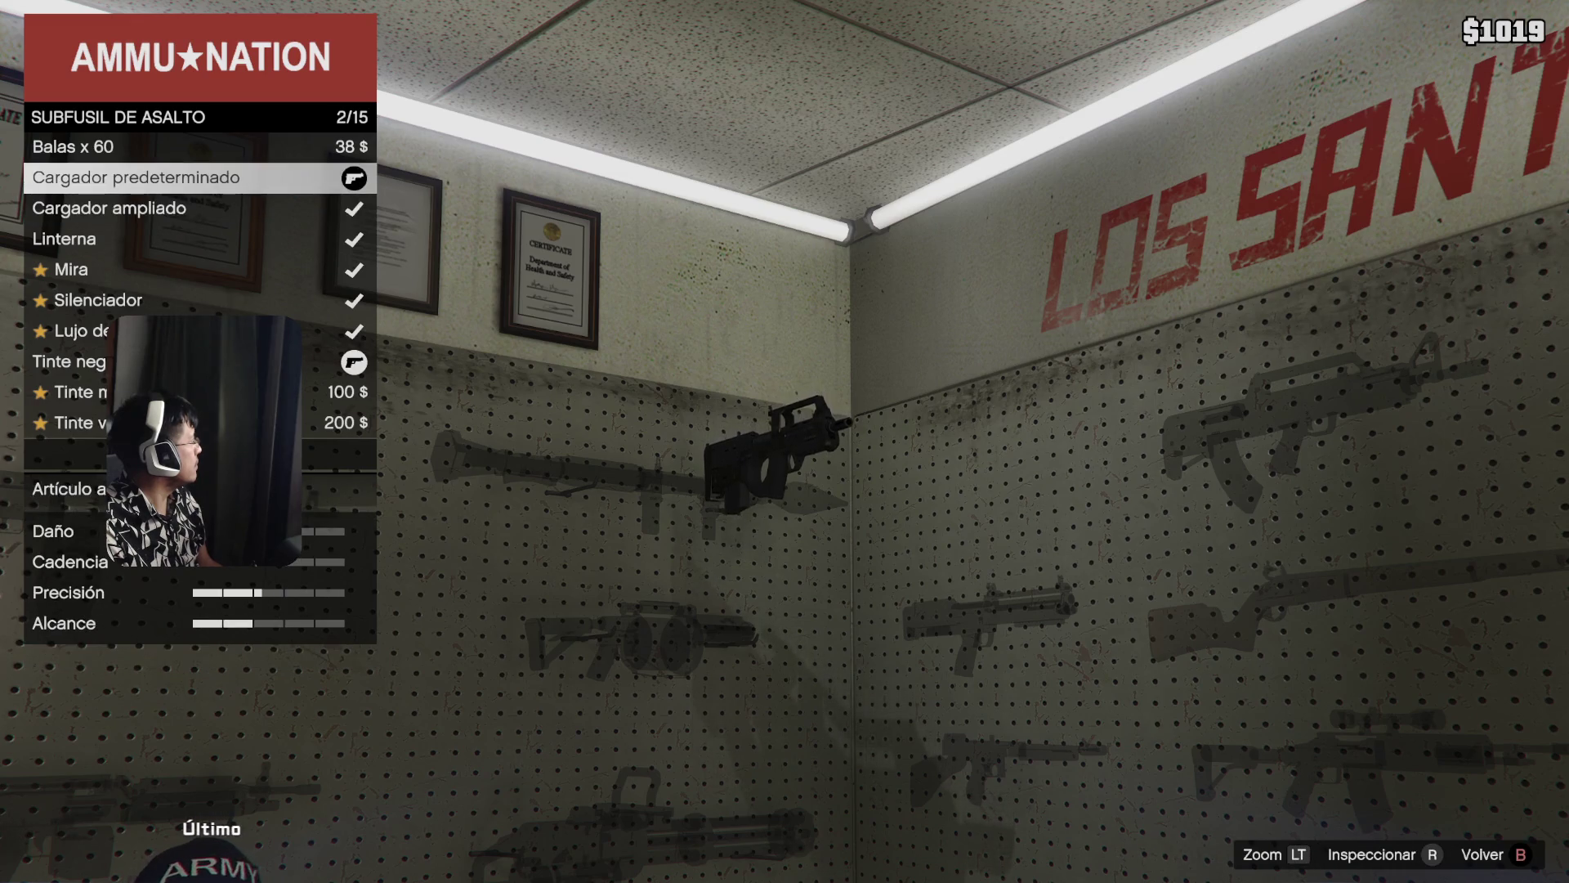
key("Down")
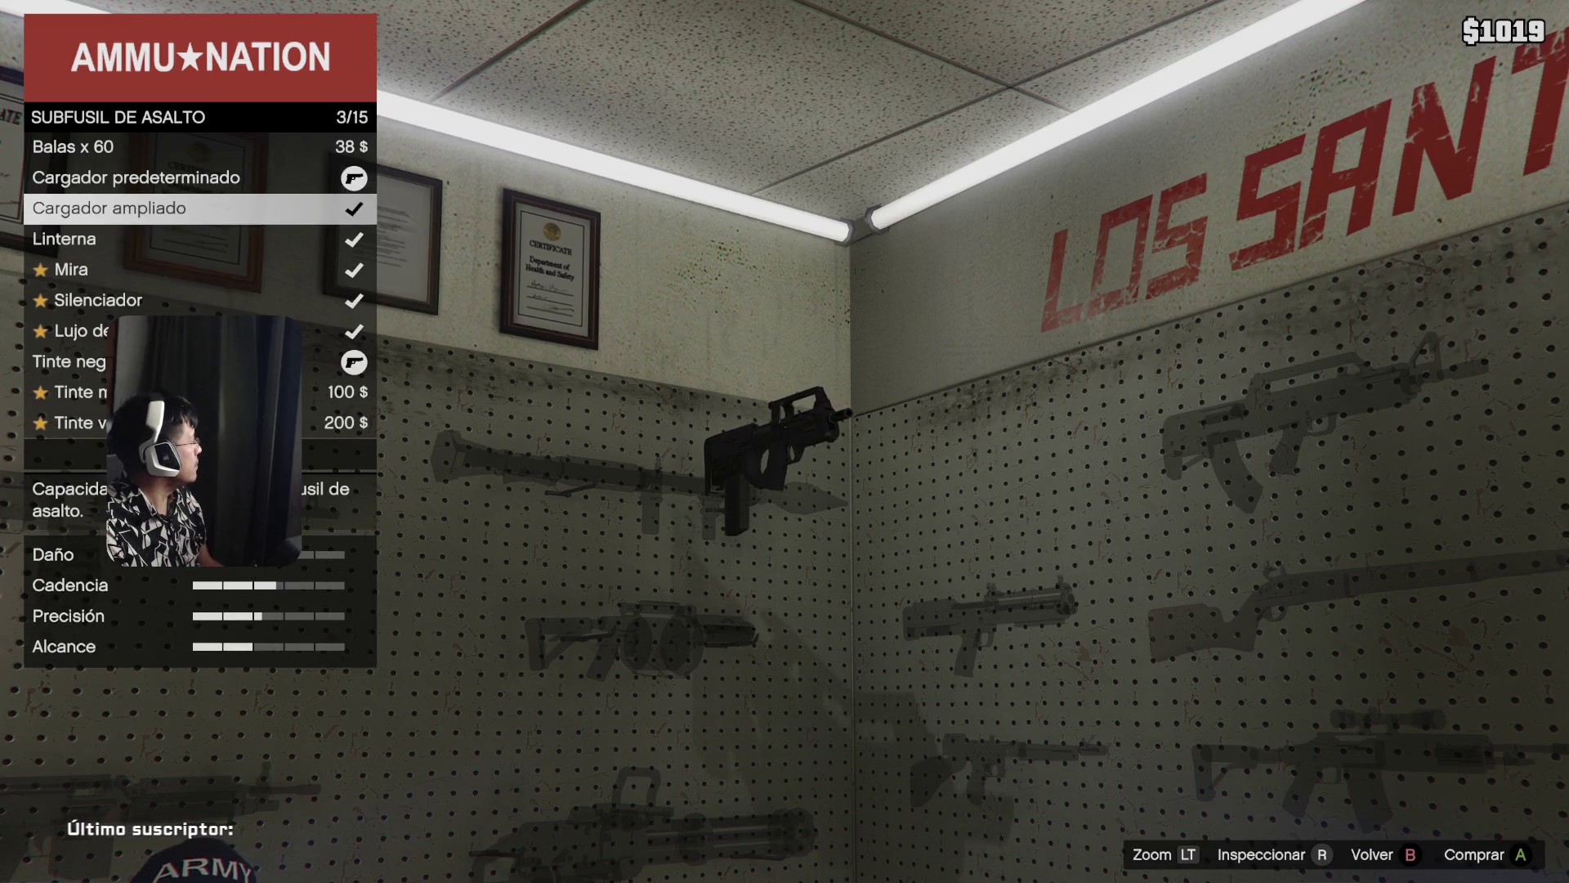
key("Down")
key("Down")
key("Down")
key("Down")
key("Down")
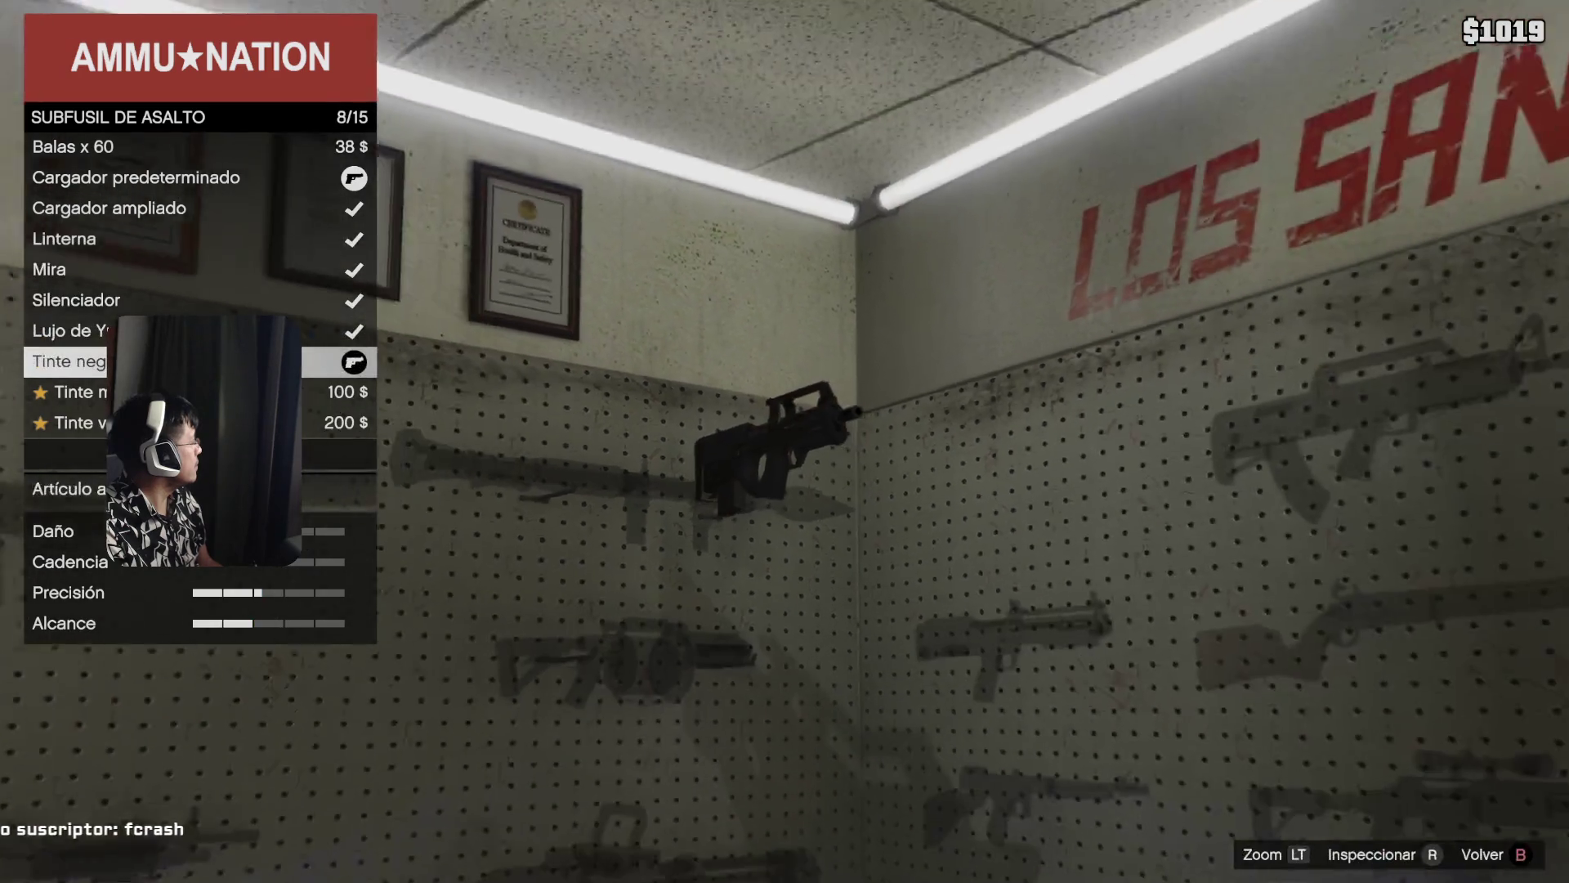
key("Up")
key("Up")
key("Up")
key("Up")
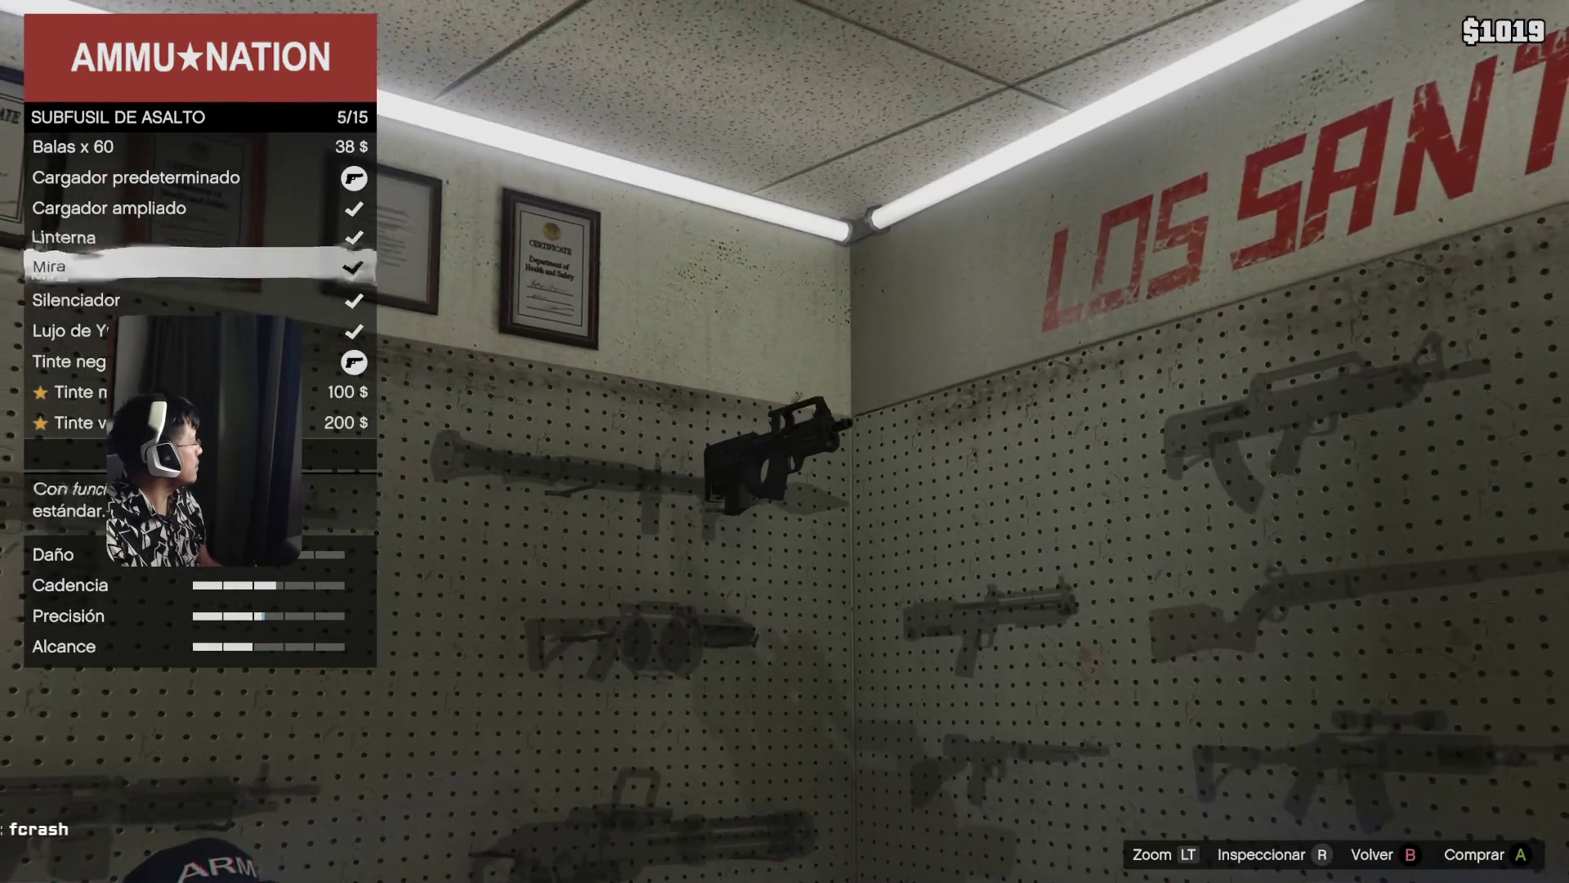
key("Up")
key("Up")
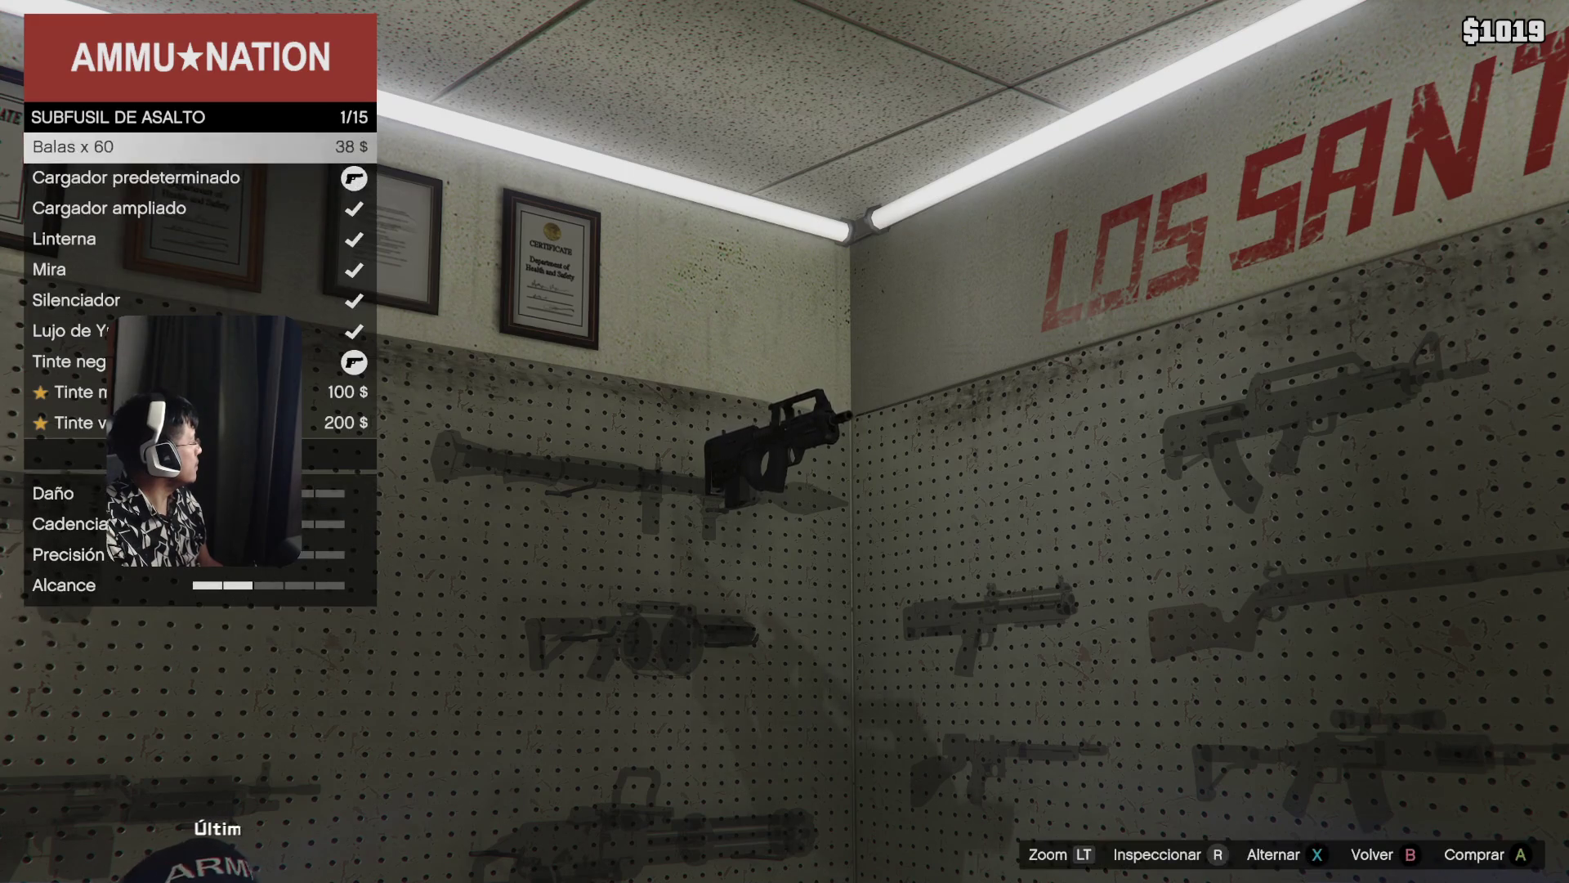
- Buy 60 rounds for $38, equip the Cargador ampliado, and exit the shop menu
key("Return")
key("Down")
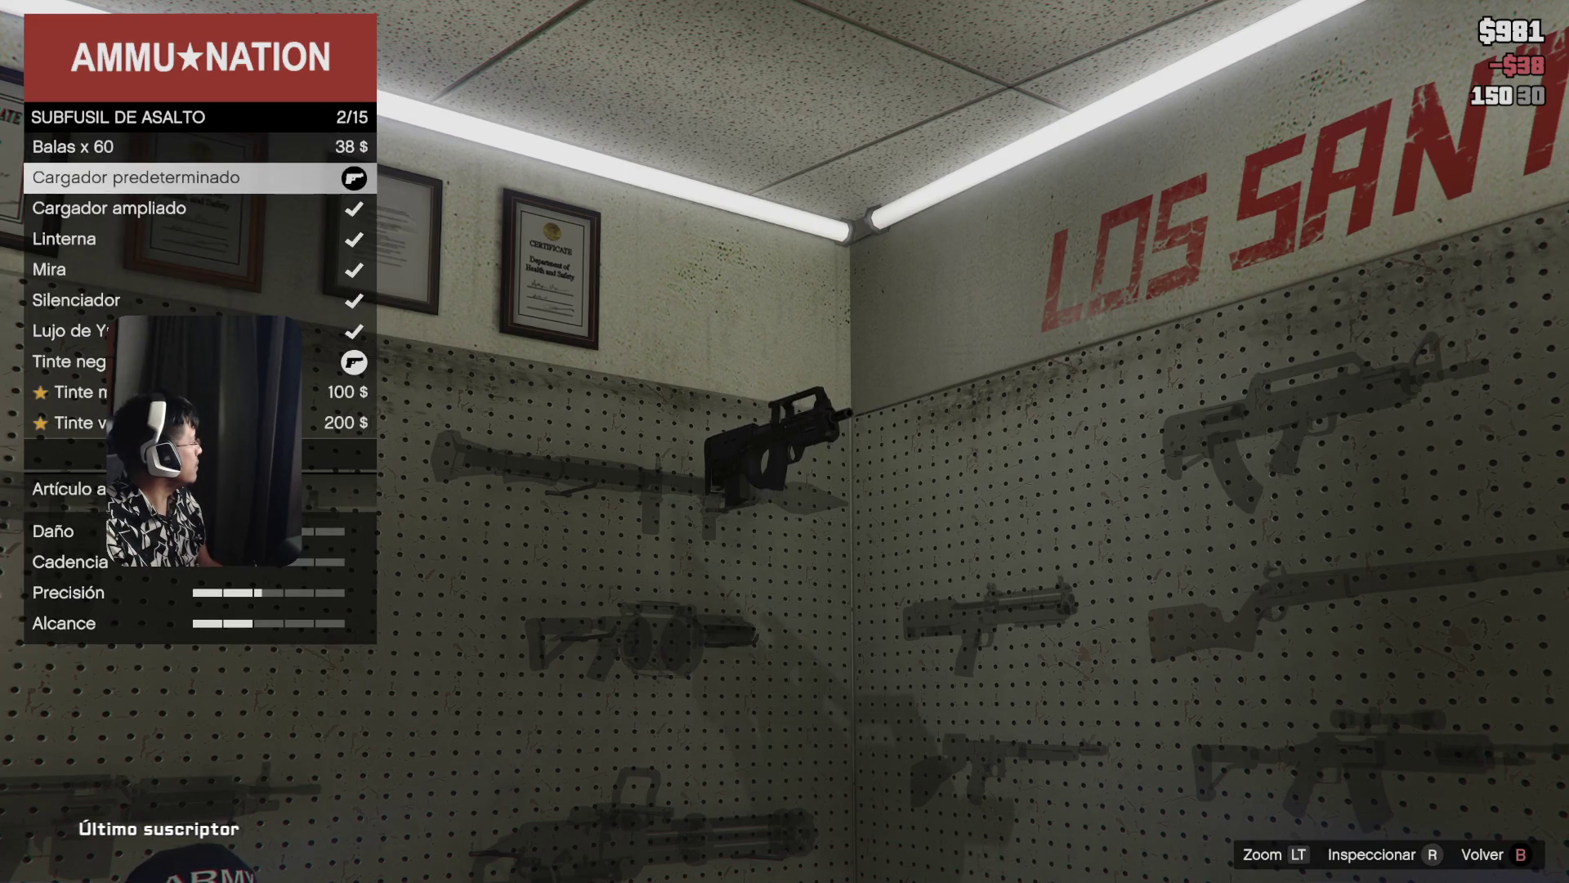
key("Down")
key("Return")
key("Down")
key("Down")
key("Down")
key("Down")
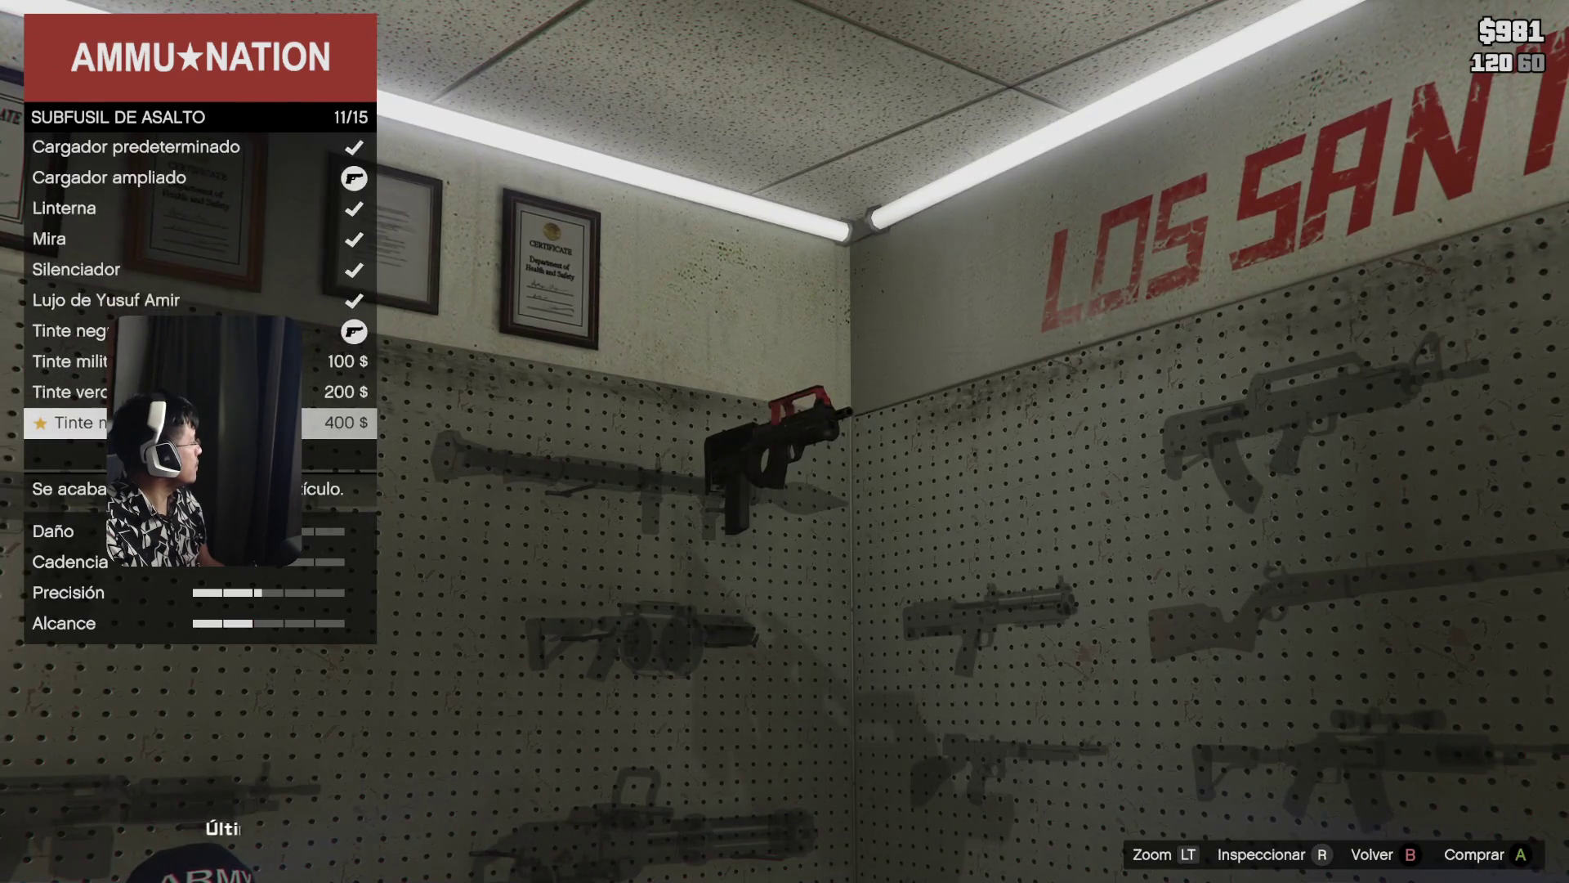
key("Down")
key("Down")
key("Down")
key("Escape")
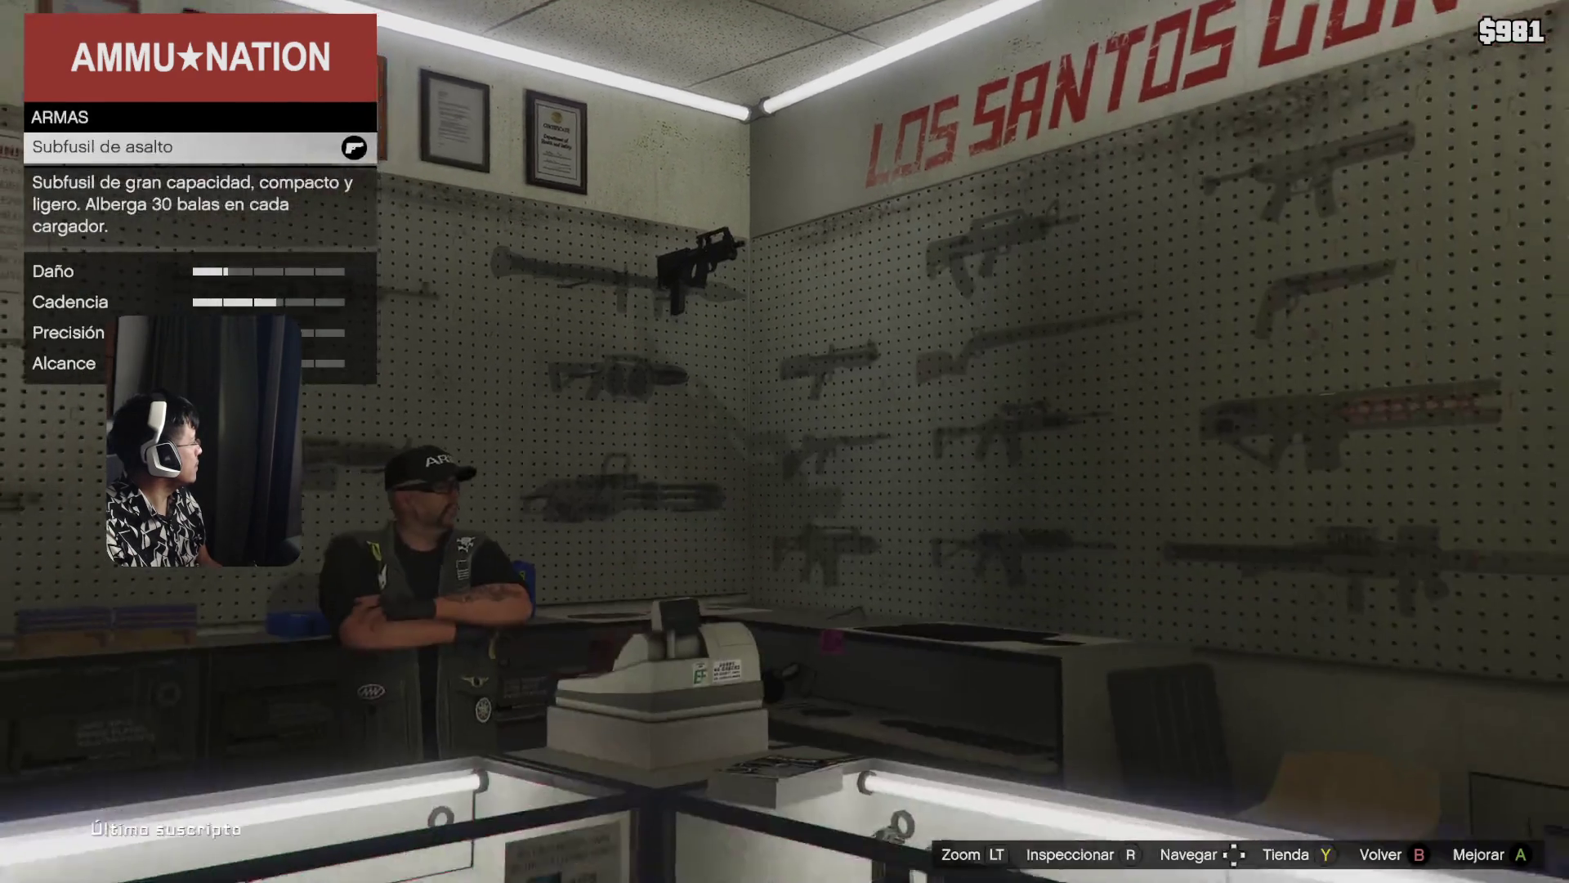
key("Escape")
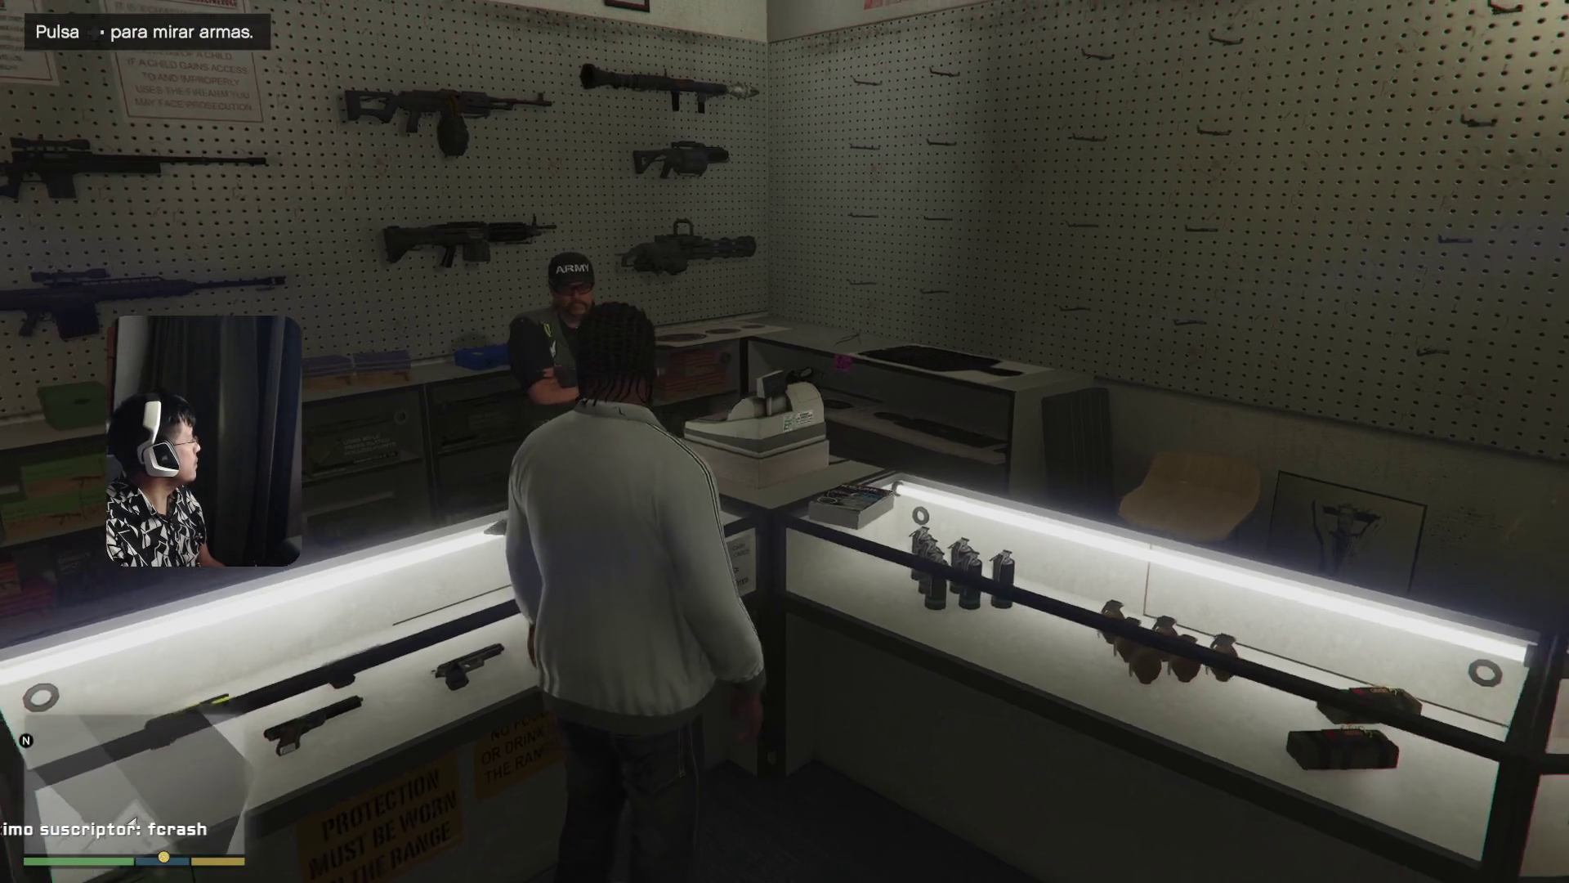
- Walk out the red EXIT doors staying Desarmado, then answer the autosave overwrite alert
key("s")
key("w")
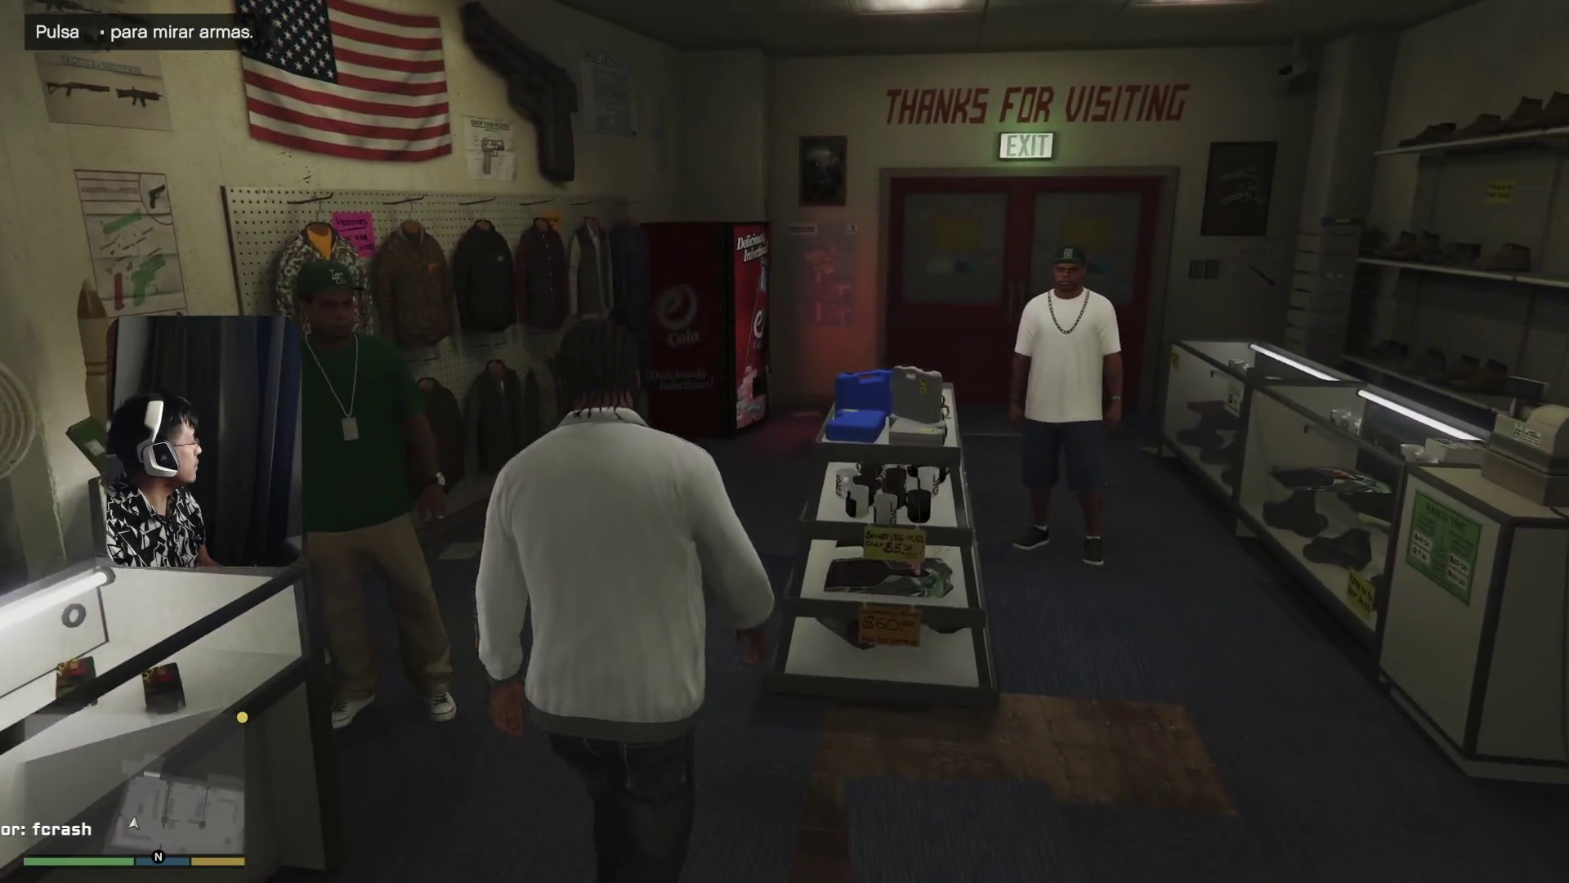
key("a")
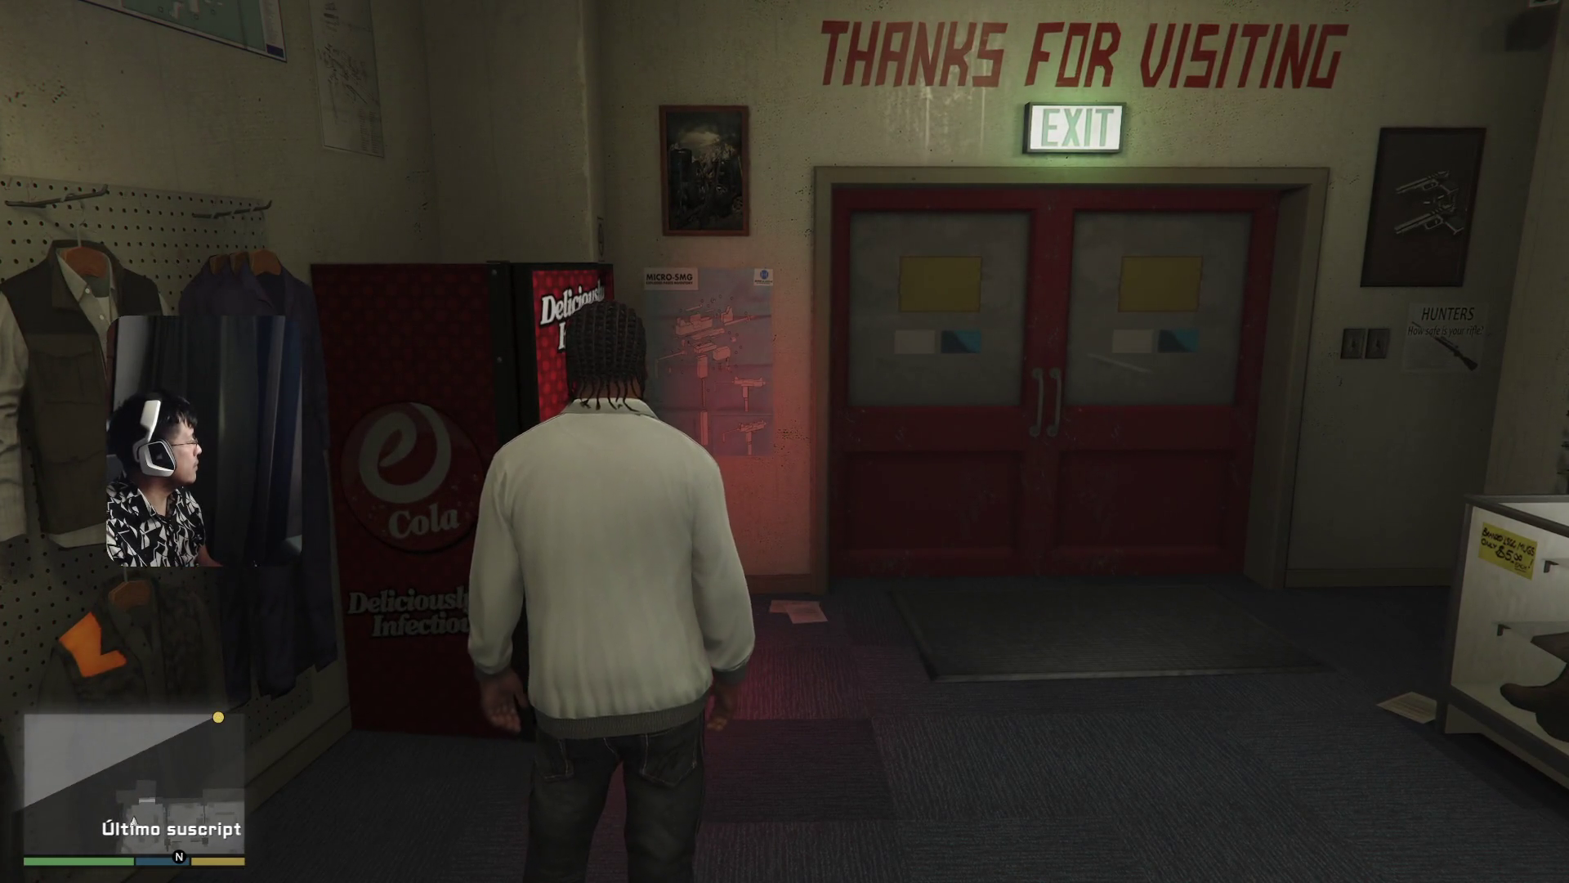
key("alt")
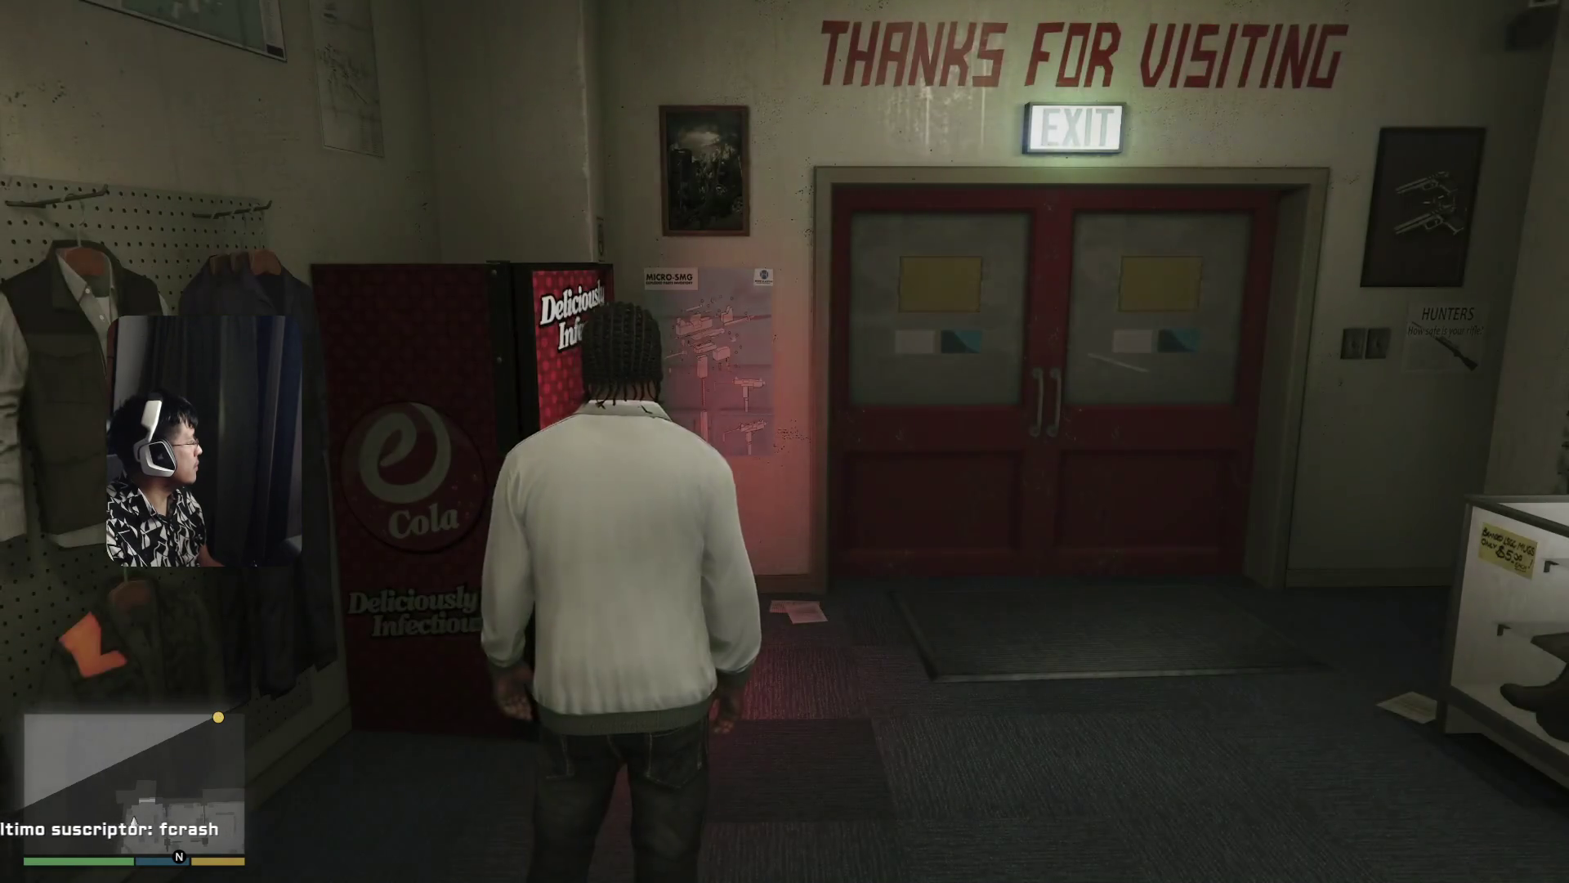
key("Tab")
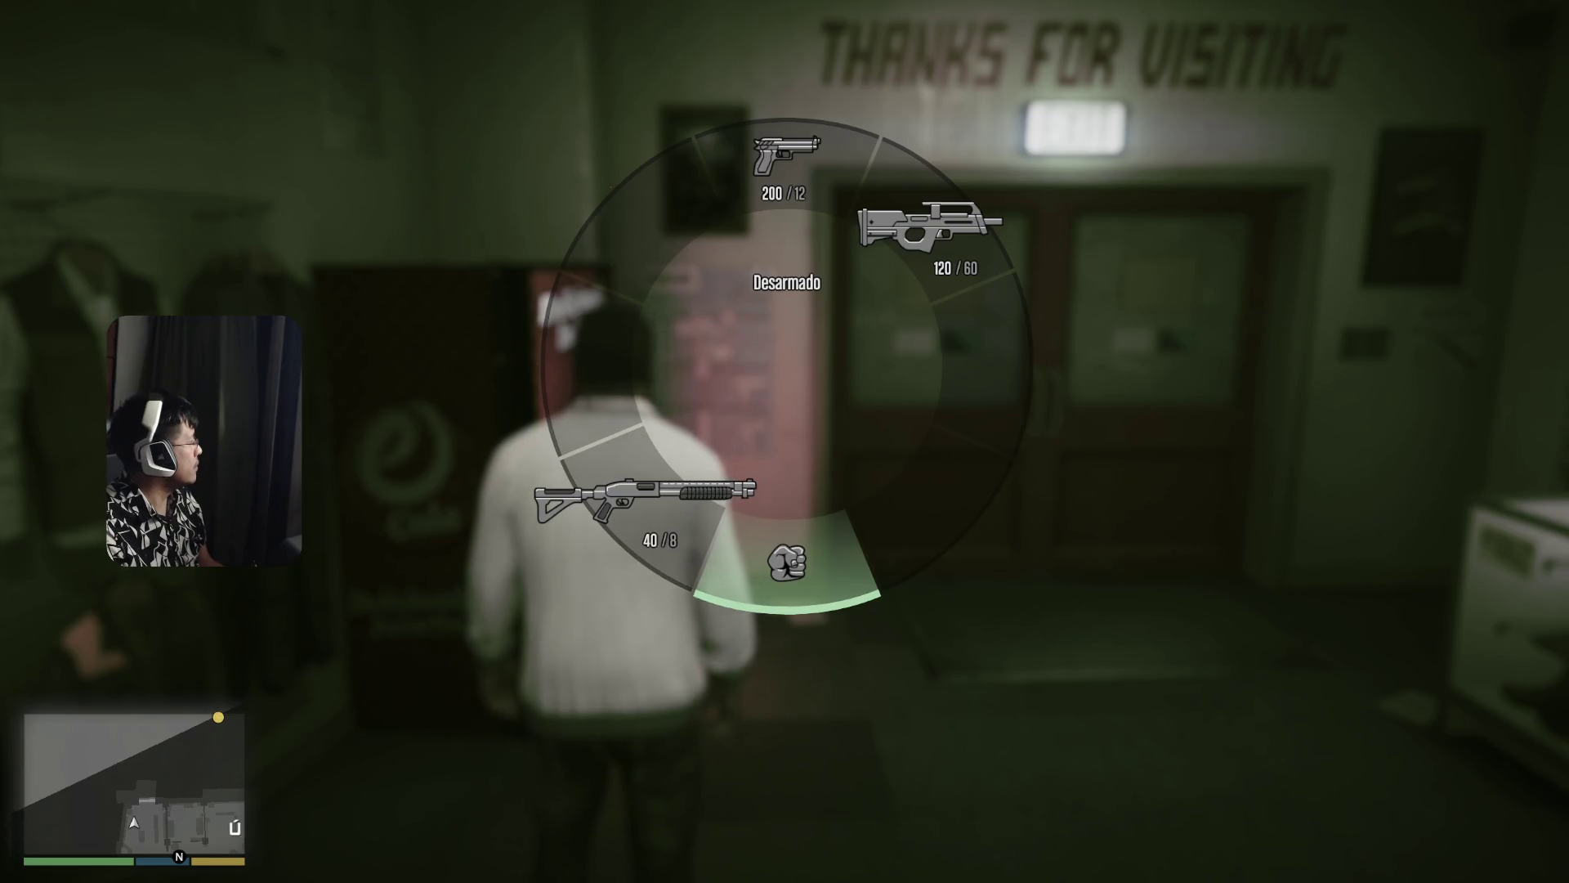
key("Tab")
key("d")
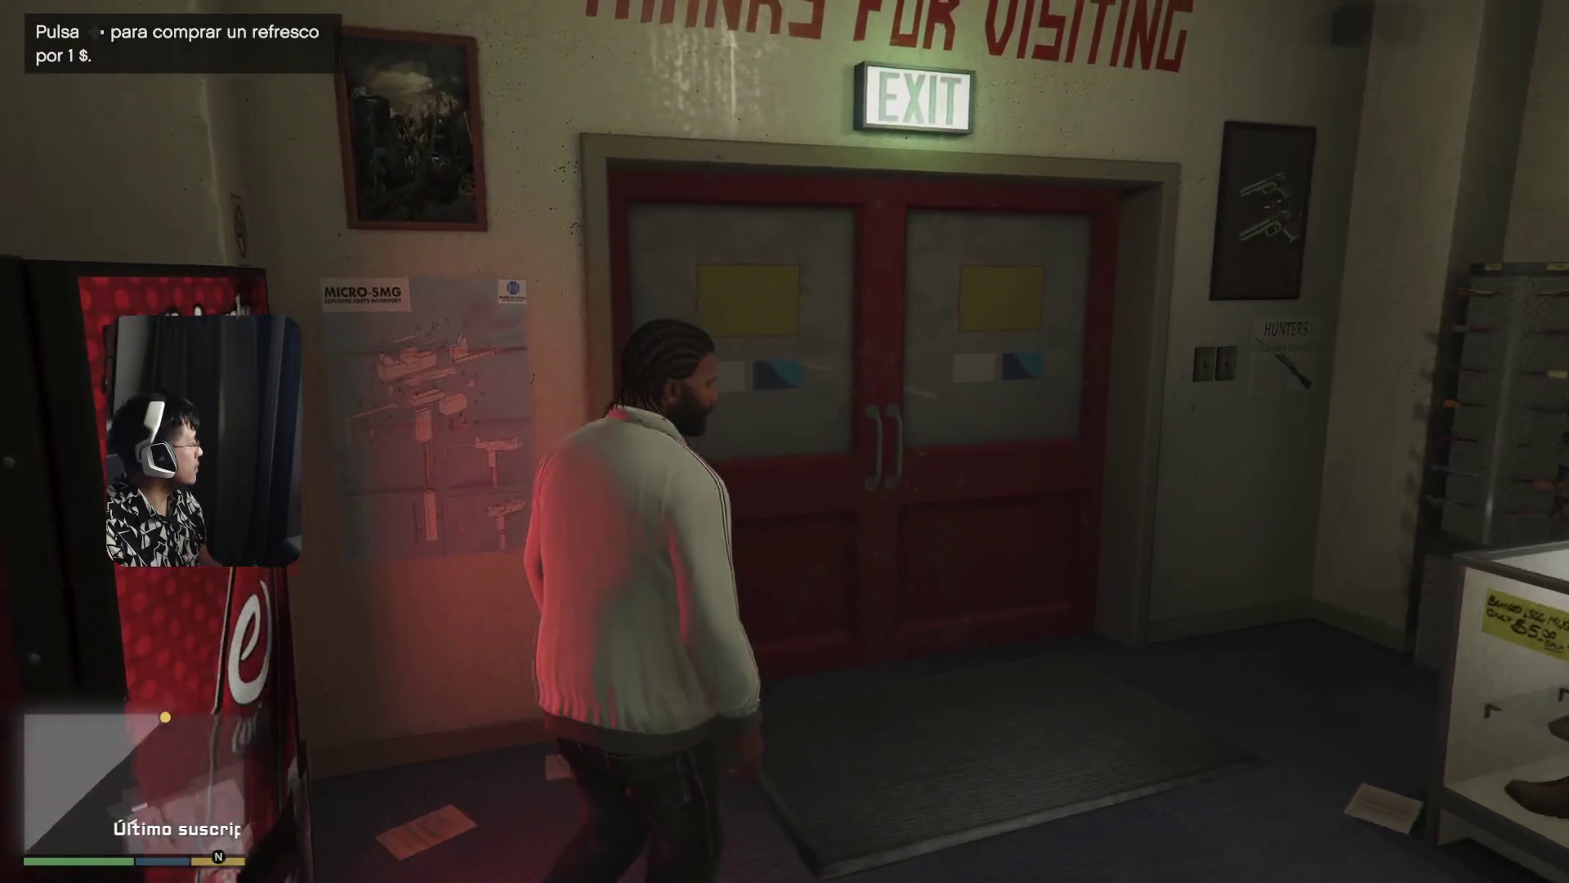
key("w")
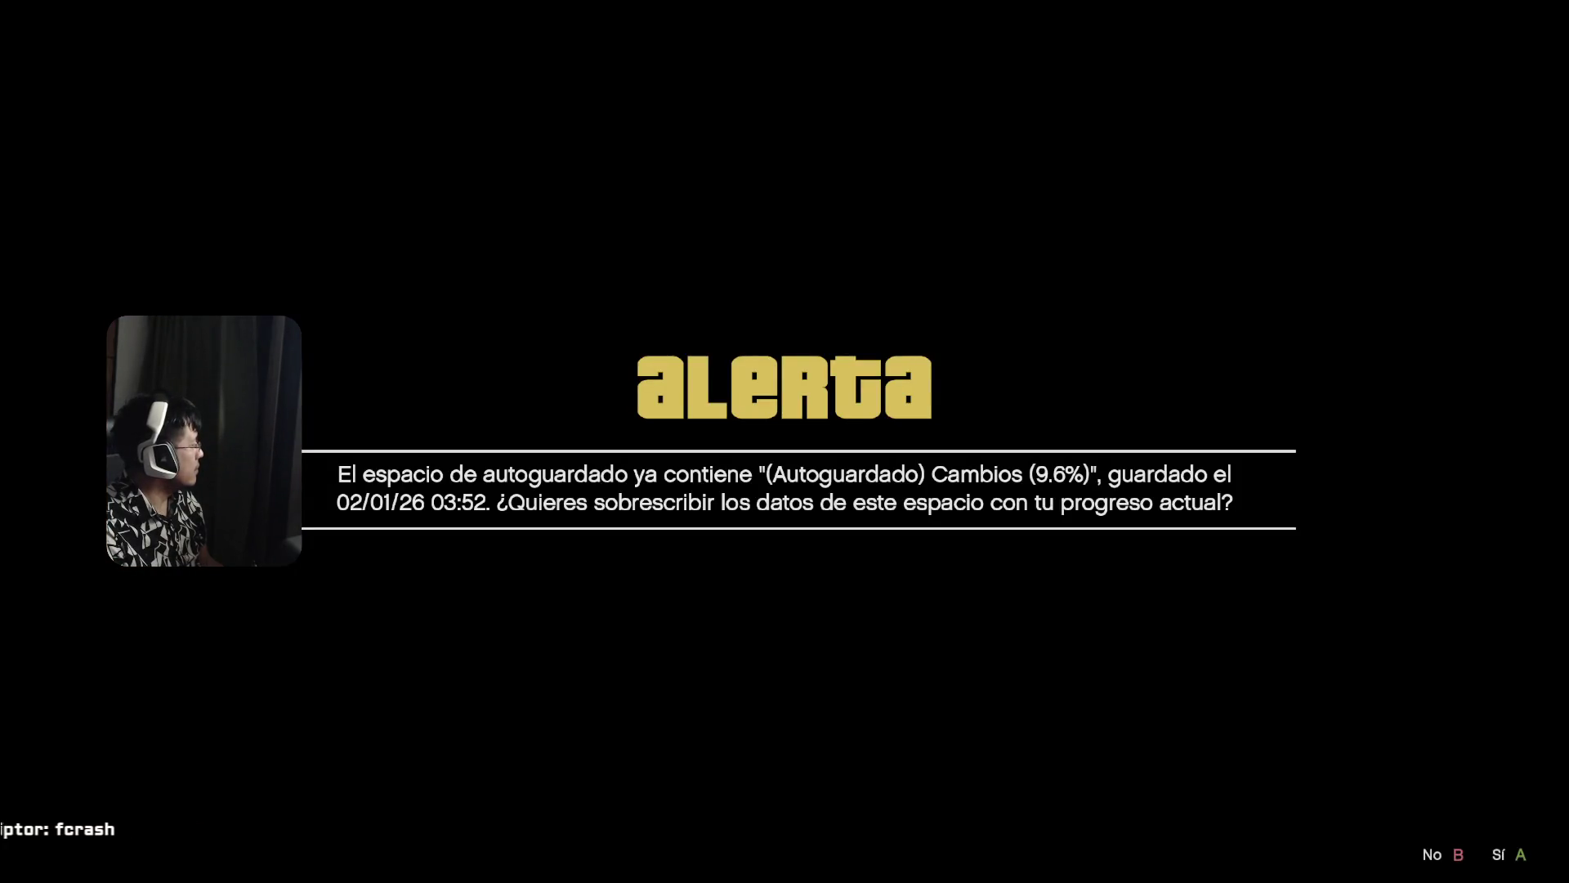
key("Return")
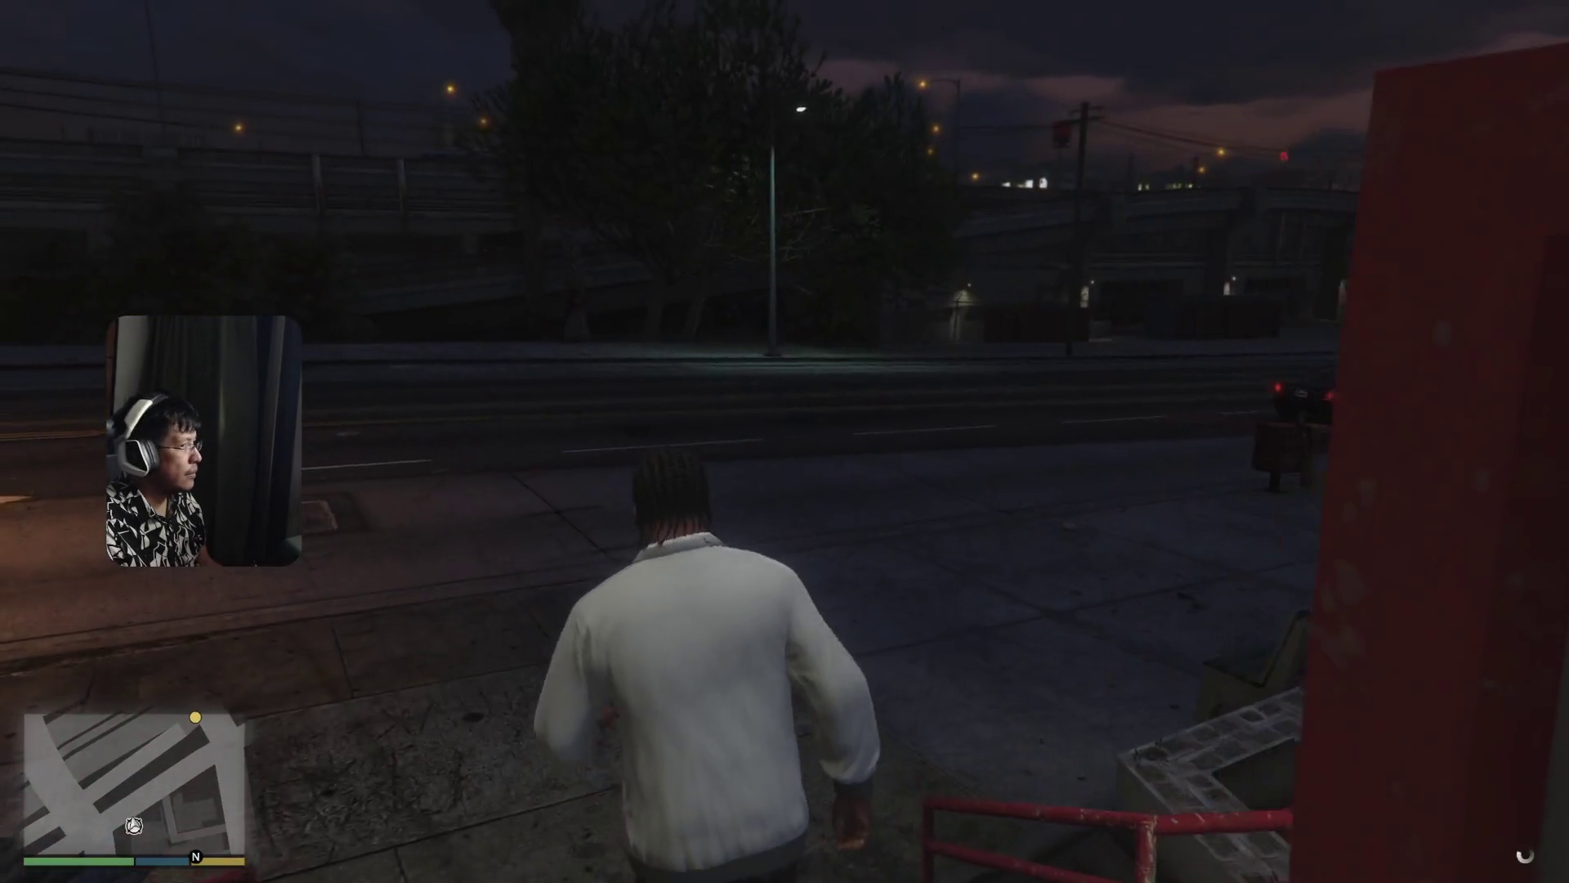
- Run along the sidewalk to the parked Albany Emperor sedan and get in
key("w")
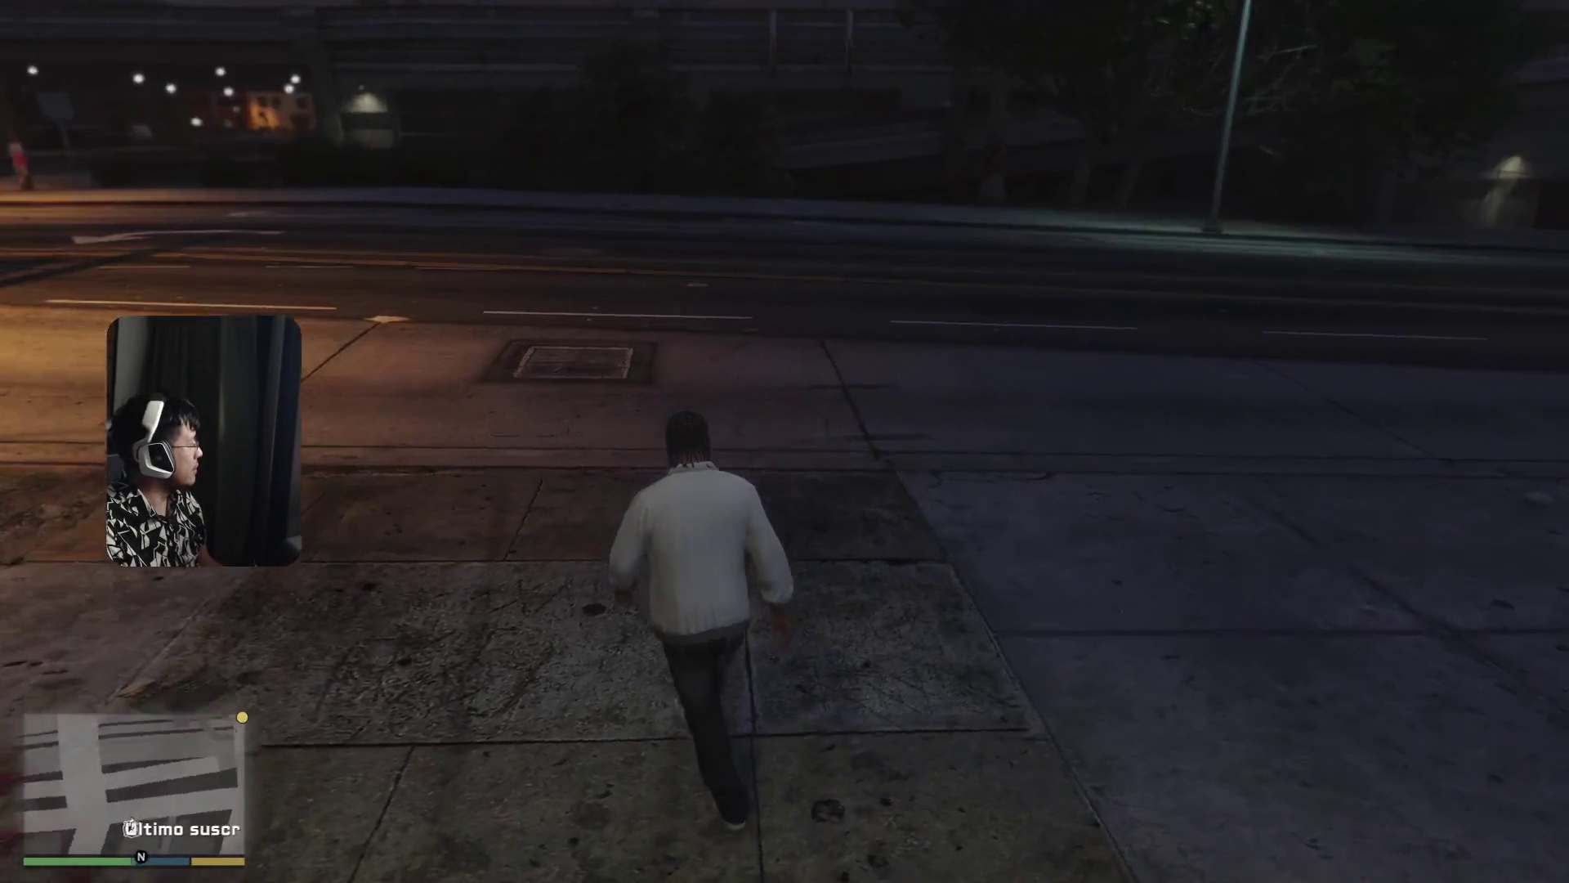
key("w")
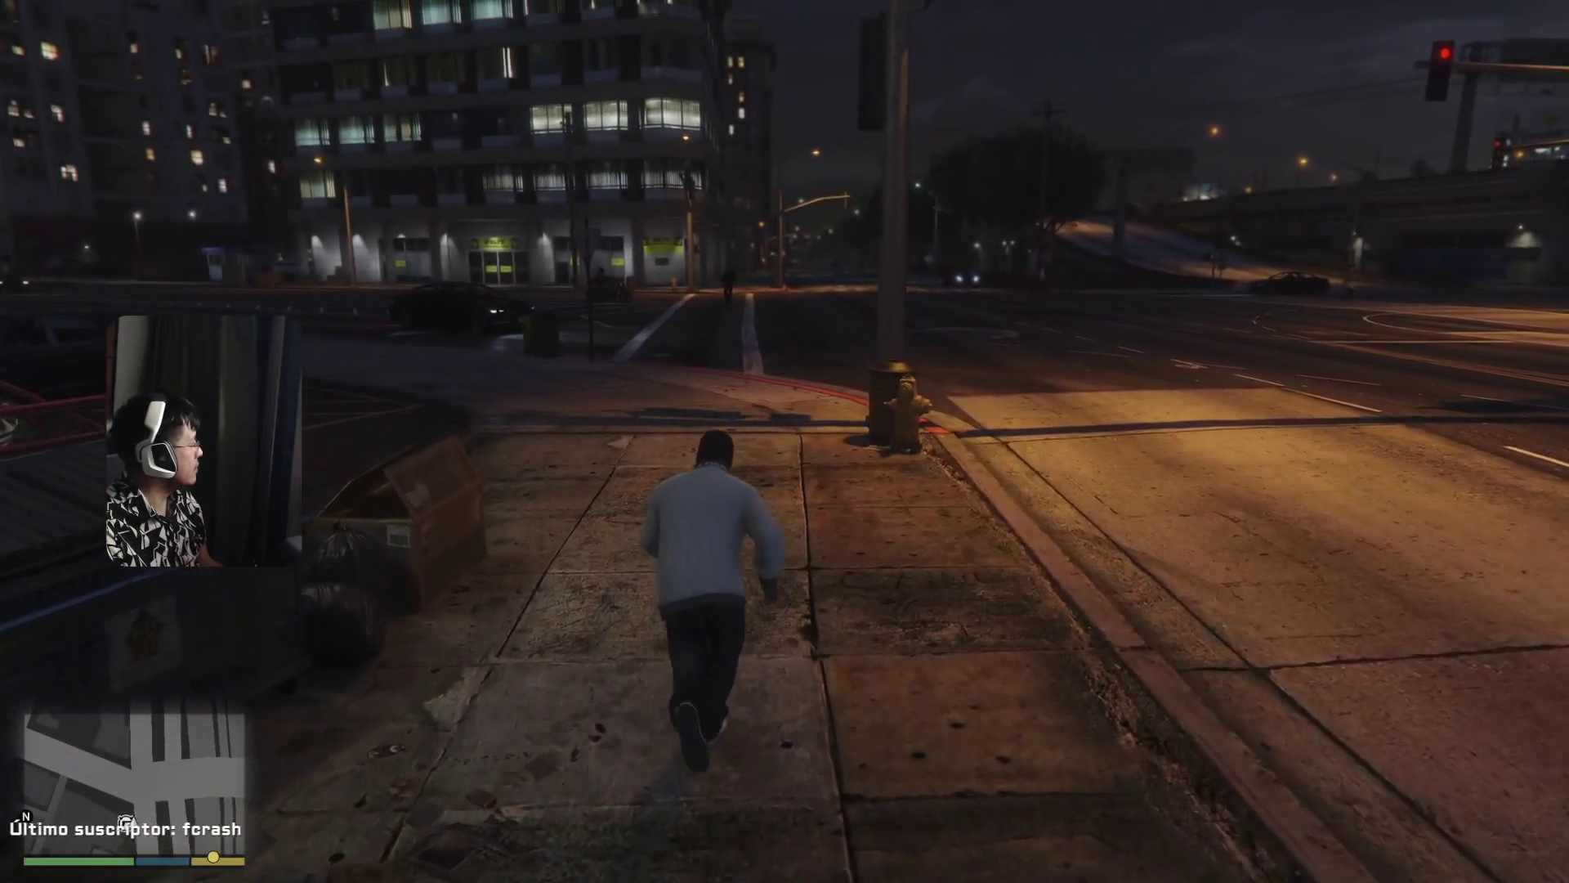
key("w")
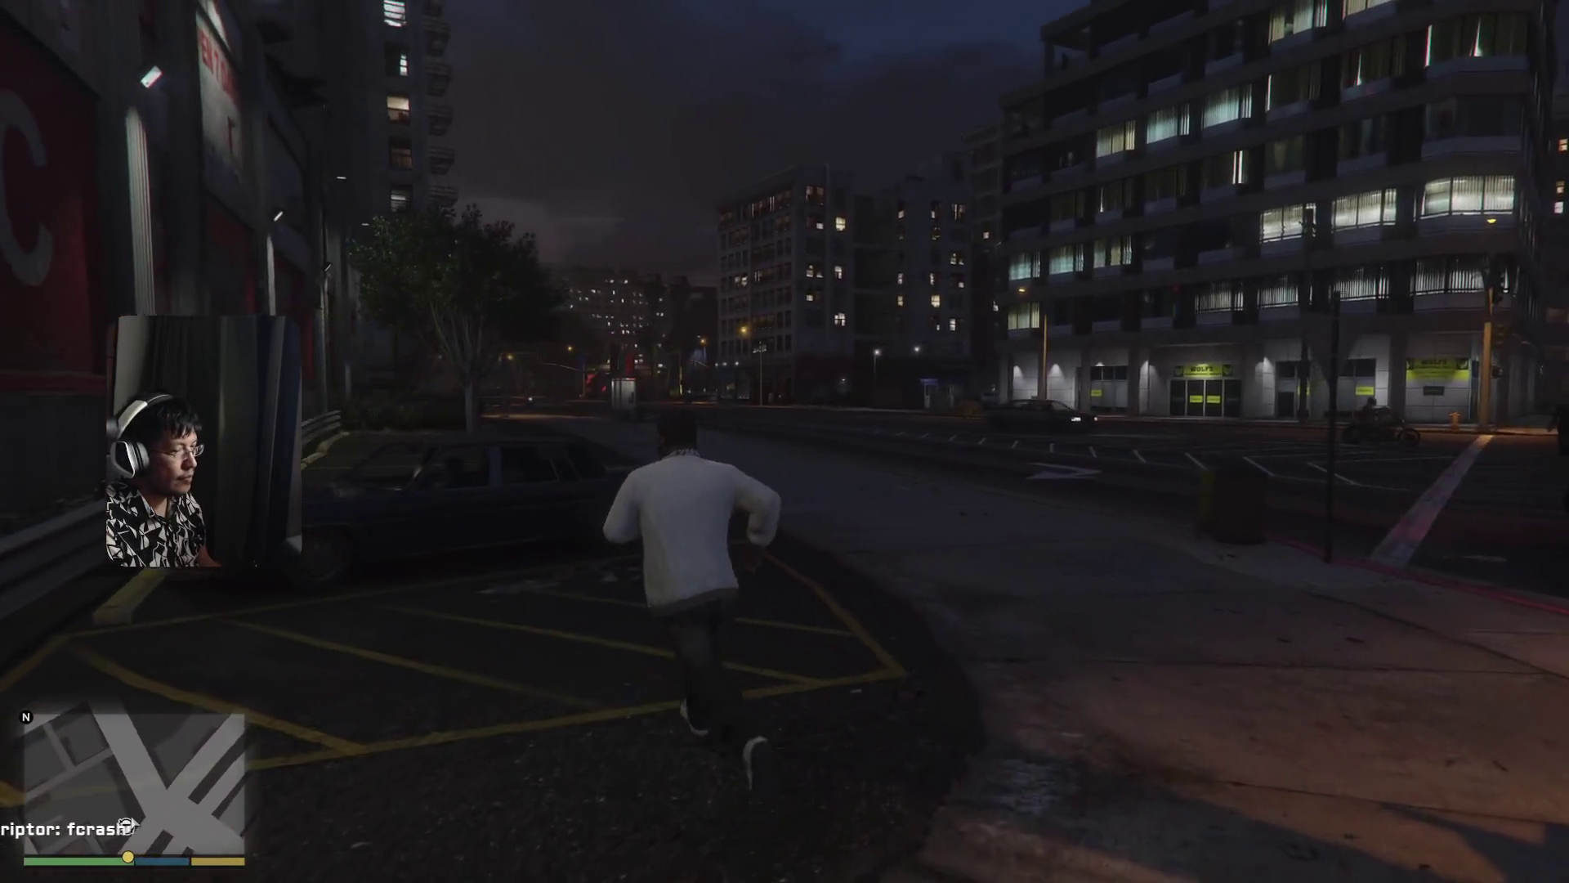
key("w")
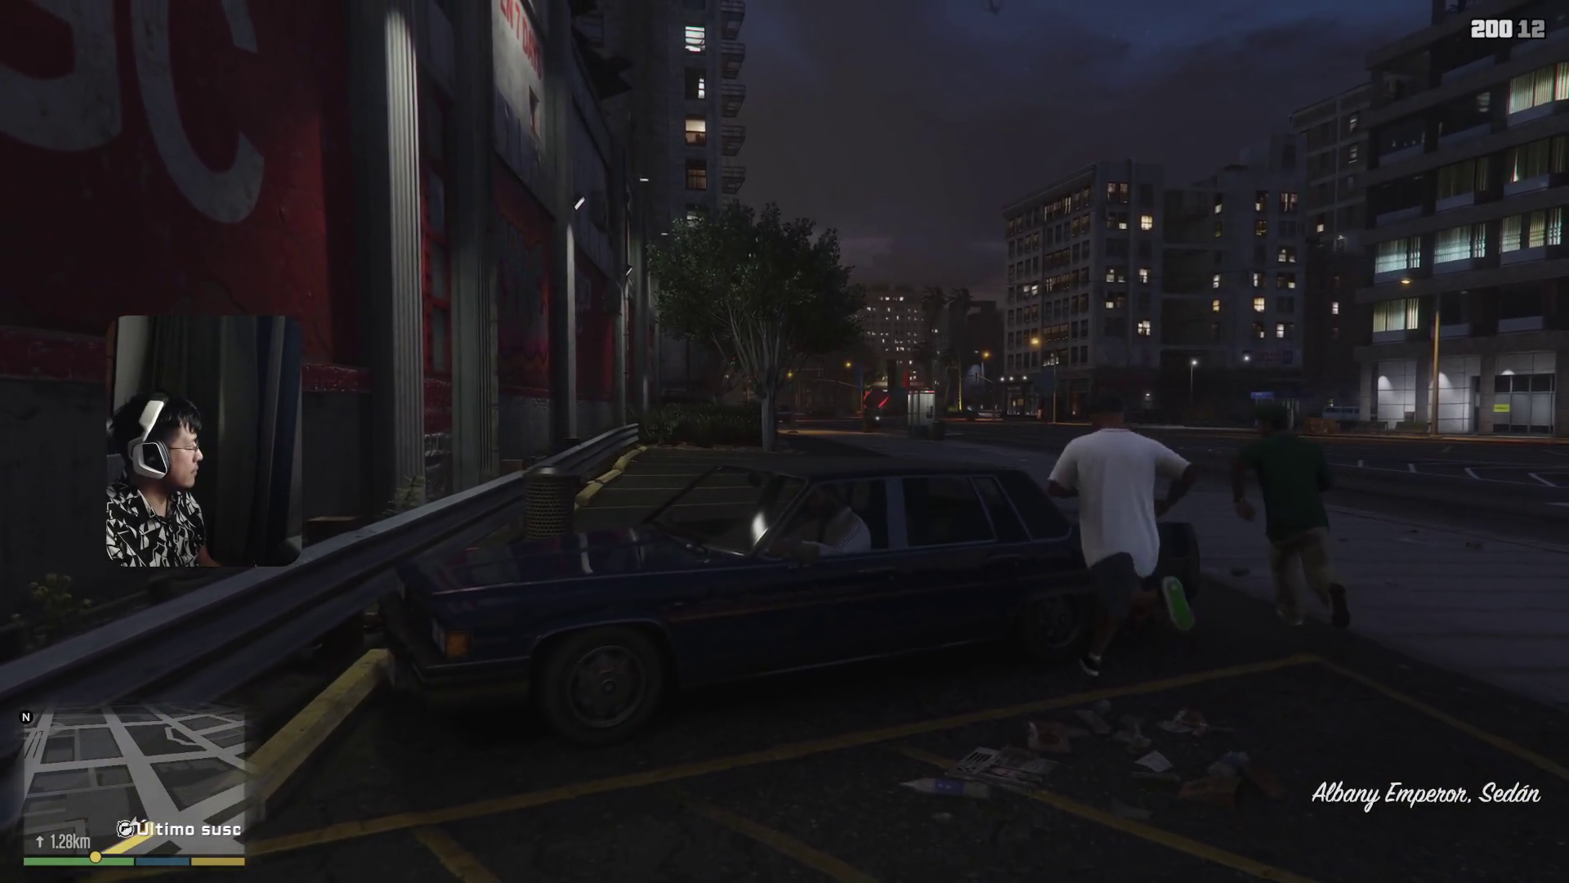
key("f")
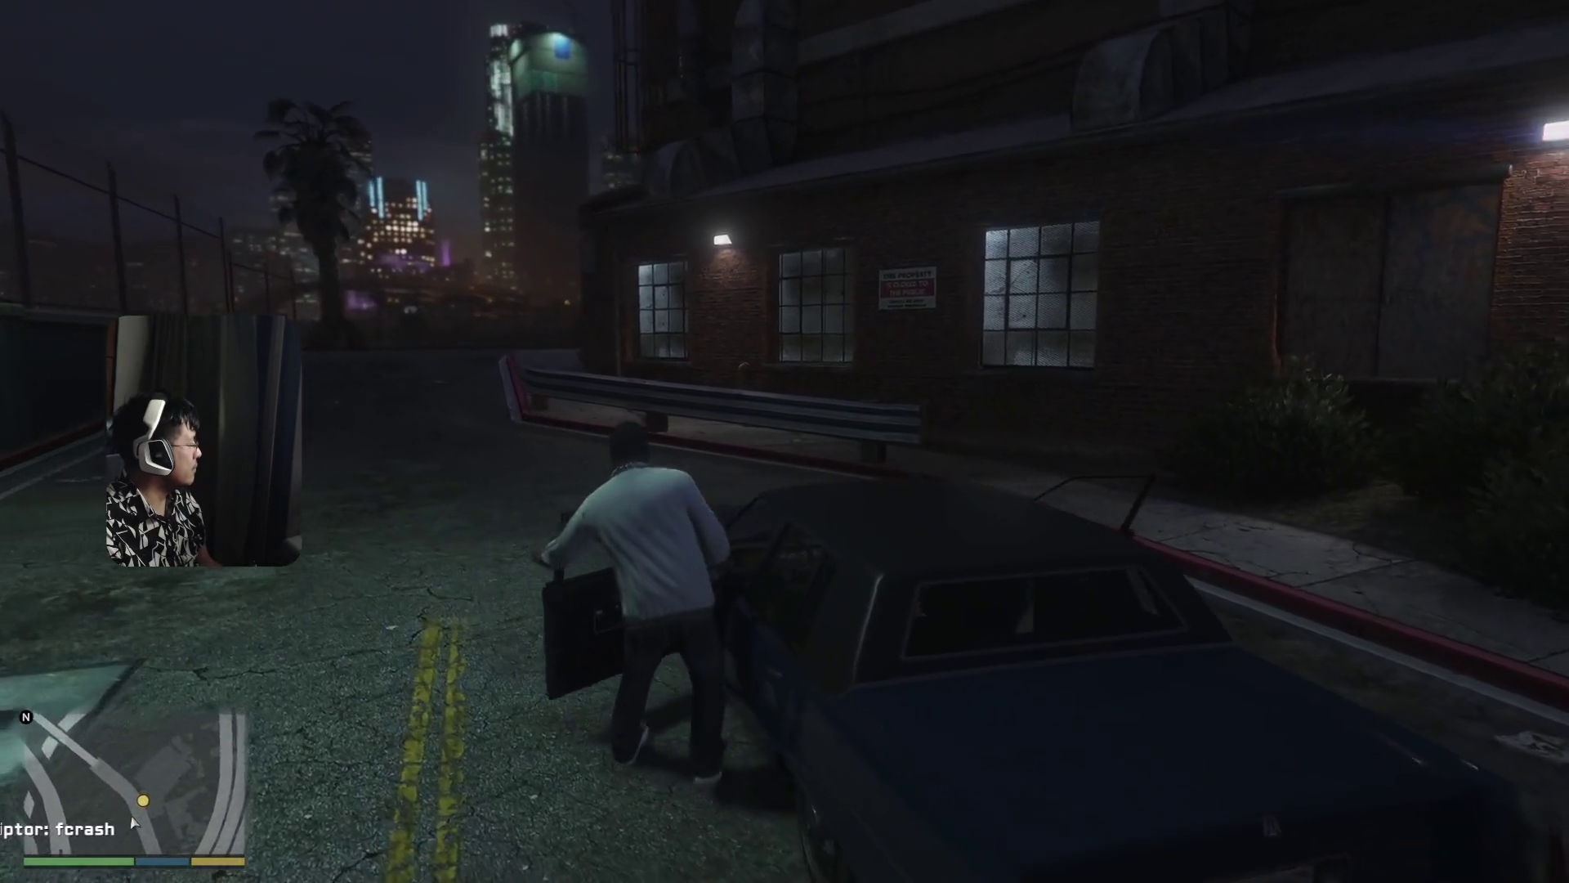
- Leave the car and walk through the alley to the ROGERS entrance
key("w")
key("w")
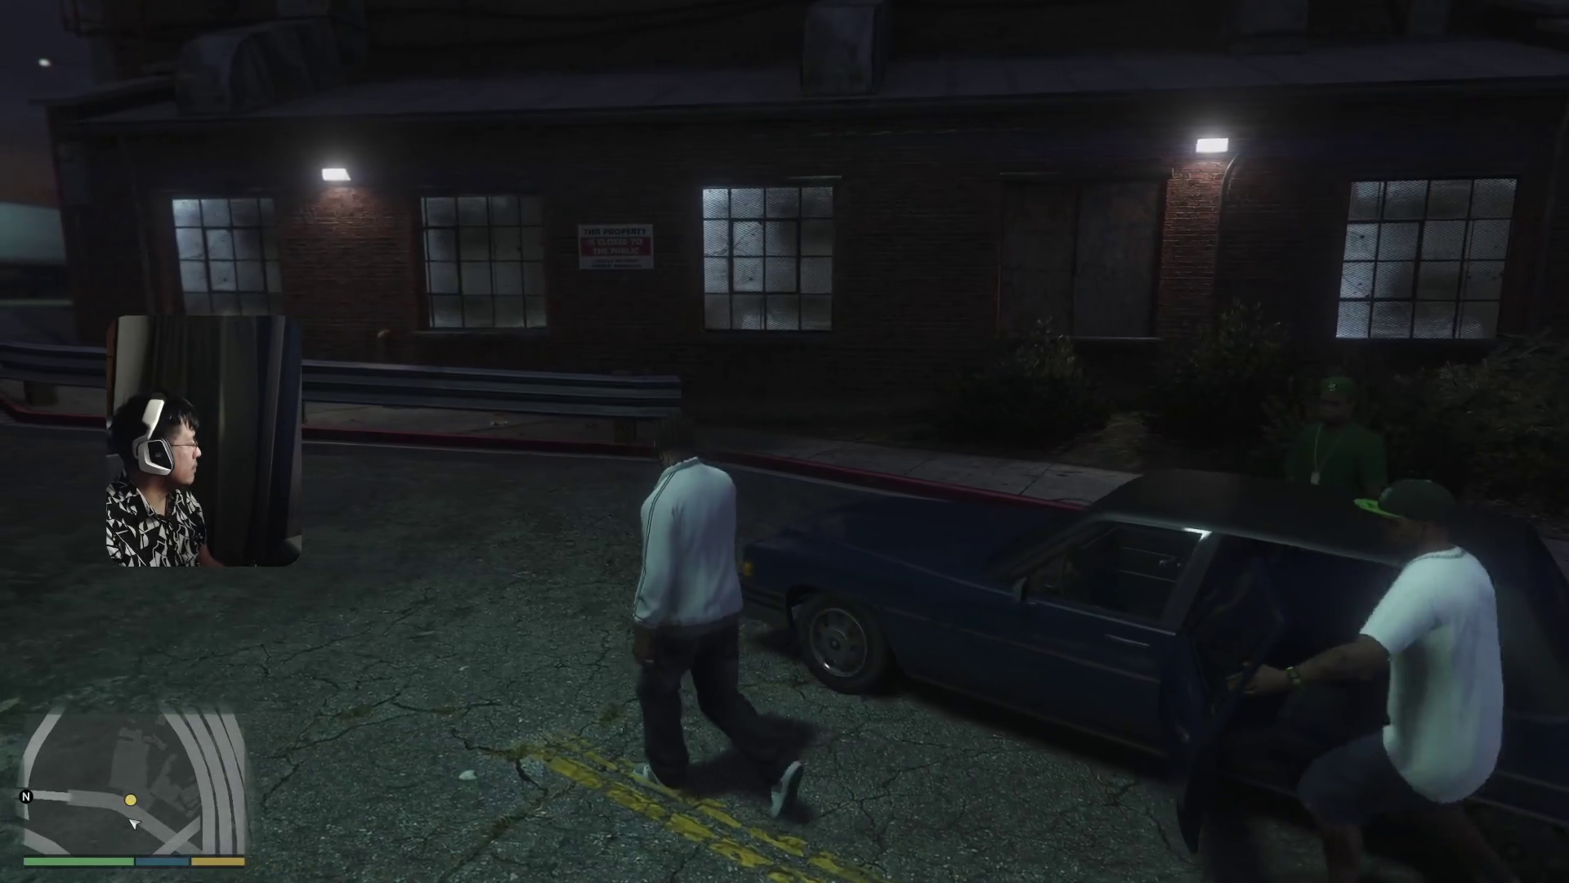
key("w")
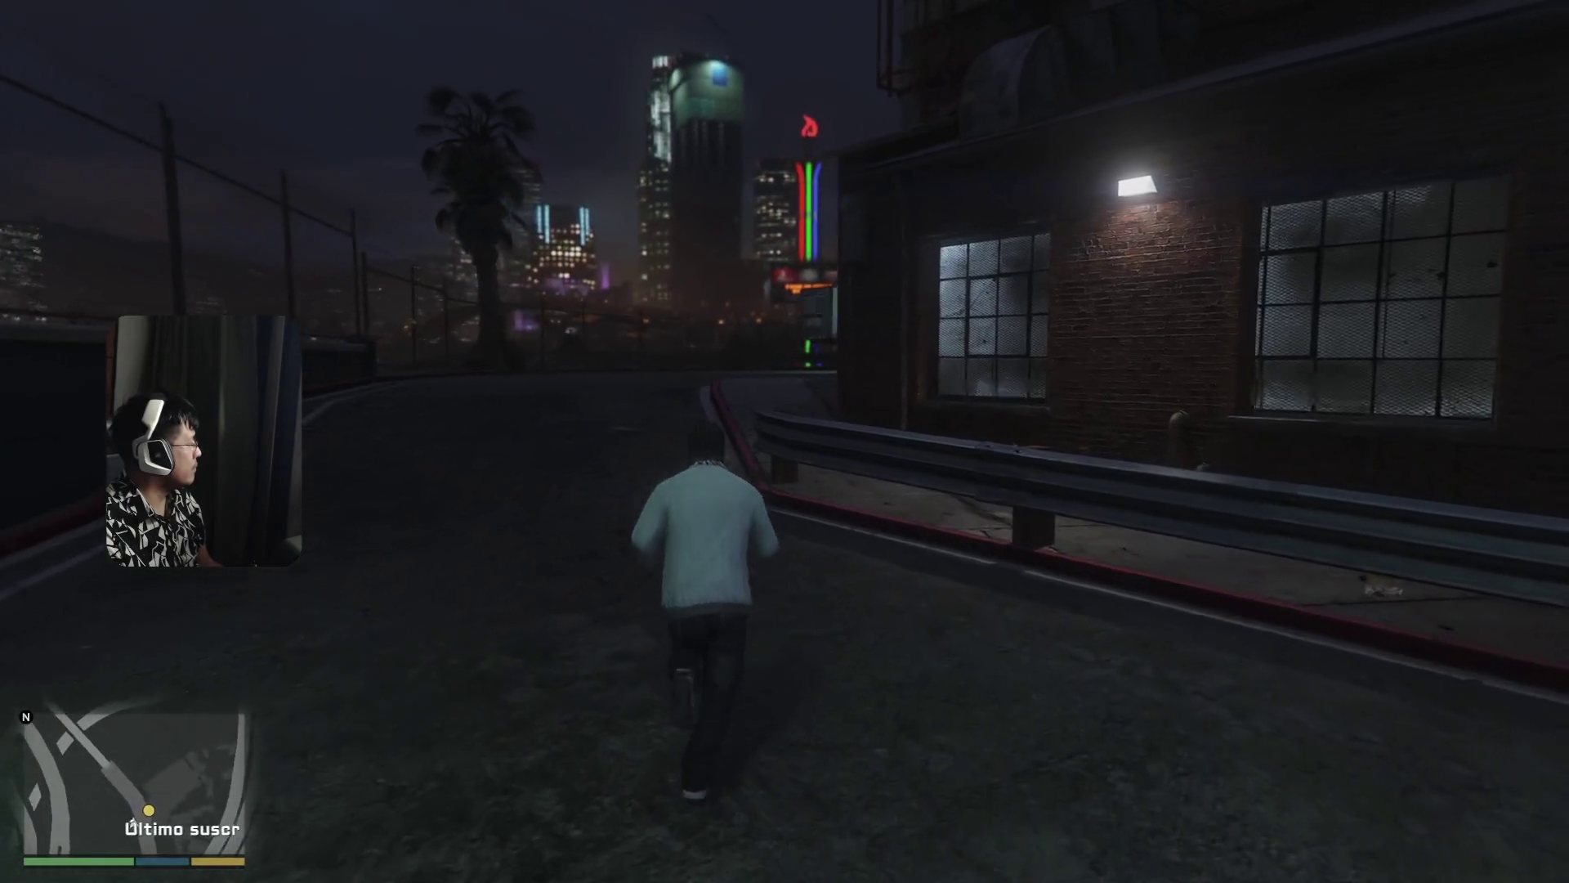
key("w")
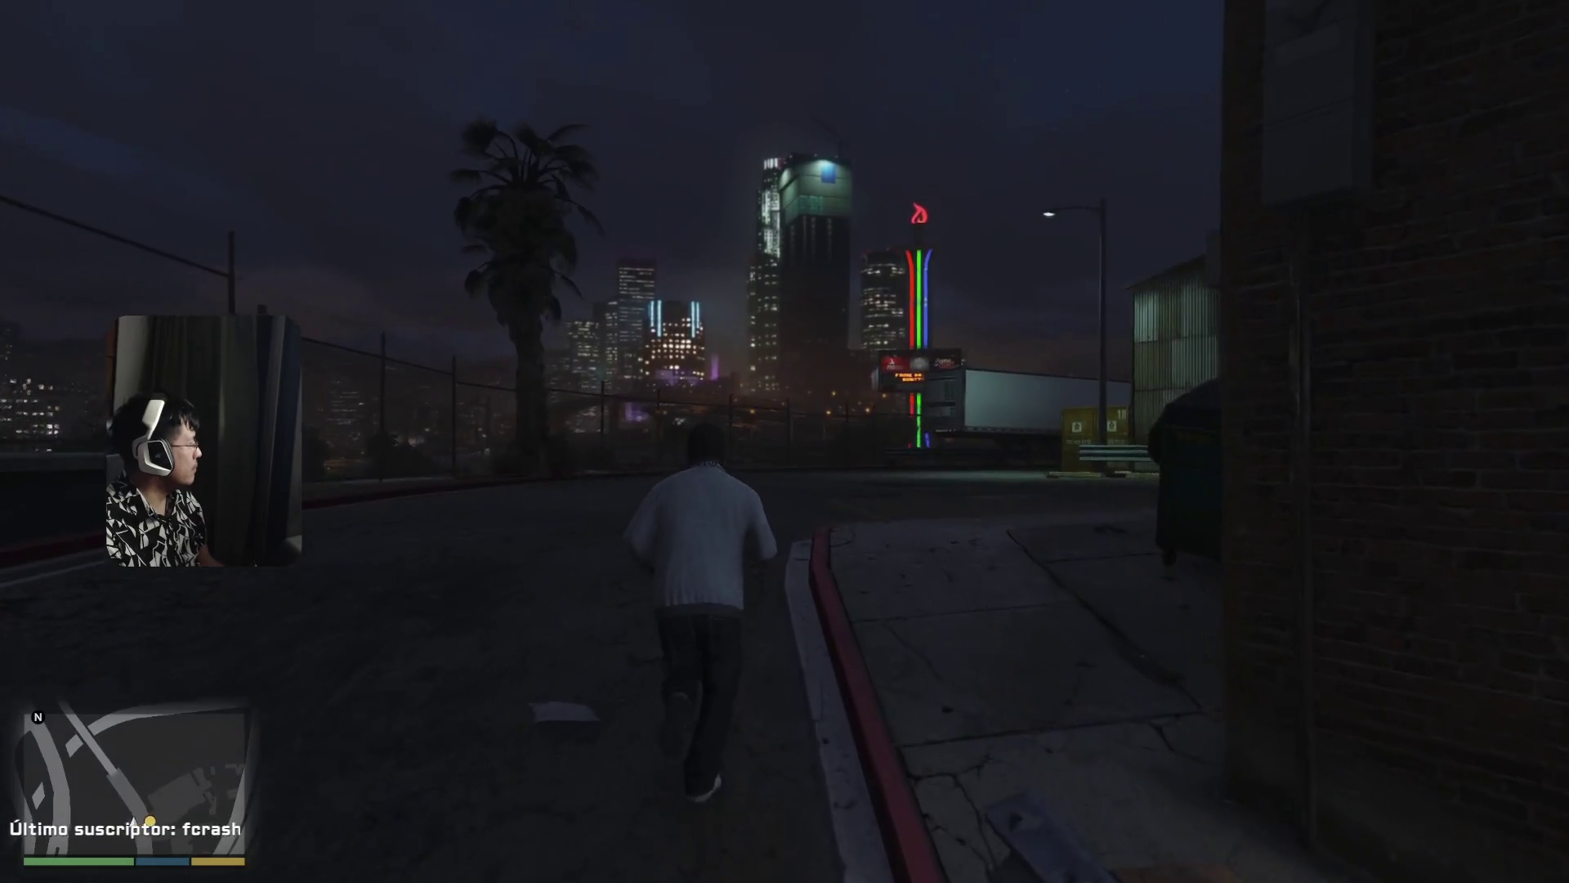
key("w")
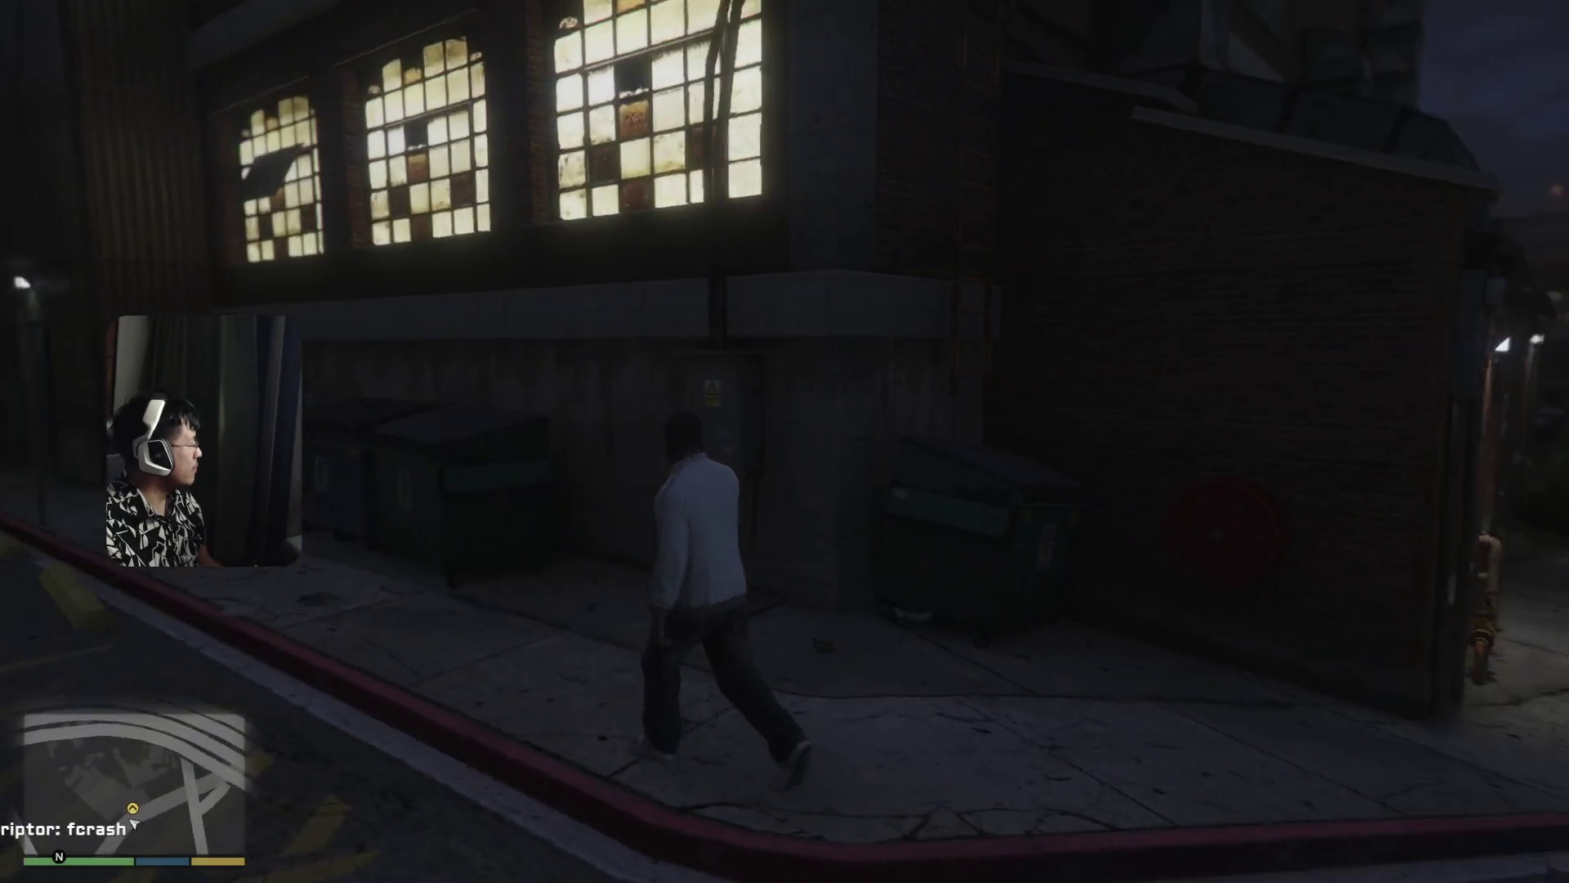
key("w")
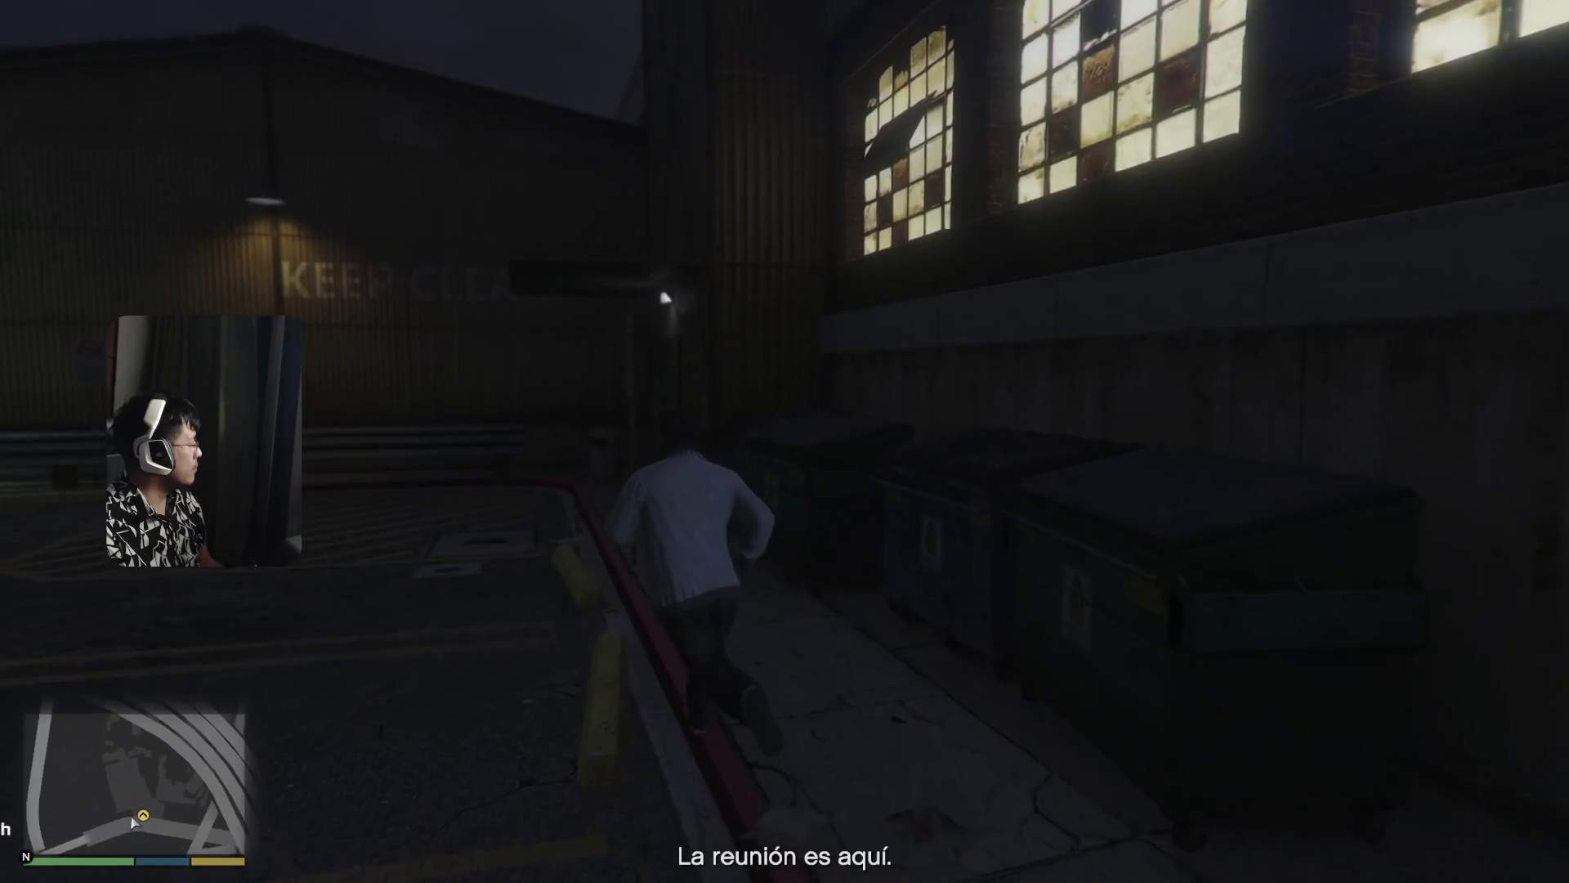
key("w")
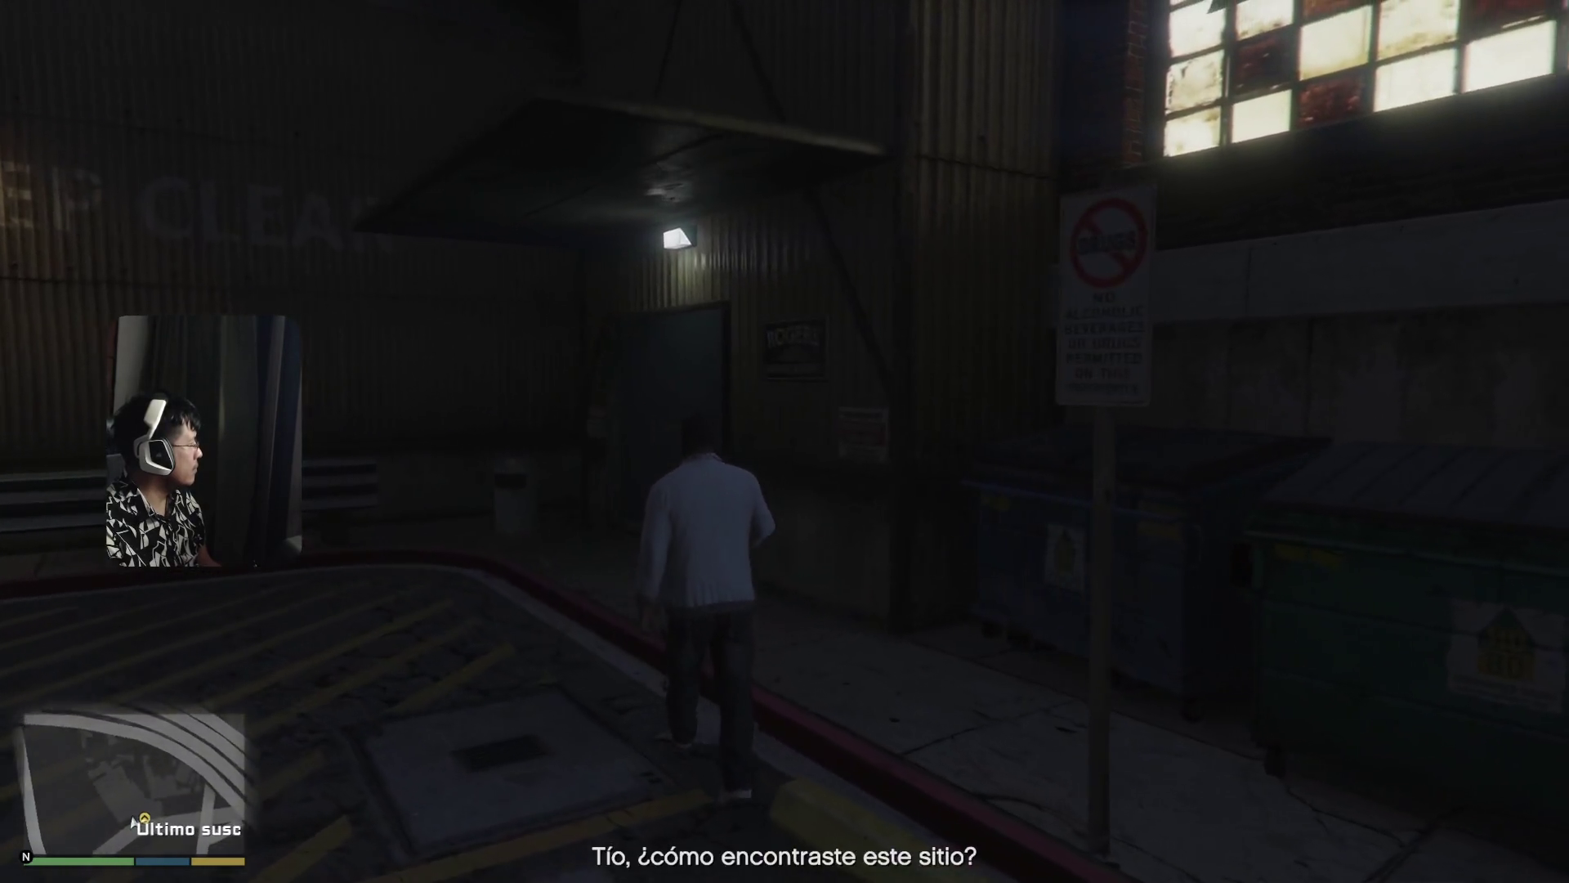
key("w")
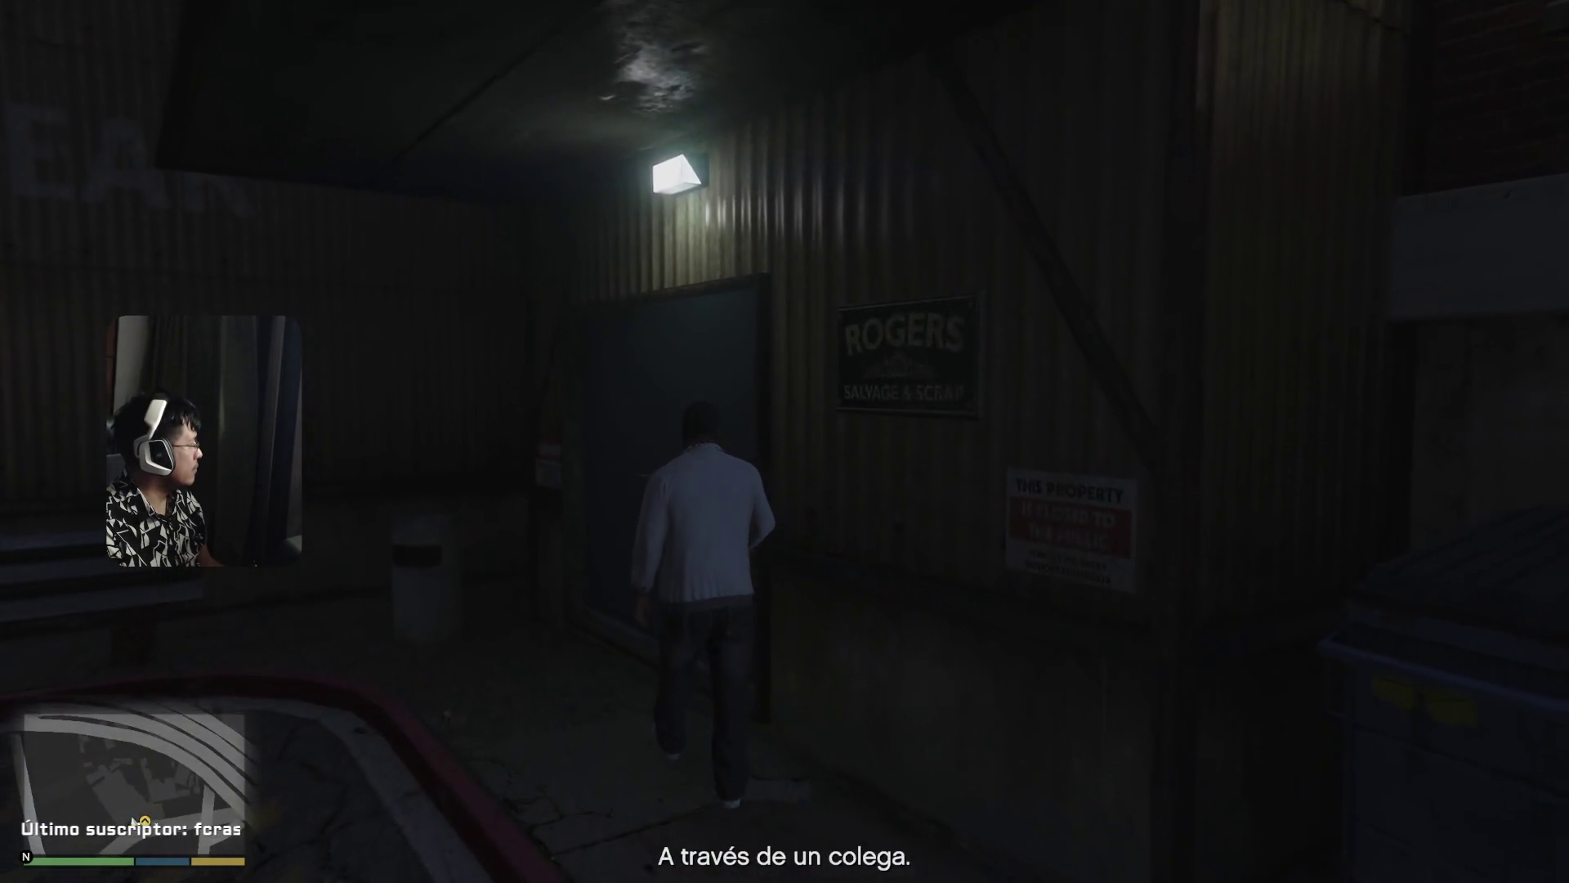
key("w")
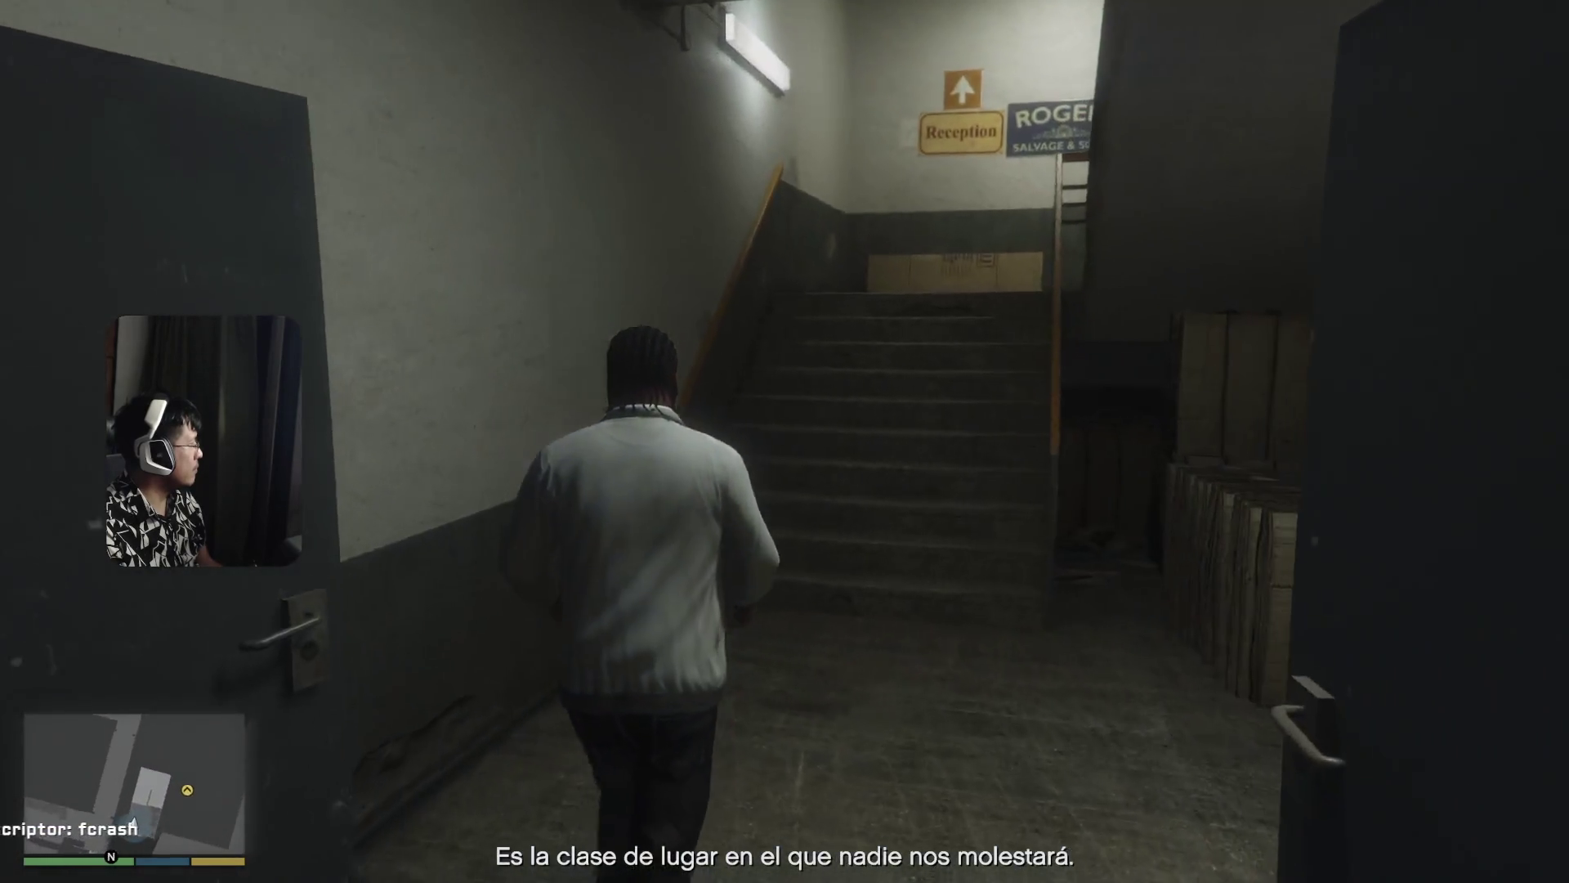
- Equip the pump shotgun and climb the stairs toward Reception
key("Tab")
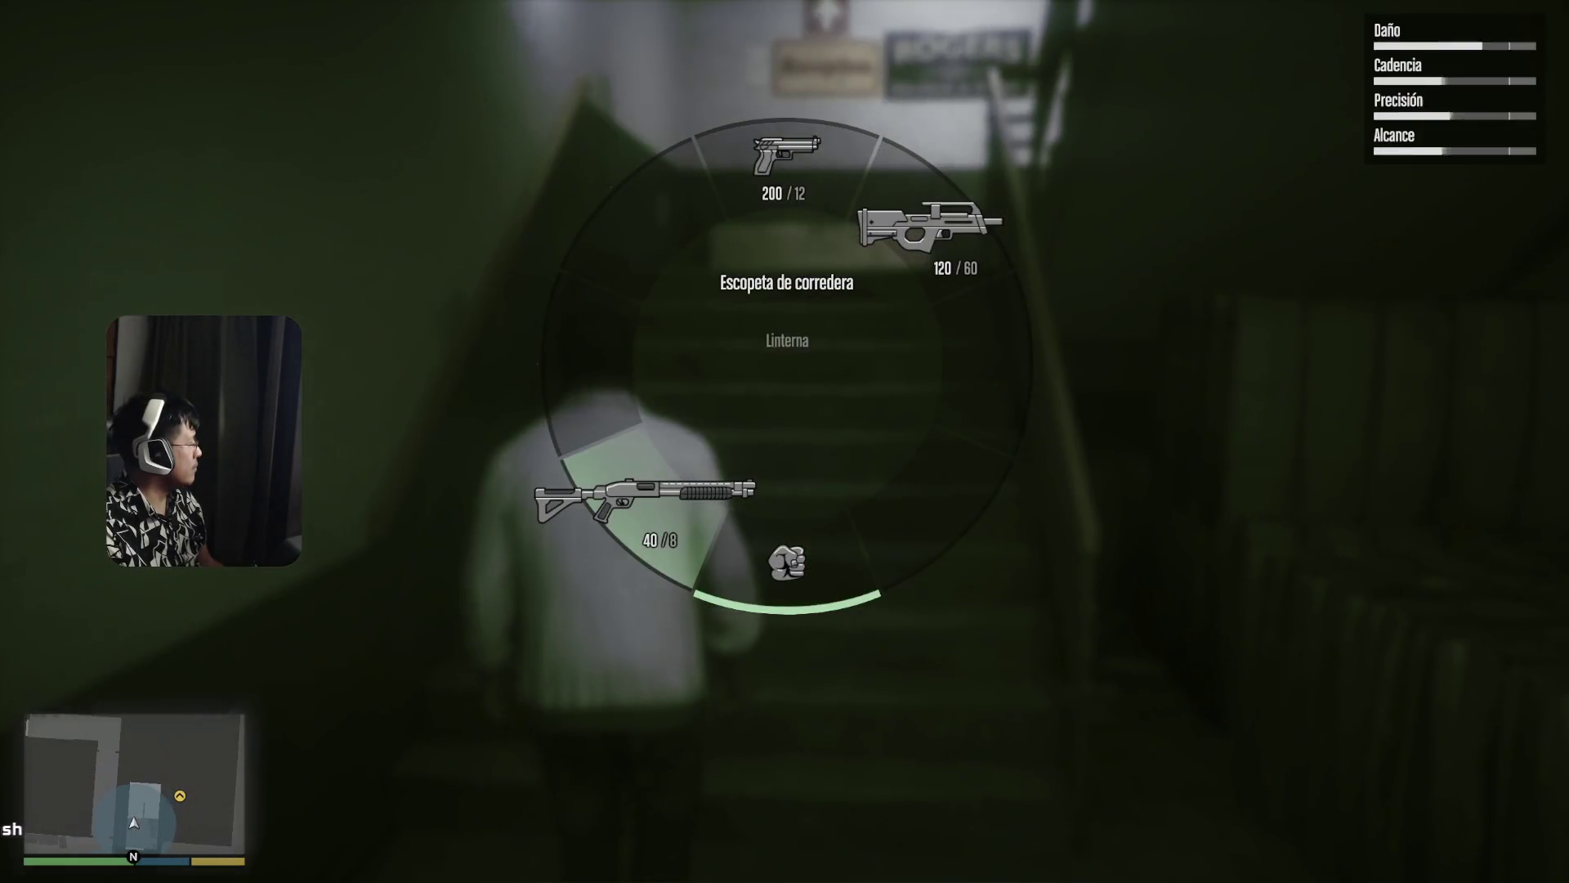
key("w")
key("w")
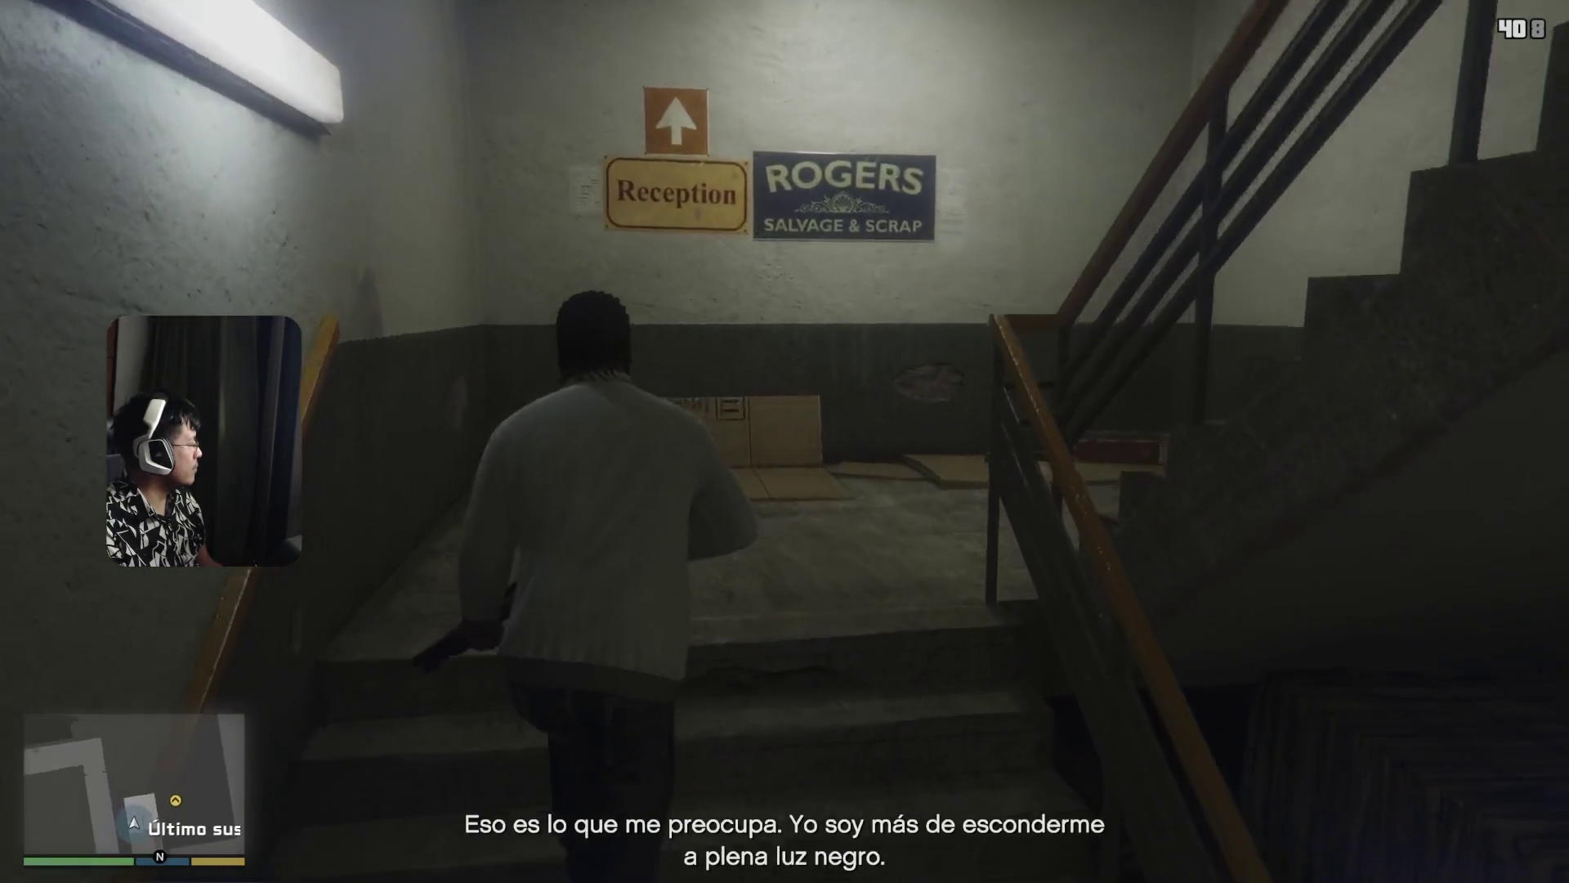
key("w")
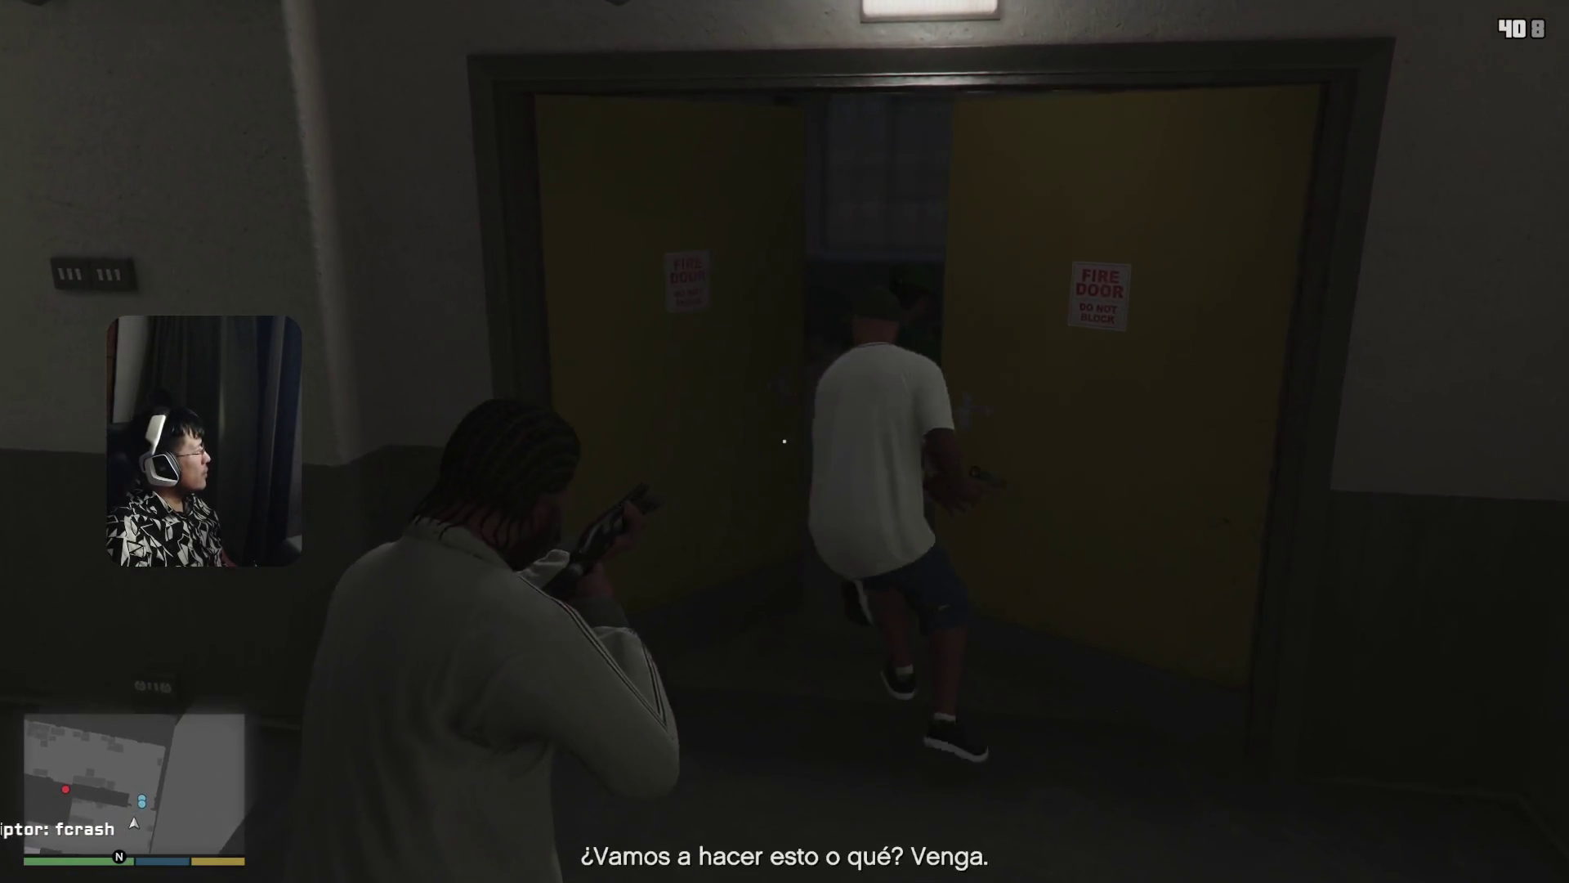
- Sidestep right and fire twice at the ambushers over the crates
key("v")
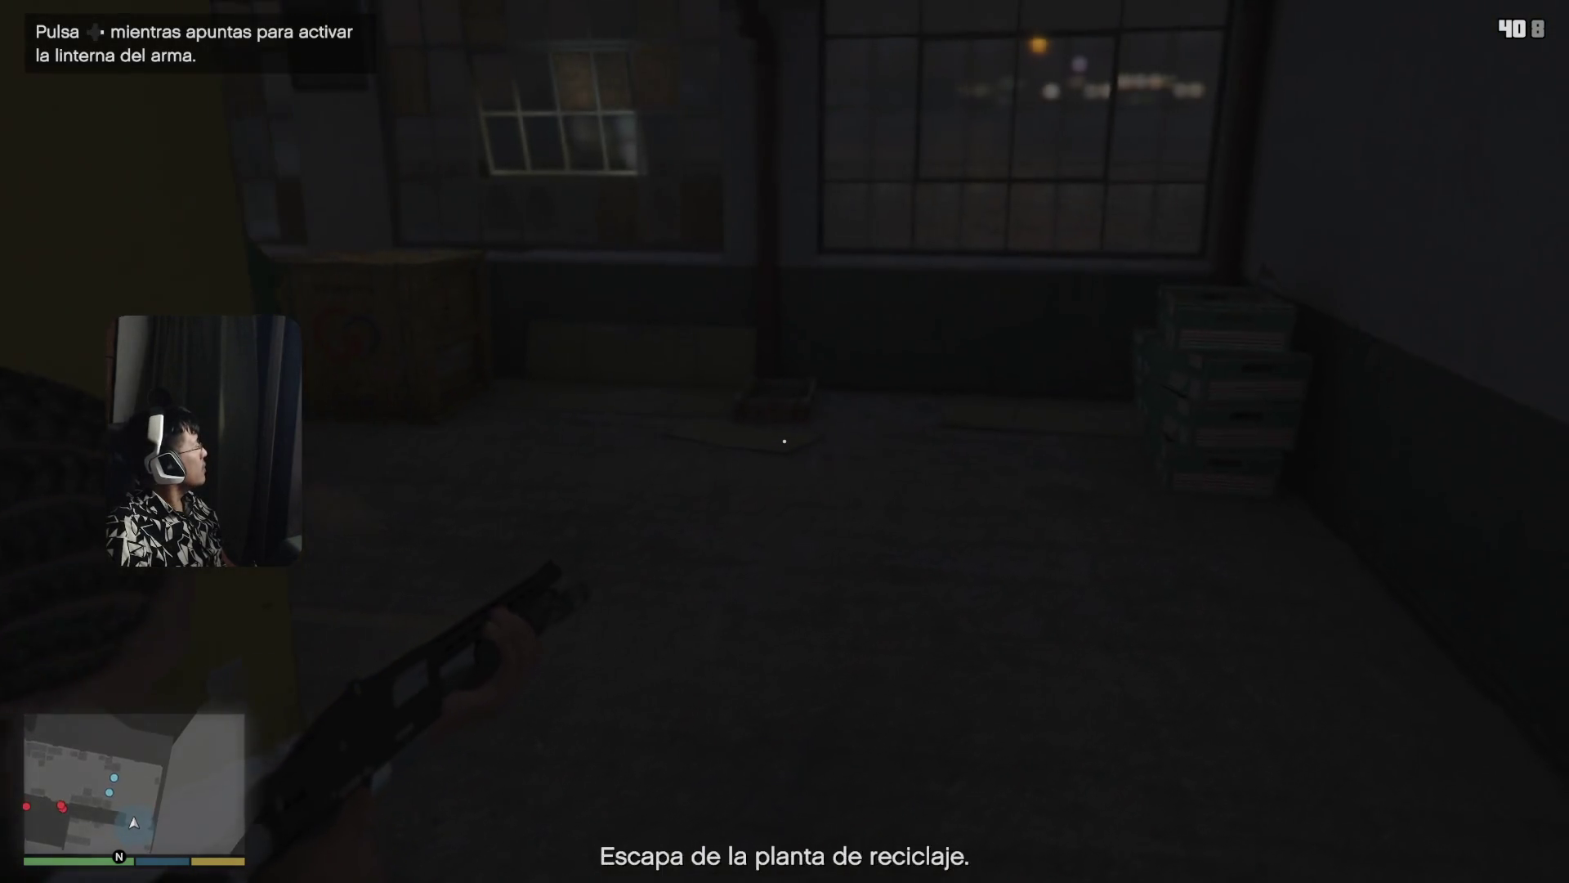
key("v")
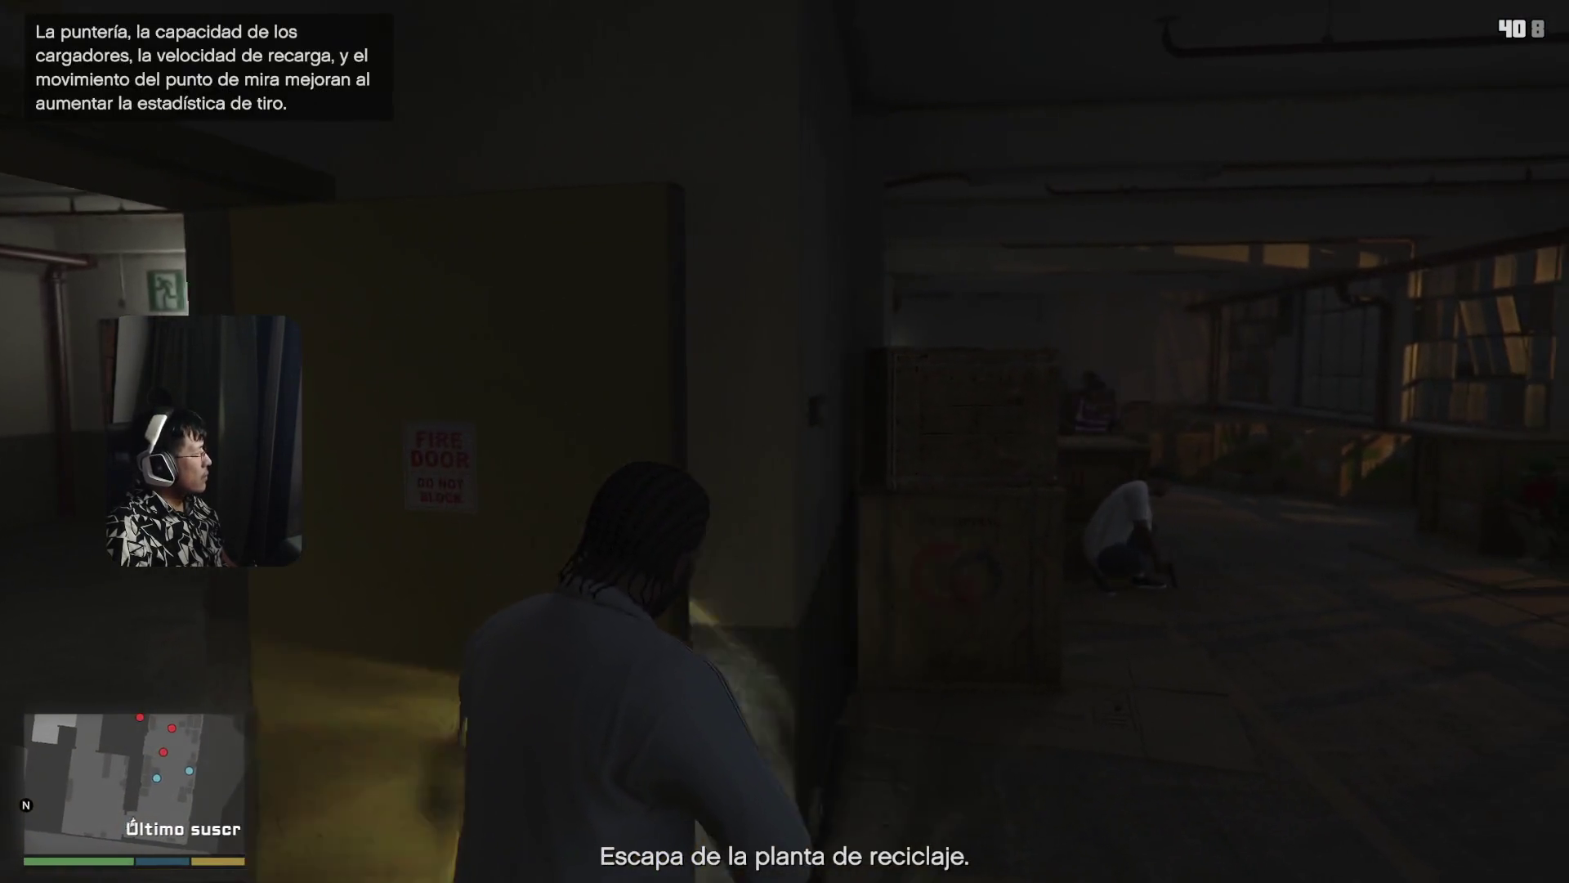
key("d")
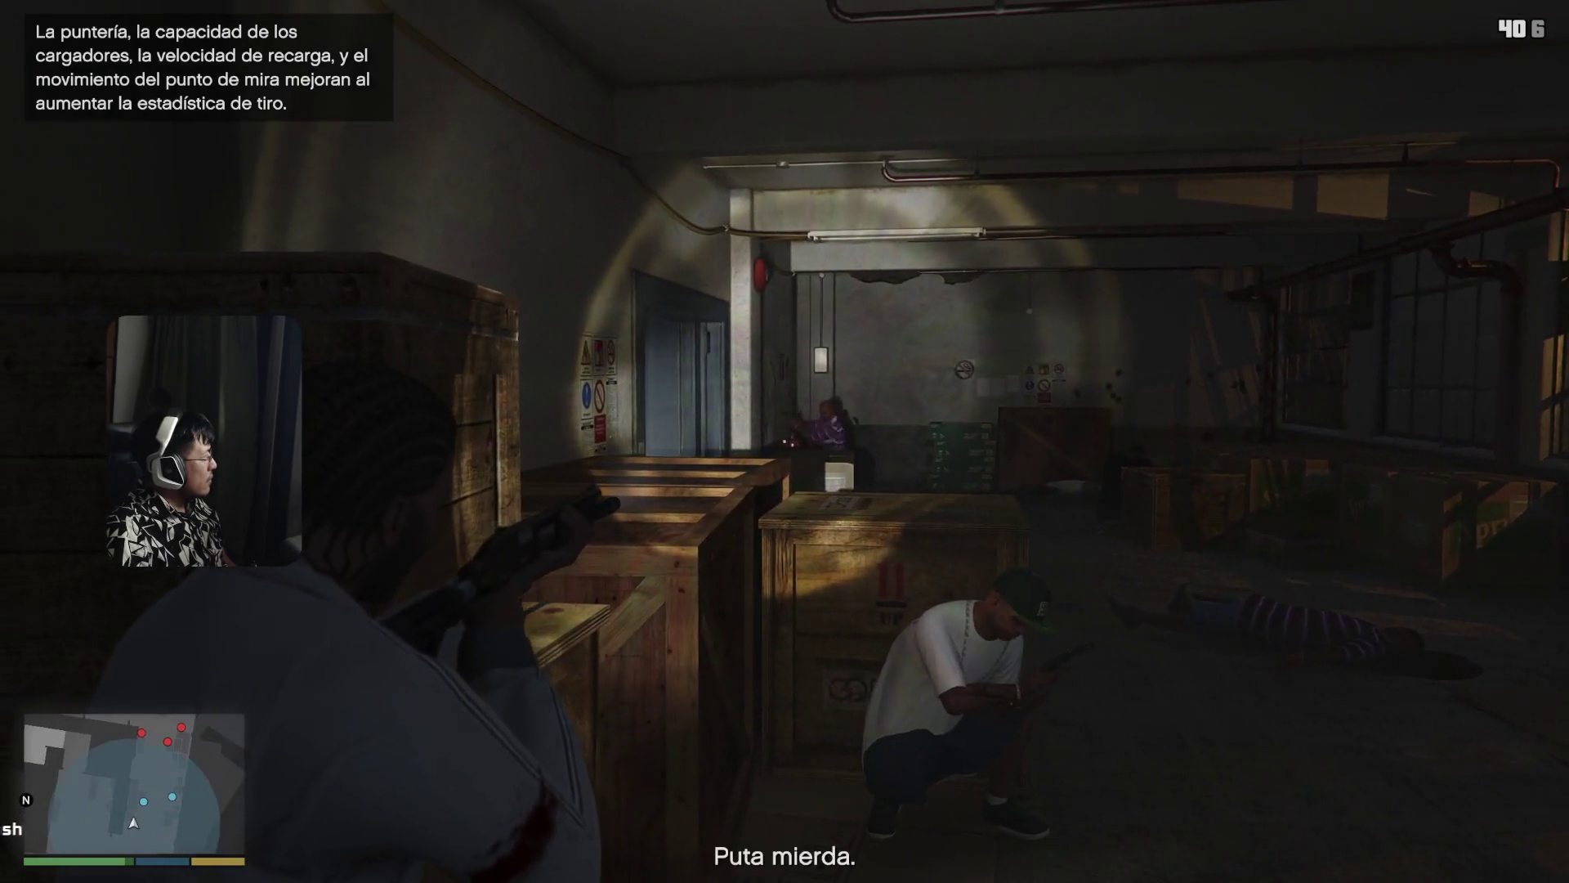
left_click(784, 441)
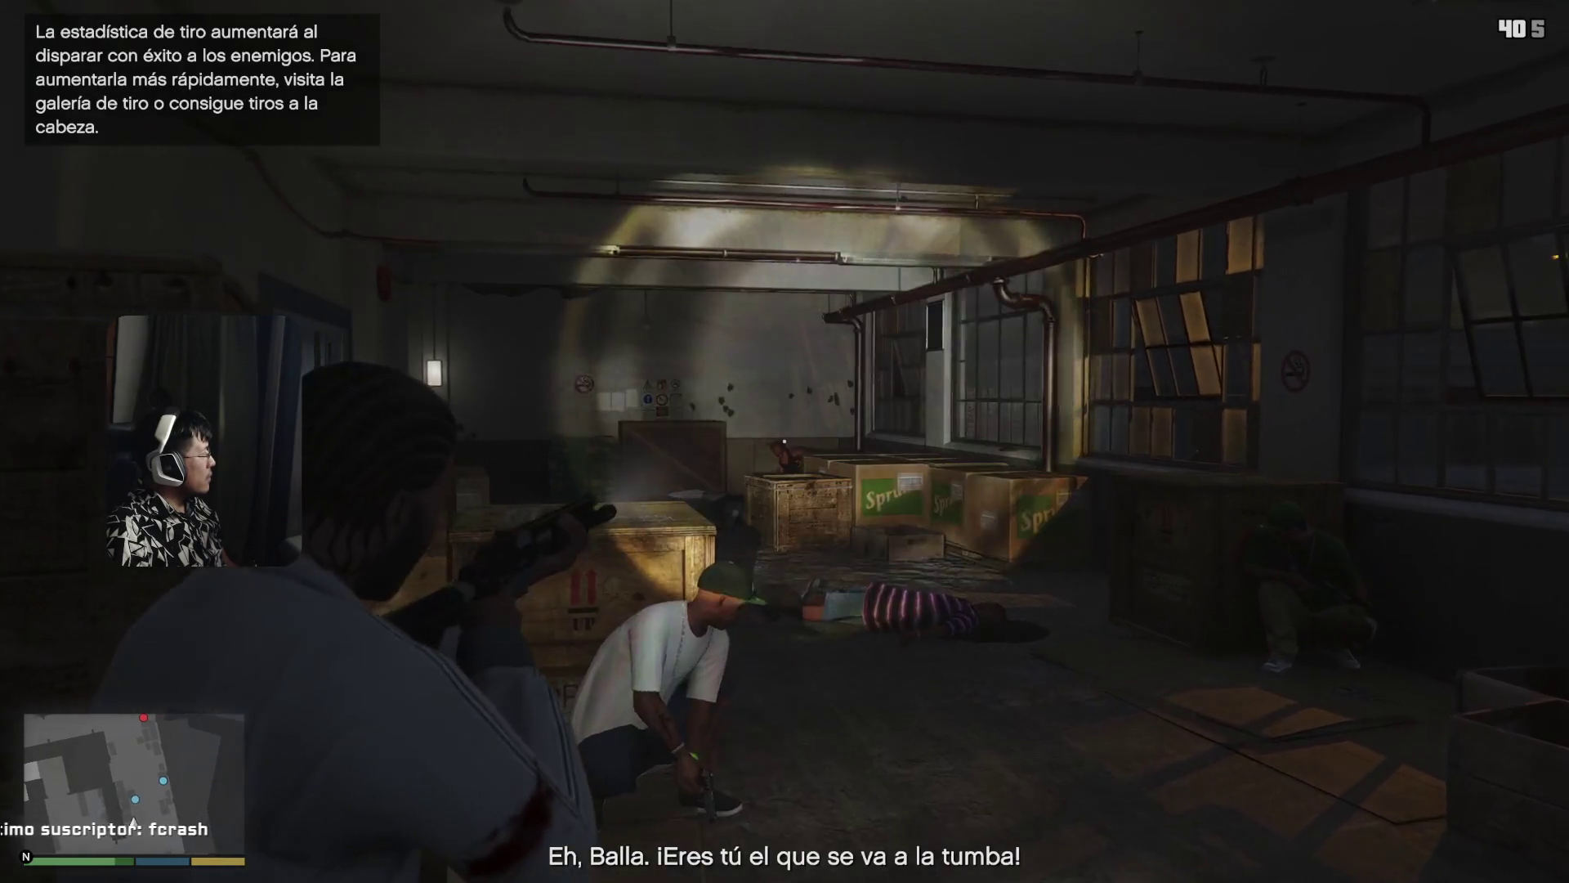
left_click(784, 441)
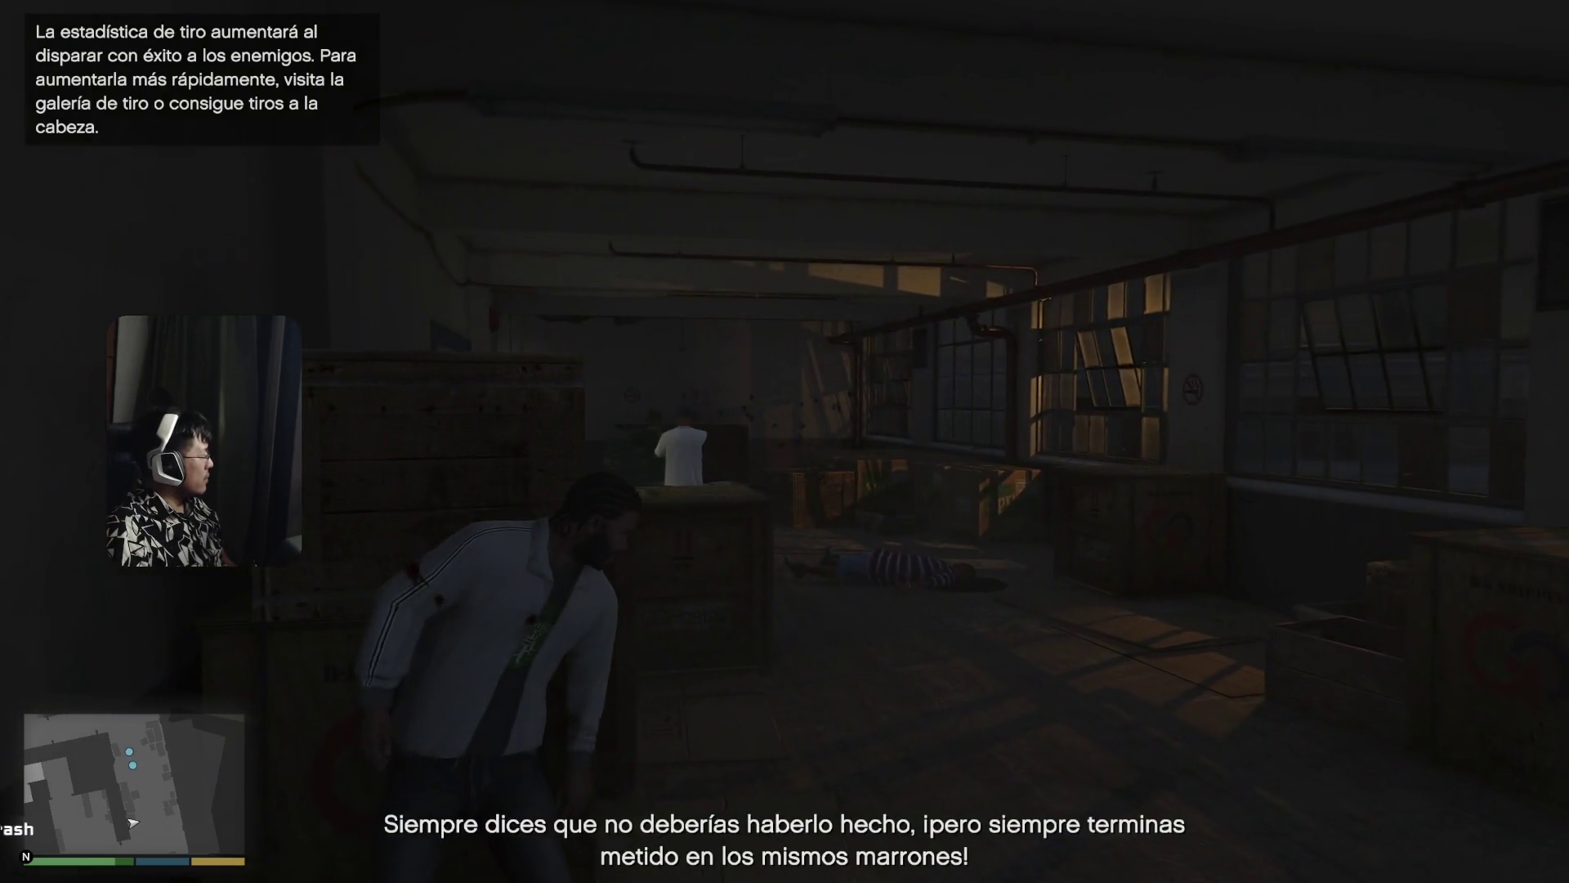
- Advance past the body through the yellow fire doors with the weapon flashlight on, up to the lockers
key("w")
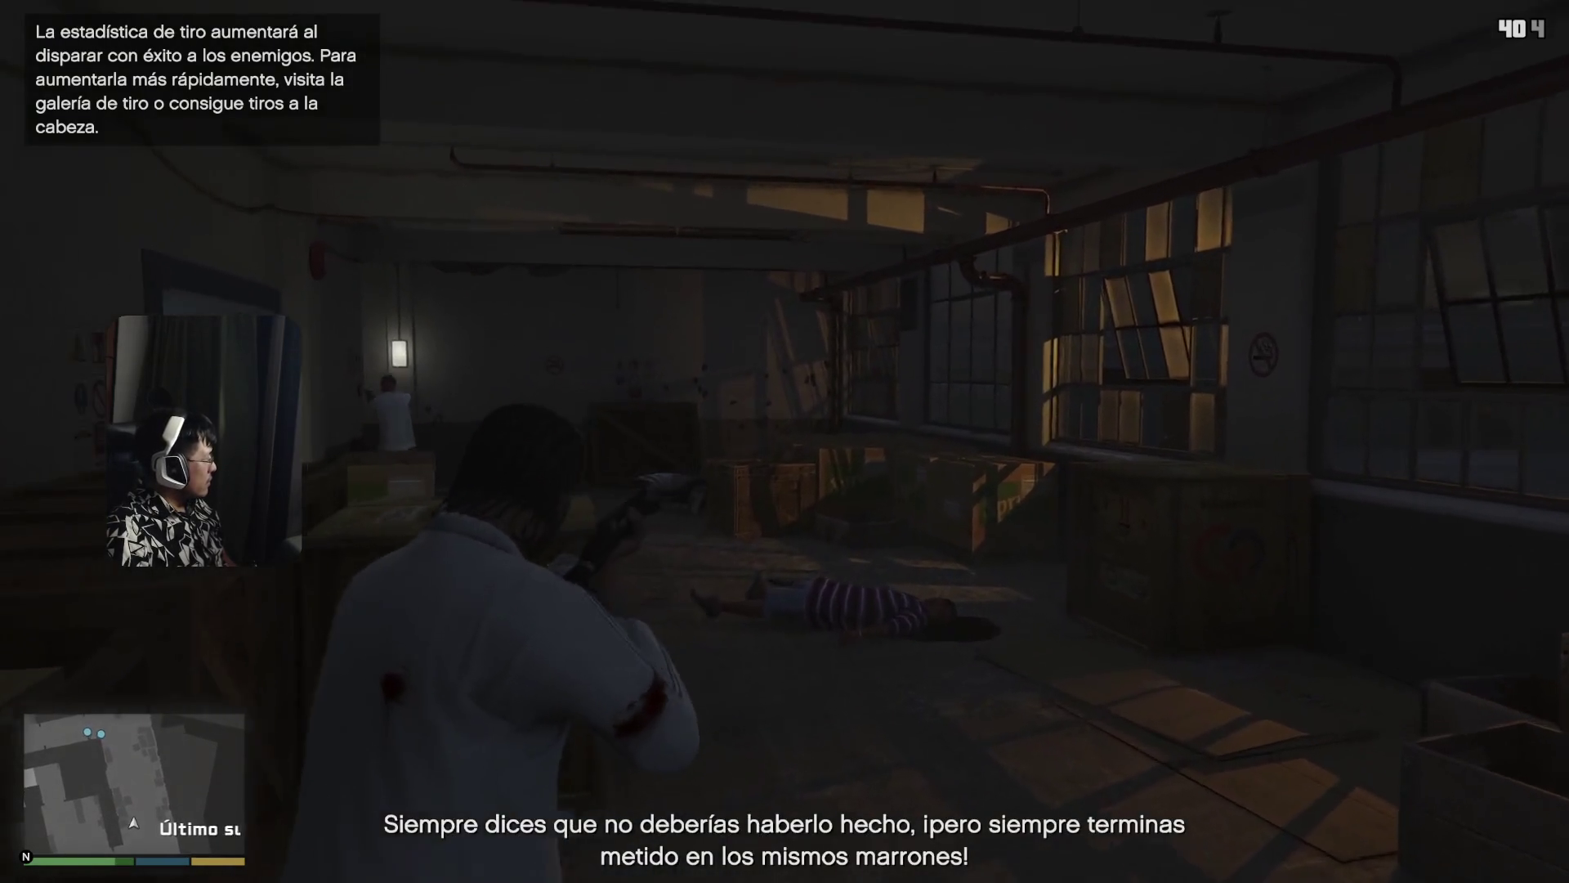
key("w")
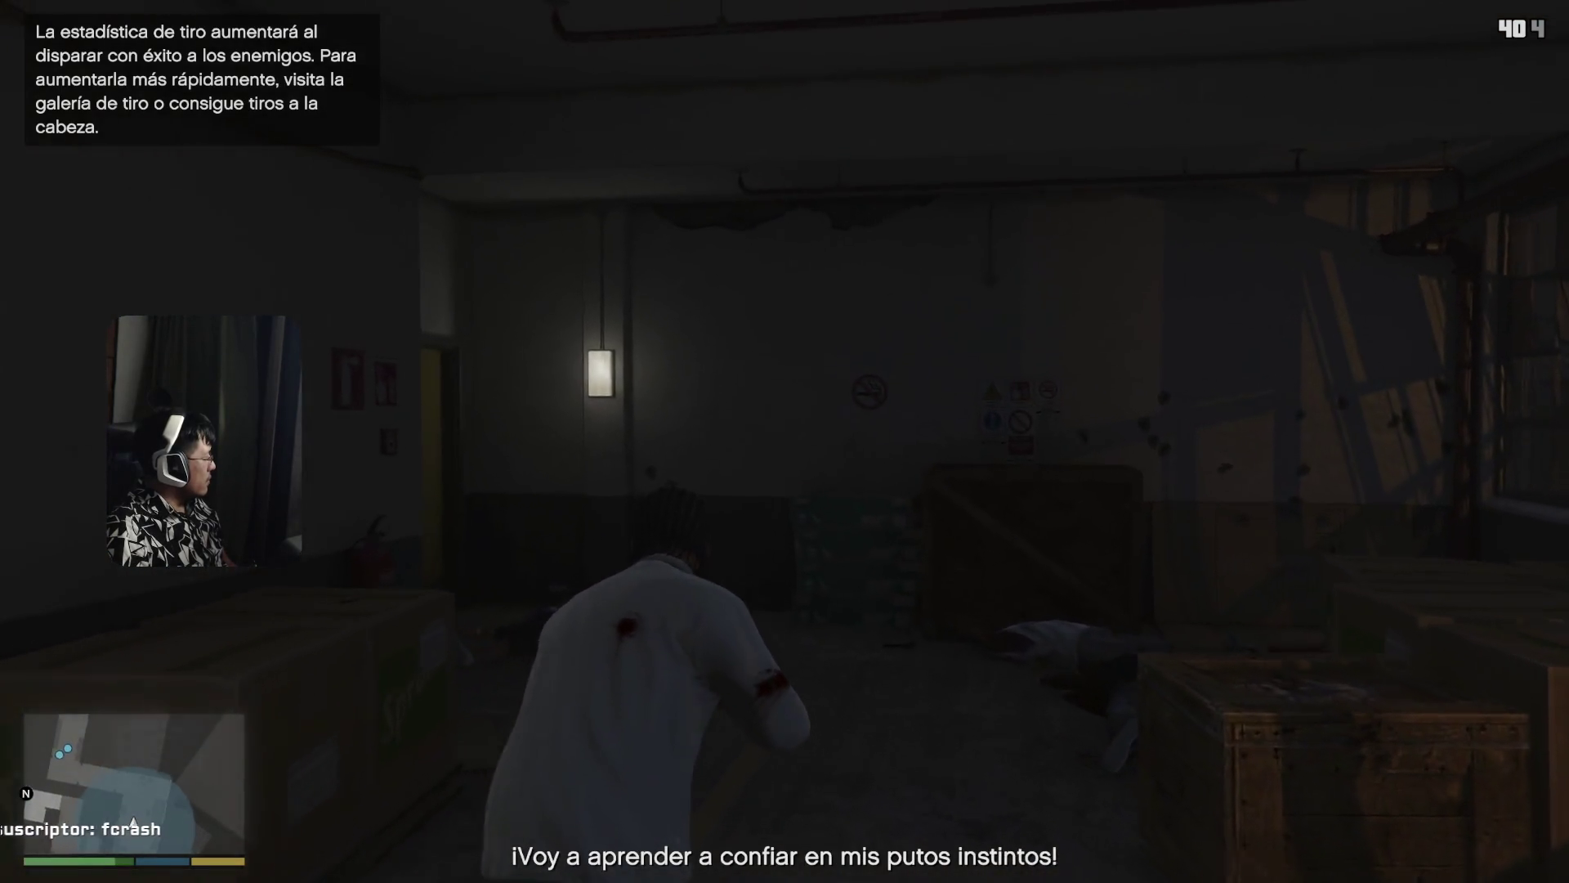
key("w")
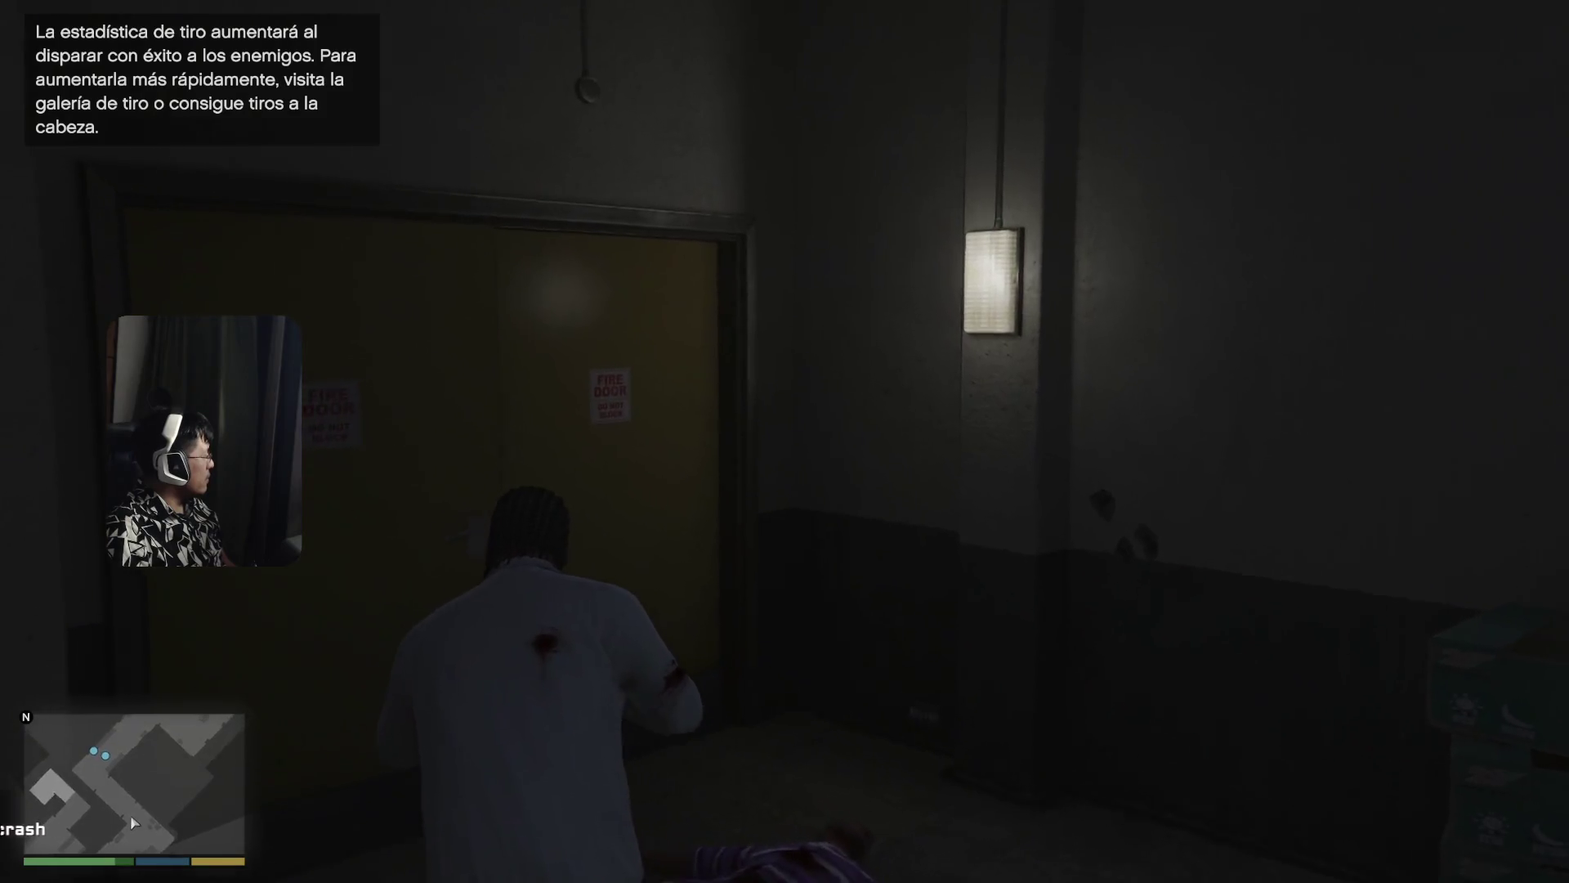
key("w")
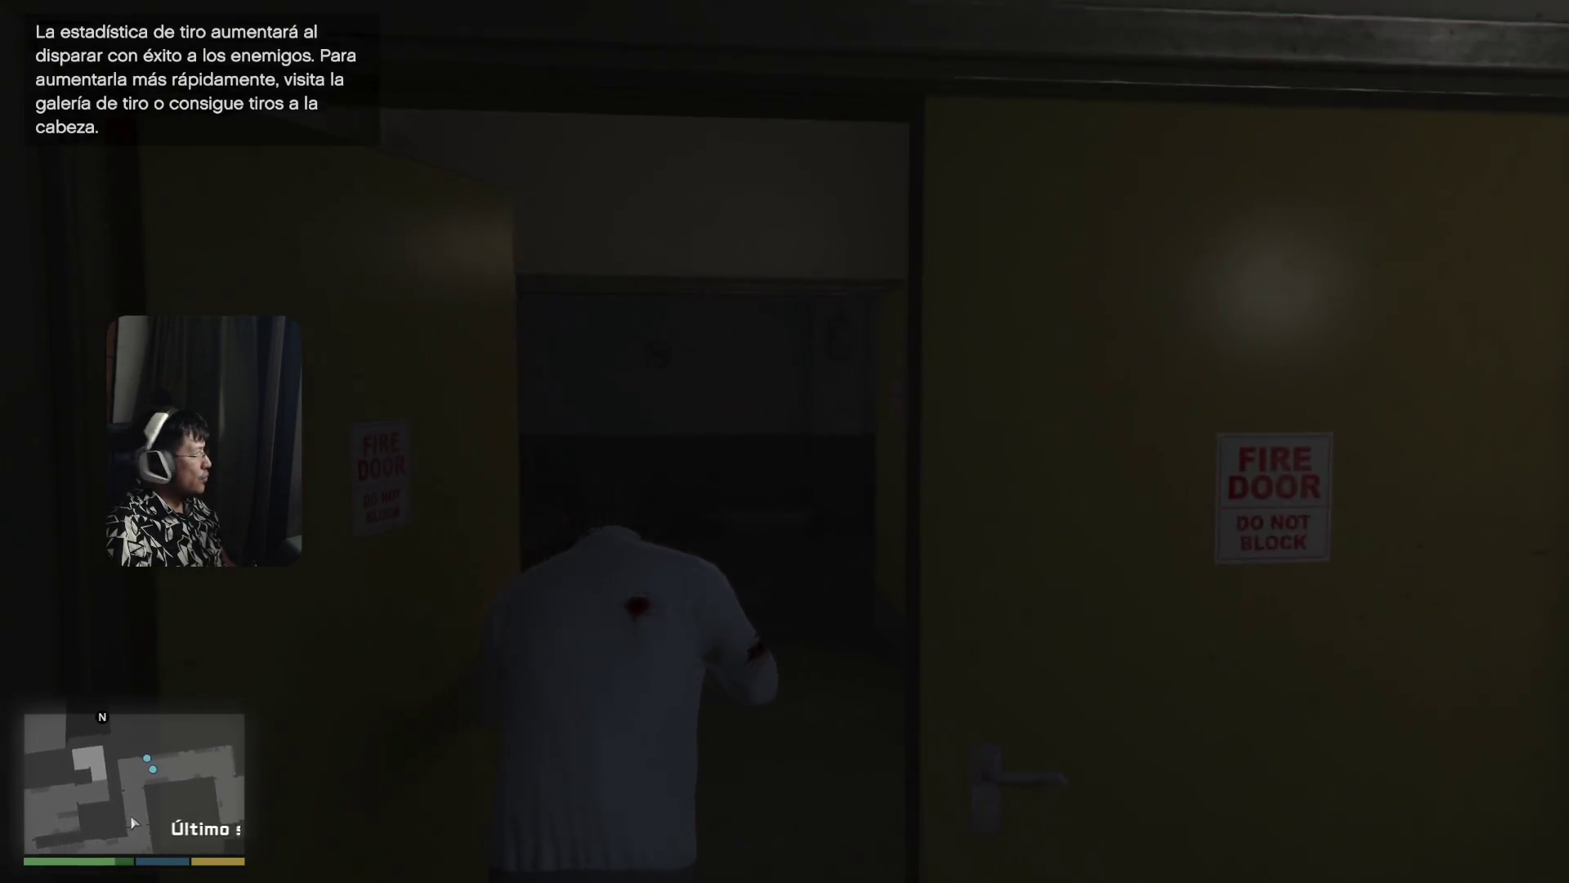
key("w")
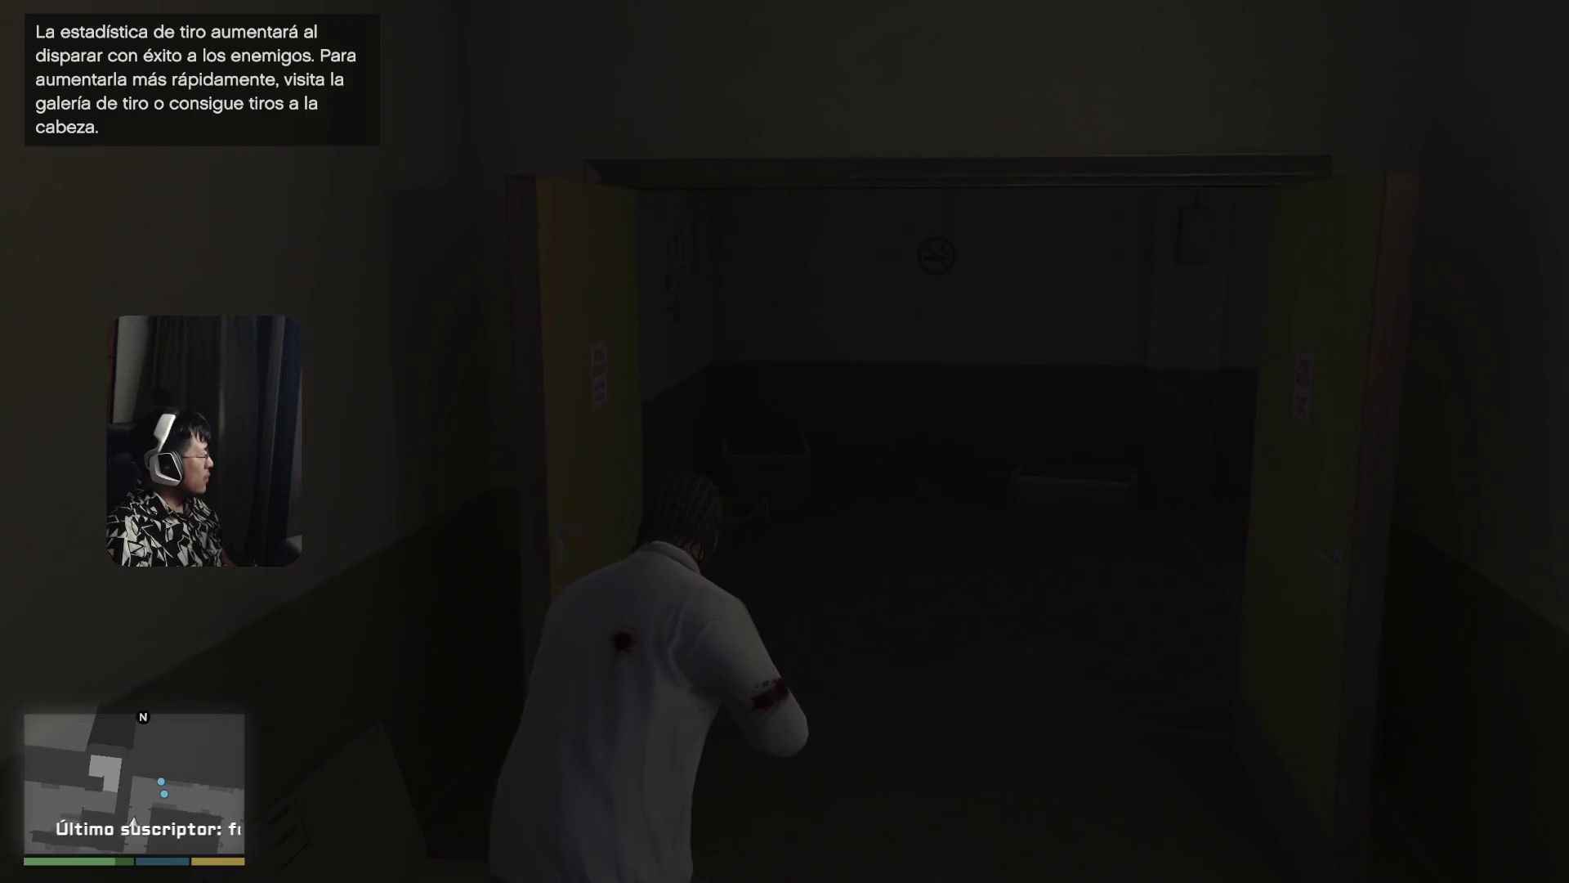
key("w")
key("e")
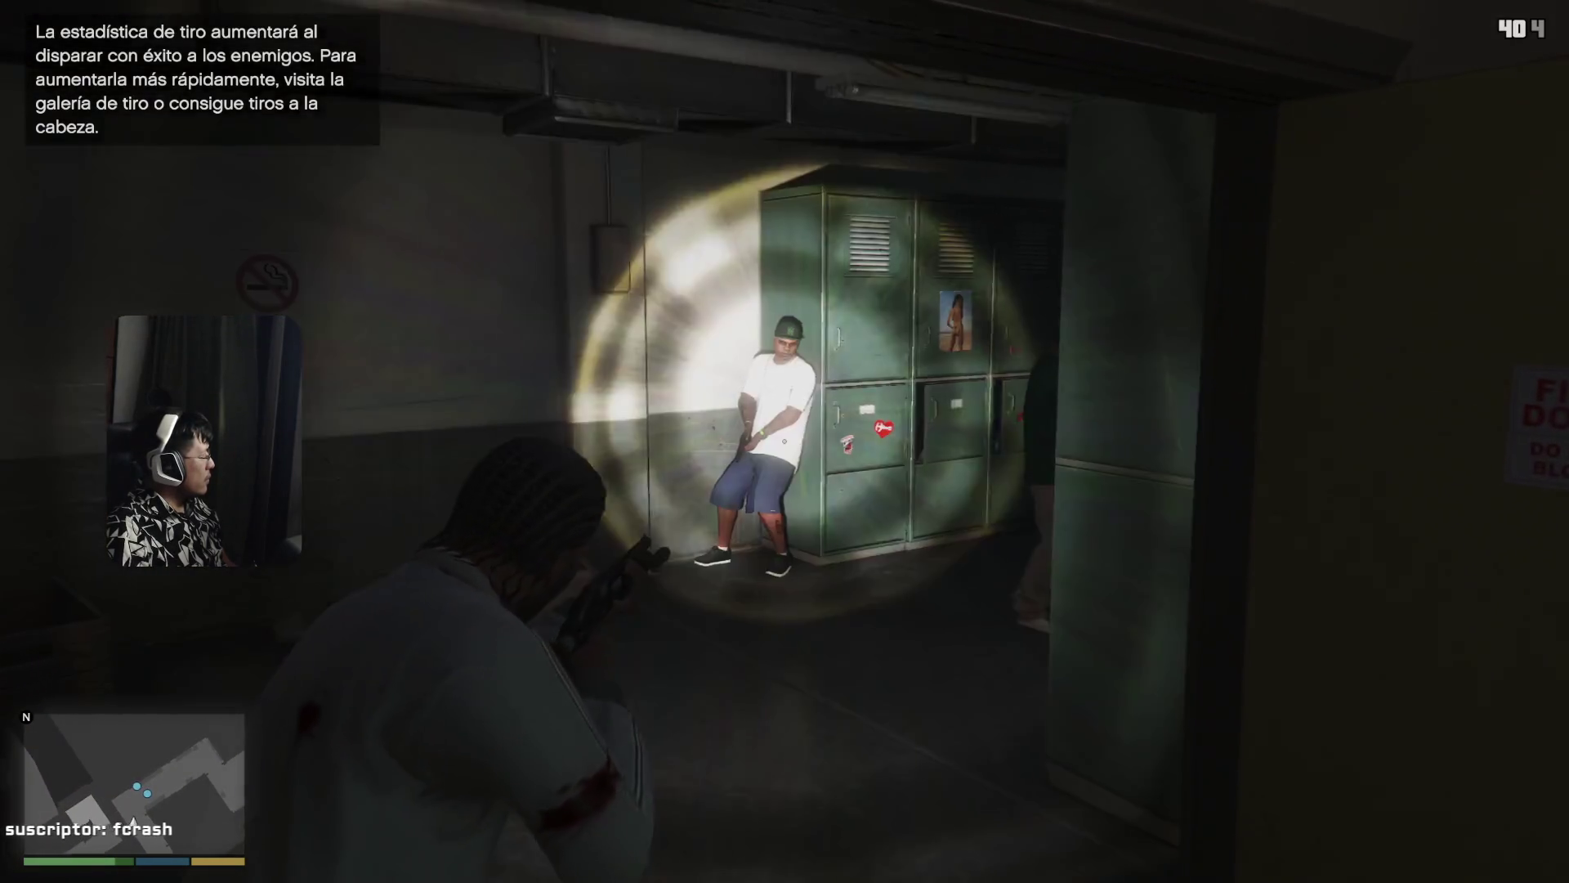
key("w")
key("v")
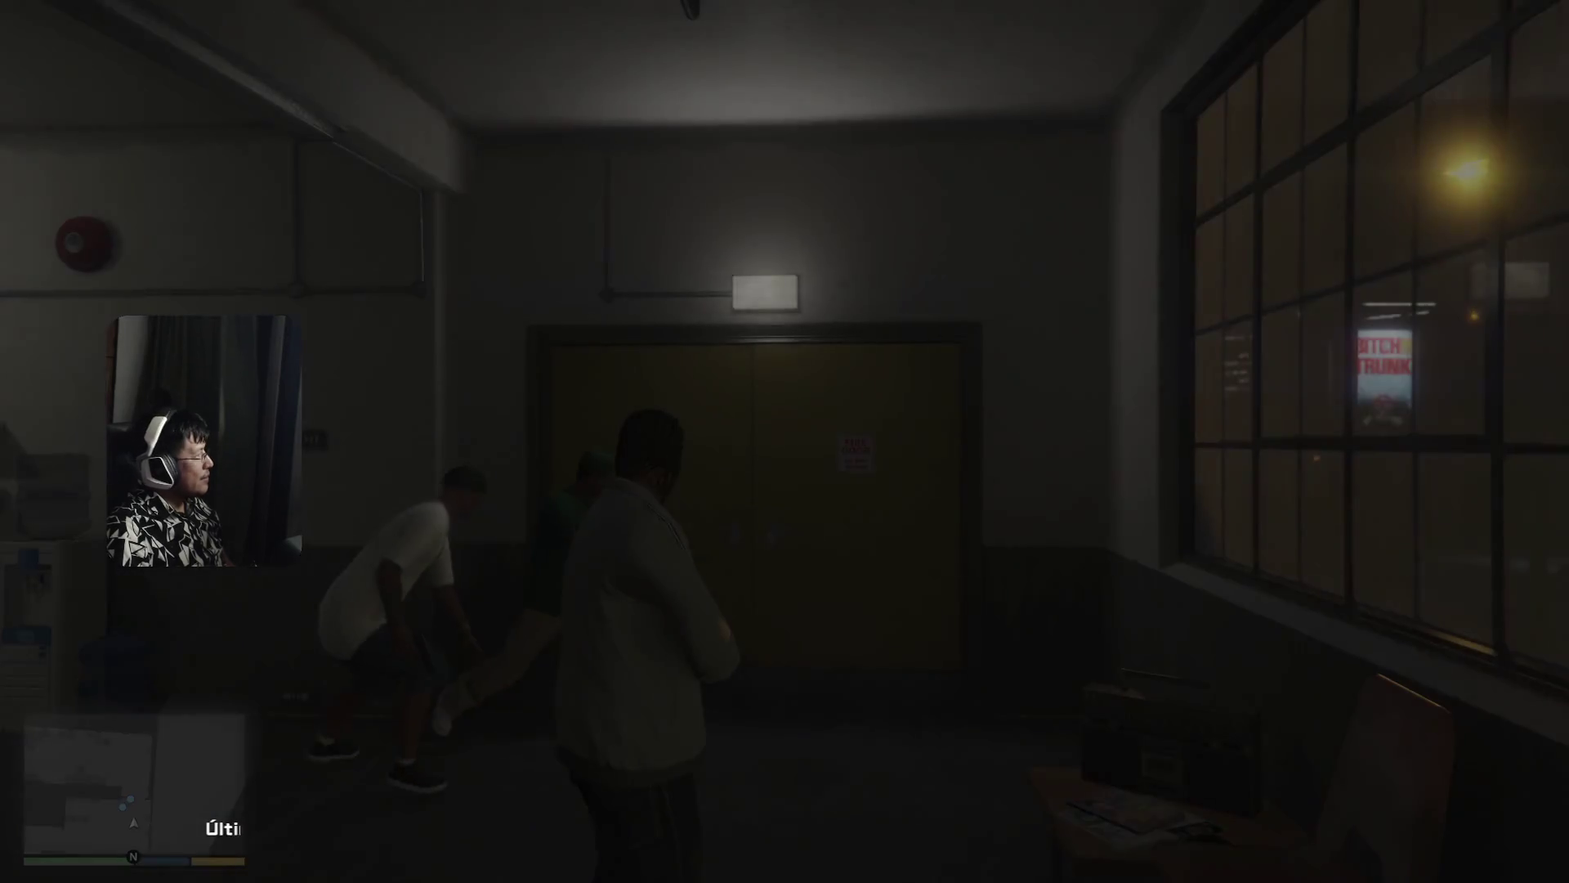
- Keep the shotgun and fire four blasts at the Ballas across the plant floor
key("Tab")
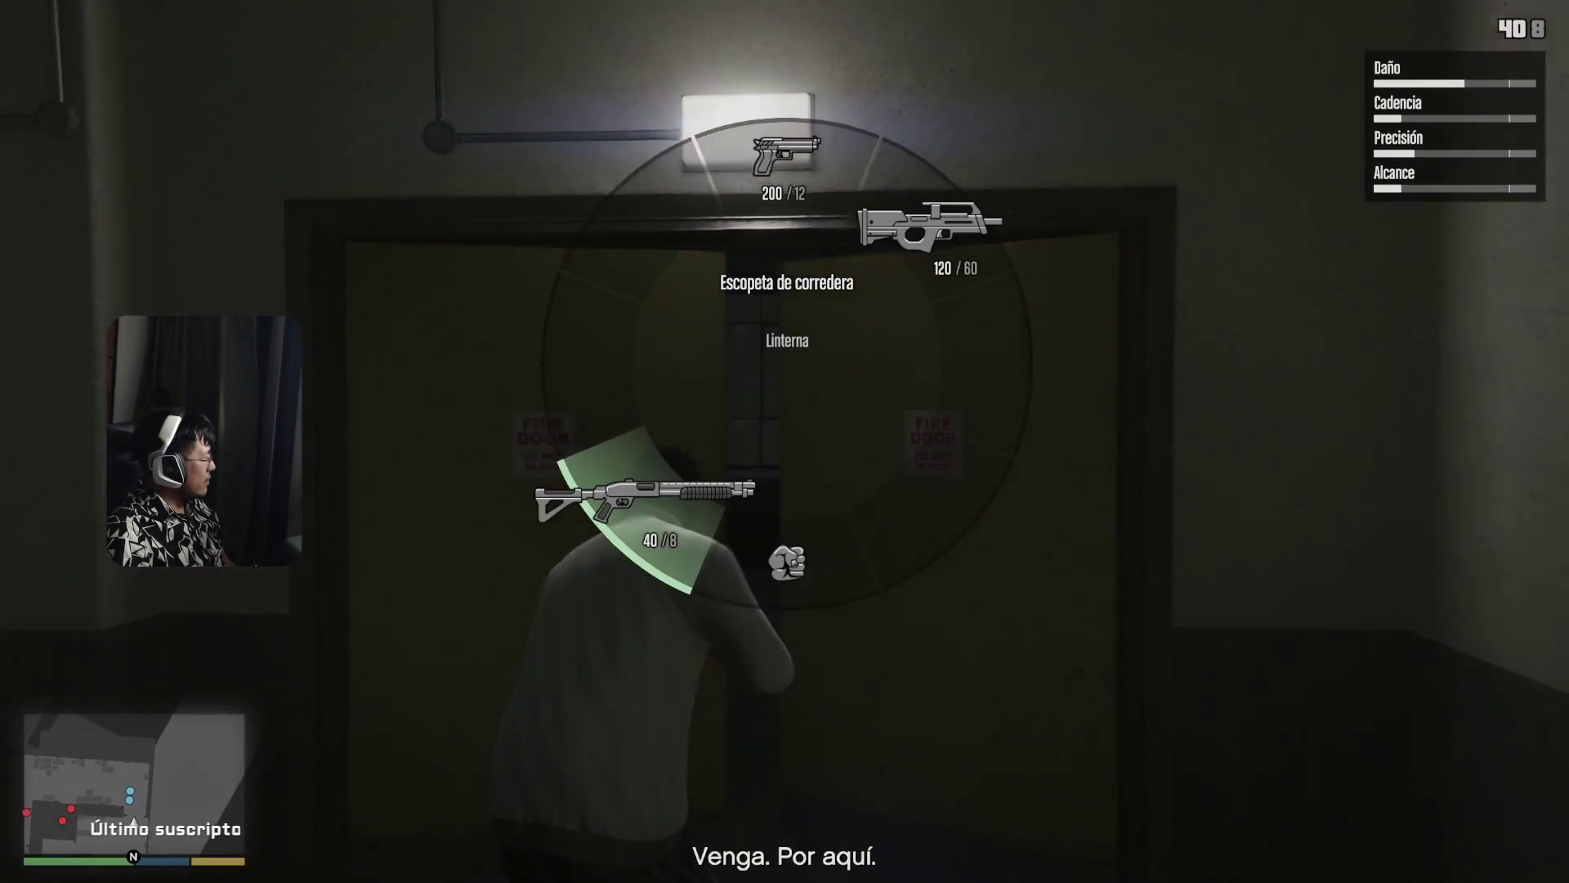
key("w")
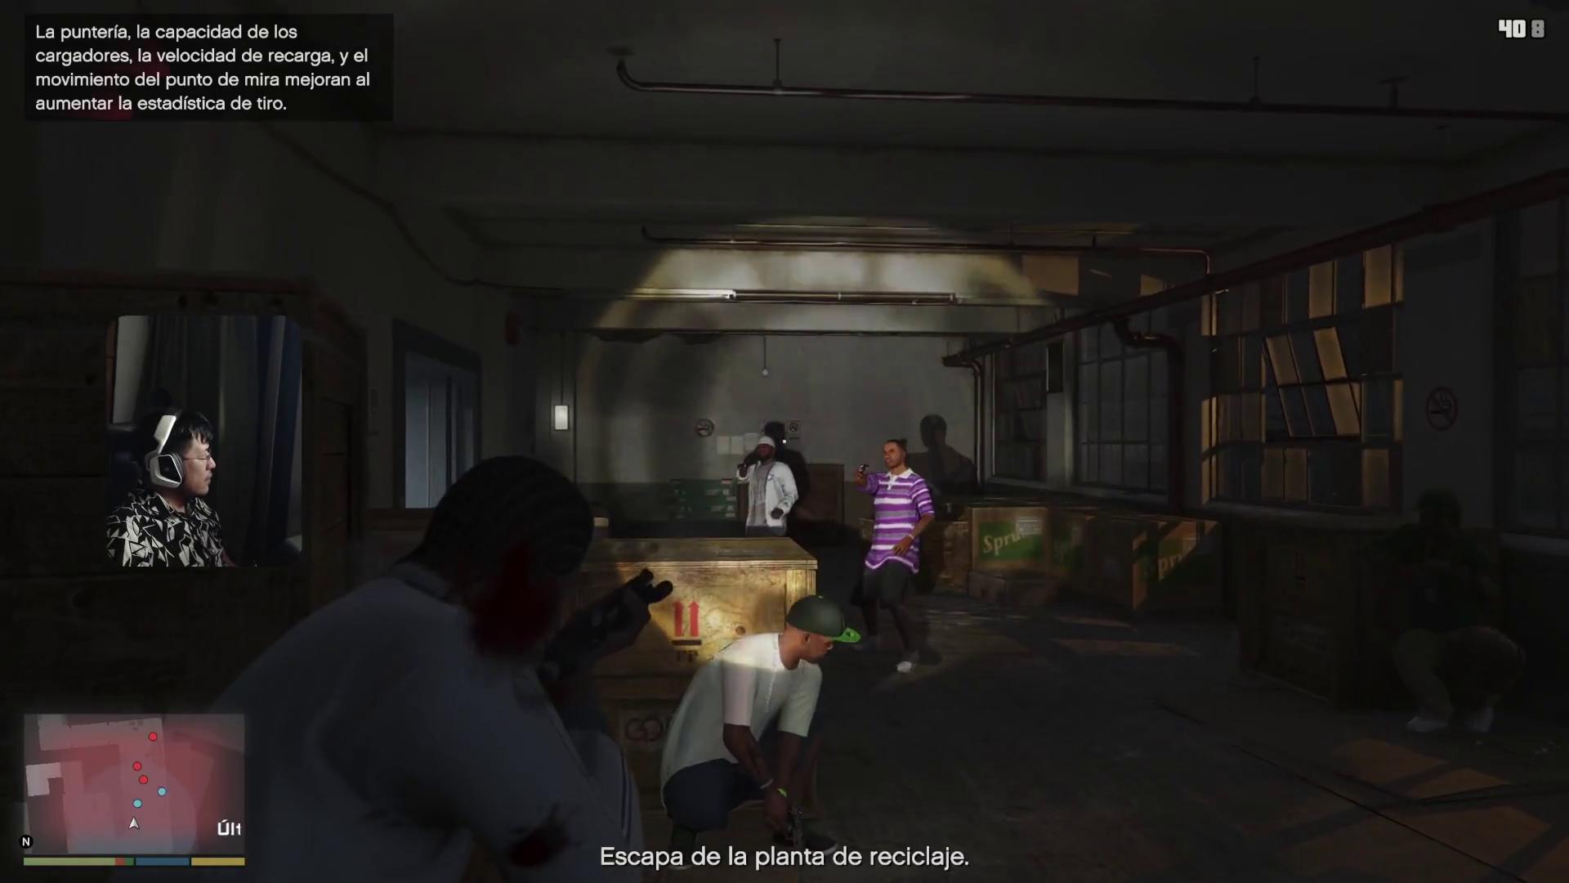
left_click(784, 441)
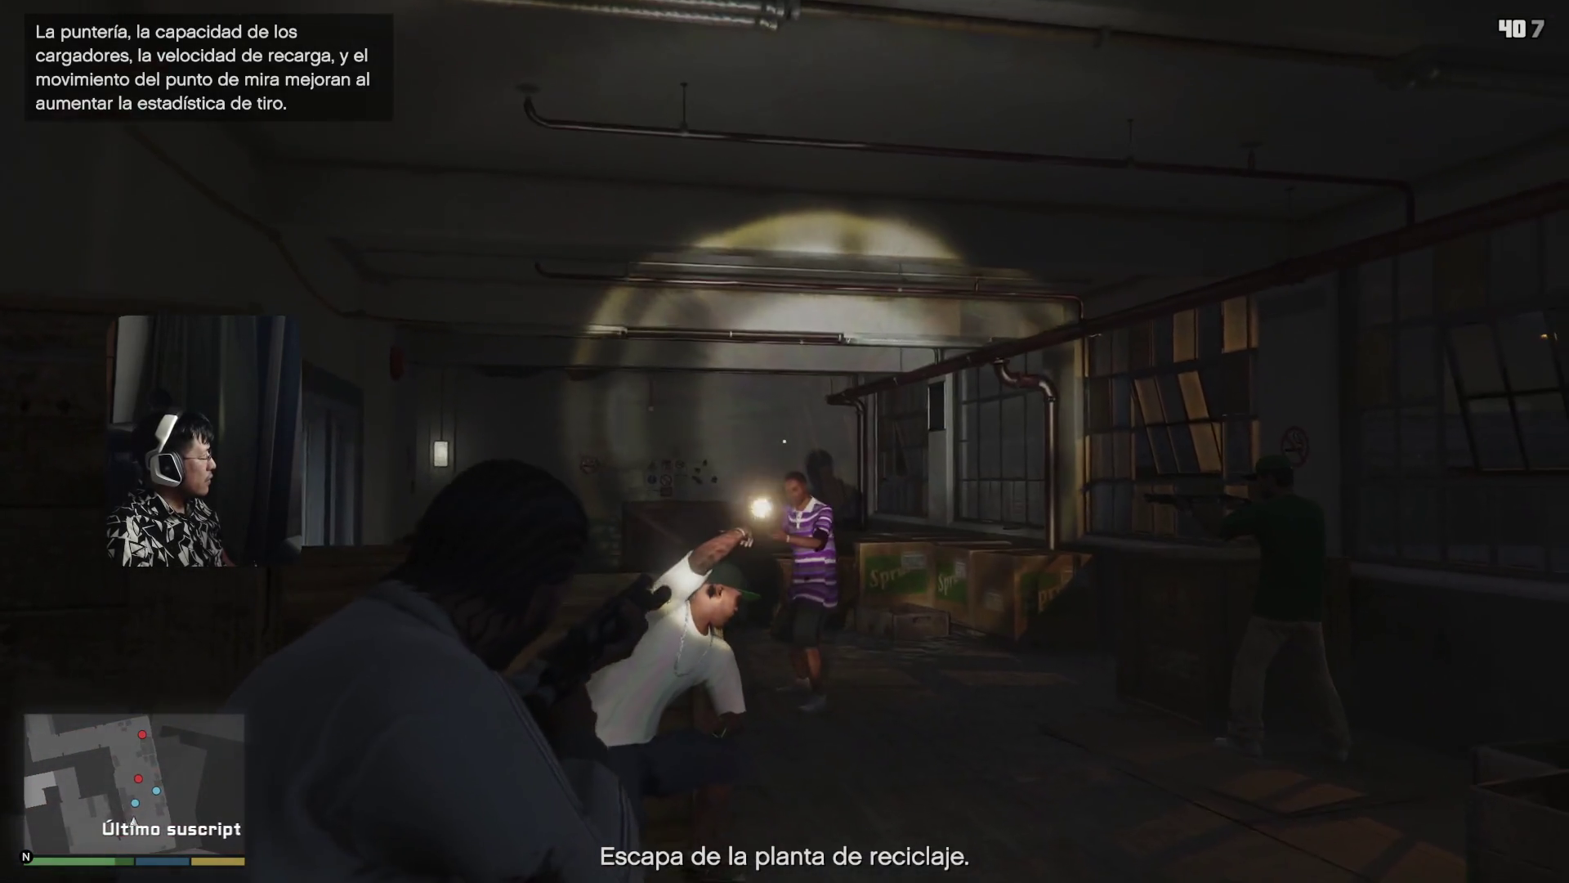
left_click(785, 441)
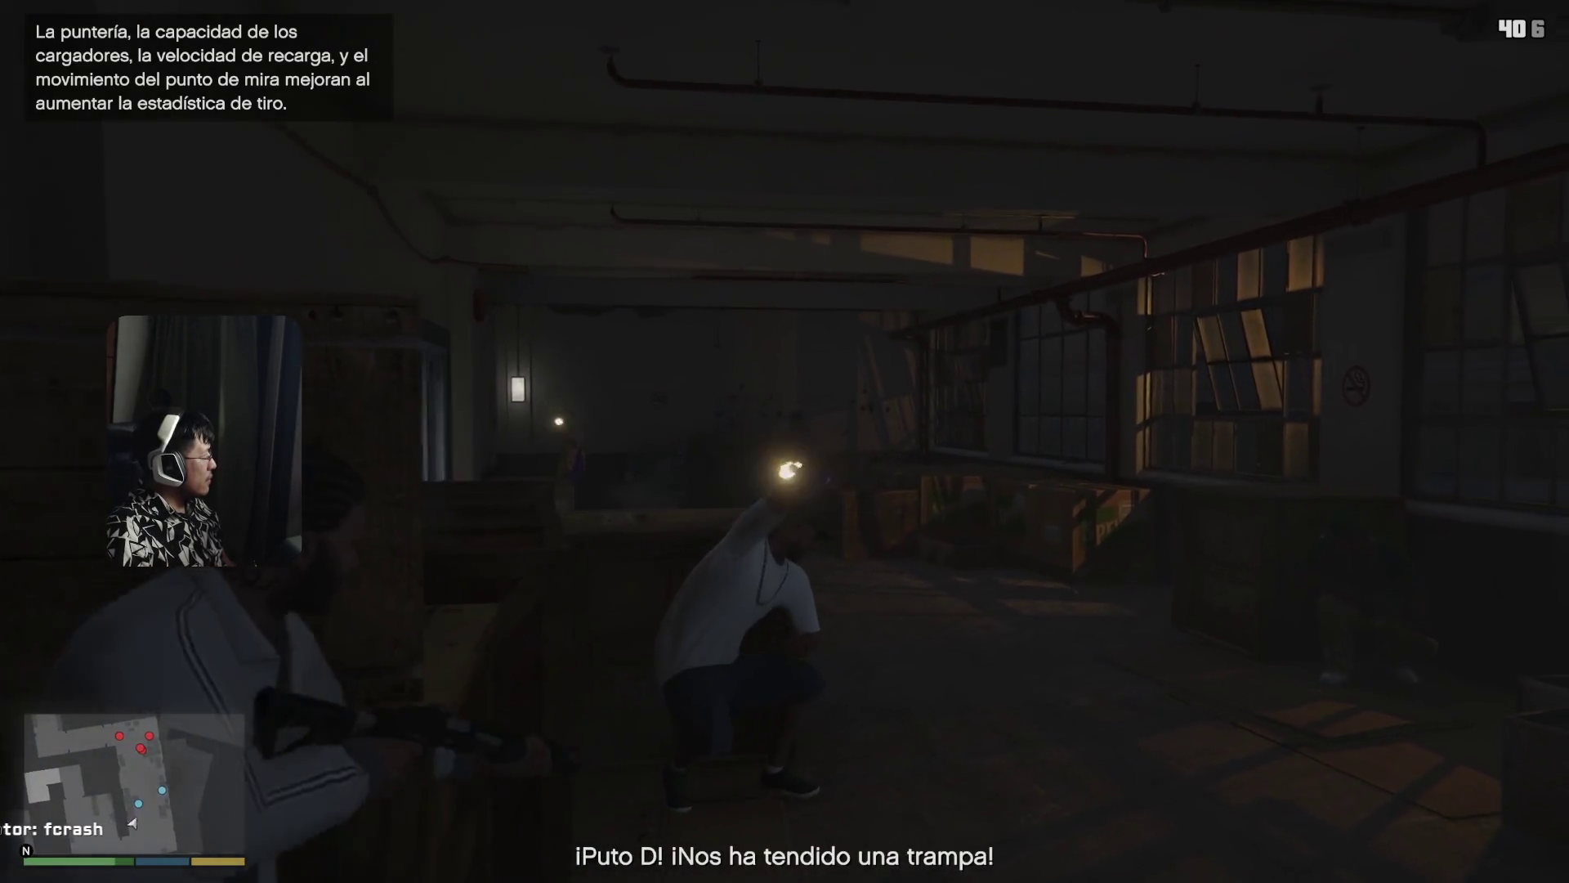
left_click(784, 441)
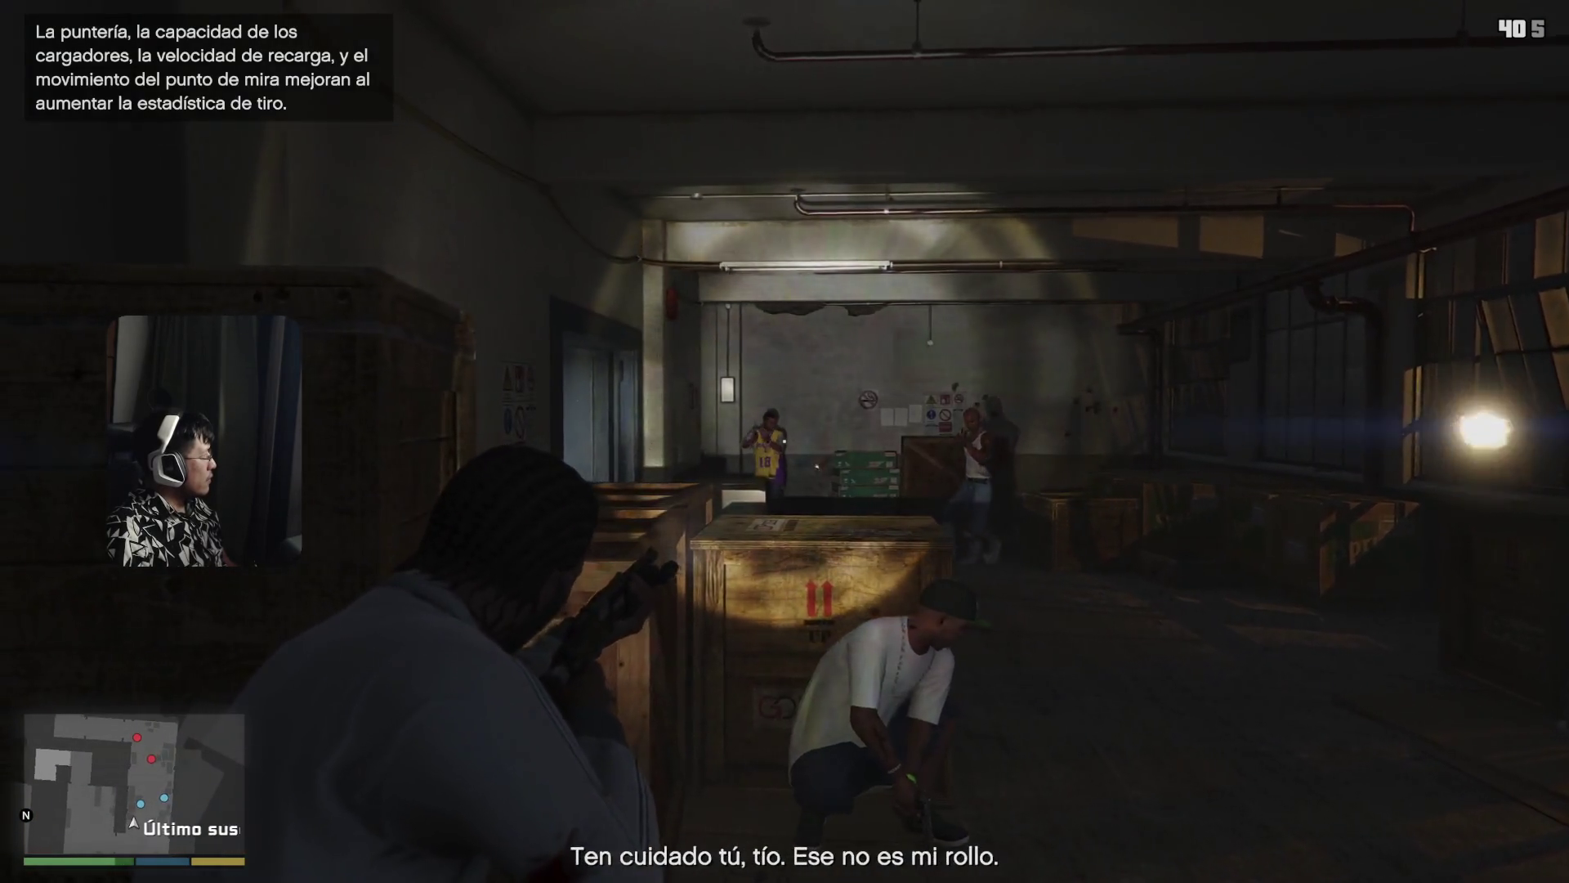
left_click(785, 441)
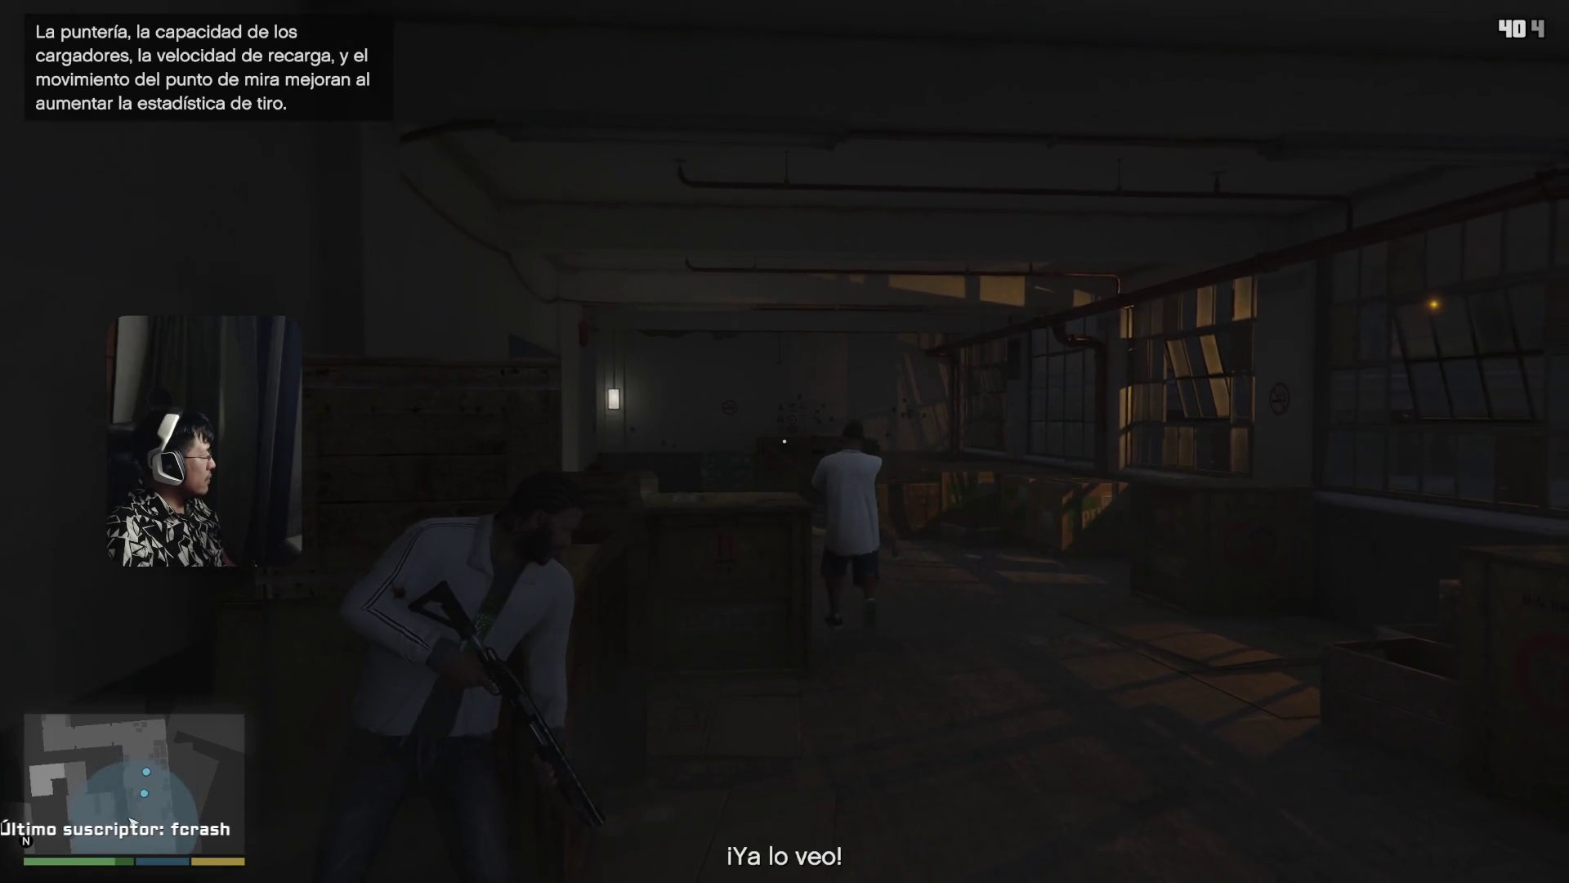
- Move up behind the crate, then pause on the MAPA tab showing ally and enemy markers
key("w")
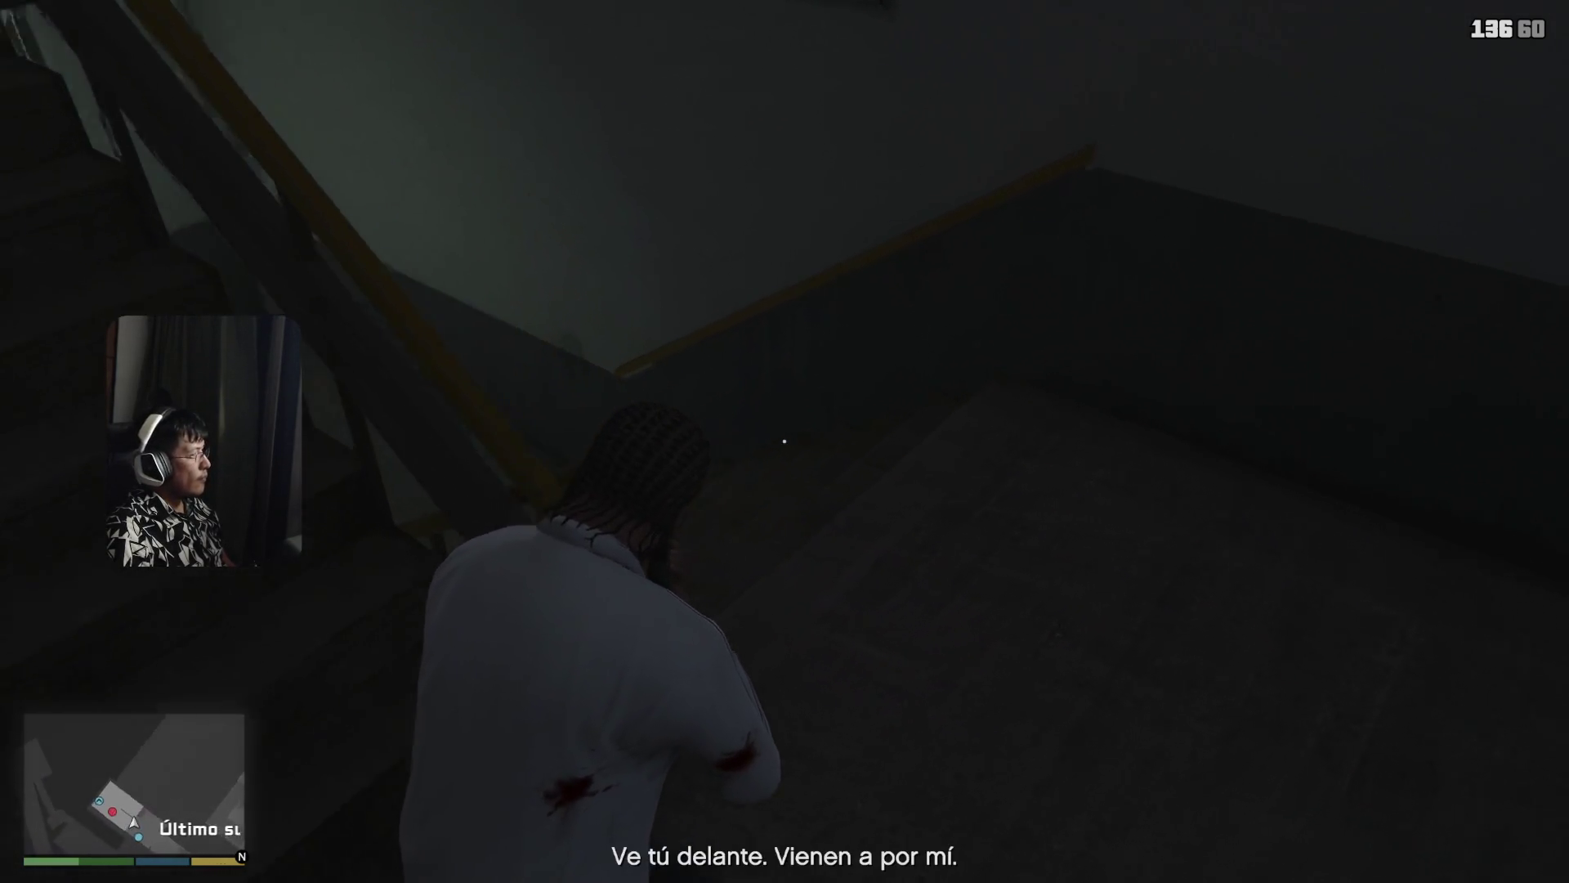
key("Escape")
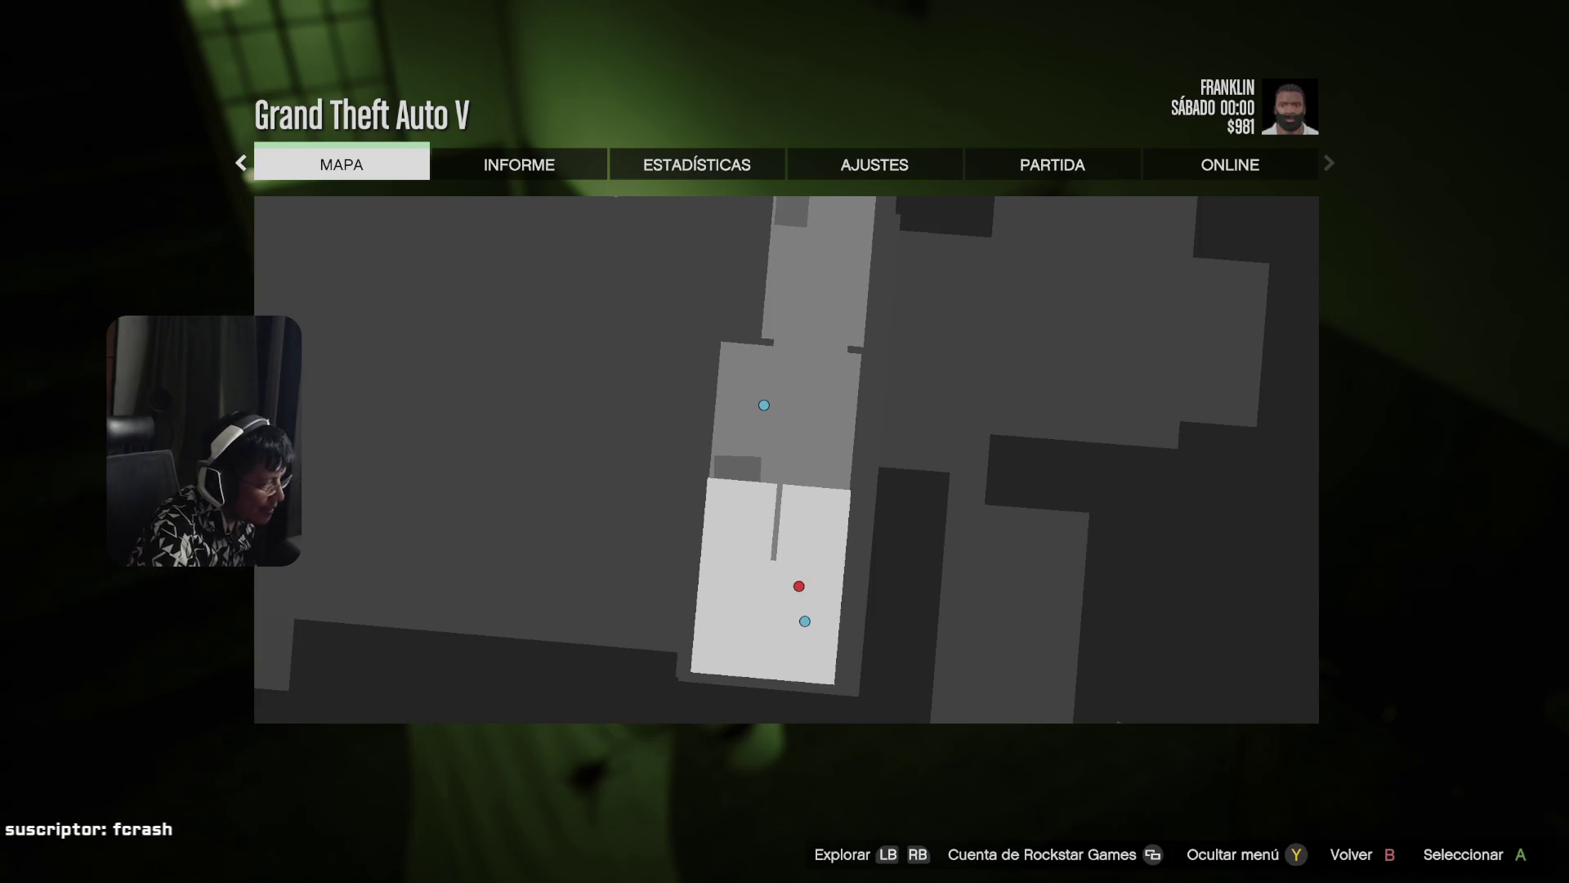
- Resume play, shoot the gunman on the landing below and look up the stairs
key("Escape")
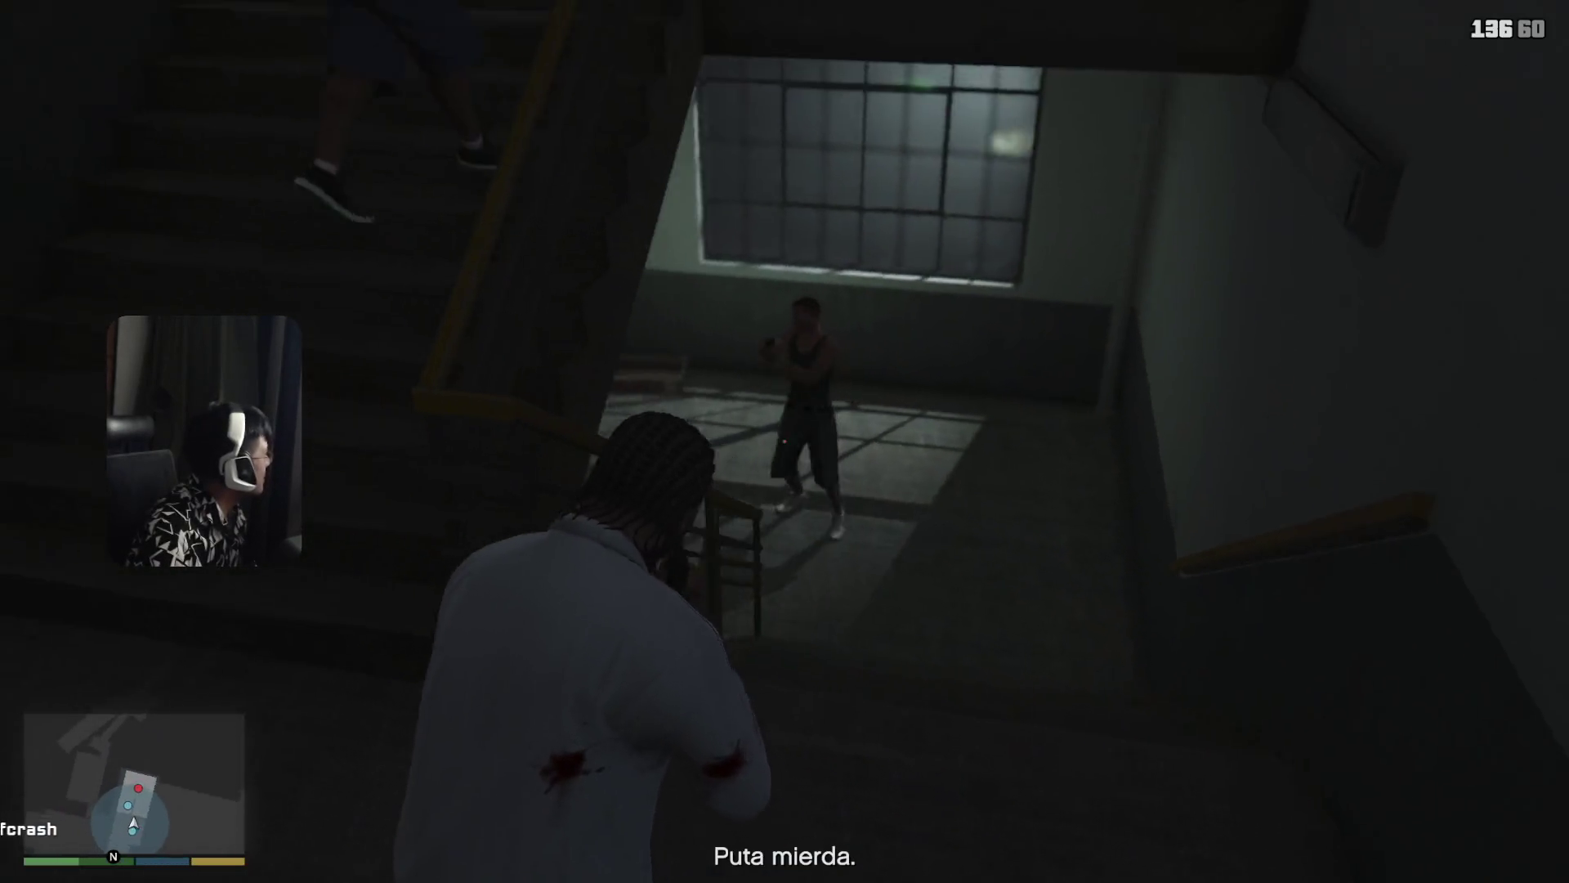
left_click(783, 442)
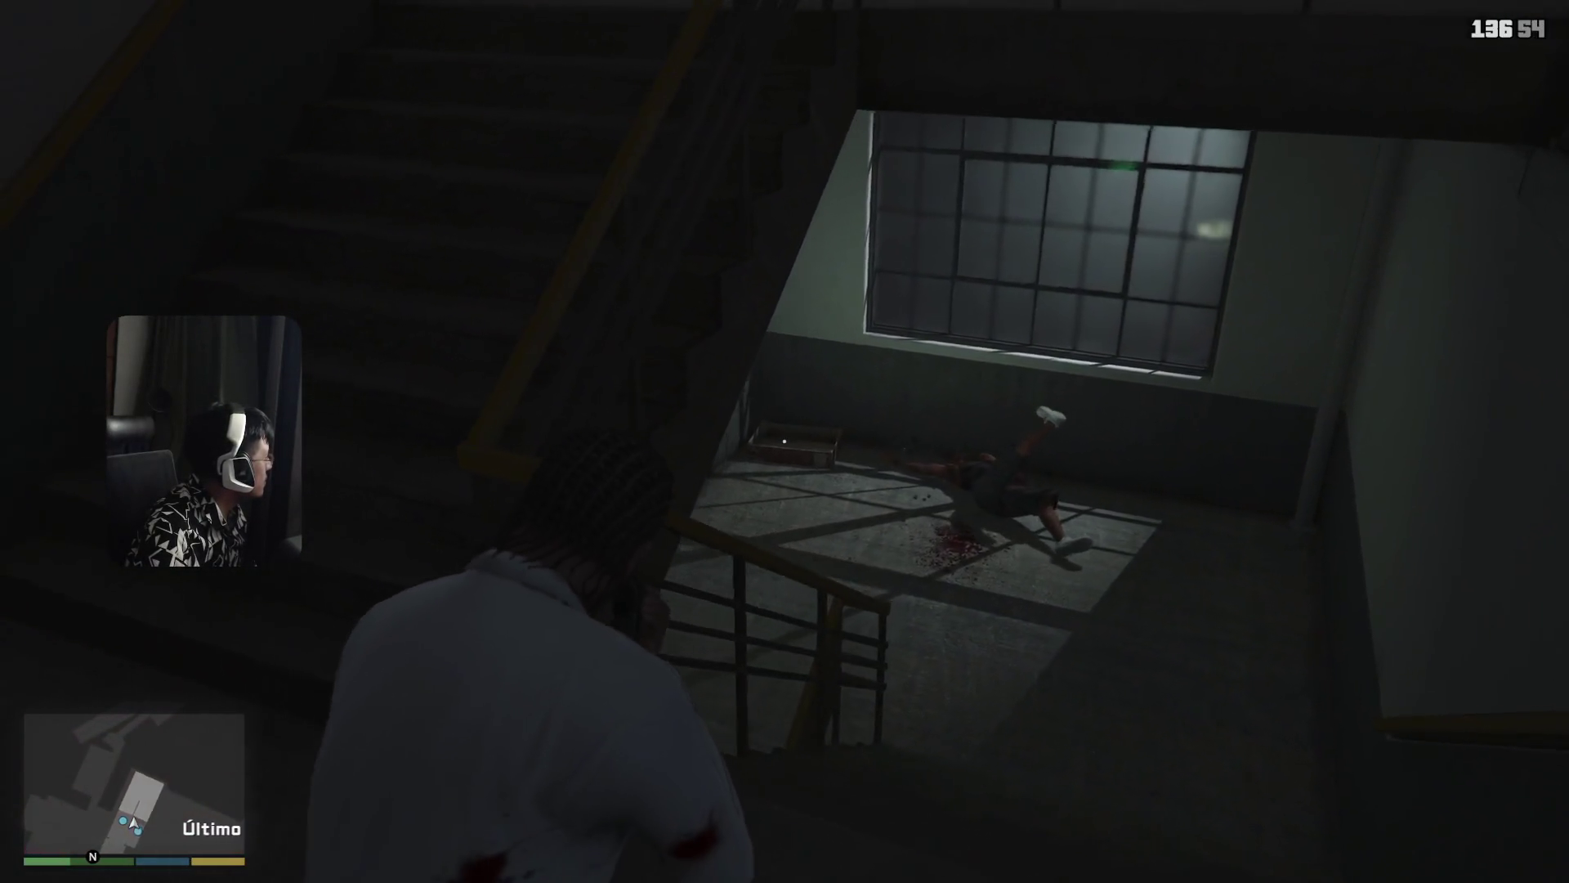
right_click_drag(783, 442, 784, 442)
- From cover behind the long crate, shotgun the gunmen down the corridor
key("q")
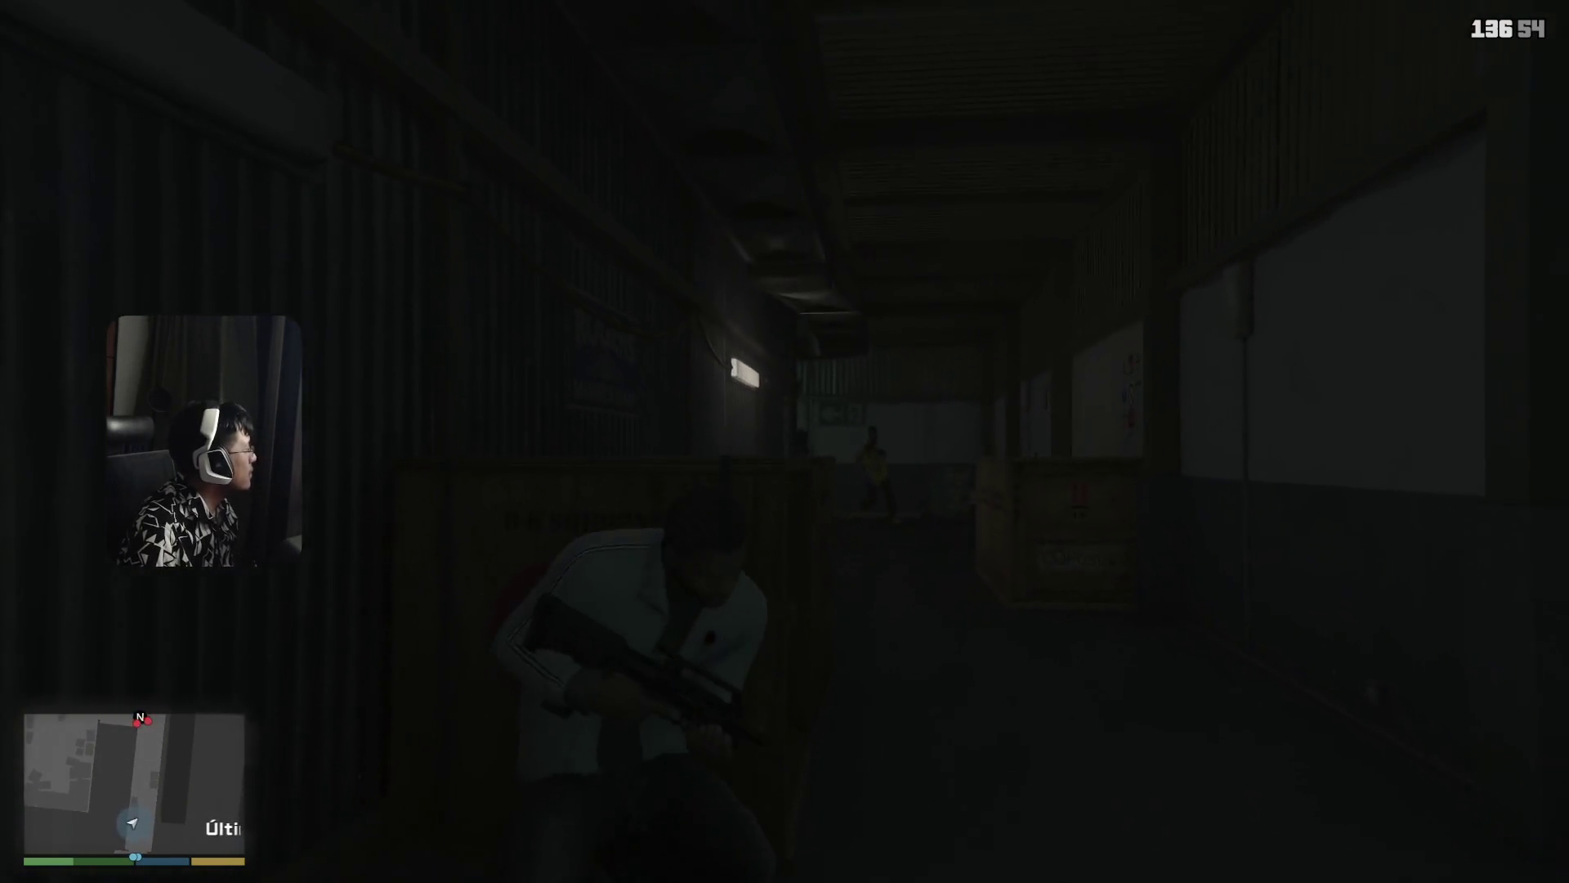
key("Tab")
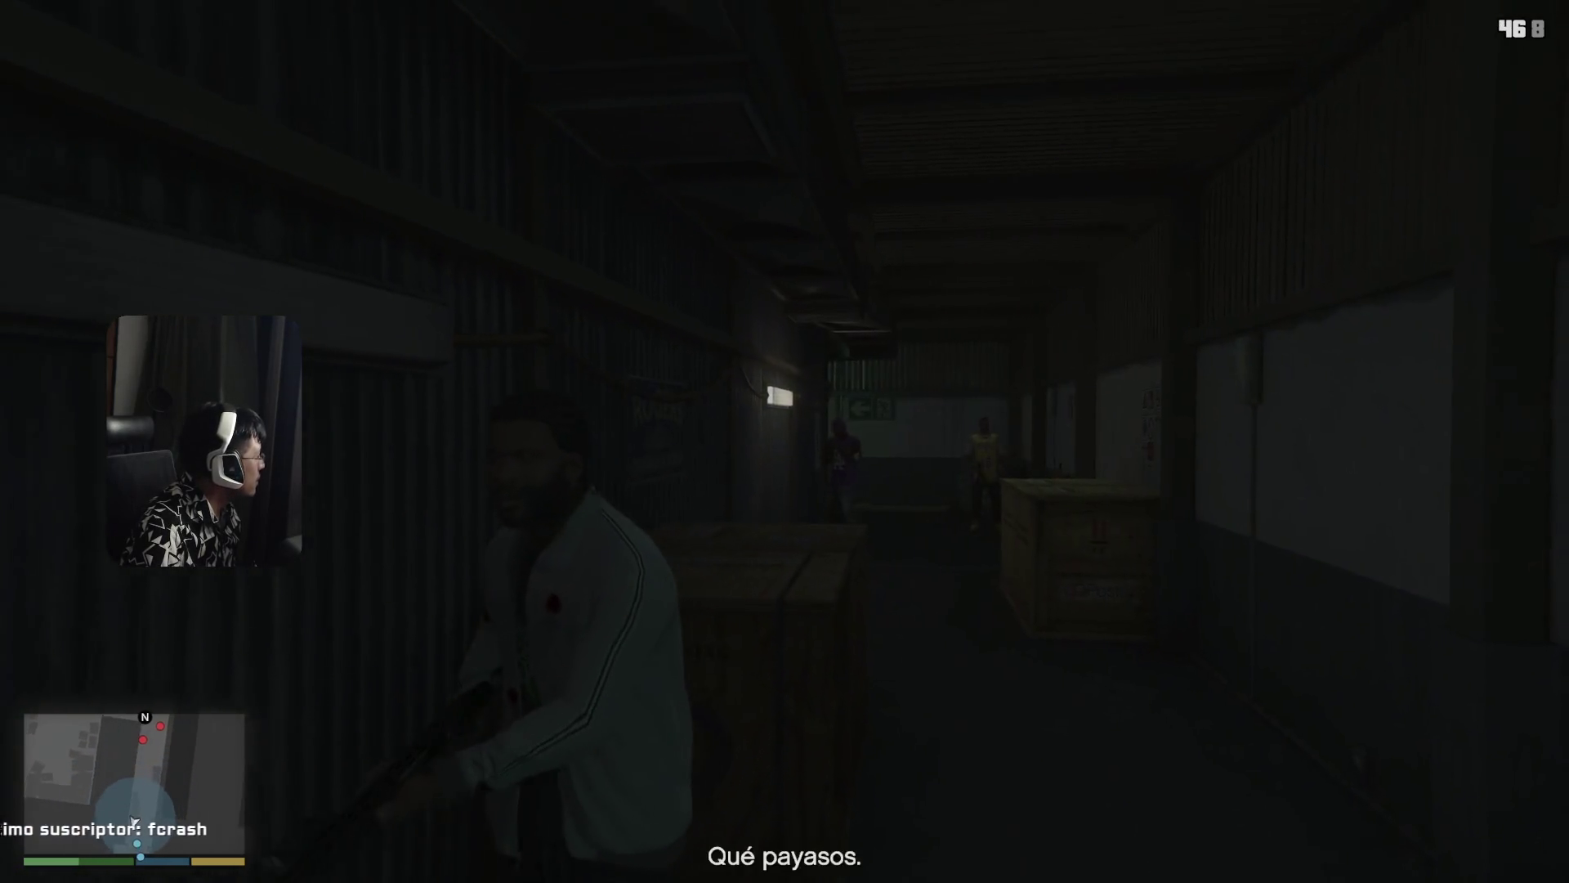
right_click_drag(784, 442, 784, 442)
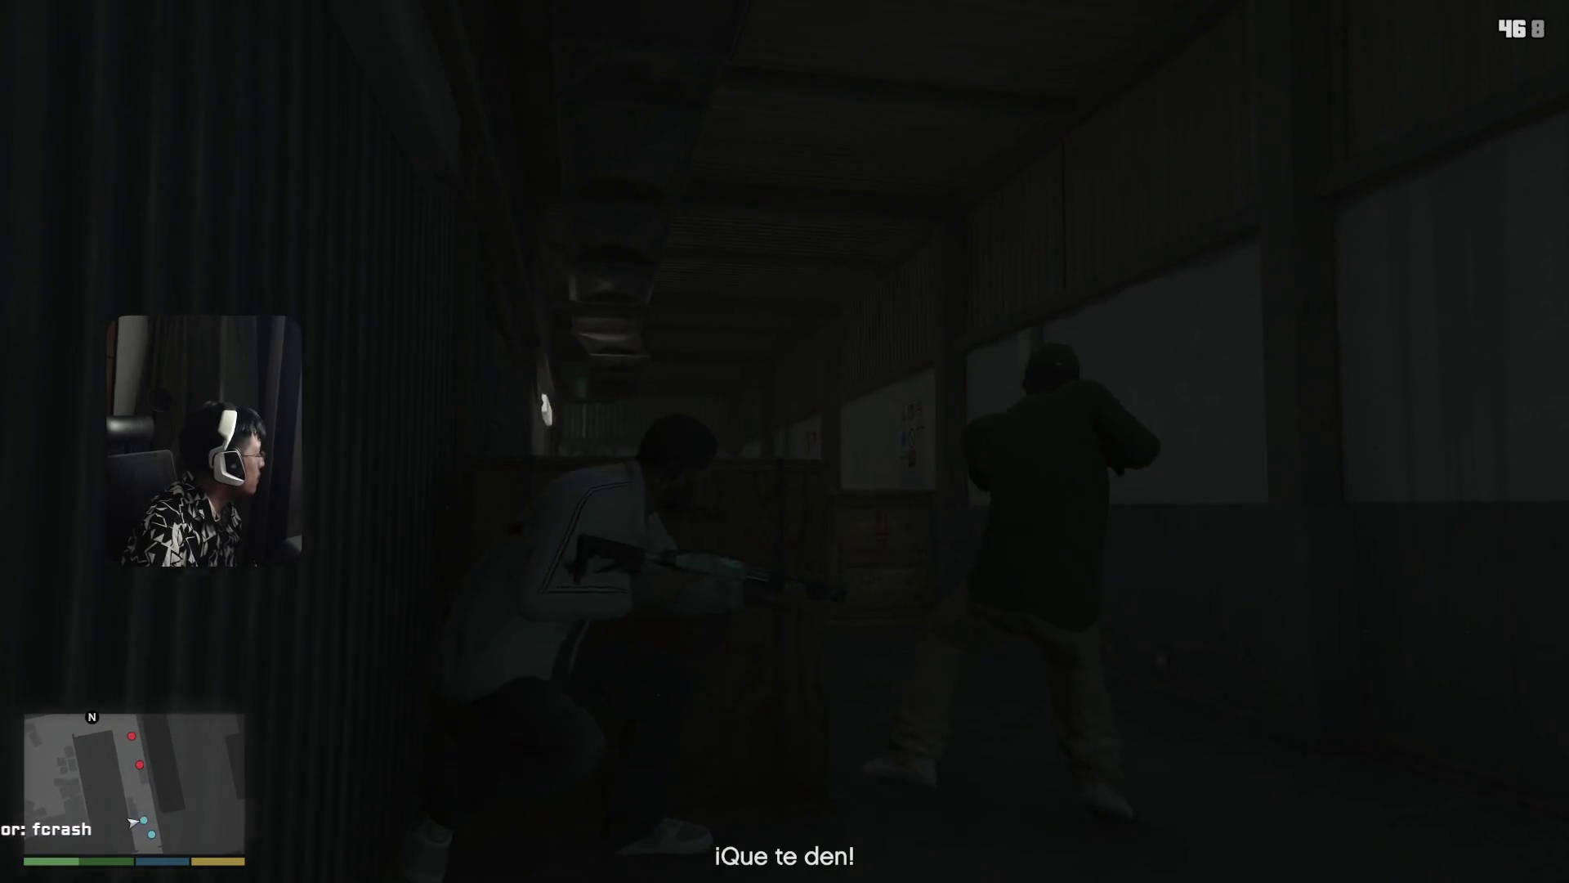
key("w")
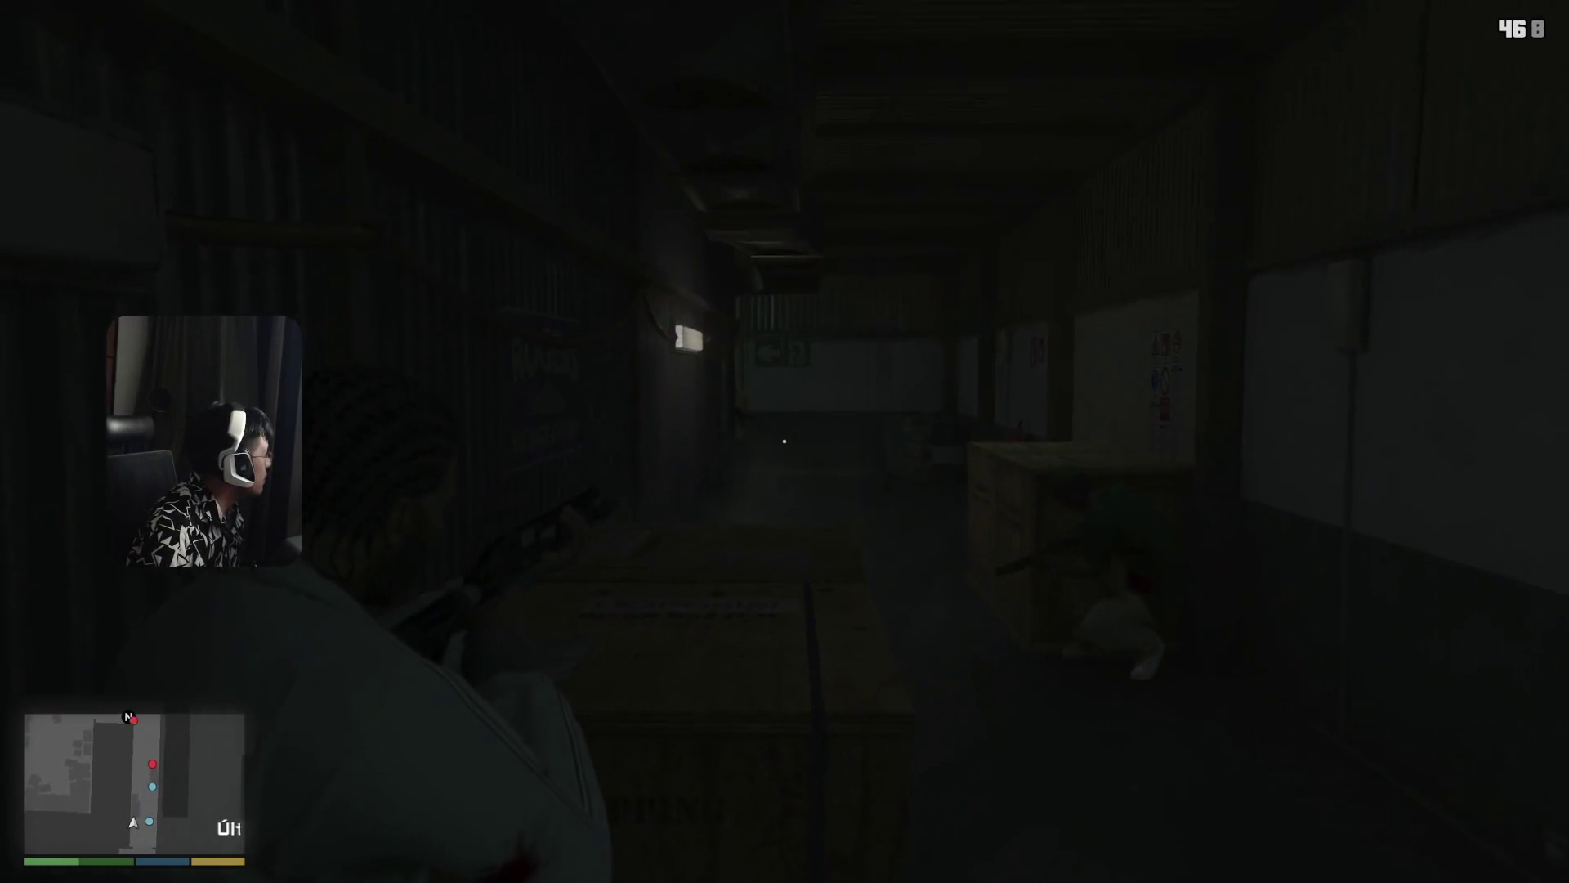
right_click_drag(784, 441, 785, 442)
left_click(784, 442)
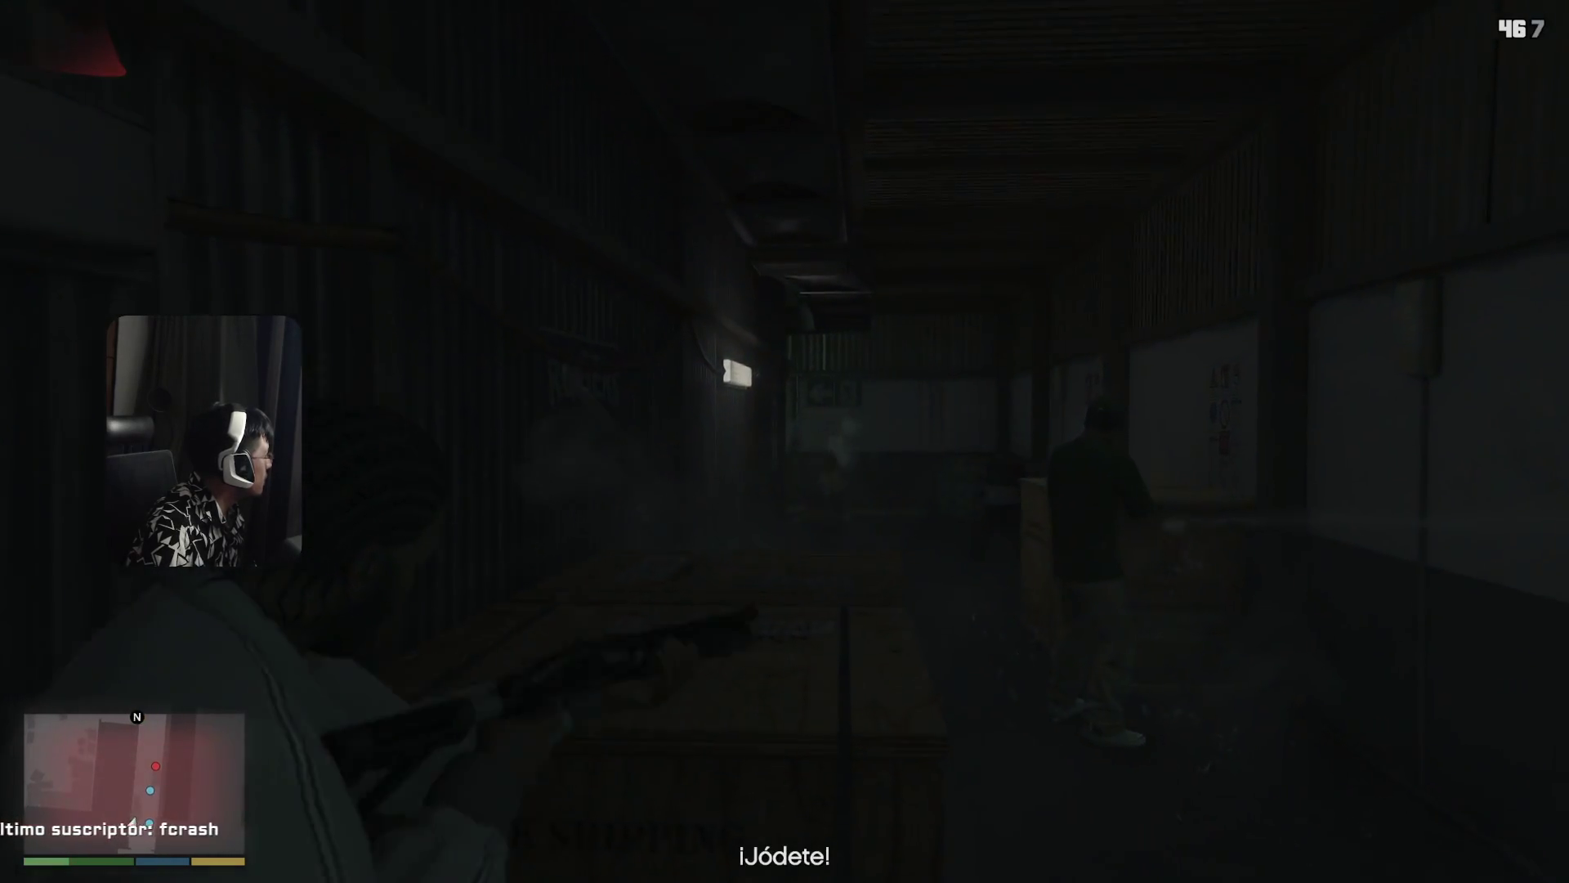
key("a")
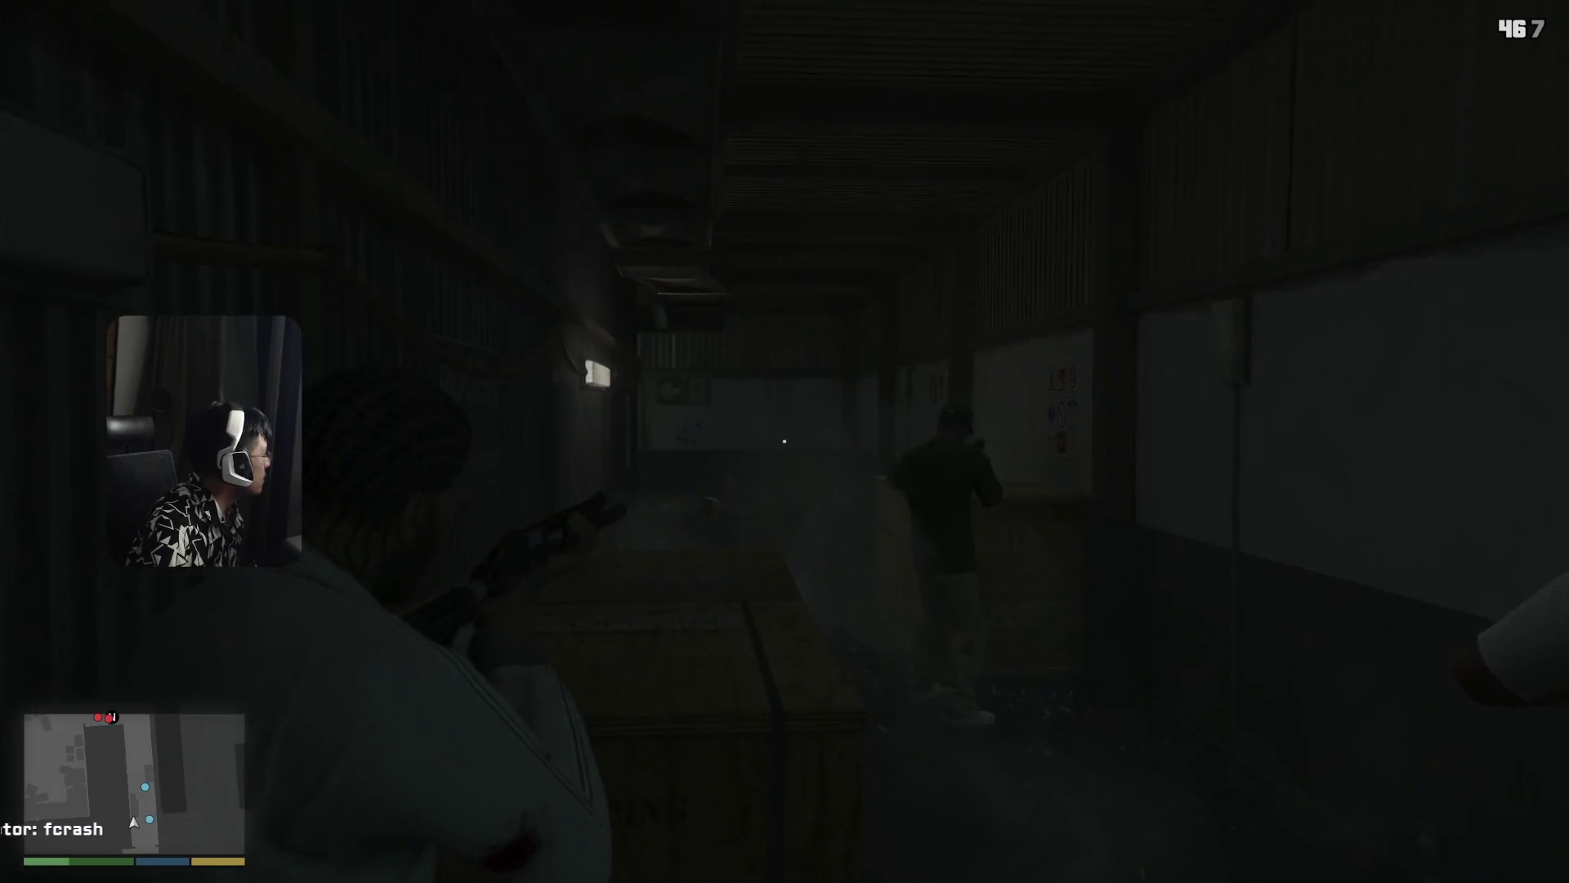
left_click(784, 441)
right_click_drag(785, 442, 785, 441)
- Advance to the EXIT sign with the flashlight on, through the yellow fire door into cover
key("v")
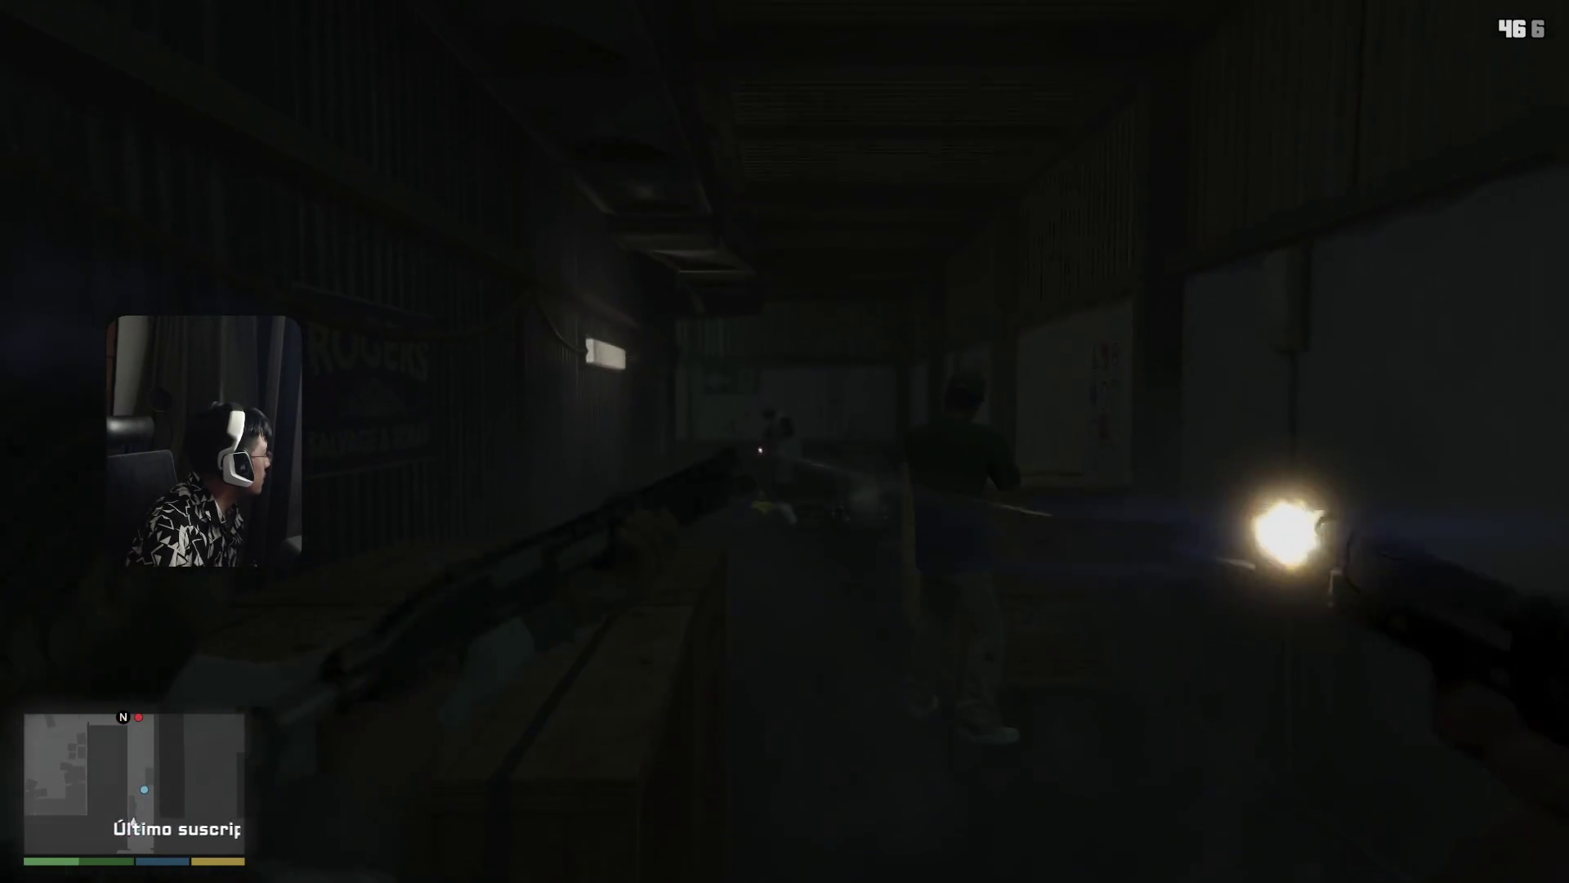
key("q")
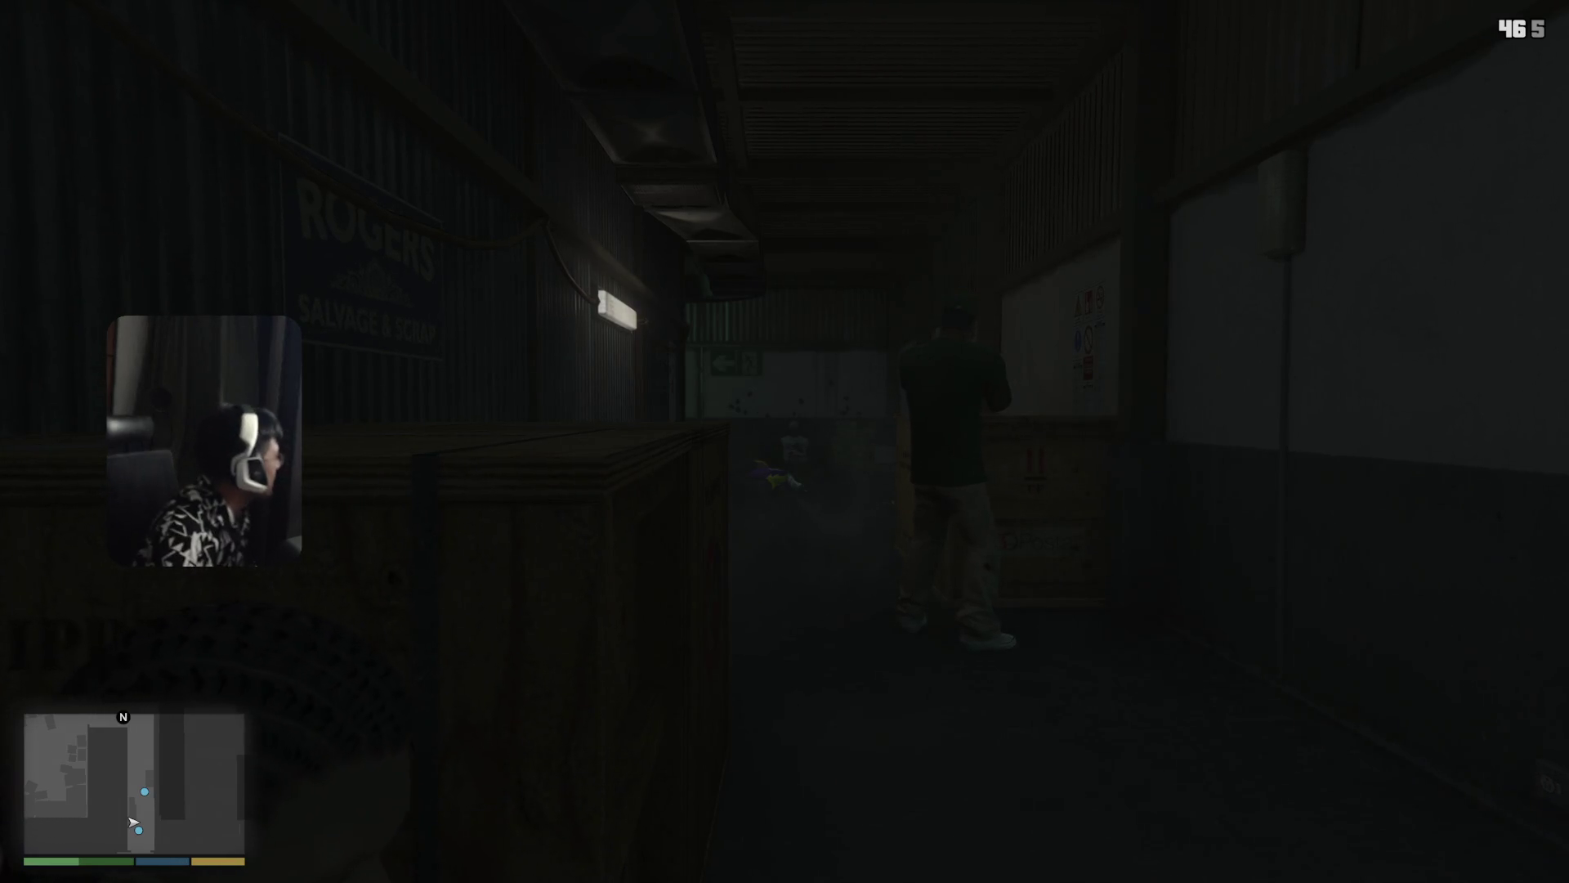
key("v")
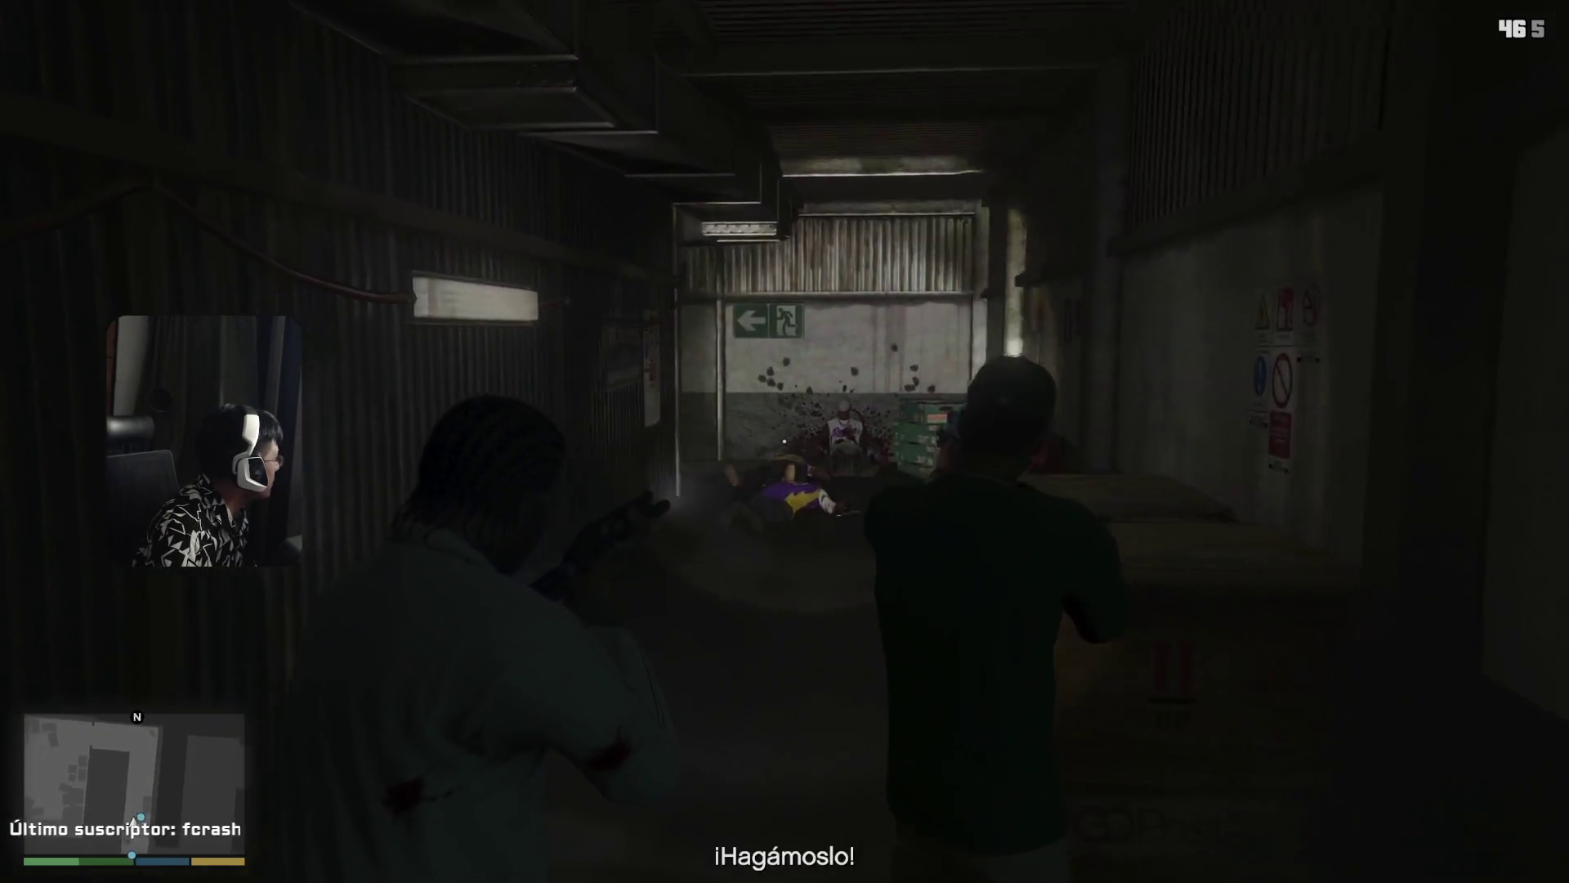
key("w")
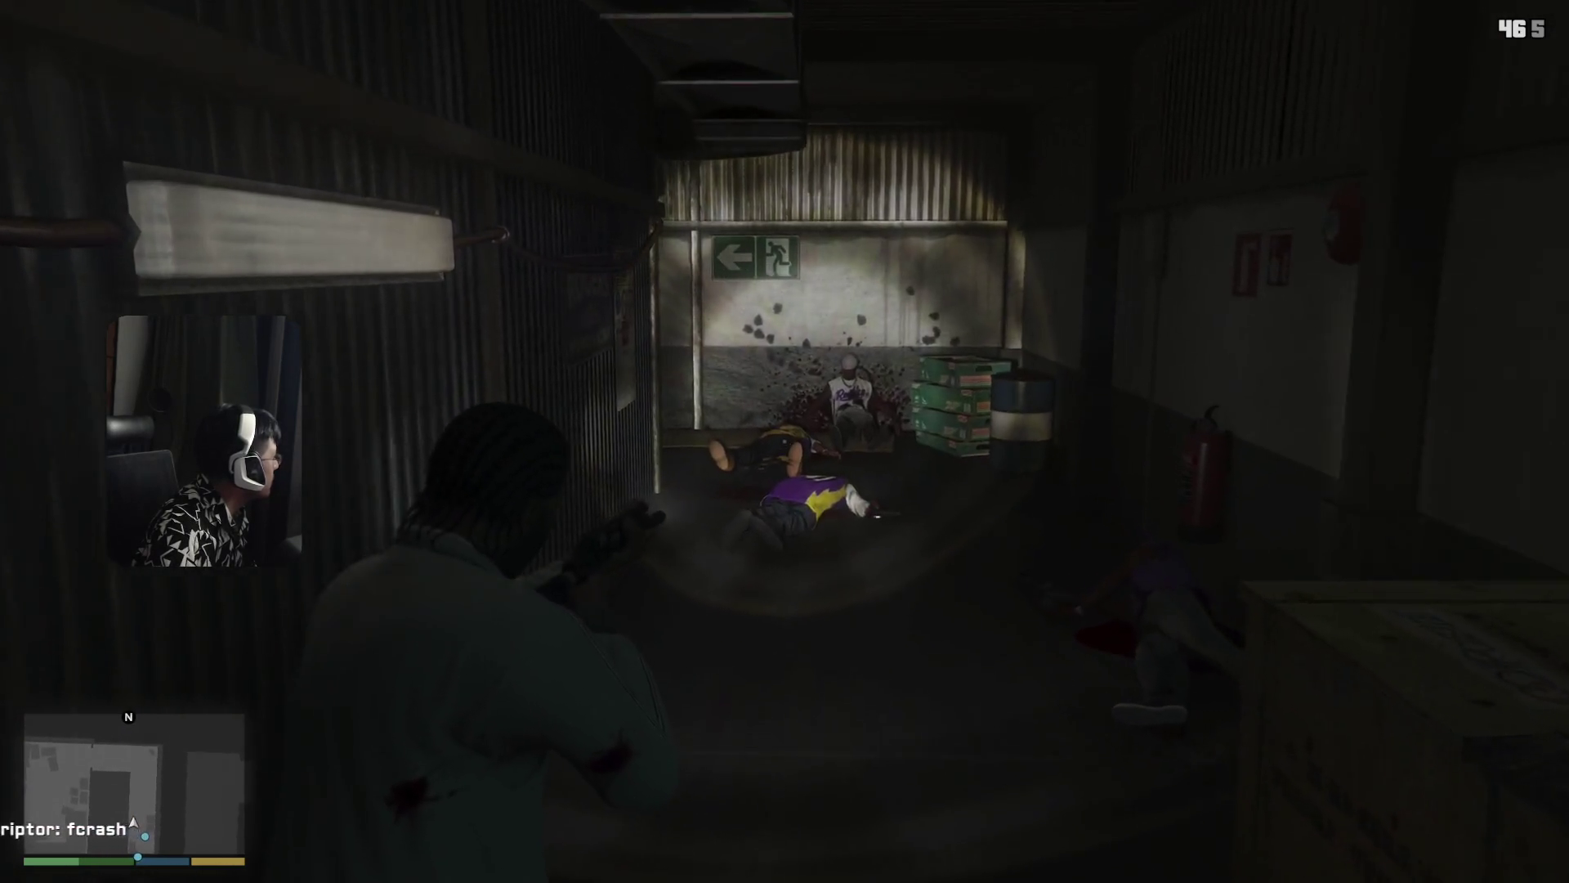
key("w")
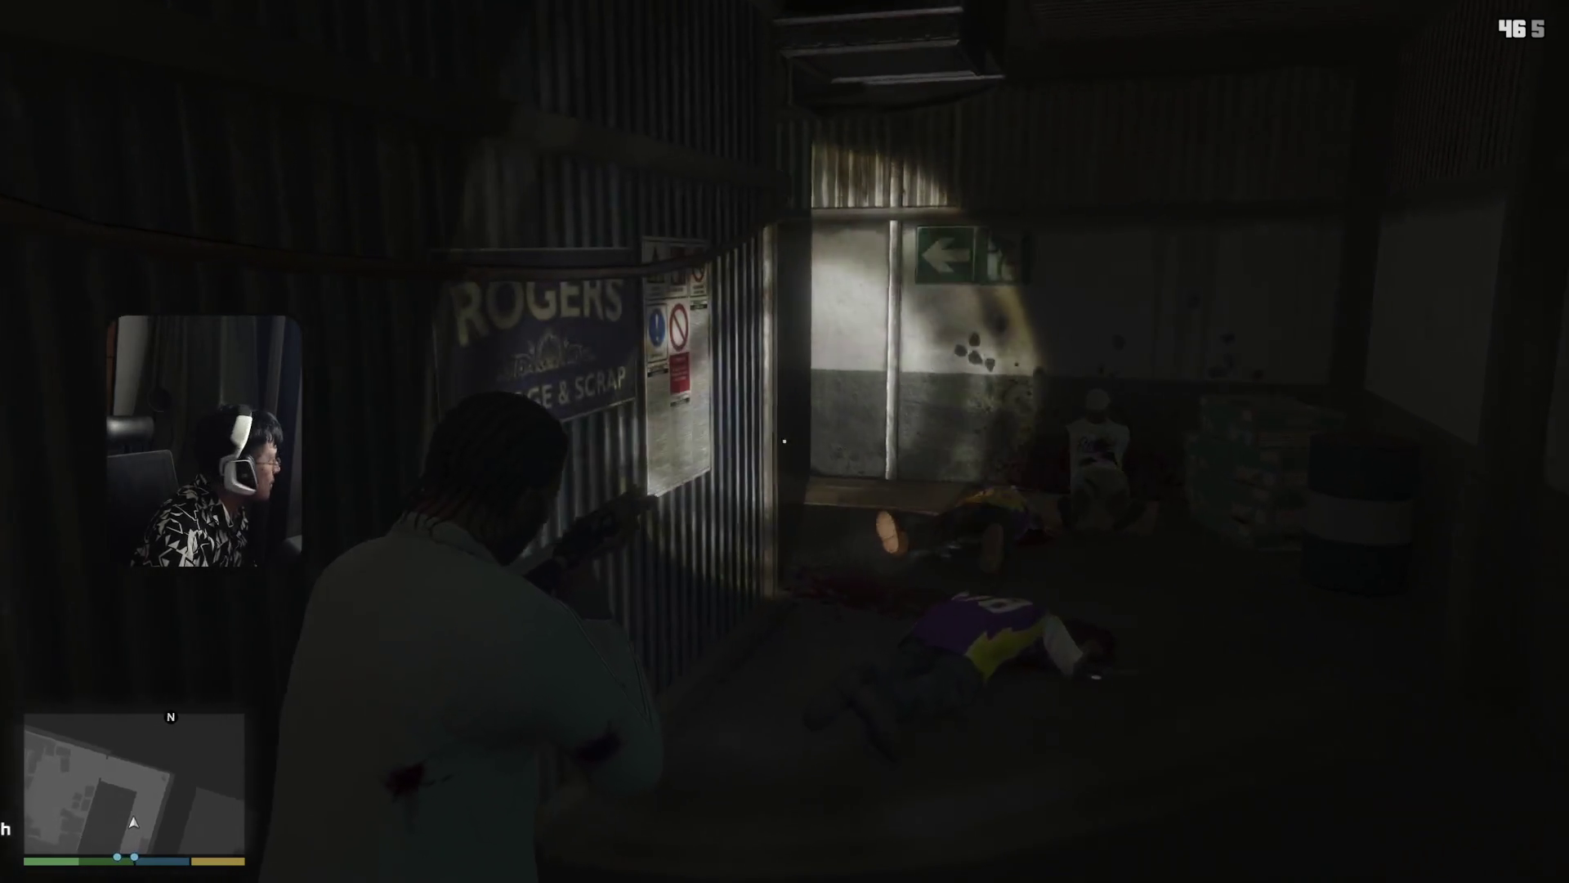
key("w")
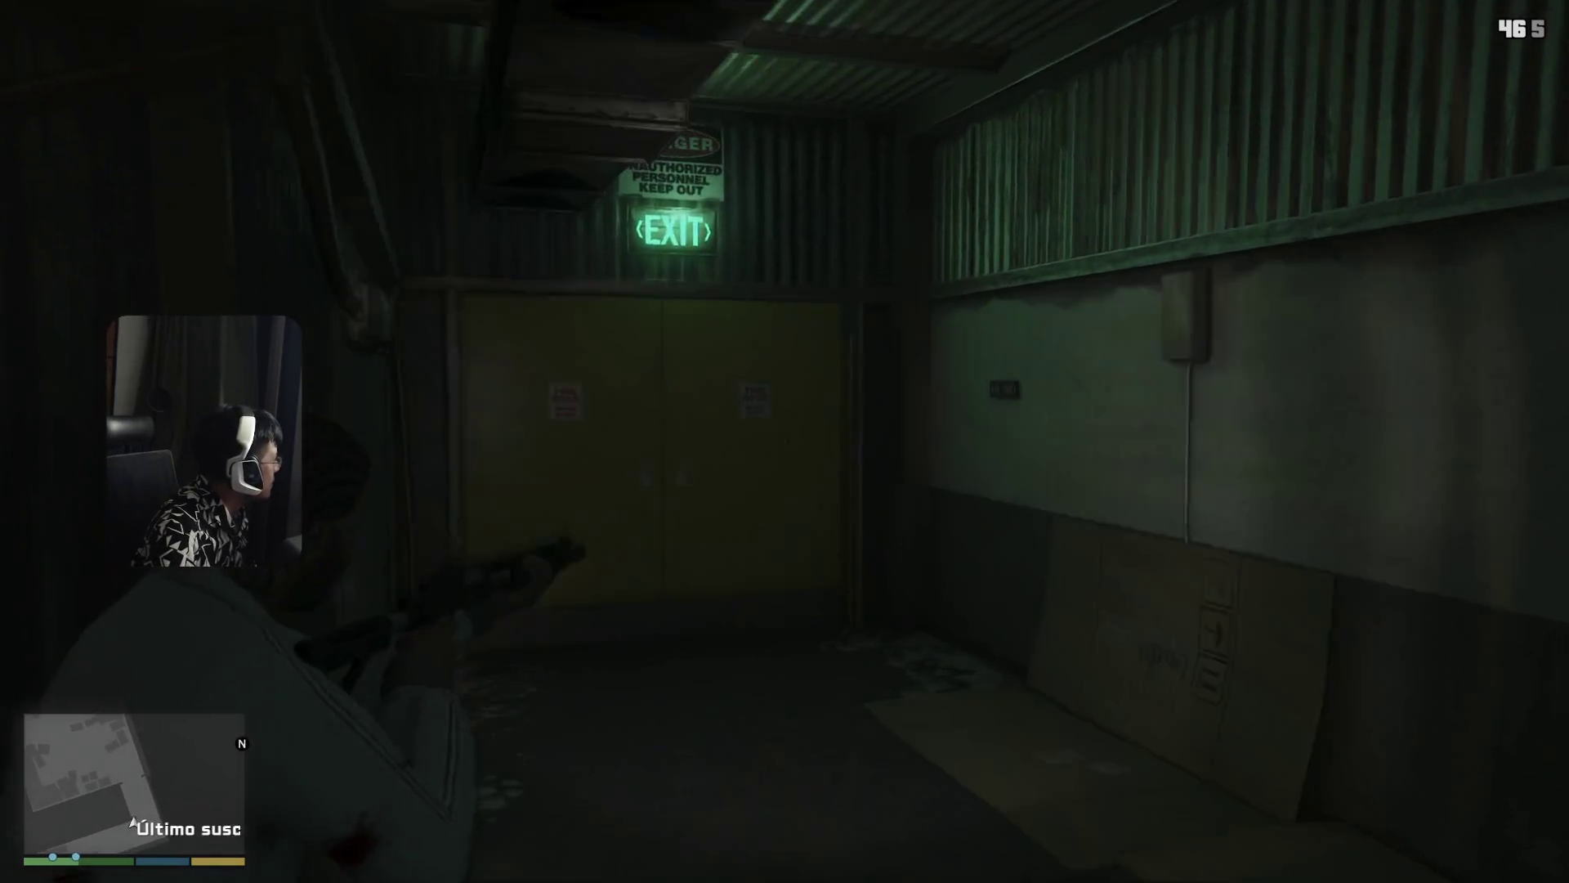
key("e")
key("w")
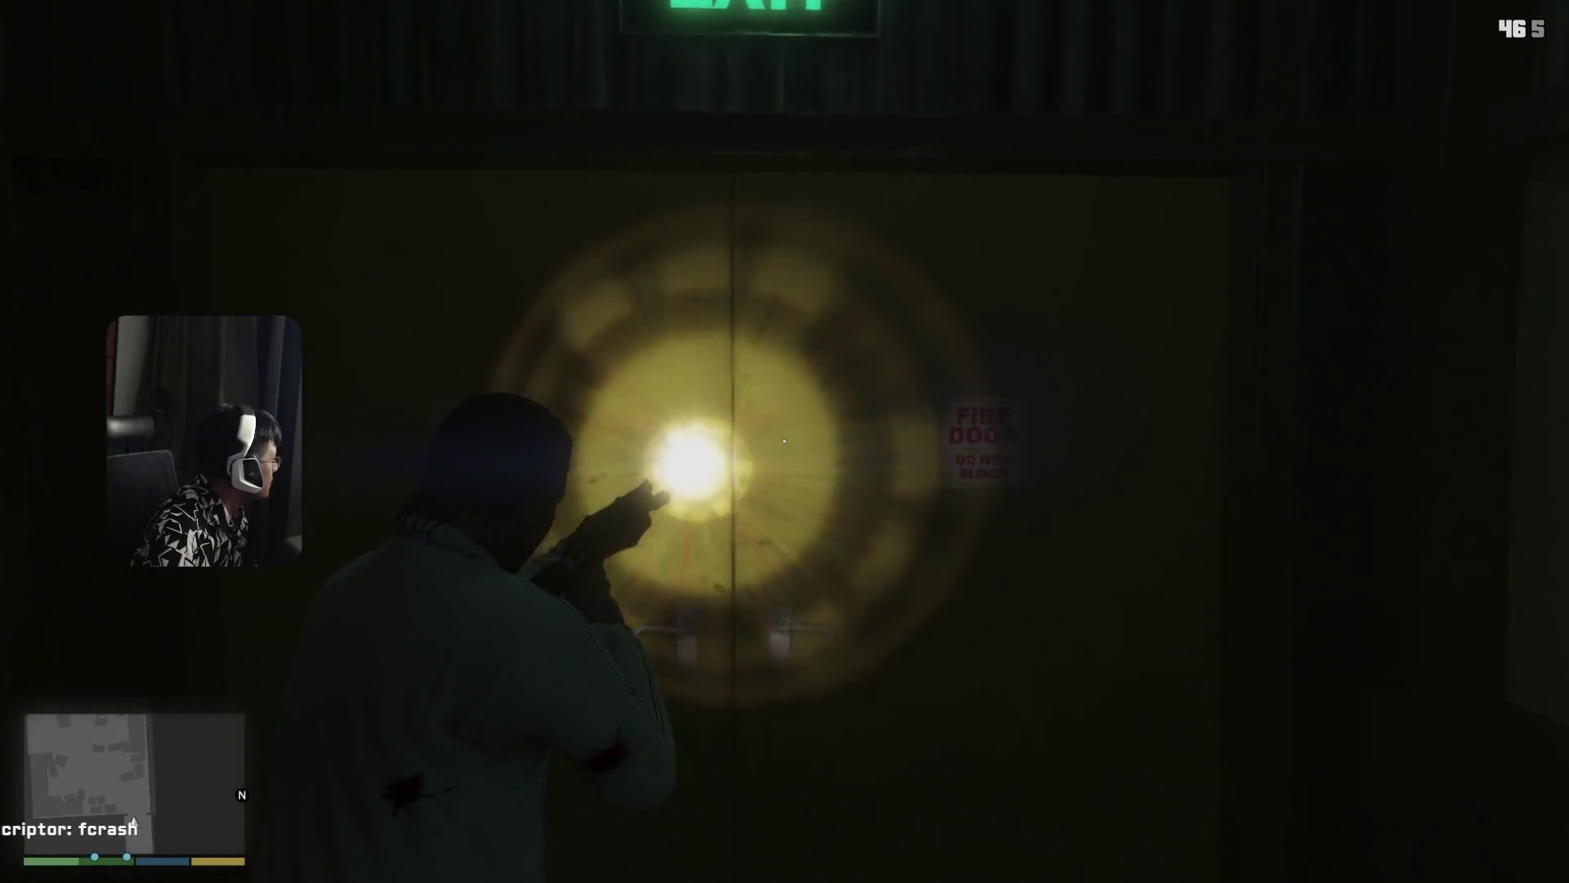
key("w")
key("q")
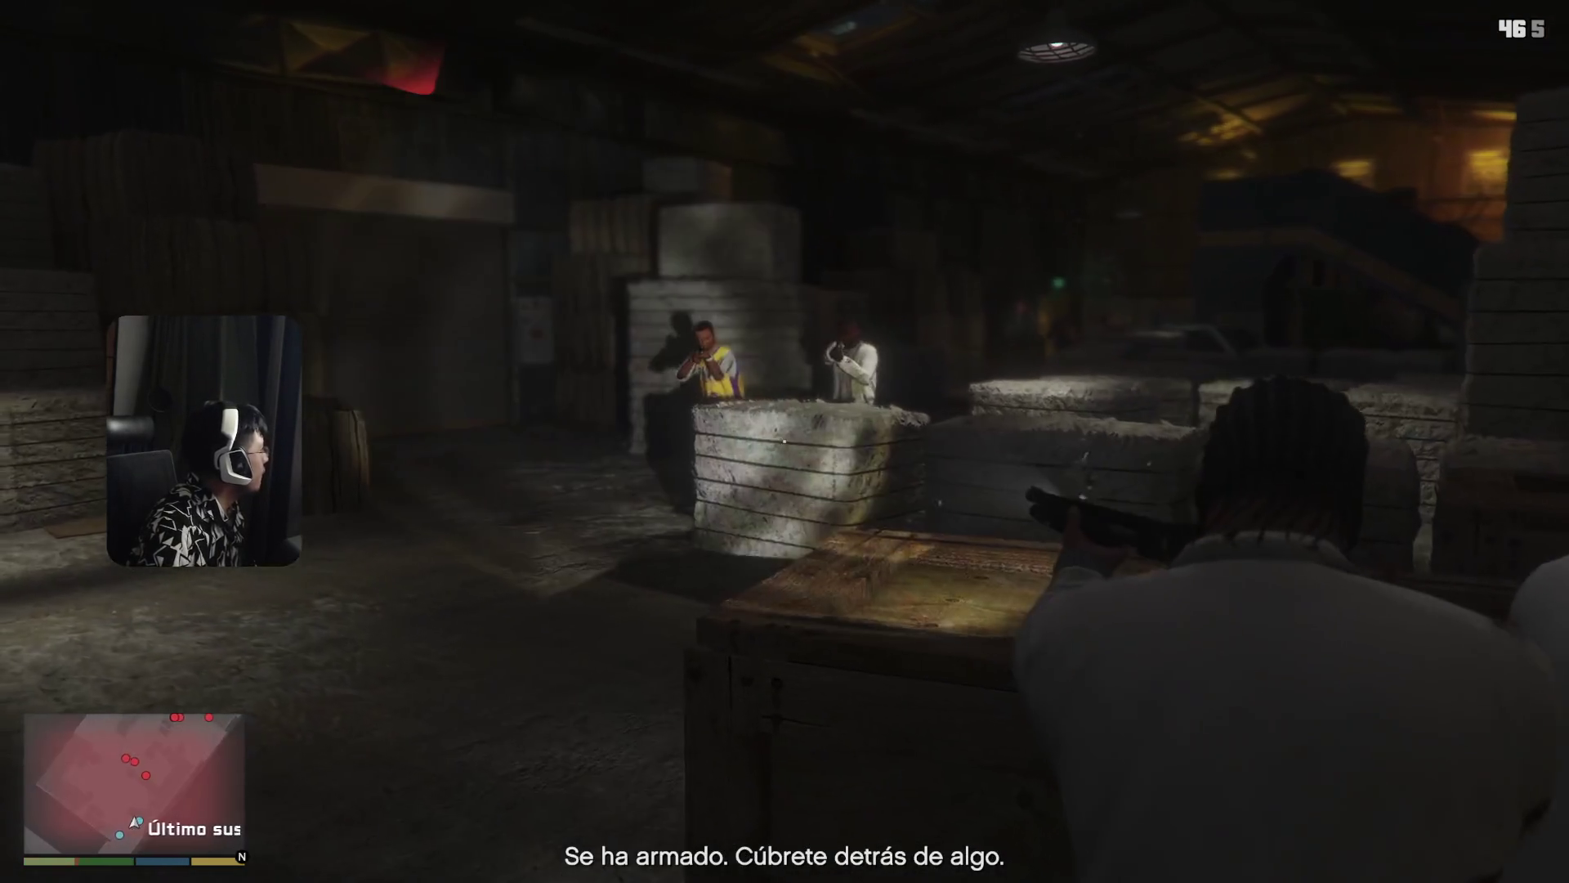
- Fire five shotgun blasts from behind the crate at the gunmen among the bales
left_click(784, 442)
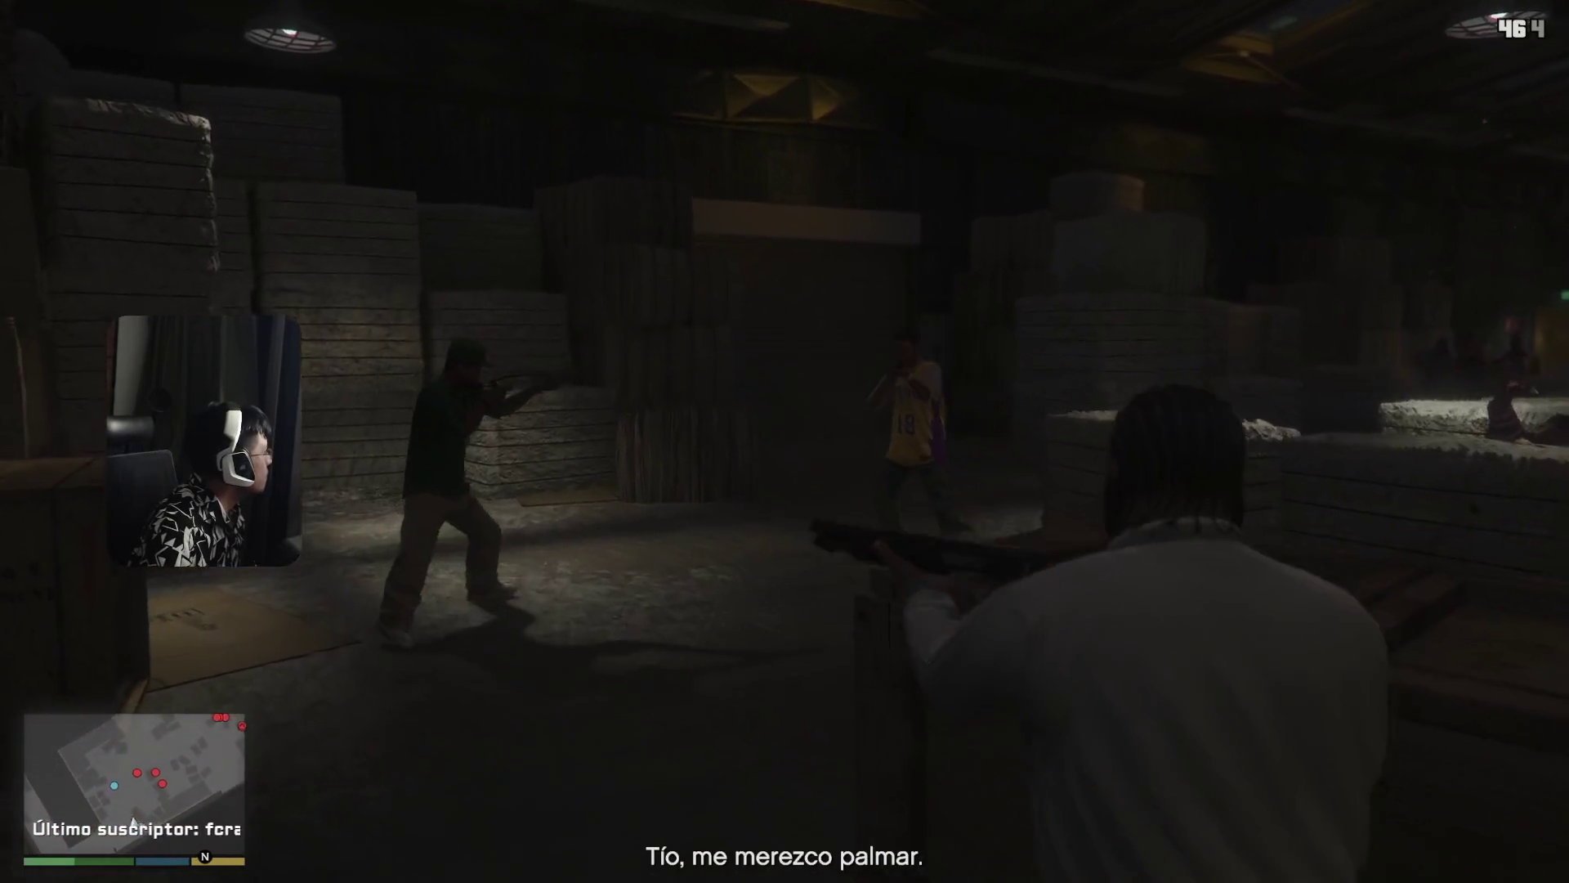
left_click(784, 441)
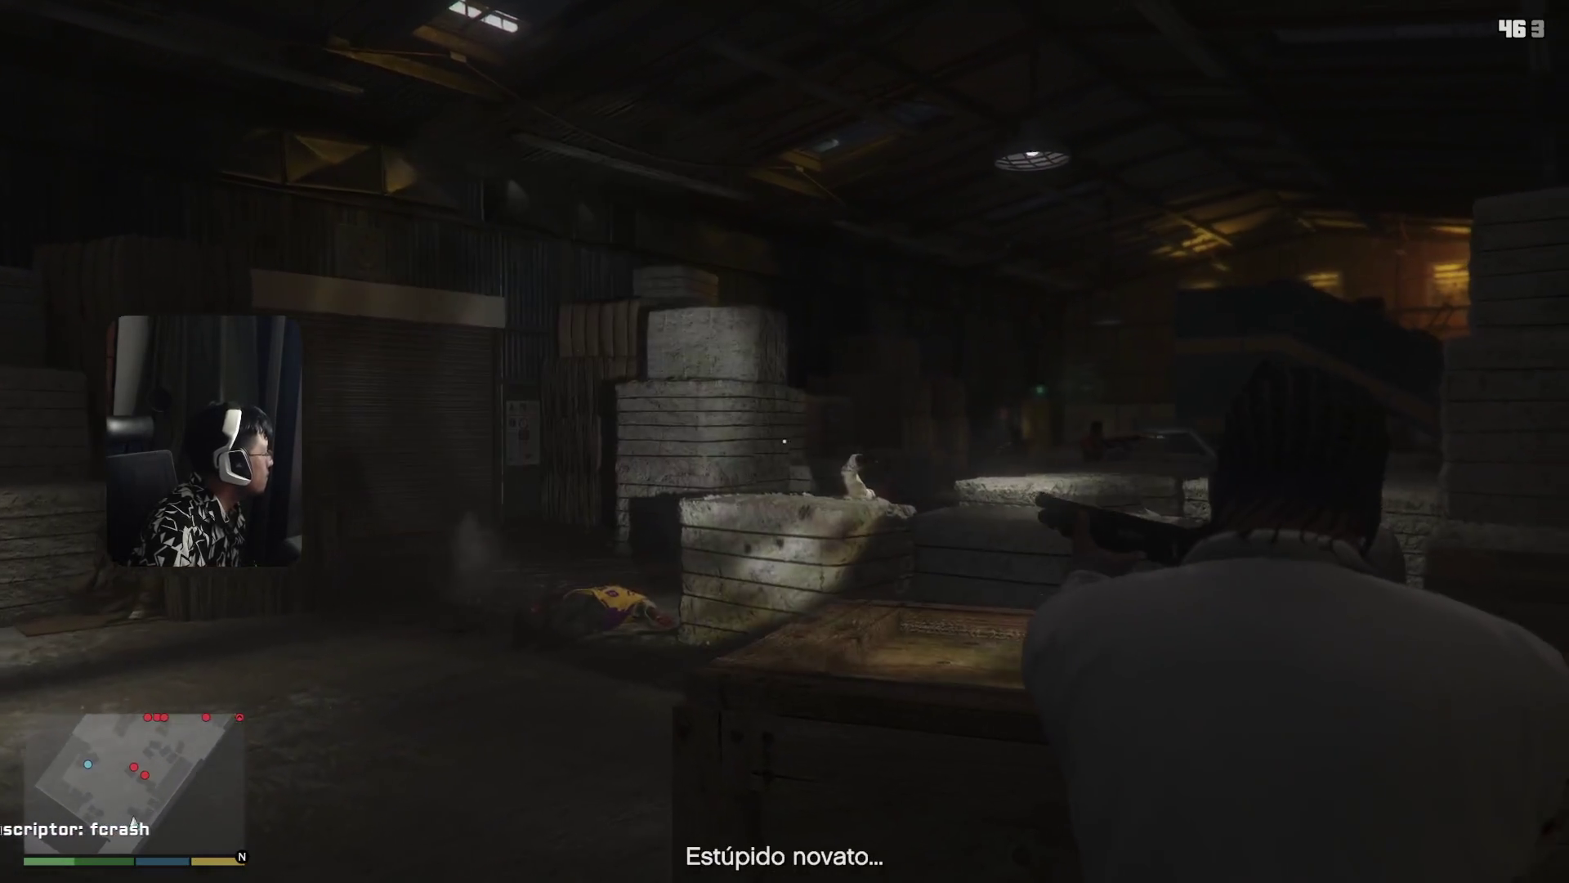
left_click(785, 441)
left_click(784, 441)
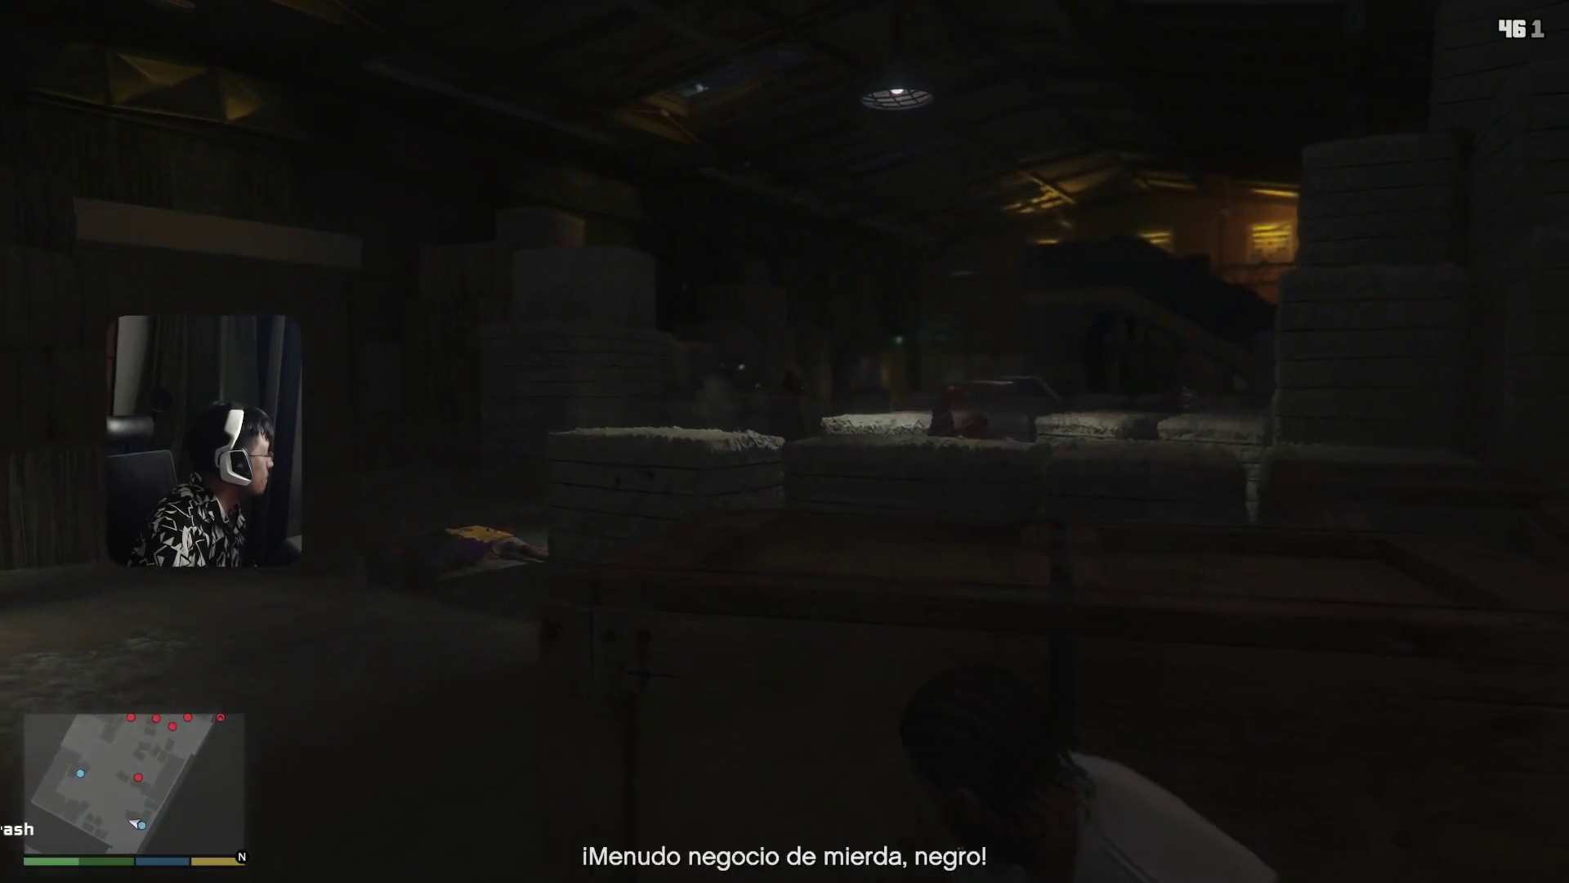
left_click(785, 441)
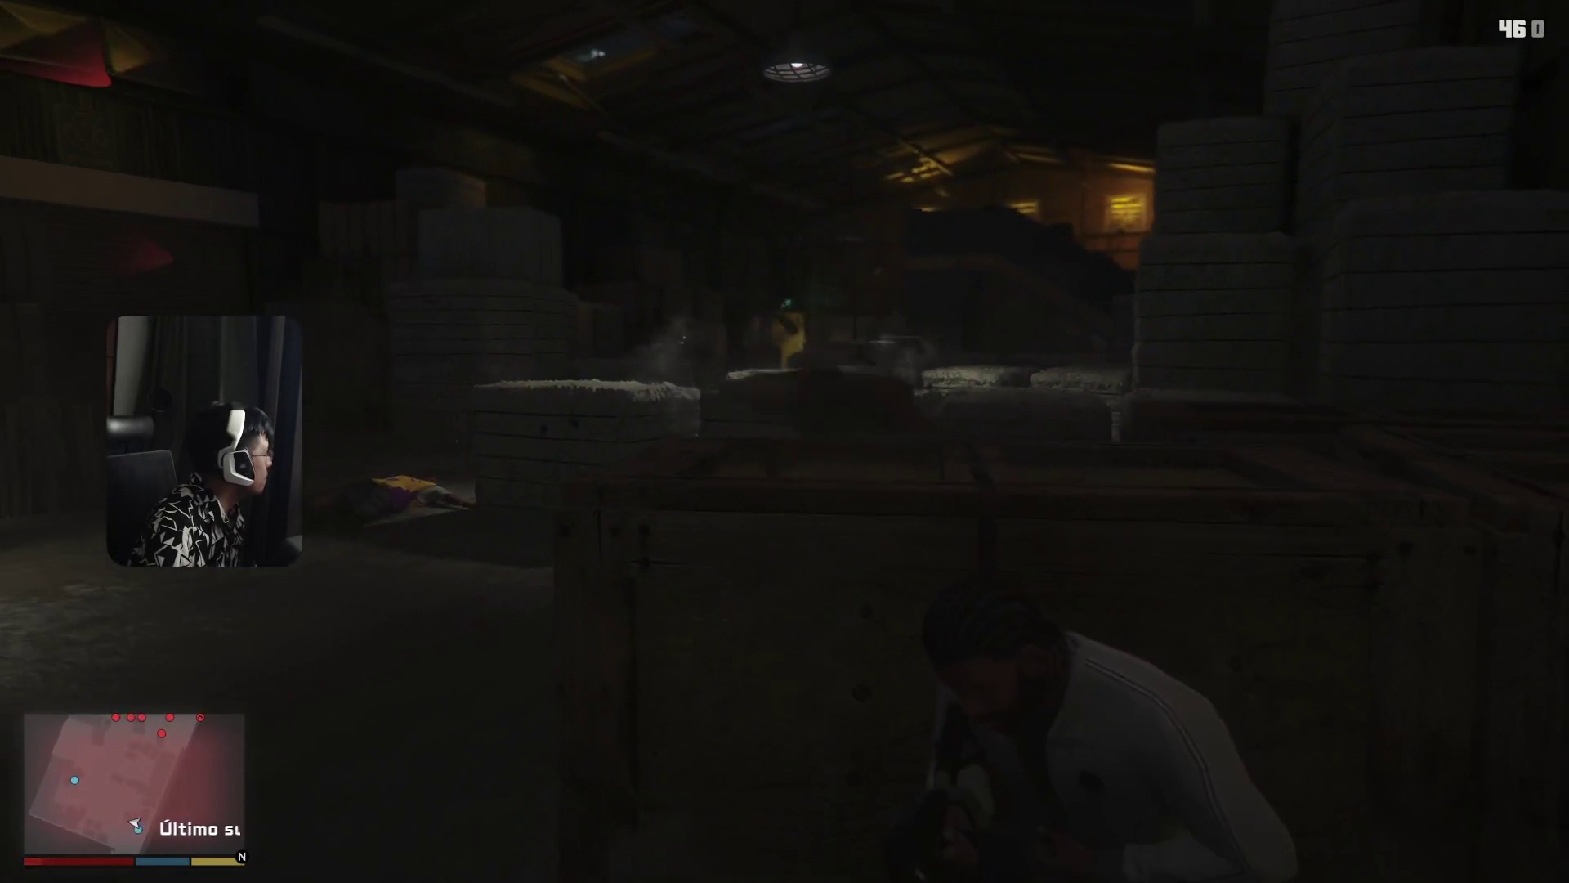
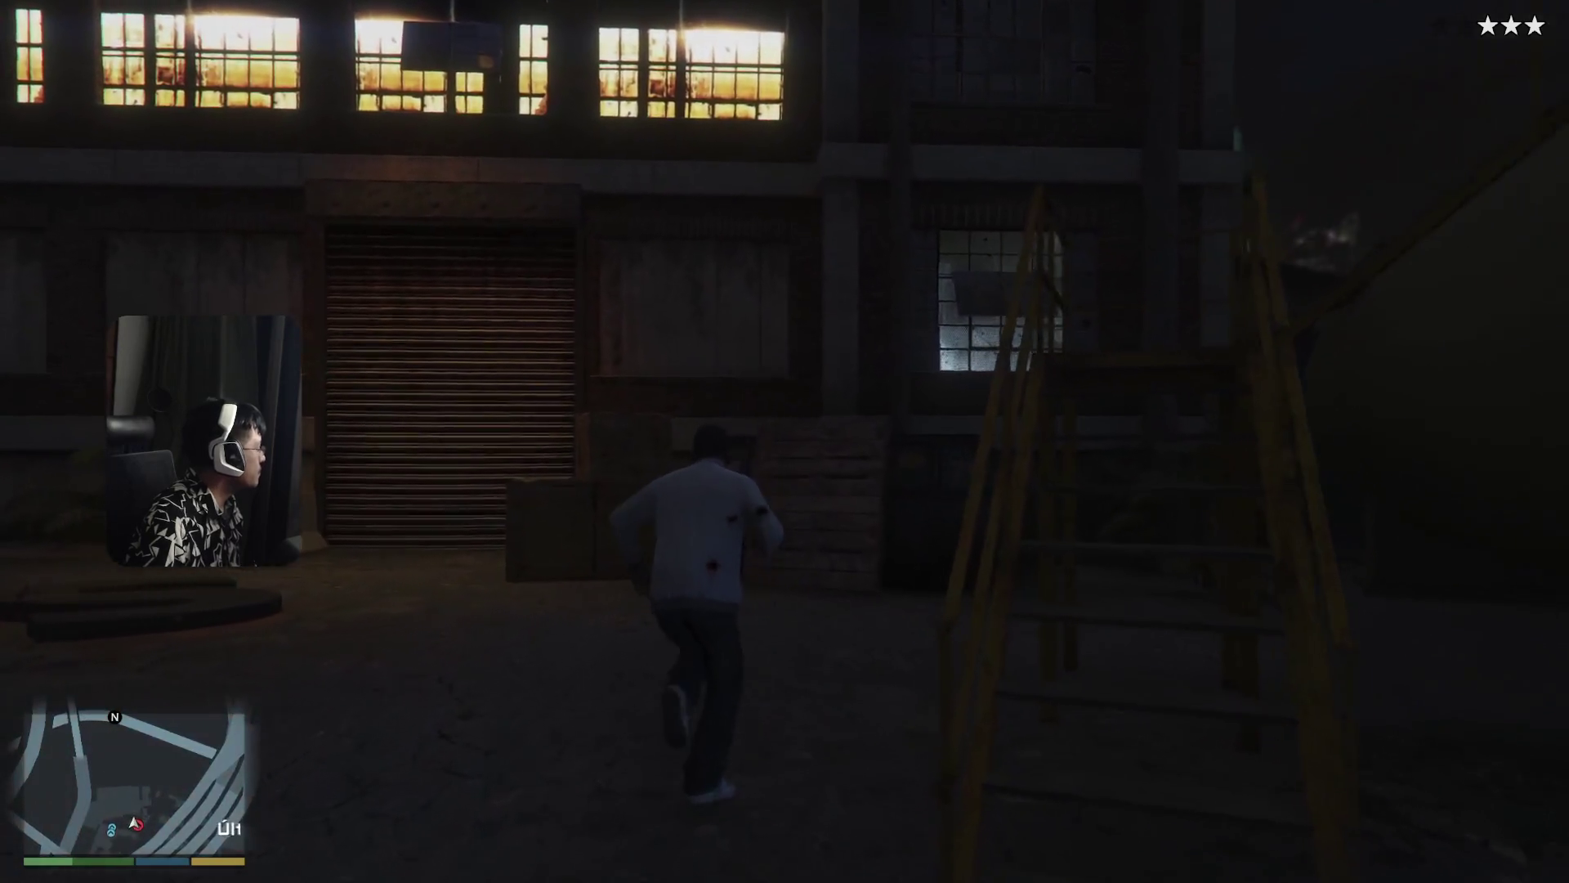
- Switch to the shotgun, fire two shots at the police helicopter, then run toward the tank
key("Tab")
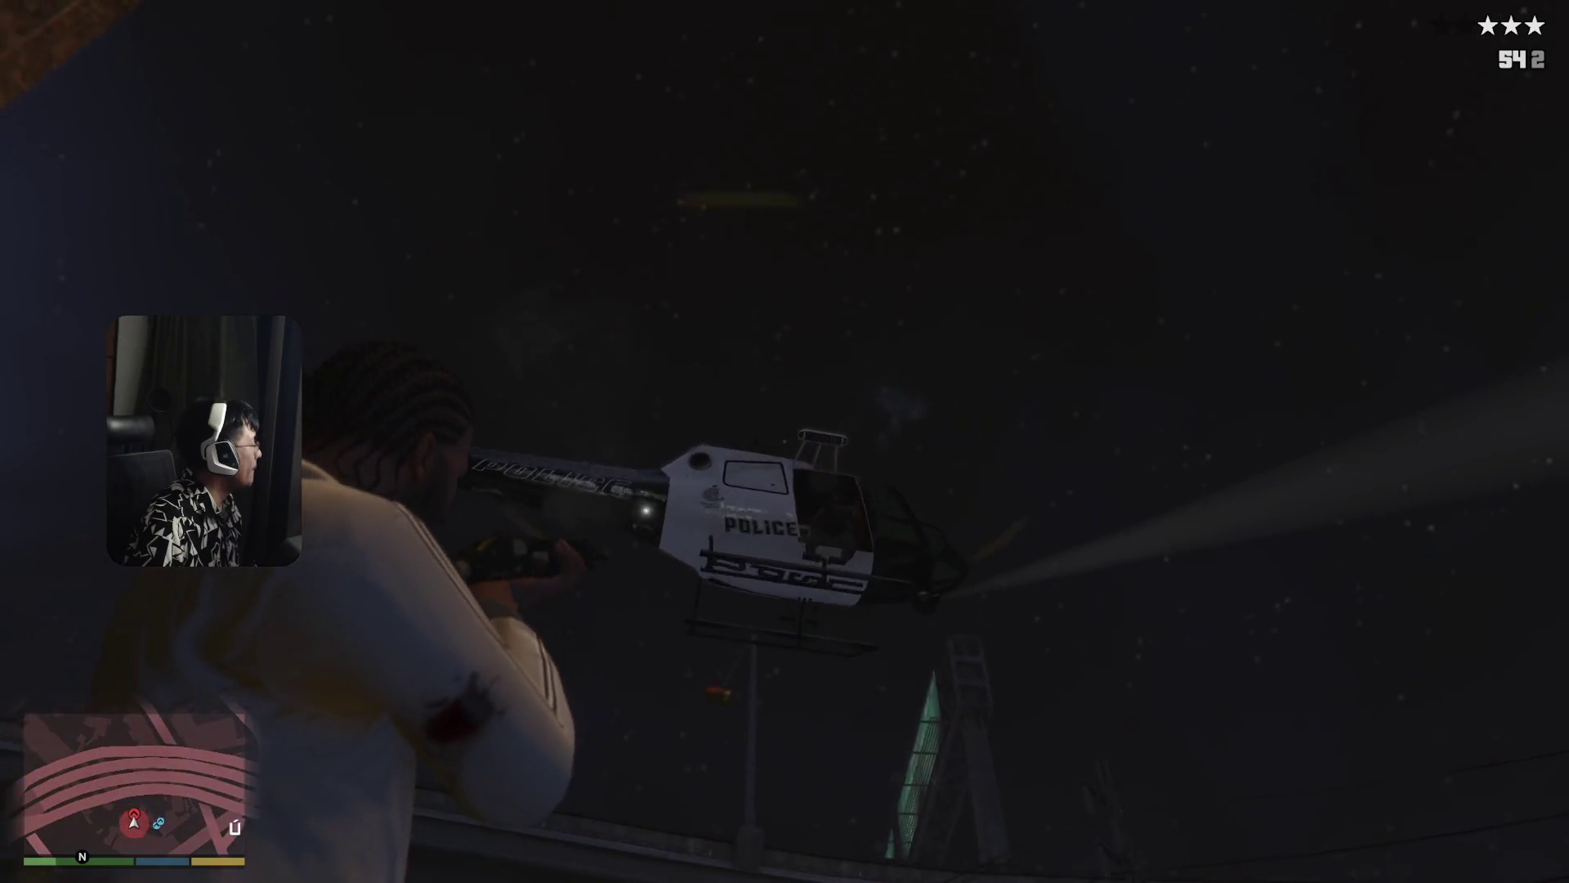
left_click(784, 442)
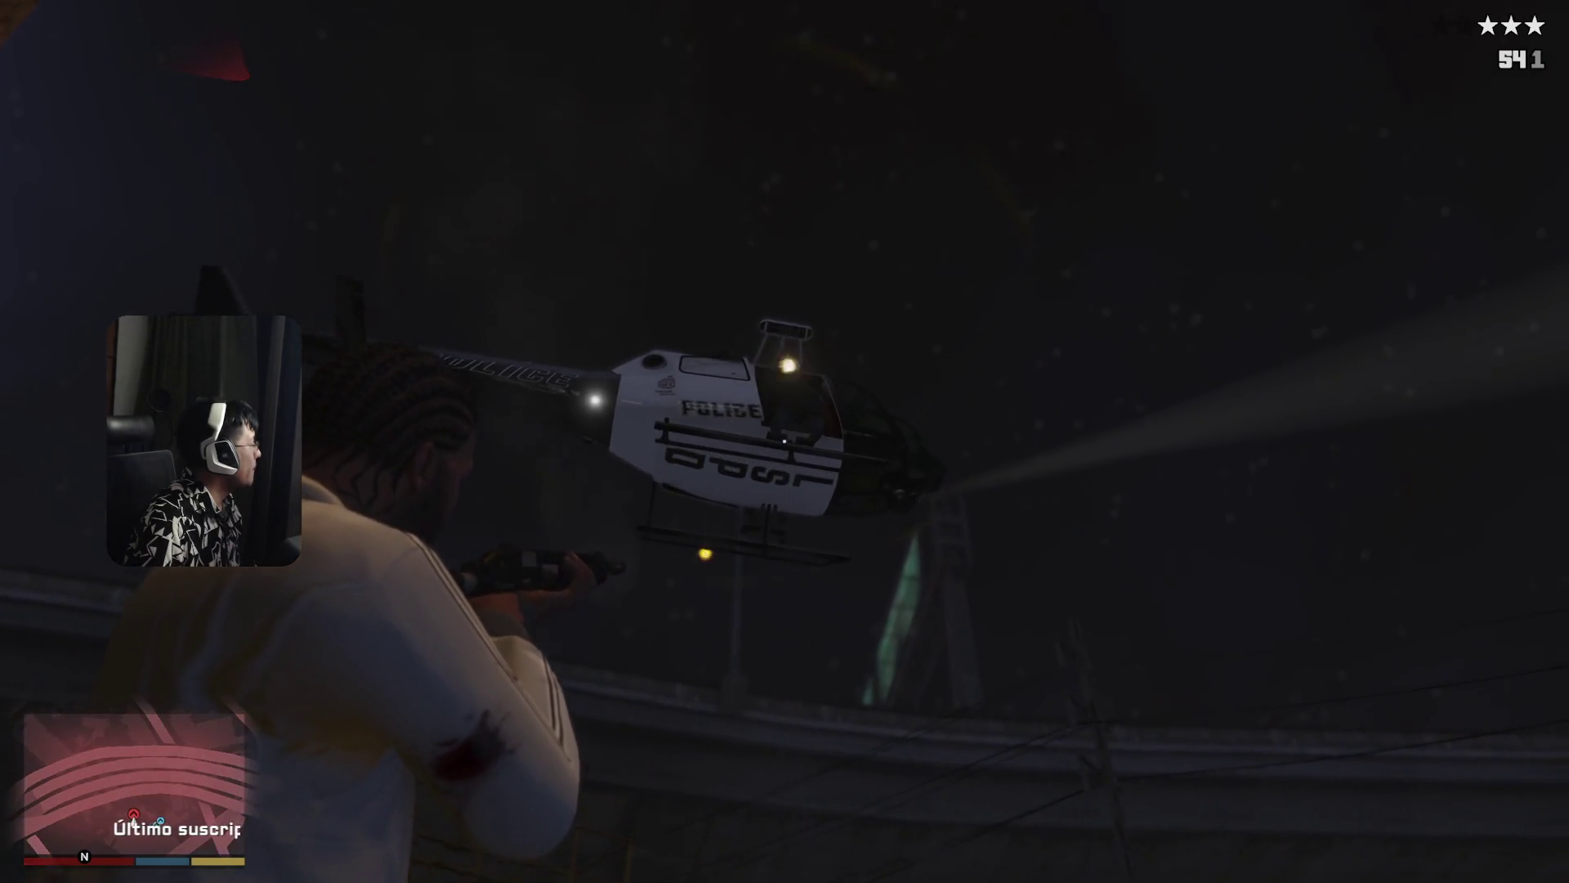
left_click(784, 442)
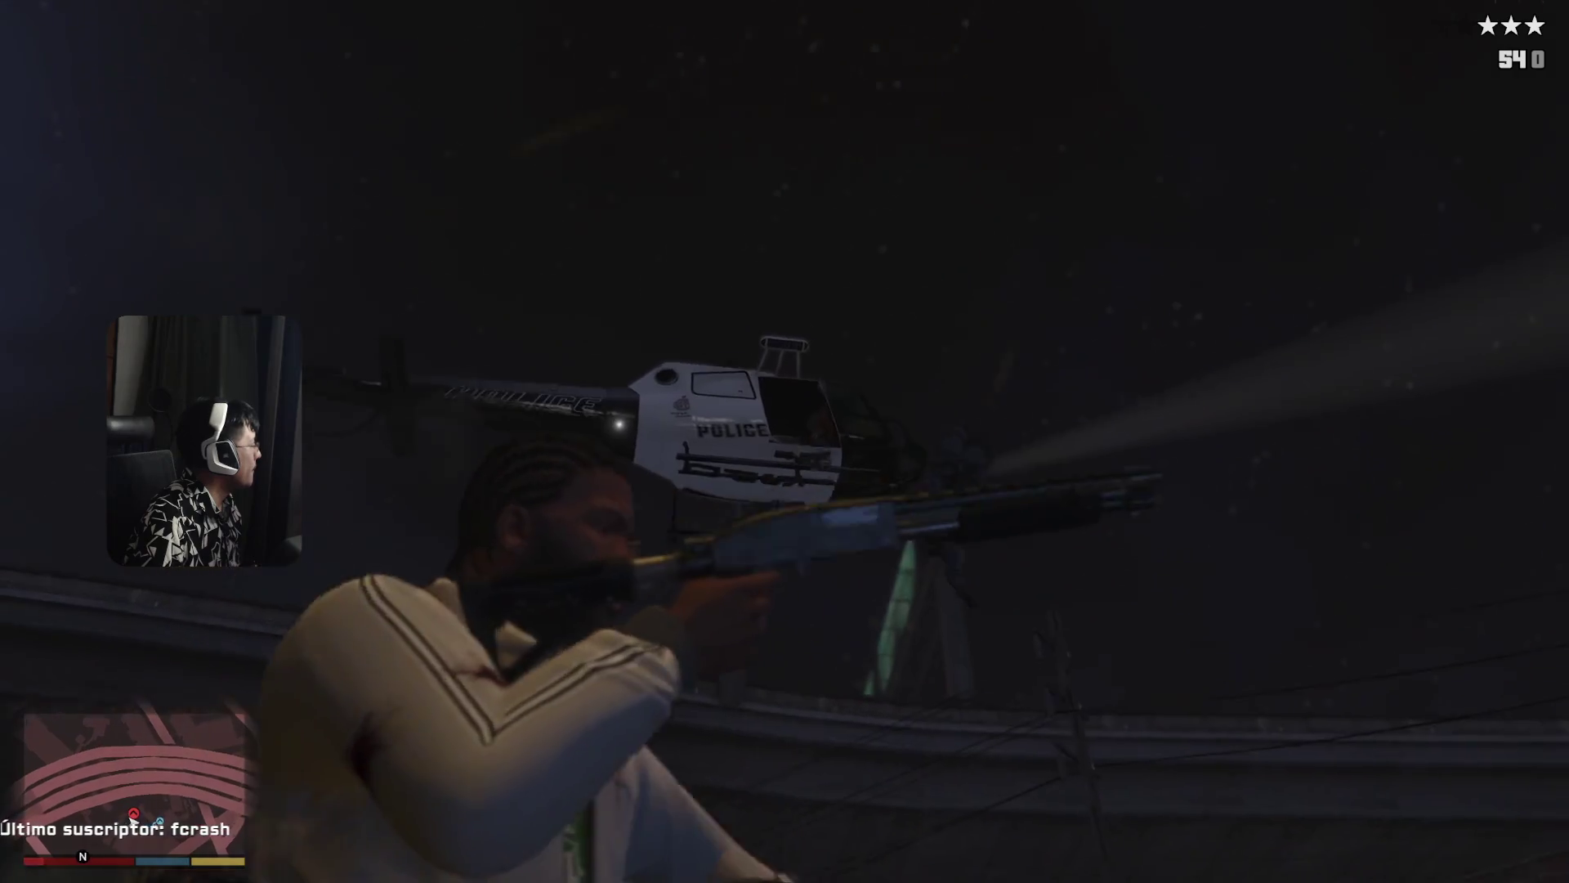
key("w")
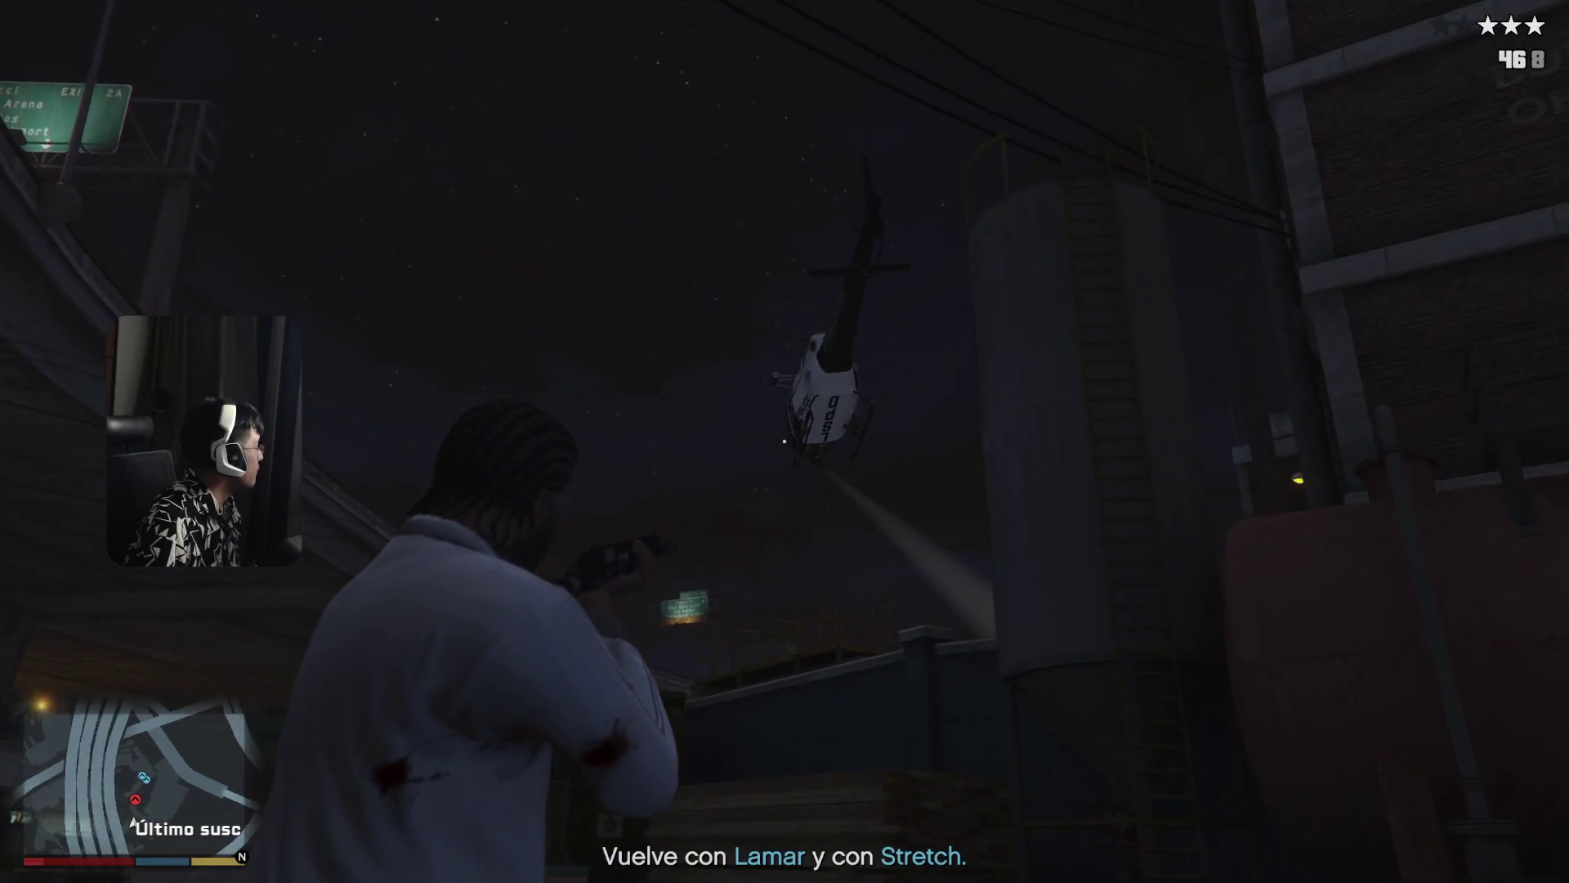
- Fire three more shots to bring down the helicopter, then run off into the yard
left_click(785, 442)
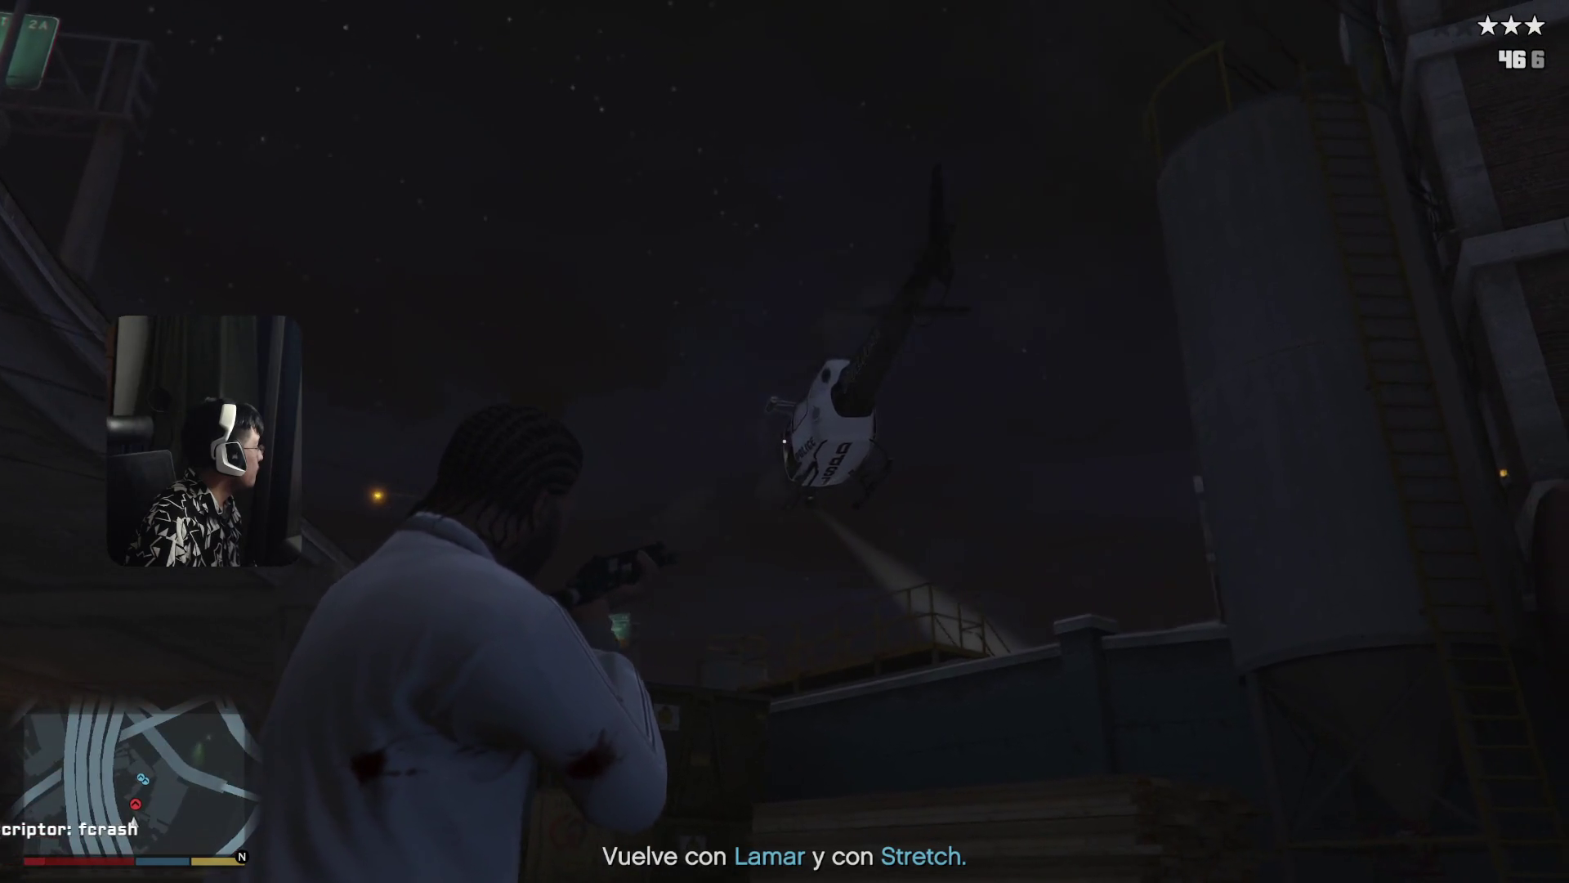
left_click(784, 441)
left_click(786, 441)
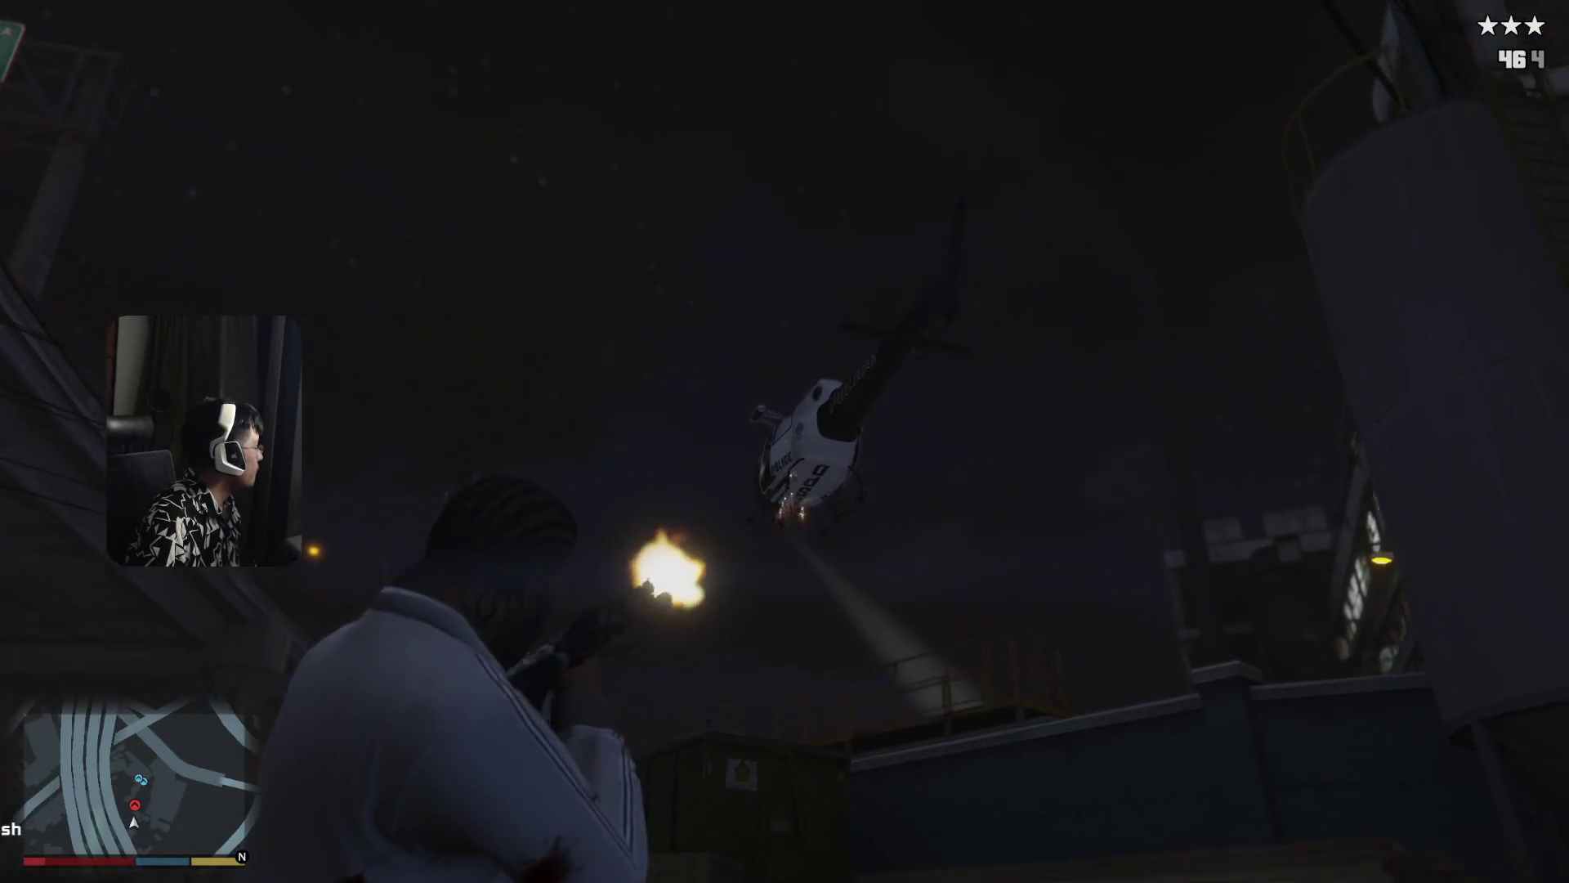
key("w")
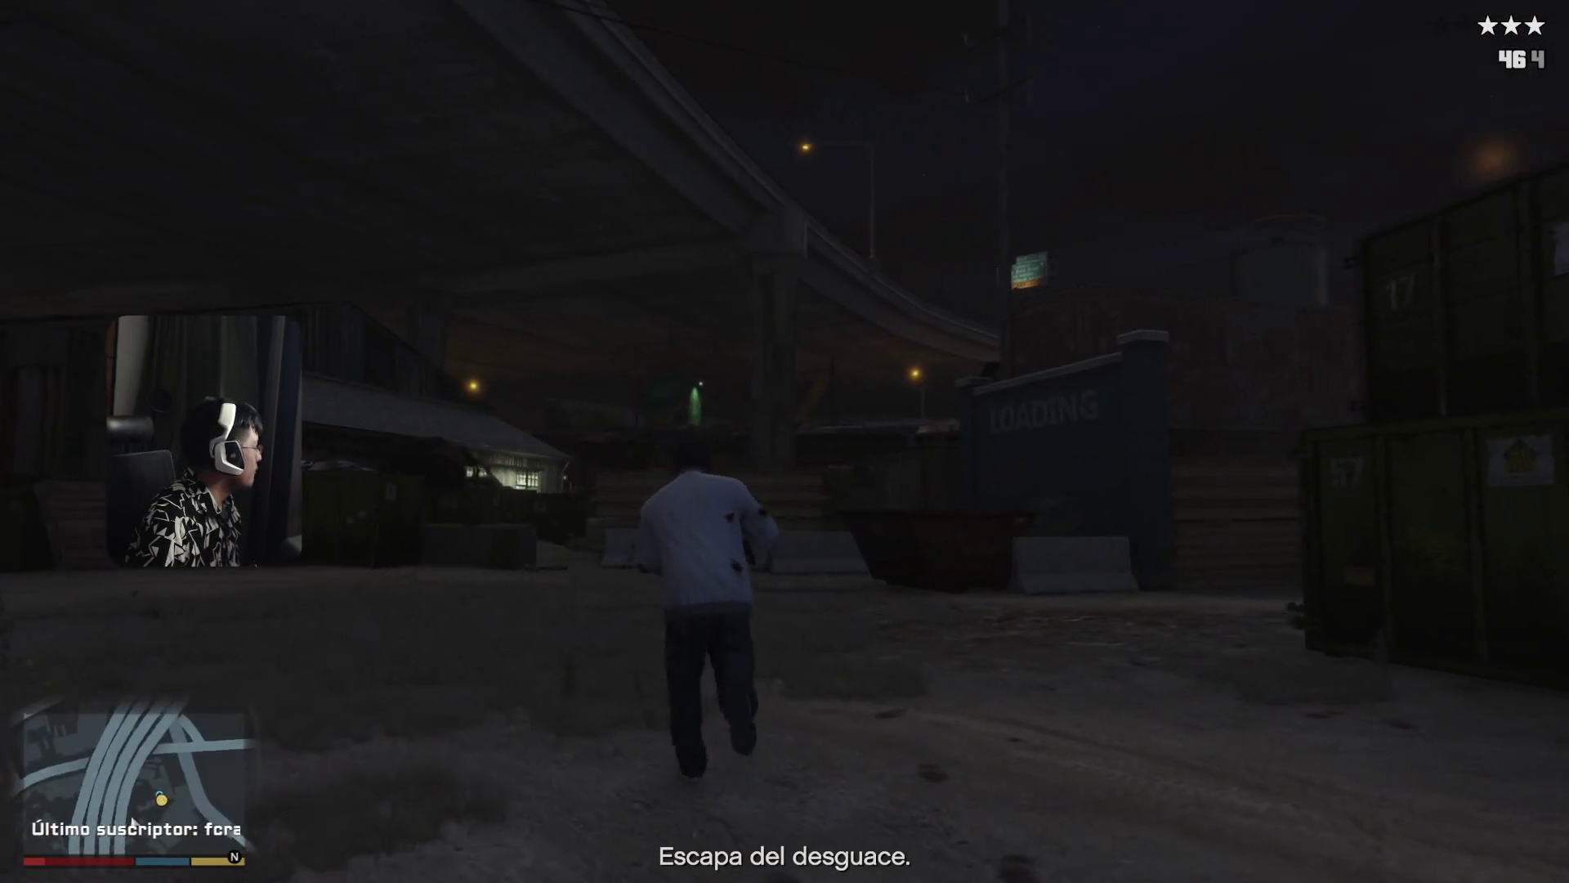
- Sprint across the yard past the fire and containers to the graffiti wall
key("w")
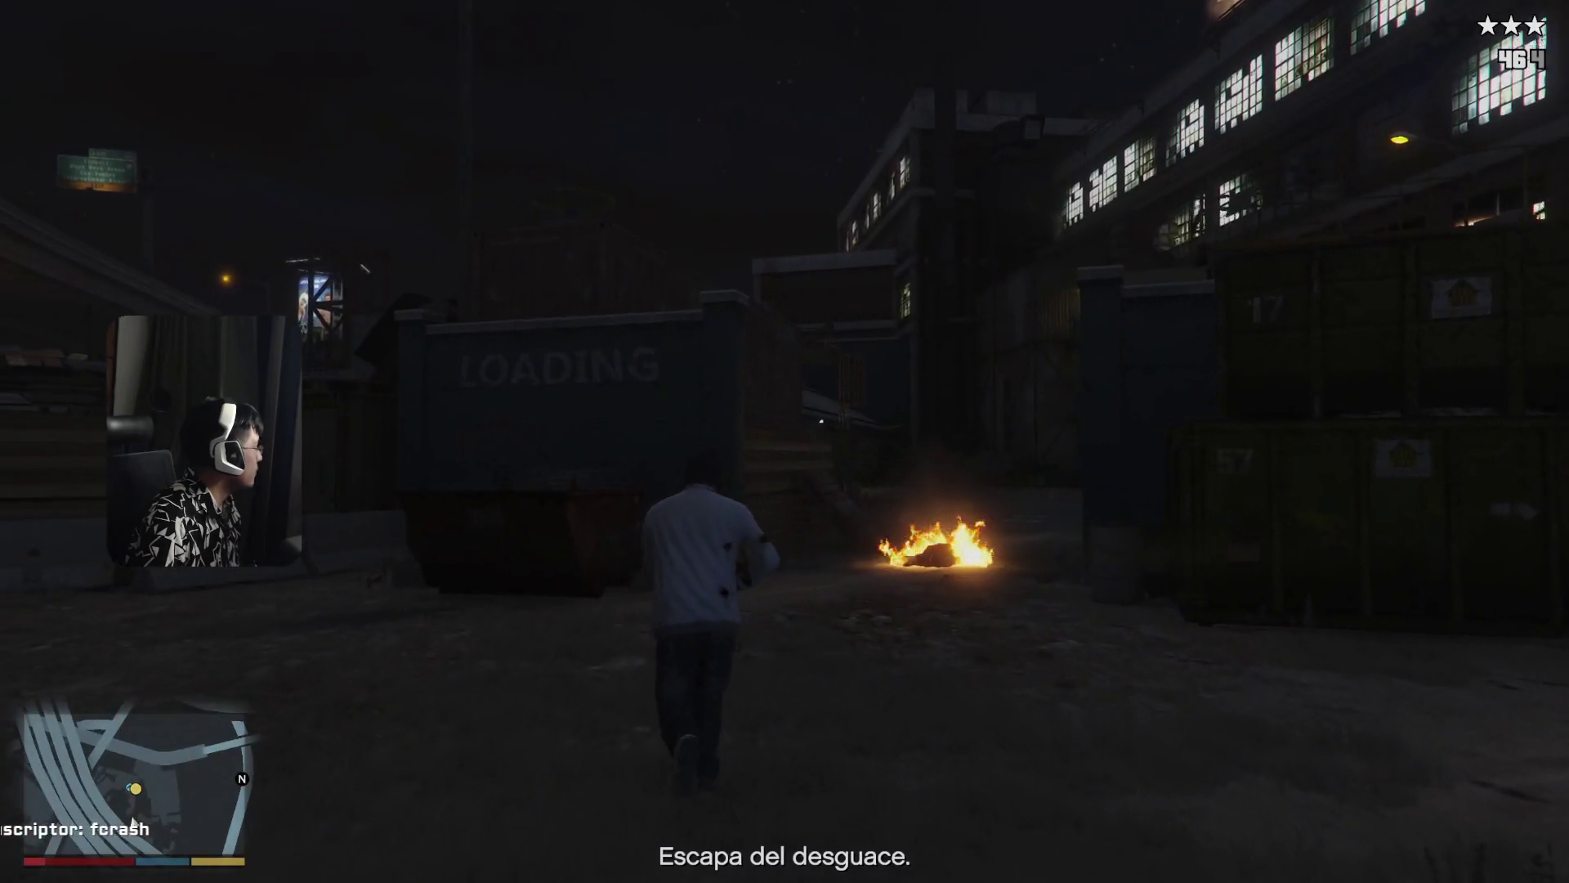
key("w")
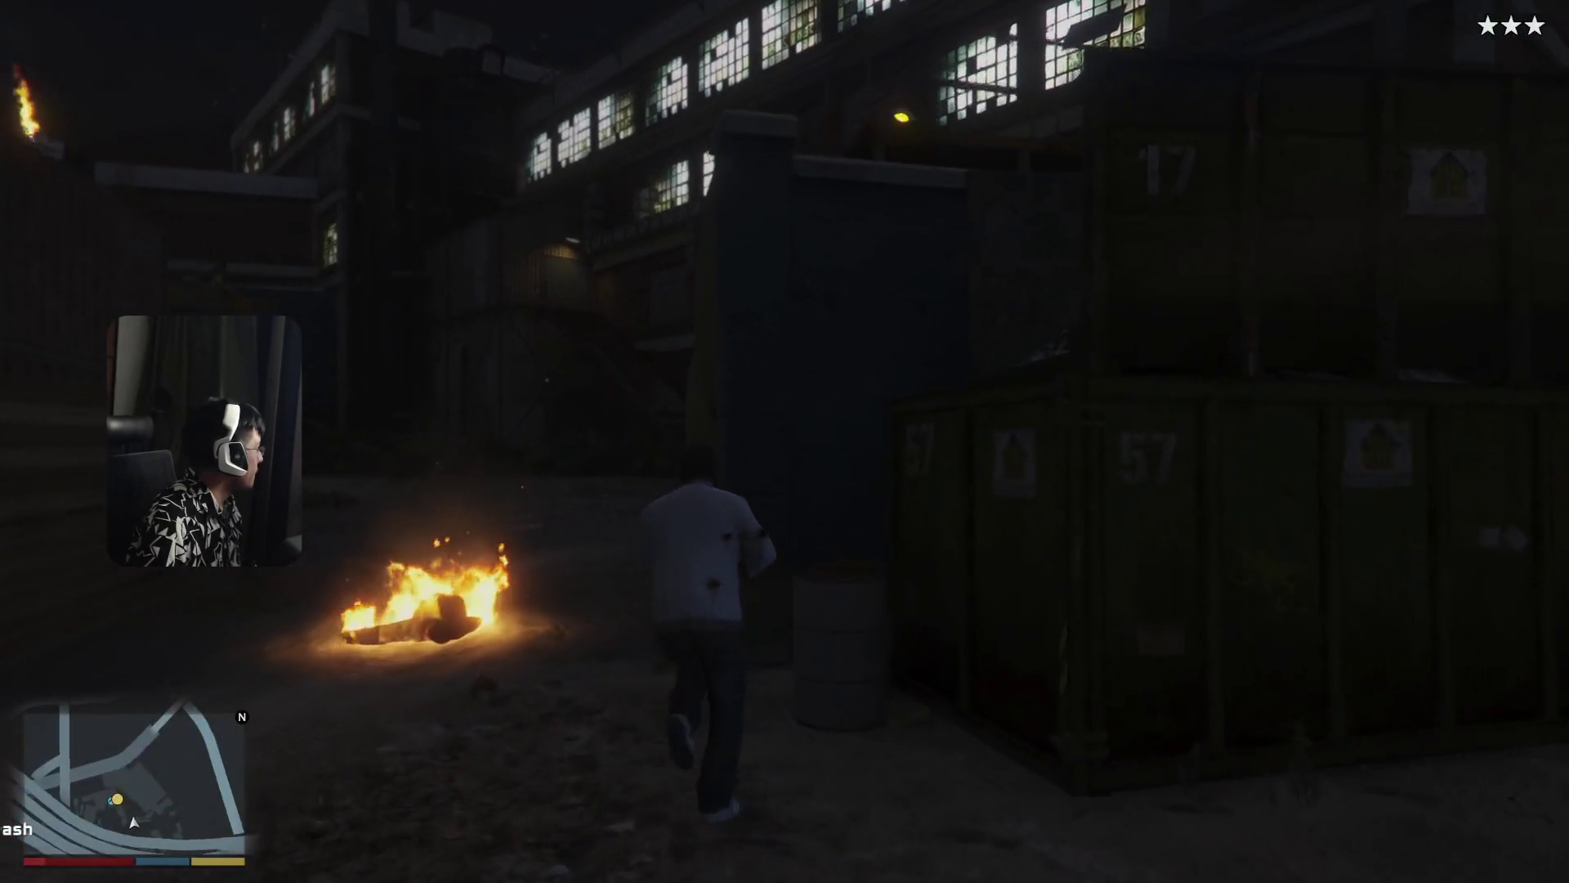
key("w")
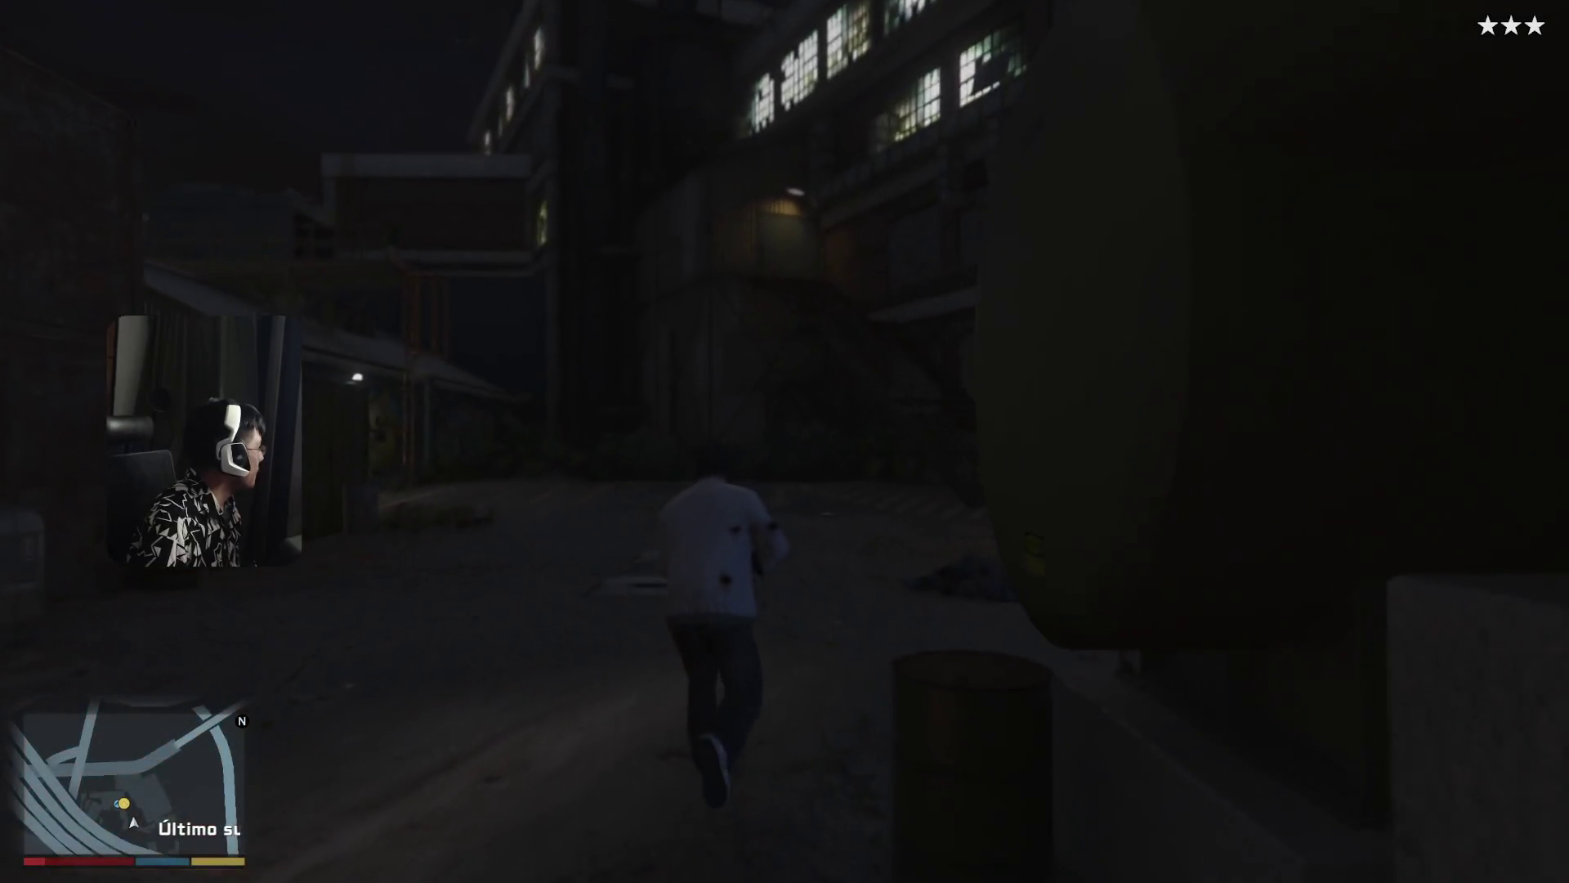
key("w")
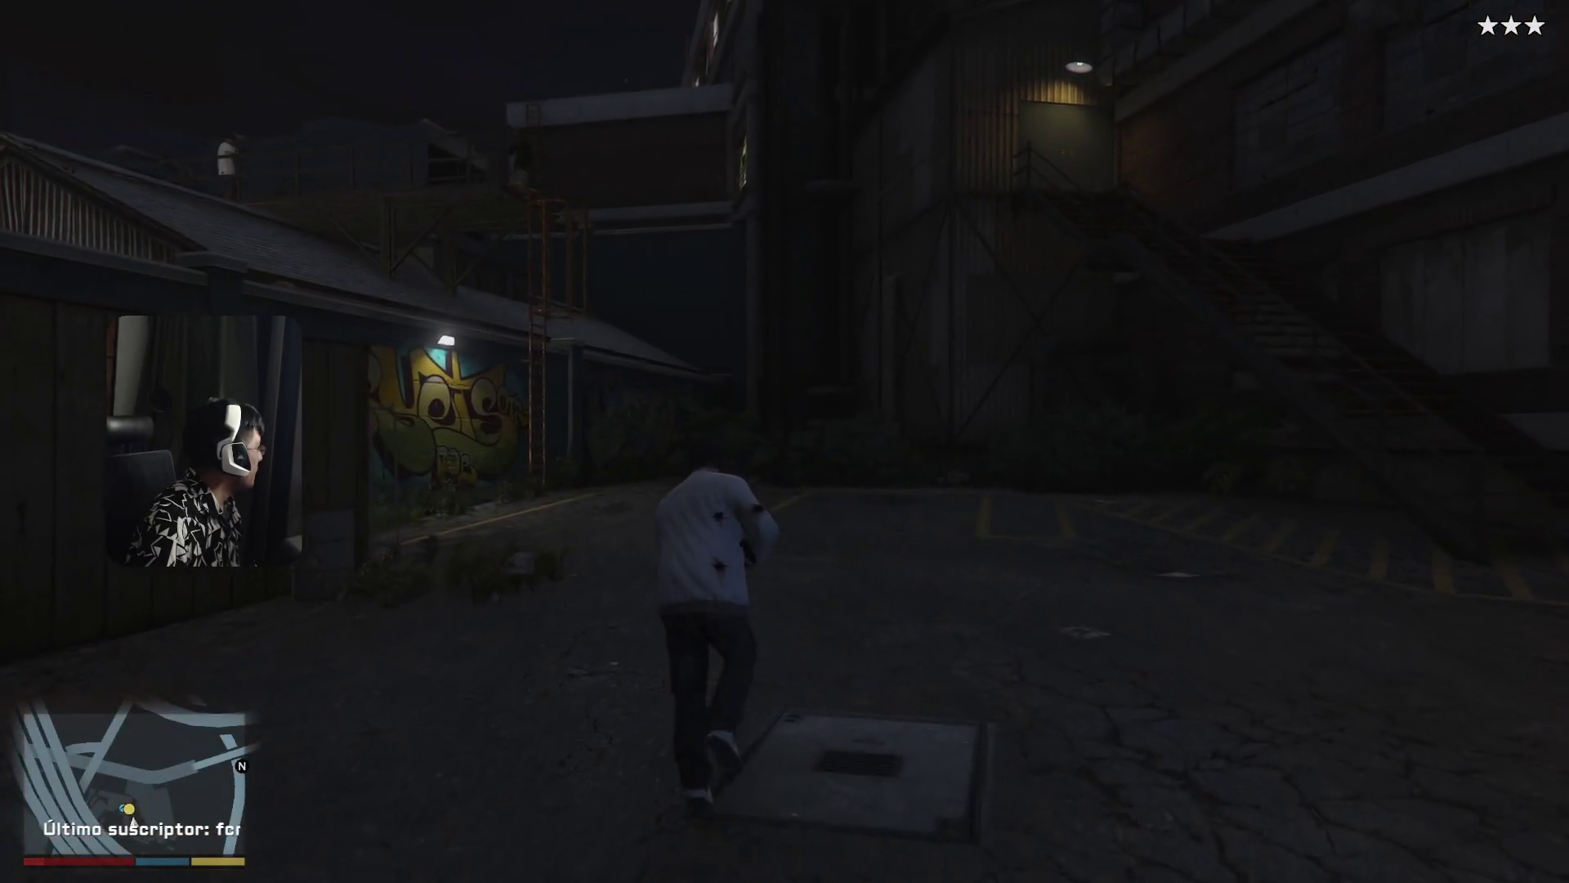
key("w")
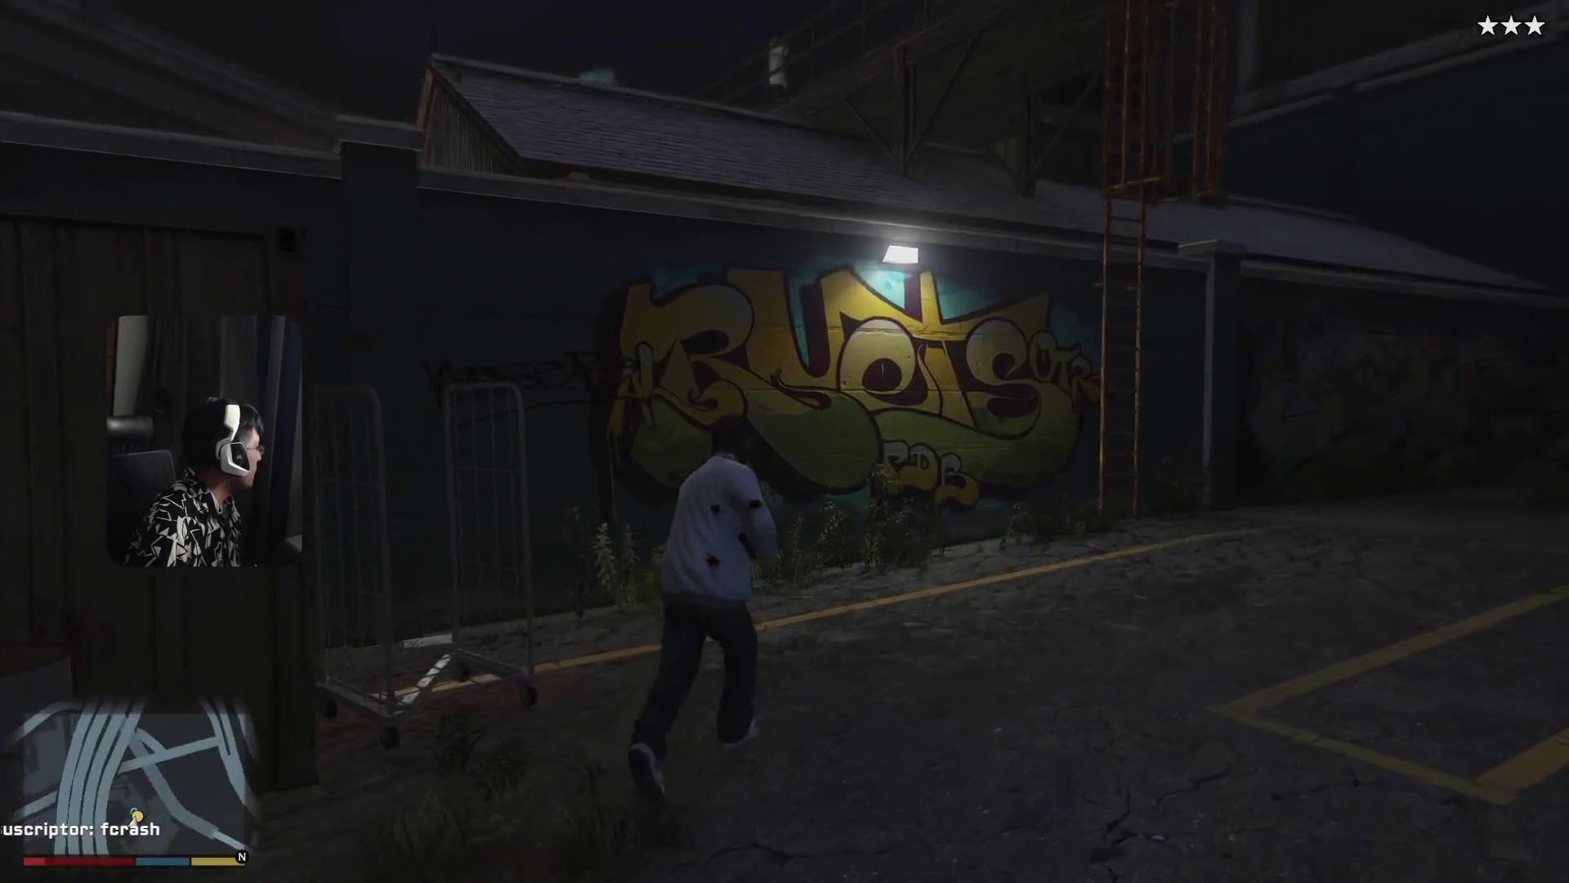
- Climb the caged ladder onto the roof and run along the rooftop walkway
key("w")
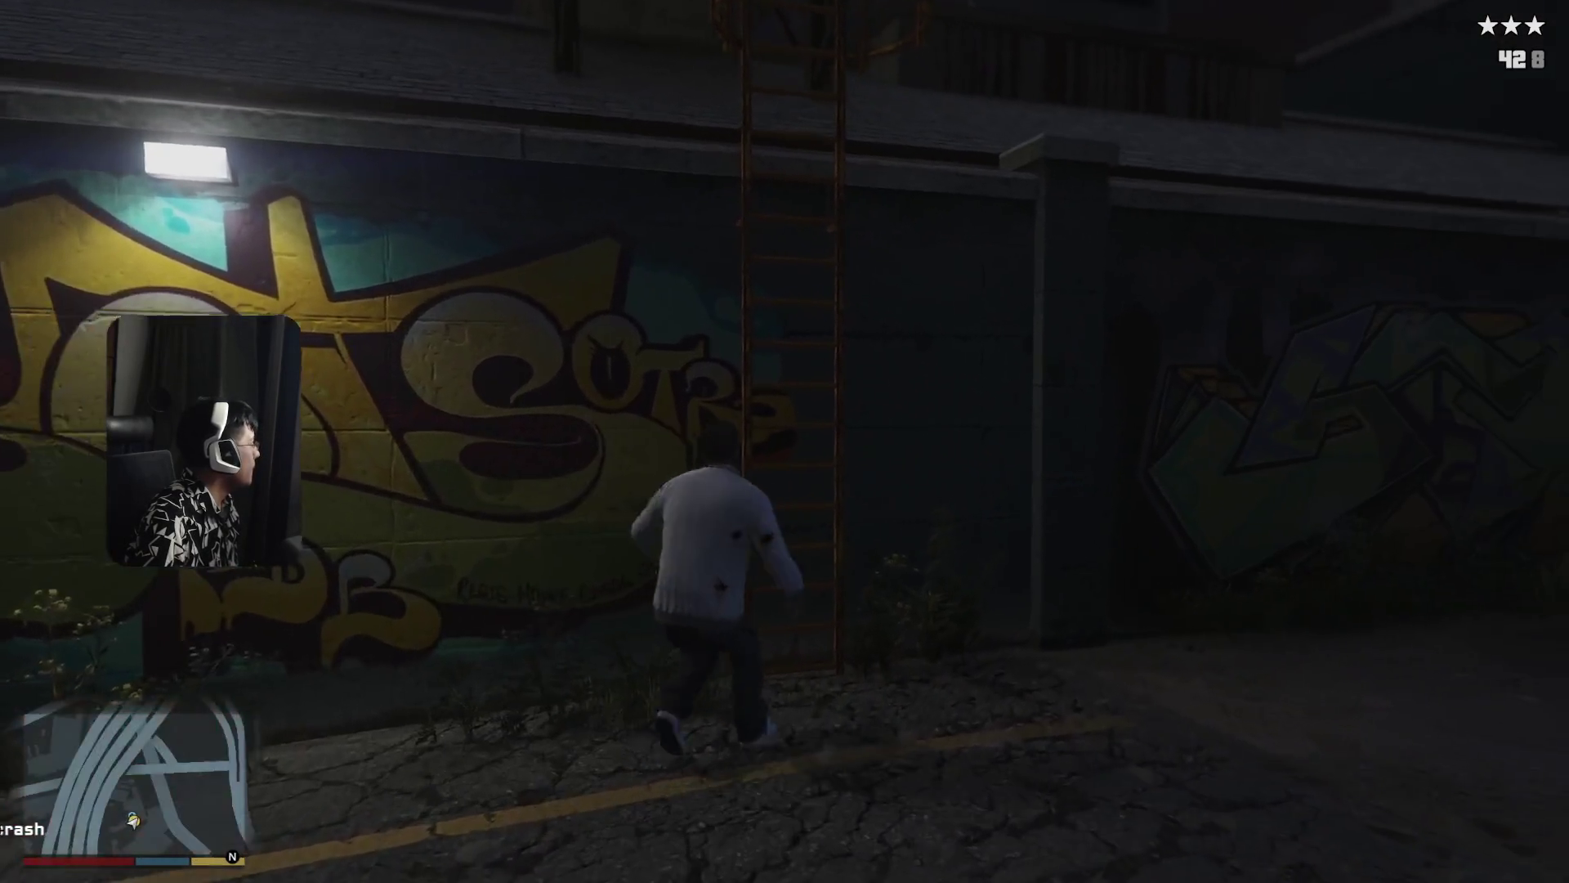
key("w")
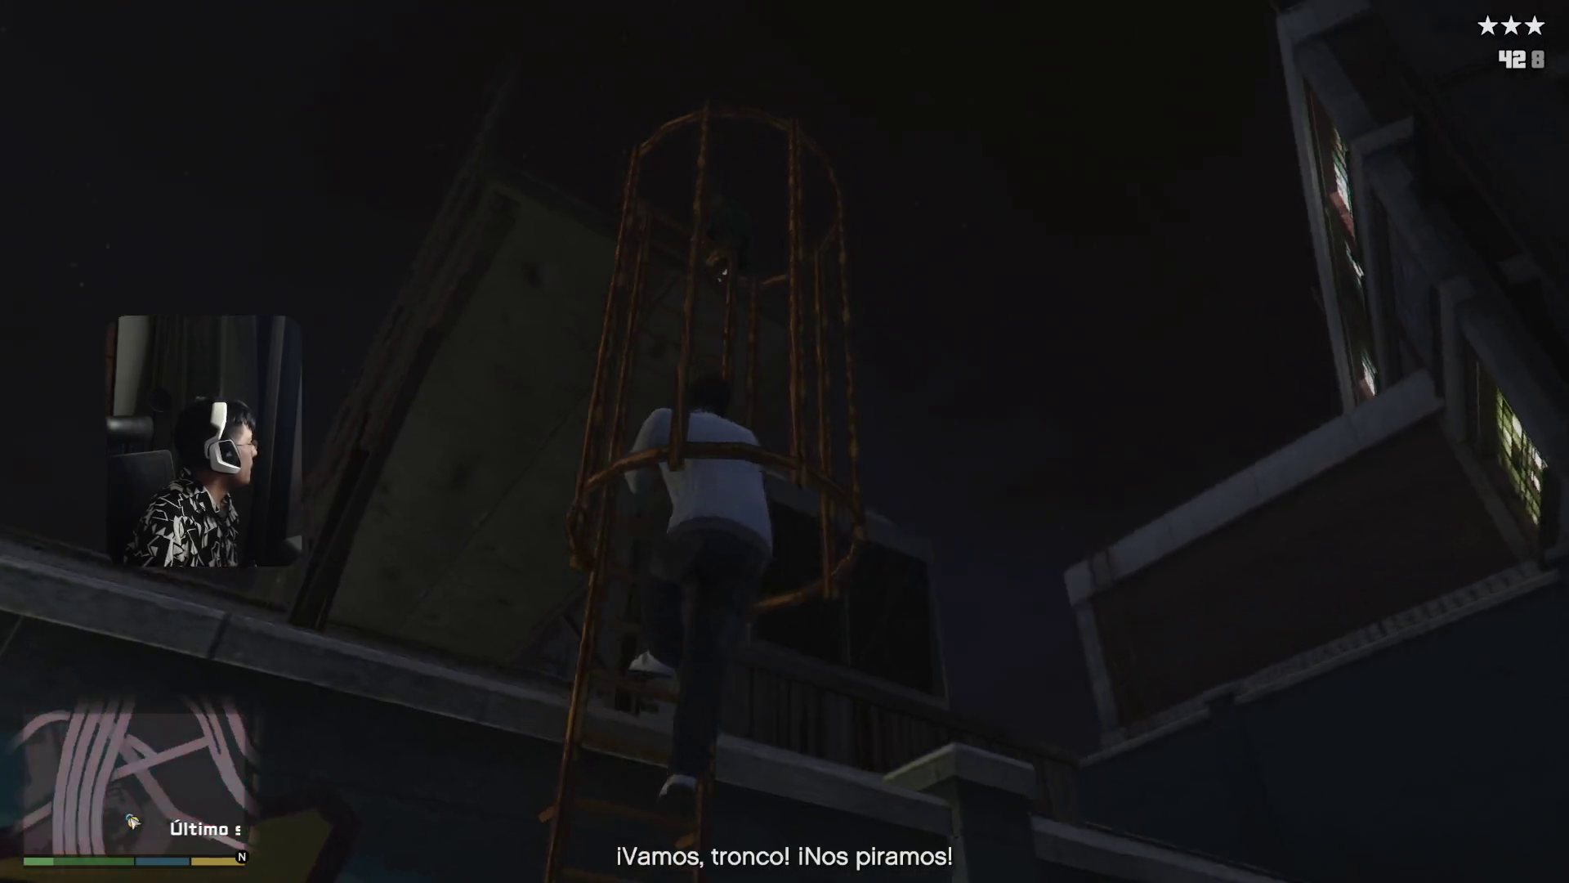
key("w")
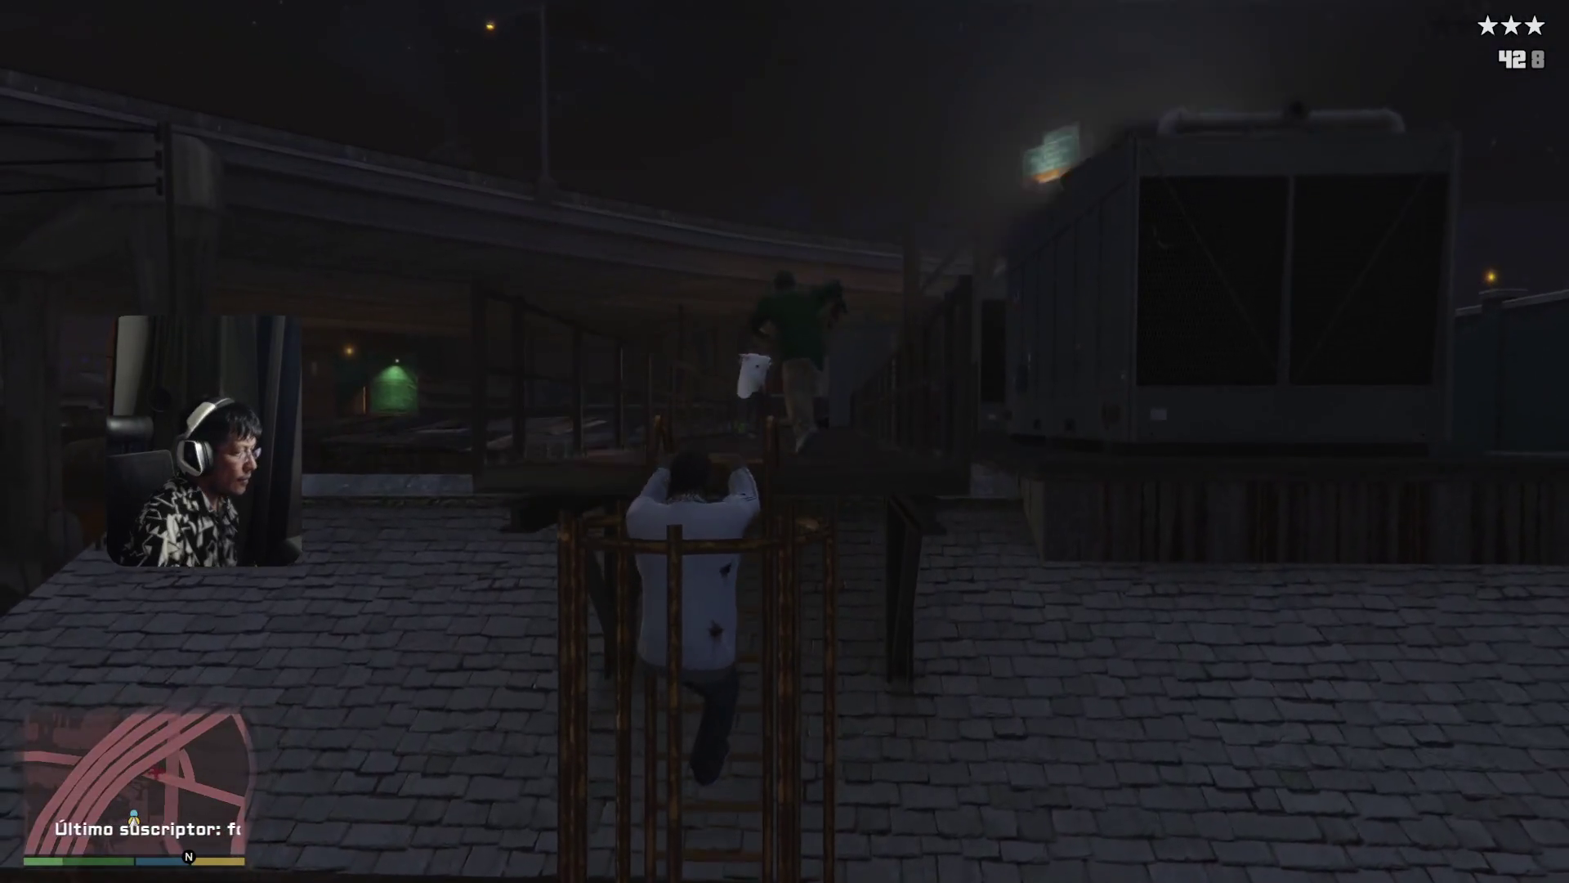
key("w")
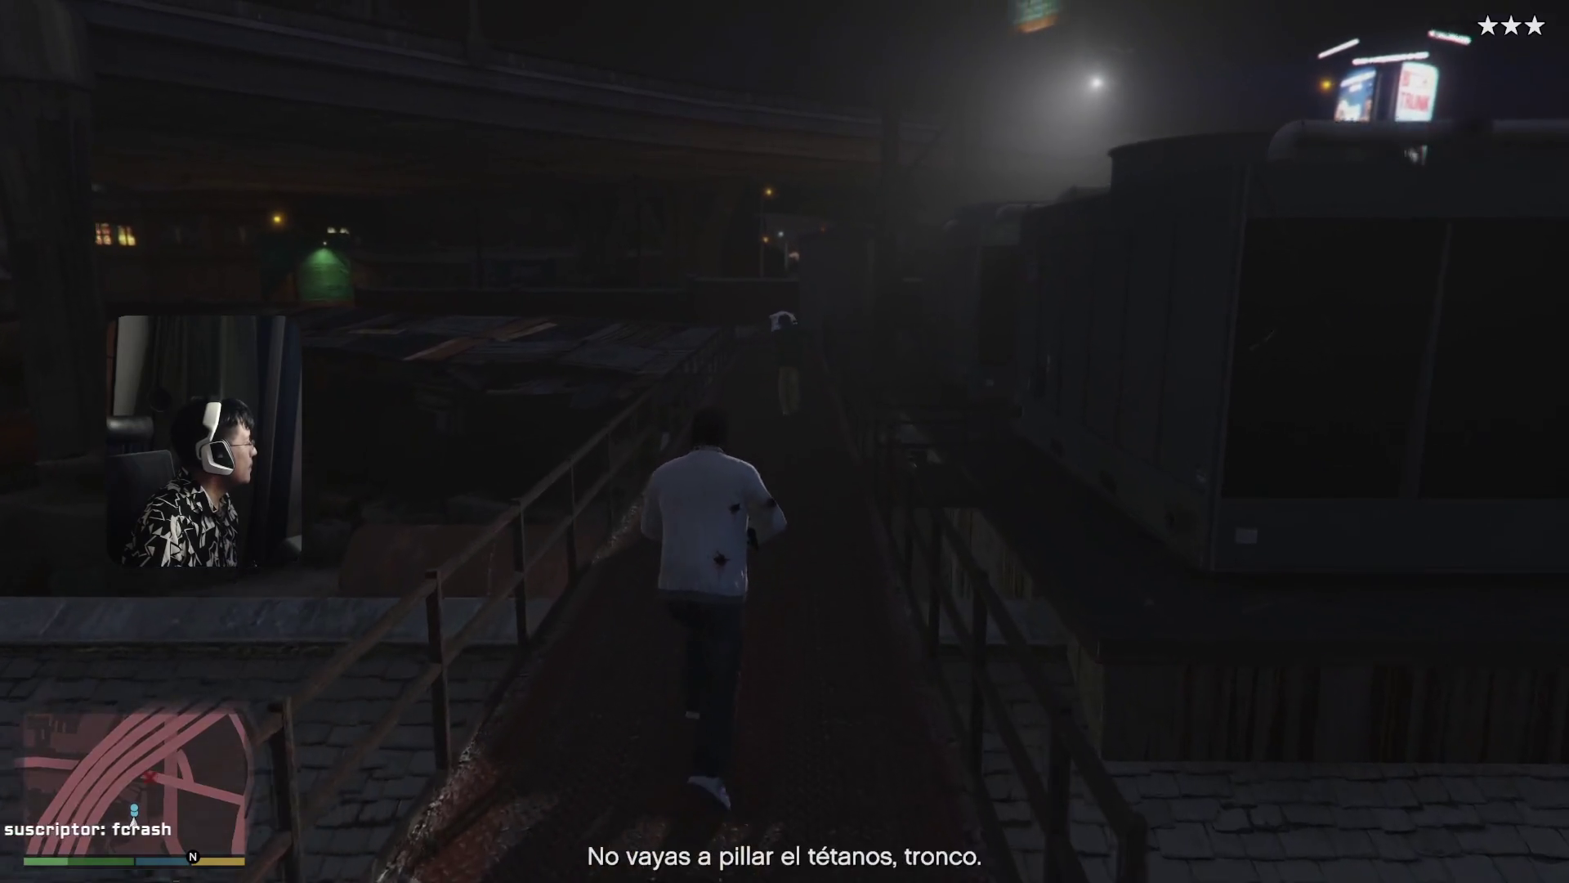
key("w")
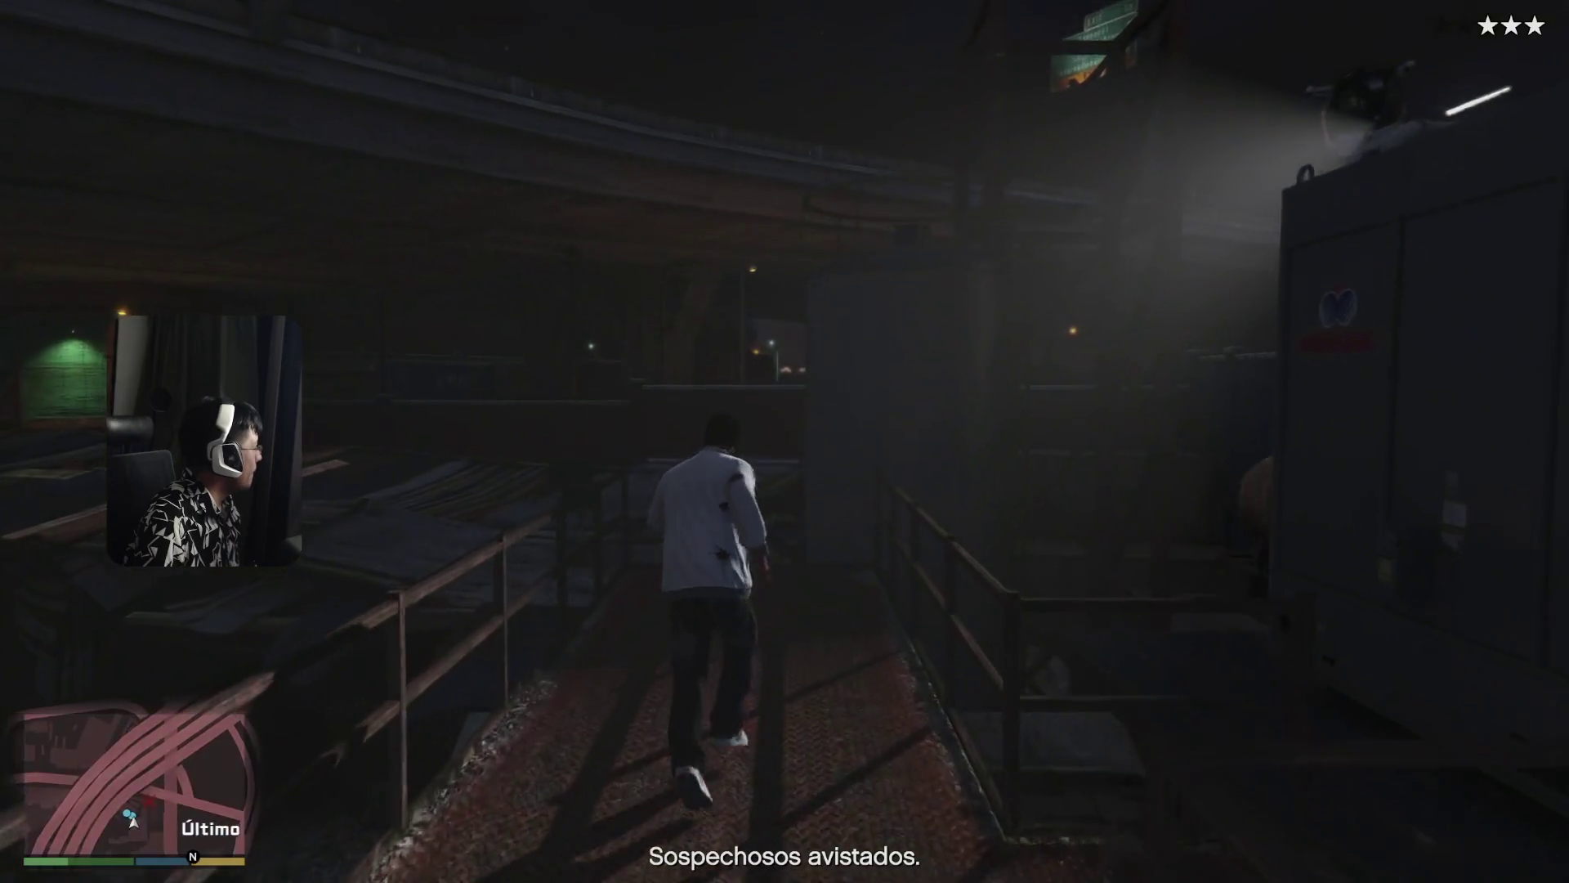
key("w")
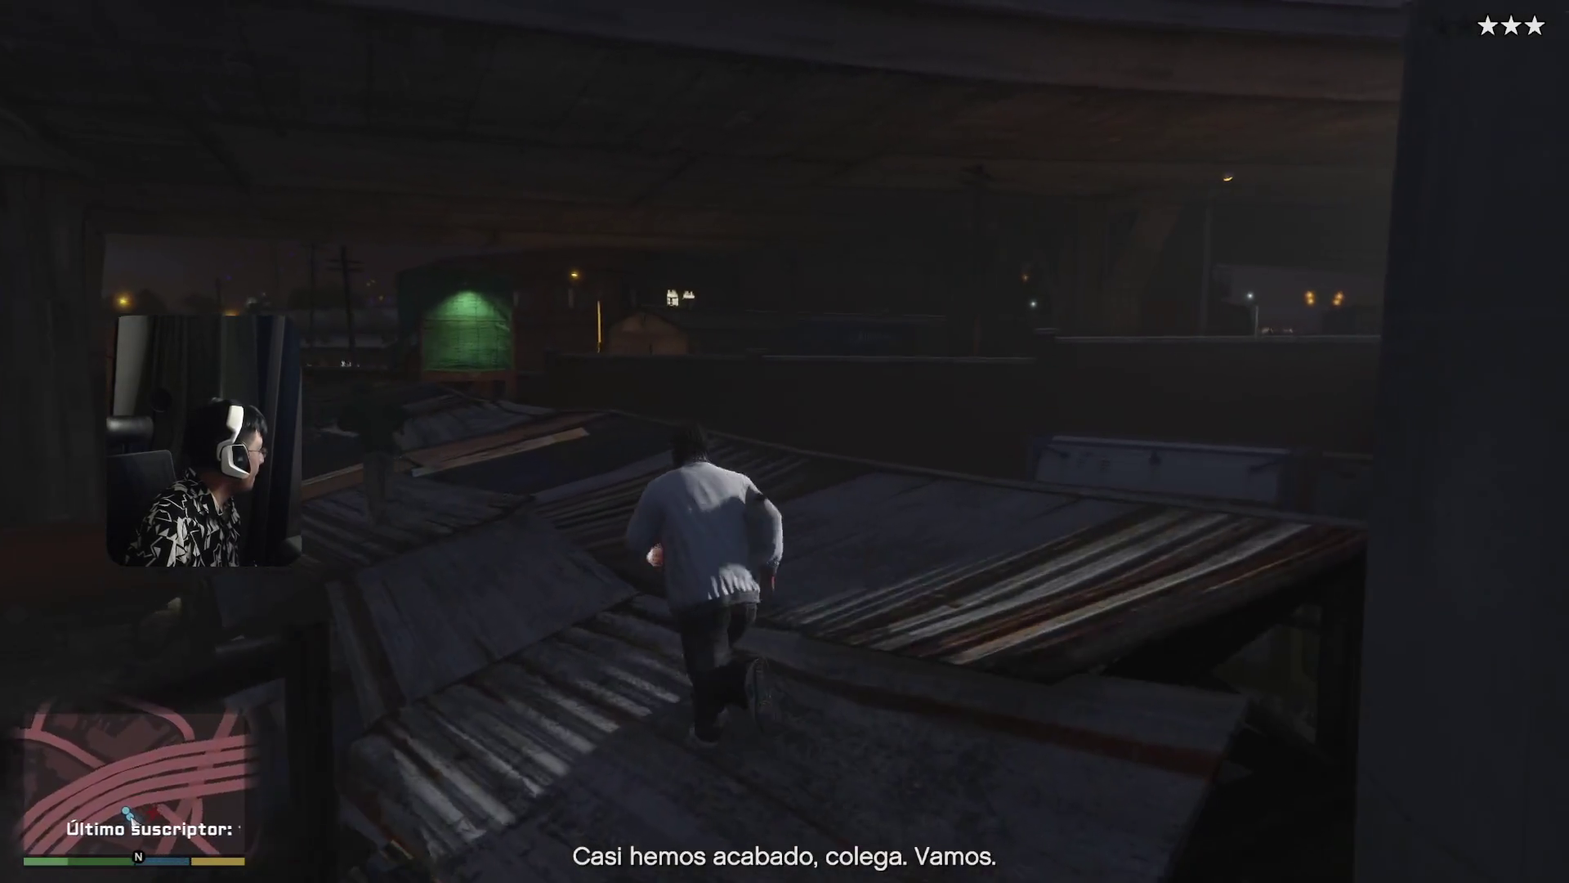
key("w")
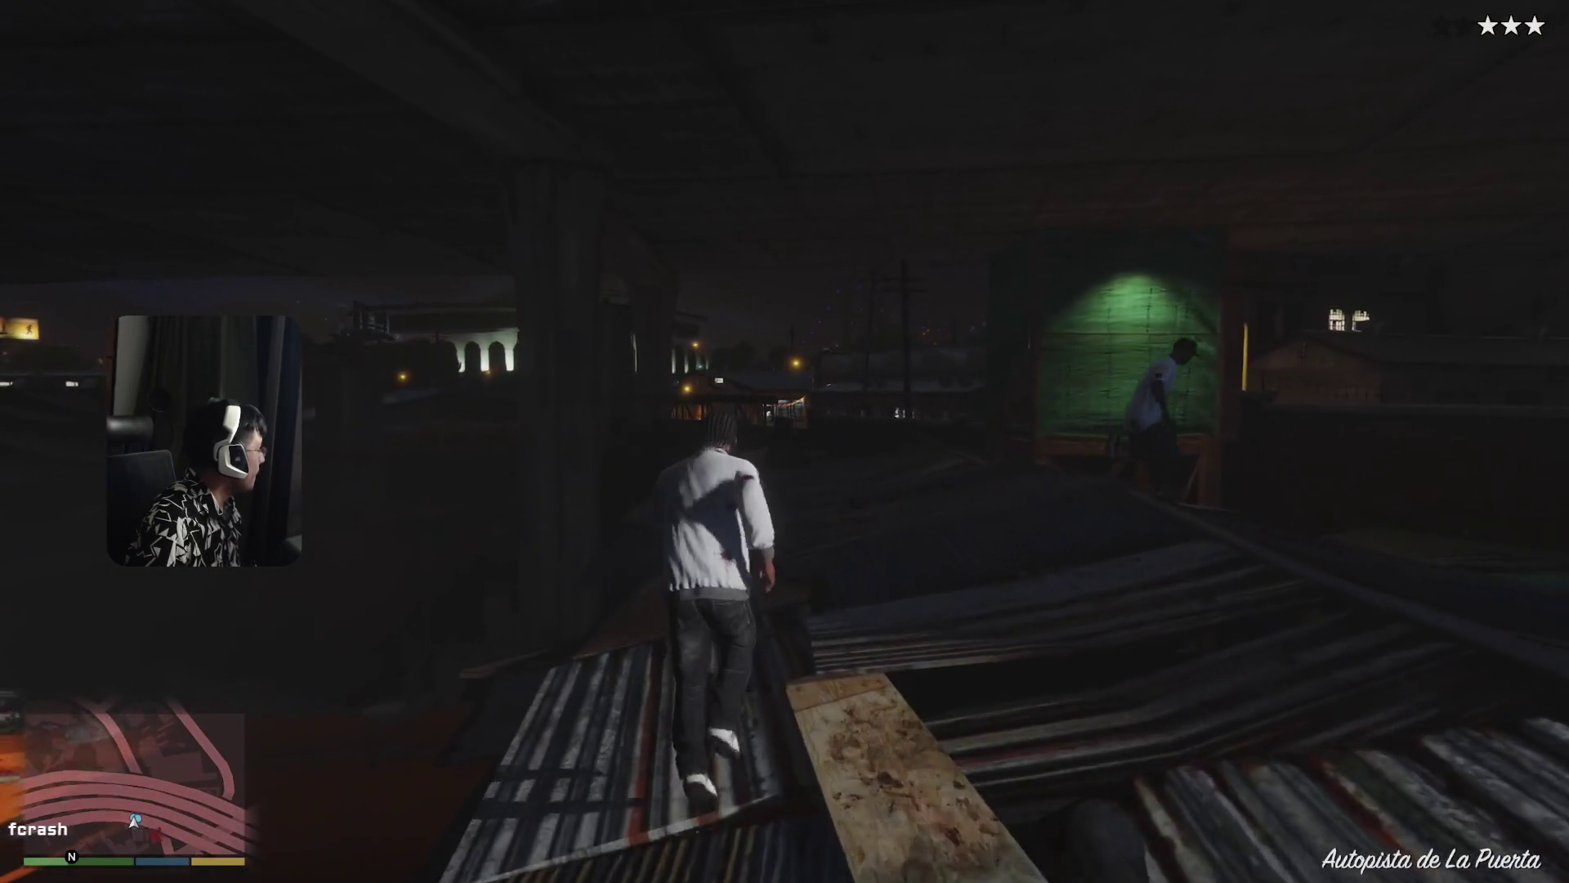
- Cross the corrugated rooftops after the fleeing man and vault over the wall
key("w")
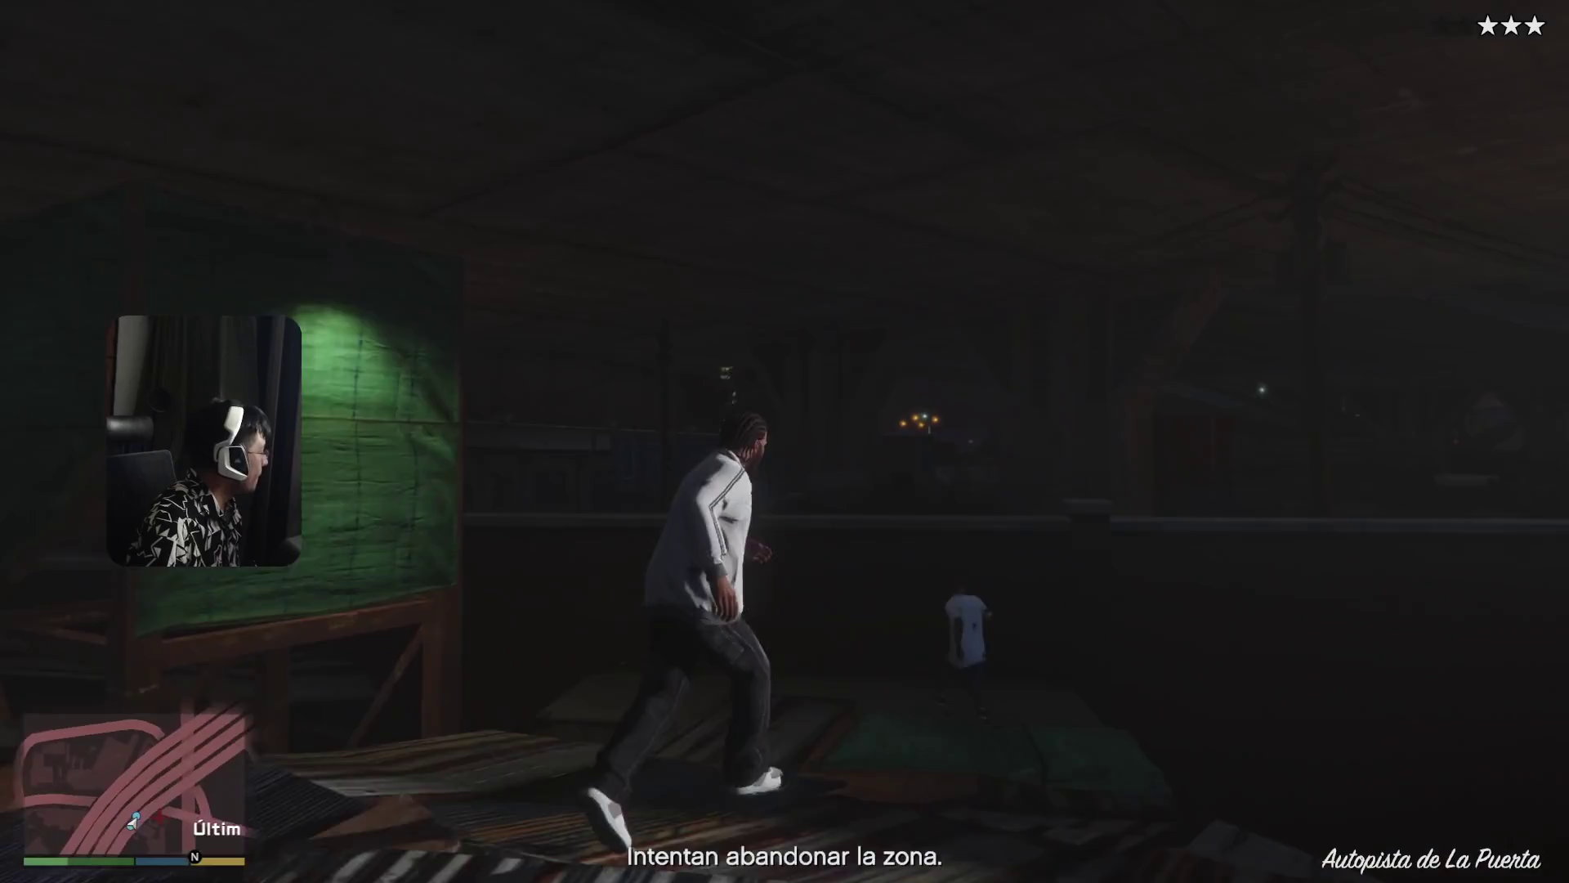
key("w")
key("w")
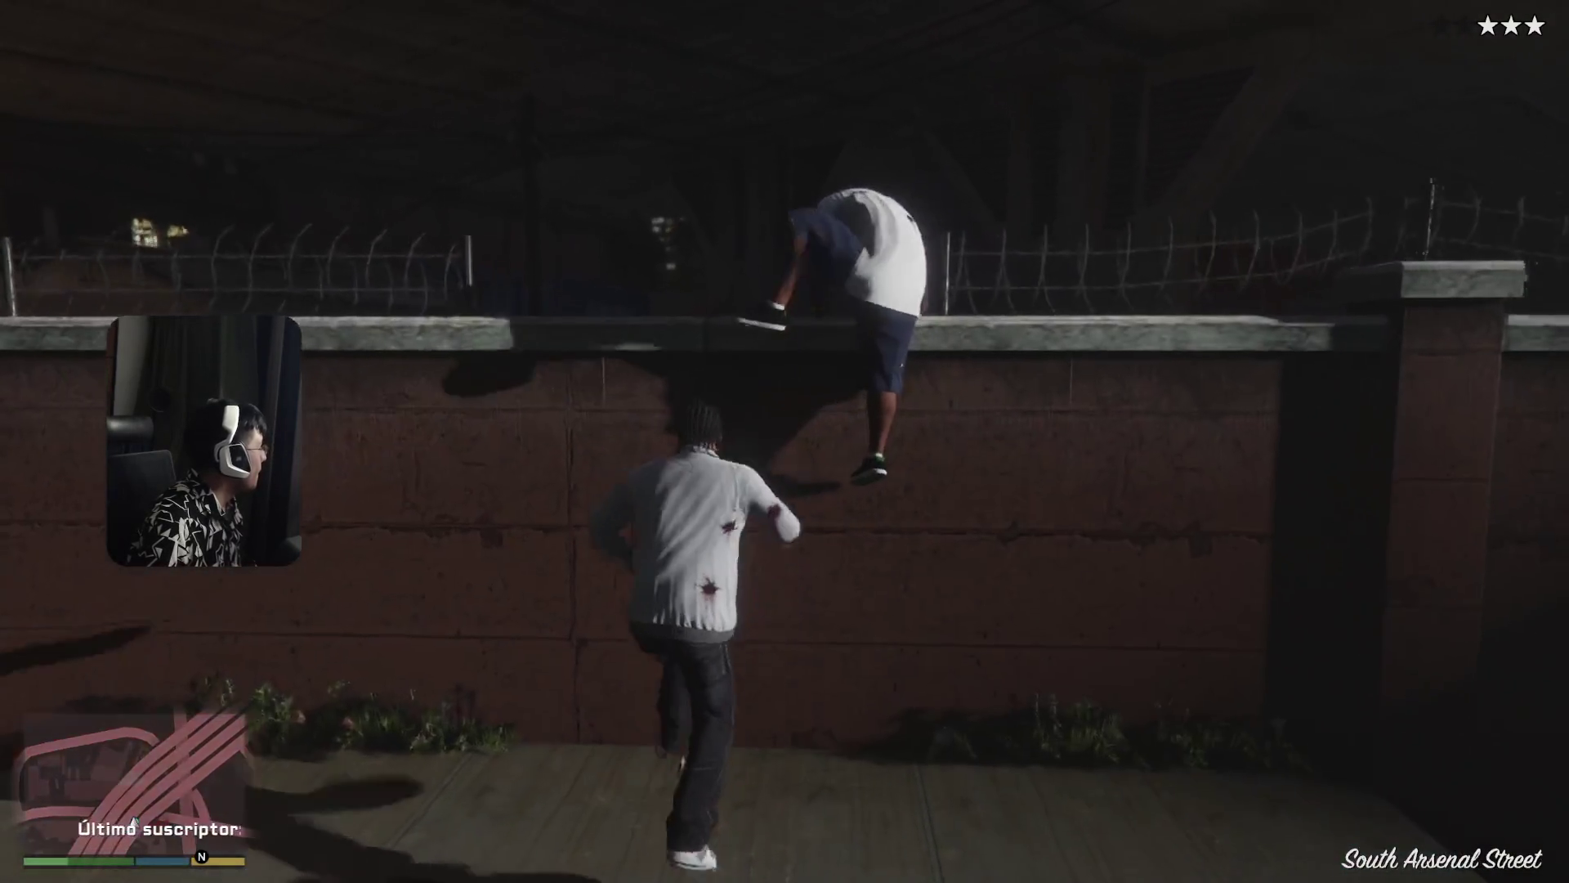
key("space")
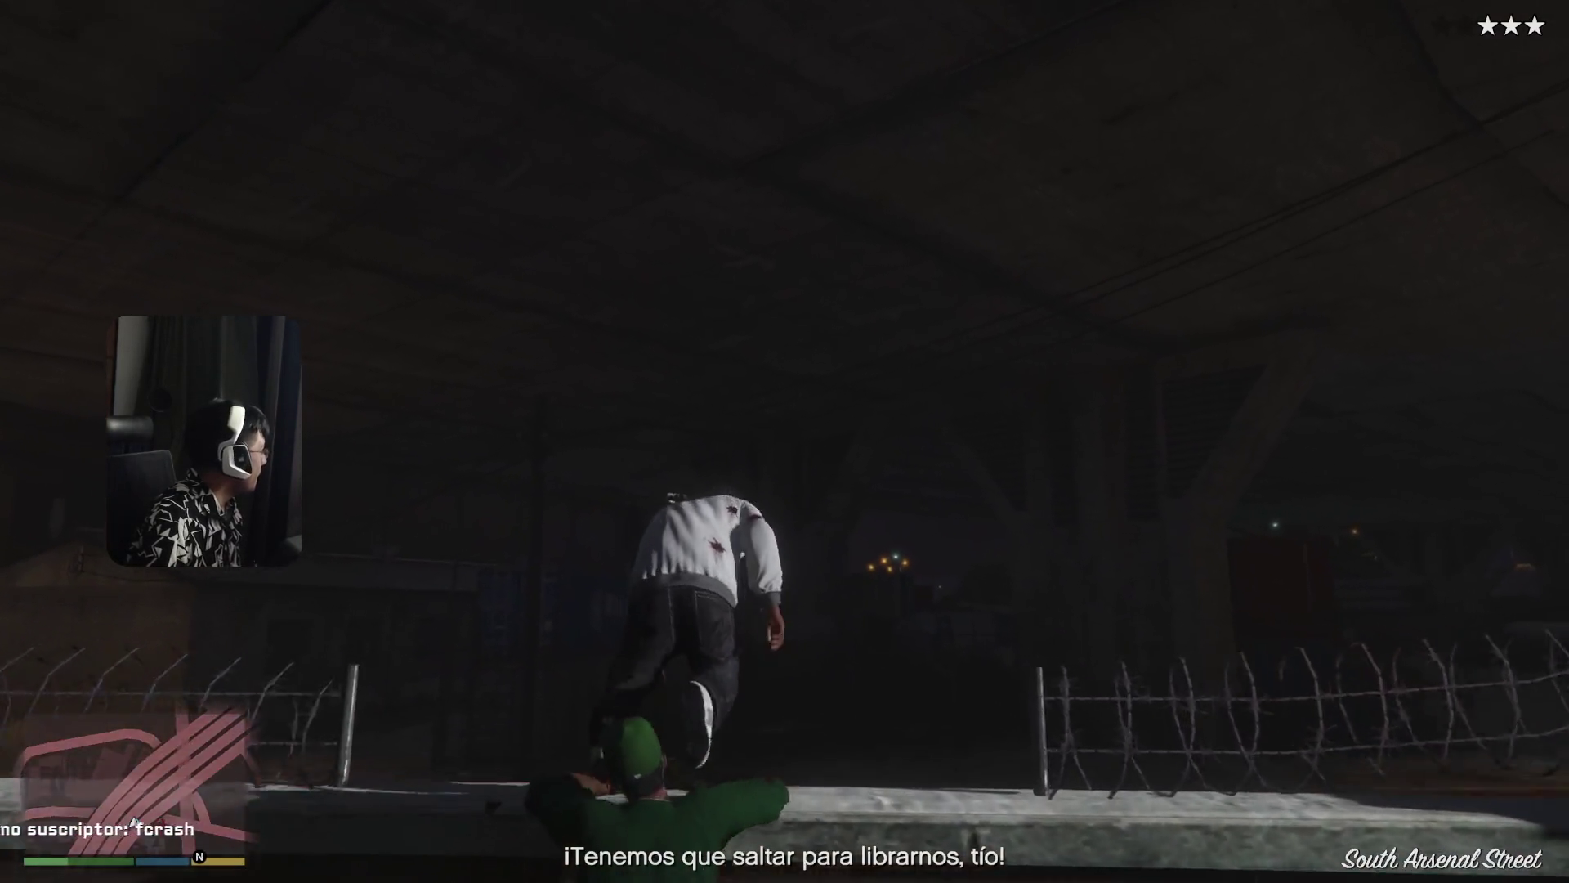
key("w")
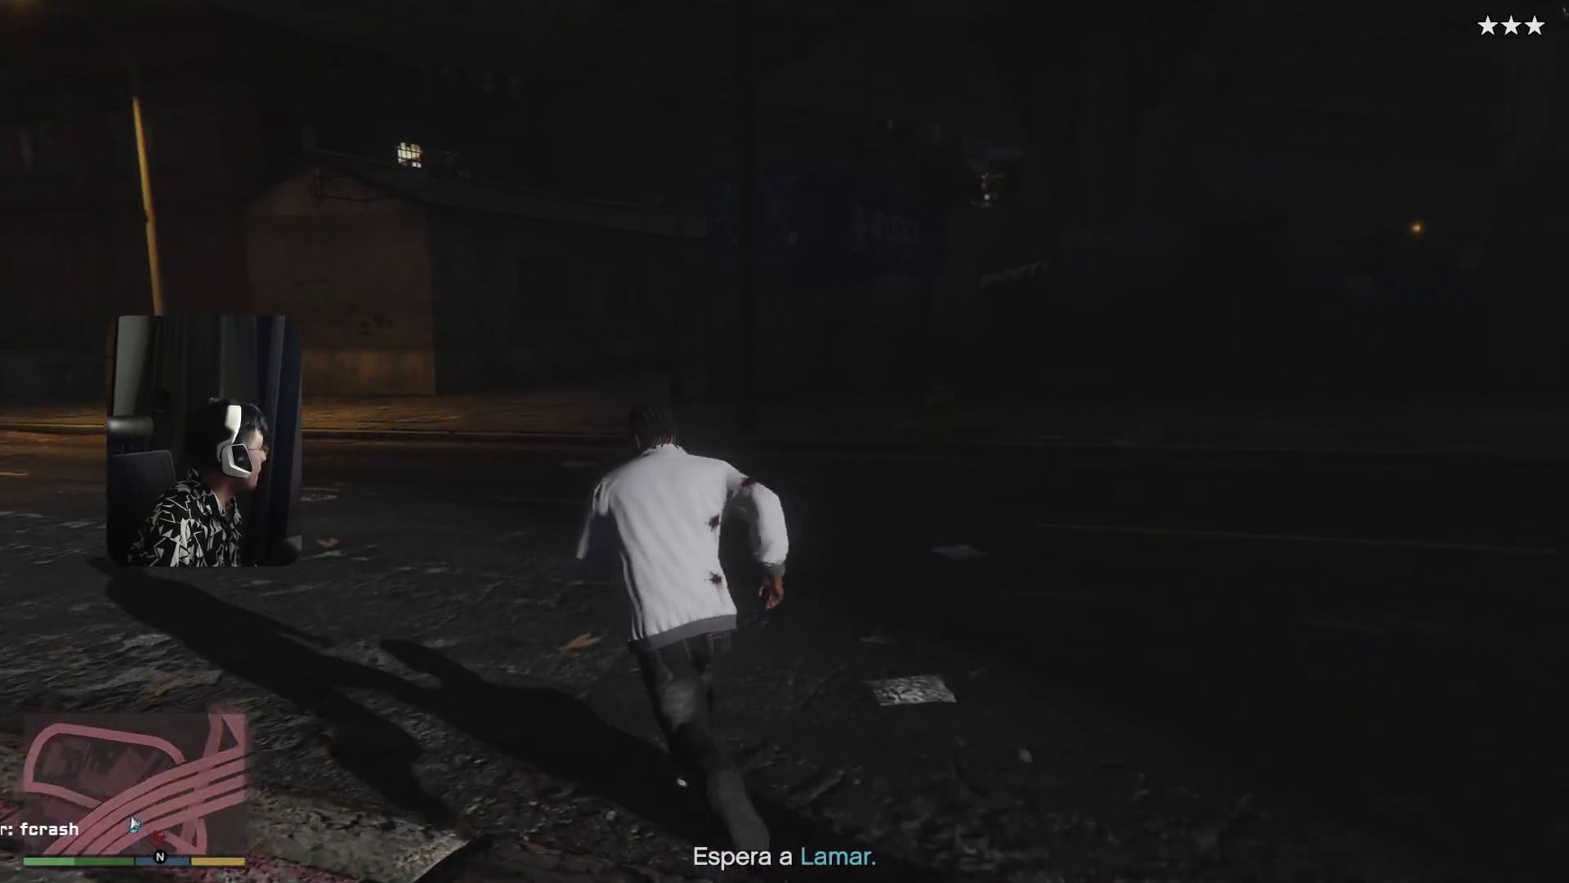
- Run along the fence, across the street and into the dark alley
key("w")
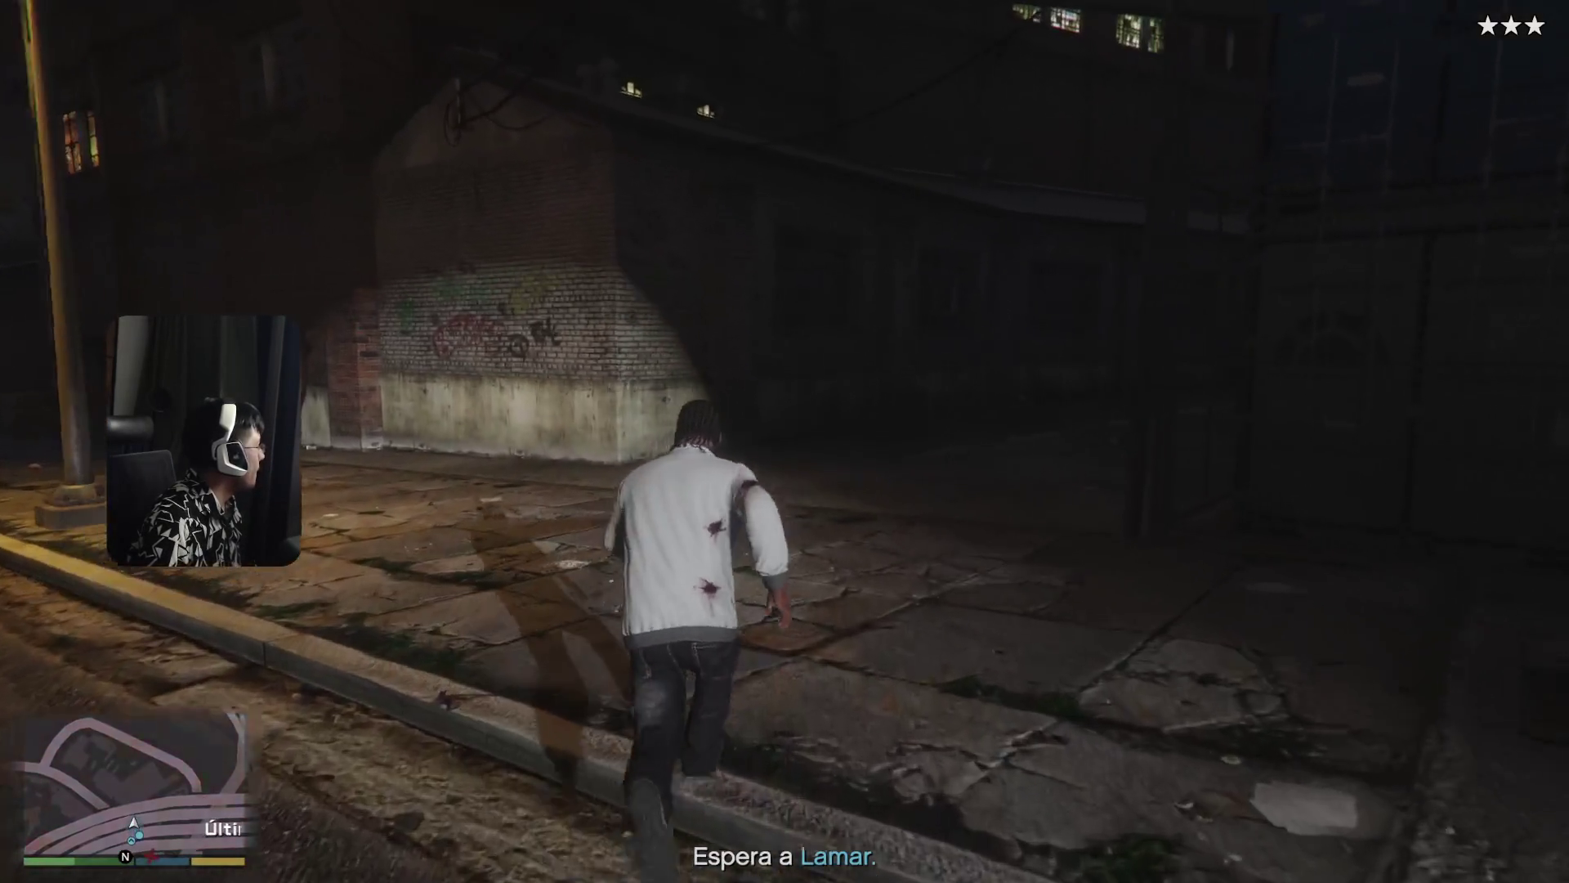
key("w")
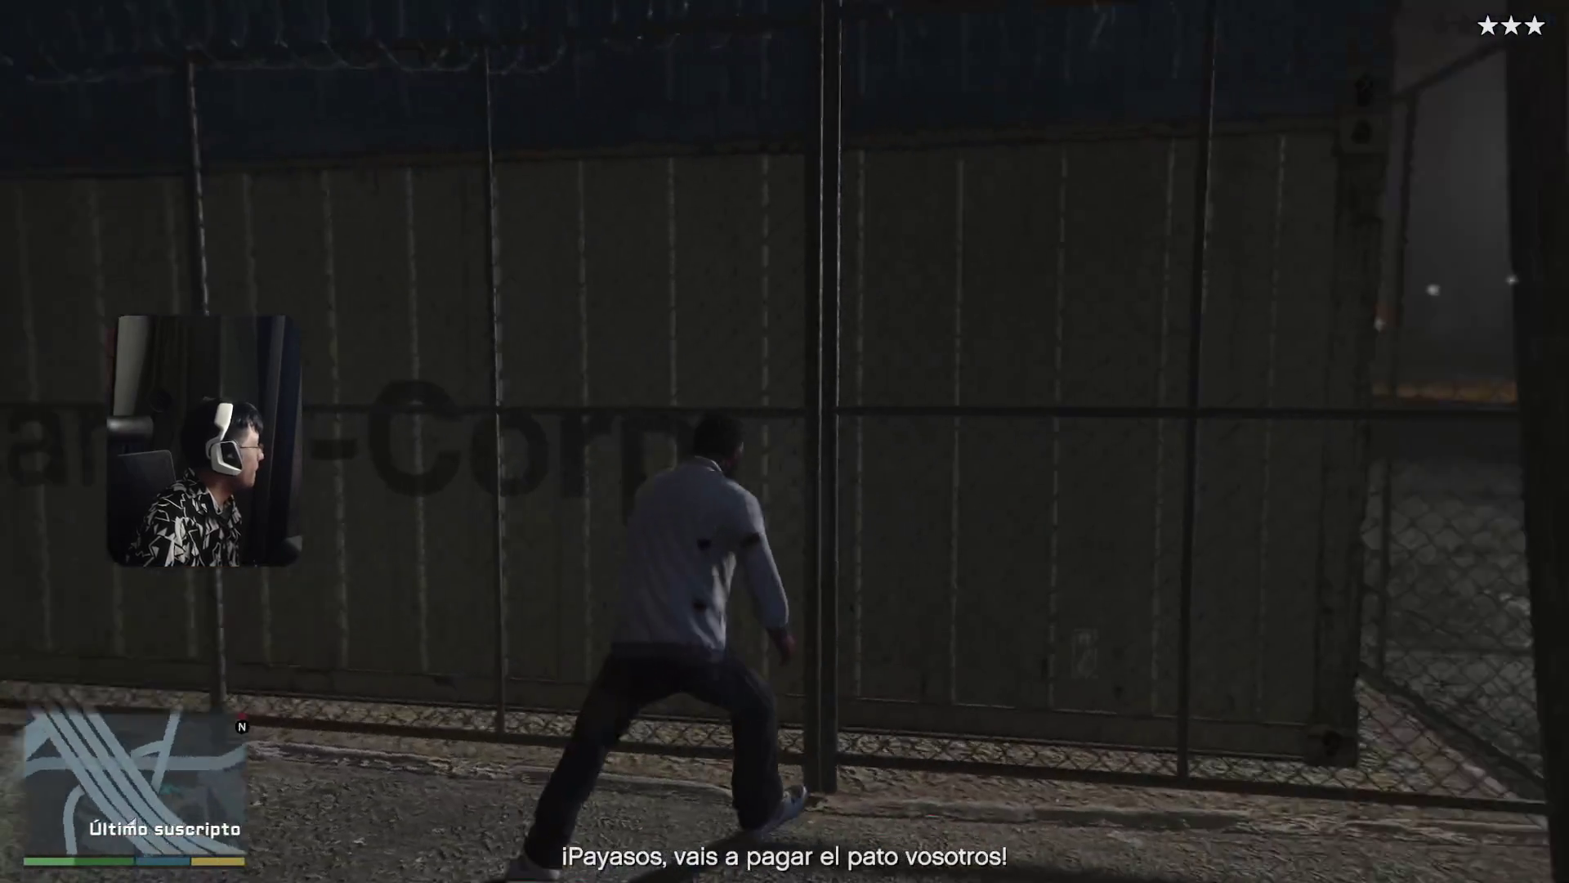
key("w")
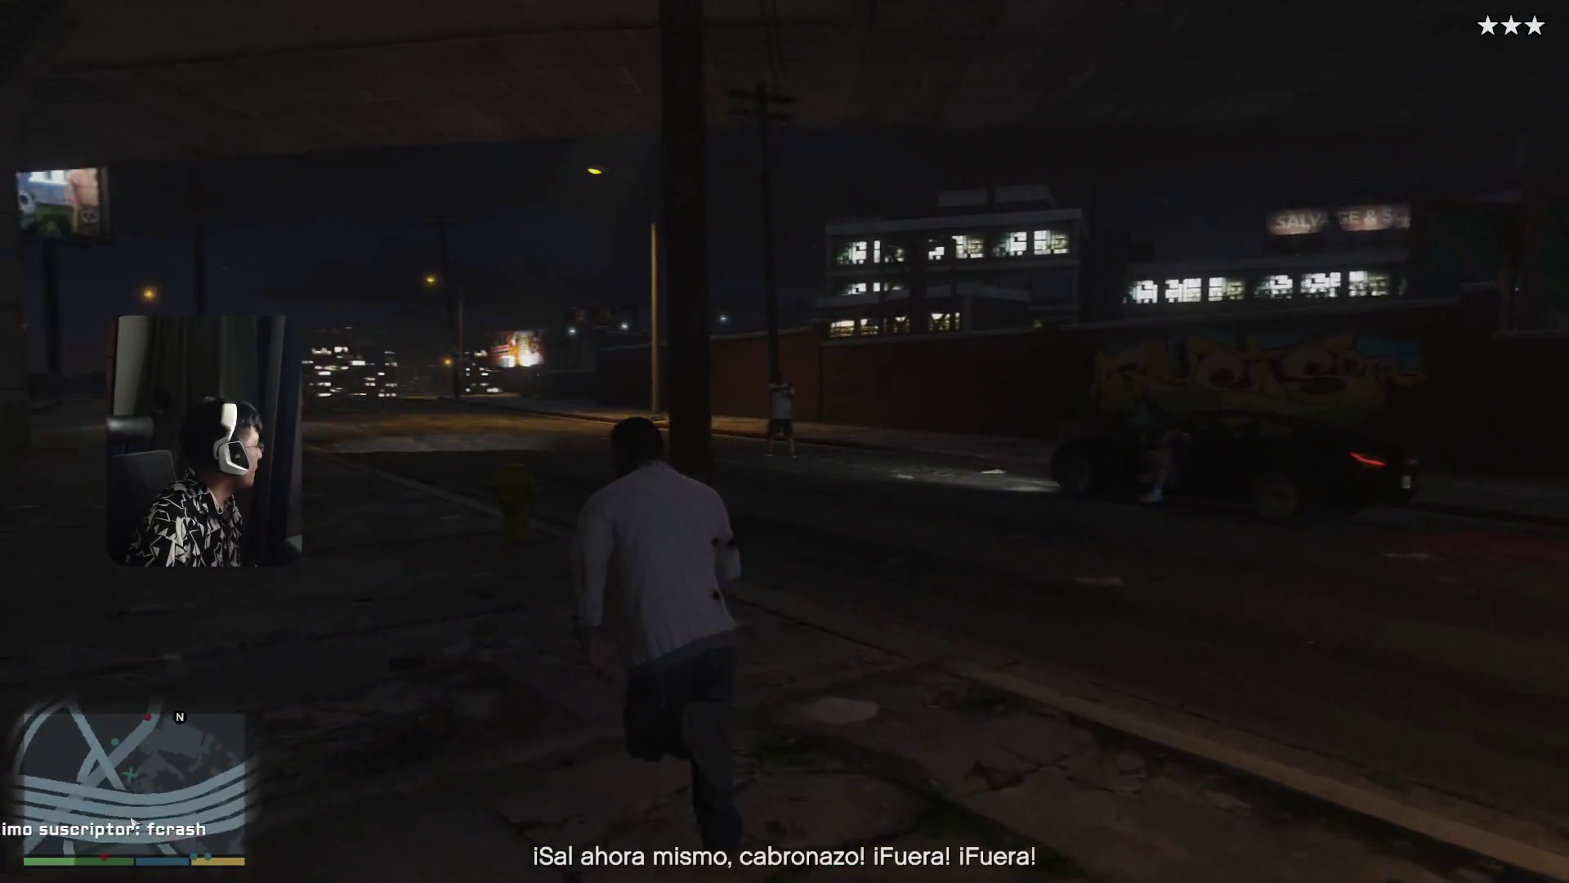
key("w")
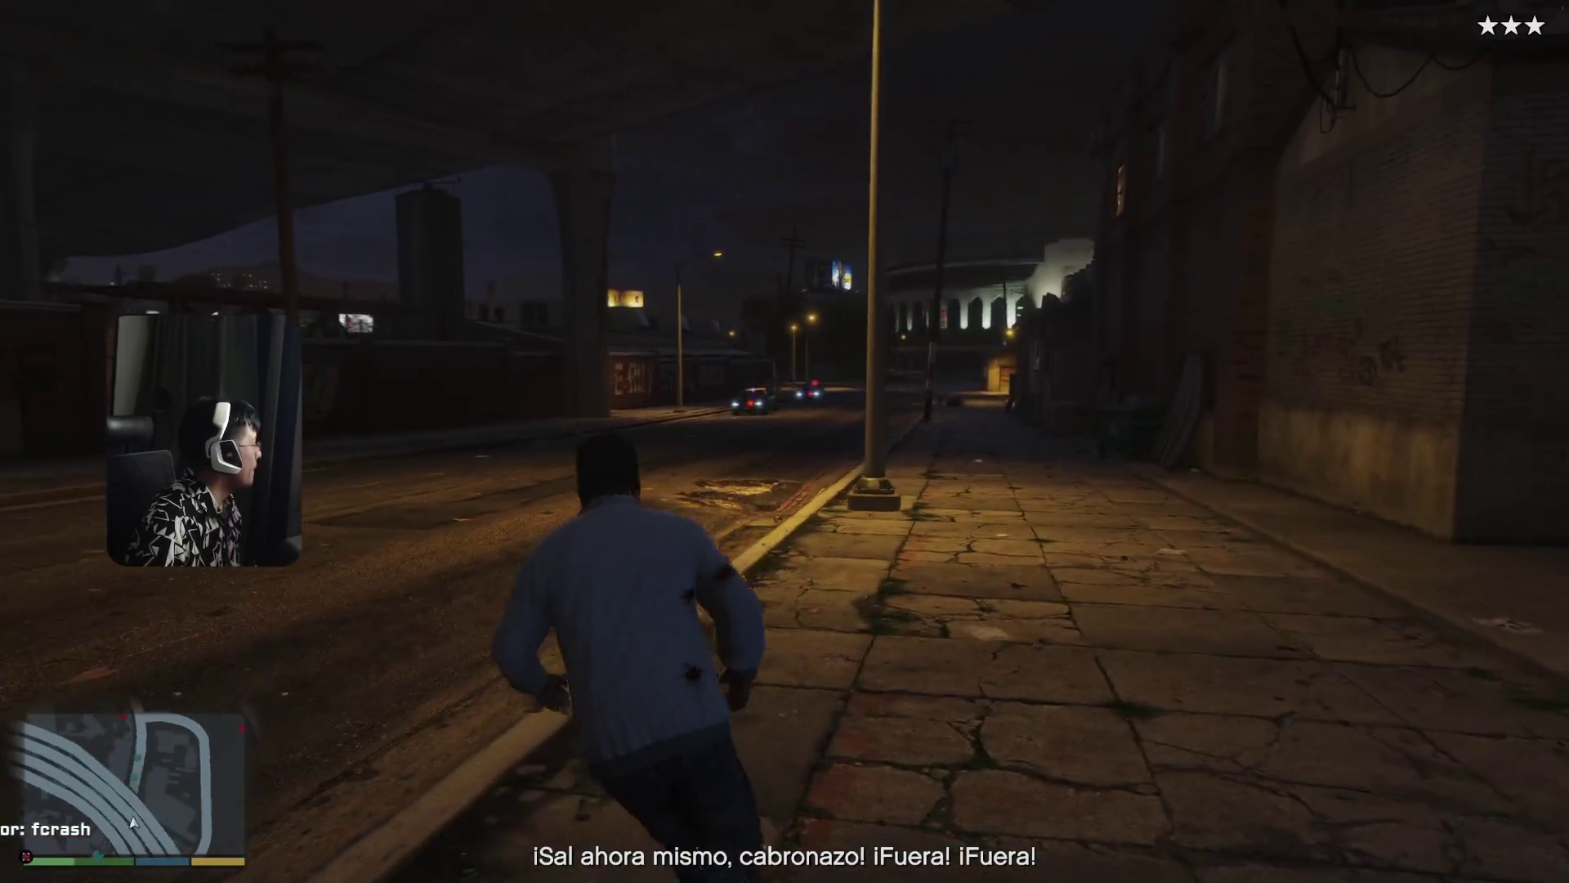
key("w")
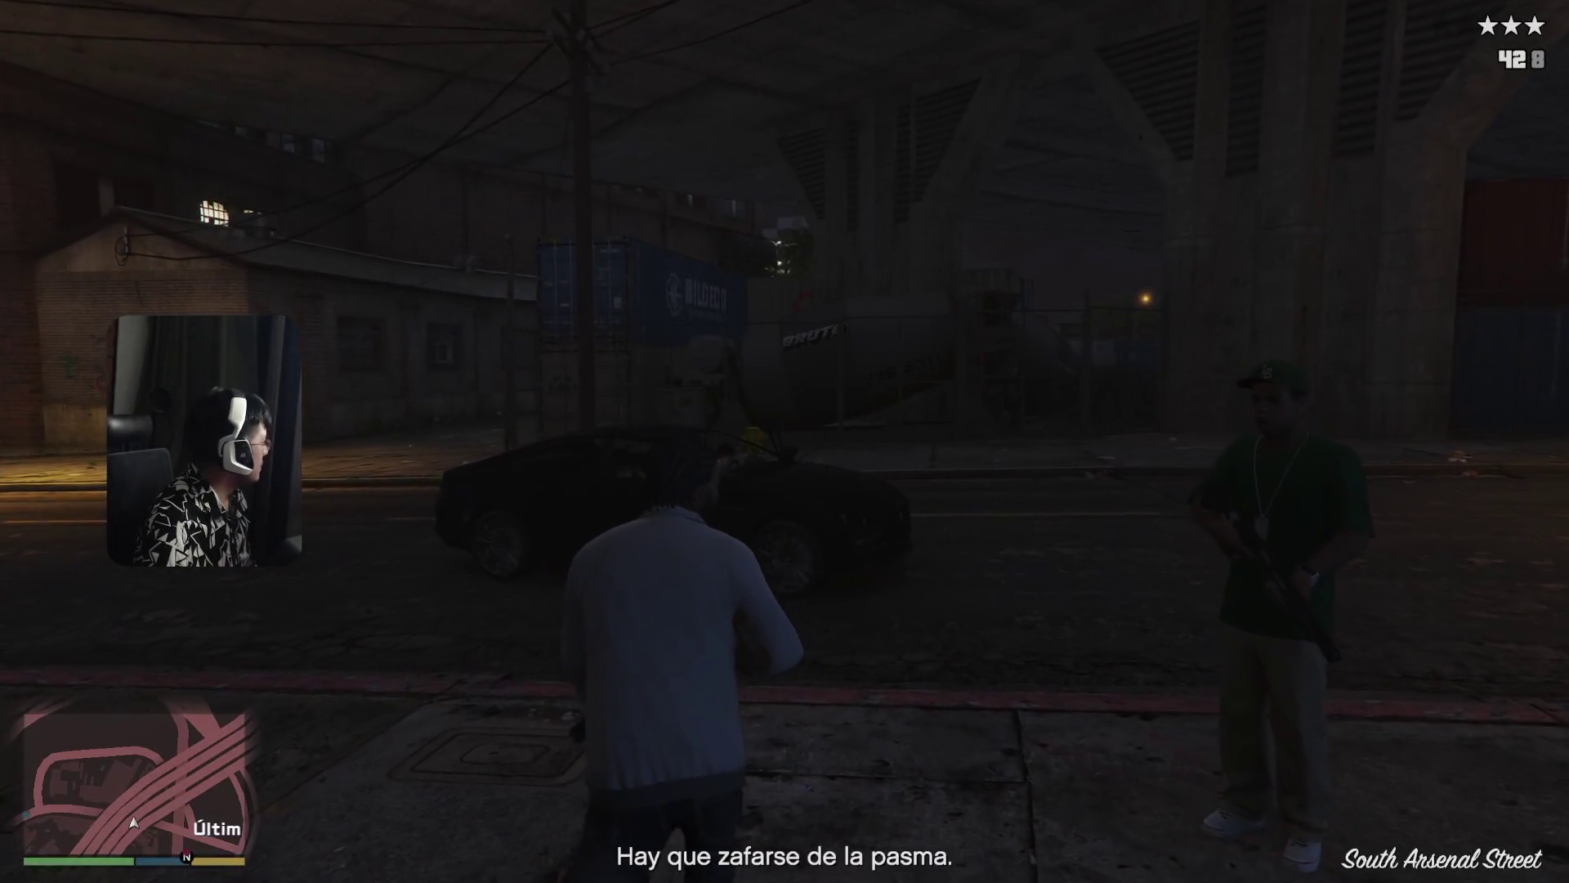
- Run along the sidewalk past the graffiti wall, across the street and into the alley
key("w")
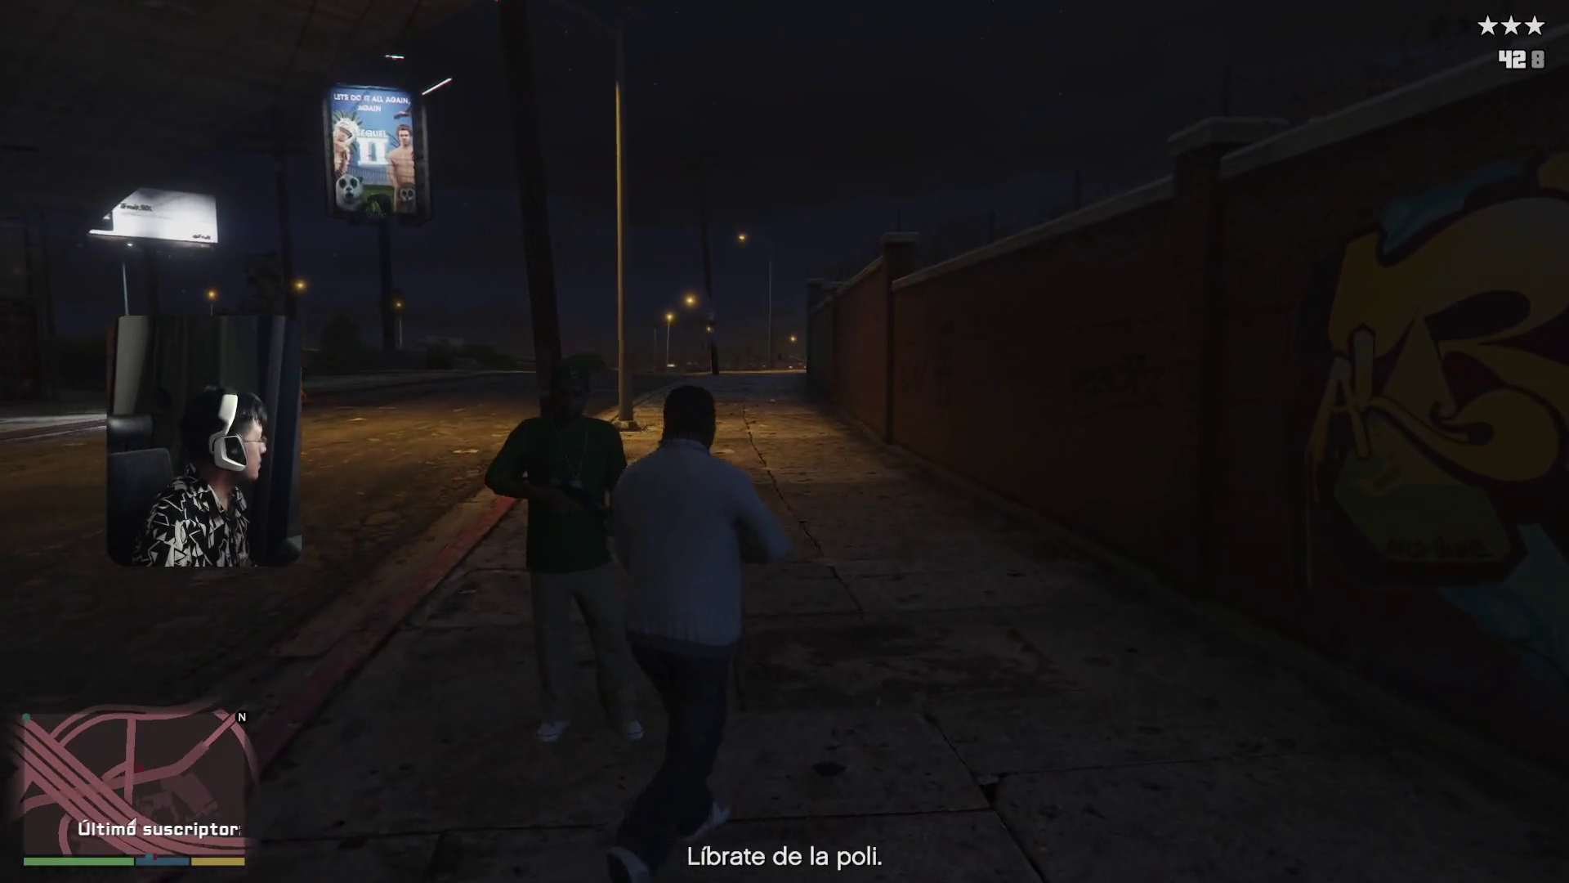
key("w")
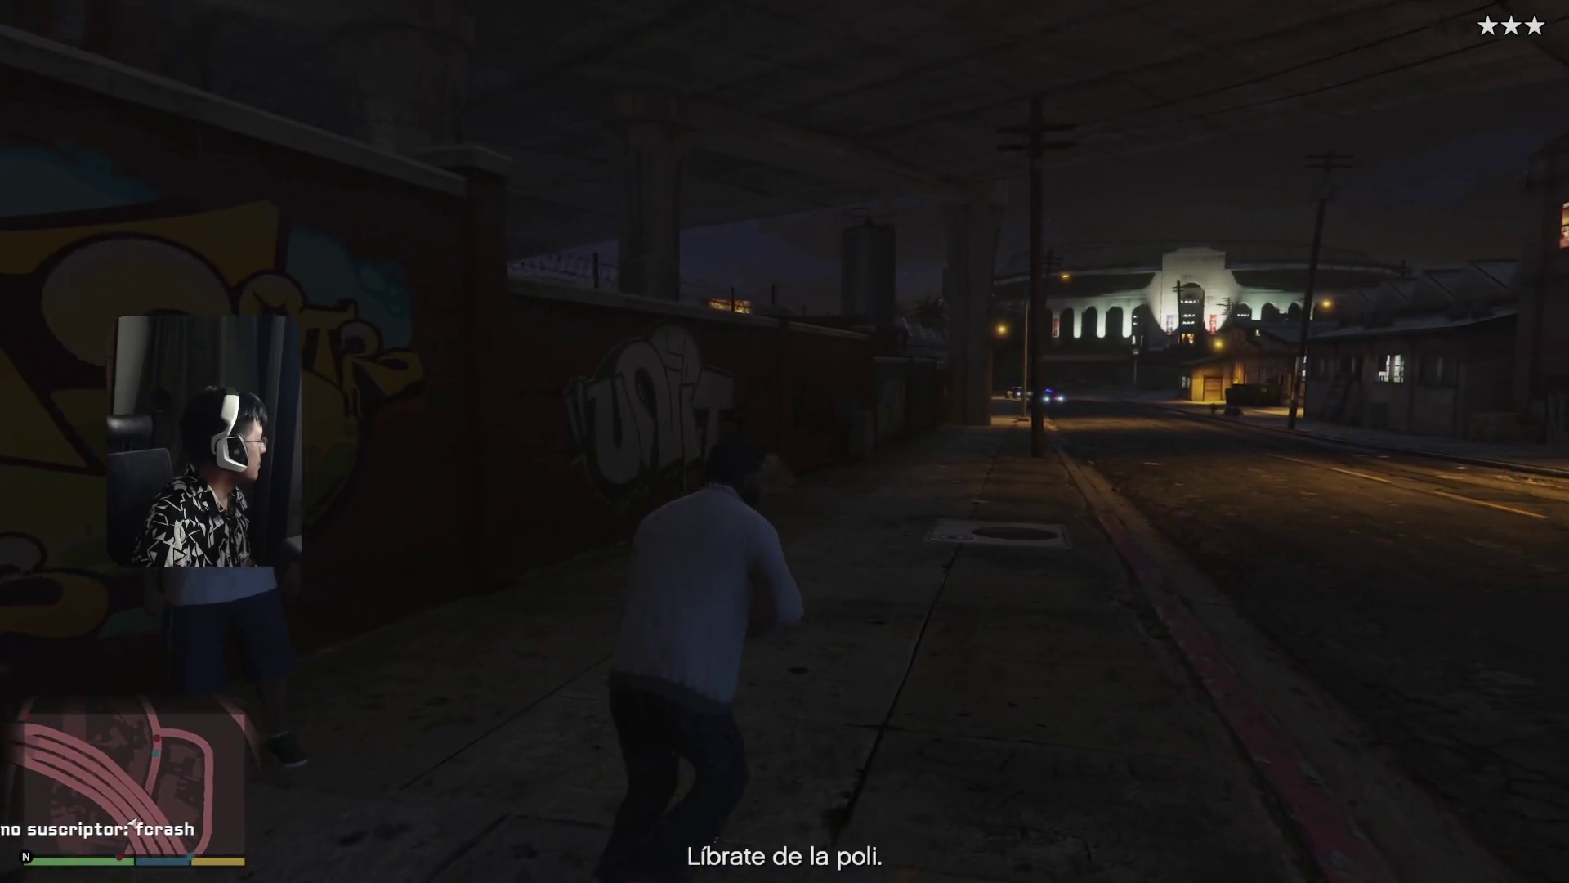
key("w")
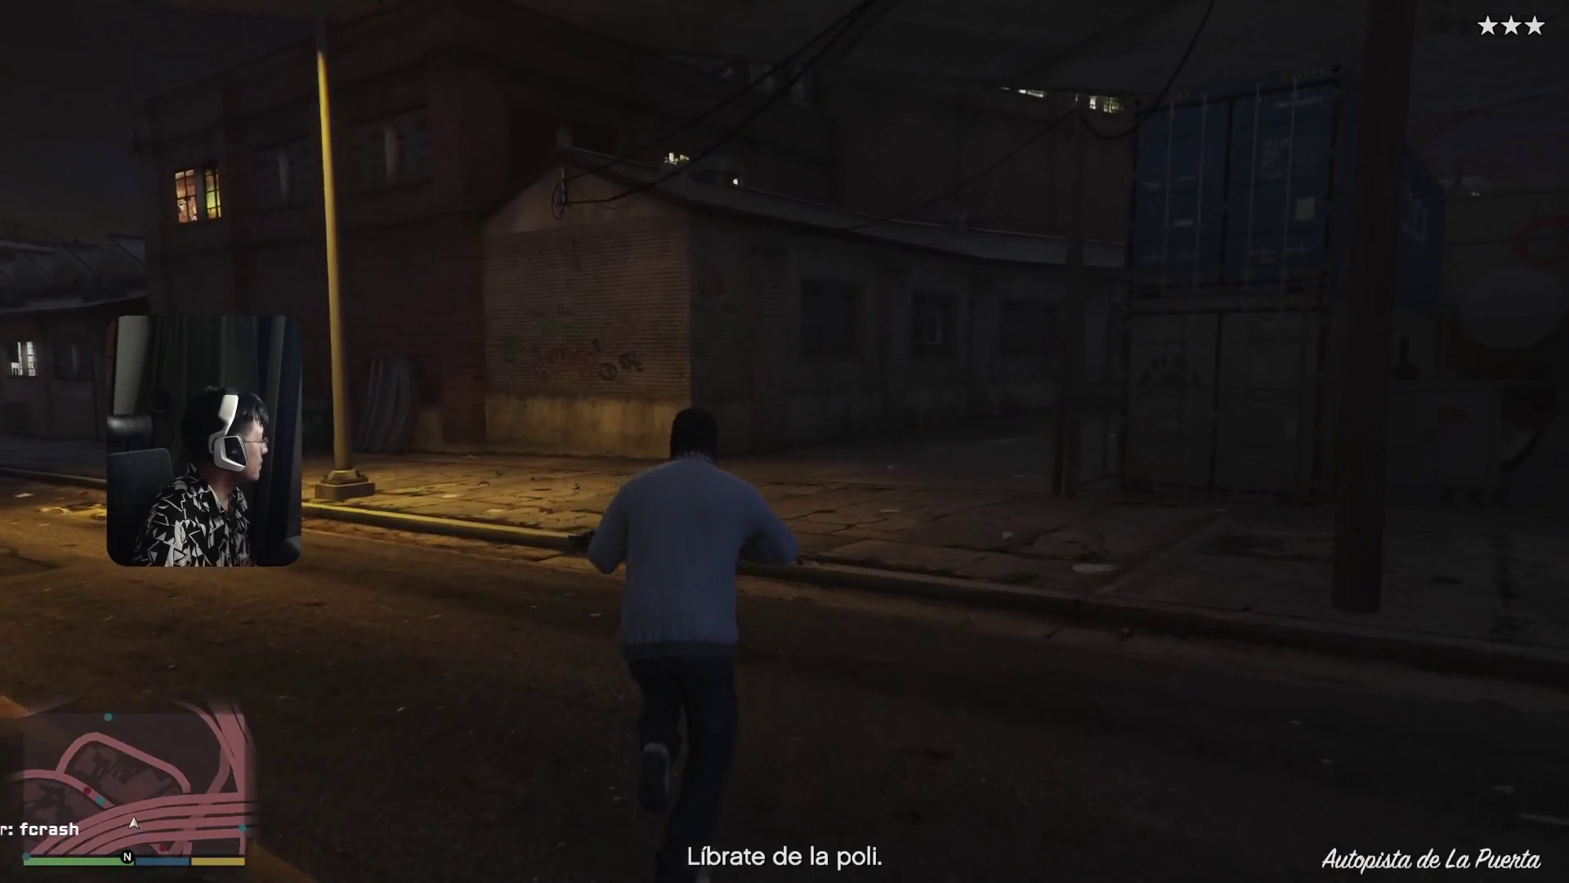
key("w")
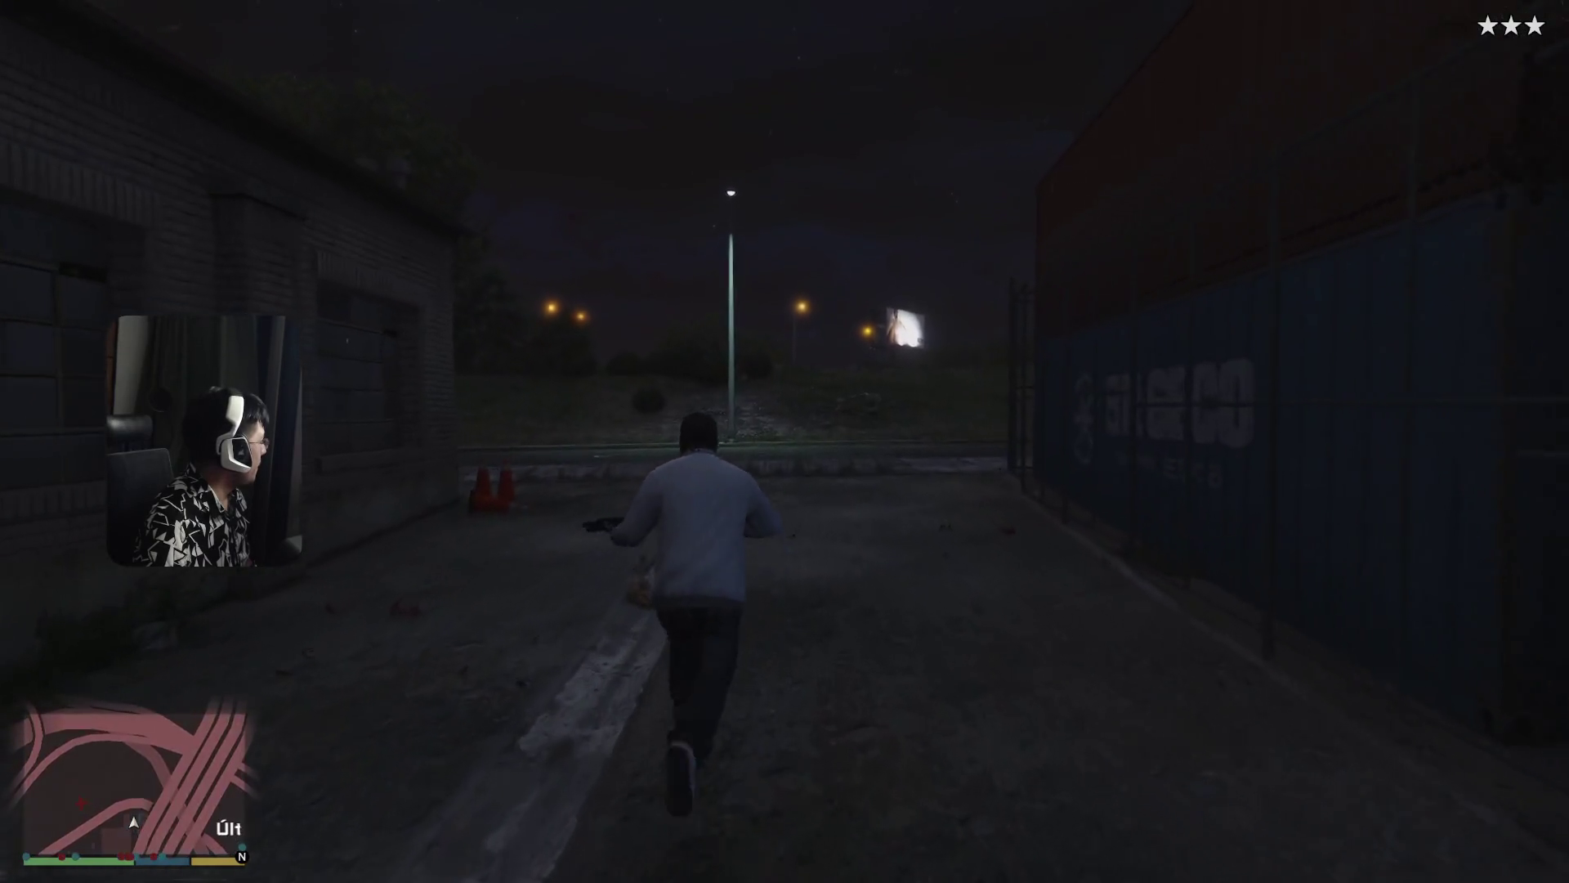
- Switch to the shotgun, run down the sidewalk and aim at the police car
scroll(785, 441, "down", 1)
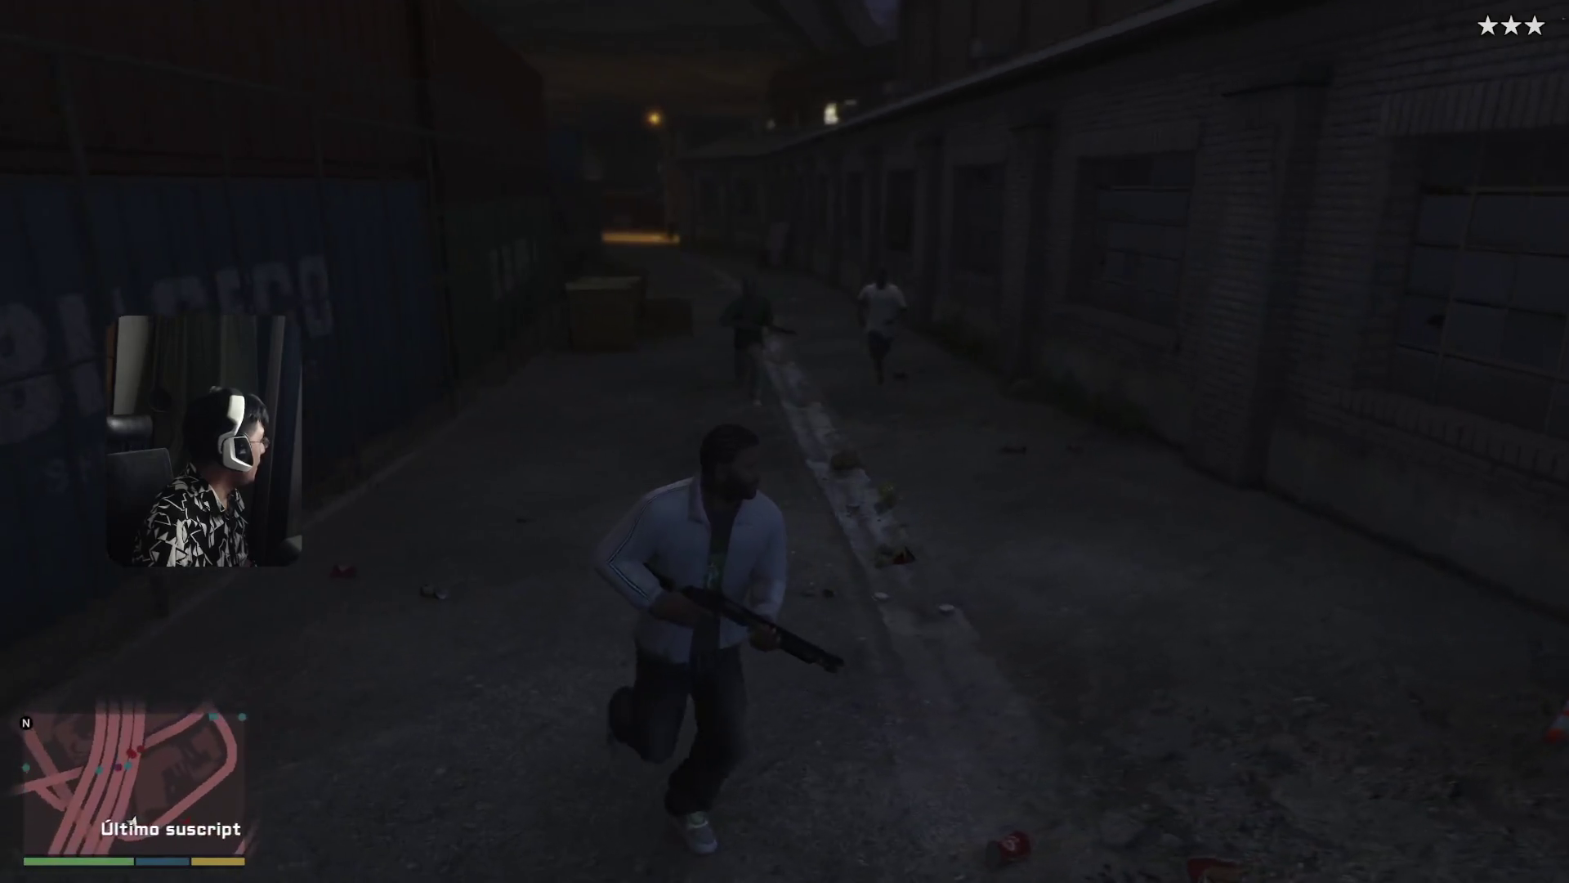
key("w")
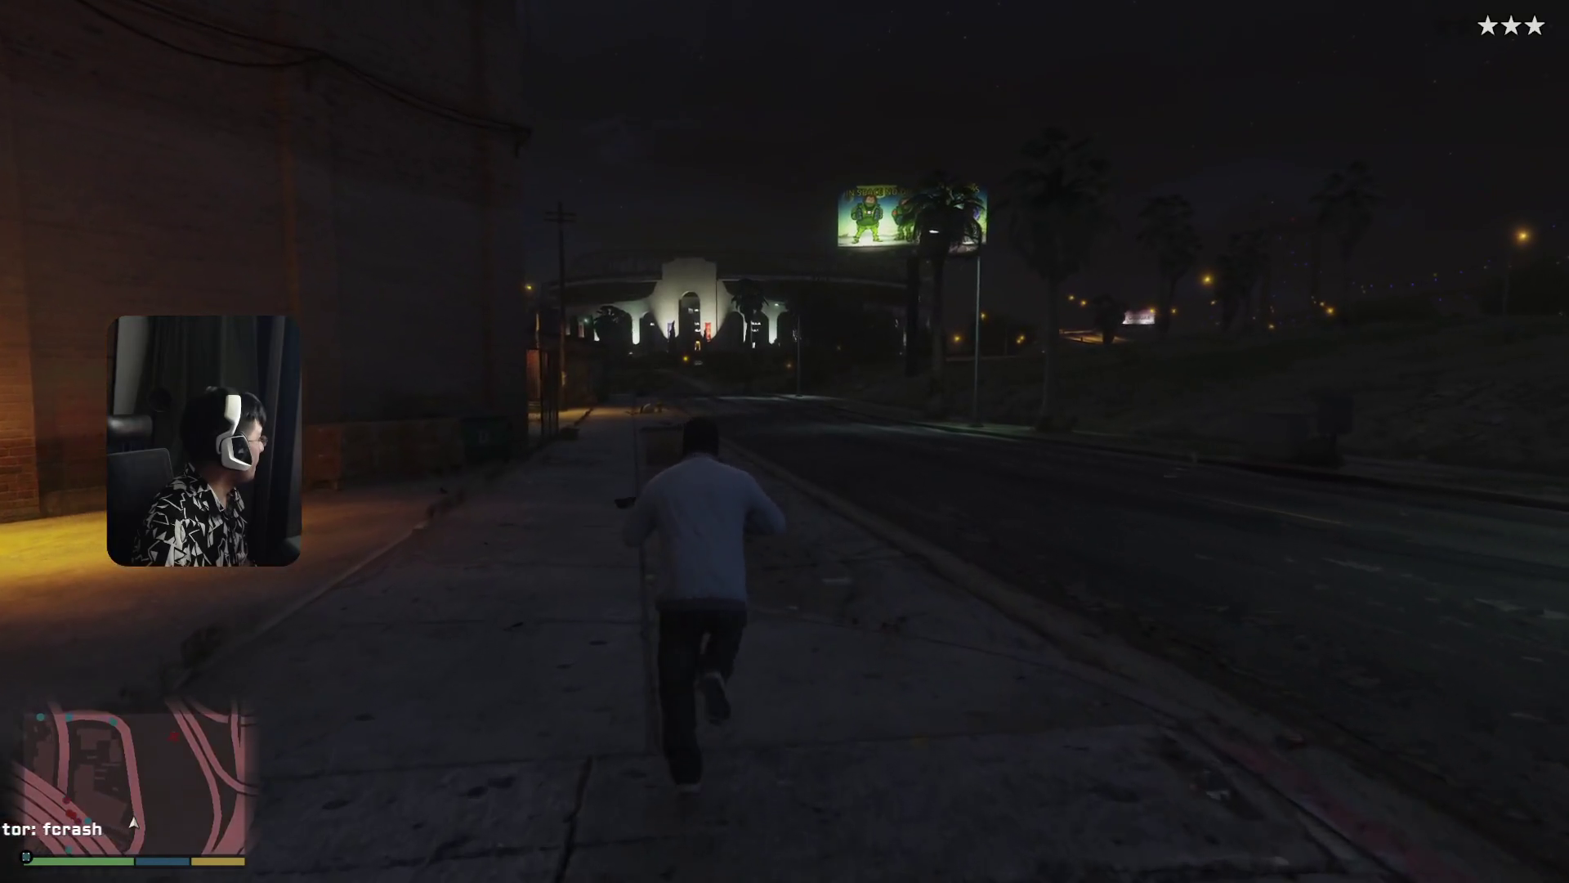
key("w")
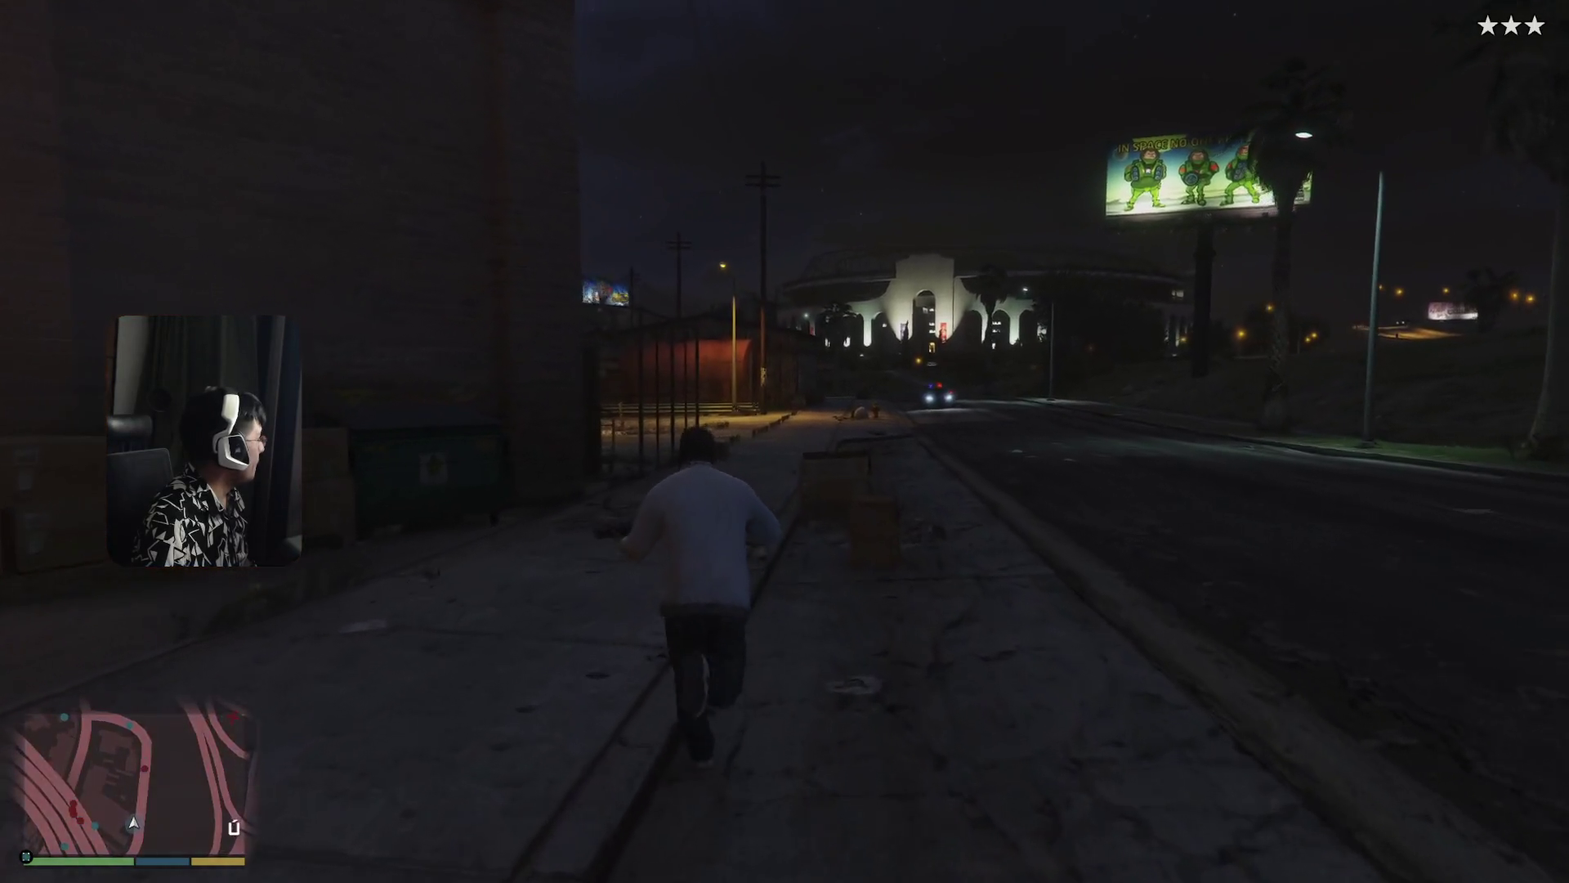
key("w")
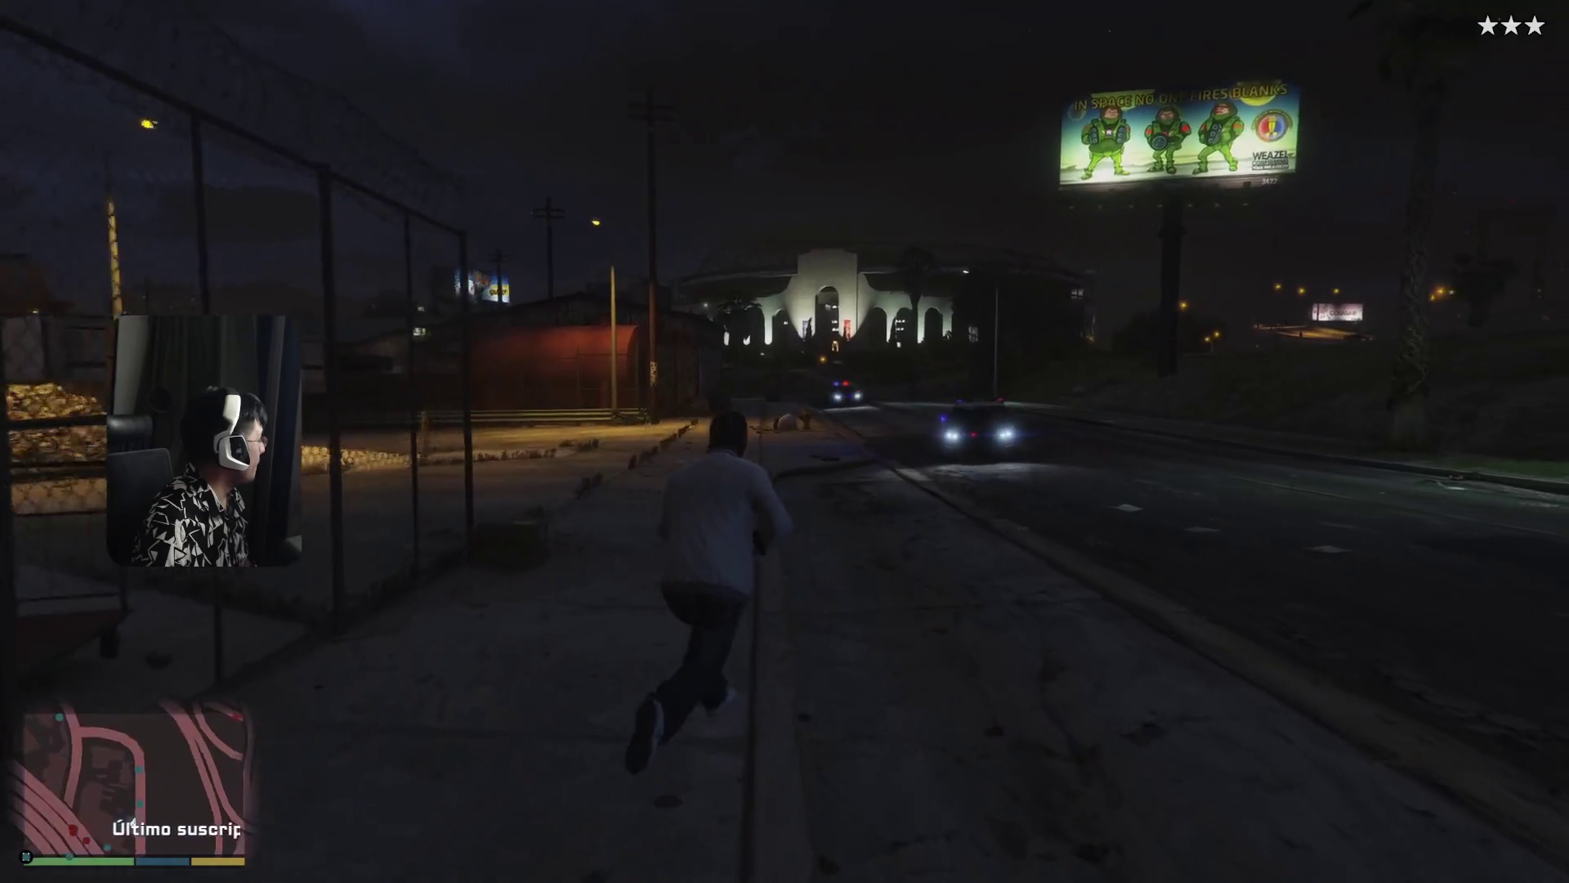
right_click(784, 441)
- Fire two shots at the police car, then run up and climb into patrol car 43
key("w")
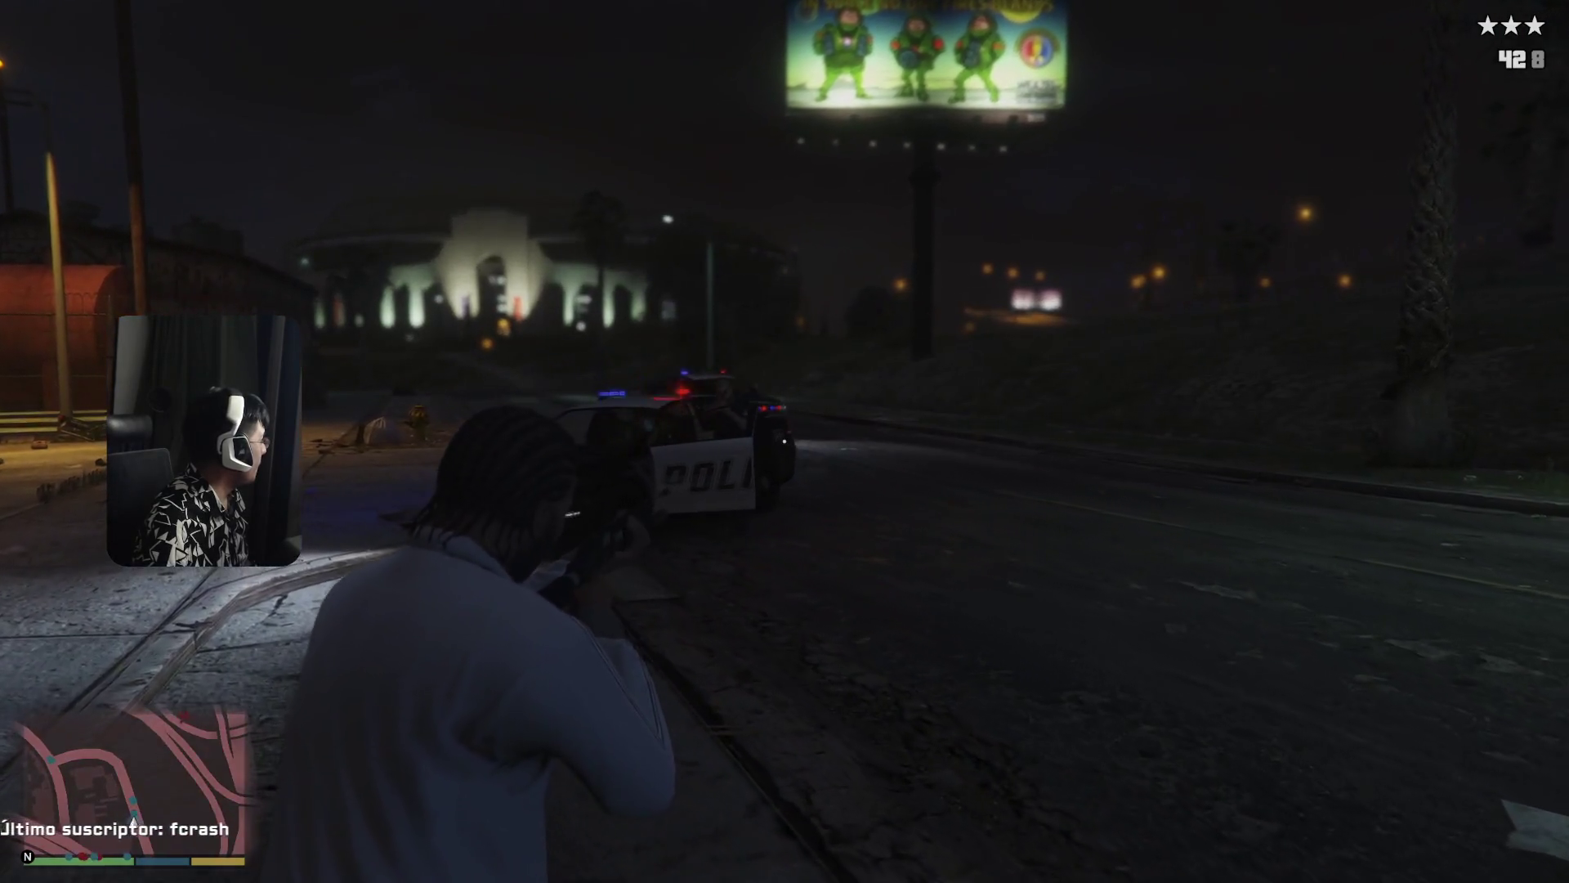
left_click(785, 442)
left_click(785, 441)
key("w")
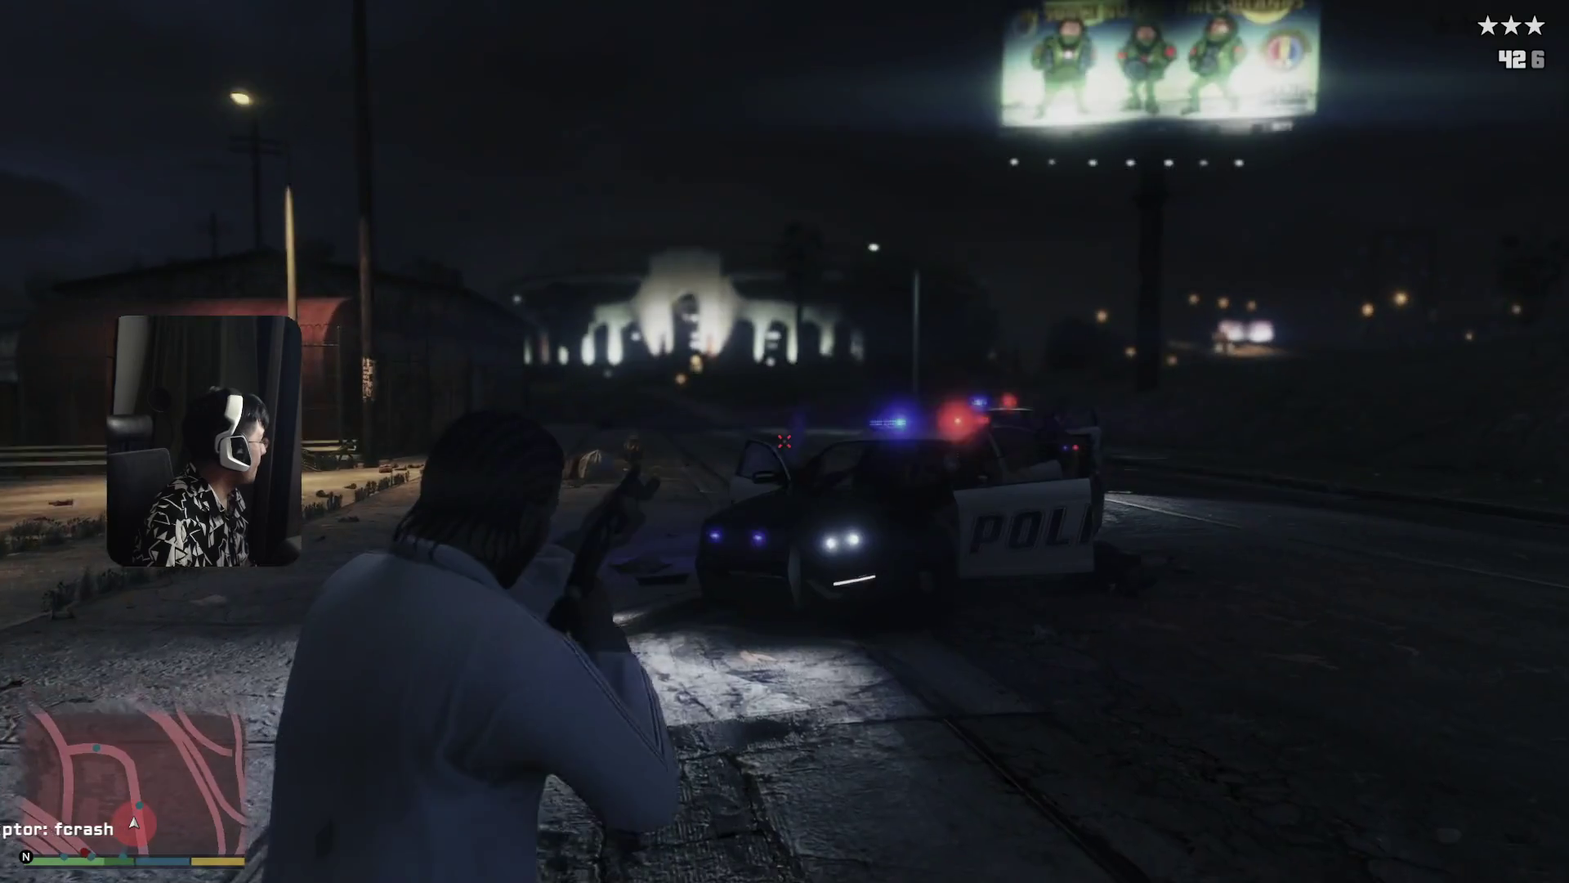
key("f")
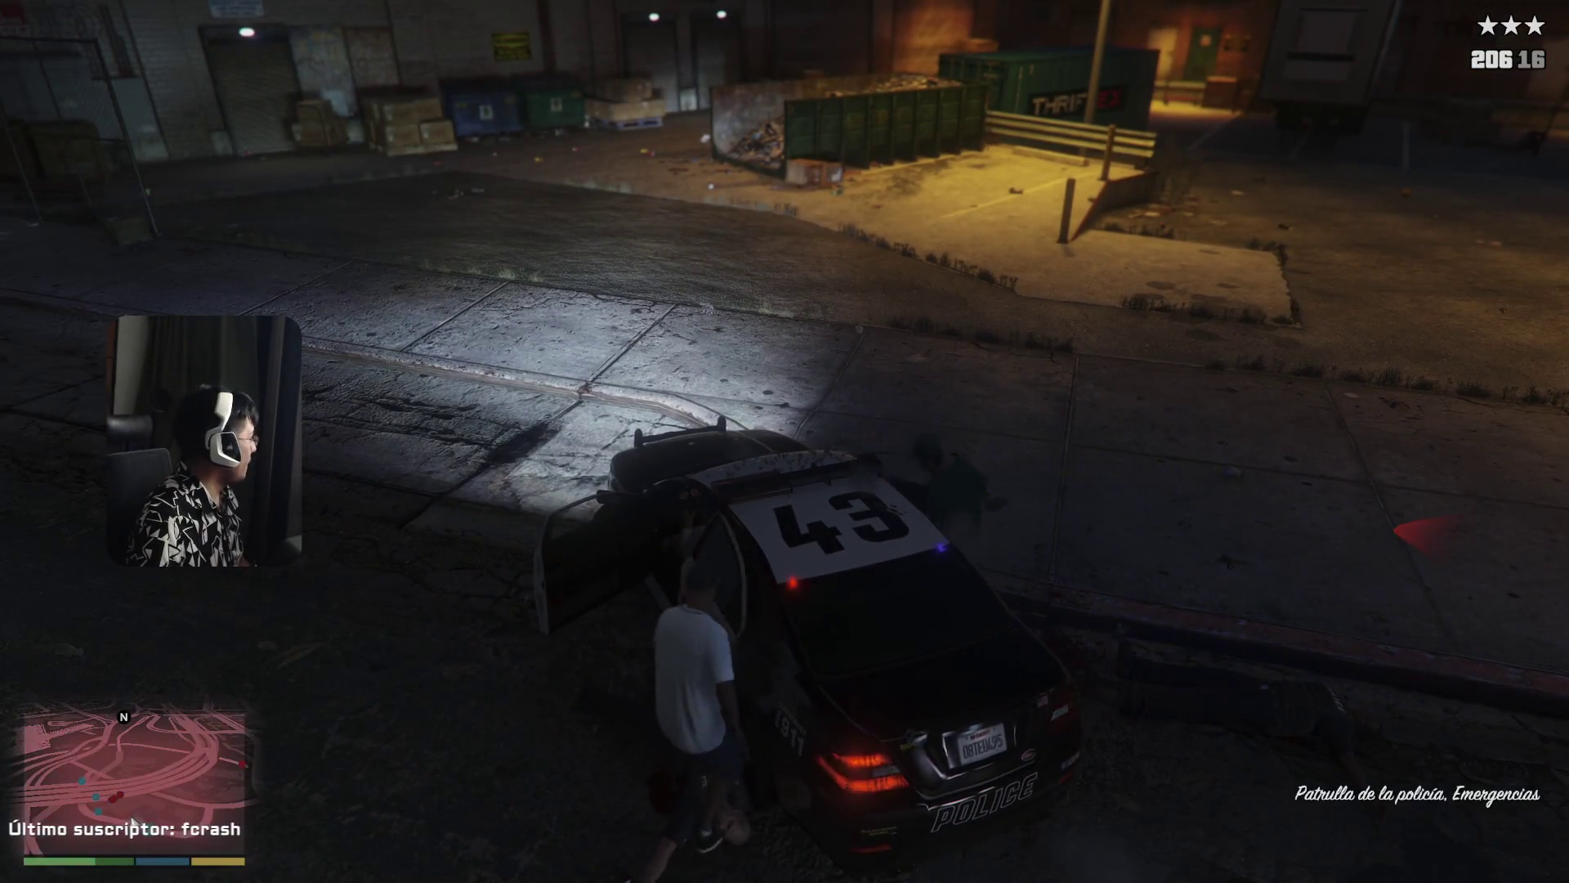
- Drive police car 43 out of the lot, past the other cruiser, and under the overpass
key("w")
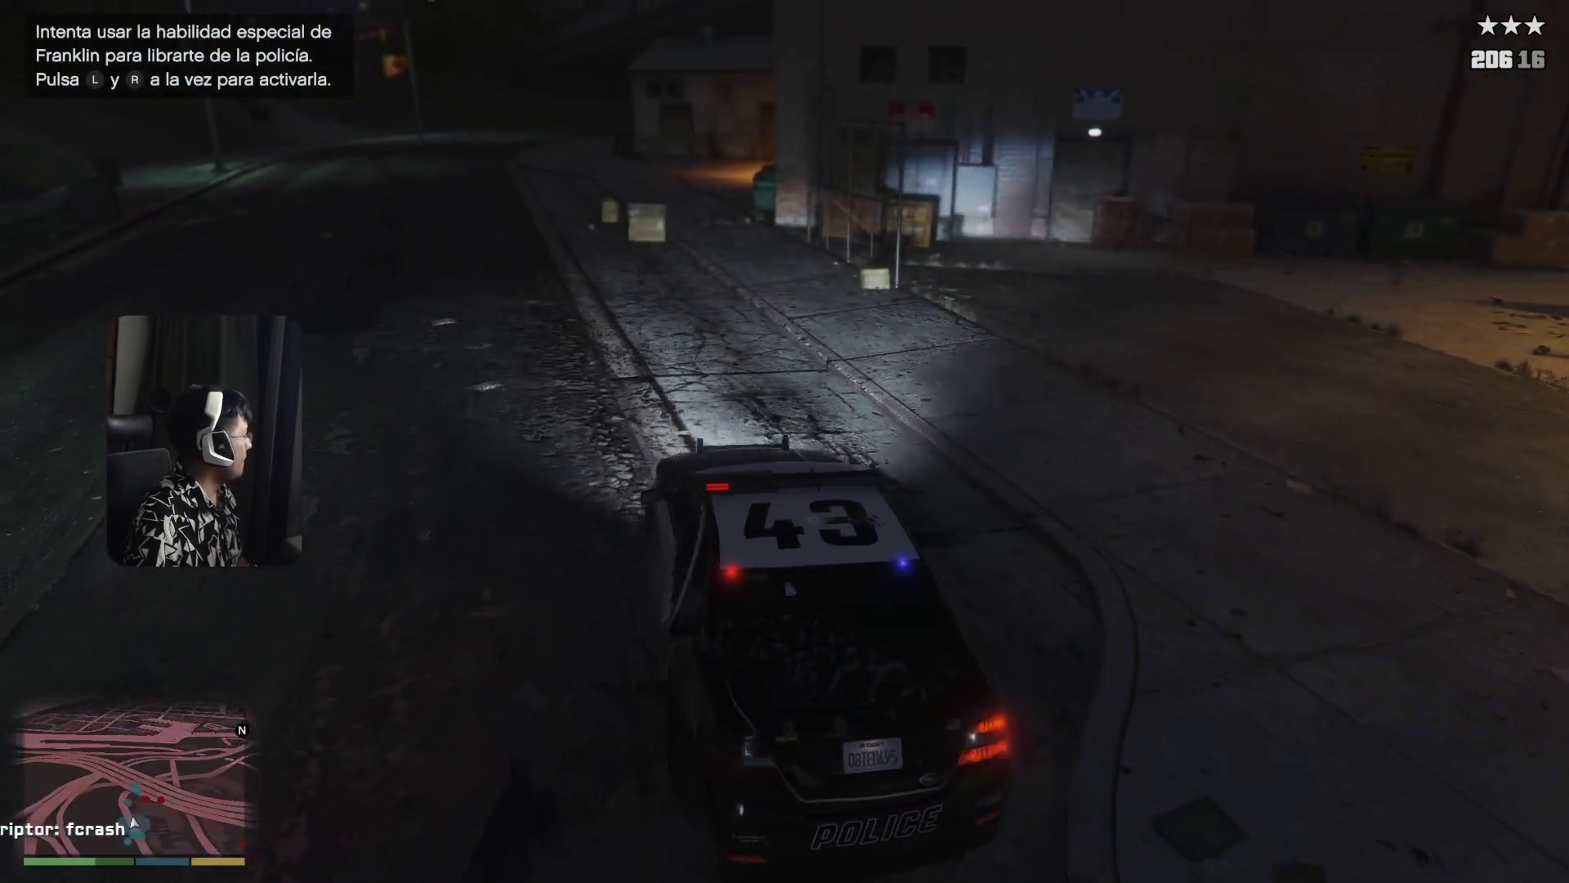
key("a")
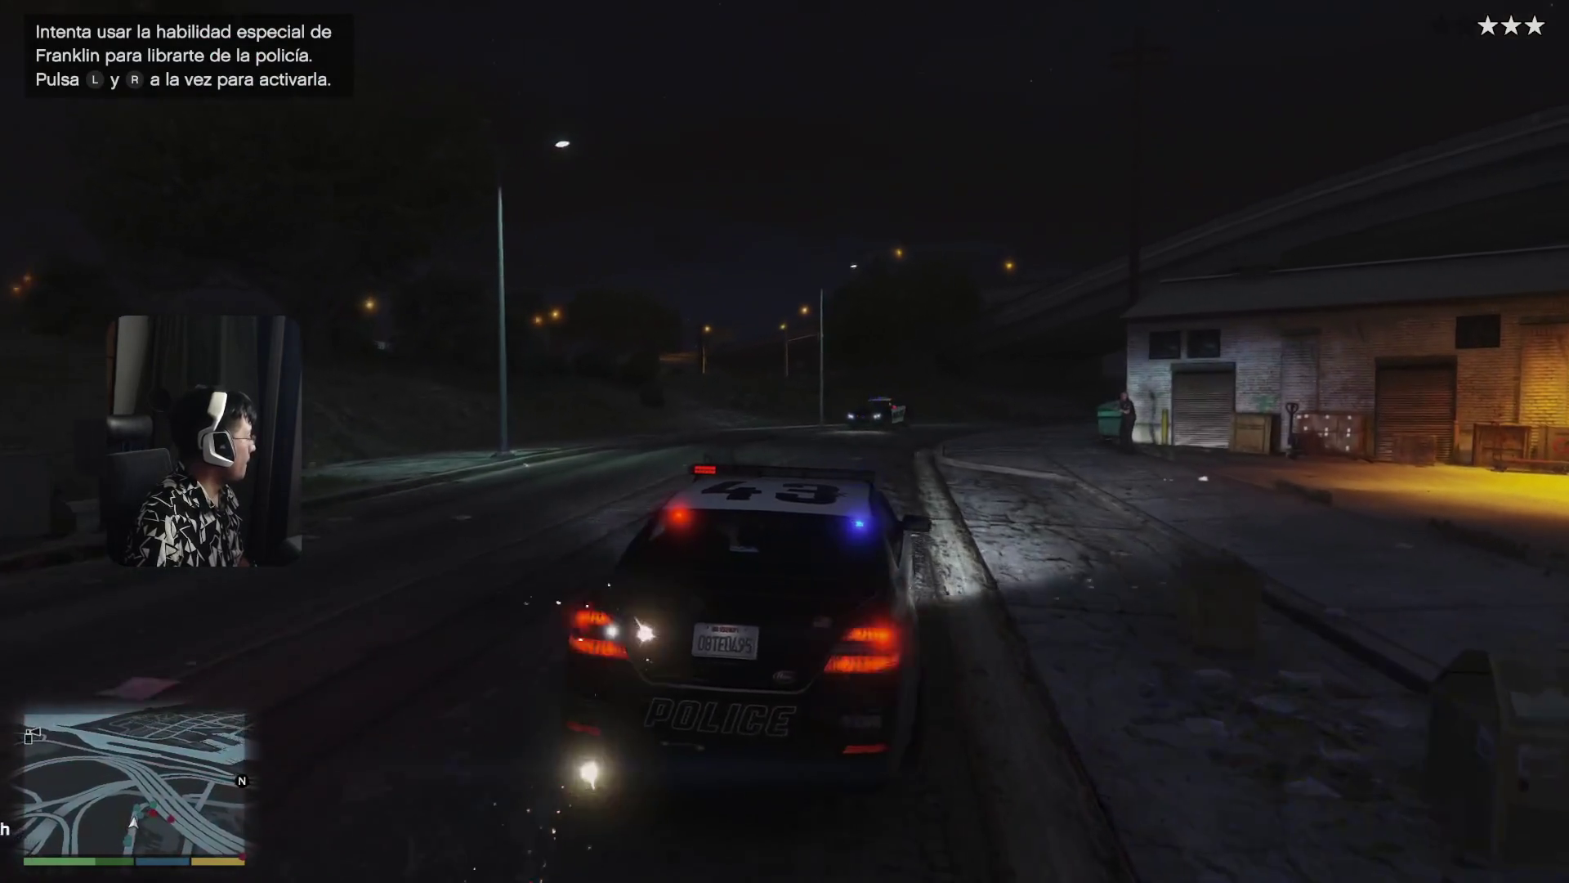
key("d")
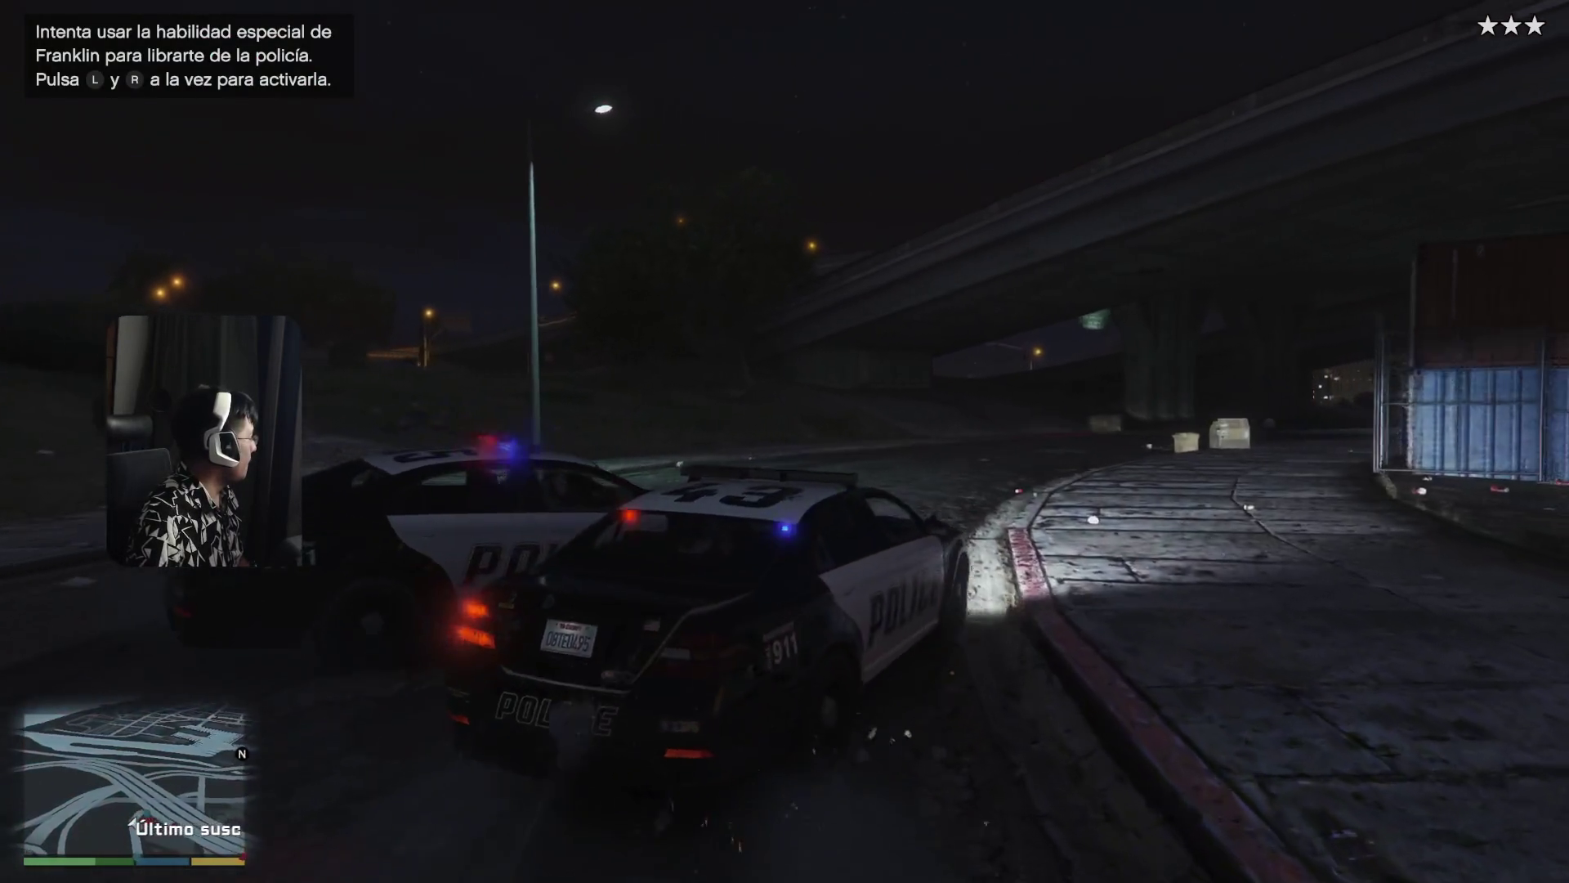
key("w")
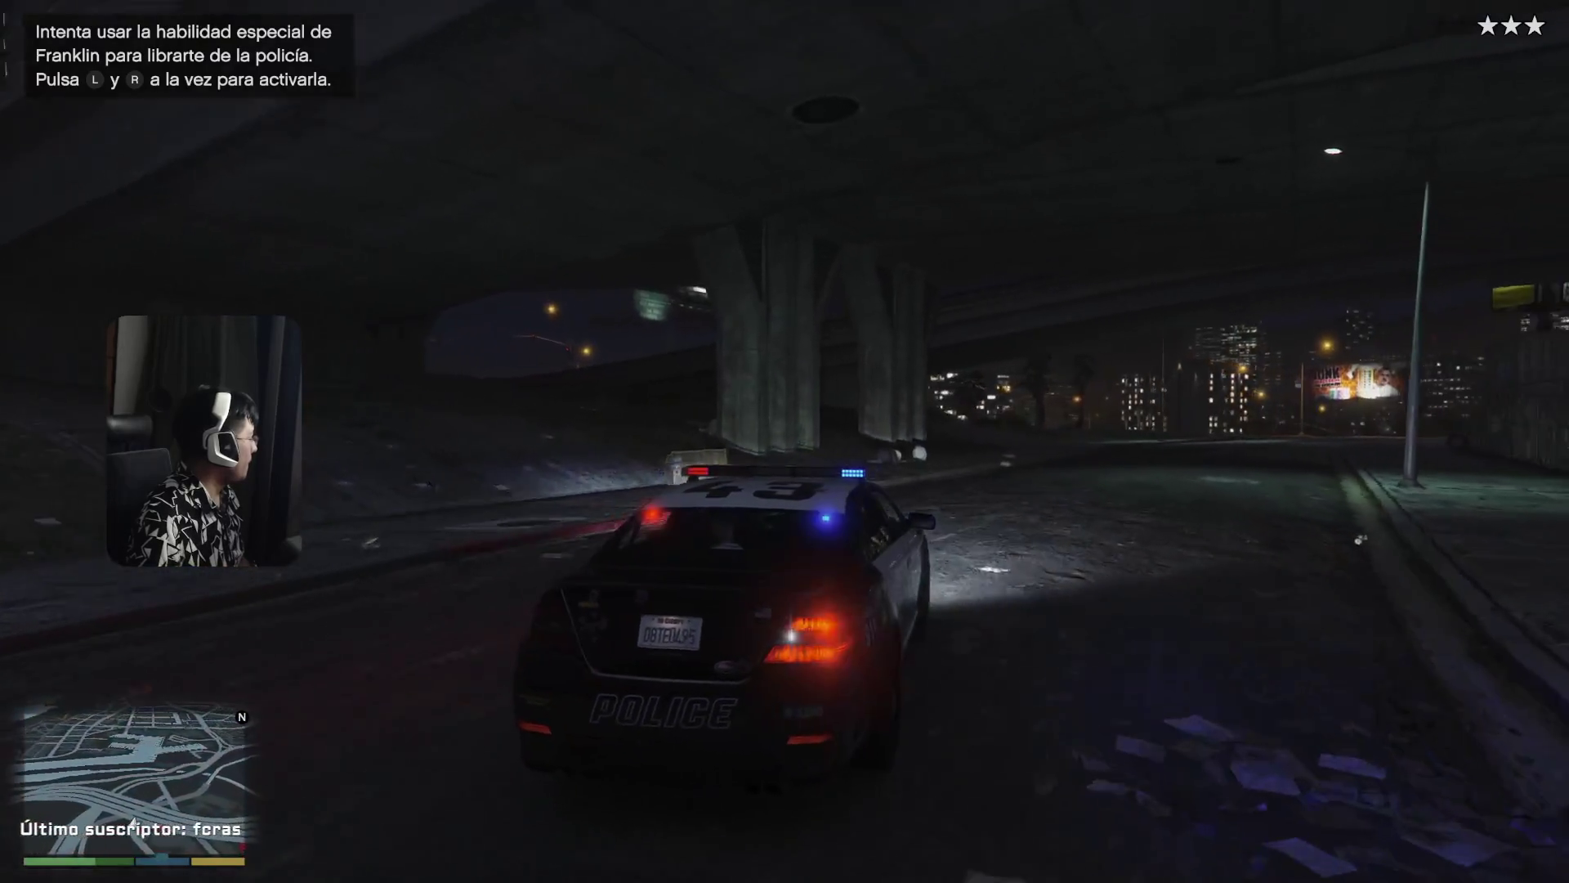
key("d")
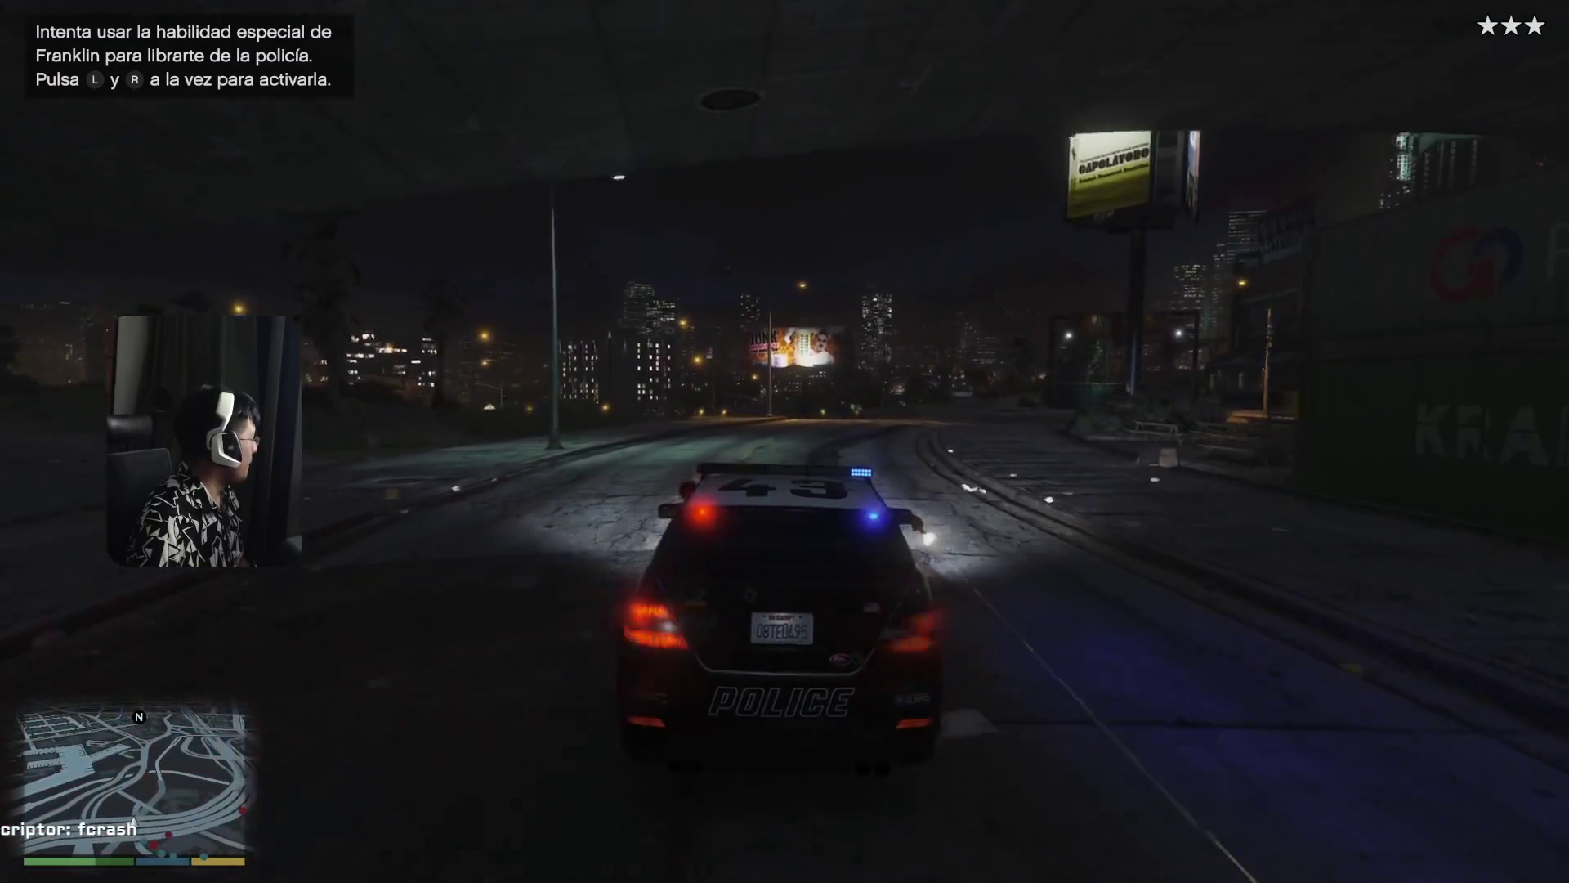
- Cut across the grass over the ledge and land on Greenwich Parkway
key("w")
key("d")
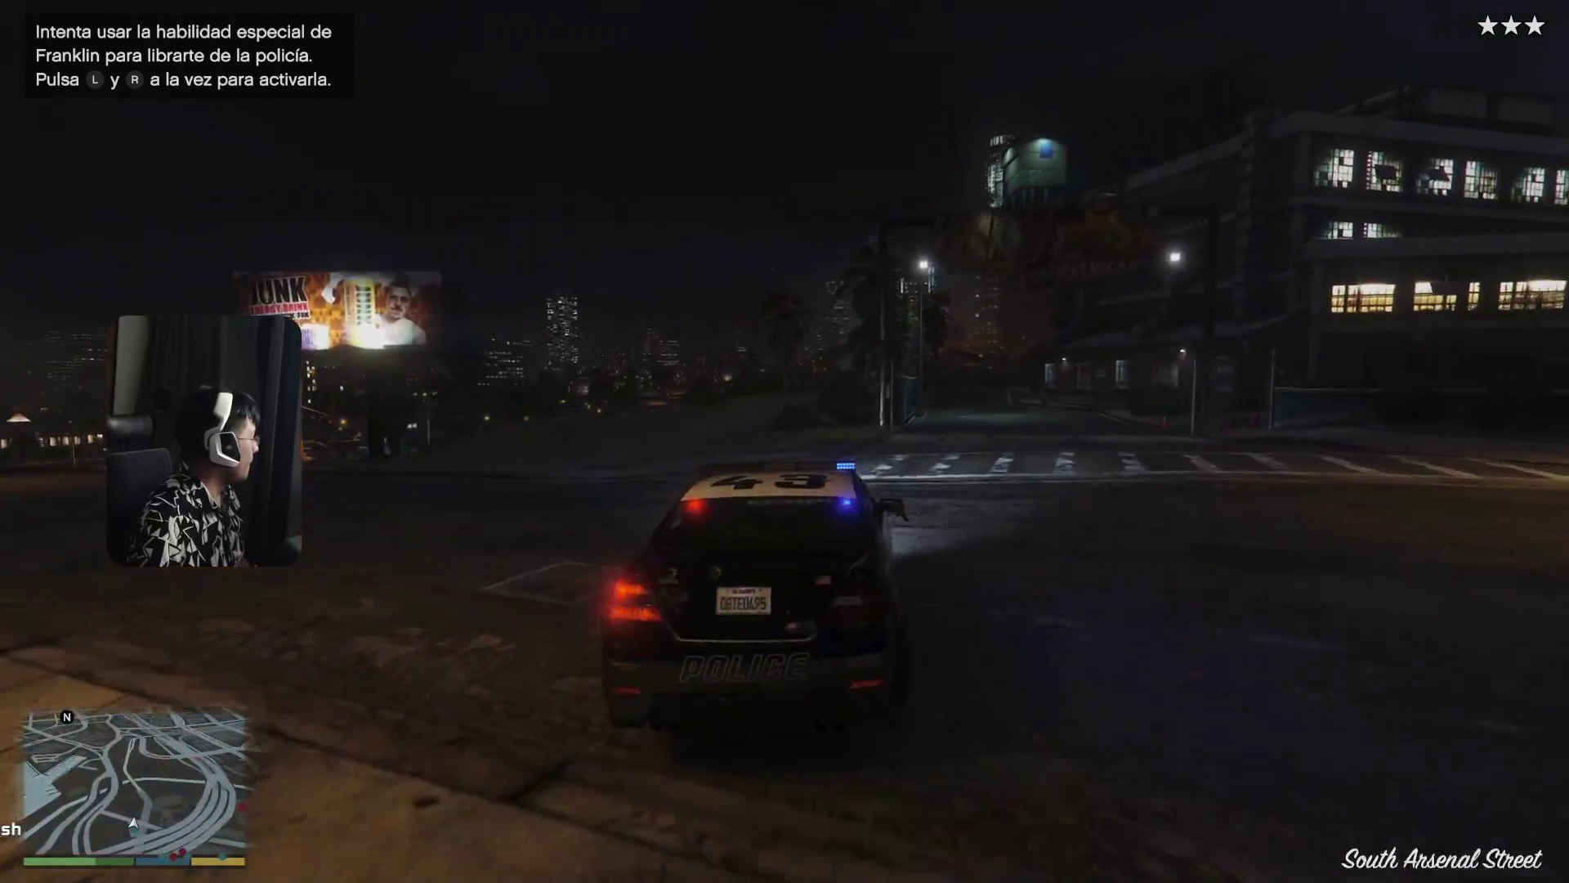
key("w")
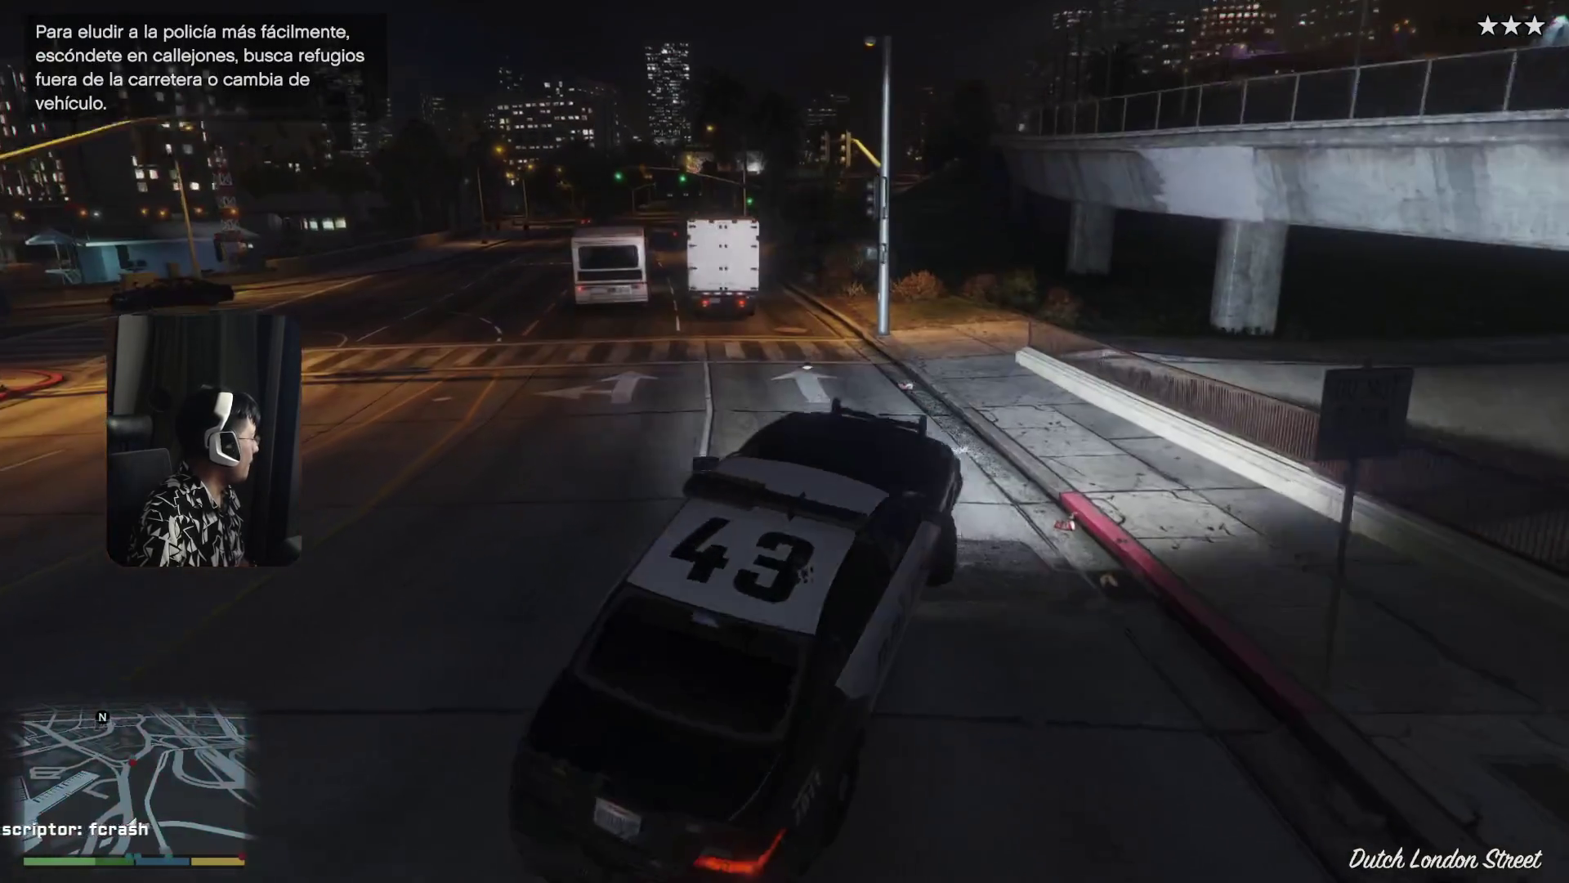
key("w")
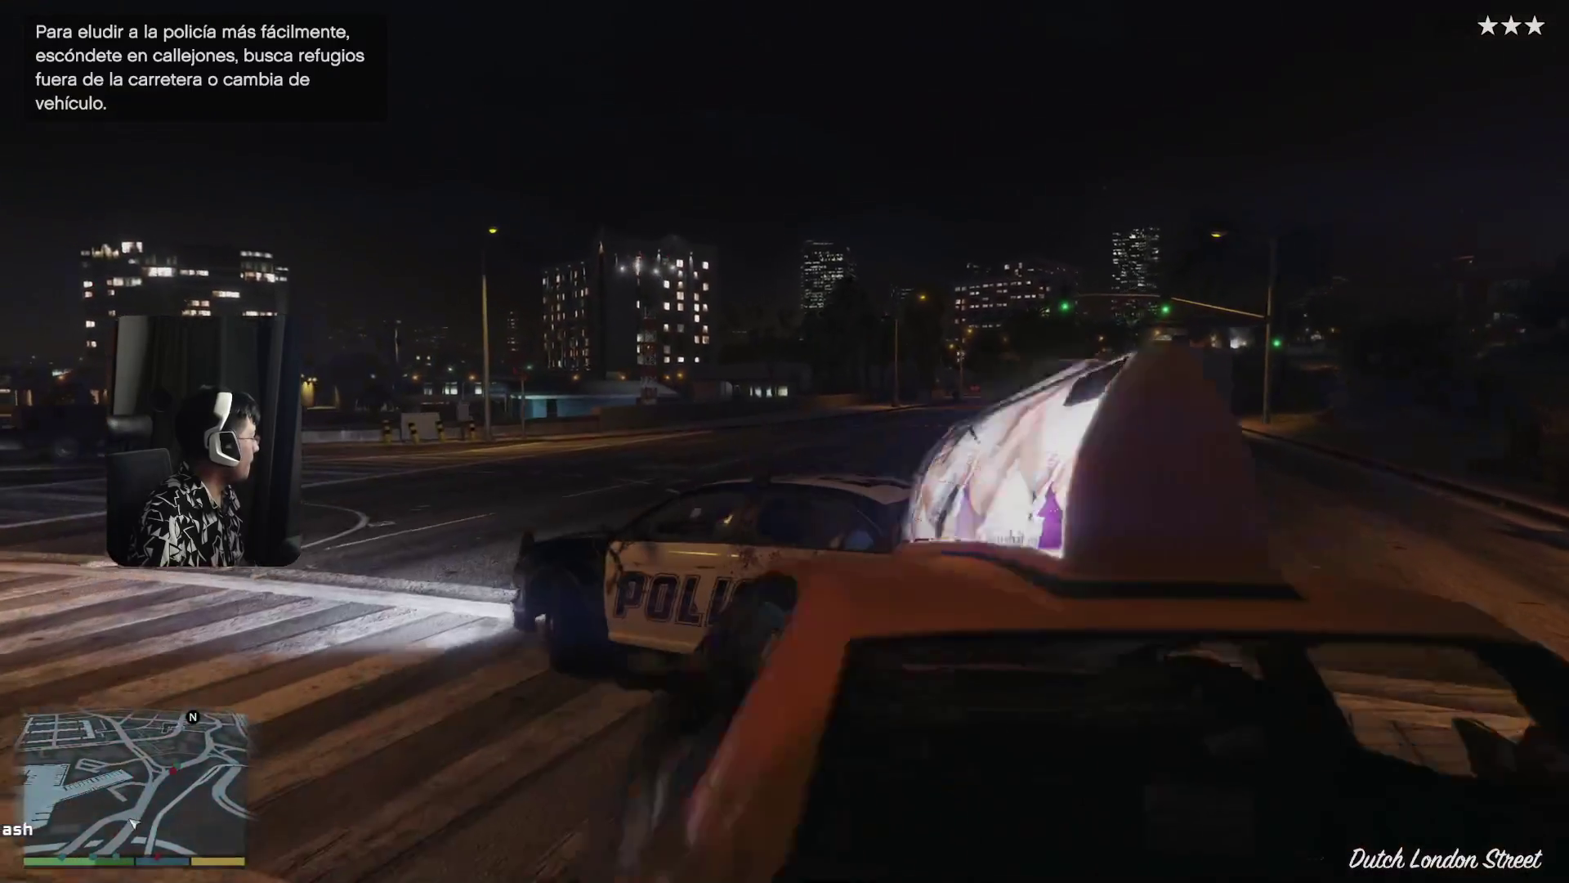
key("w")
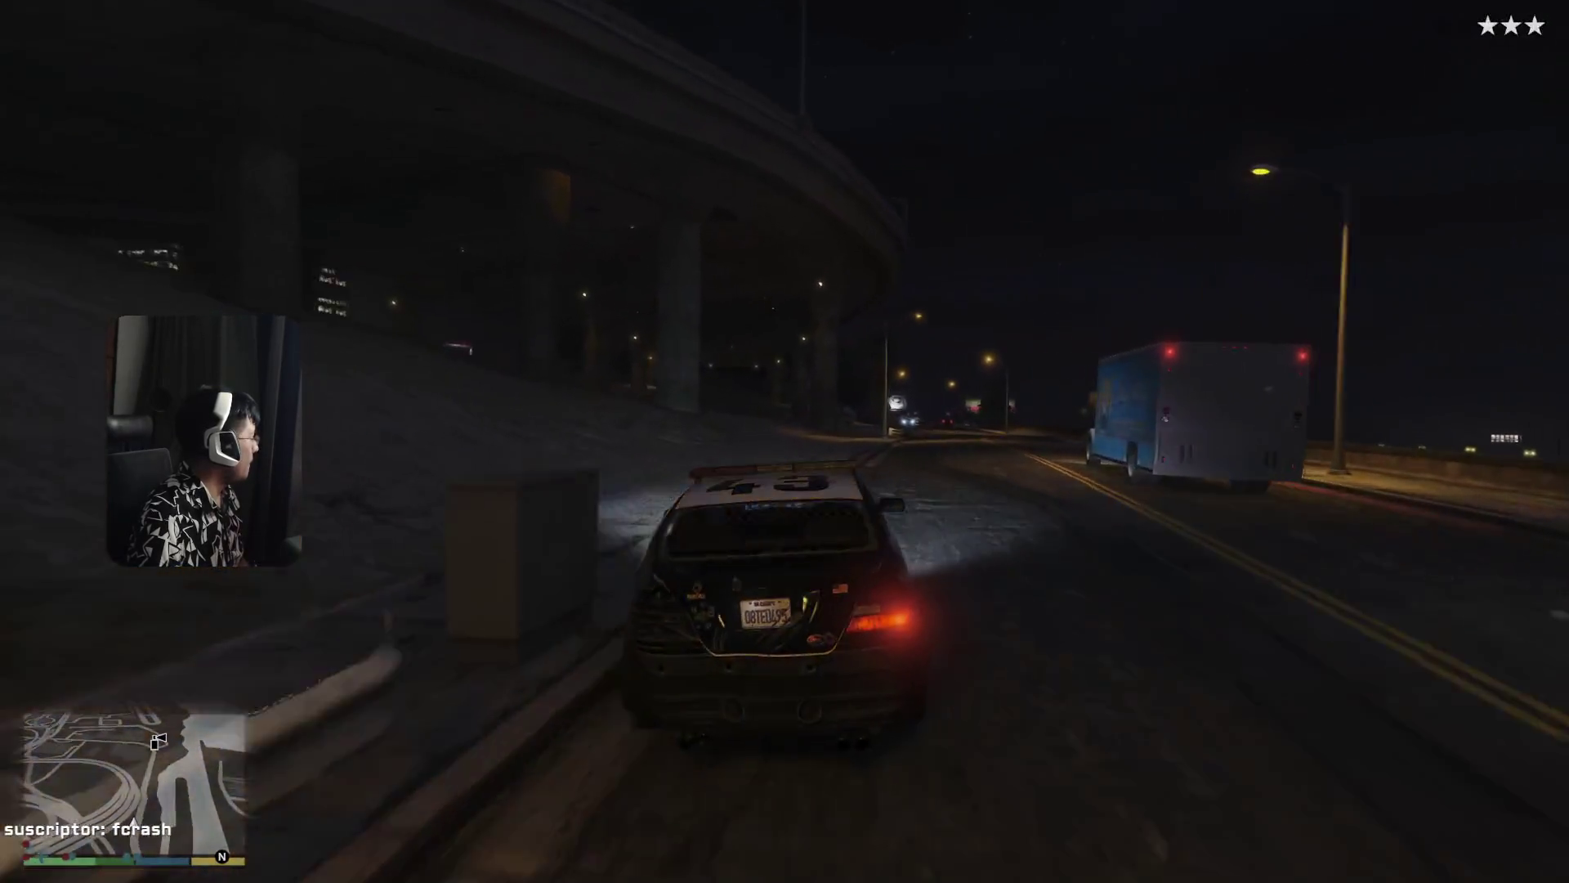
- Pull off the road and circle across the grass lot under the overpass toward the city lights
key("a")
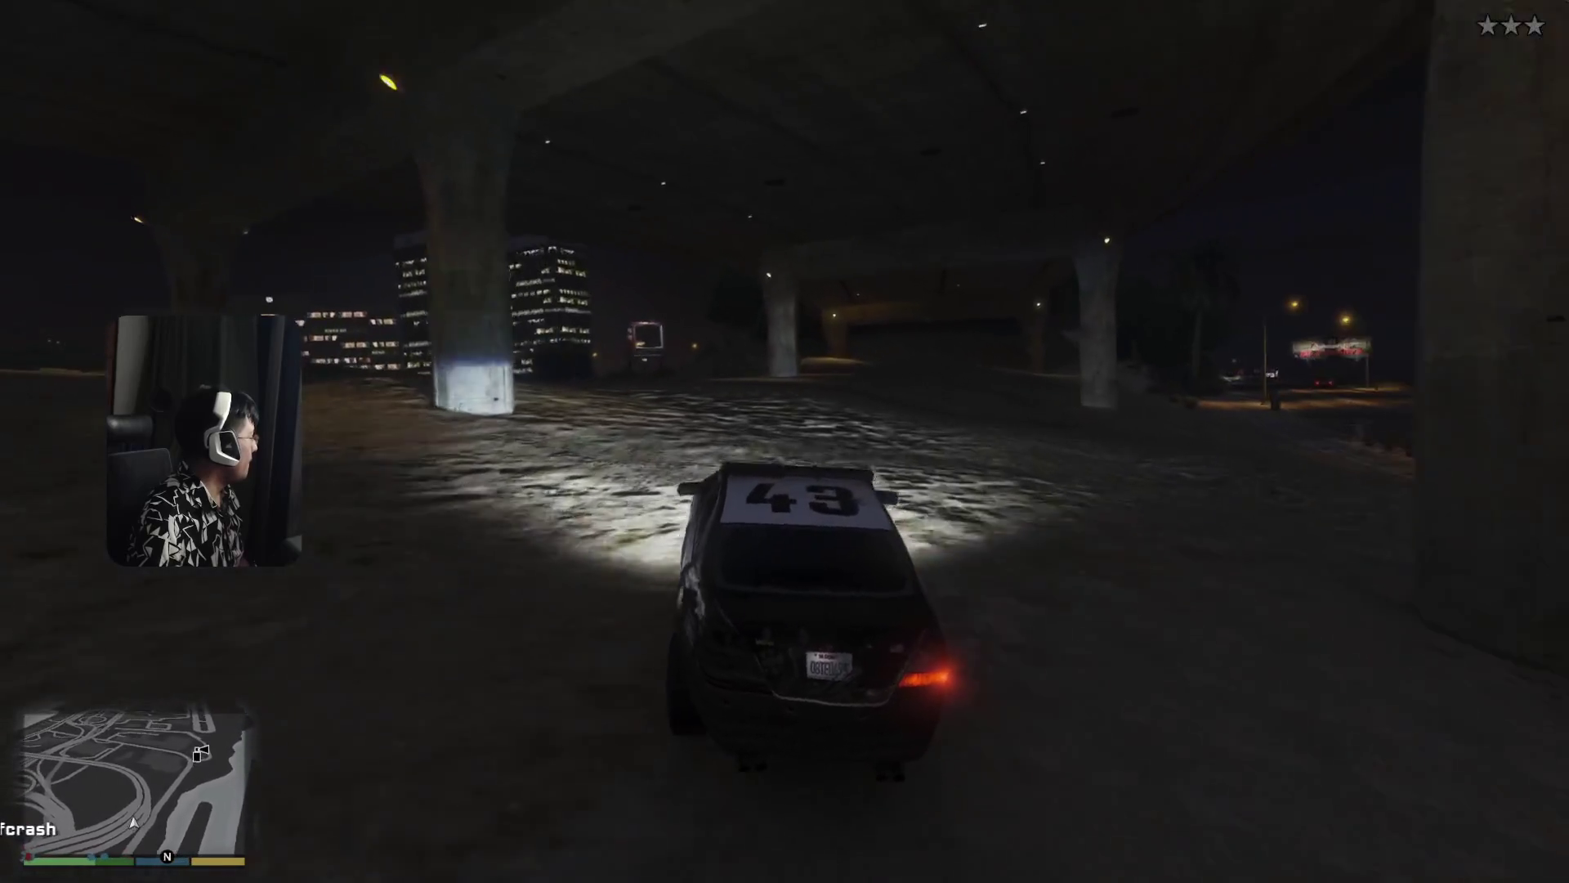
key("a")
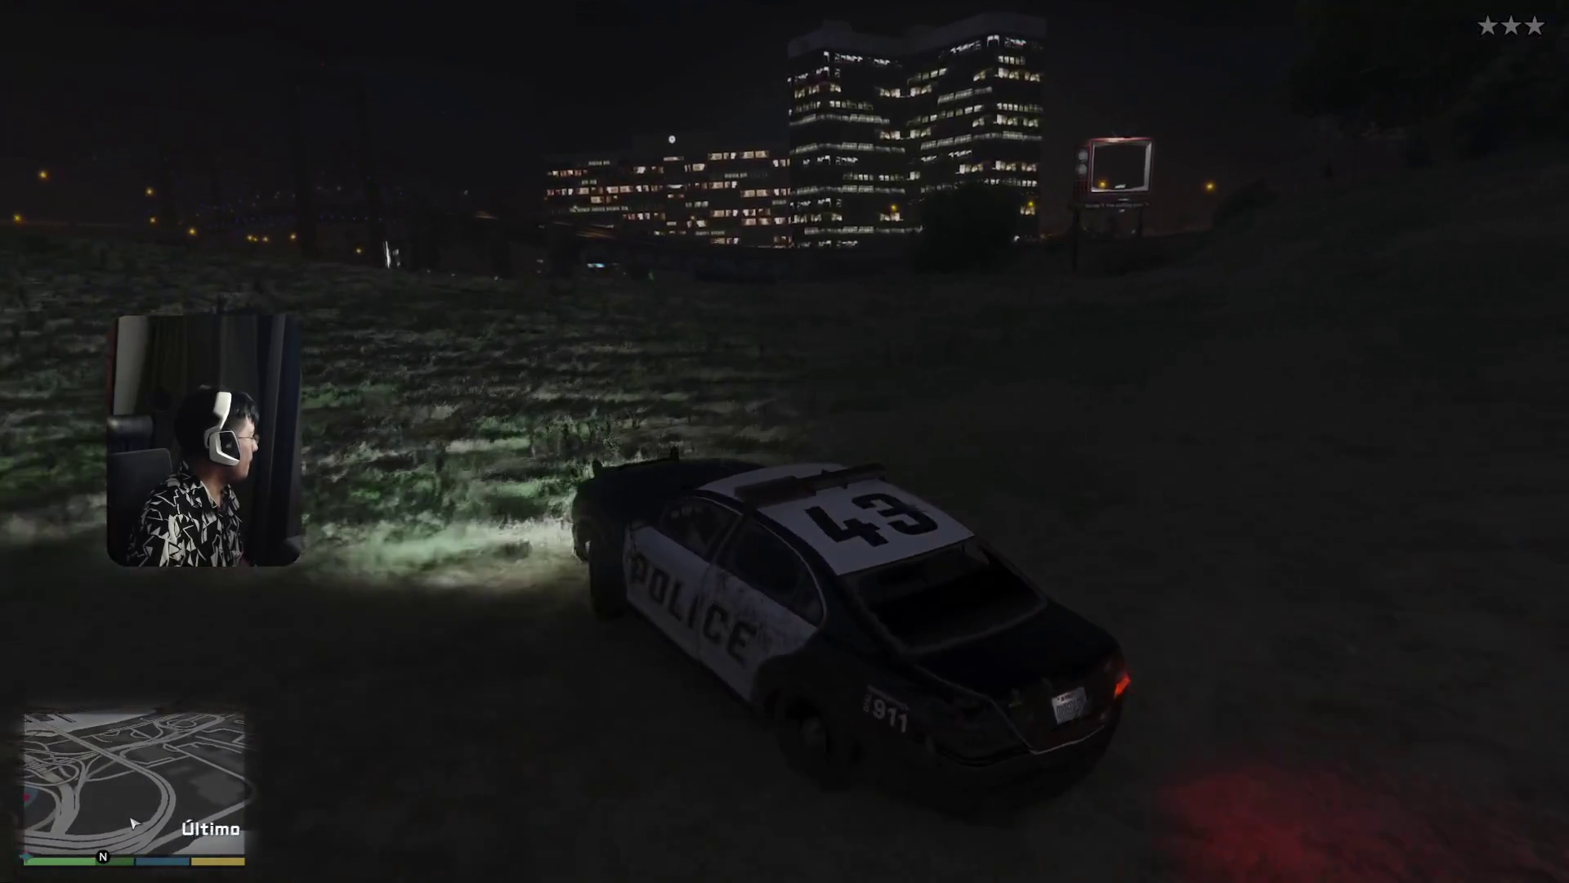
key("a")
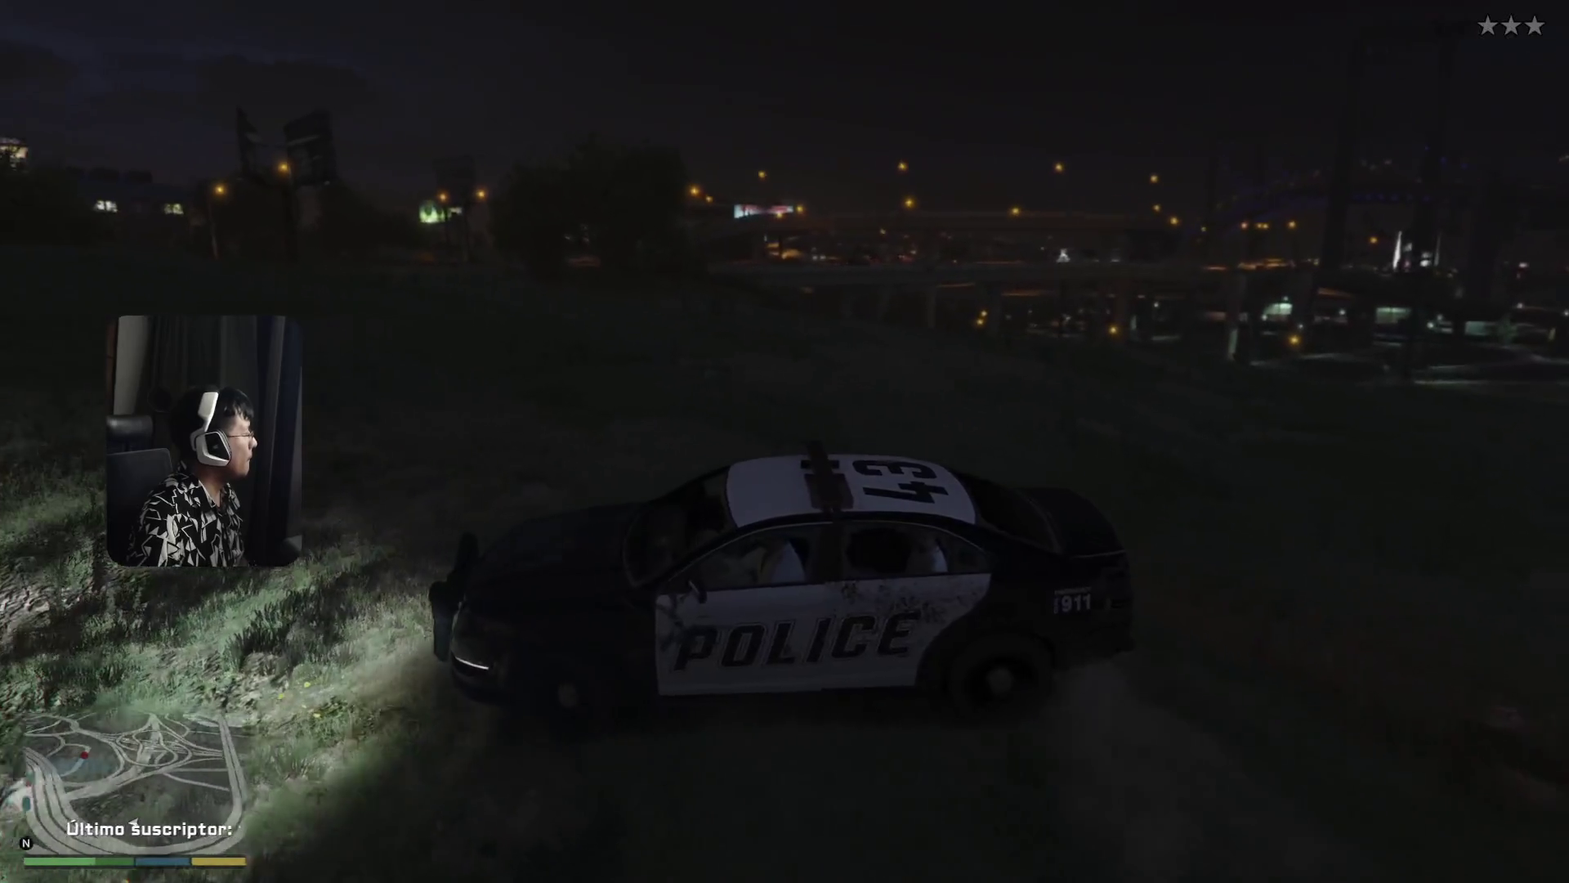
key("d")
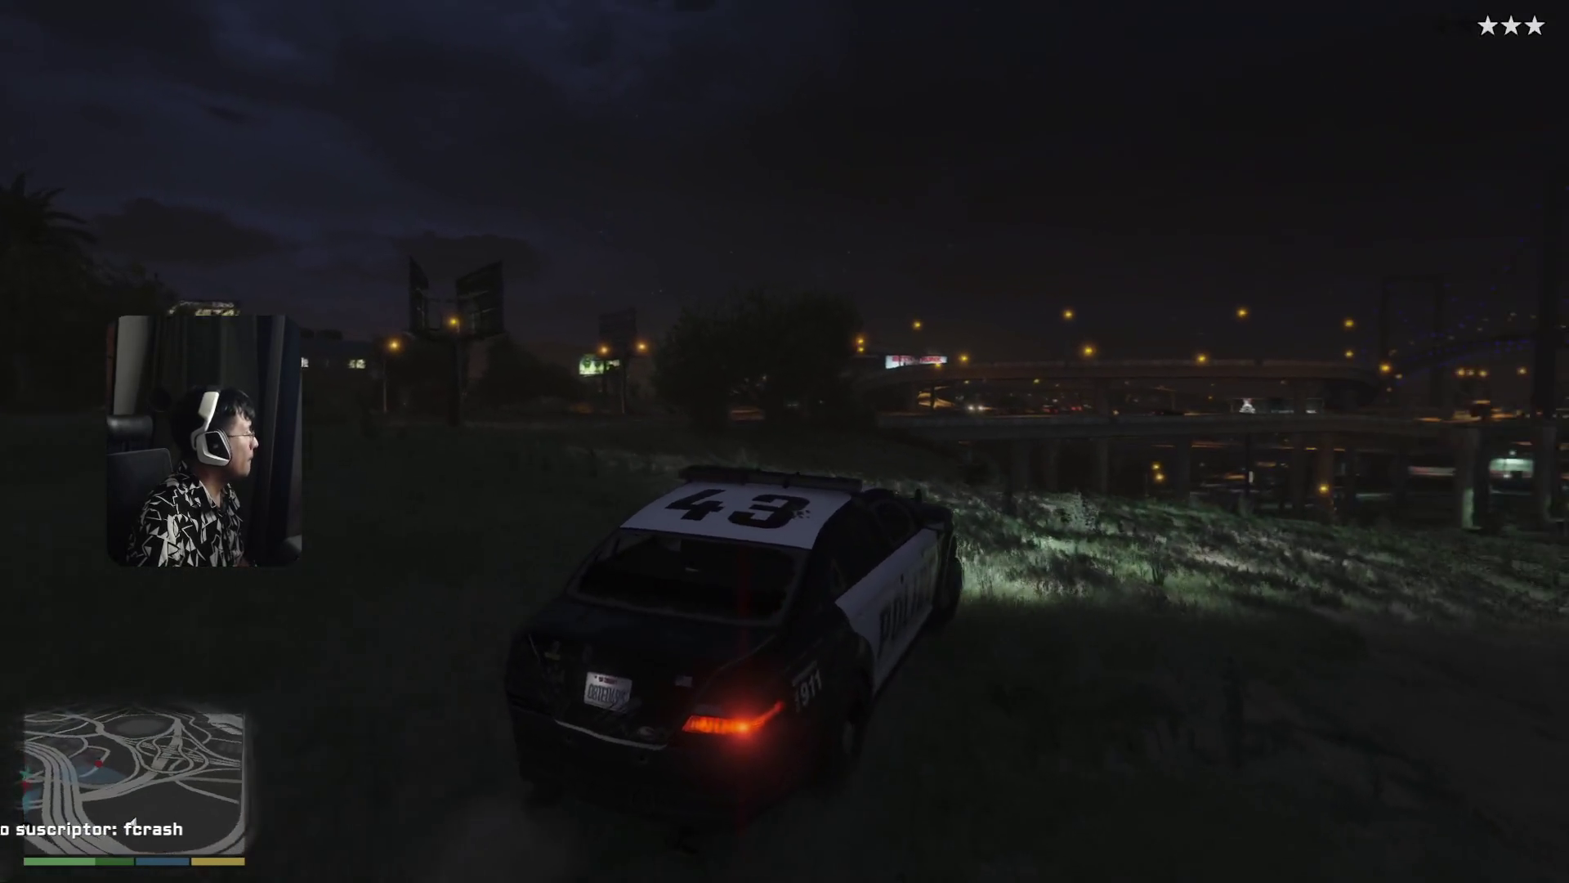
key("d")
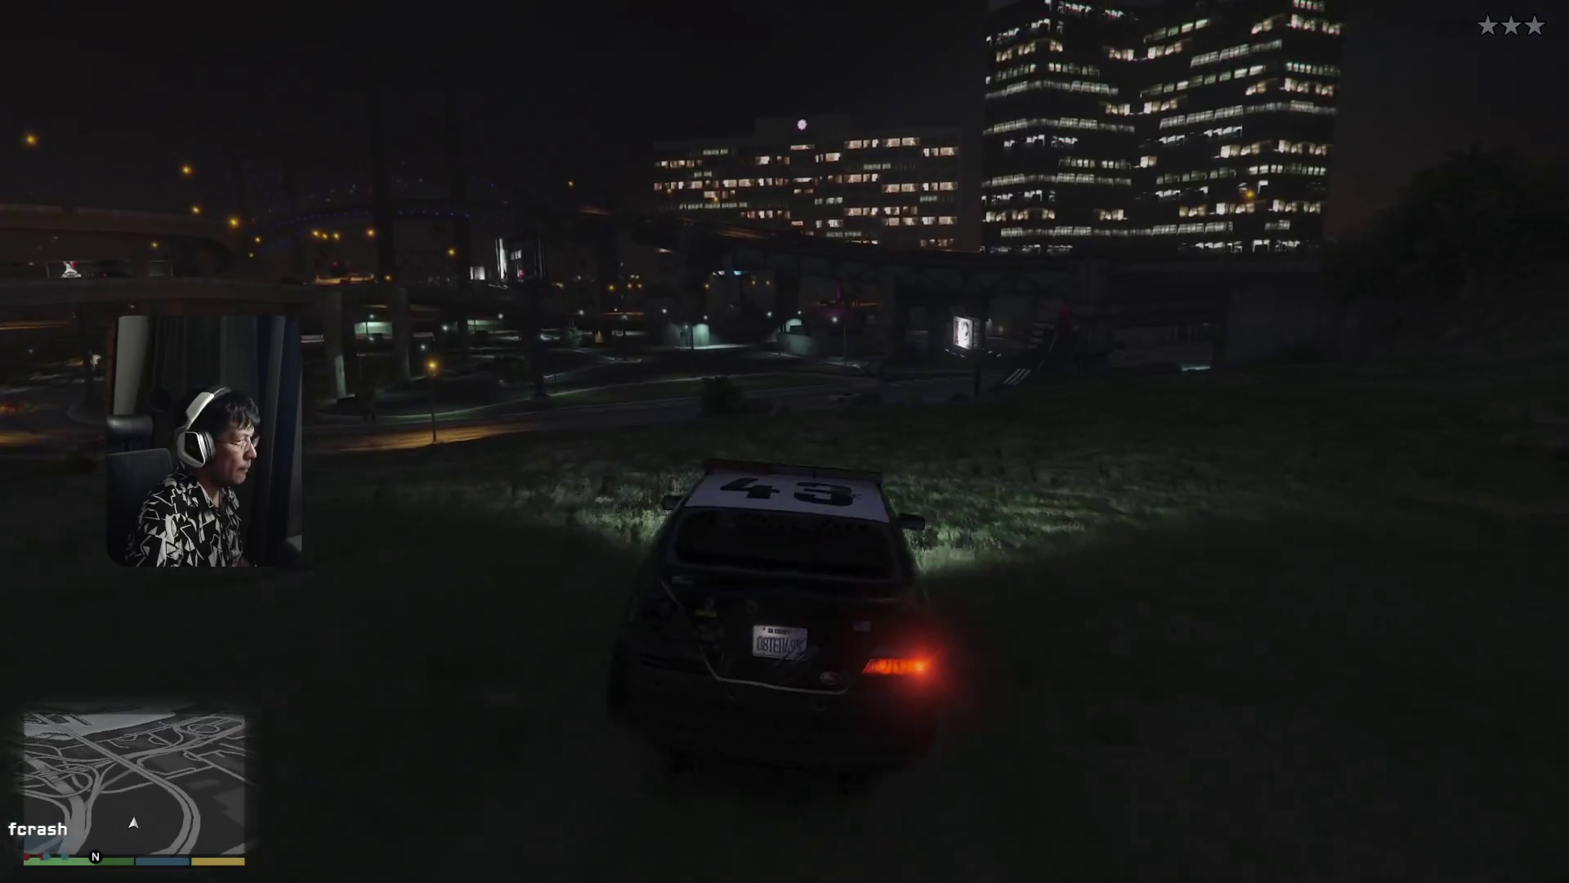
key("a")
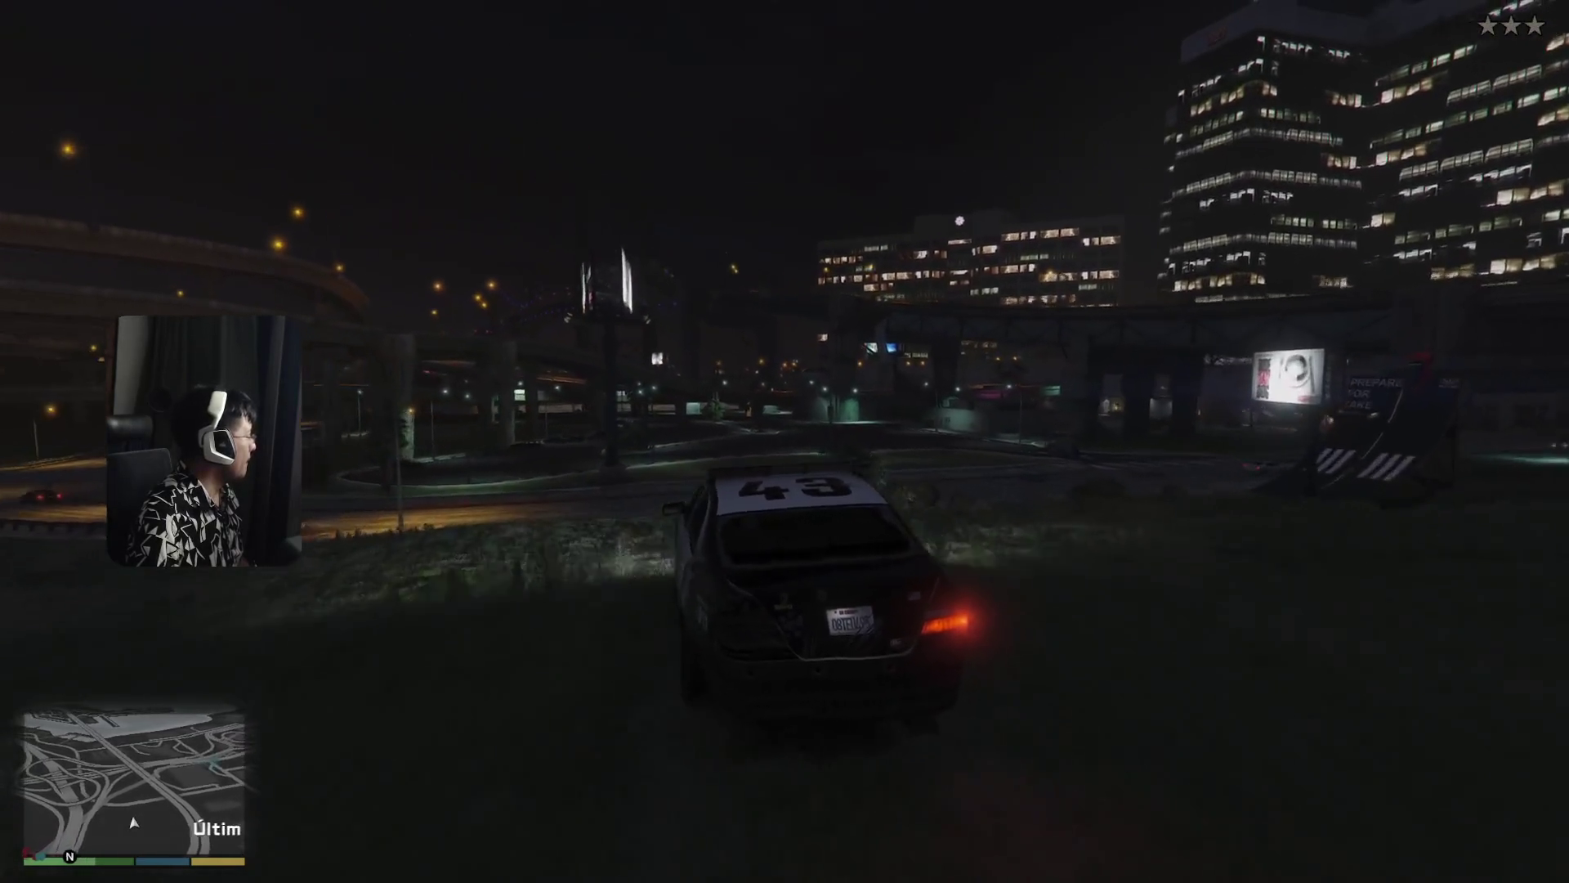
- Rejoin the road, pass the white car and drive toward the intersection
key("d")
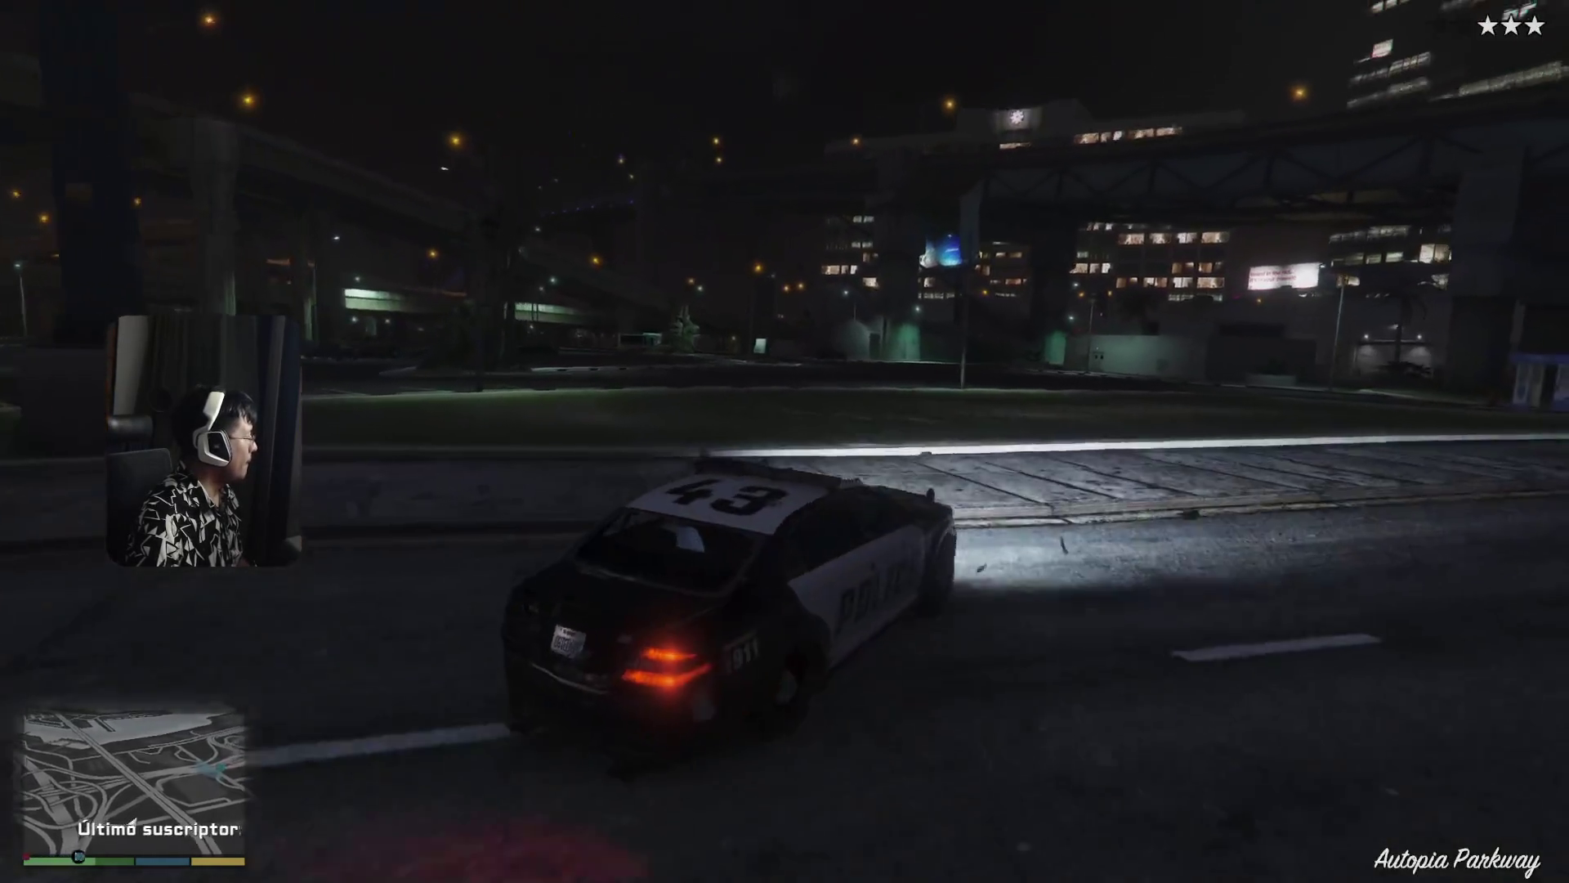
key("a")
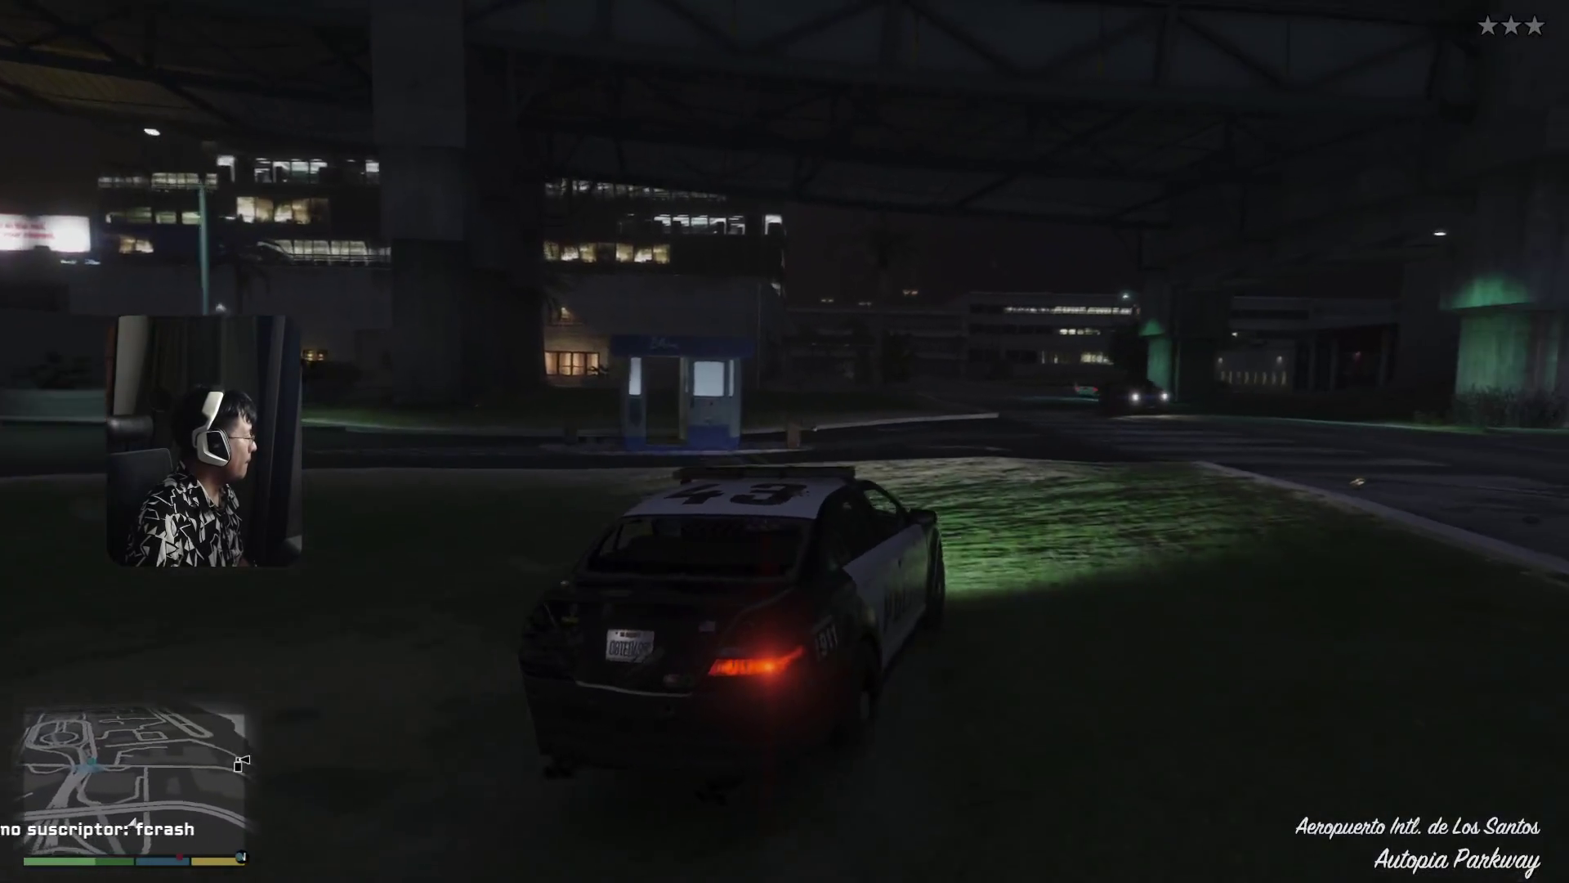
key("d")
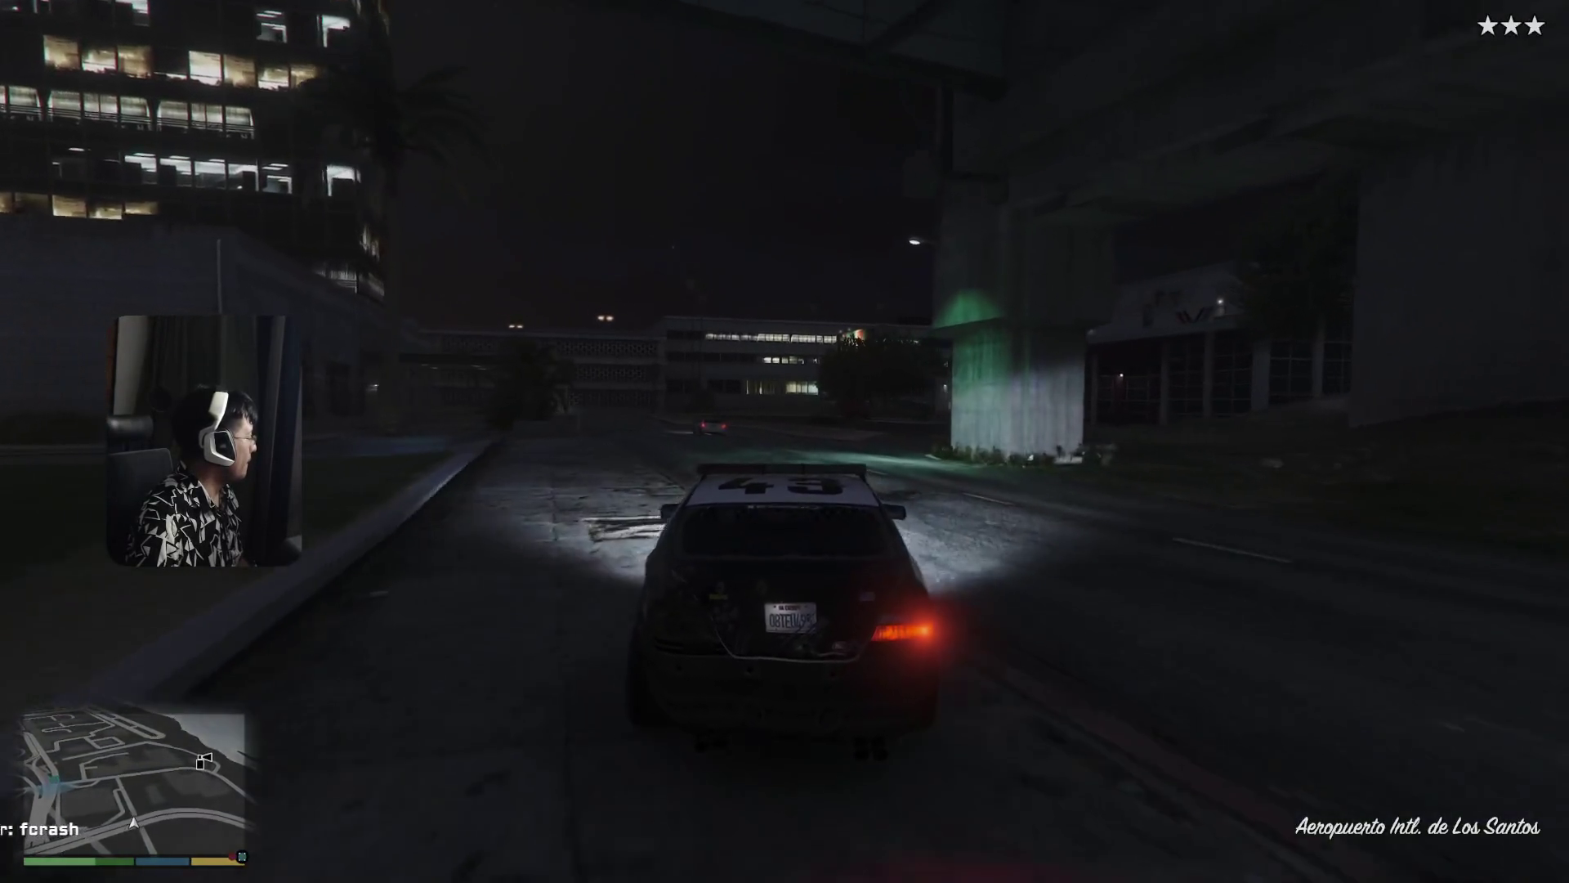
key("a")
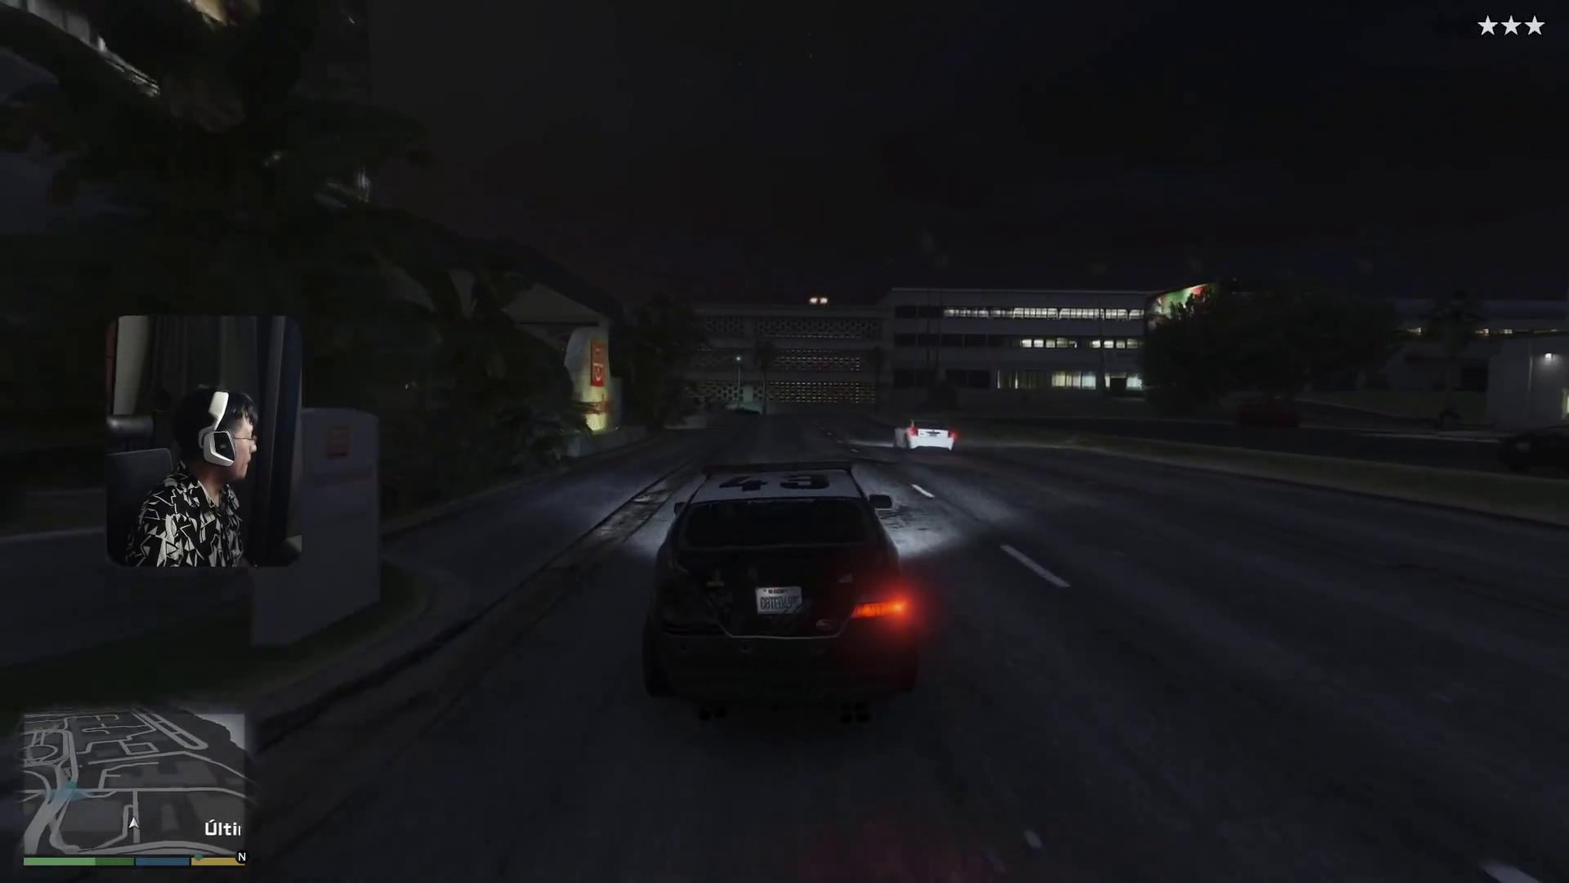
key("w")
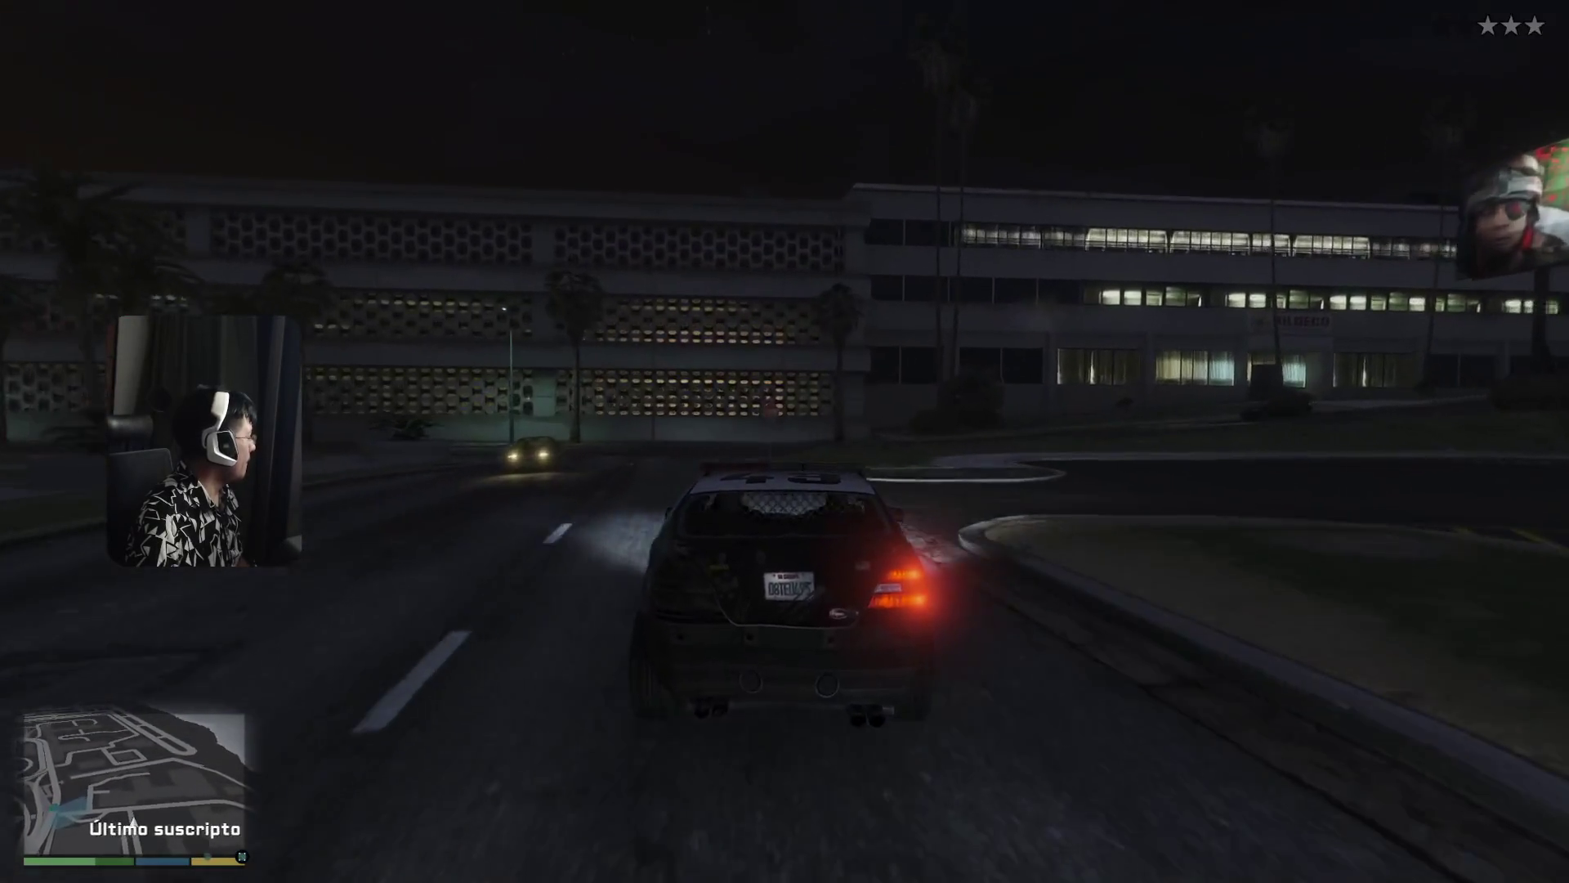
key("d")
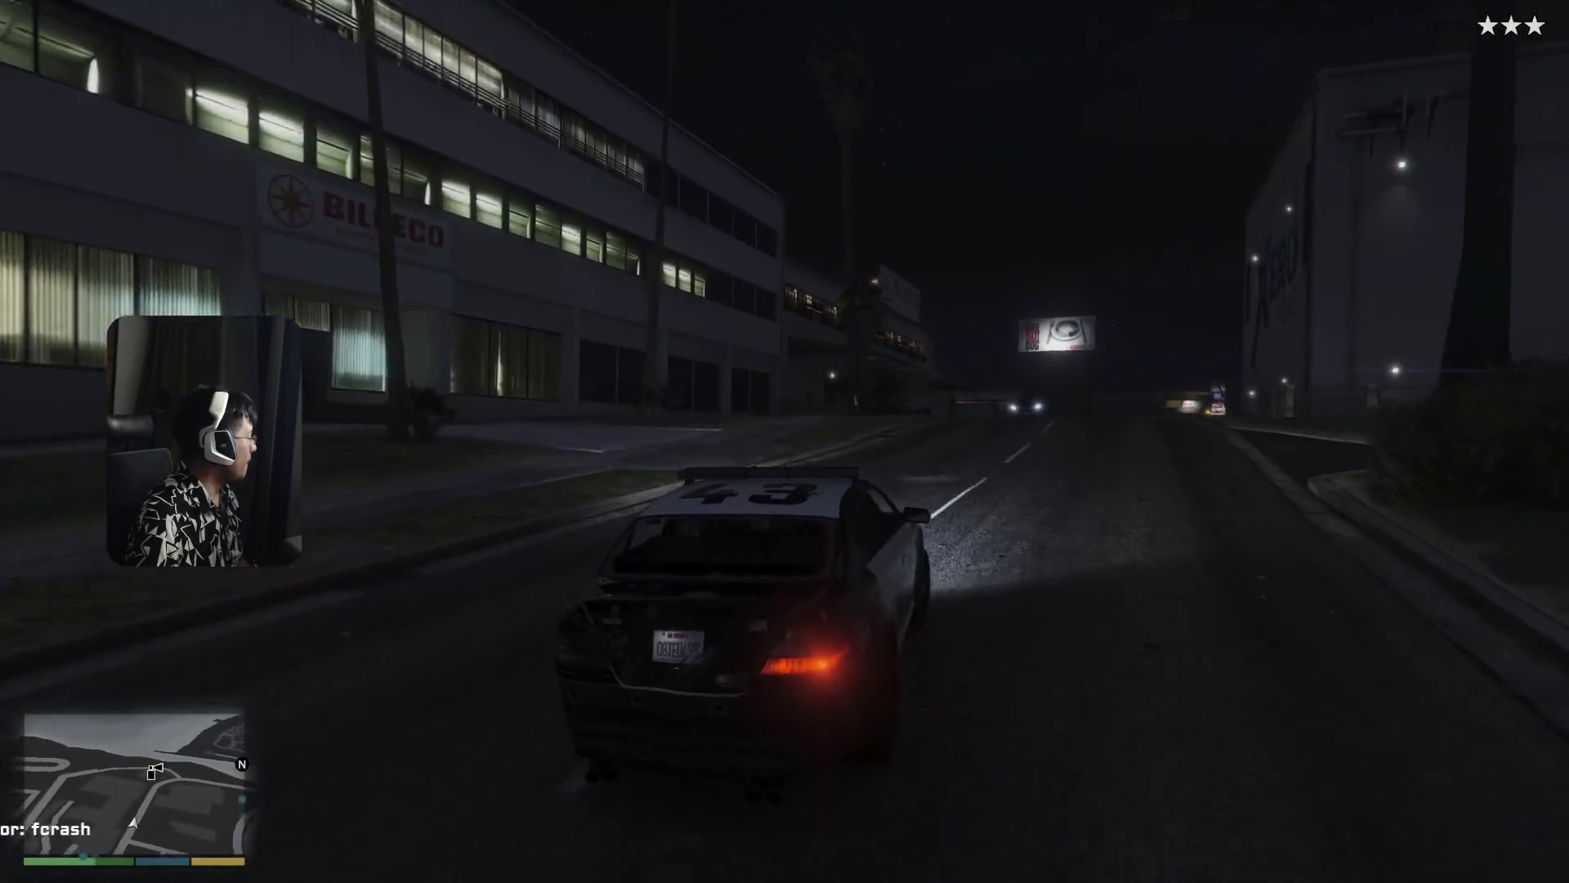
key("w")
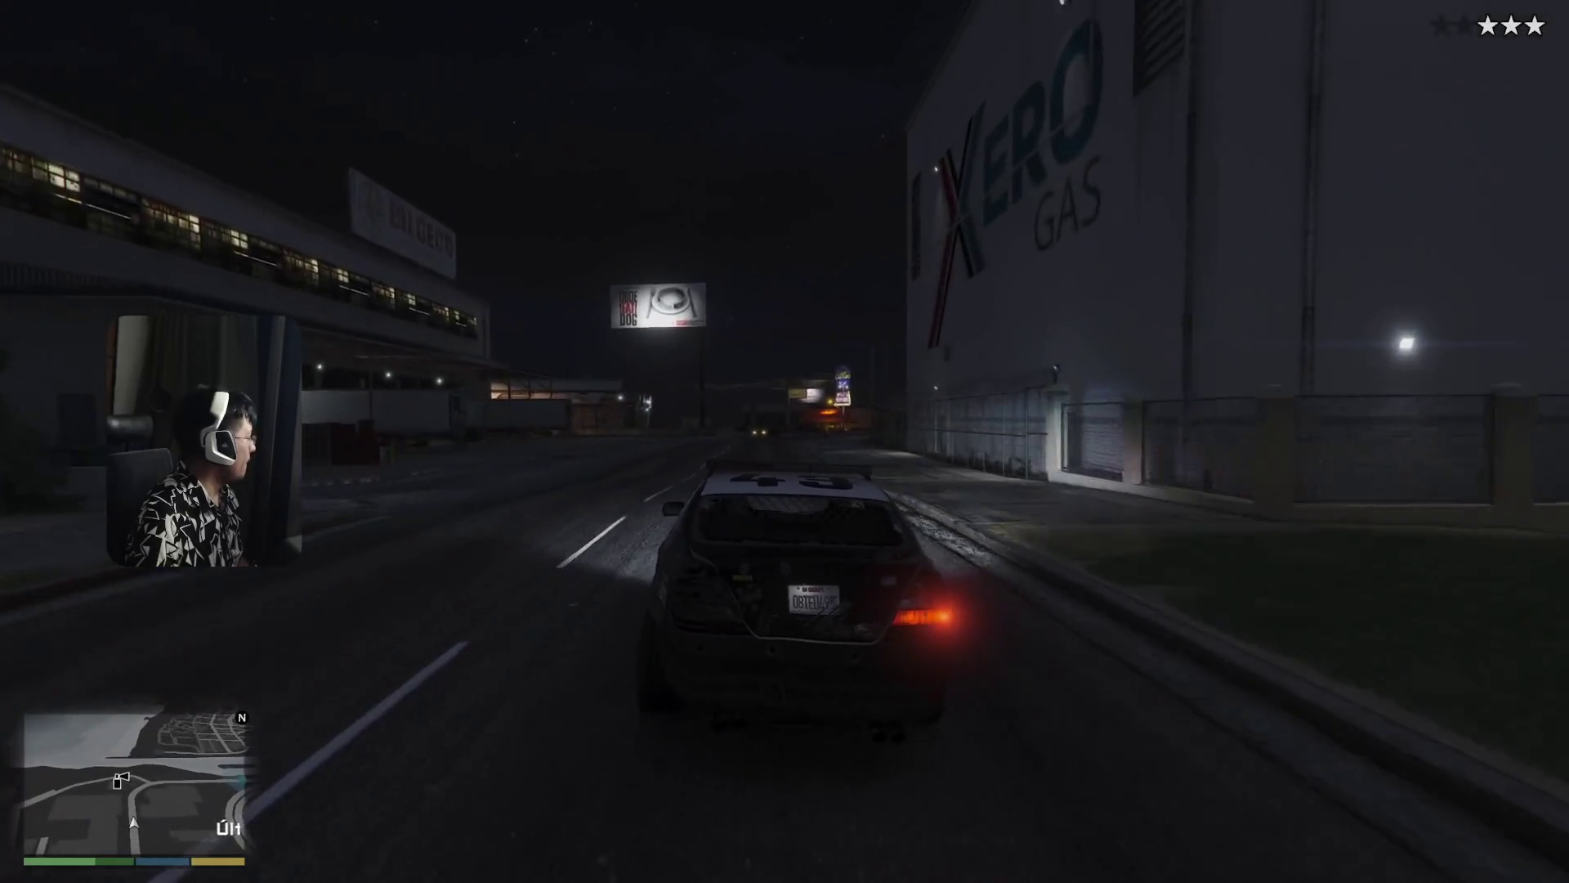
key("w")
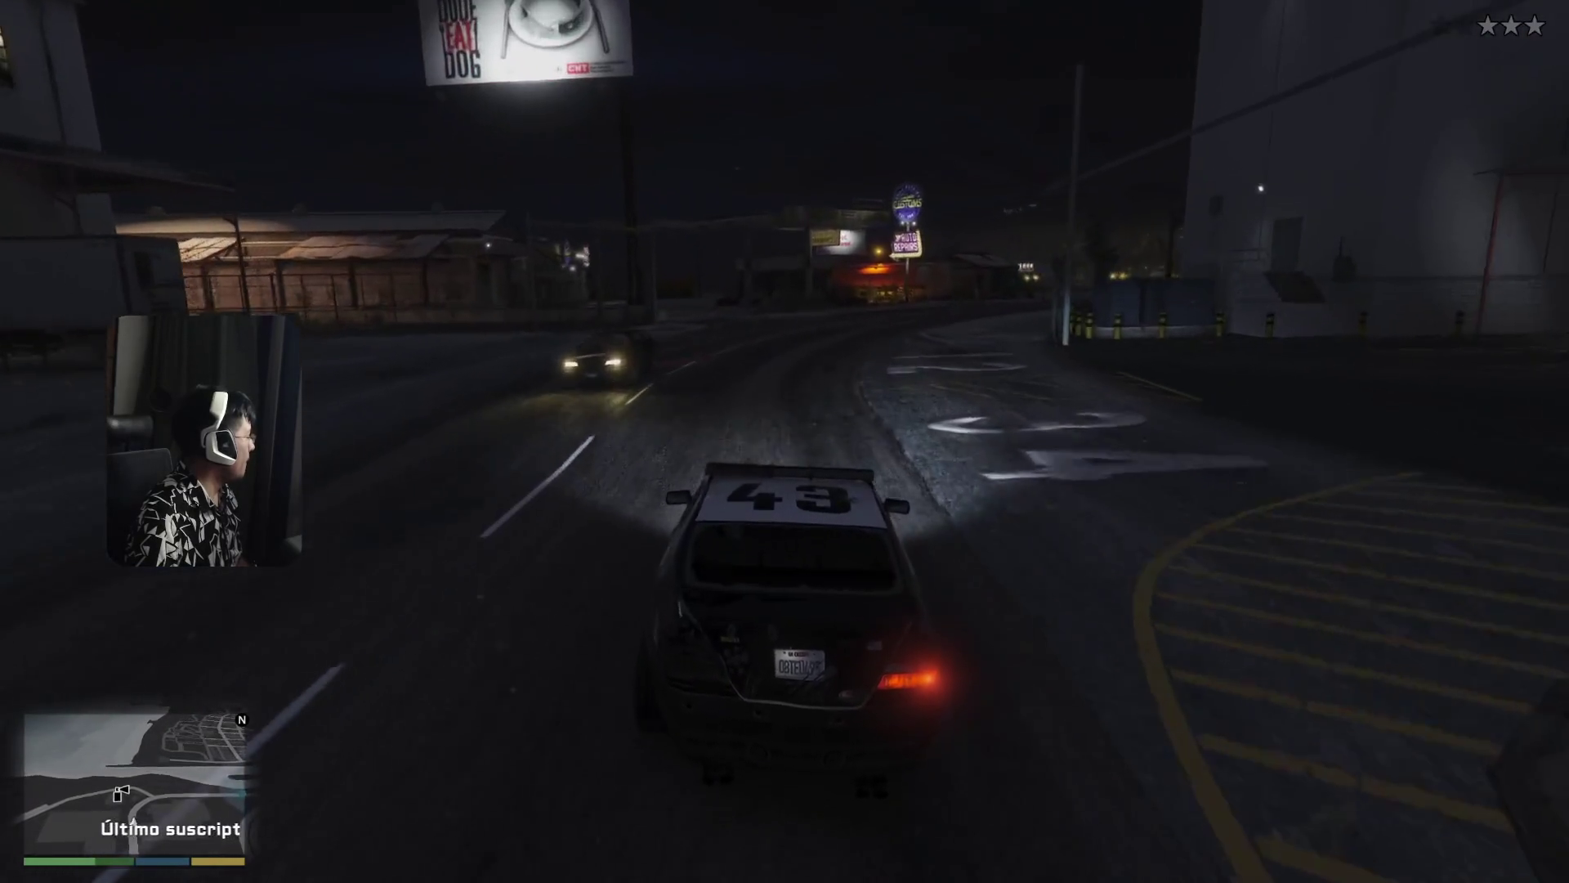
- Drive into the lot past the Customs garage and pull up beside the red car
key("a")
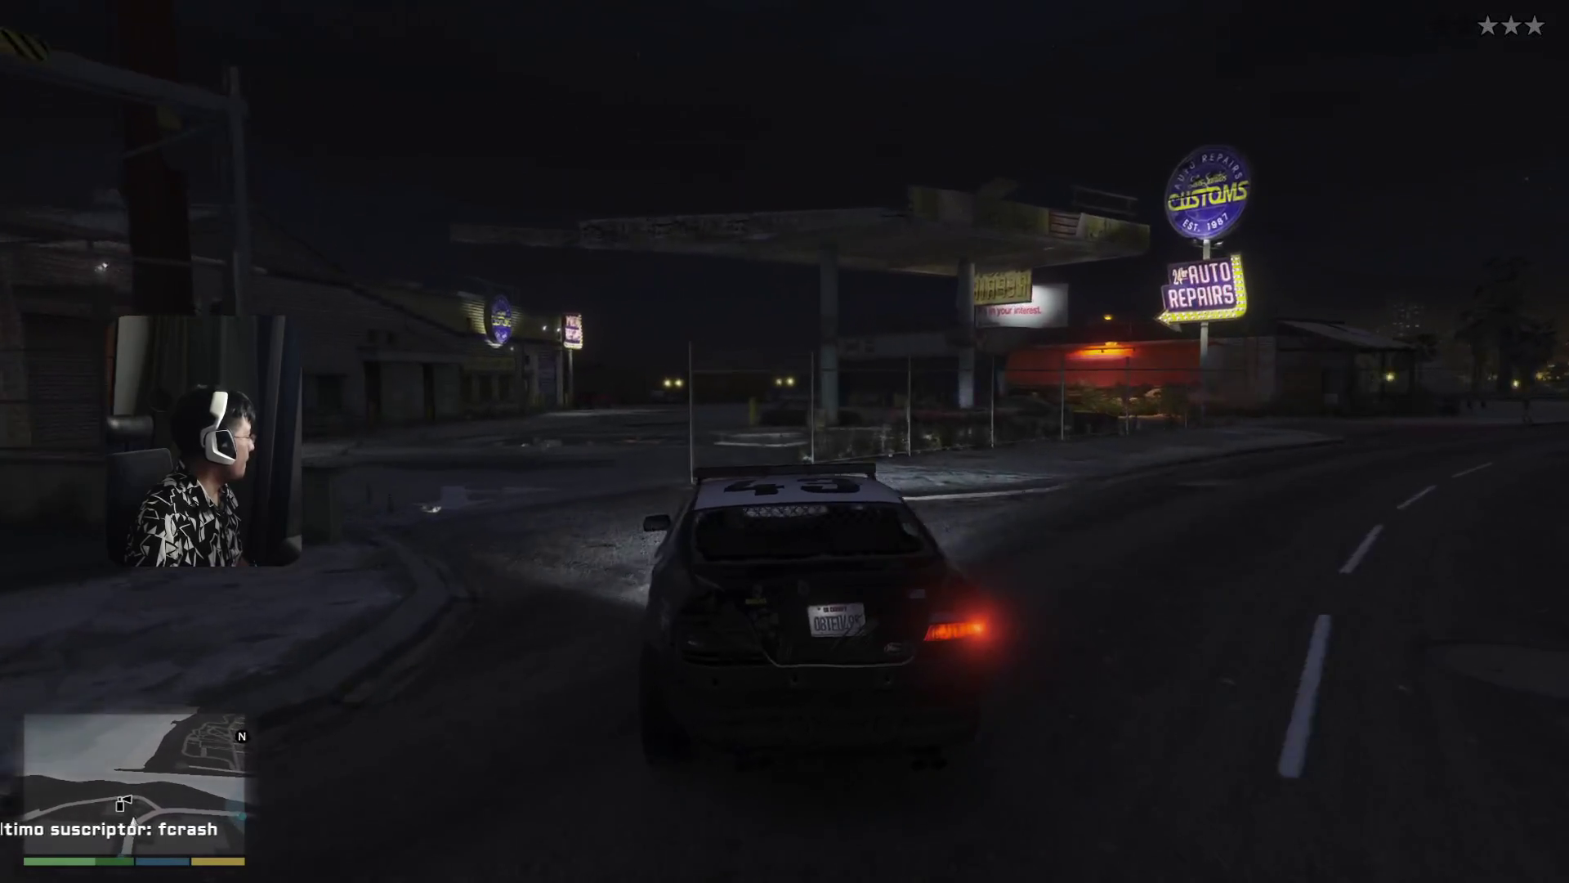
key("w")
key("d")
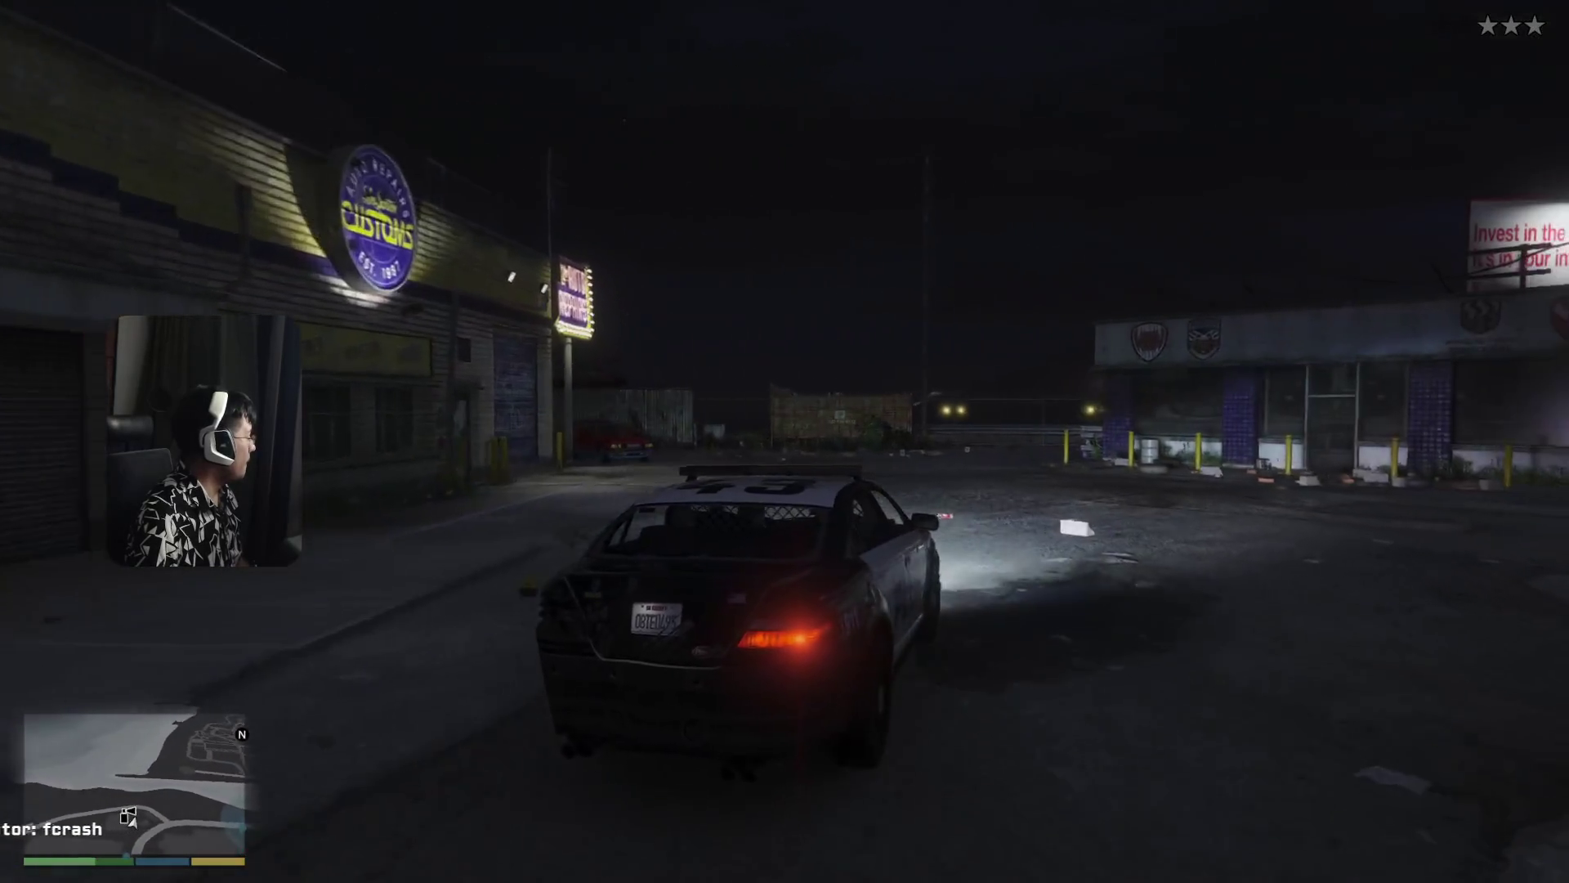
key("w")
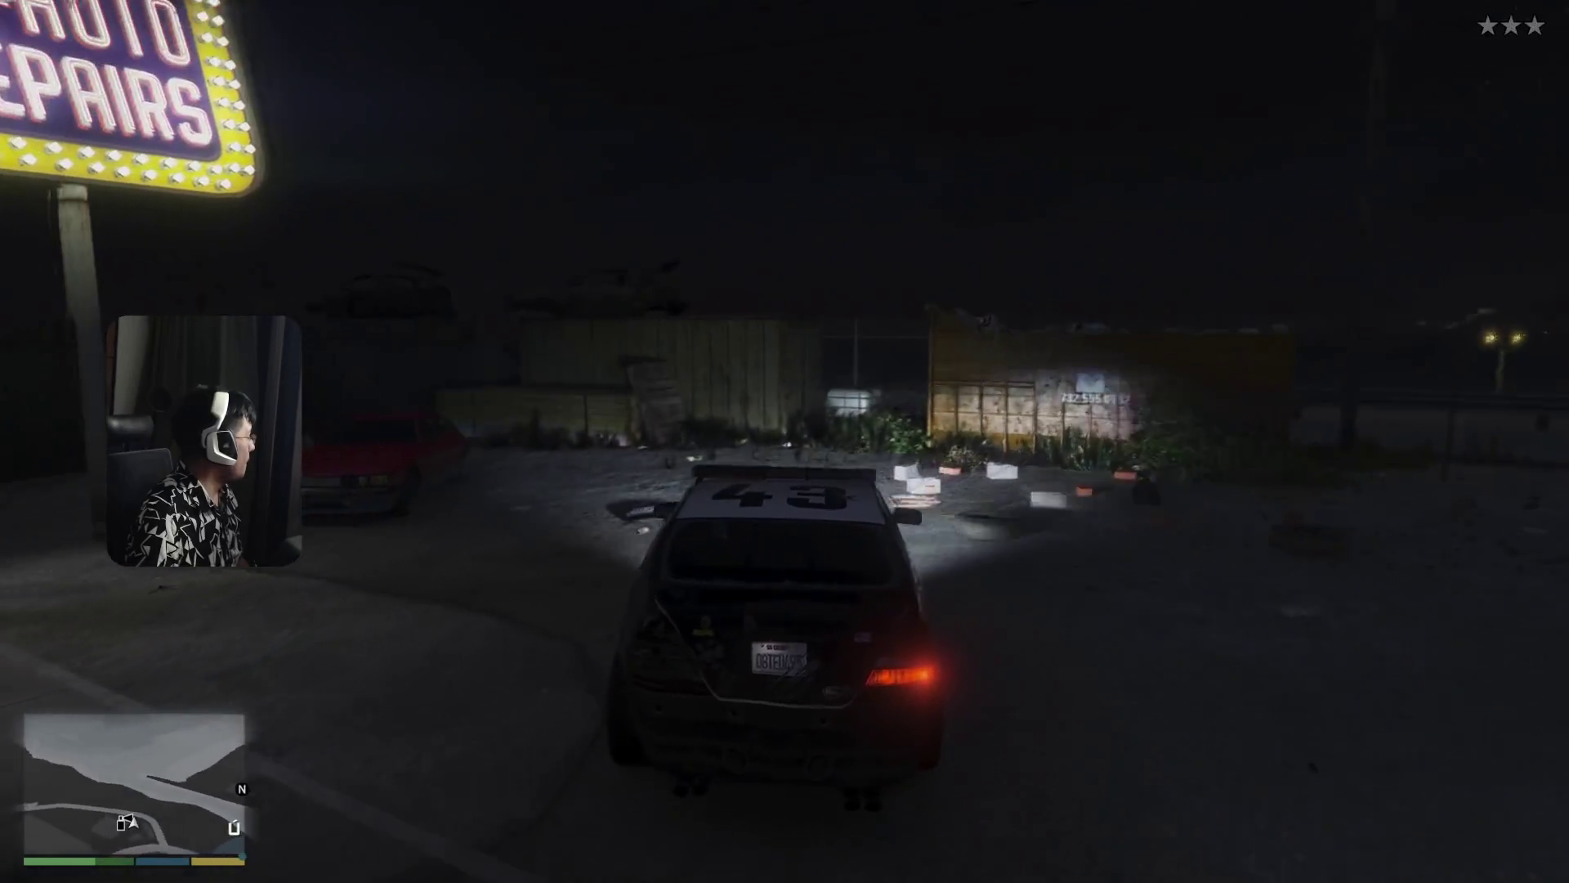
key("a")
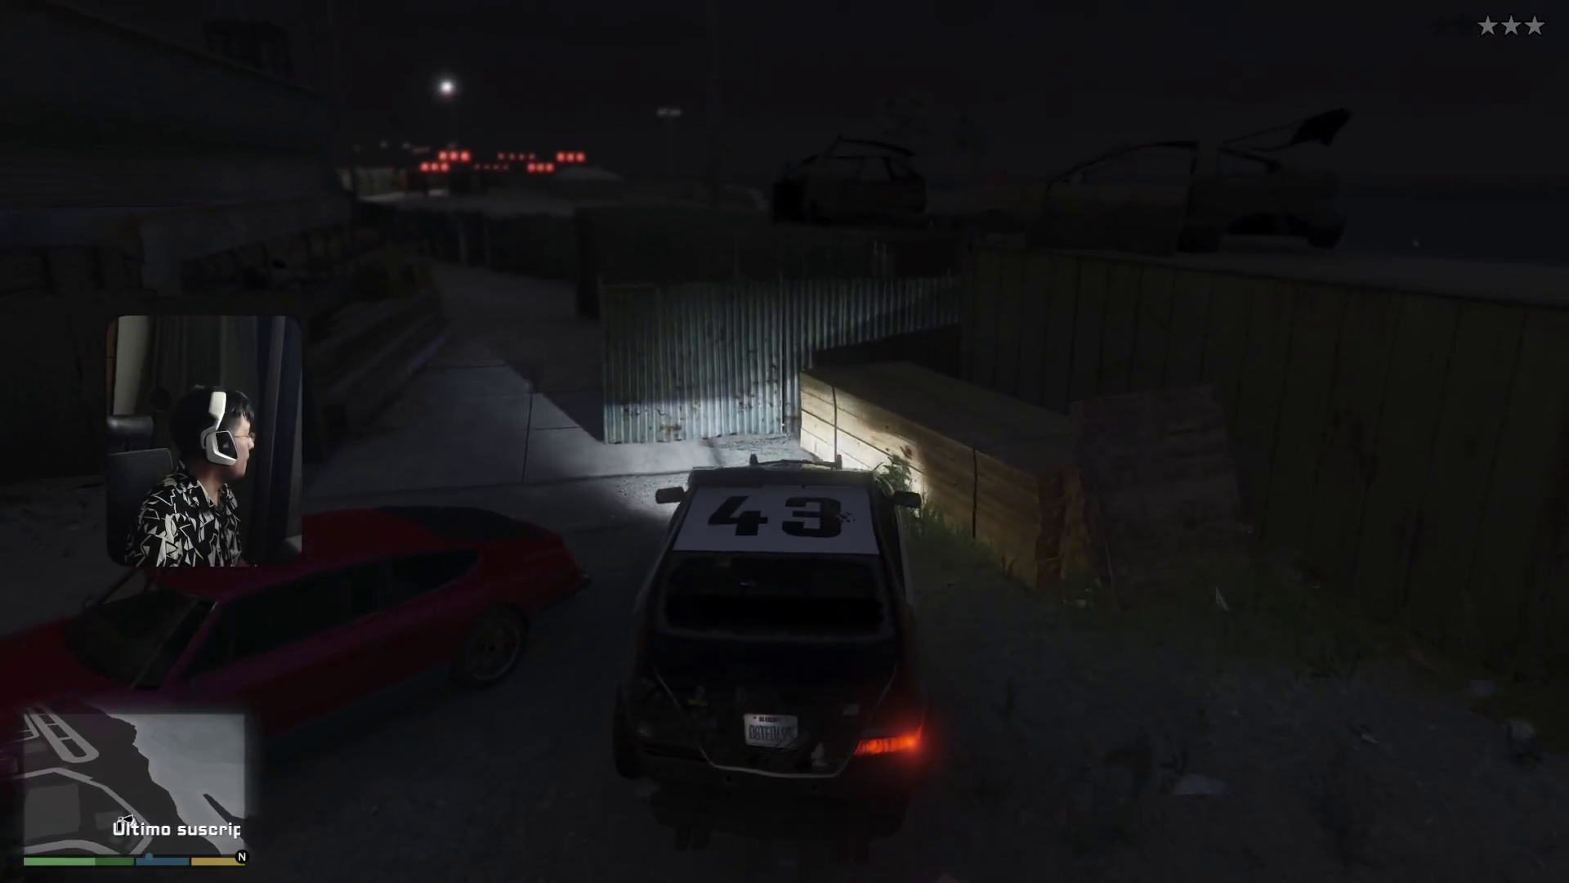
key("a")
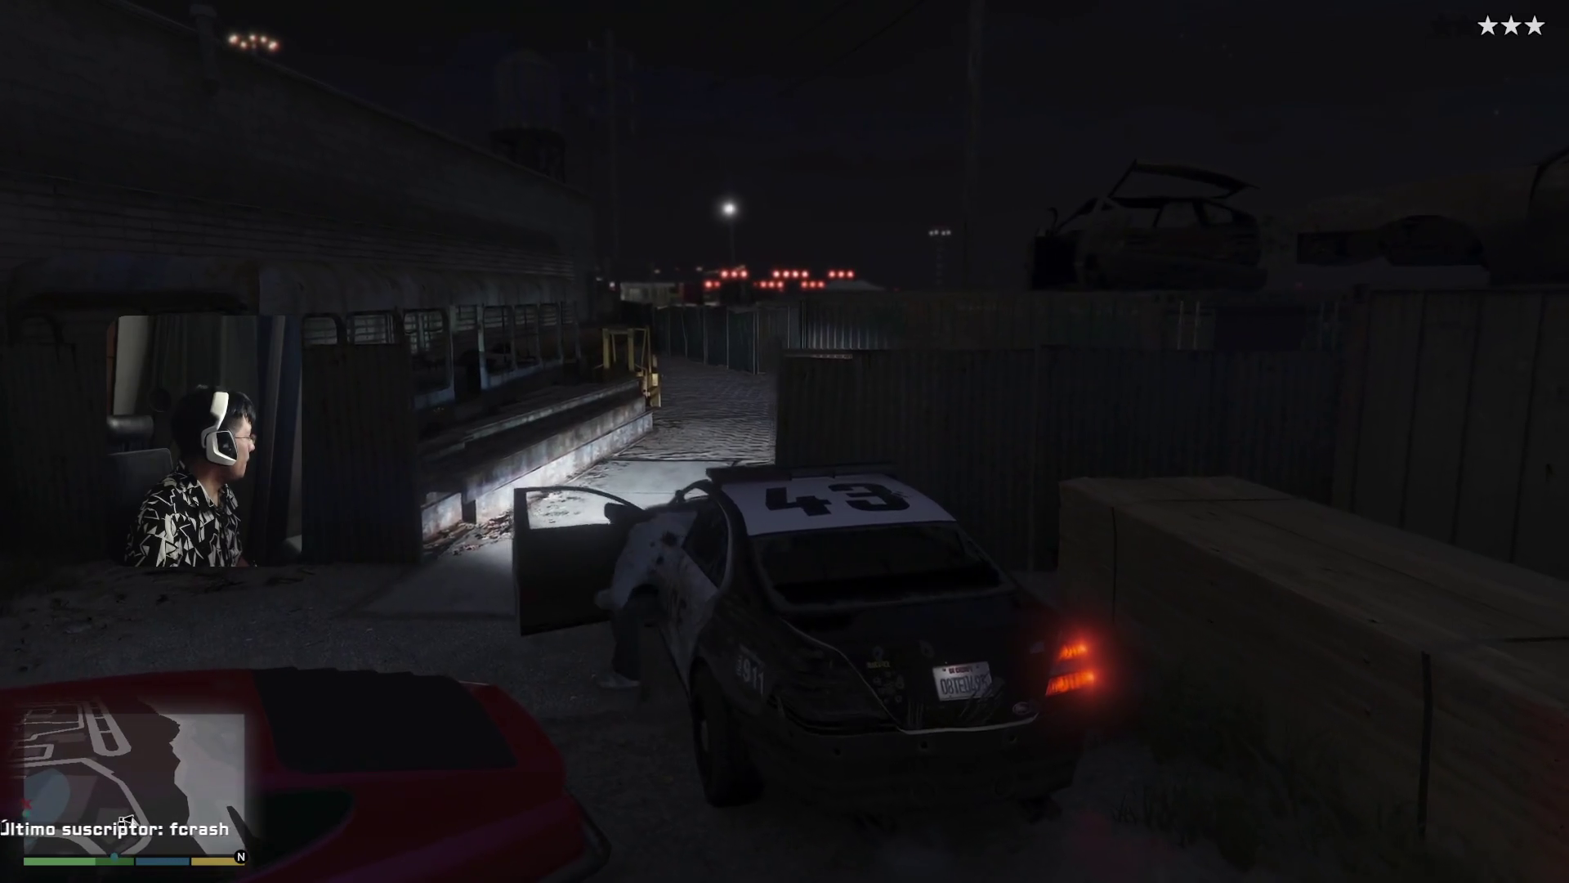
- Leave the police car, get into the red car, then climb back out and run
key("w")
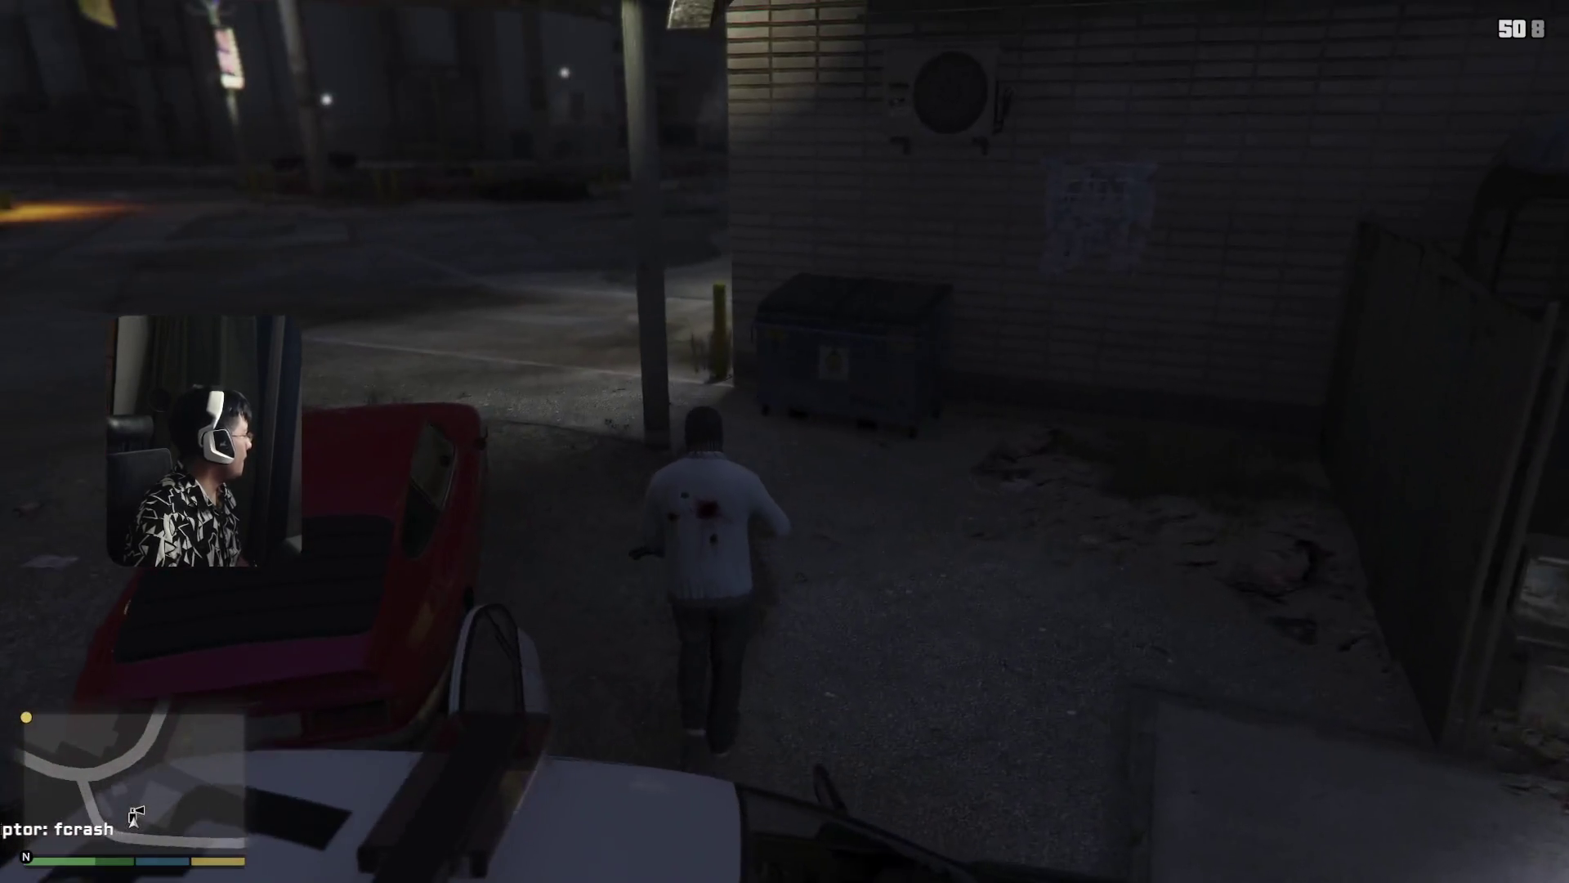
key("f")
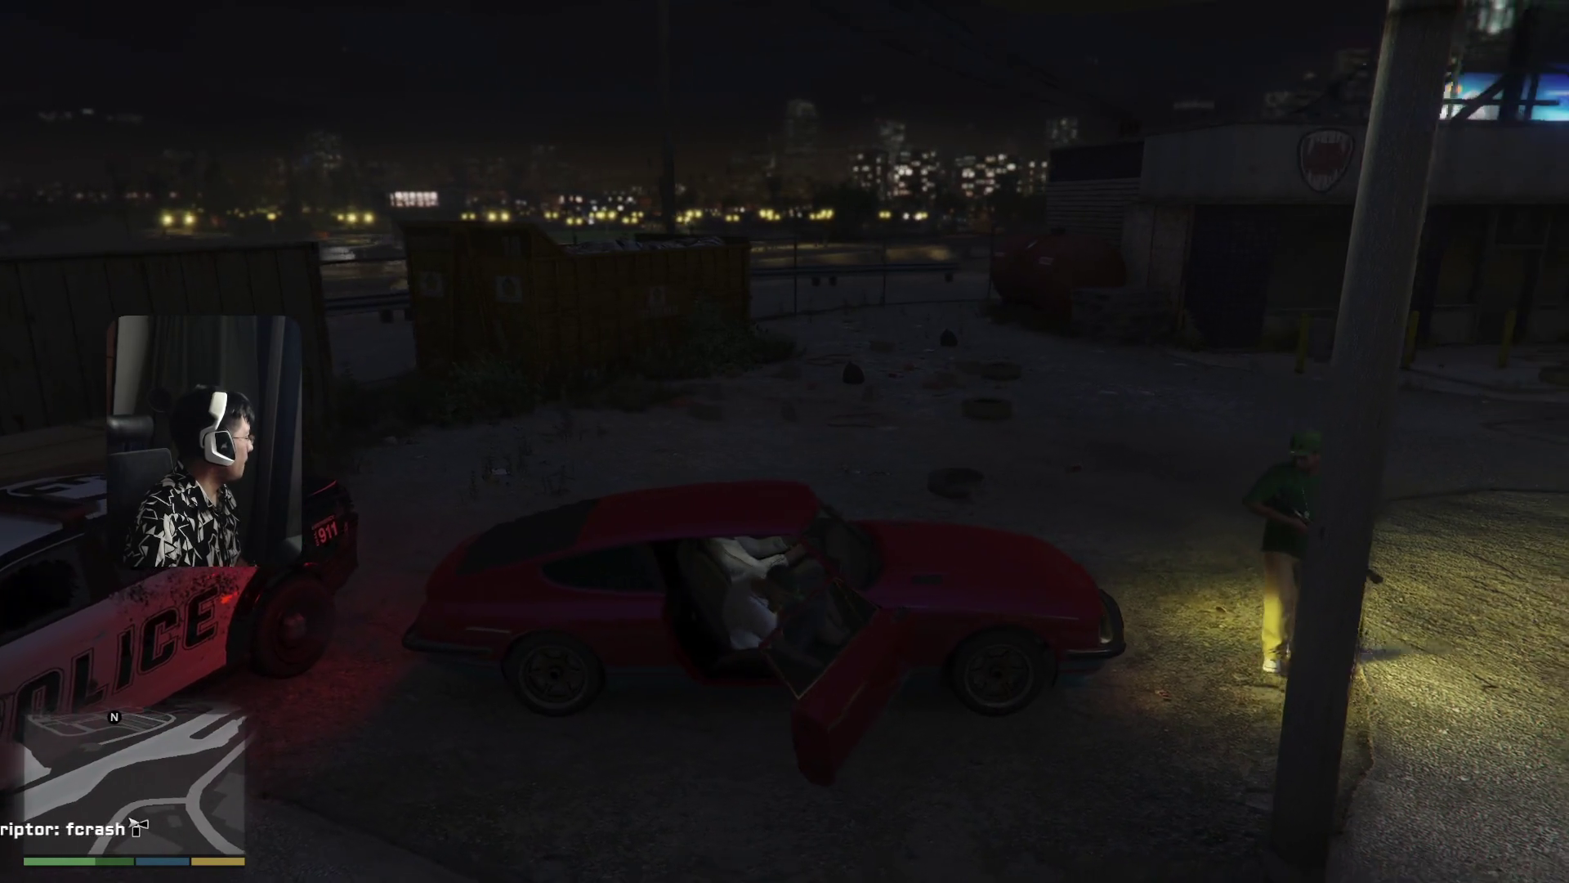
key("f")
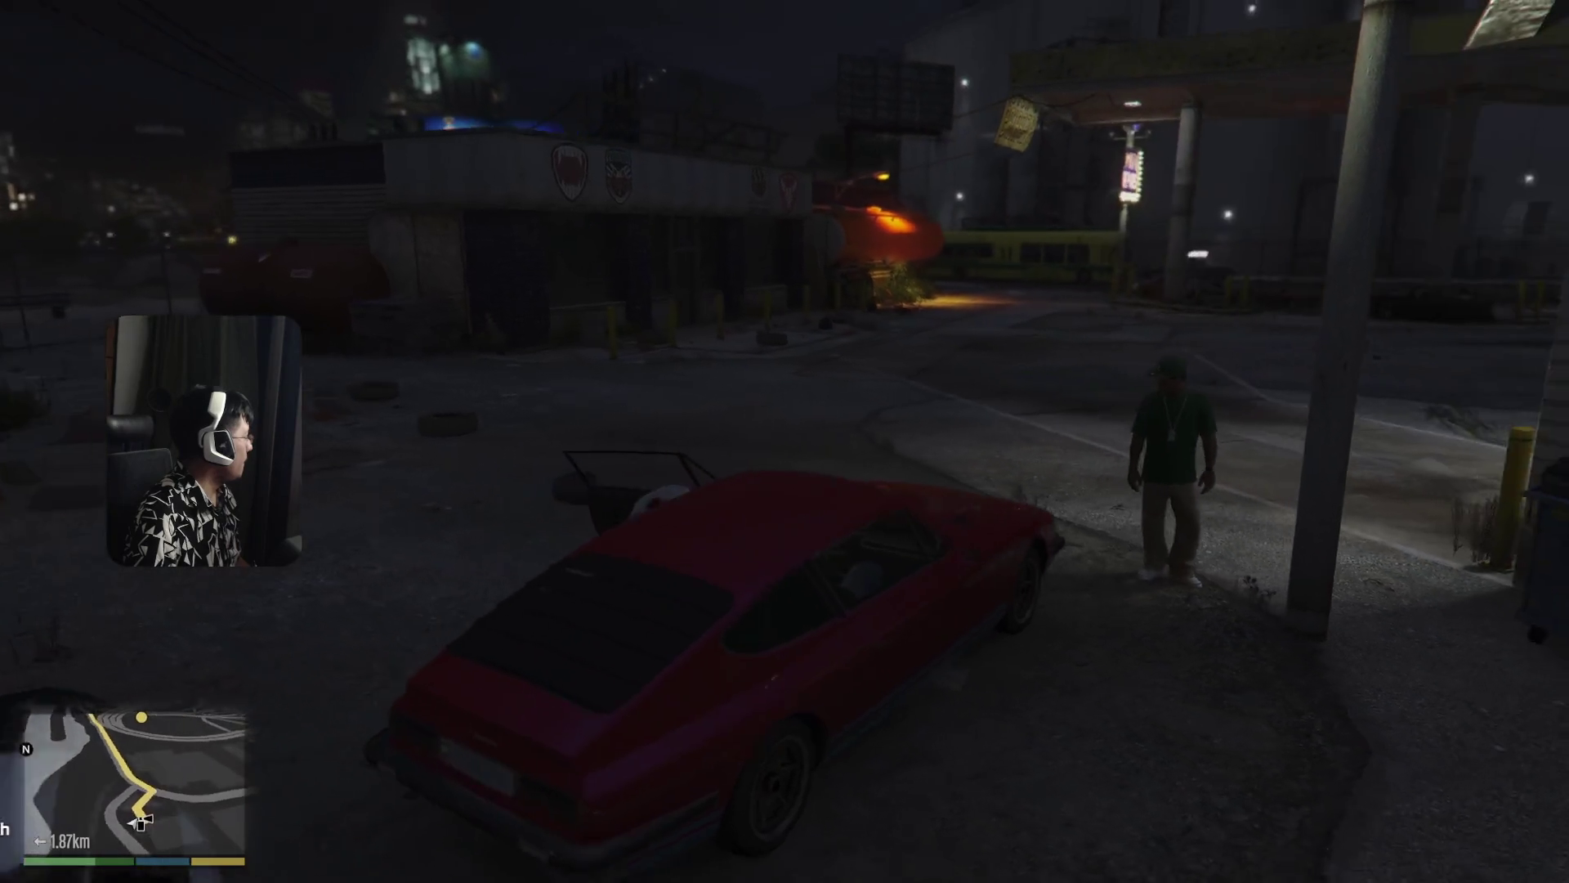
key("w")
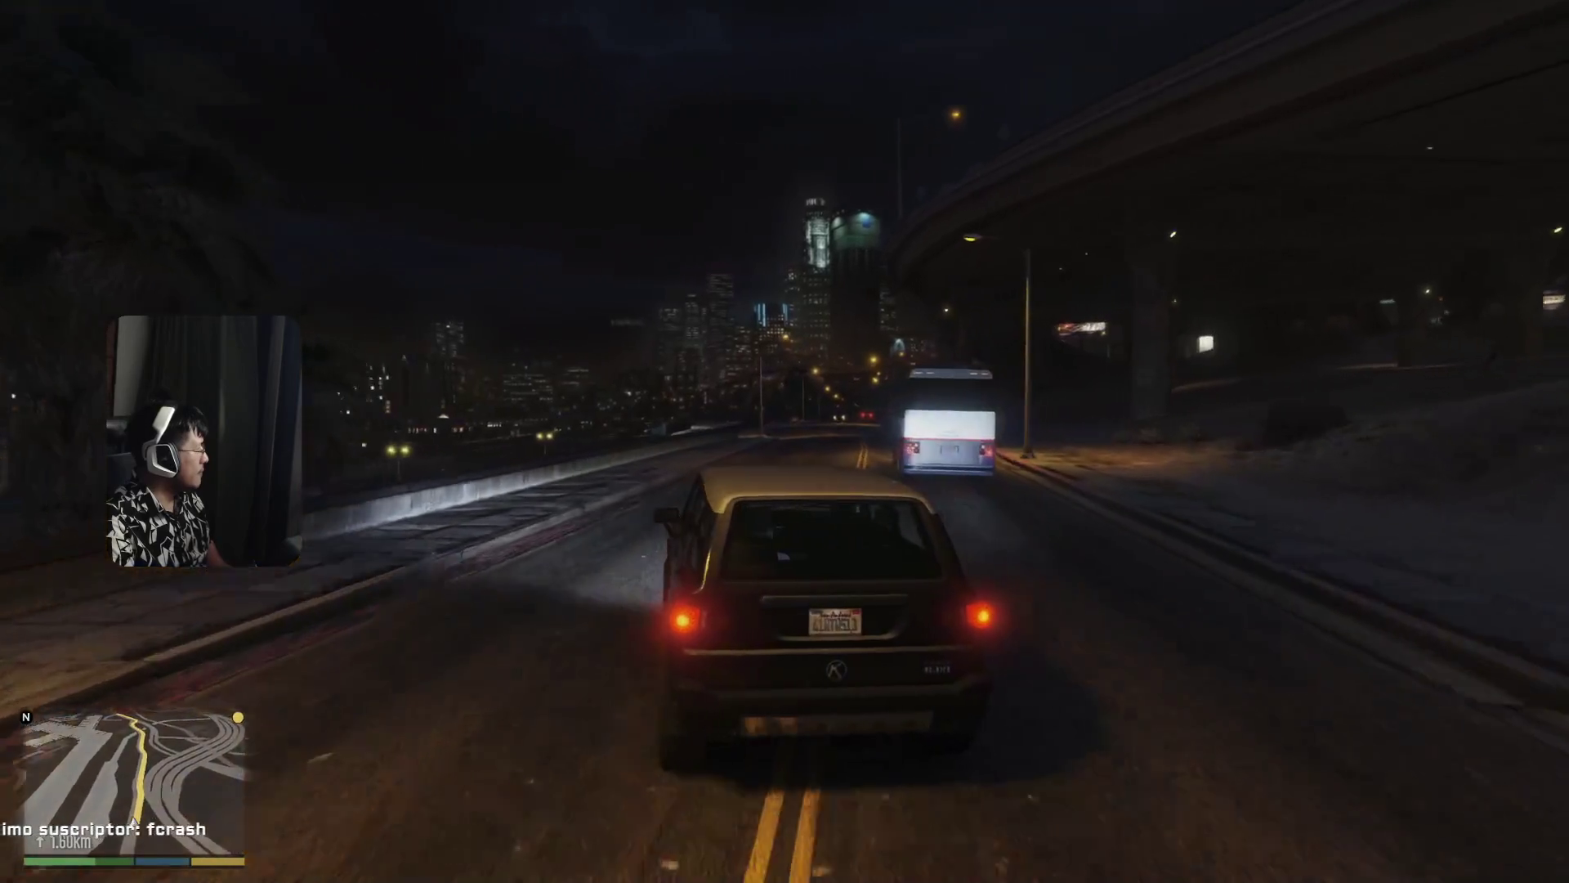
- Drive the SUV past the bus along the curving road toward the downtown skyline
key("w")
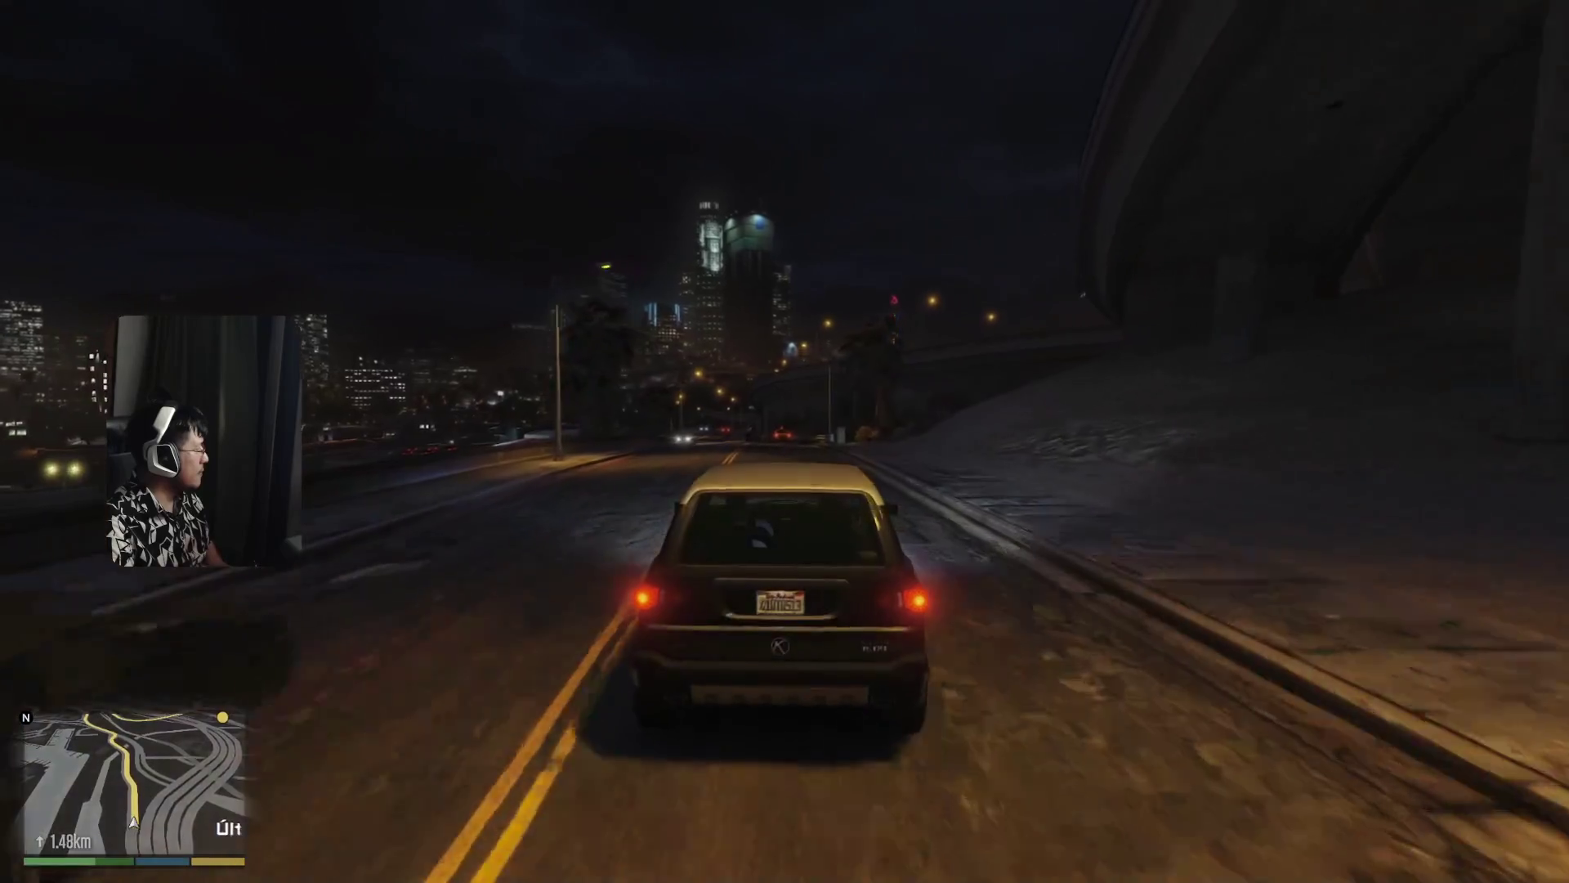
key("w")
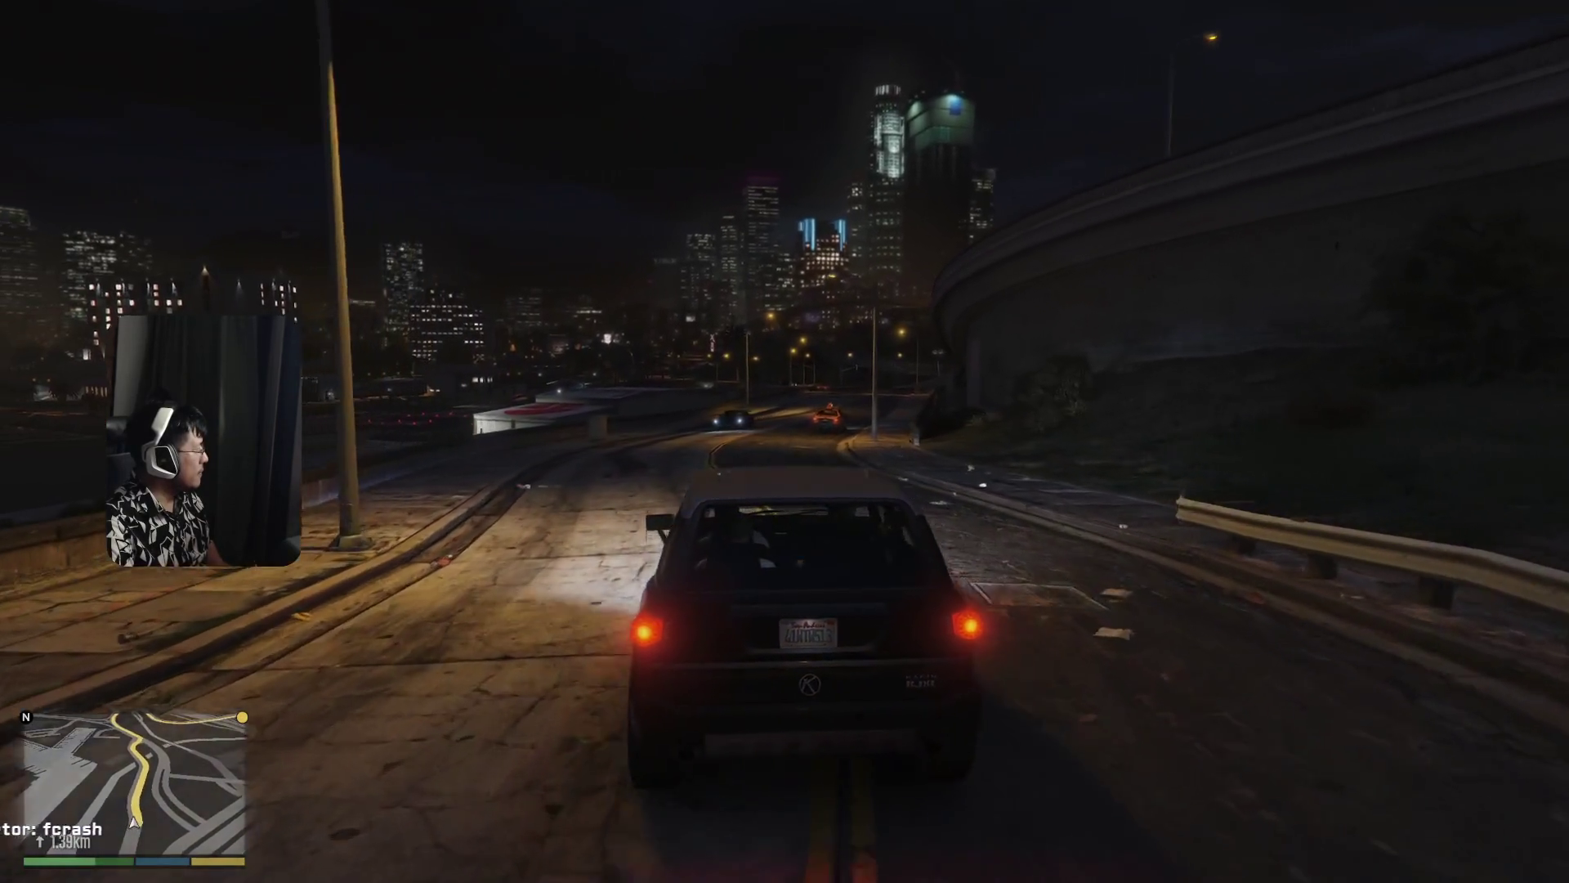
key("w")
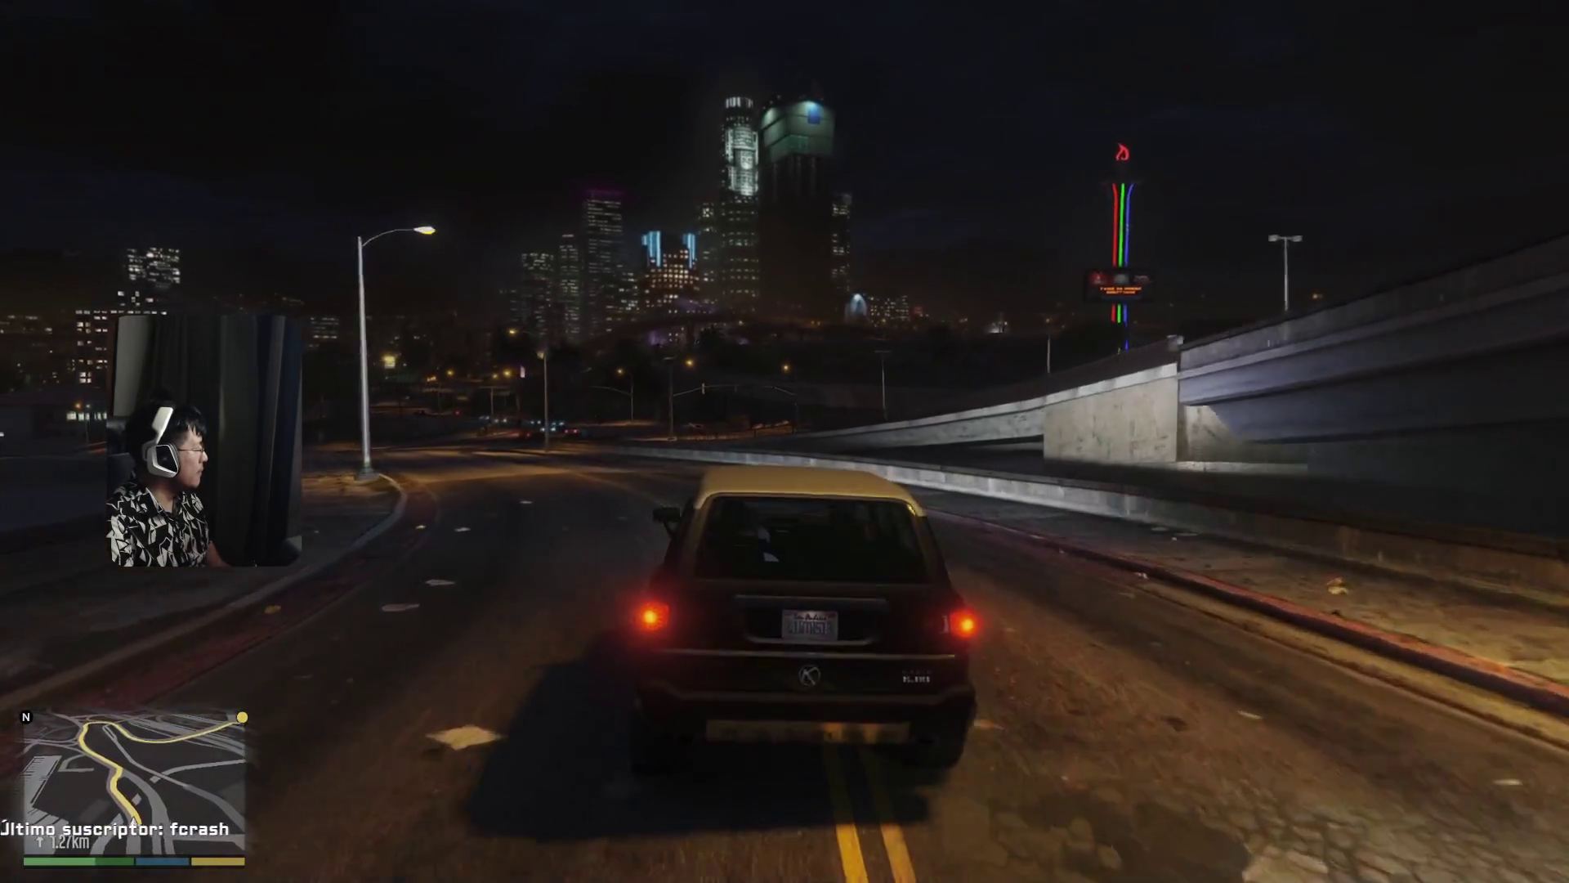
key("w")
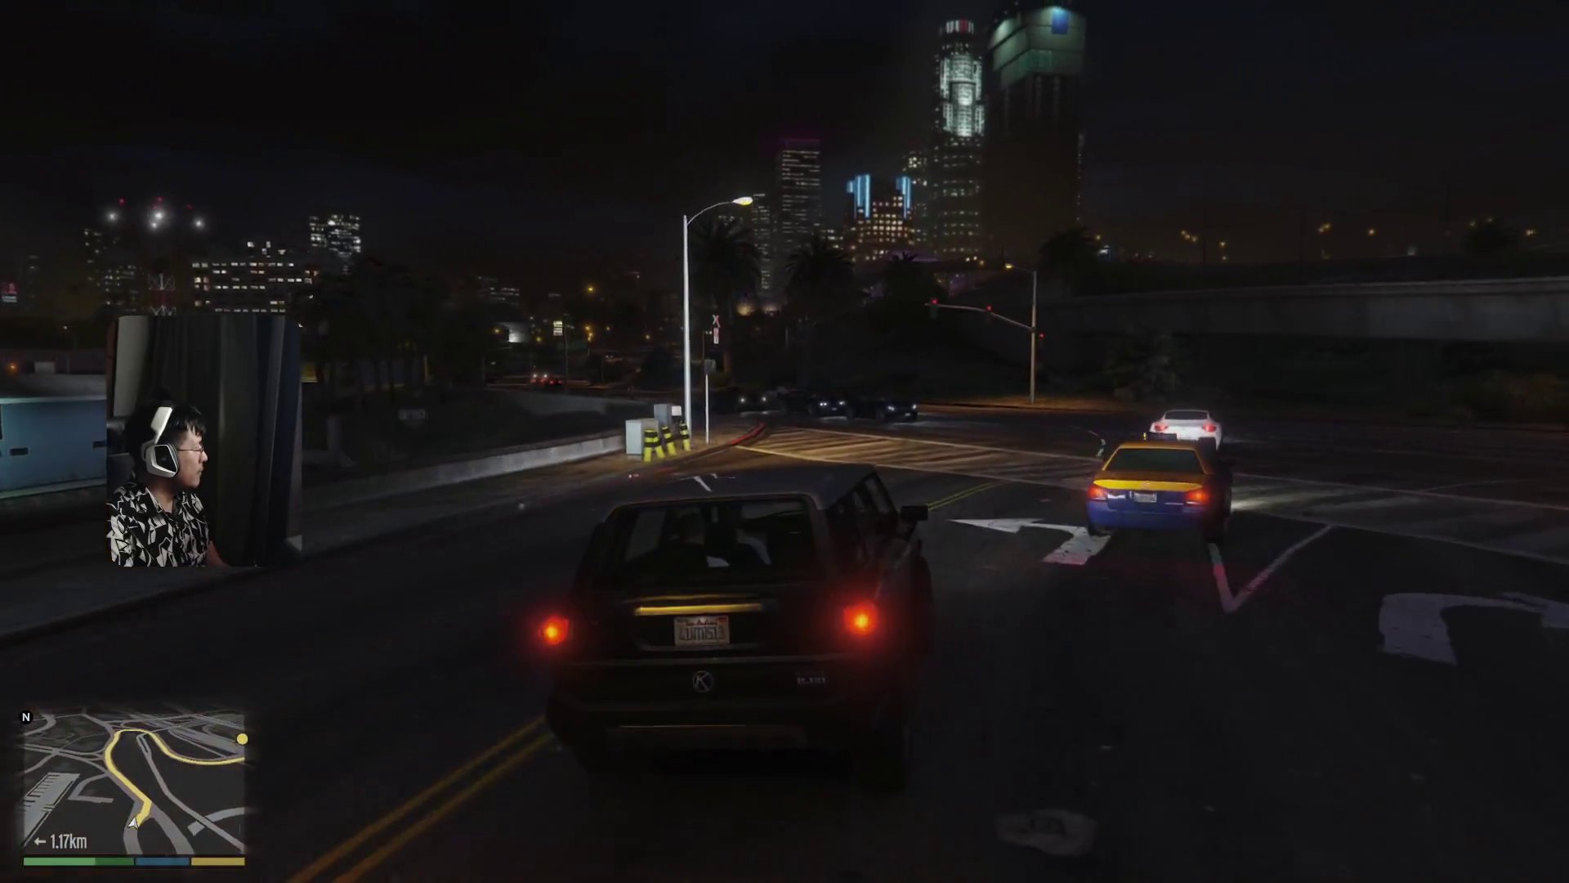
- Turn left onto Dutch London Street, follow Calais Avenue, and swing around by the lamp post
key("a")
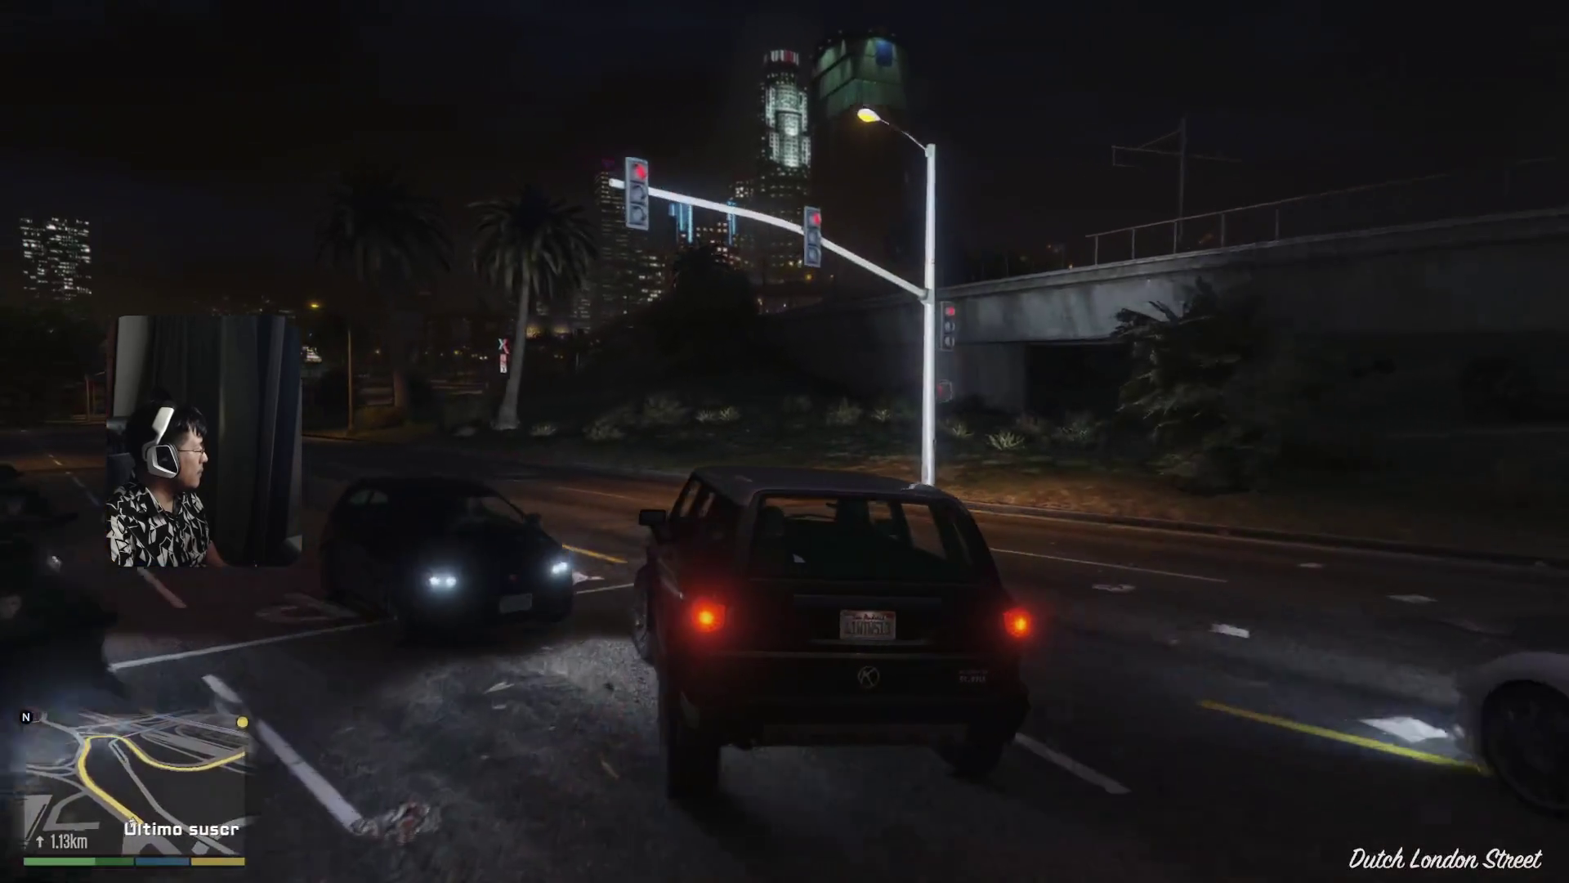
key("a")
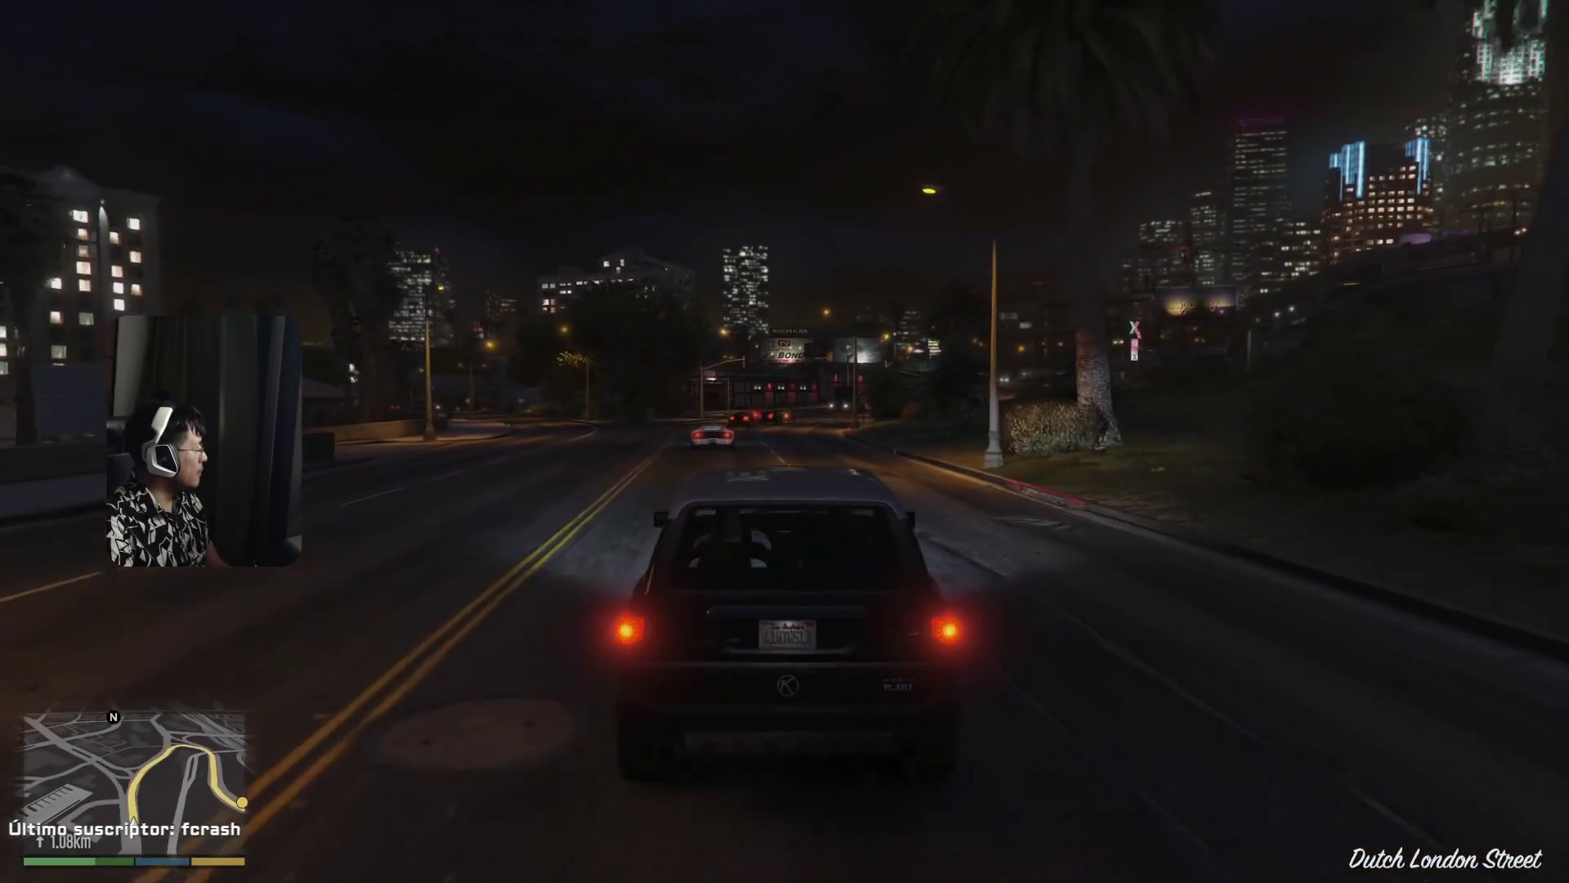
key("w")
key("w")
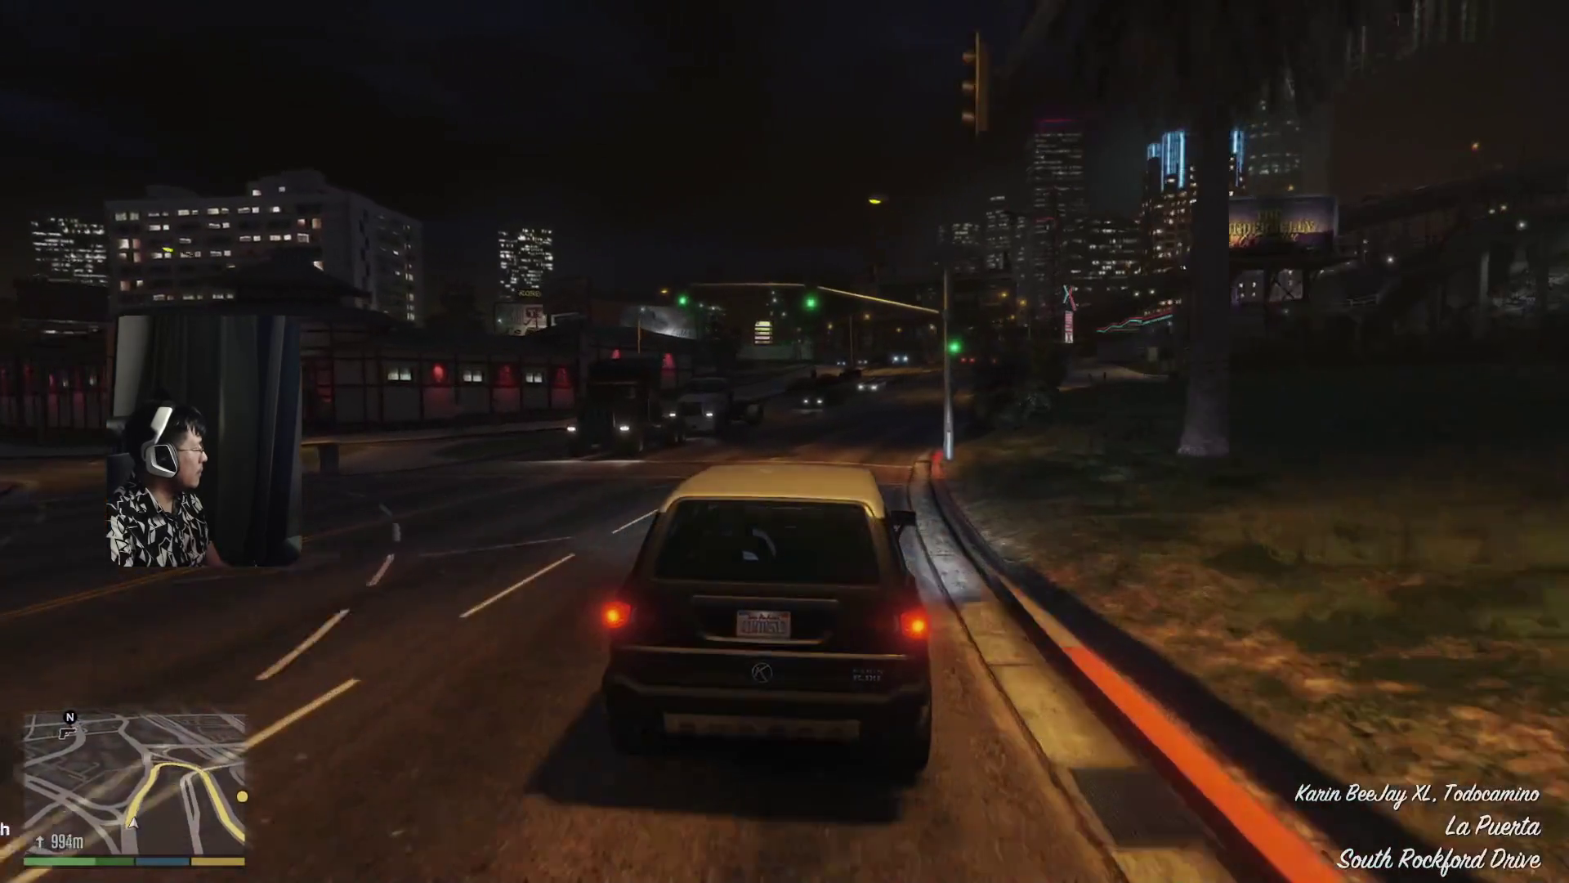
key("w")
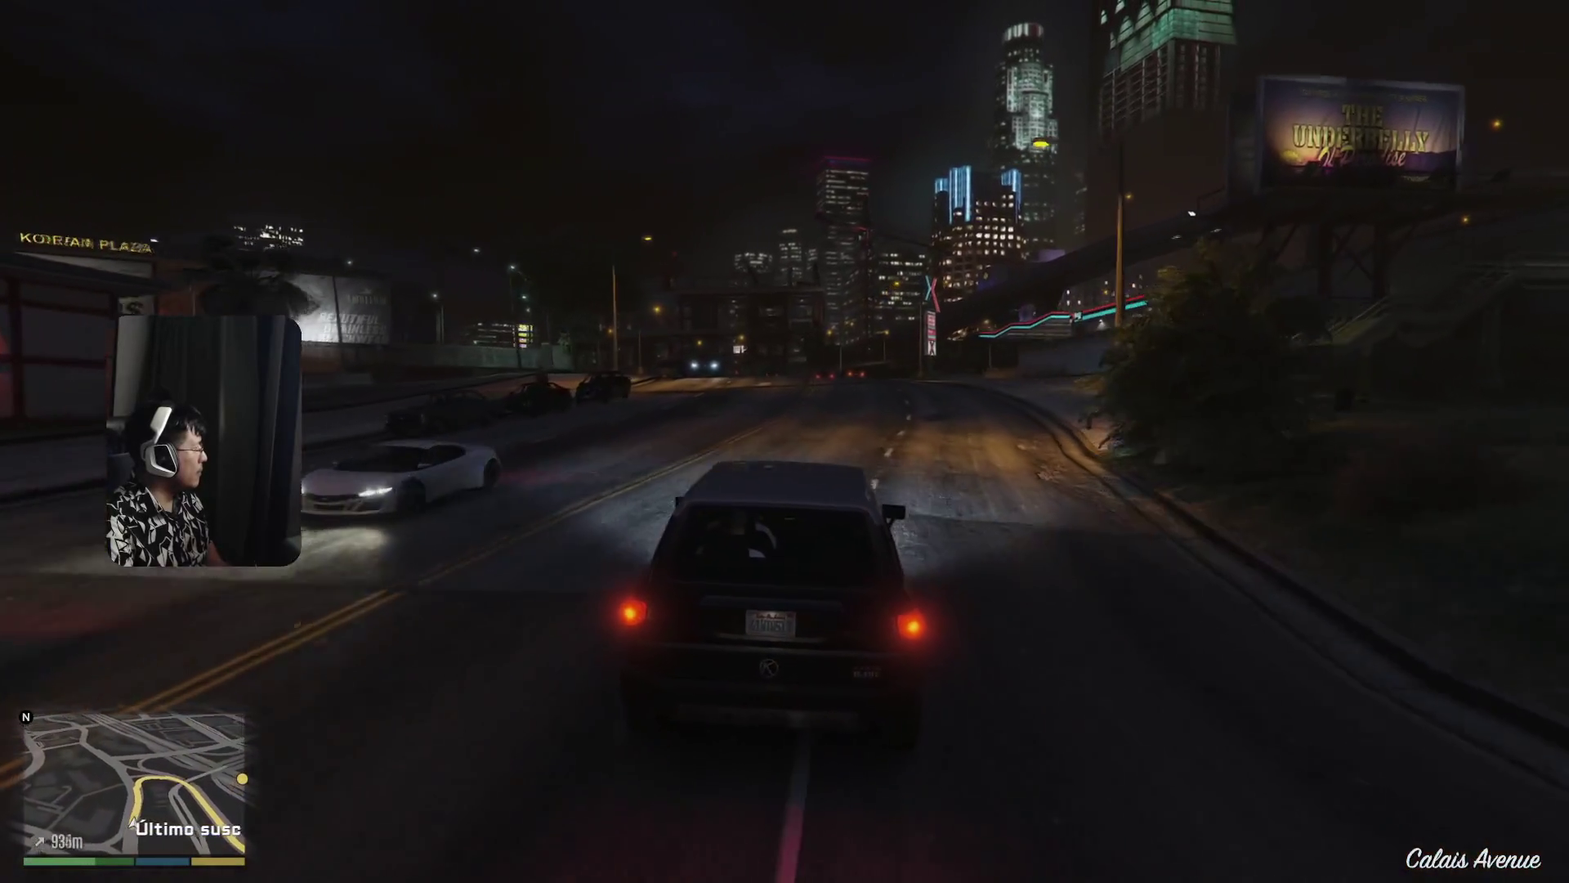
key("w")
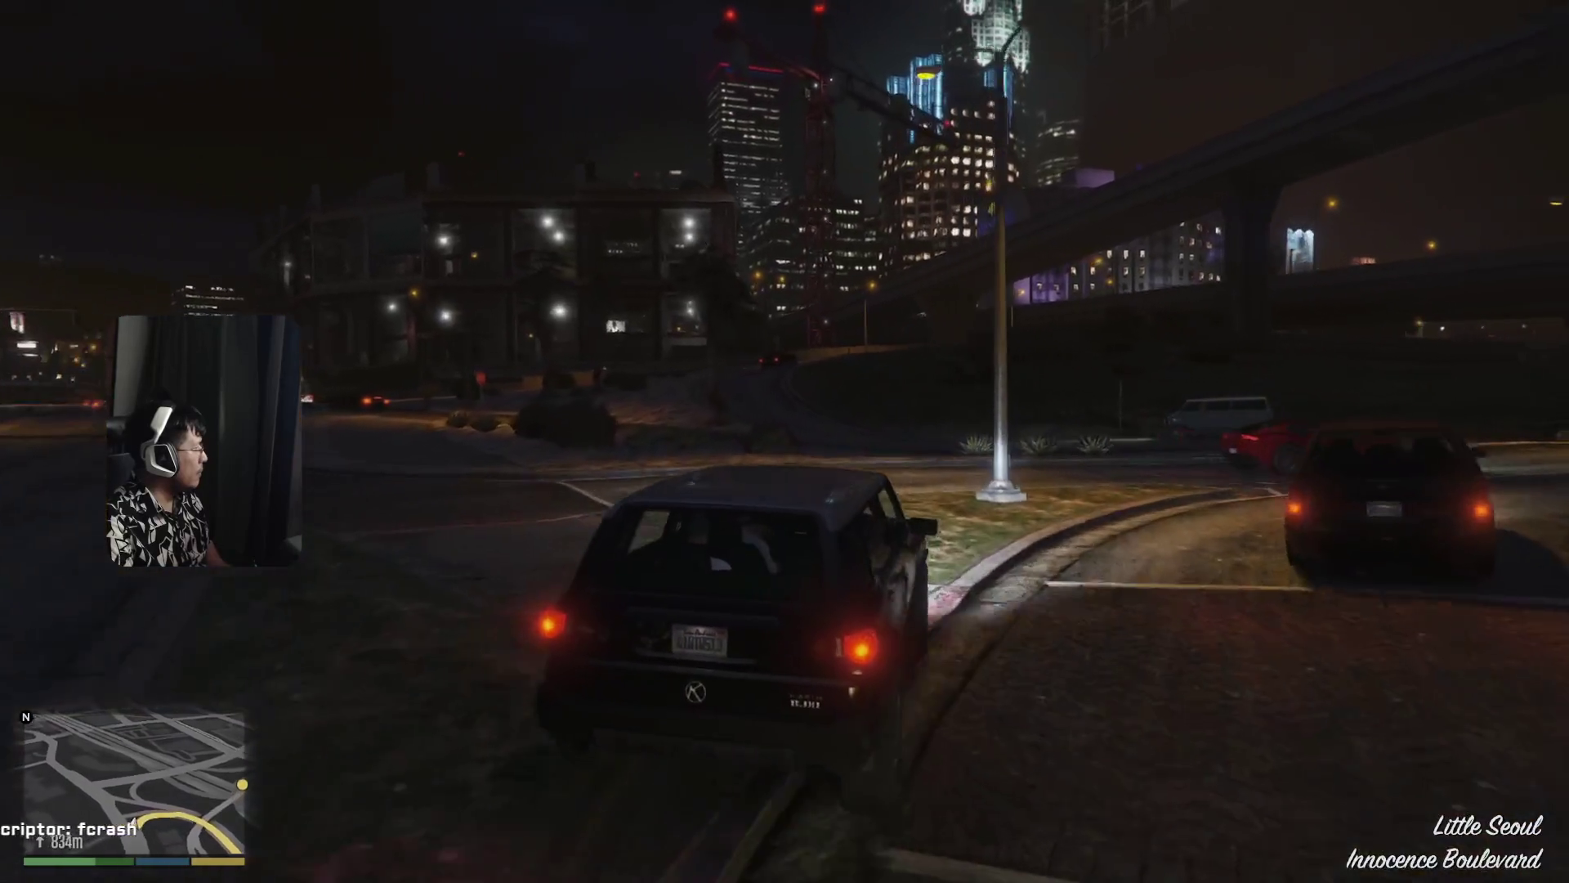
key("w")
key("d")
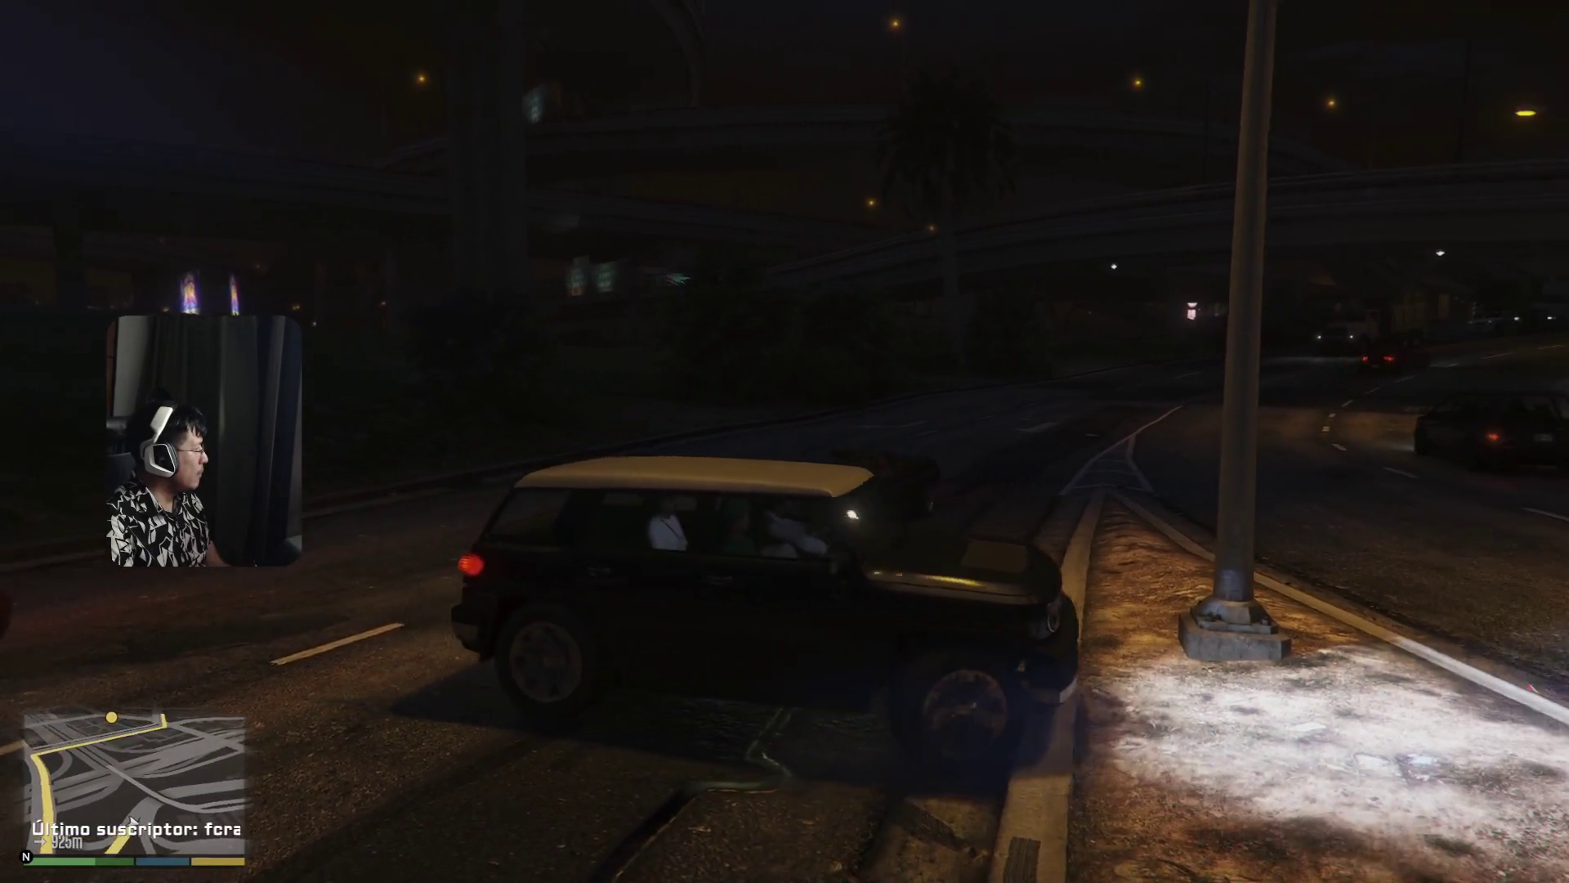
key("s")
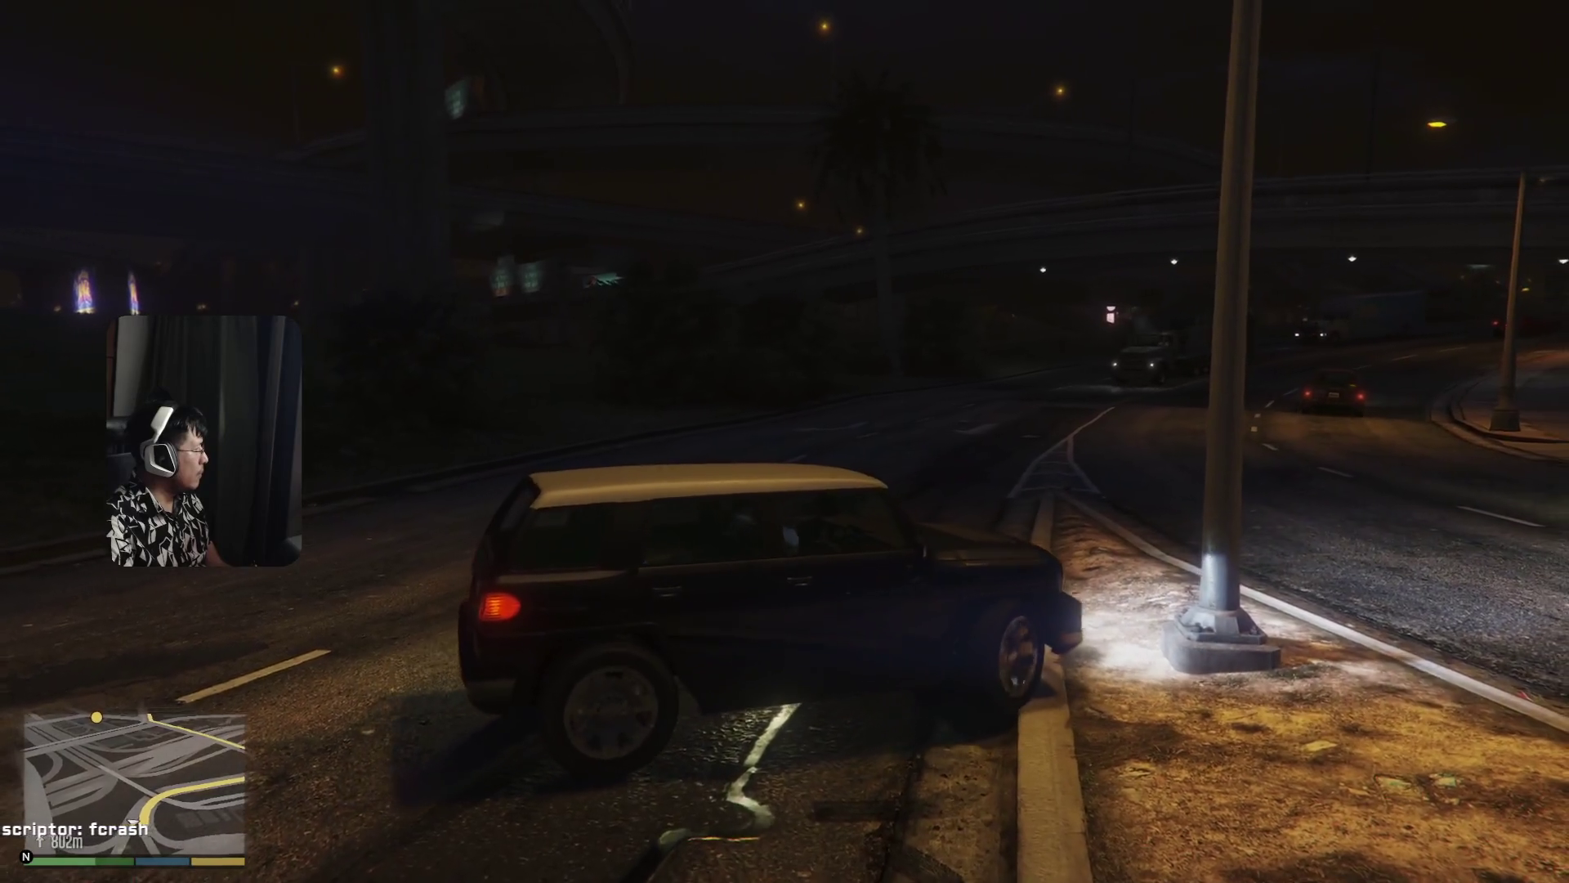
- Drive under the overpass, past the bus, and around the left bend toward the intersection
key("w")
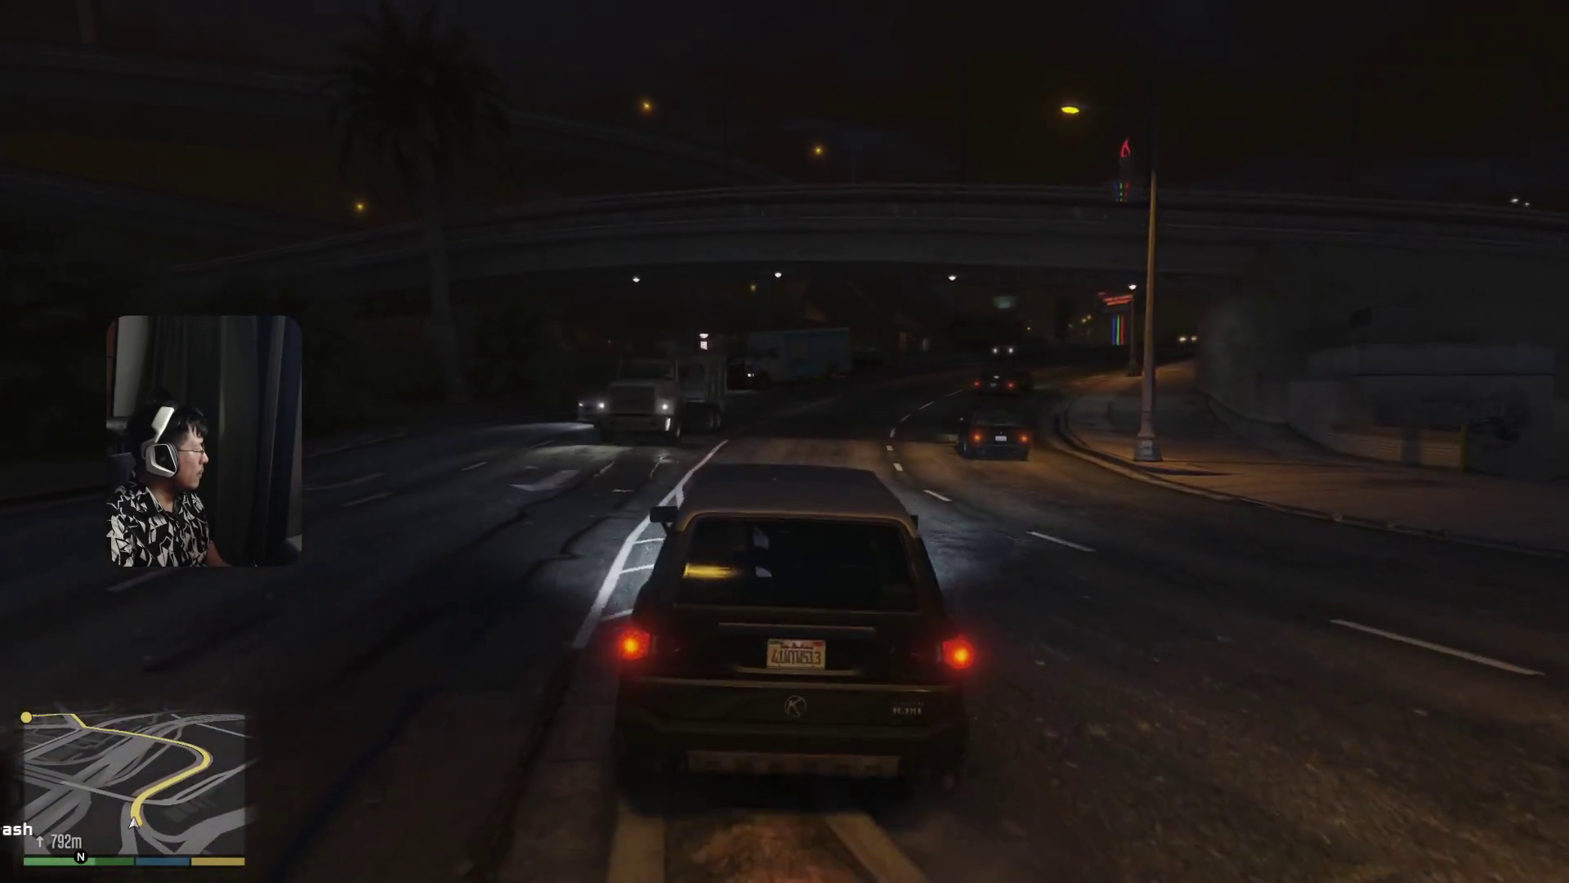
key("w")
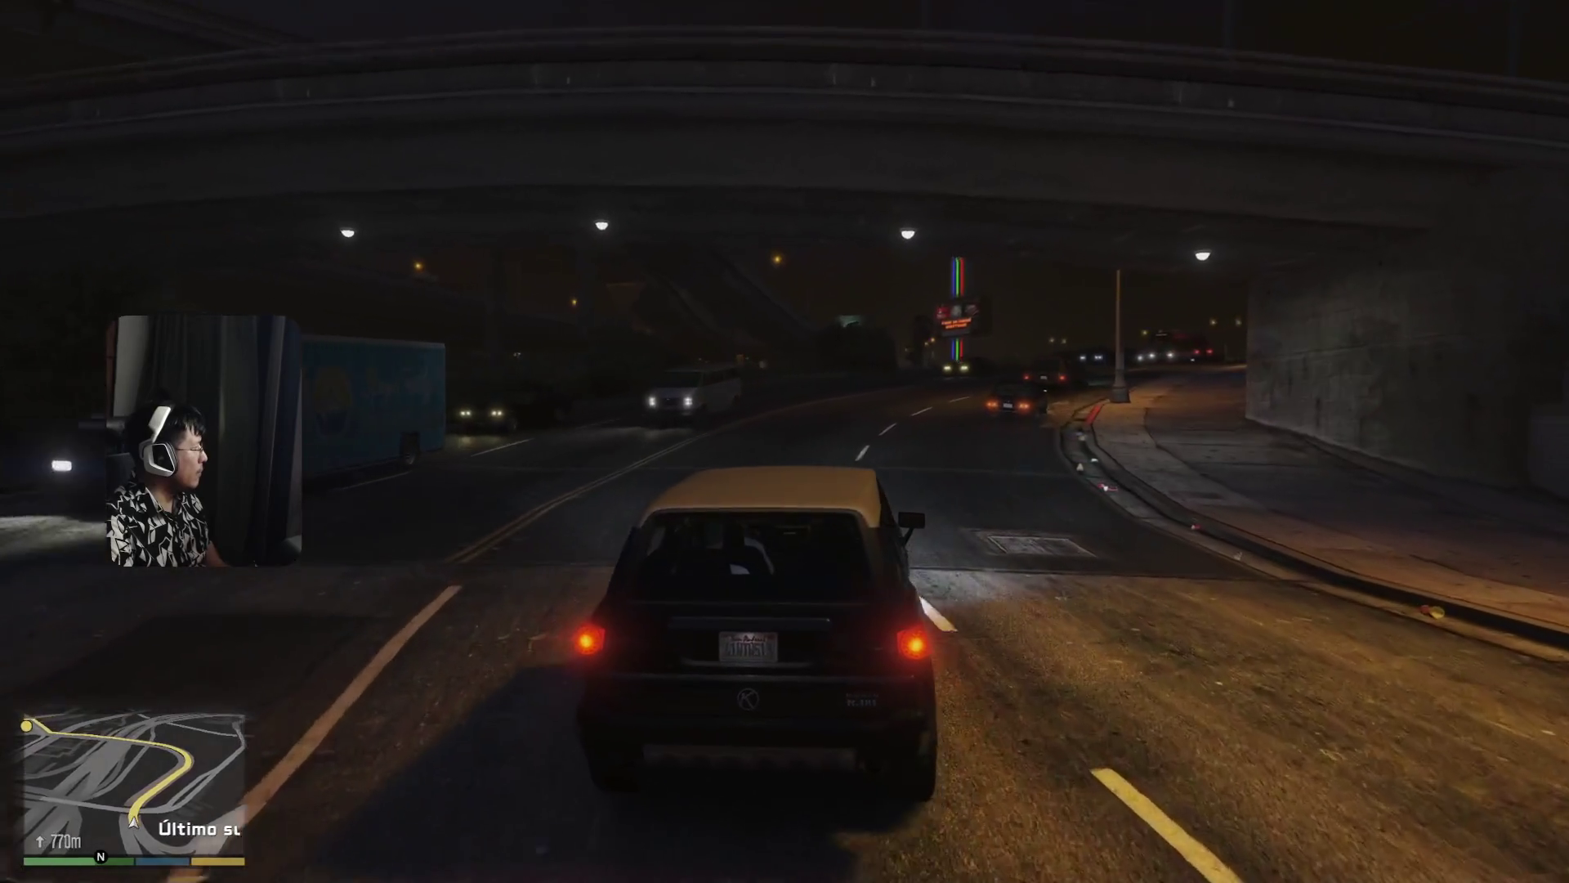
key("w")
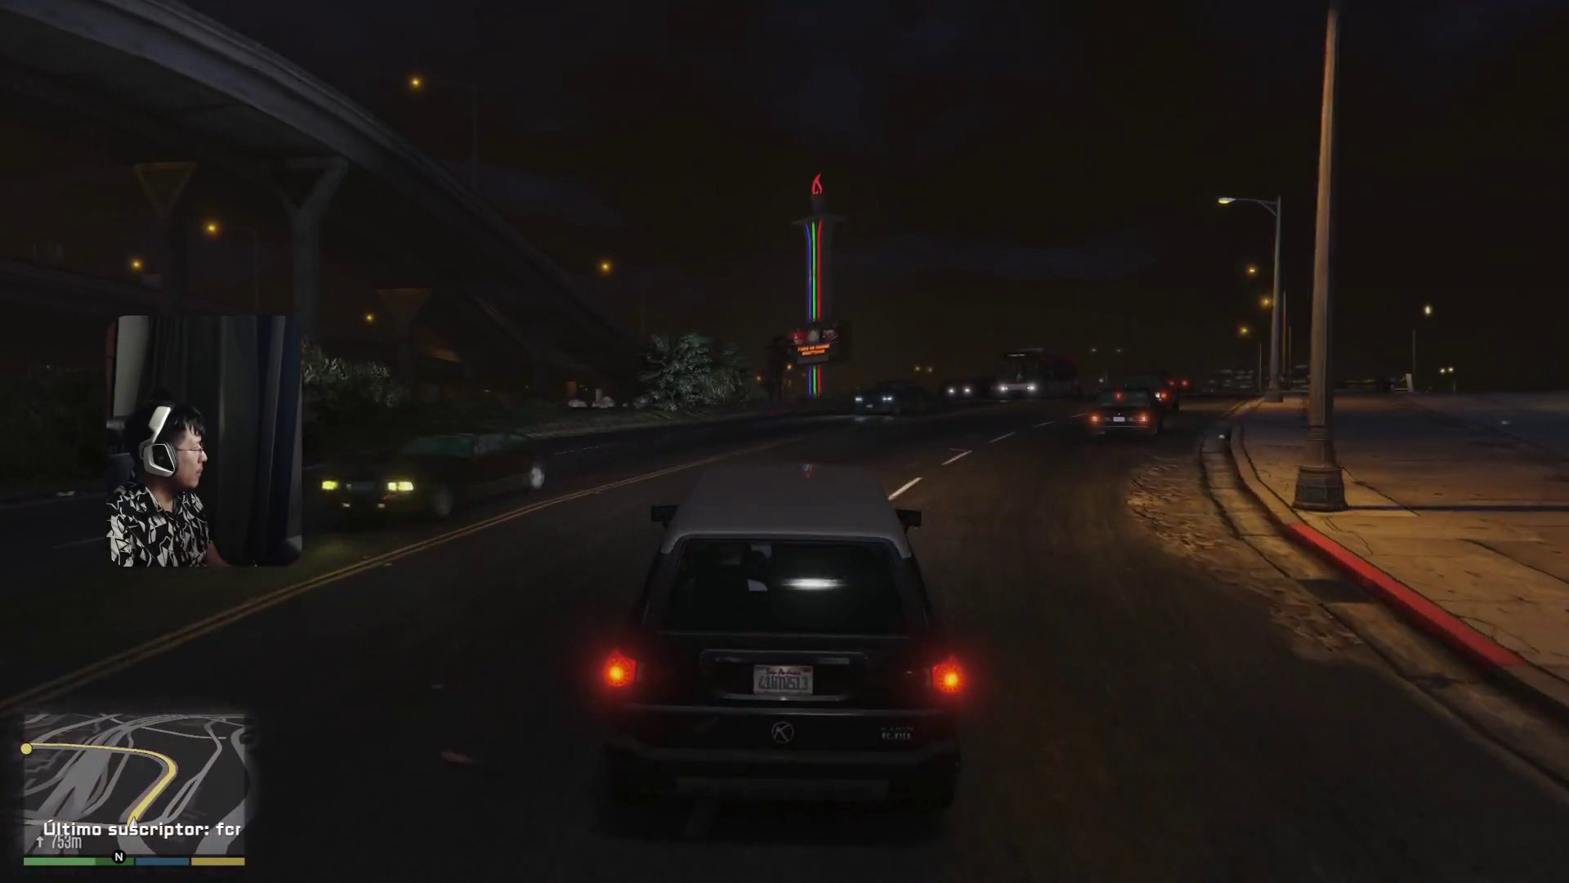
key("s")
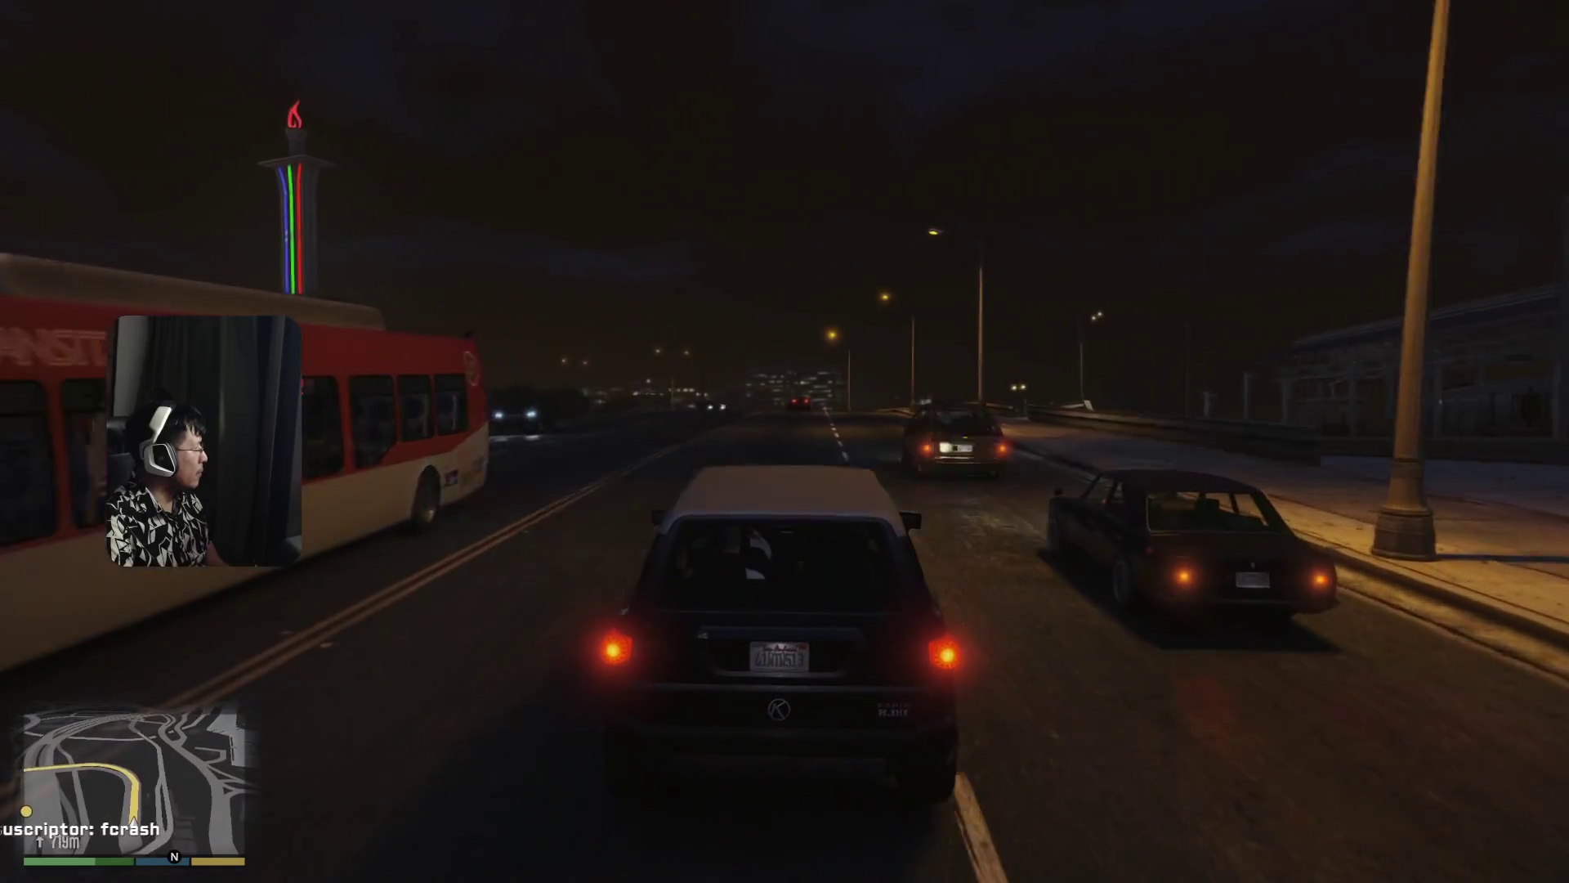
key("w")
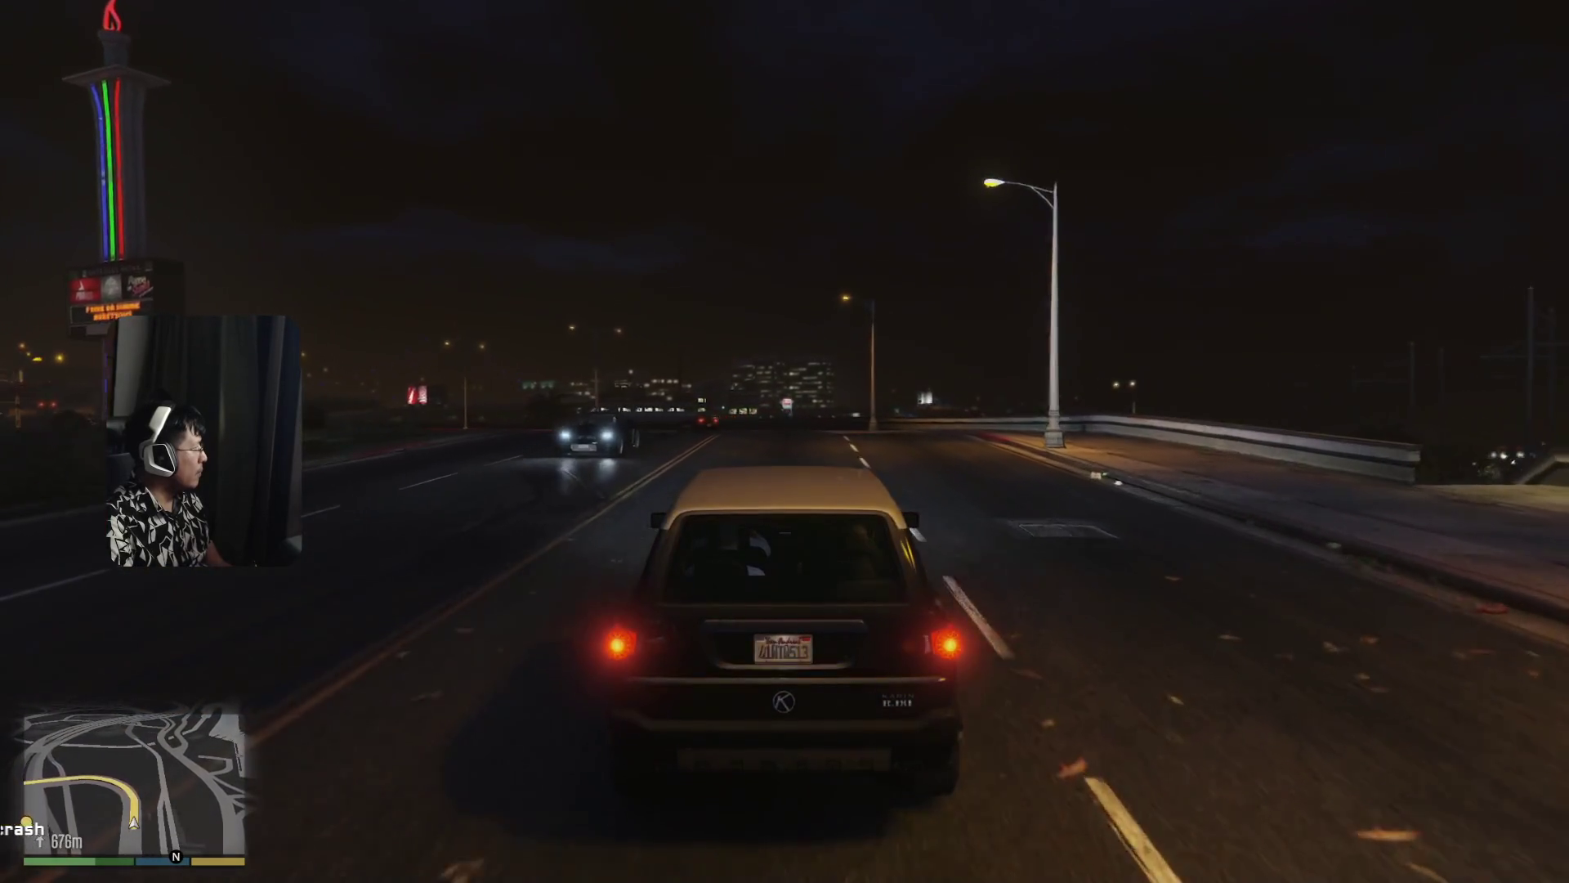
key("w")
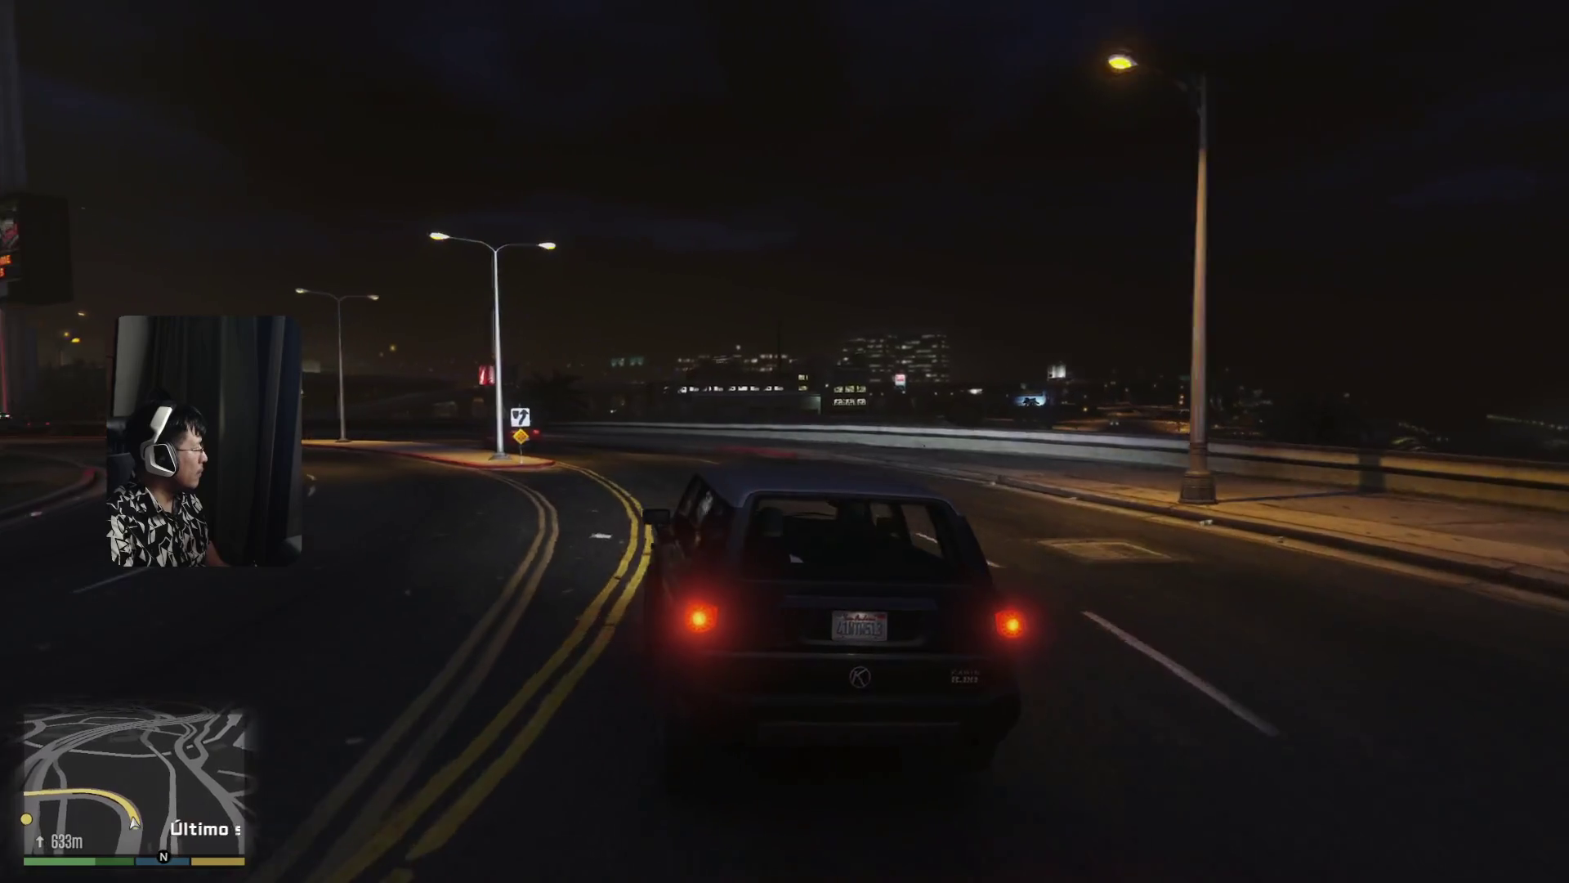
key("w")
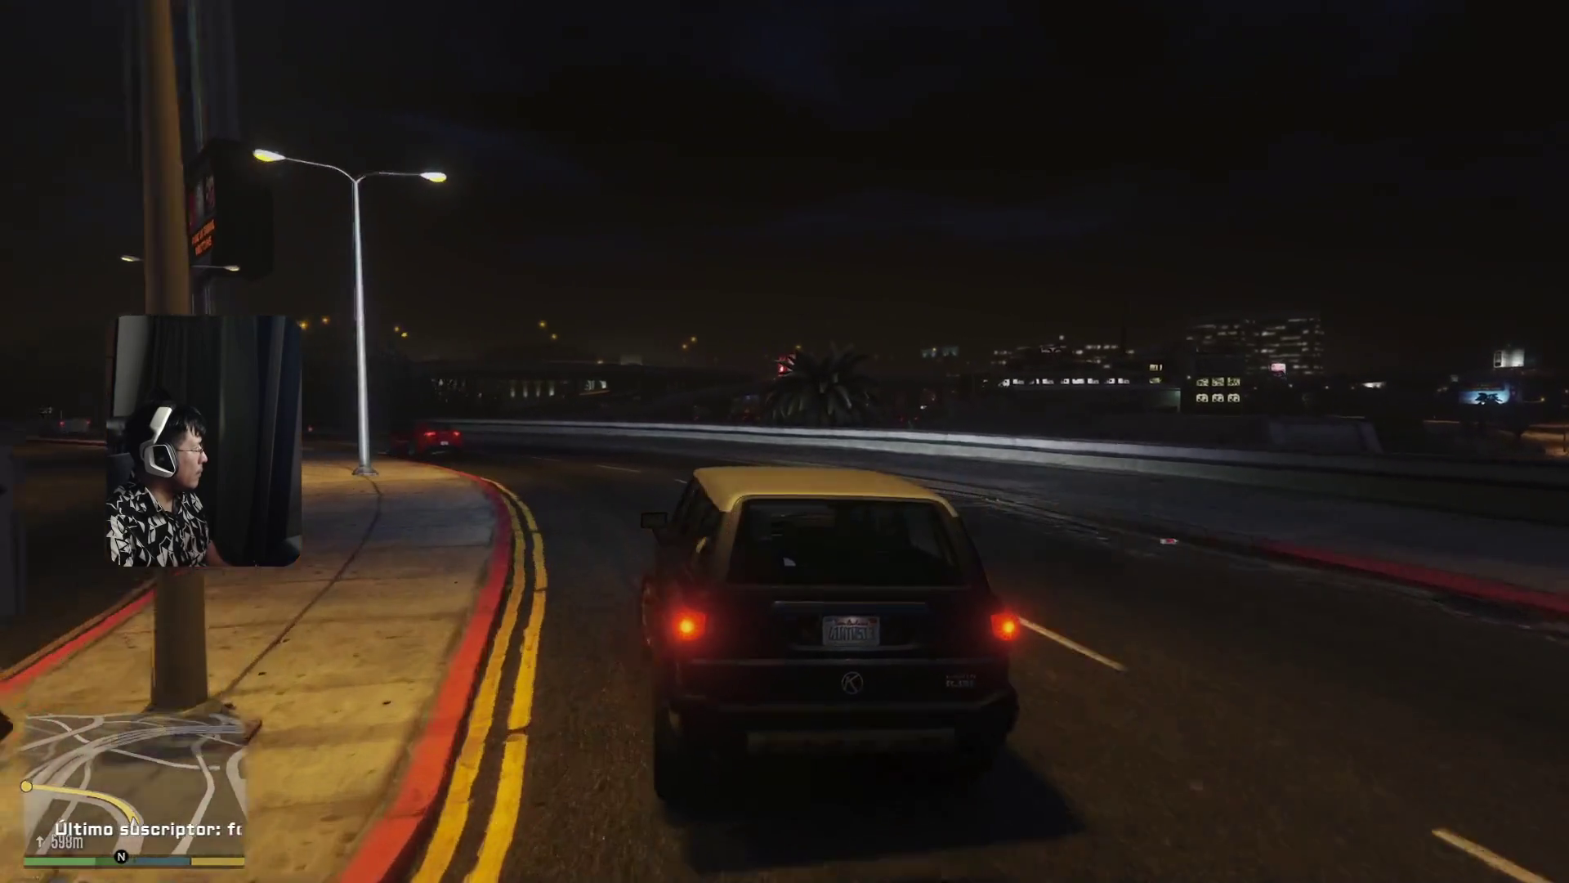
key("w")
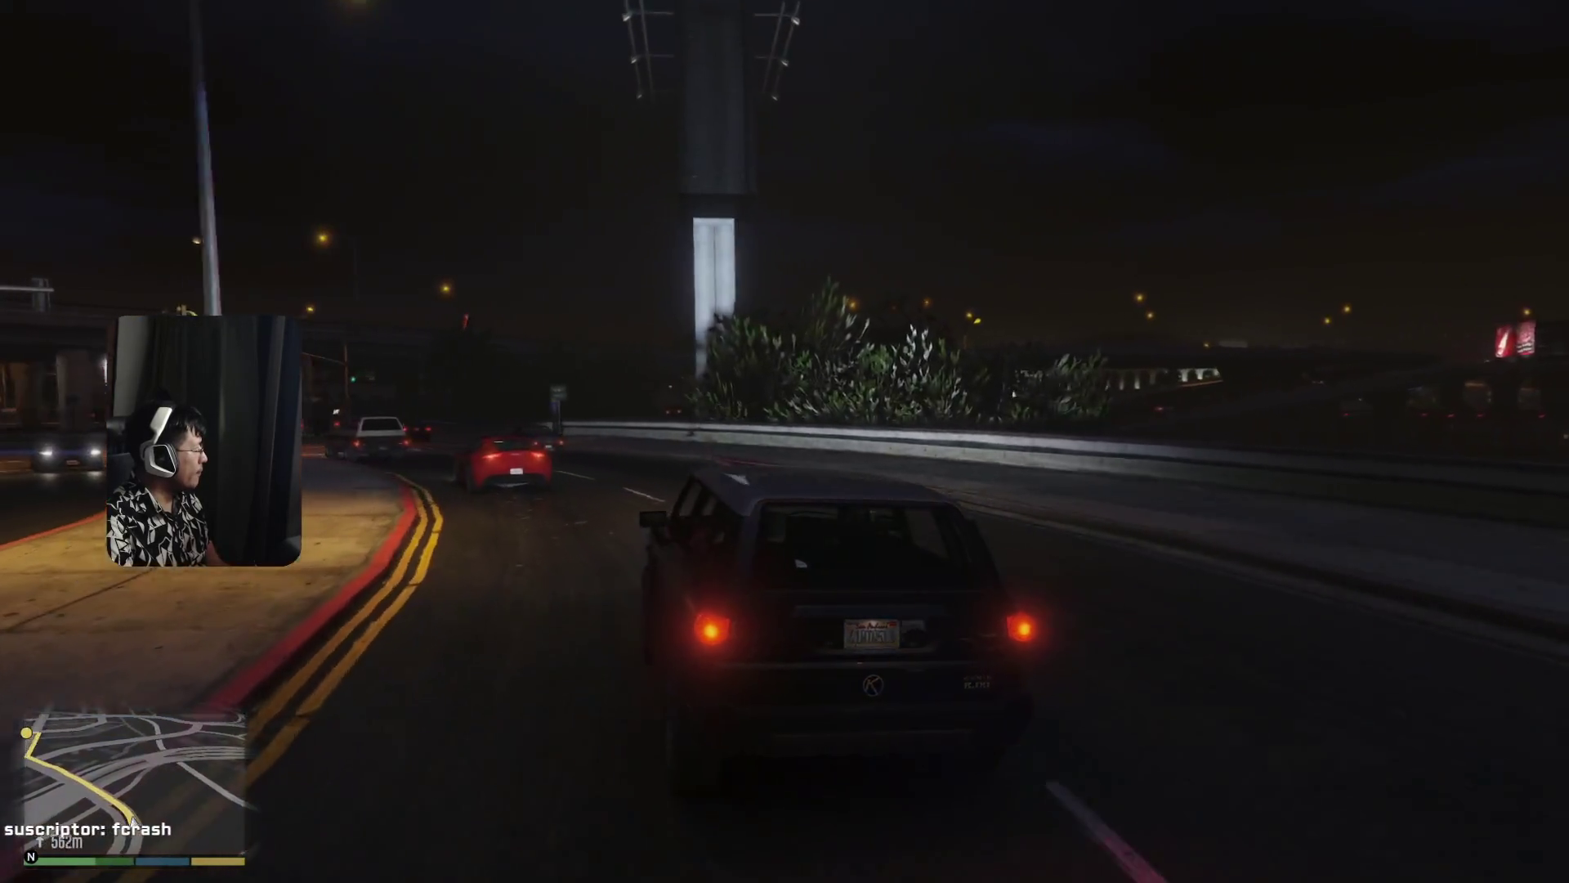
key("w")
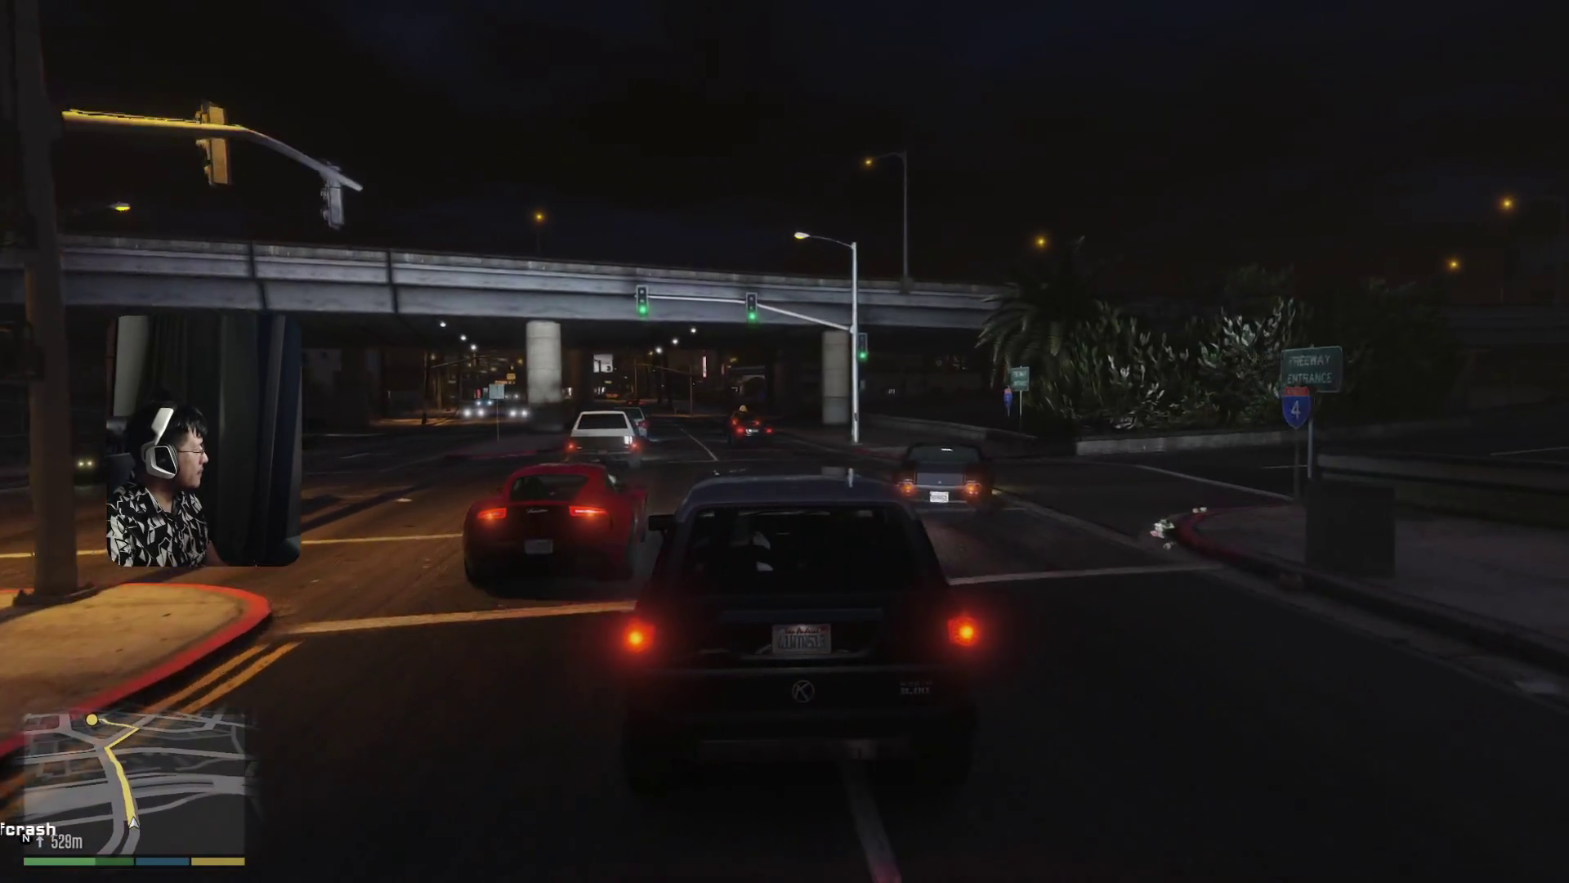
- Pass under the next overpass and through the intersection onto Carson Avenue
key("w")
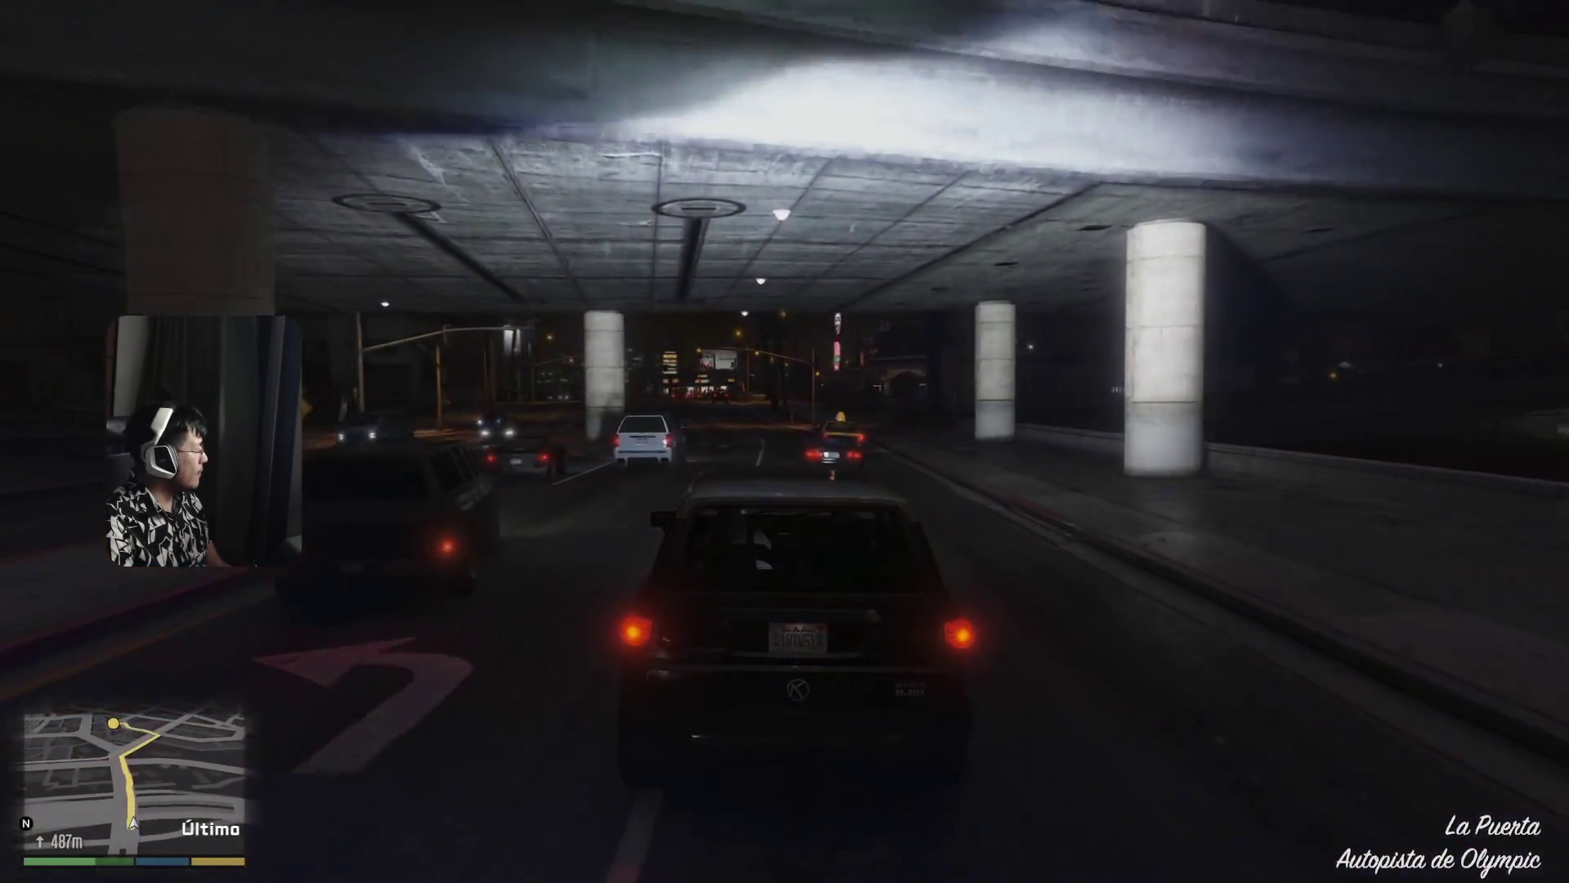
key("w")
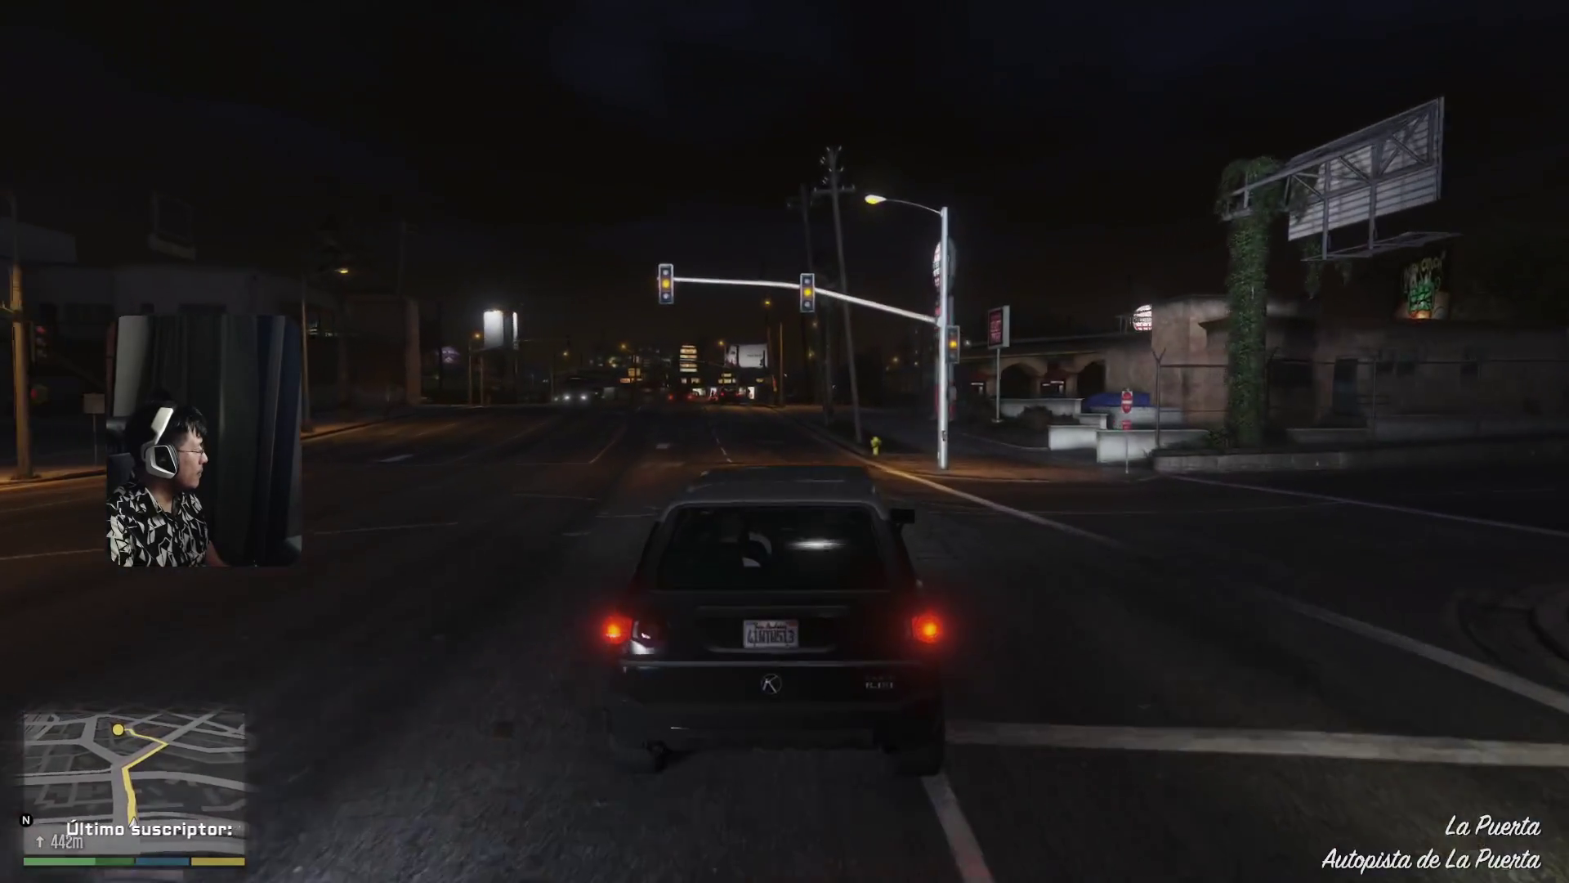
key("w")
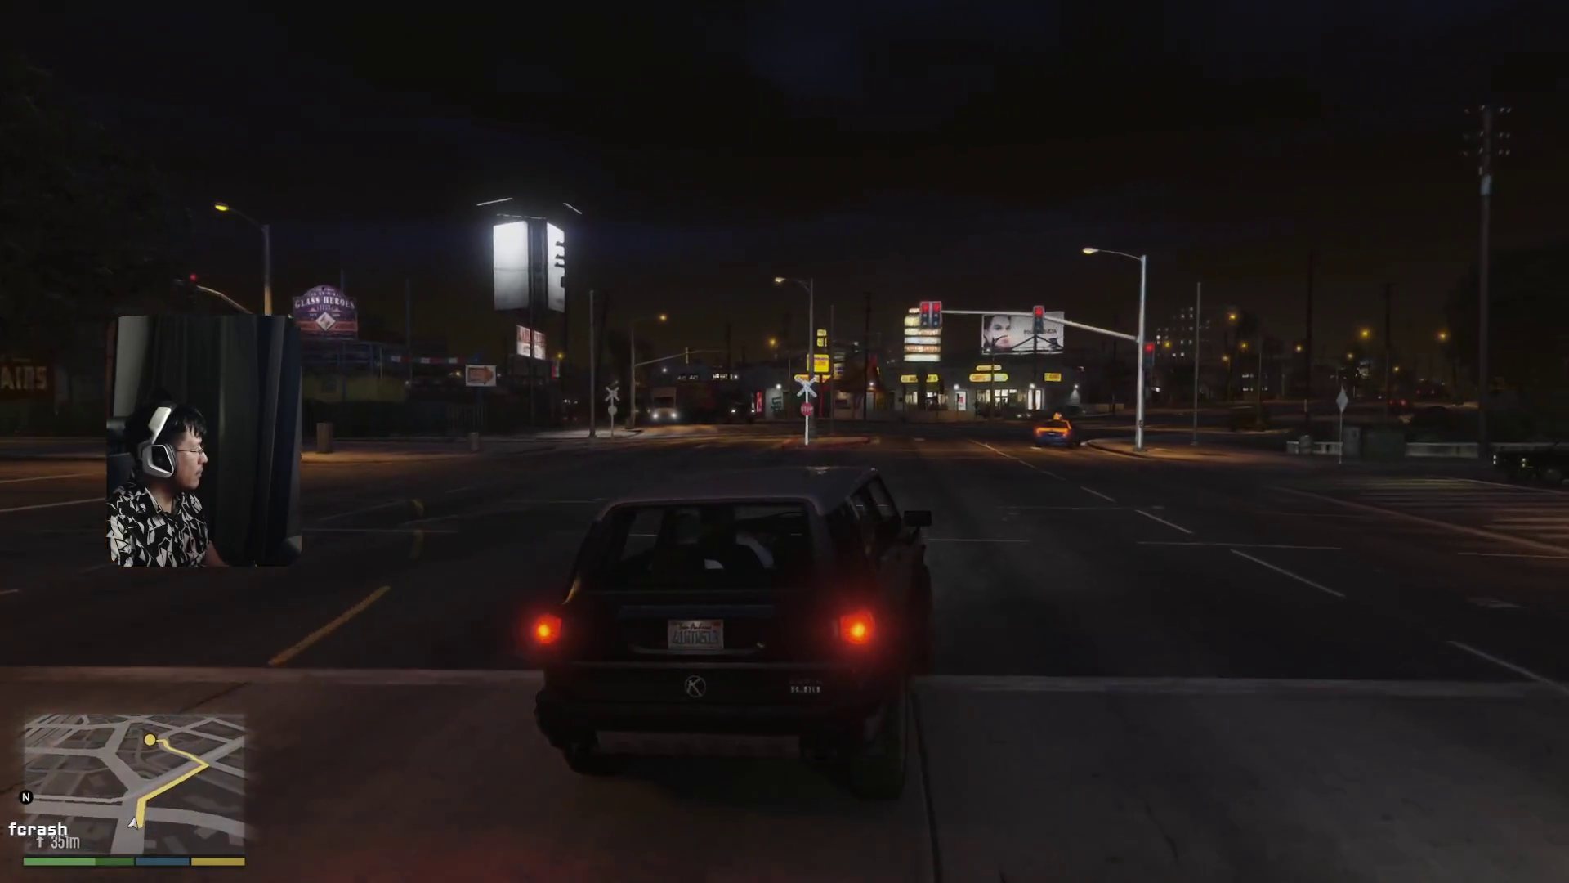
key("w")
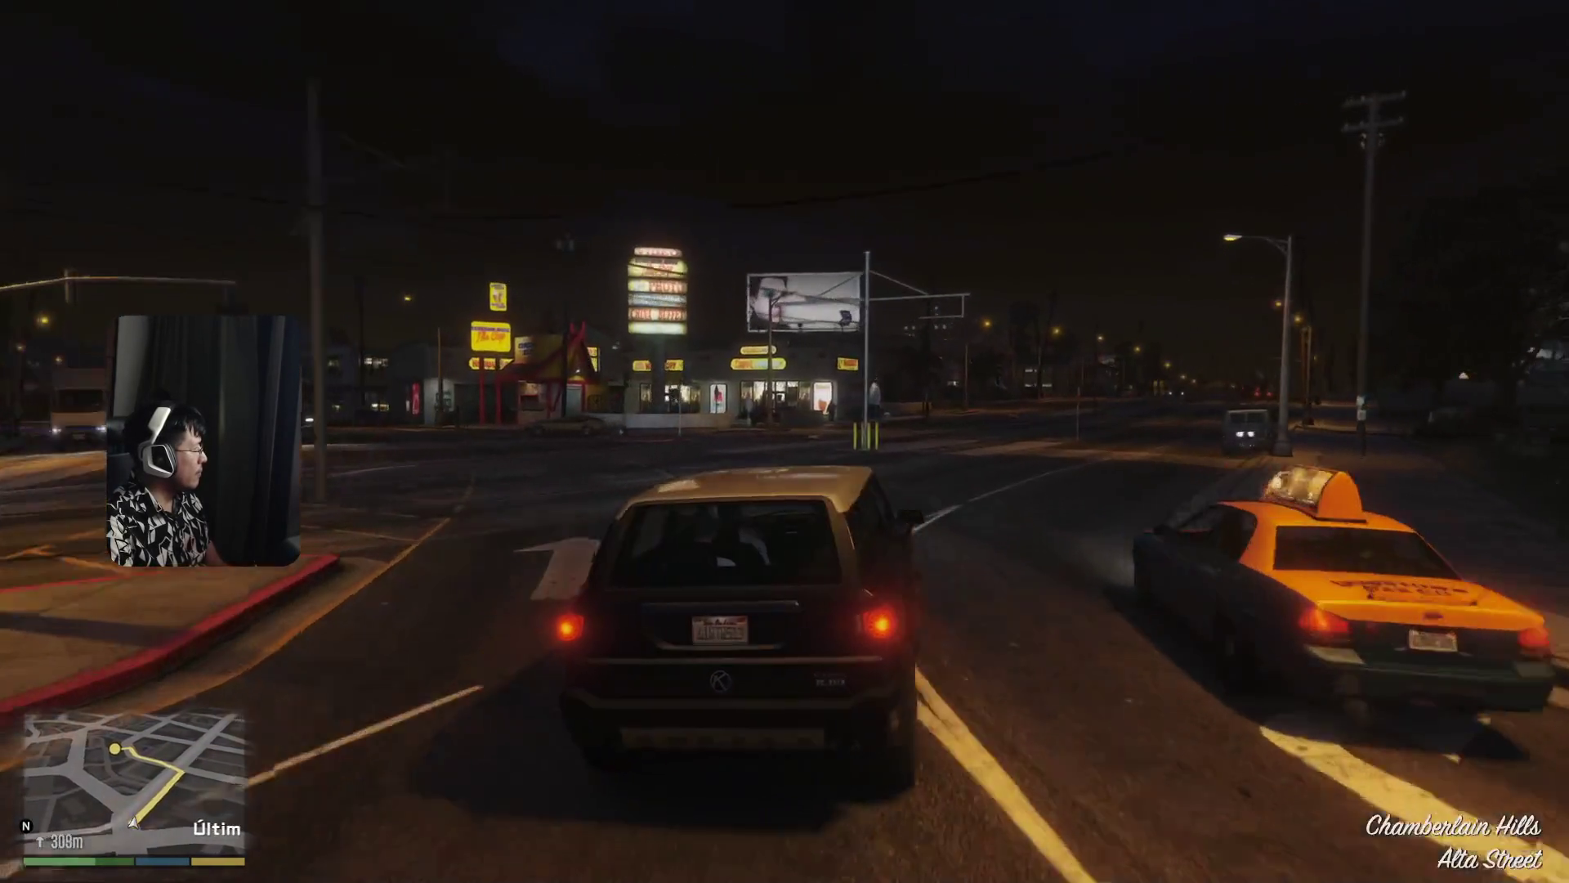
key("w")
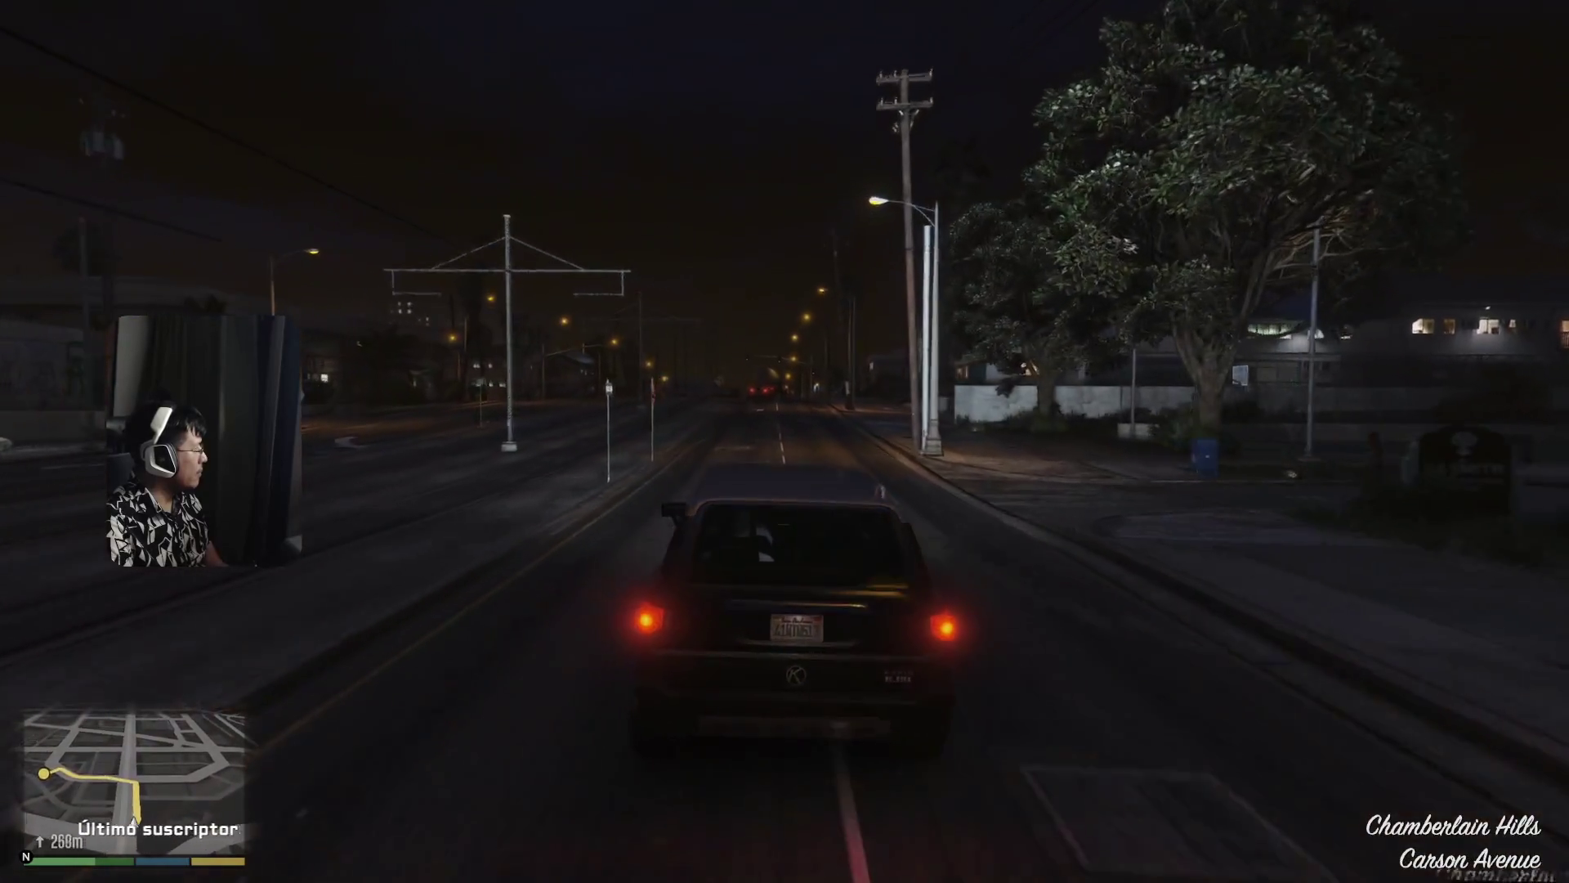
key("w")
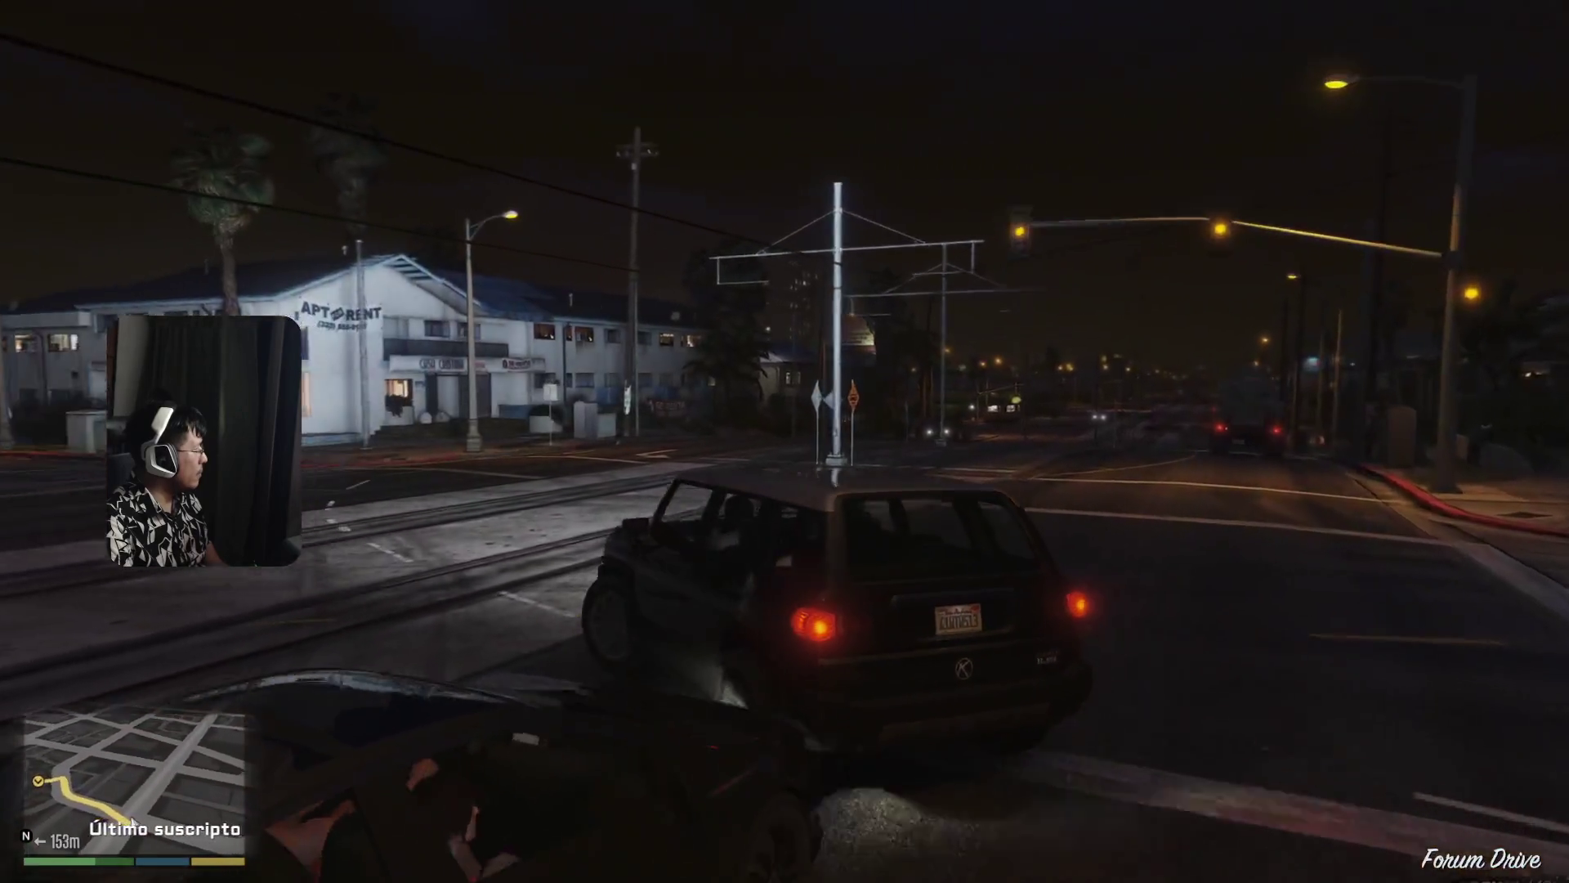
- Turn left past the corner store onto the residential street and pull up at the Strawberry house
key("w")
key("a")
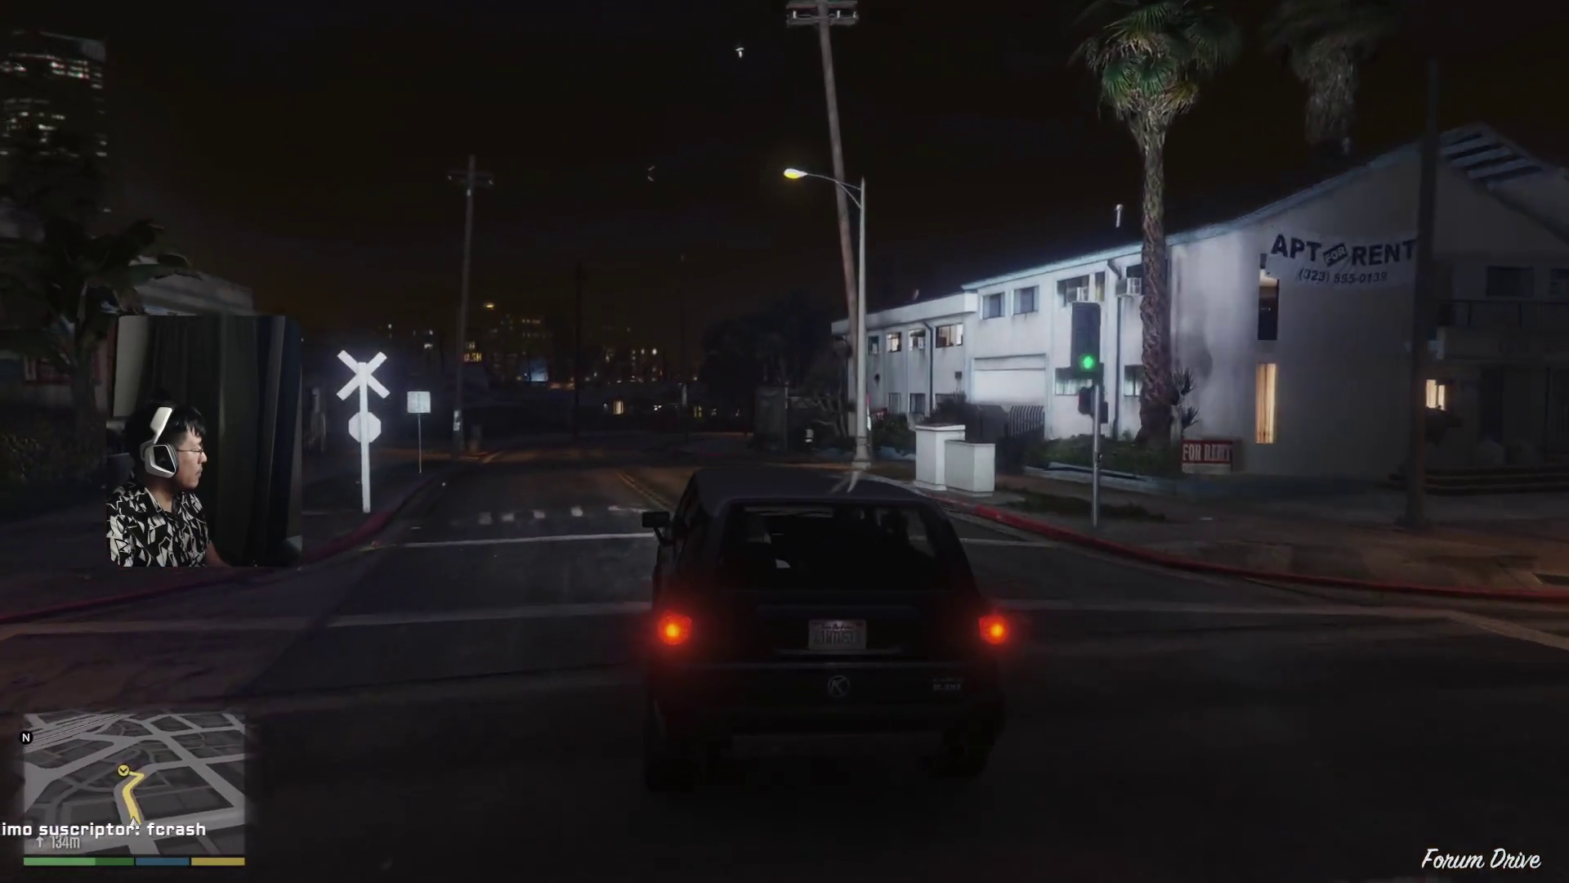
key("w")
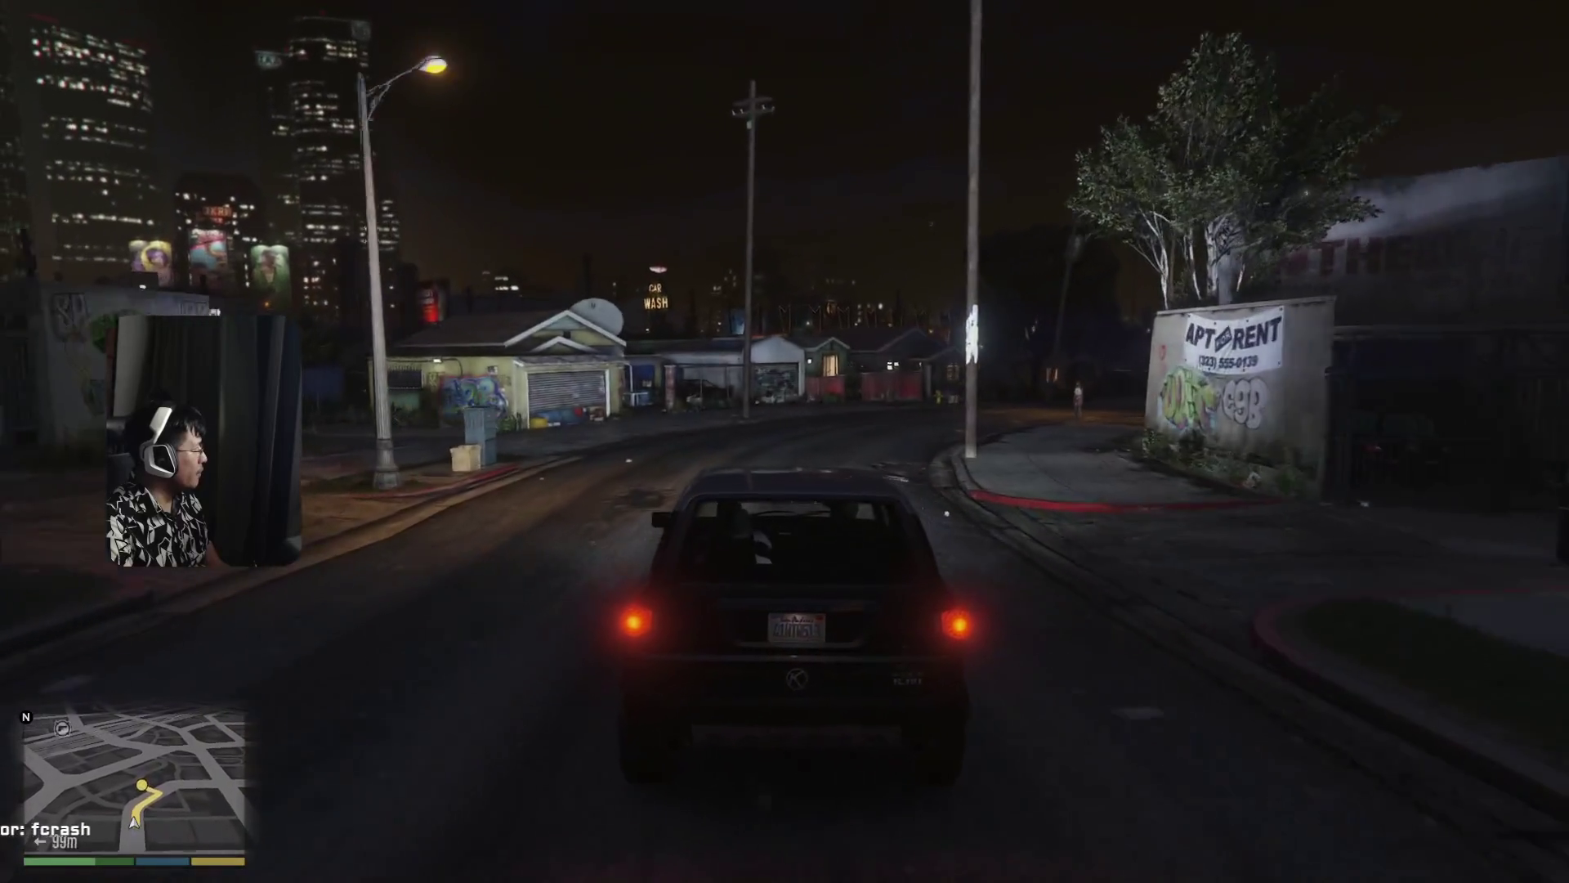
key("d")
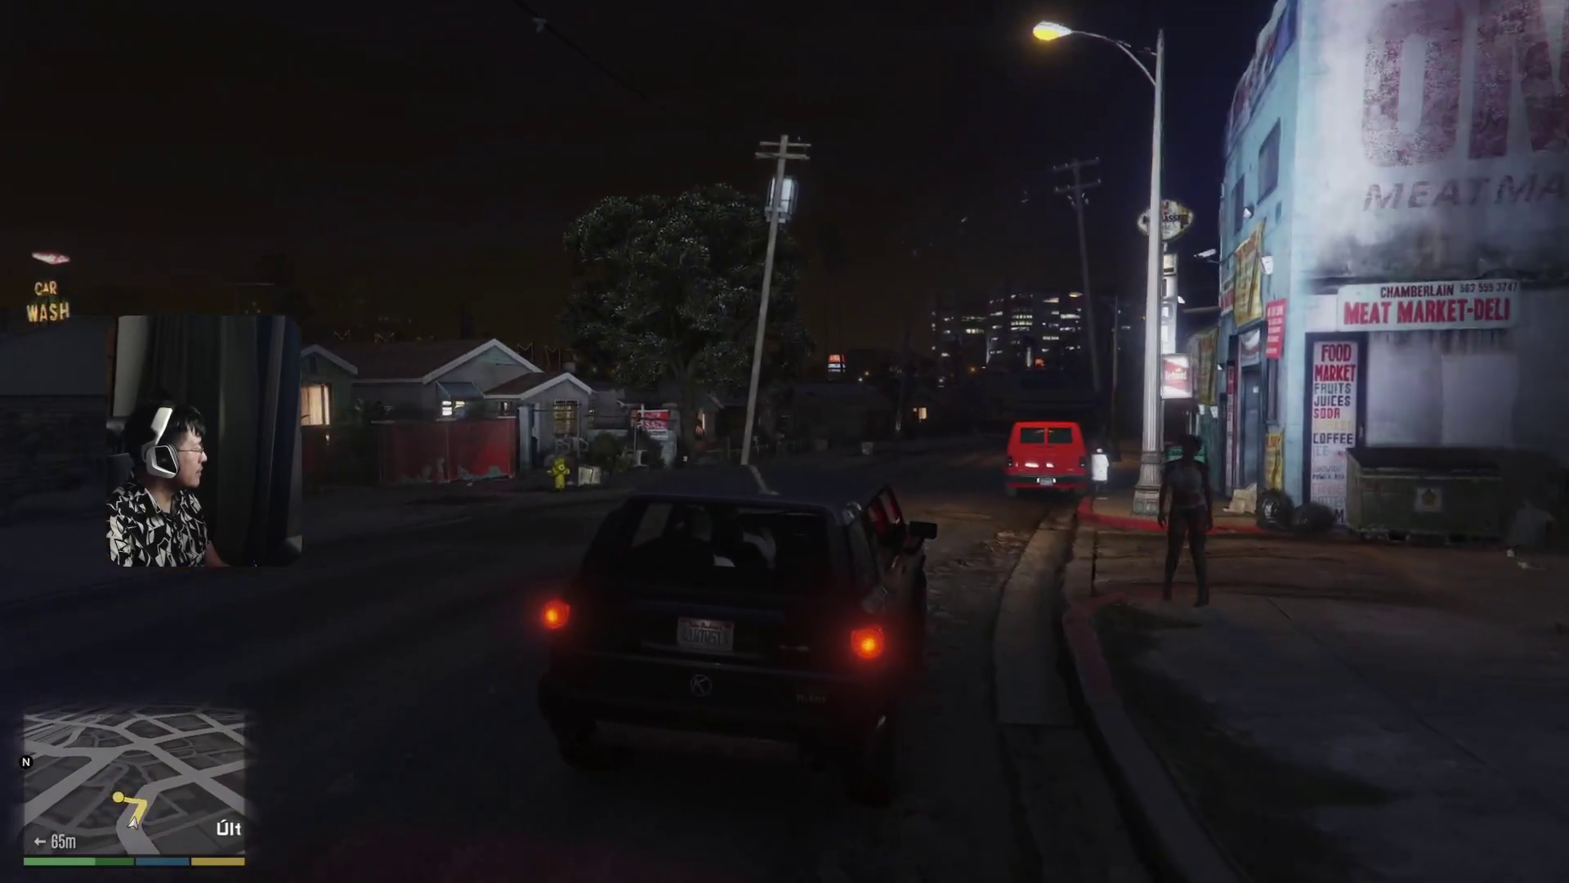
key("w")
key("a")
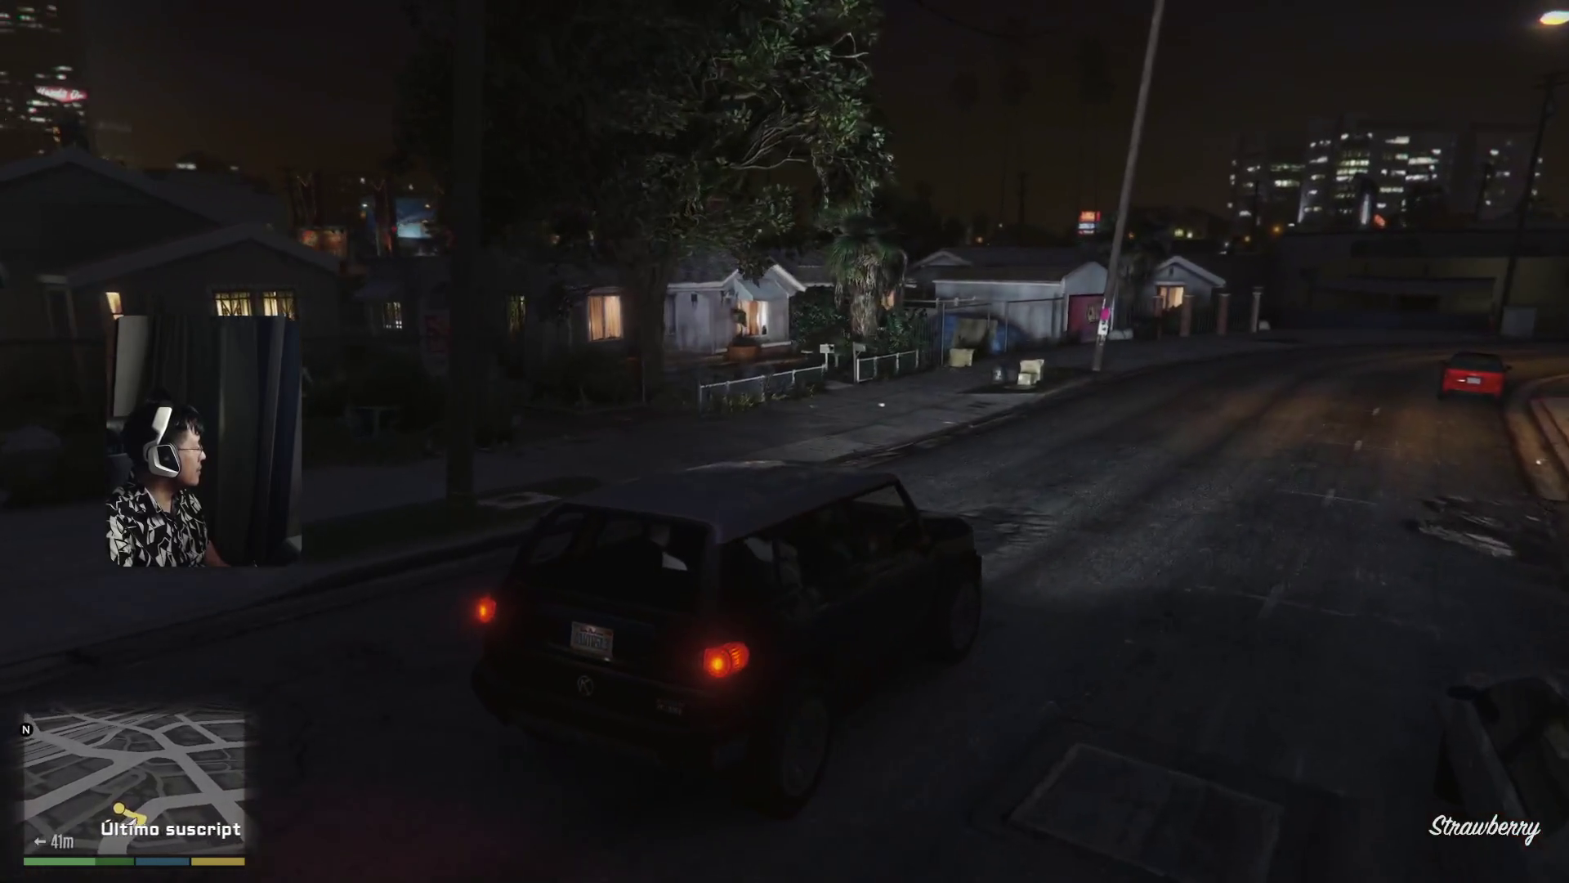
key("w")
key("a")
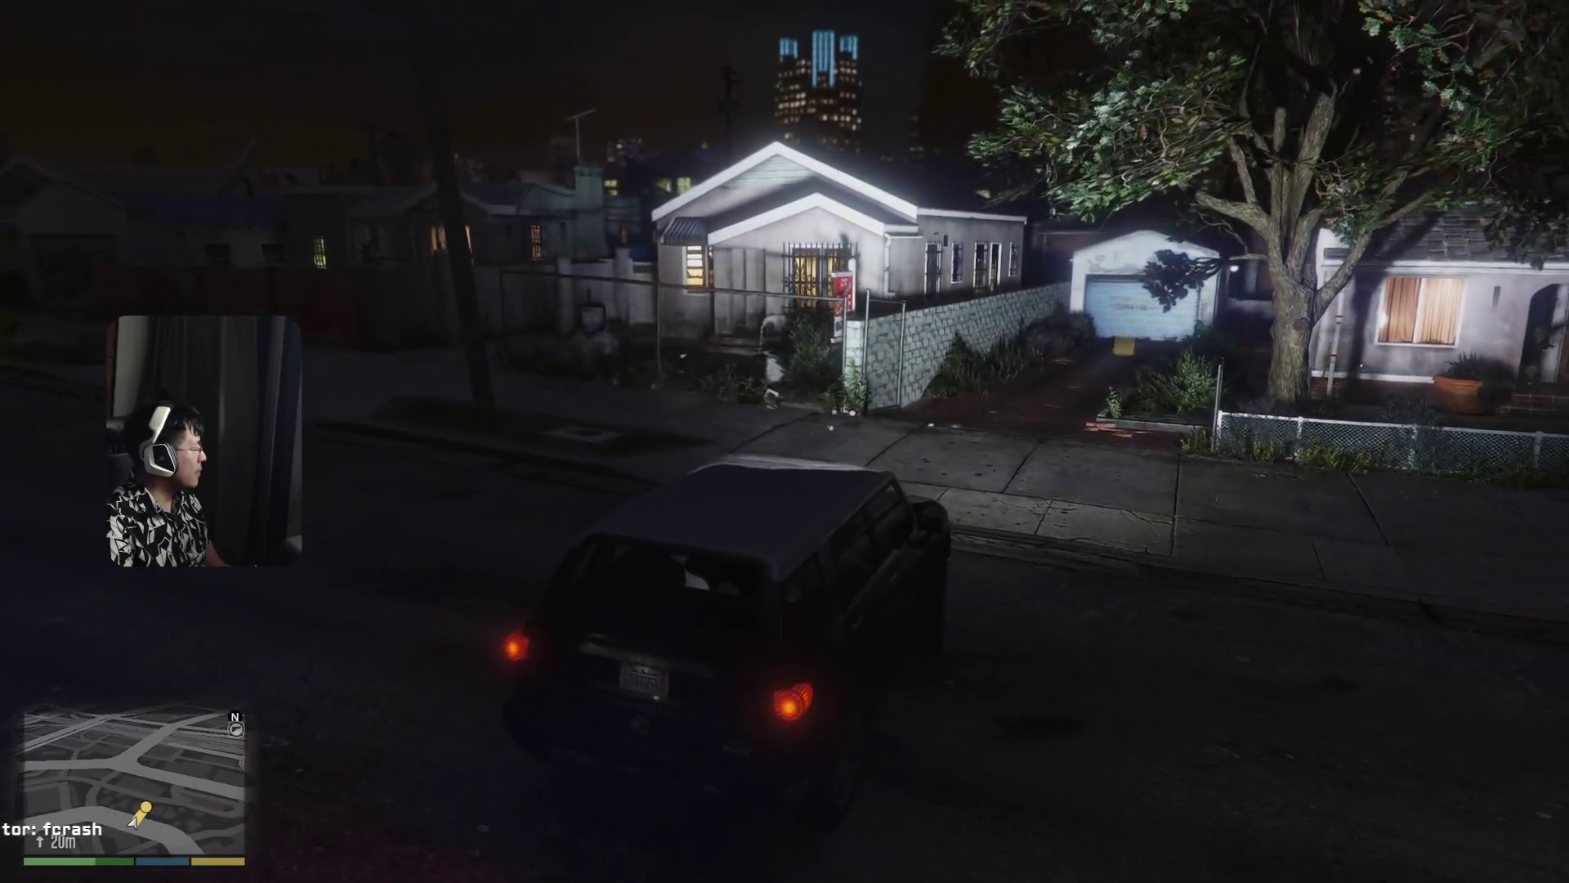
- Park the SUV beside the lit Strawberry garage and pause on the MAPA map
key("w")
key("a")
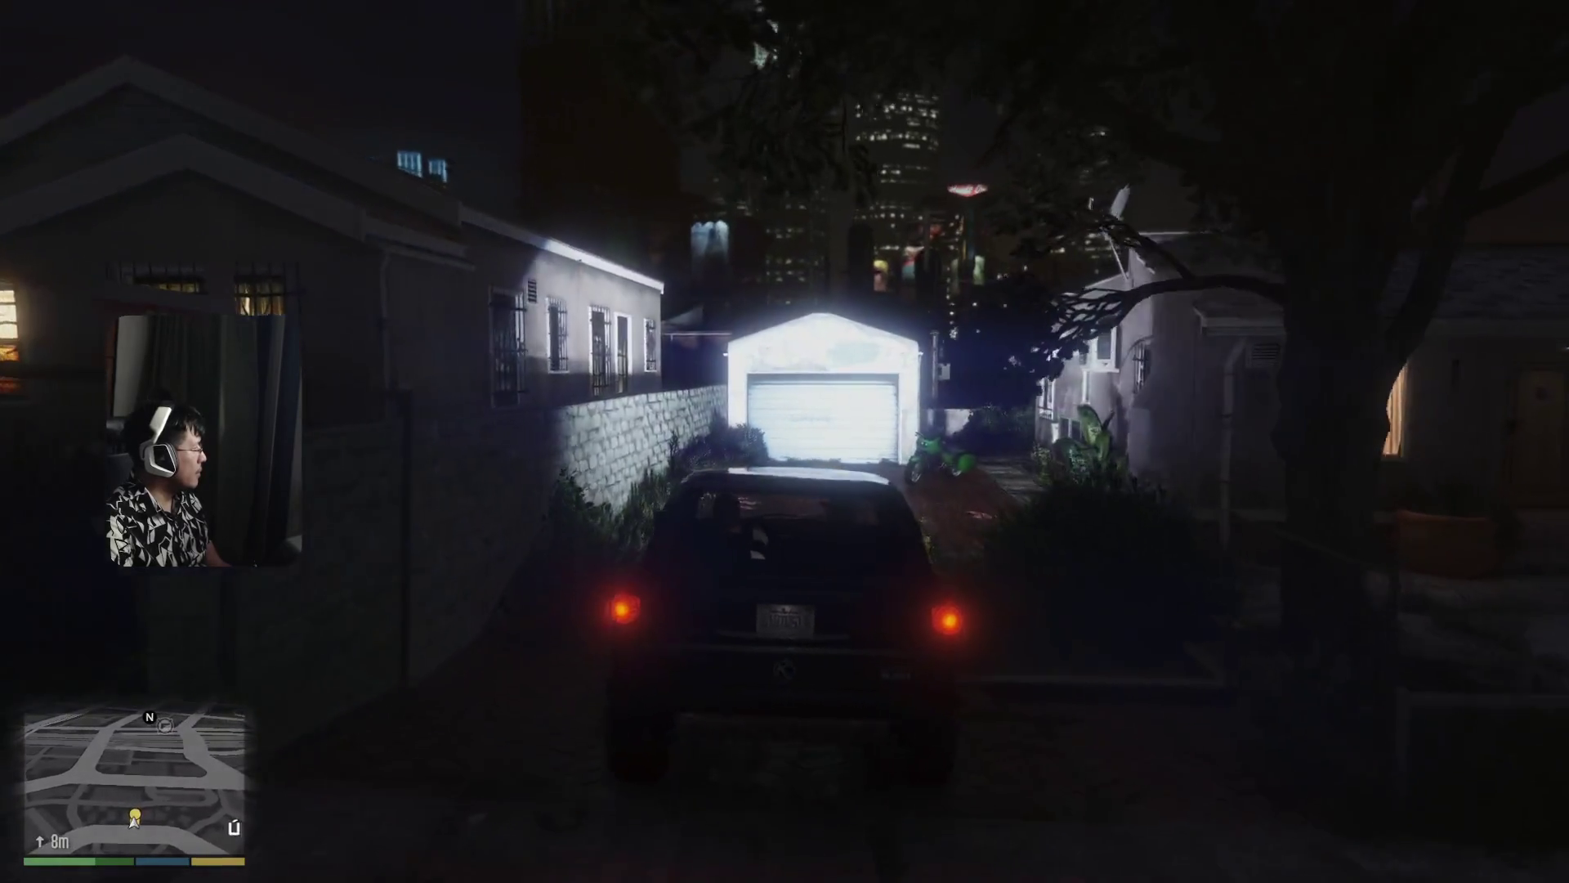
key("w")
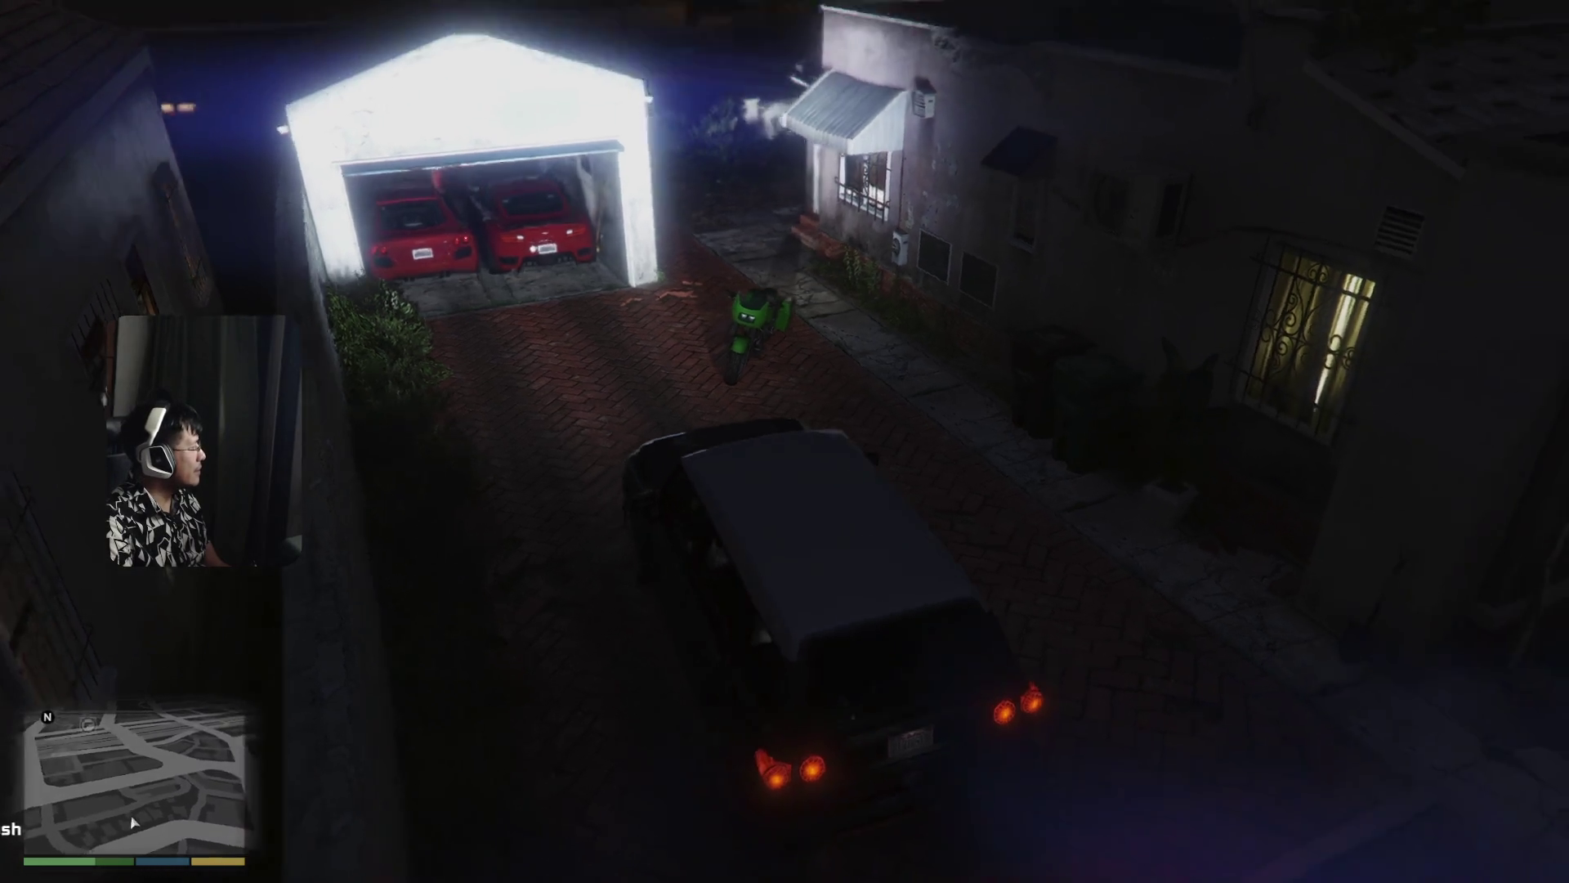
key("Escape")
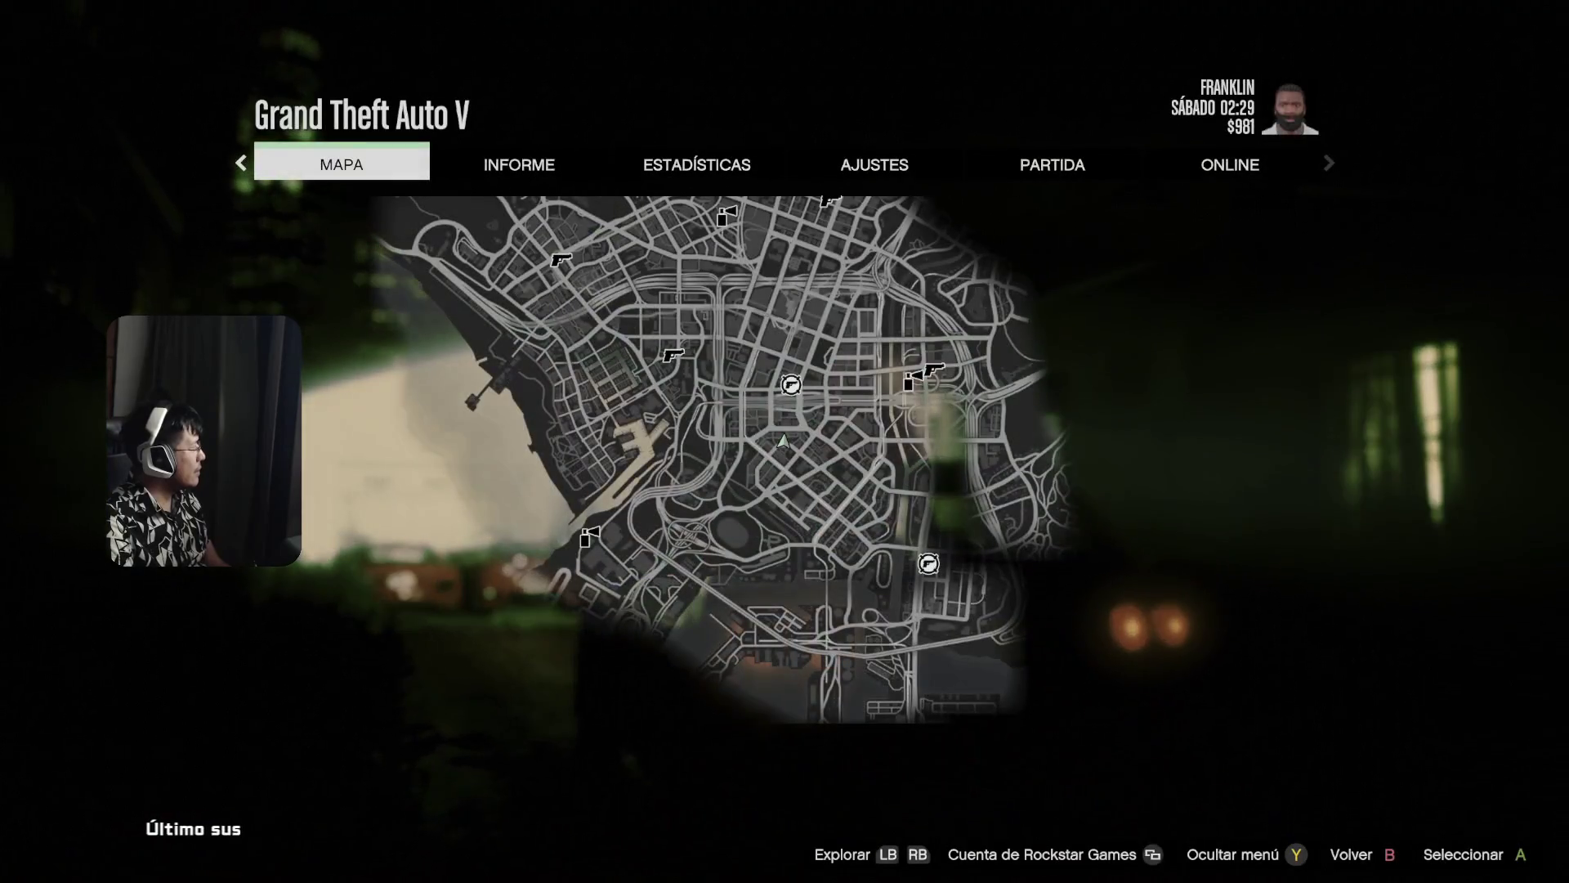
- Open AJUSTES > Gráficos and look over the first graphics options and presets
key("e")
key("e")
key("e")
key("Down")
key("Down")
key("Down")
key("Down")
key("Return")
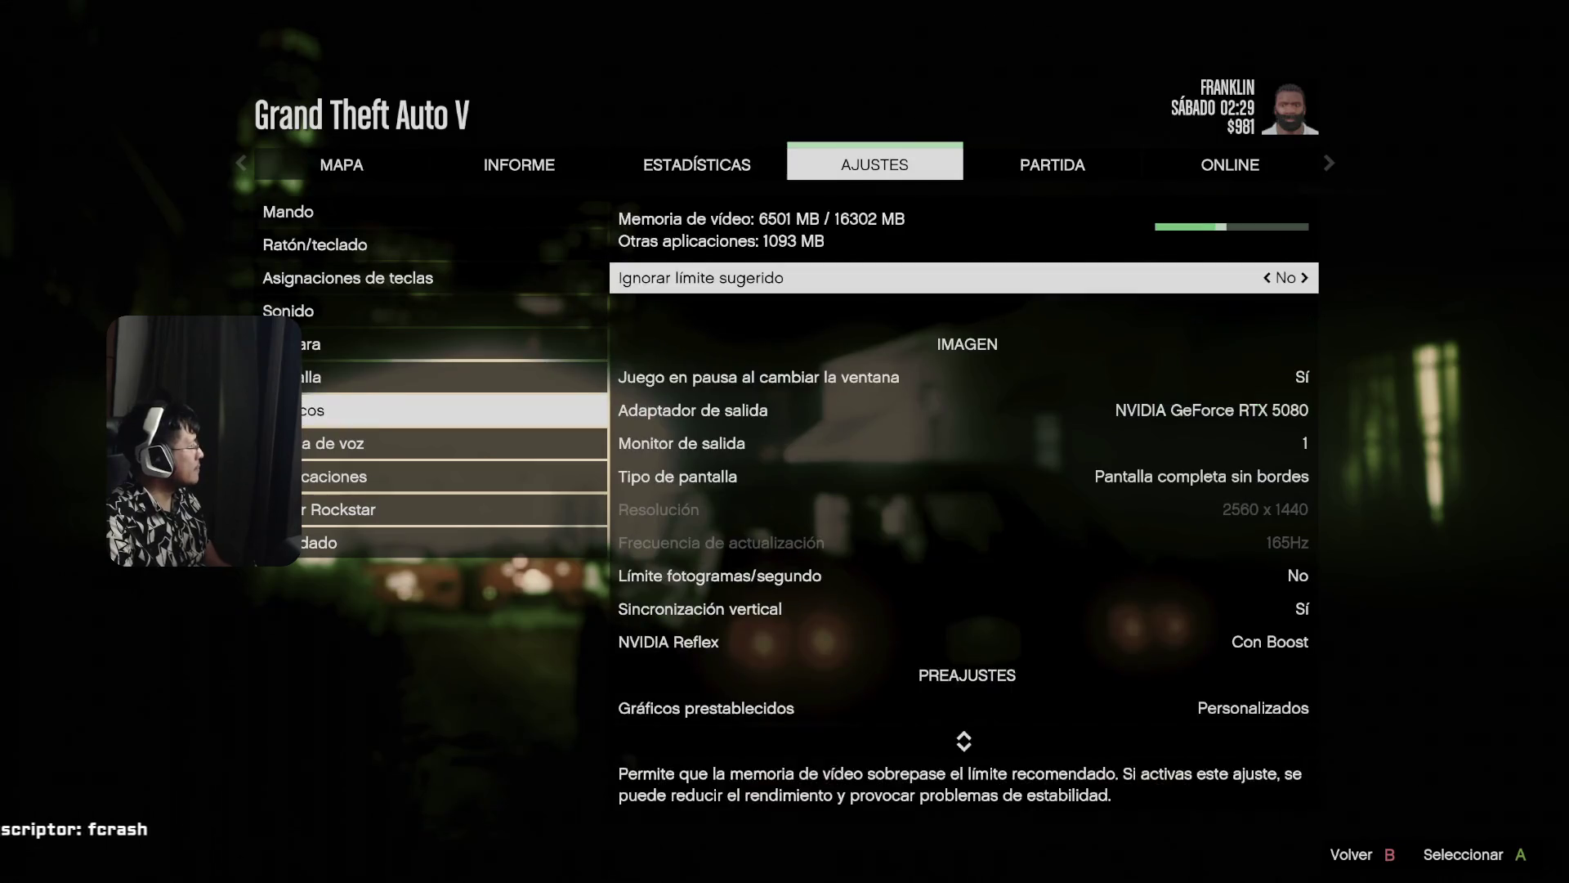
key("Down")
key("Up")
key("Down")
key("Down")
key("Down")
key("Down")
key("Down")
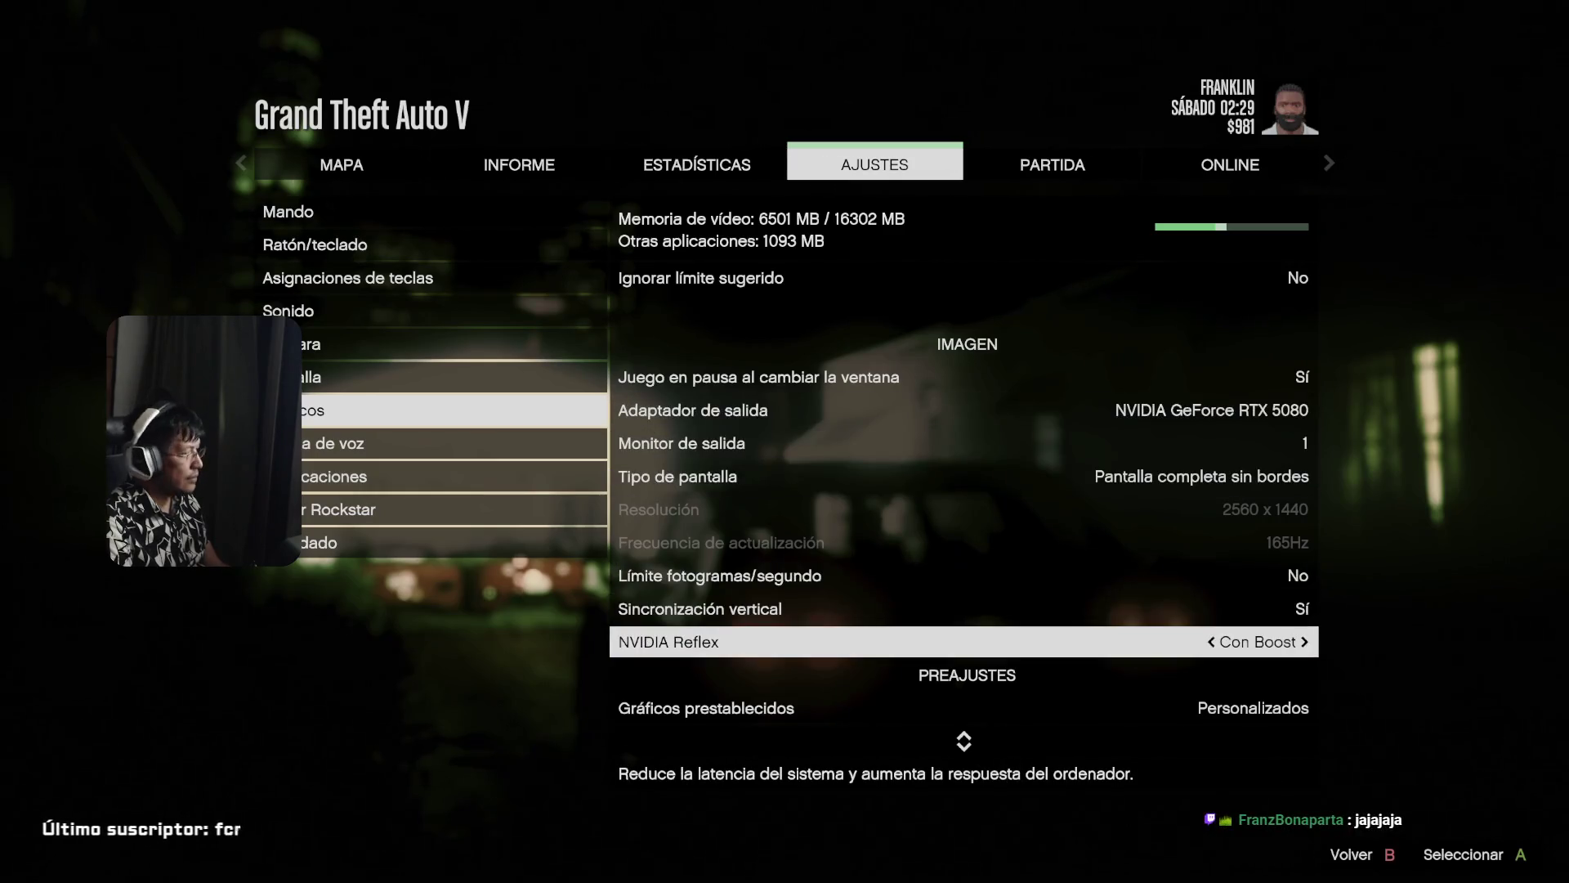
key("Down")
key("Down")
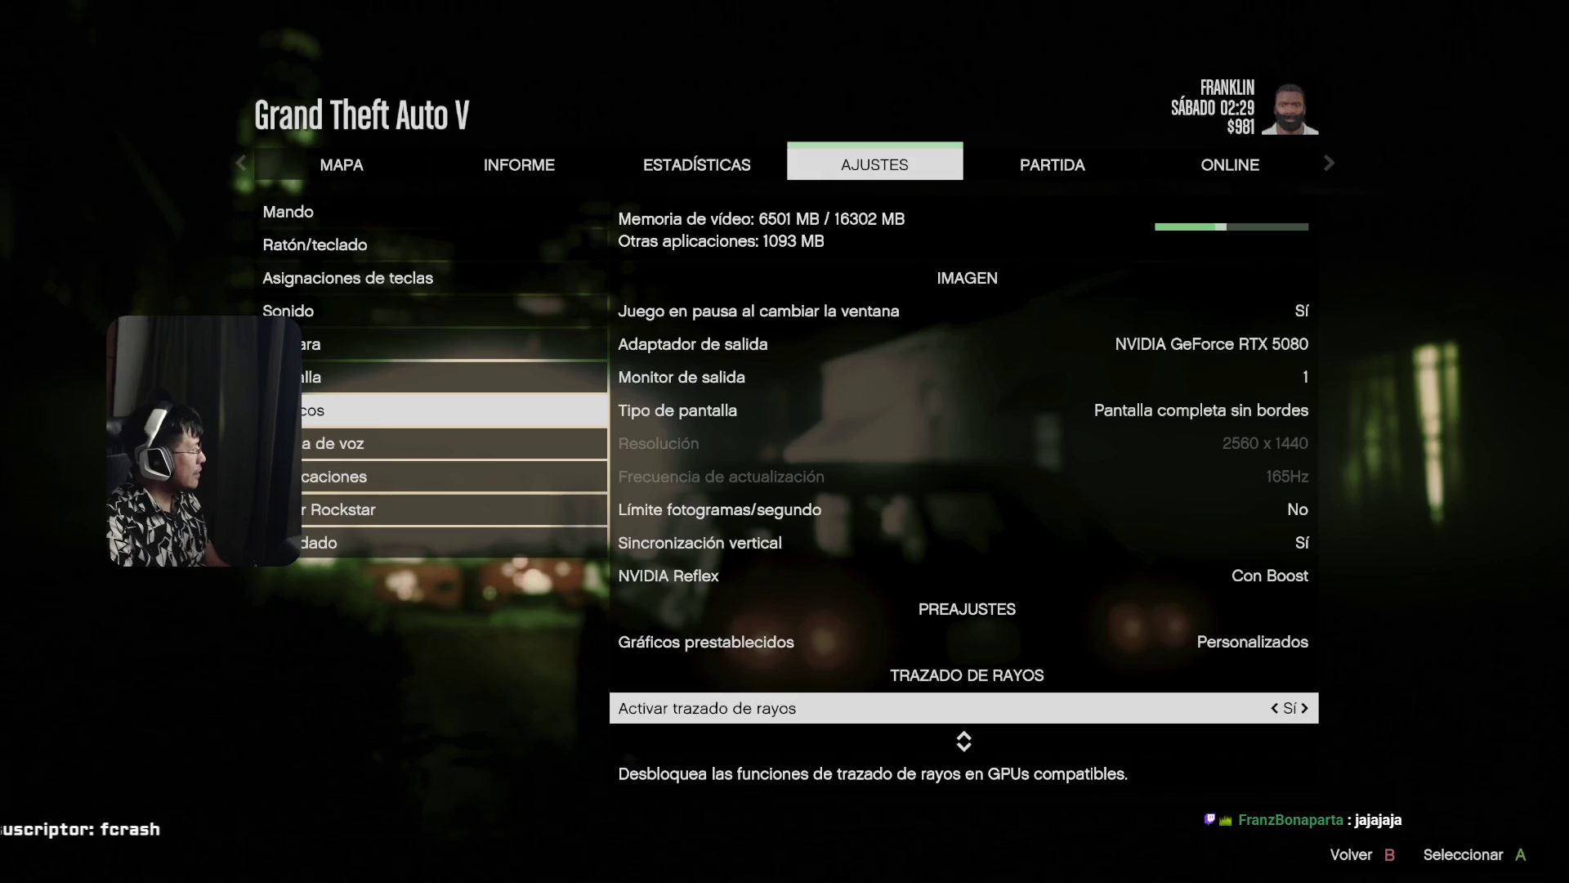
key("Up")
key("Up")
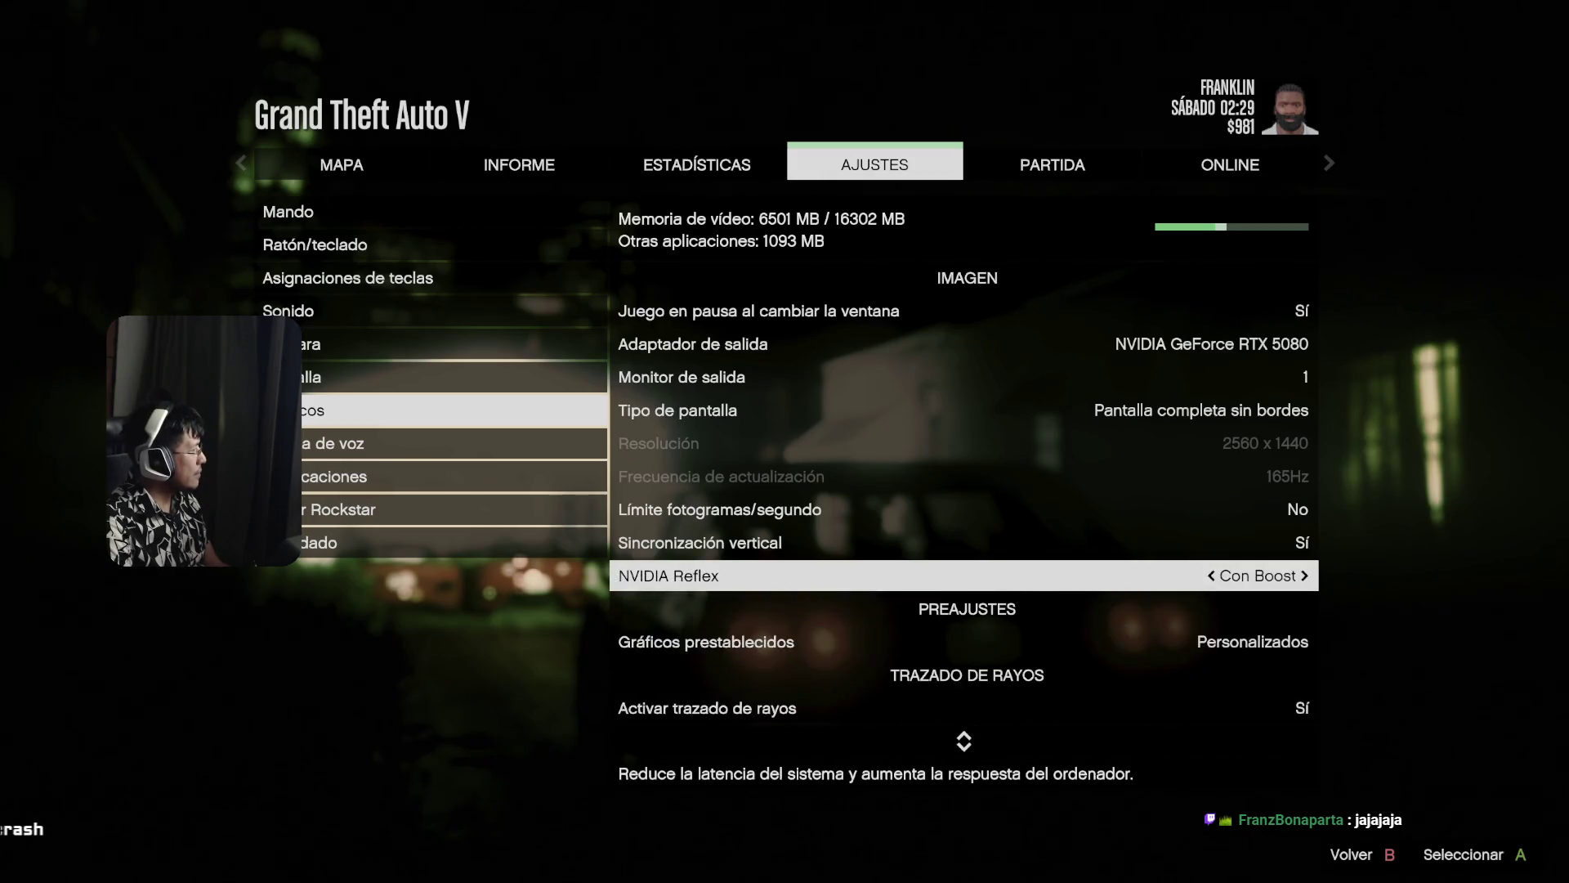
- Set Modo de generación de fotogramas NVIDIA DLSS to 2X and resume play
key("Down")
key("Down")
key("Down")
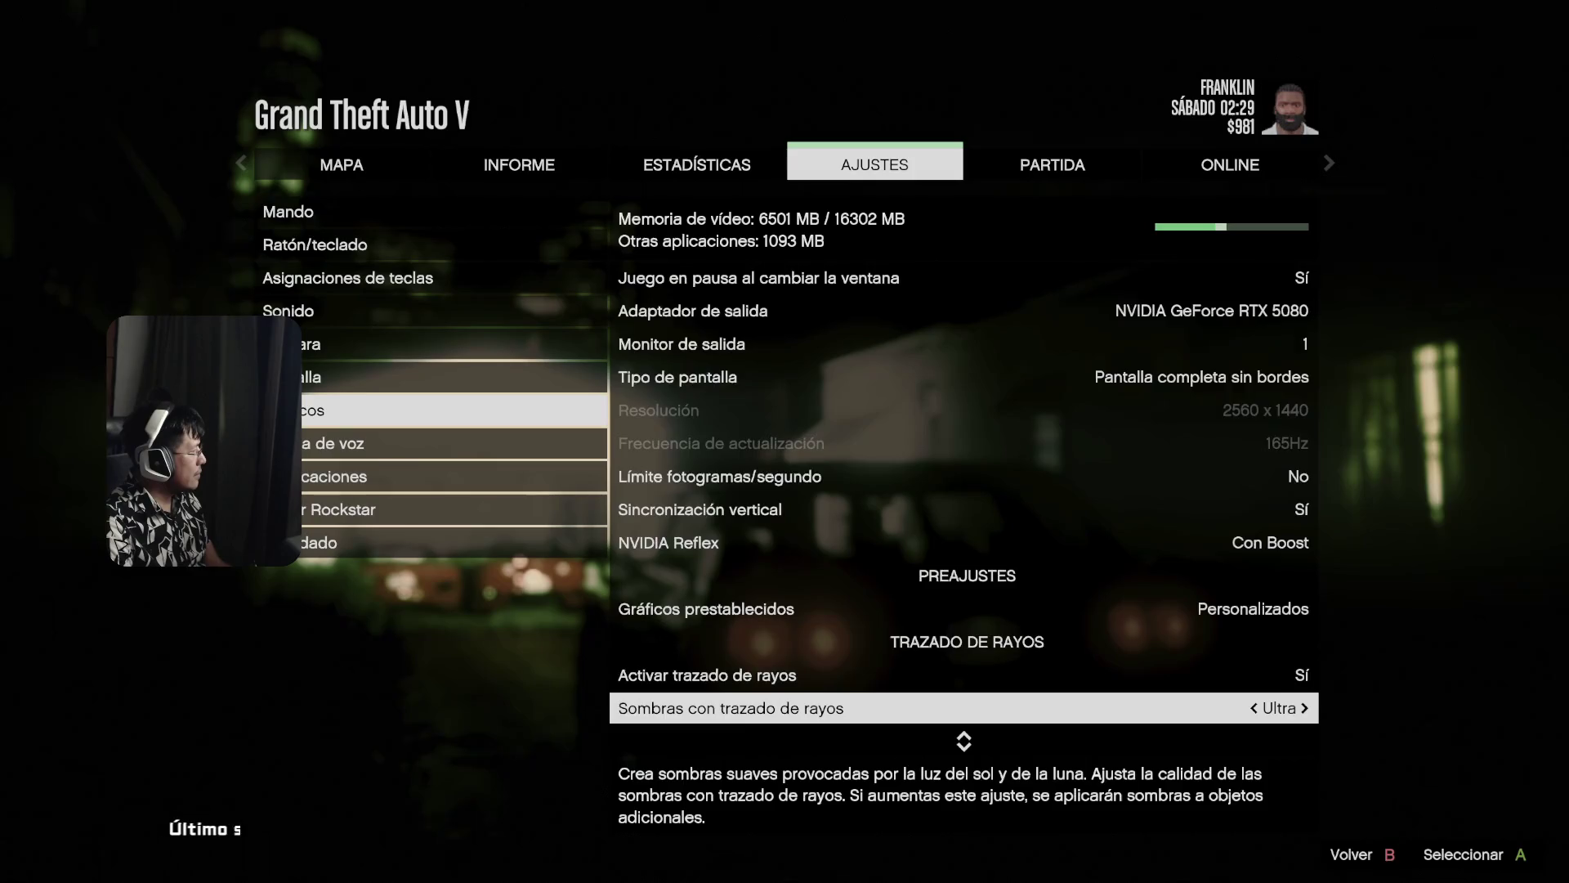
key("Down")
key("Down")
key("Down")
key("Down")
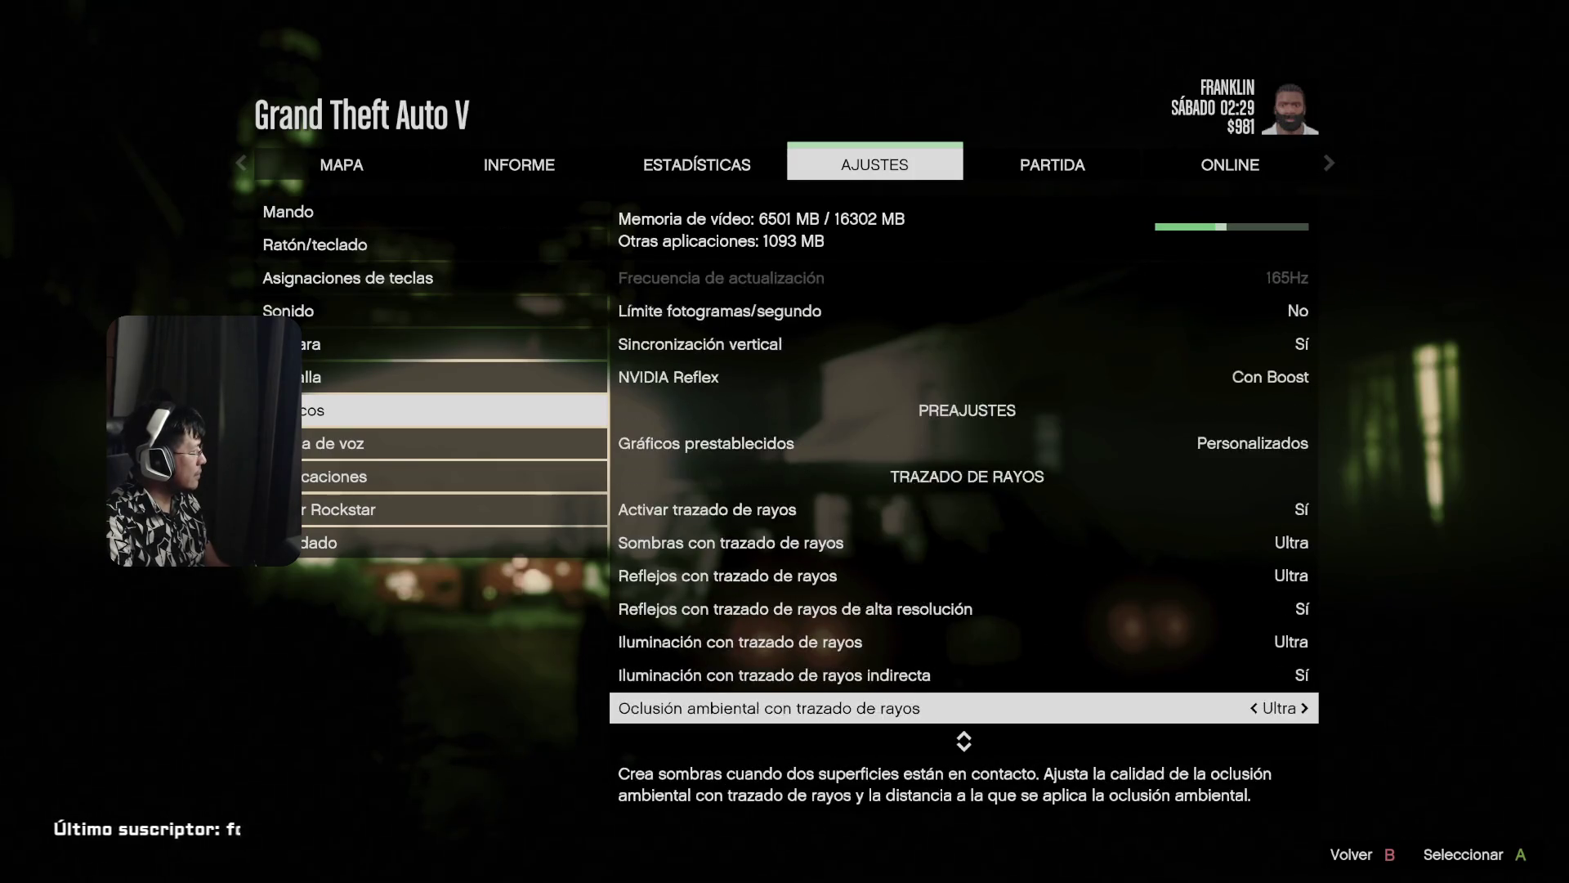
key("Down")
key("Down")
key("Down")
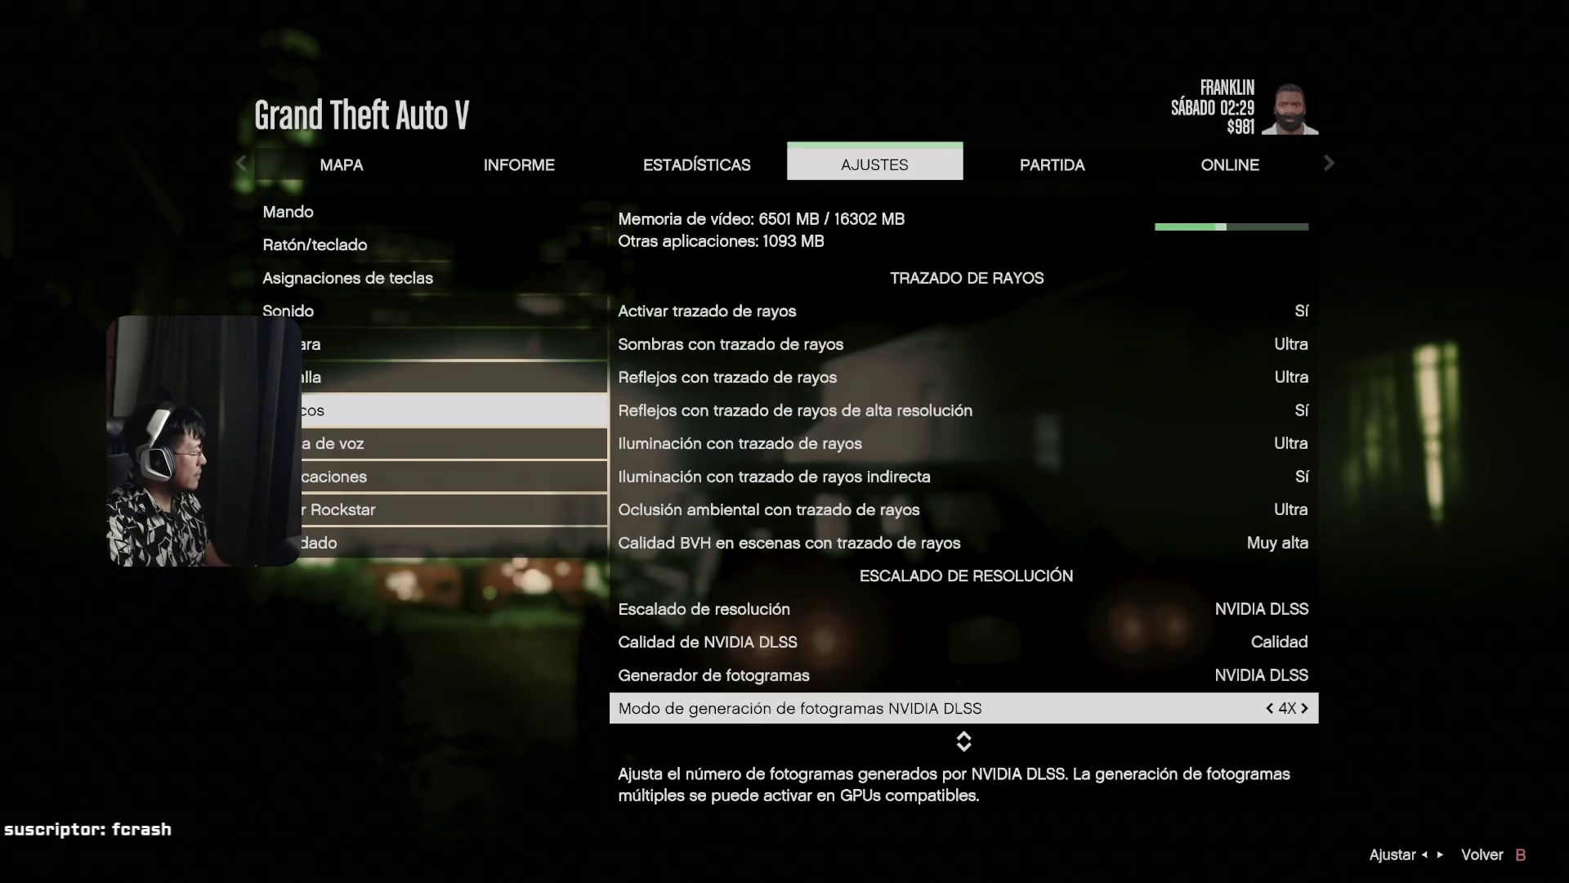
key("Down")
key("Up")
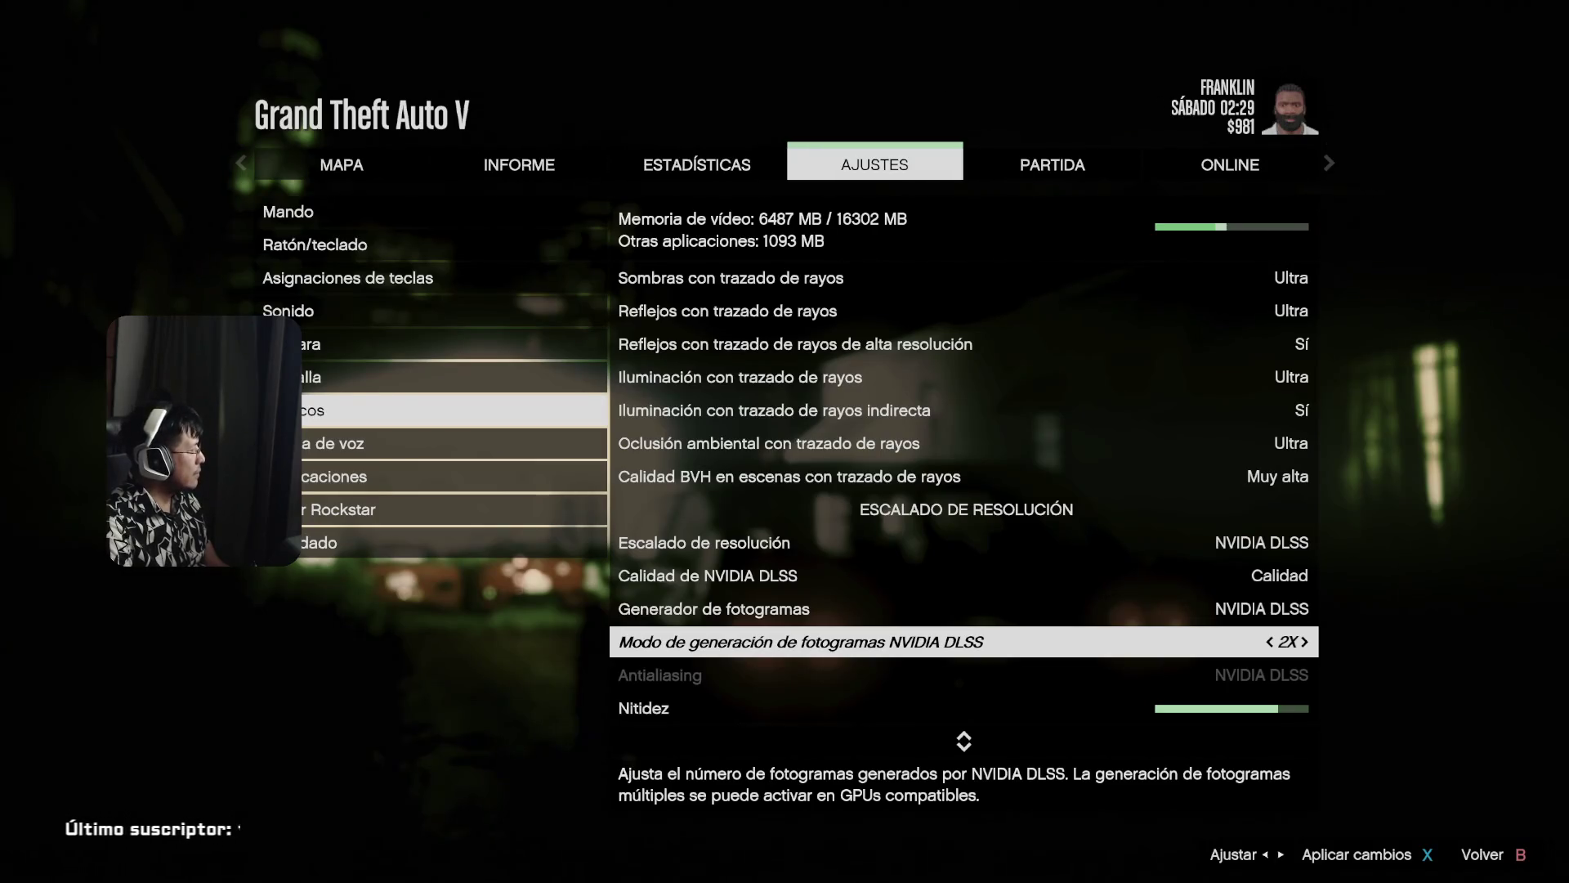
key("Escape")
key("Escape")
key("Escape")
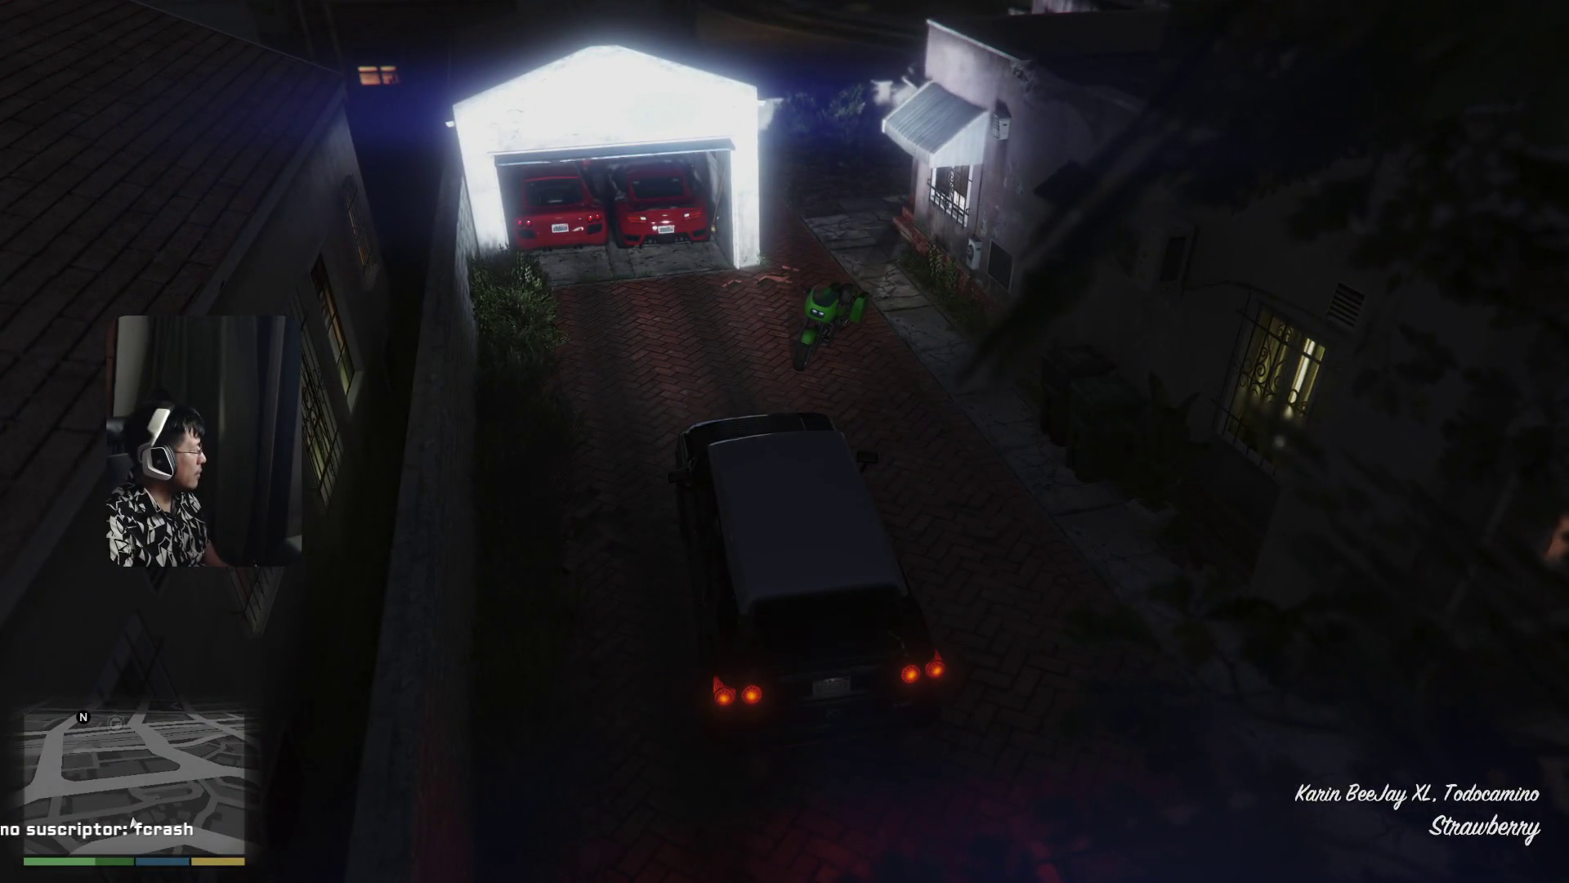
- Briefly check the pause map and the Rockstar Games overlay, then resume play
key("Escape")
key("Escape")
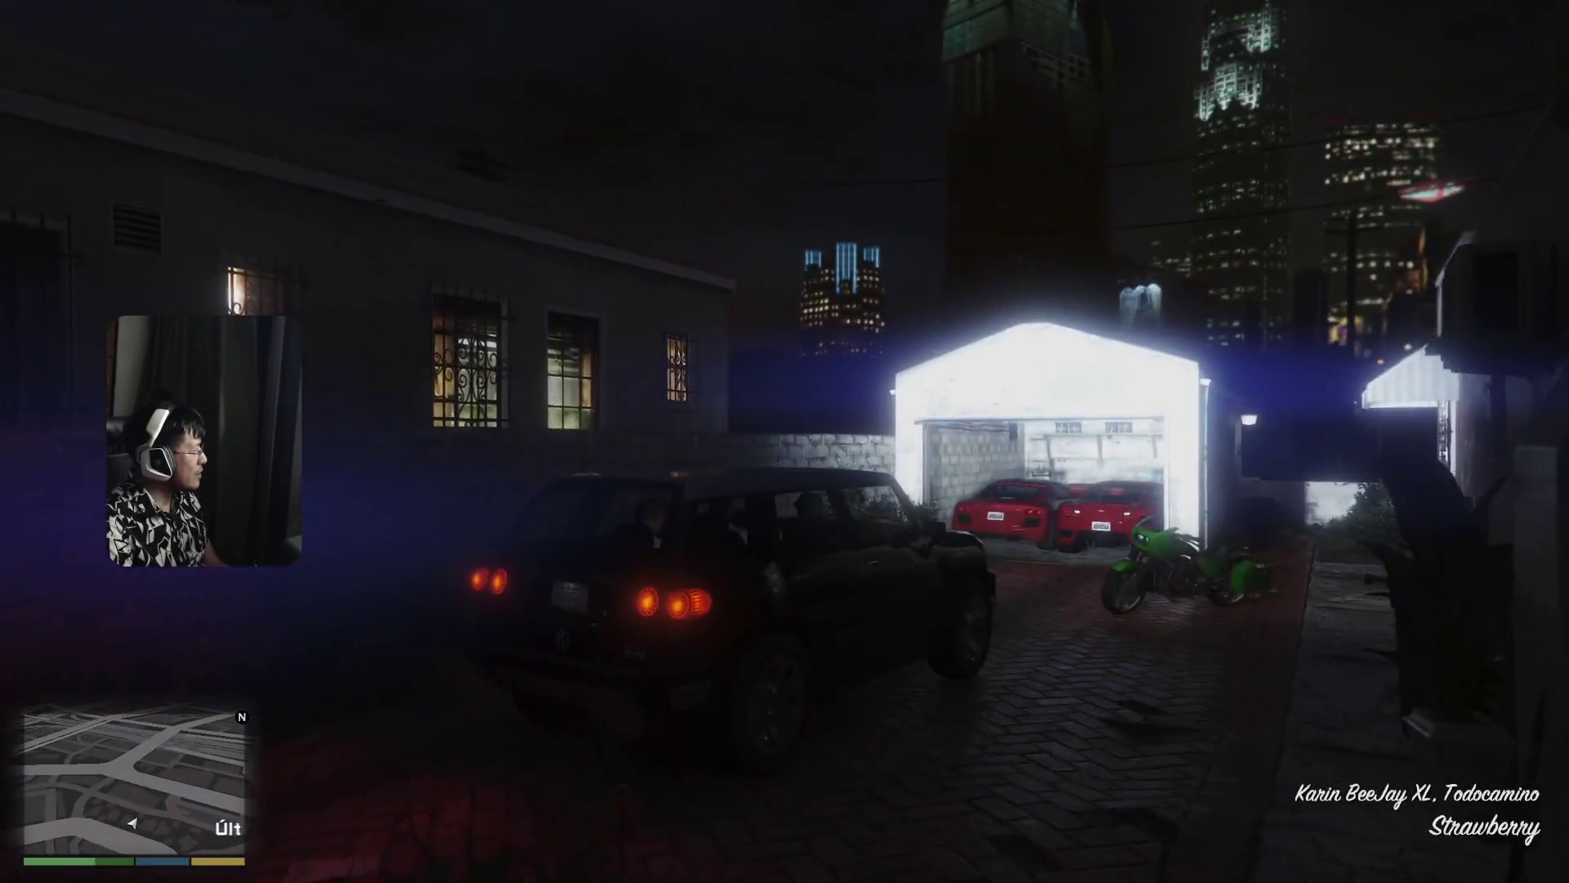
key("Escape")
key("Home")
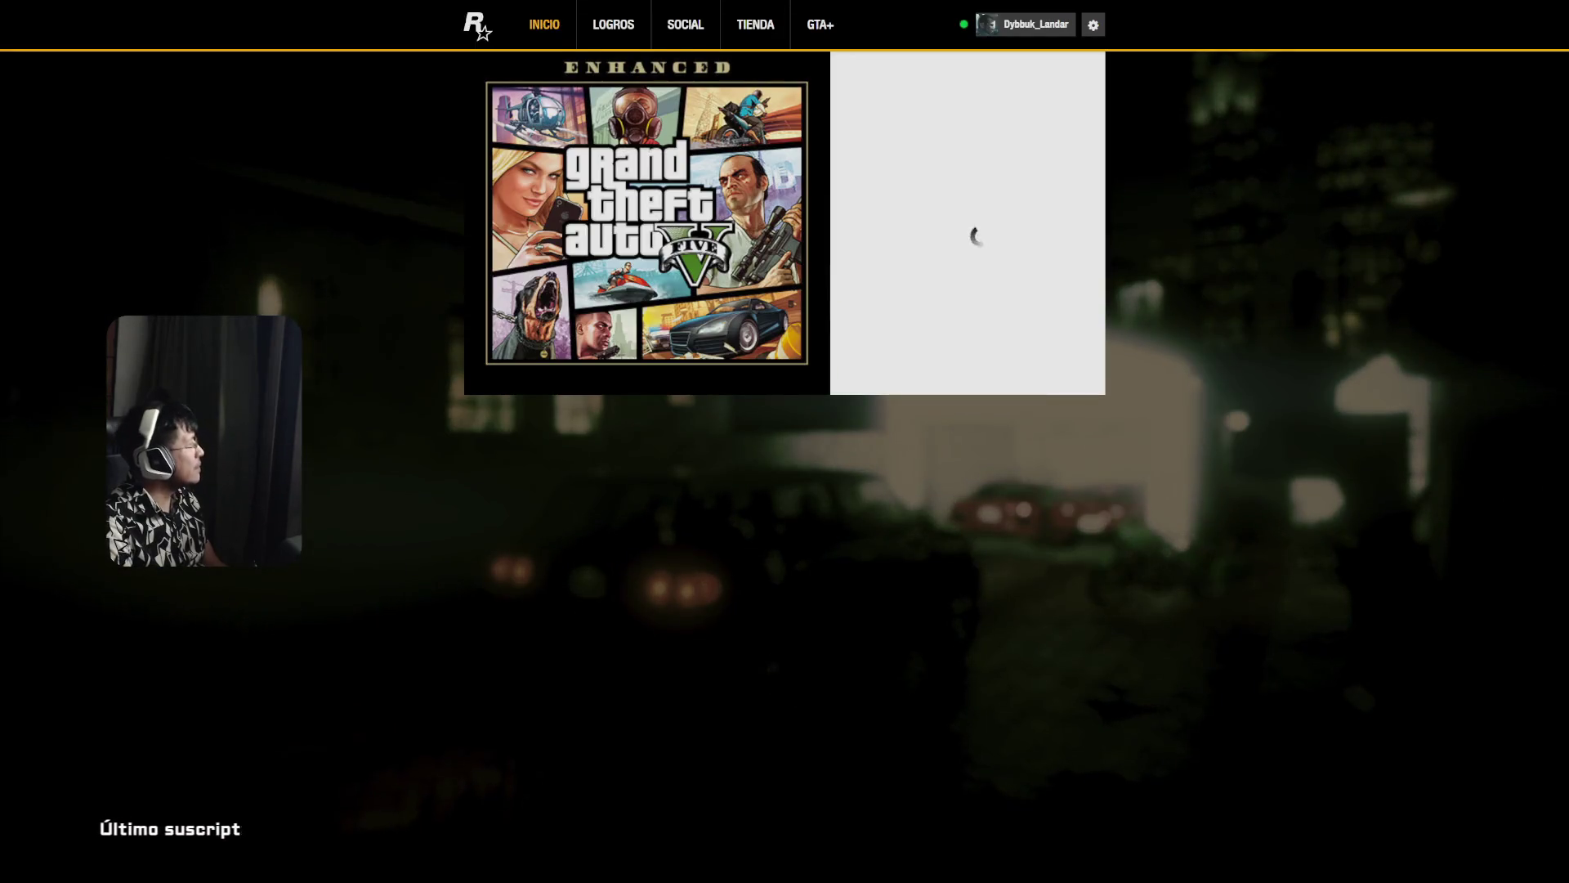
key("Home")
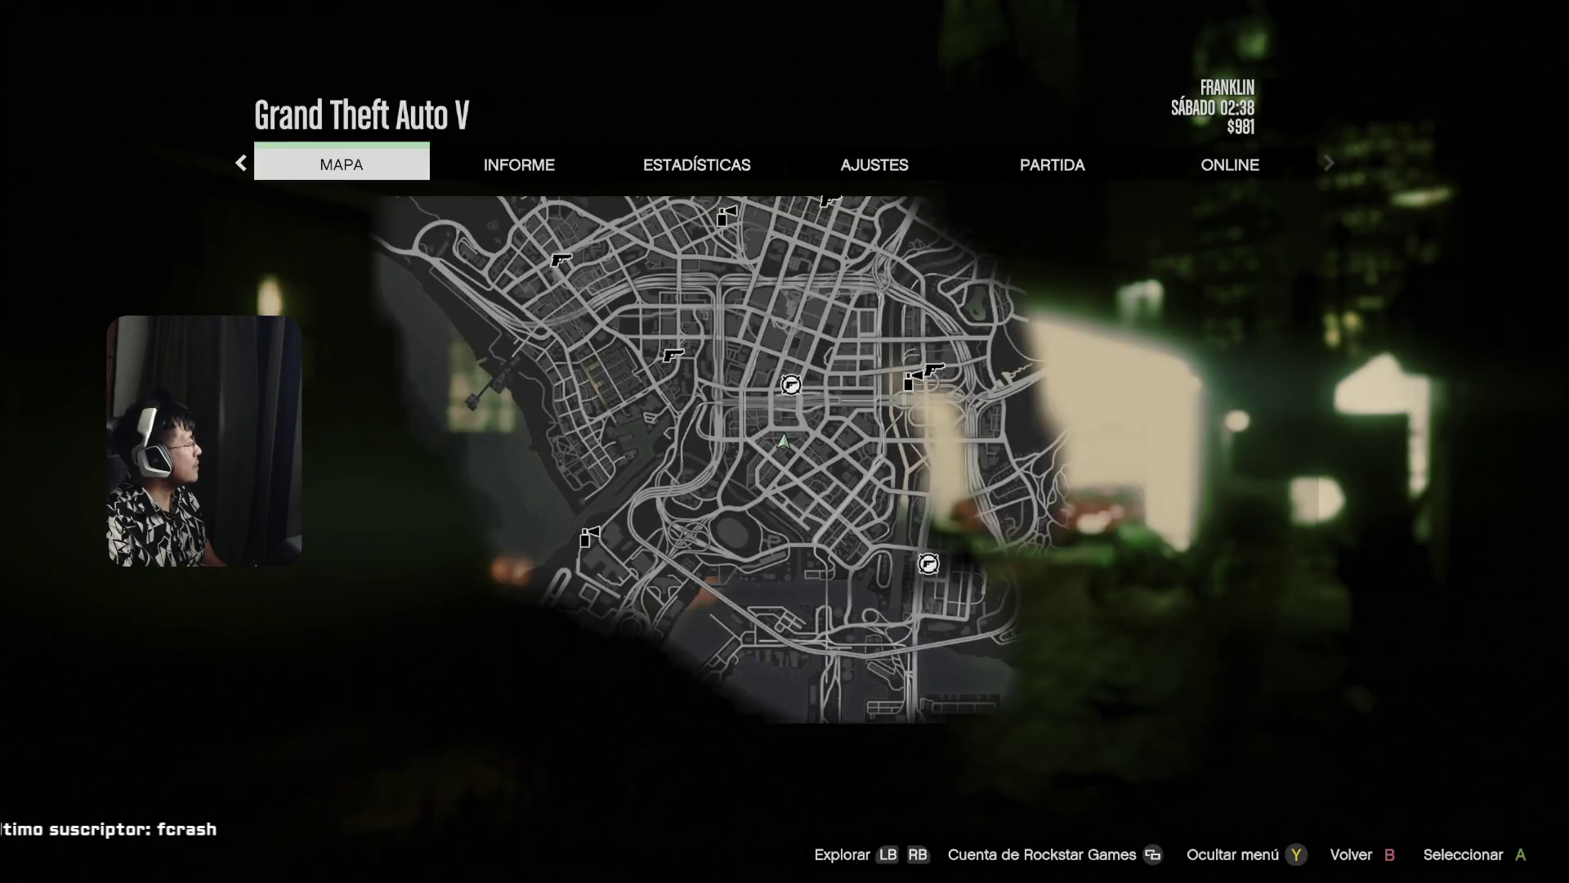
key("Escape")
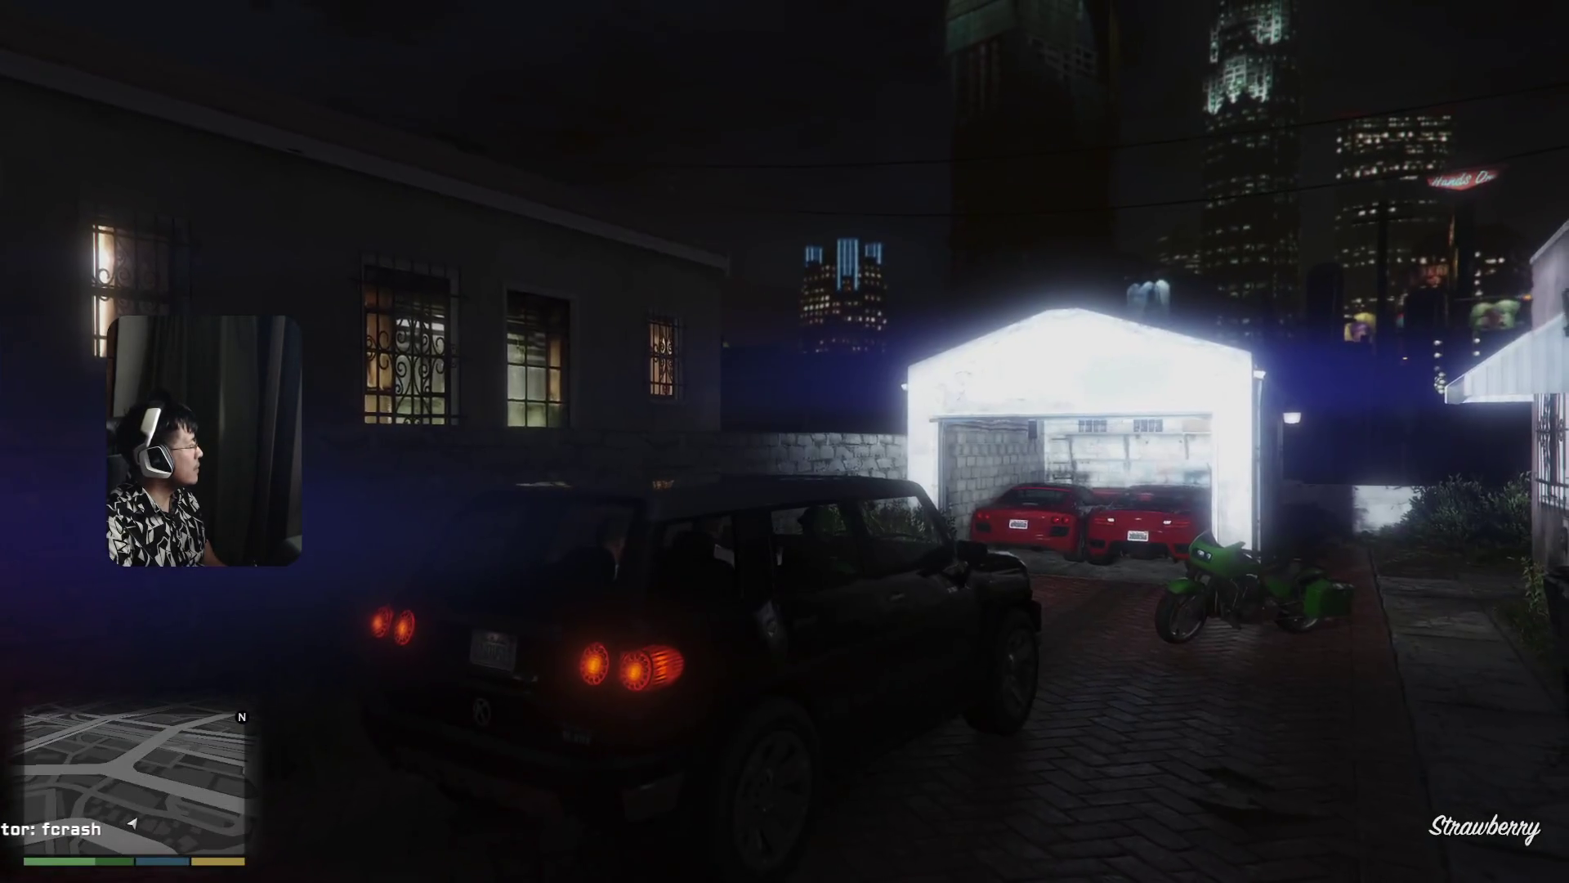
- Switch to third-person view, reverse out of the driveway, and pause on the map
key("v")
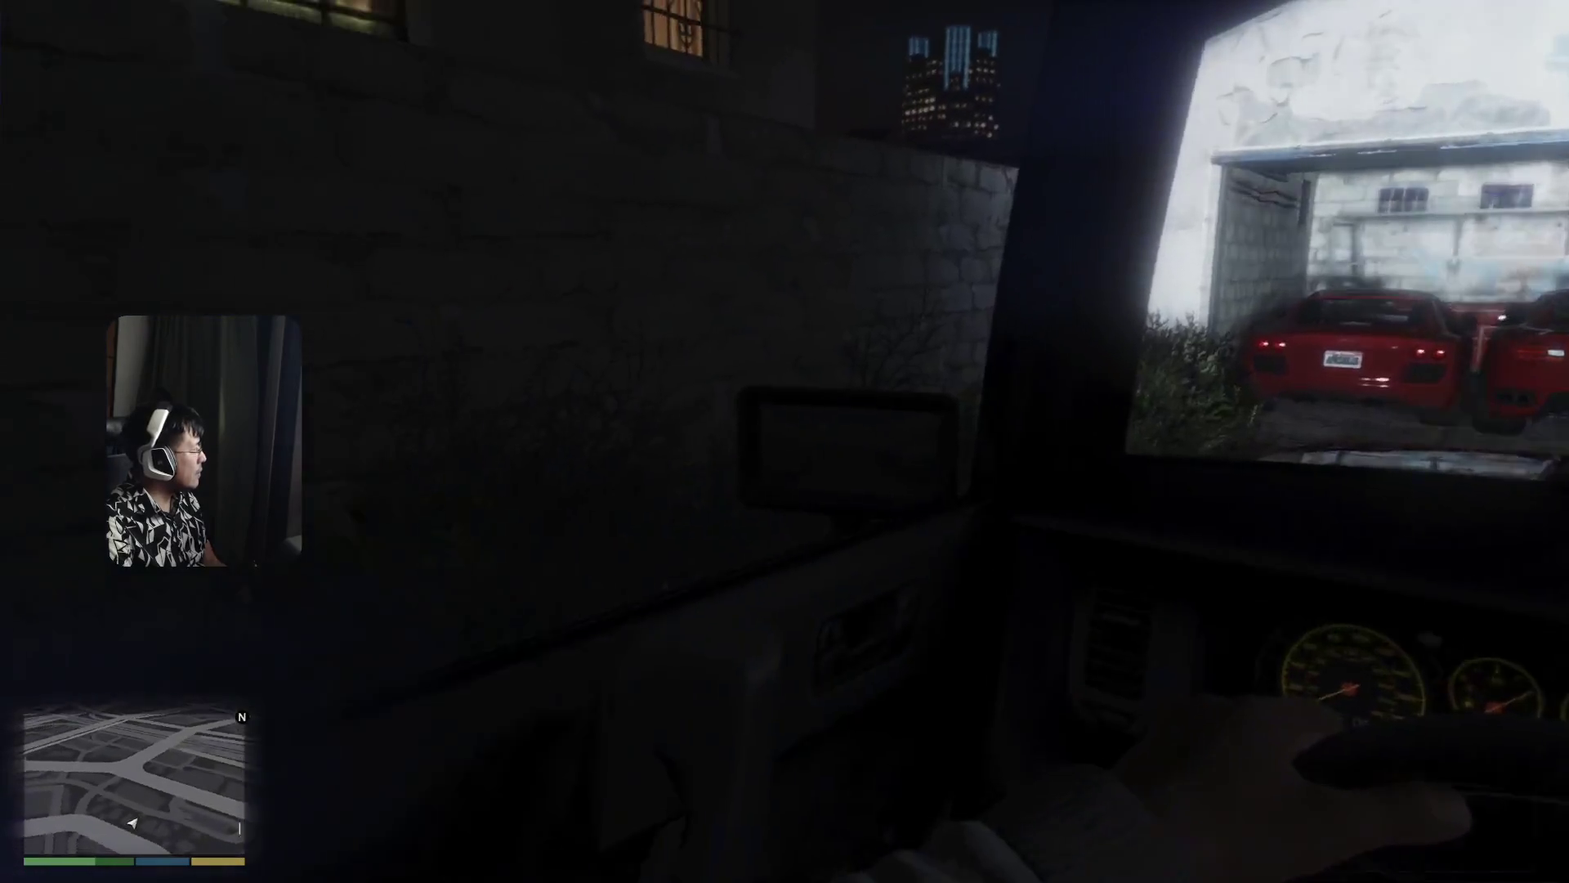
key("v")
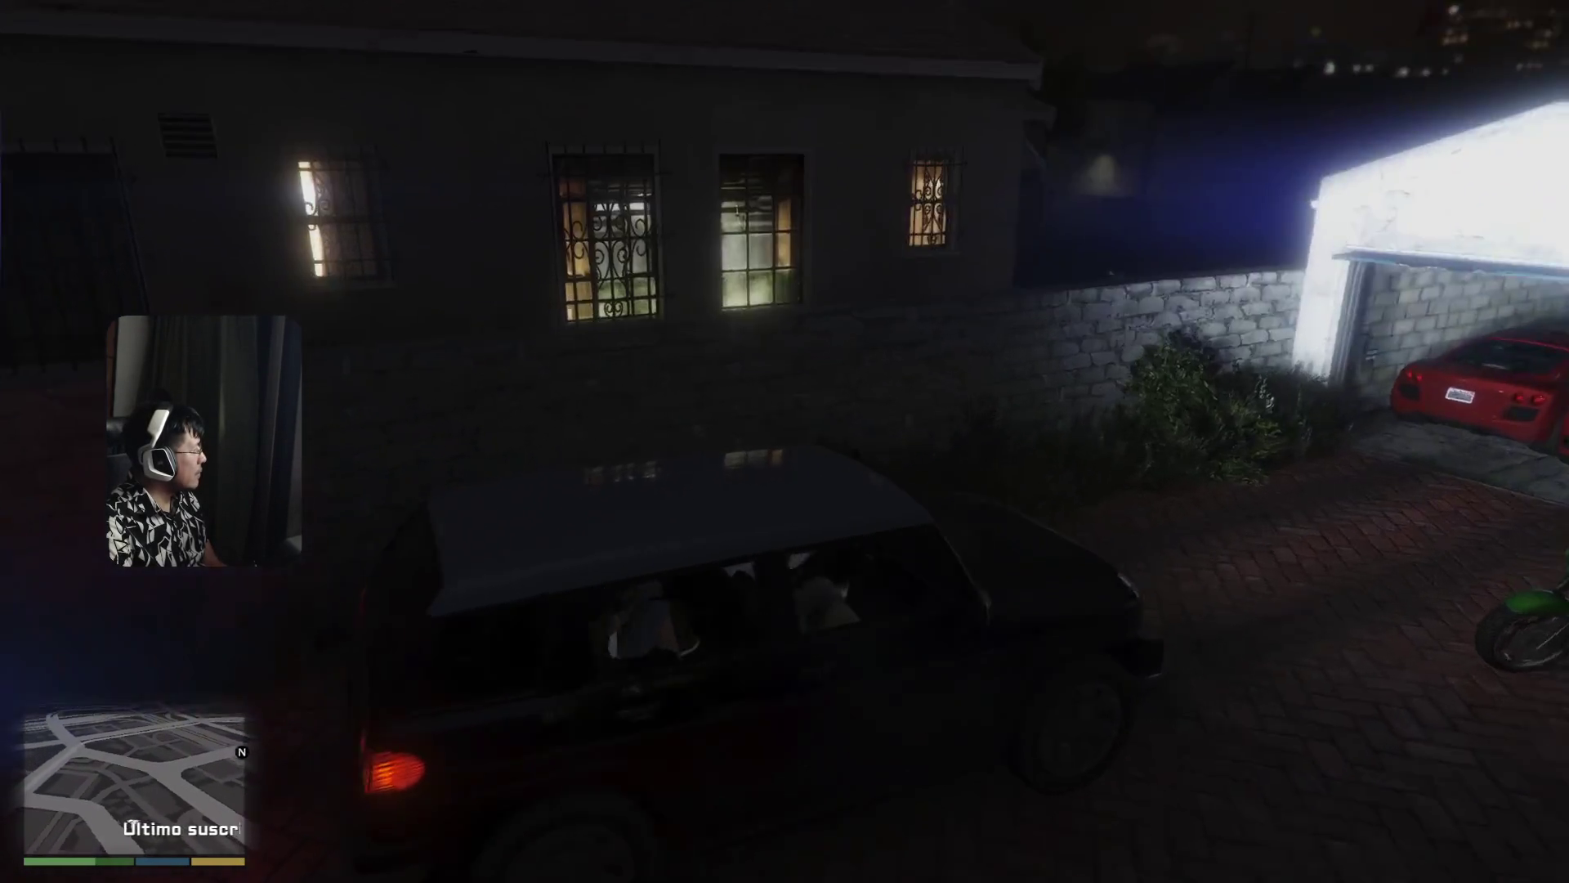
key("s")
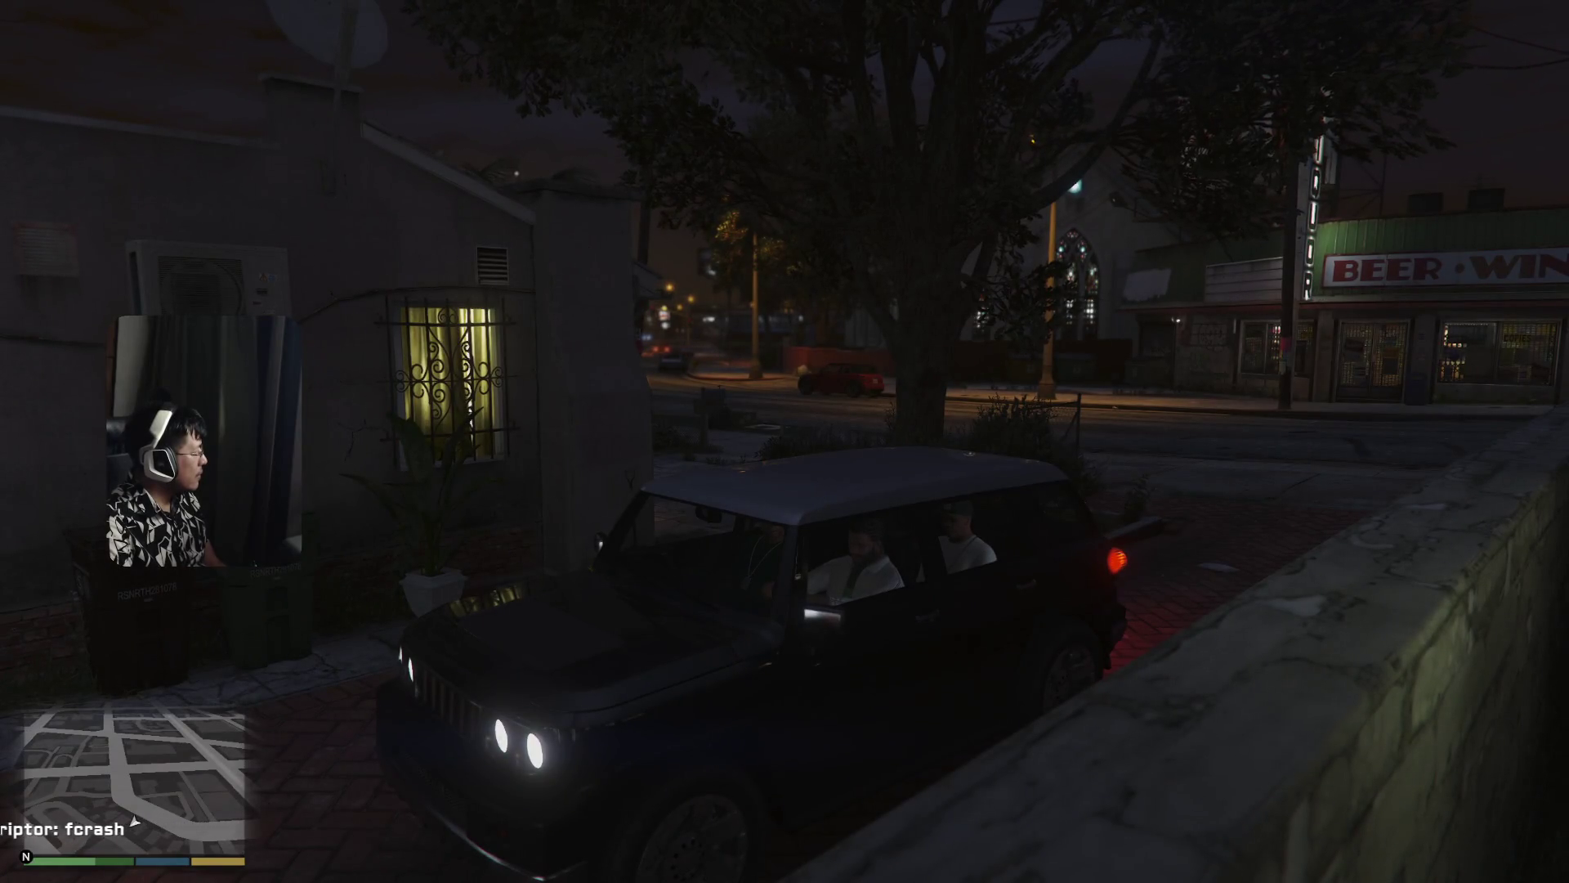
key("Escape")
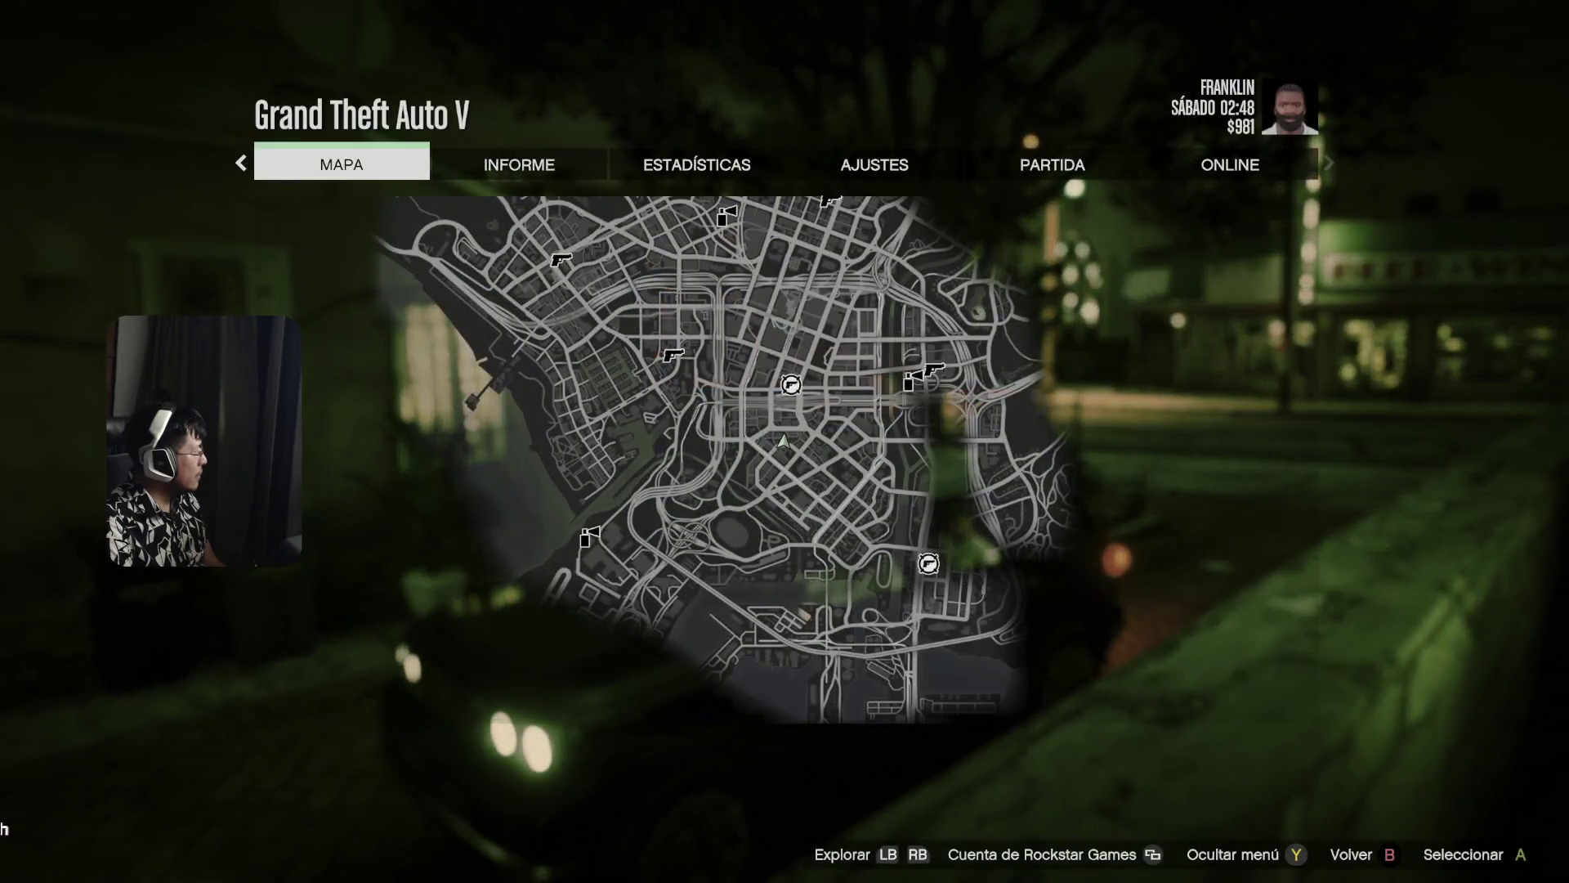
- Go to the PARTIDA tab and browse its mission replays and saved games
key("e")
key("e")
key("e")
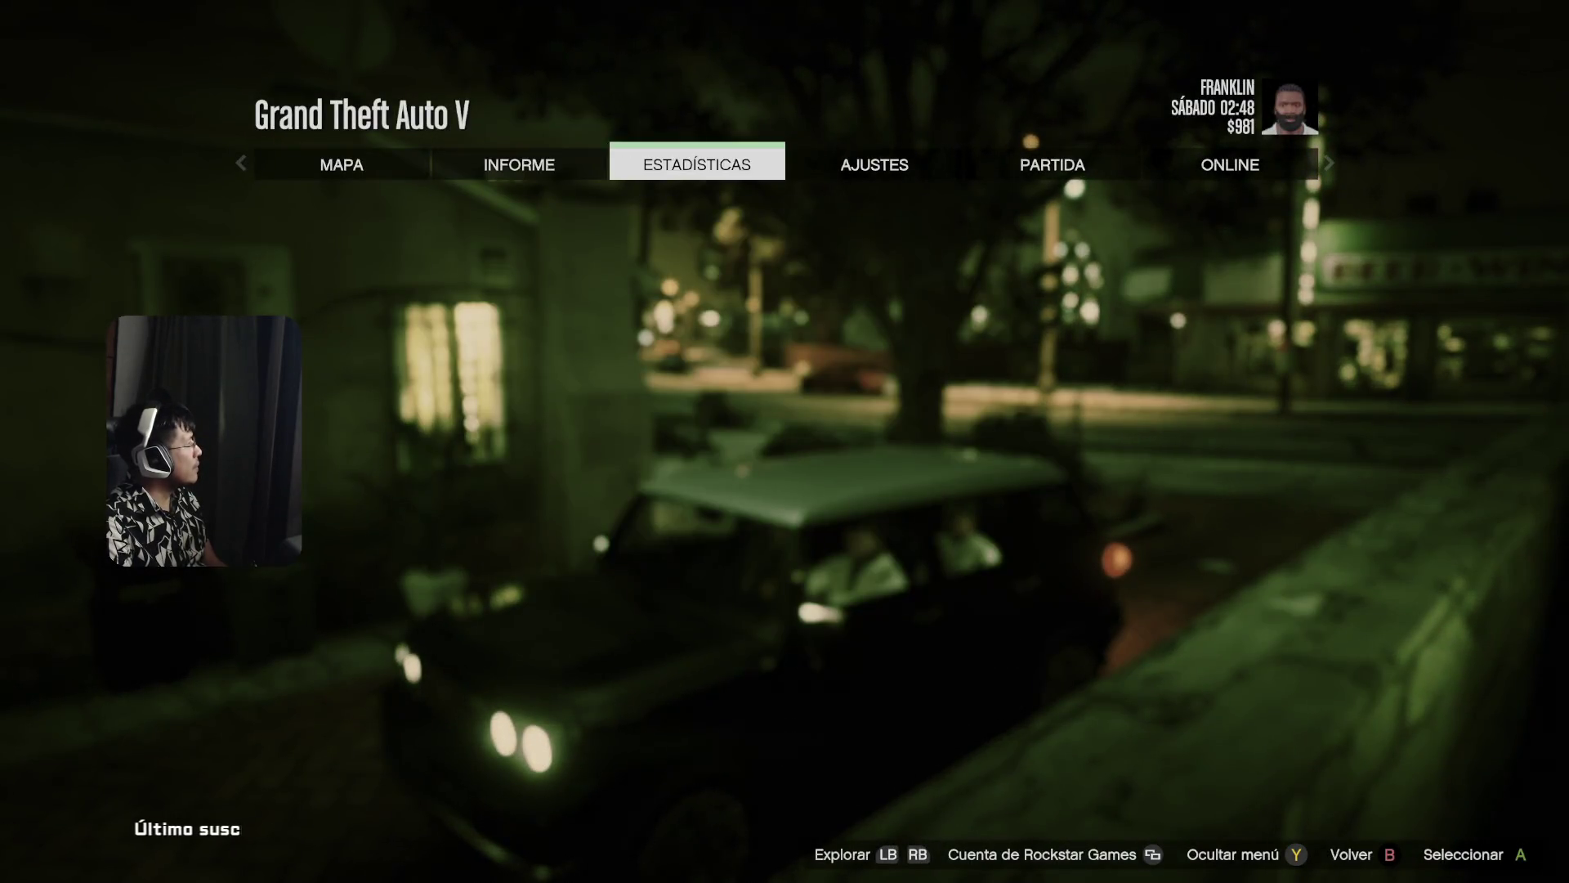
key("e")
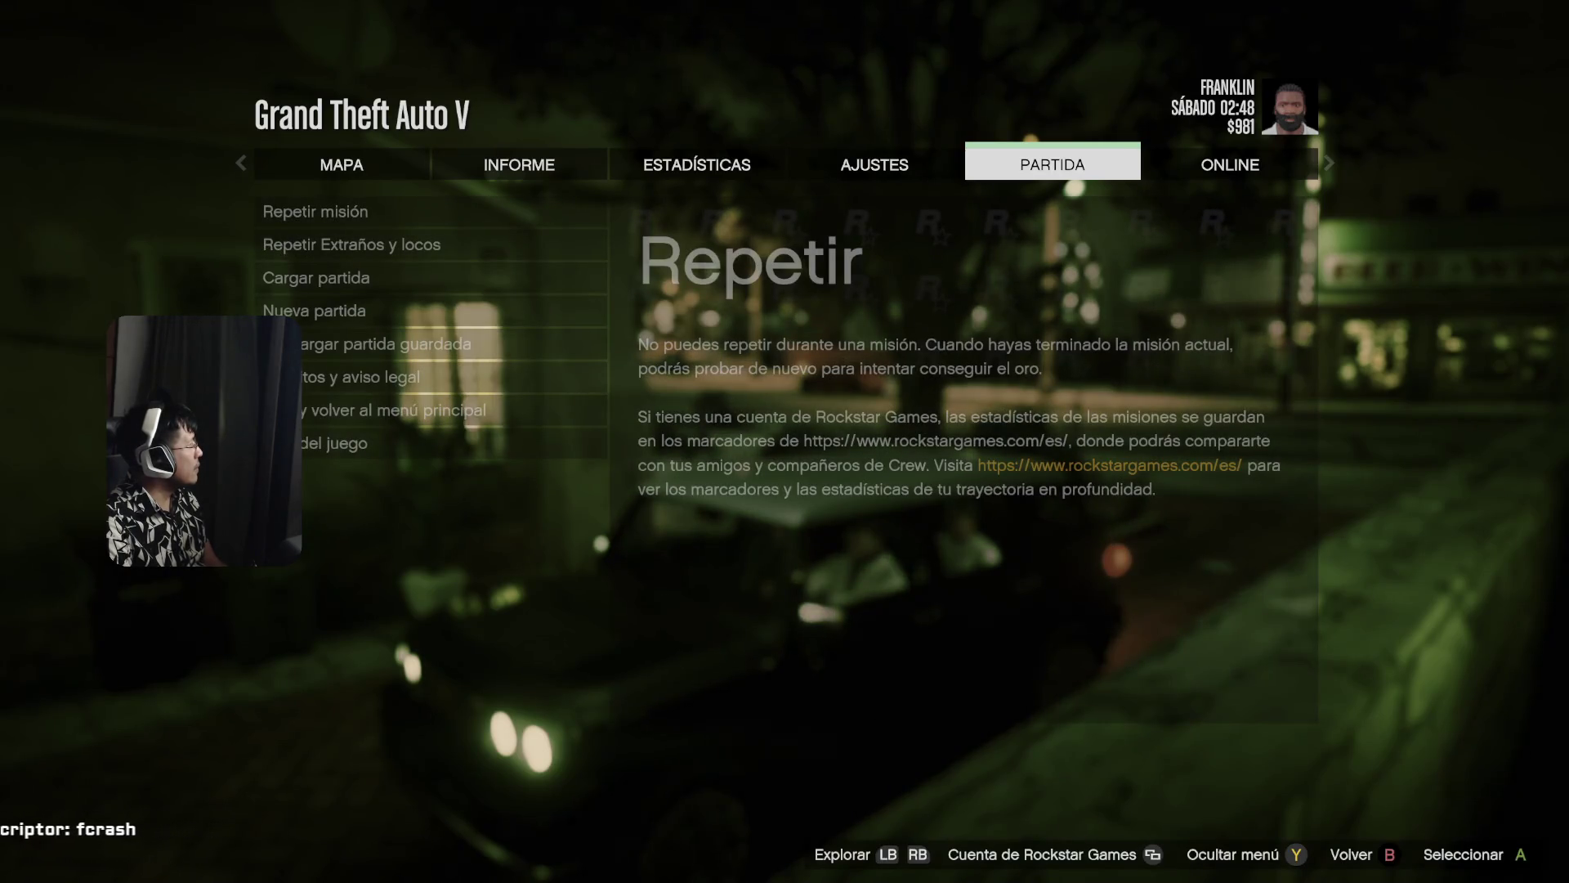
key("Return")
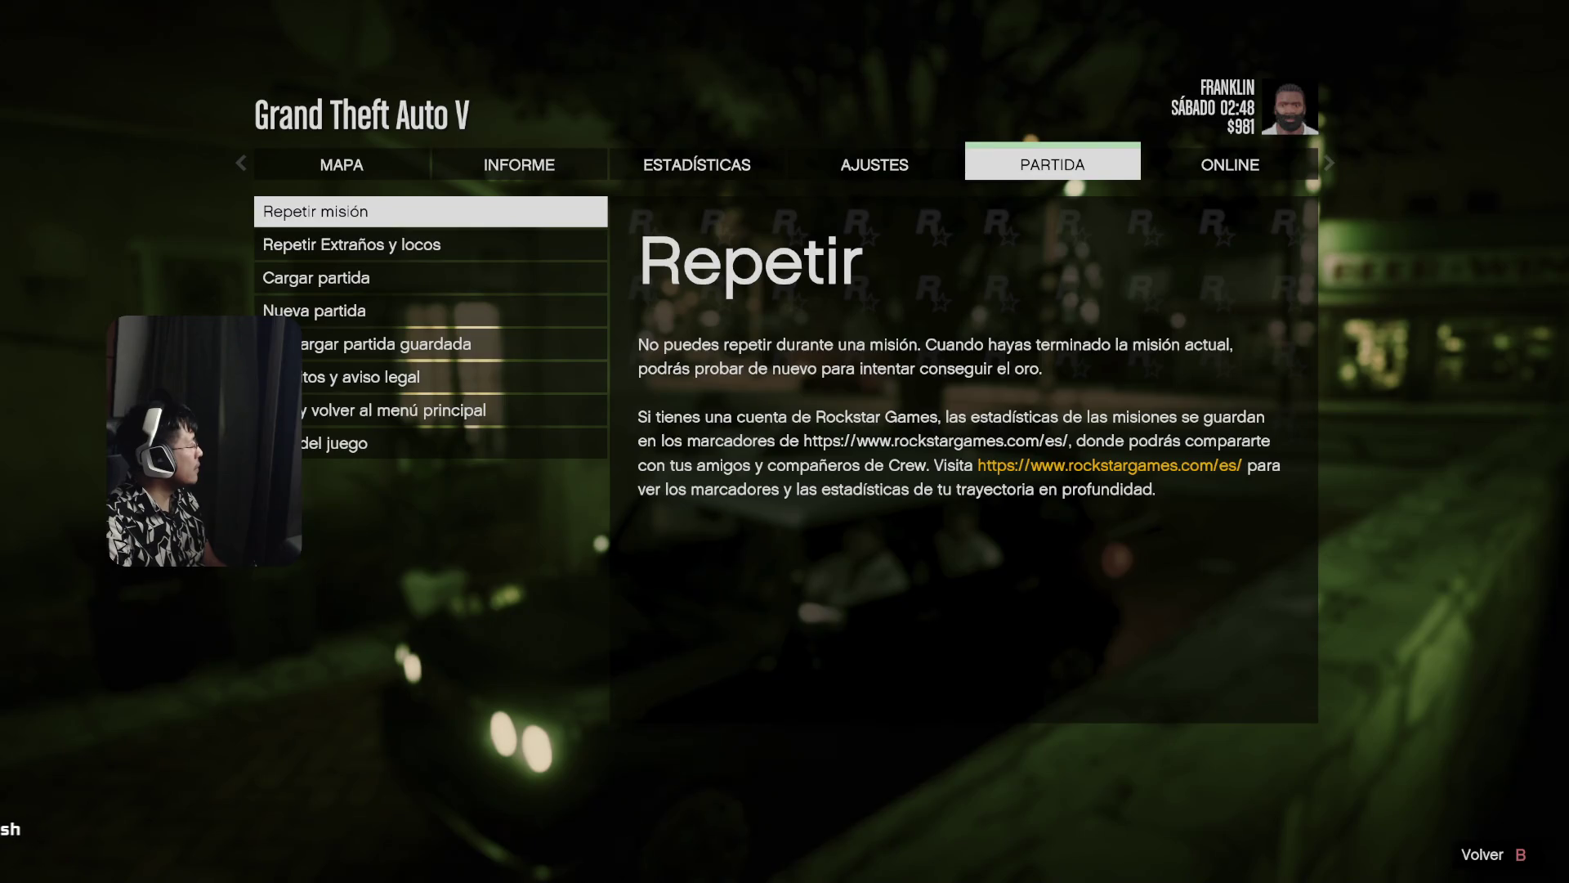
key("Down")
key("Down")
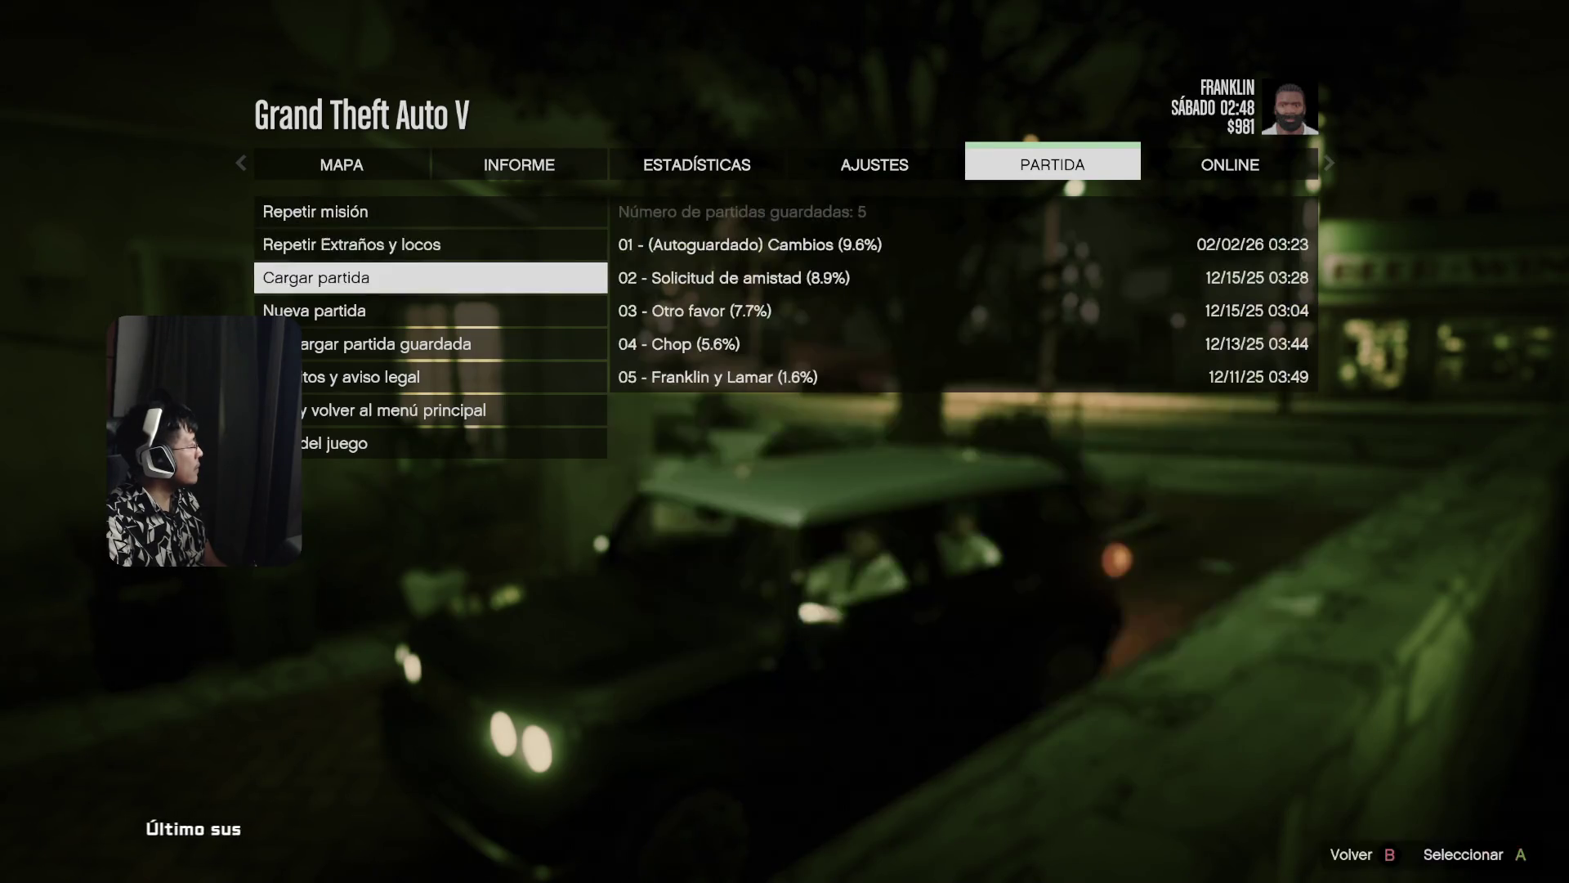
key("Down")
key("Down")
key("Down")
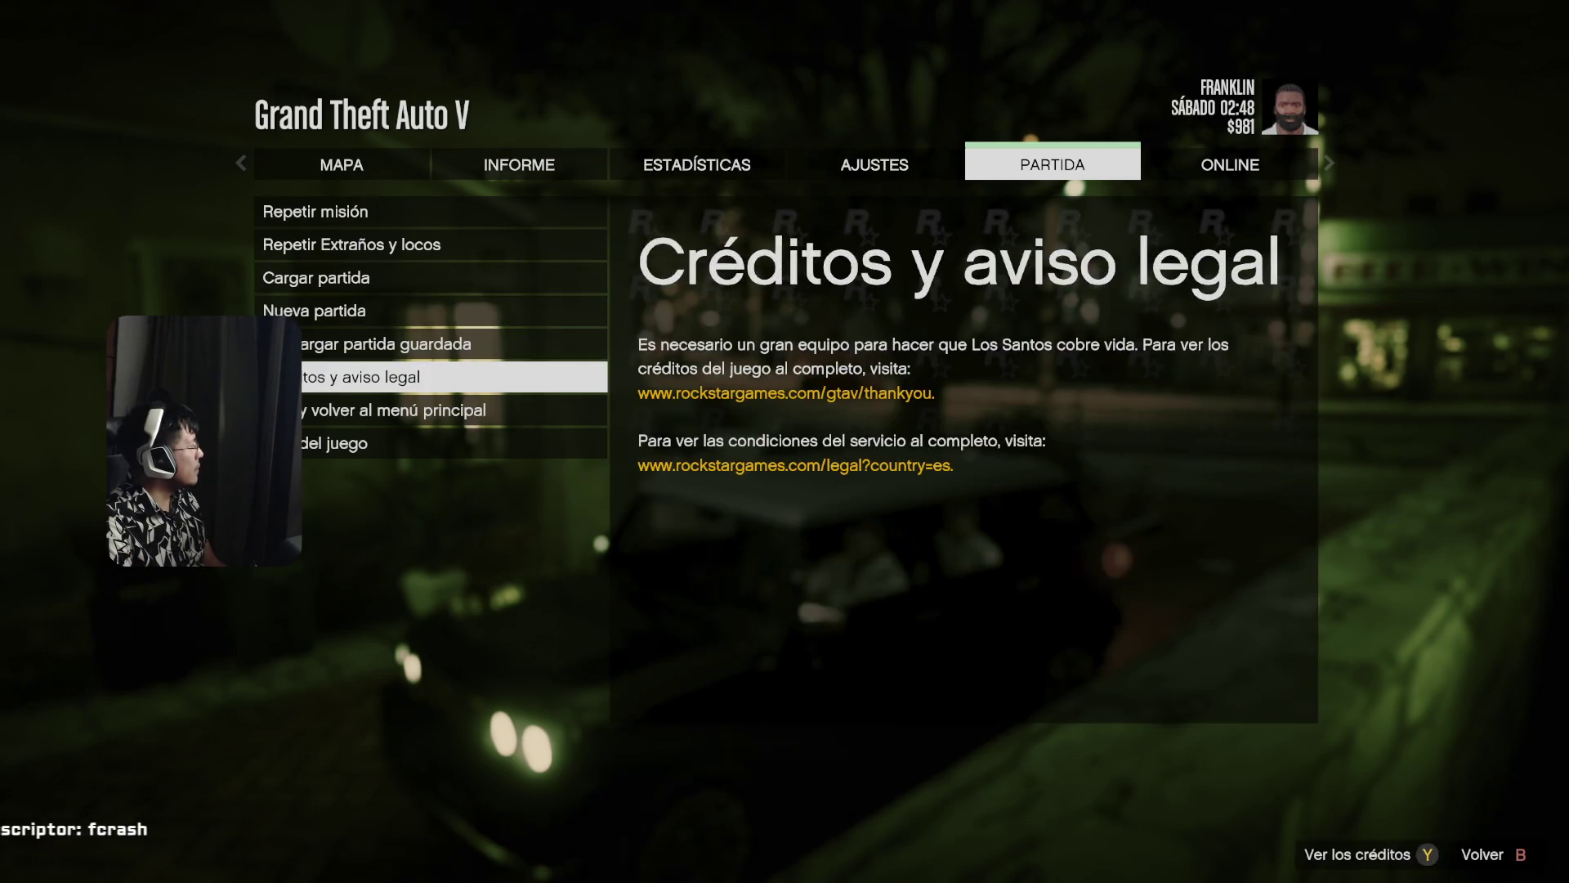
key("Down")
key("Up")
key("Up")
key("Up")
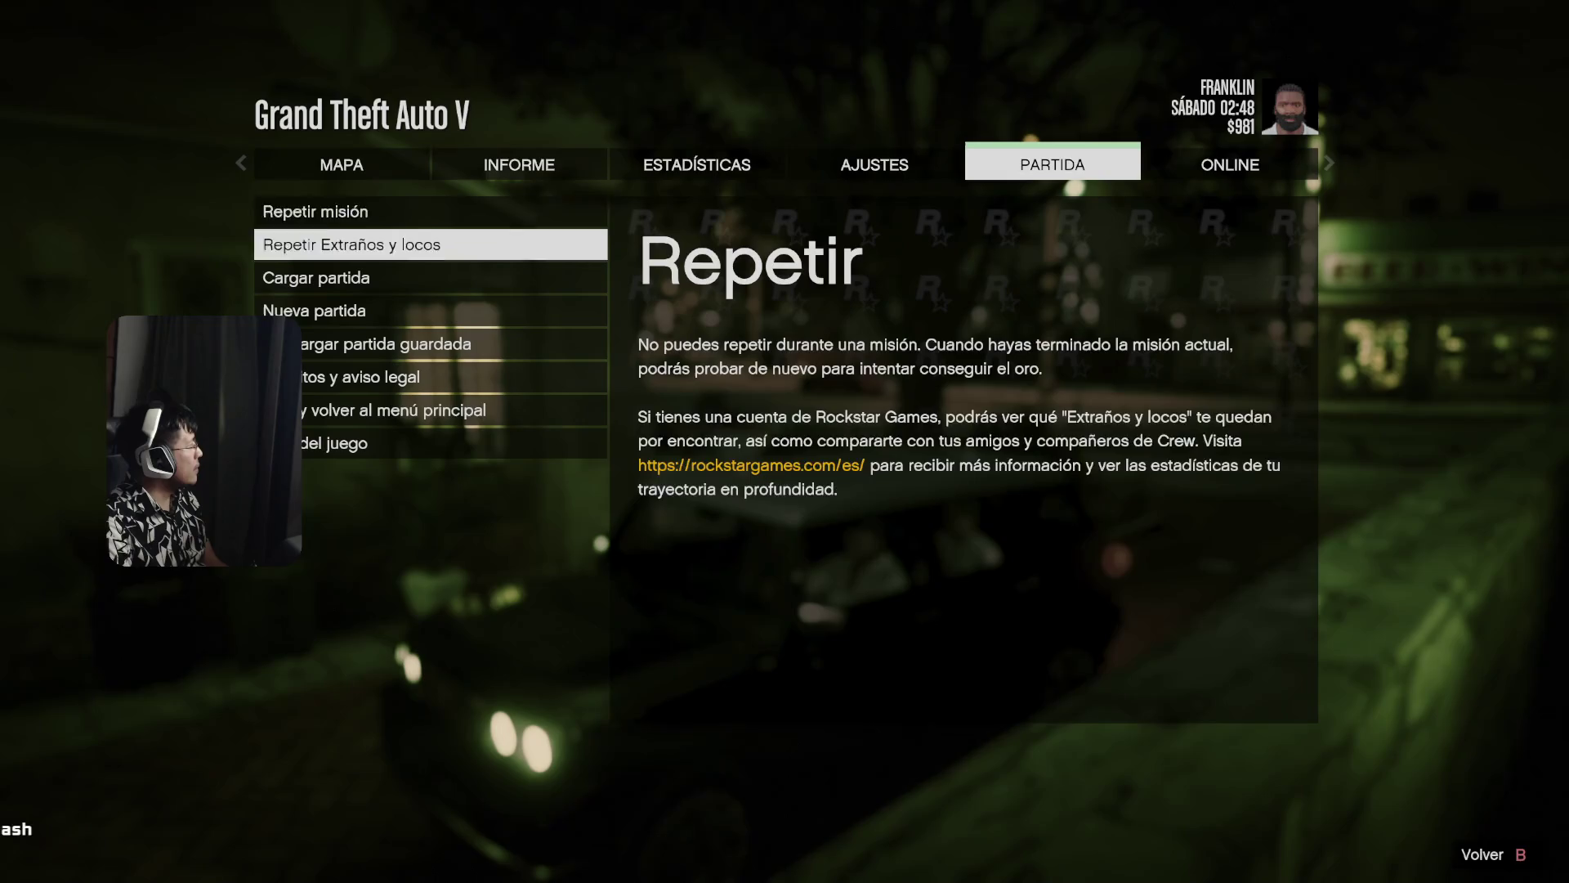
key("Up")
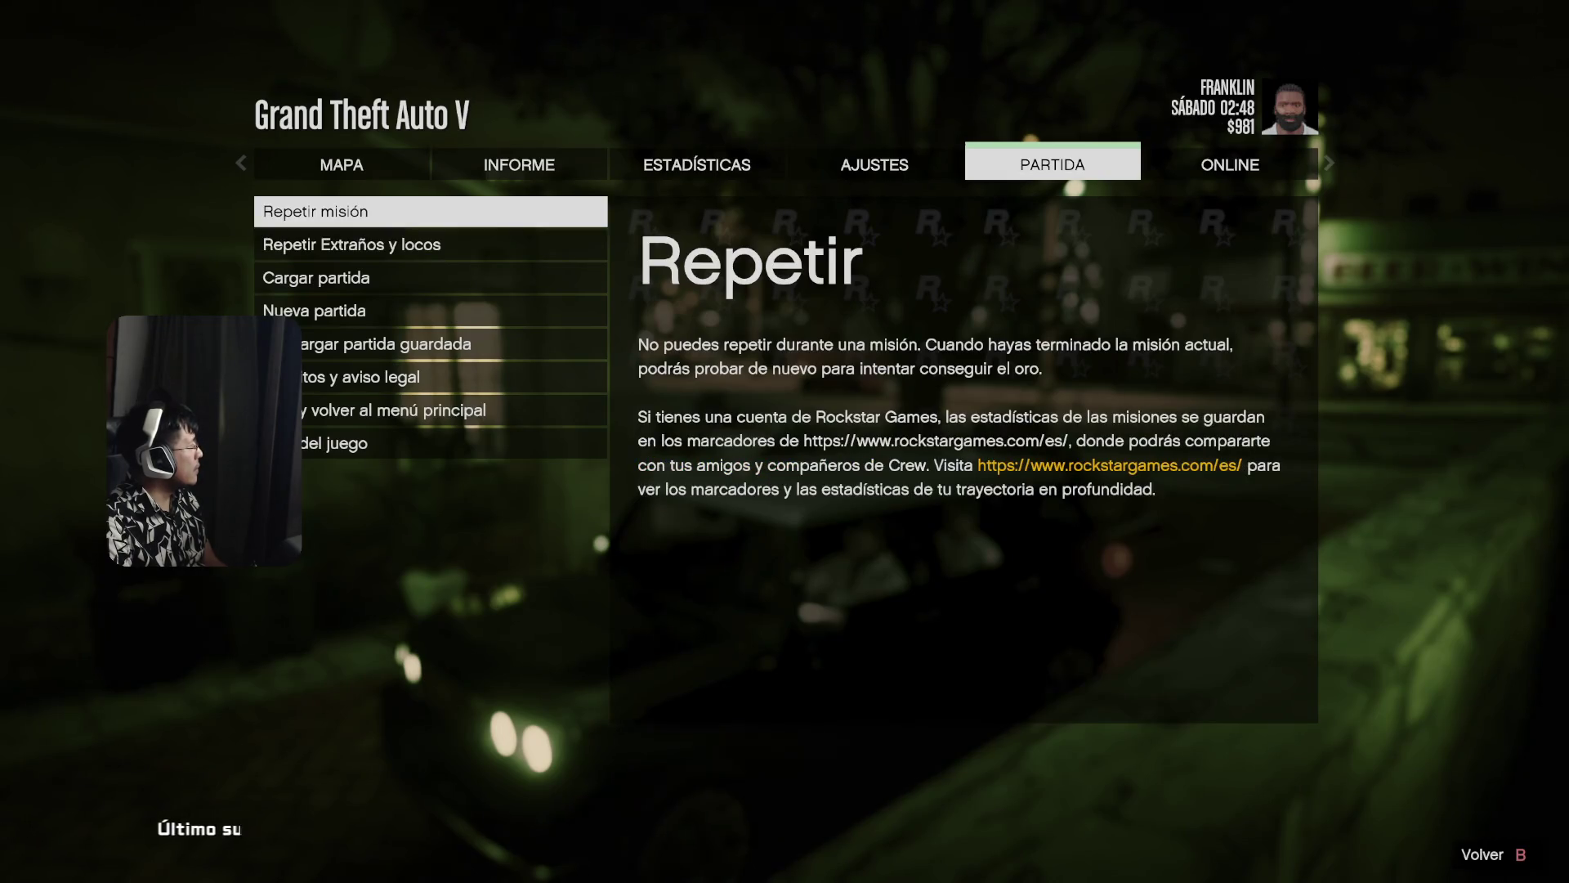
- Compare the two replay options, Alt+Tab away and back, and resume play
key("Down")
key("Up")
key("Down")
key("Up")
key("Down")
key("Up")
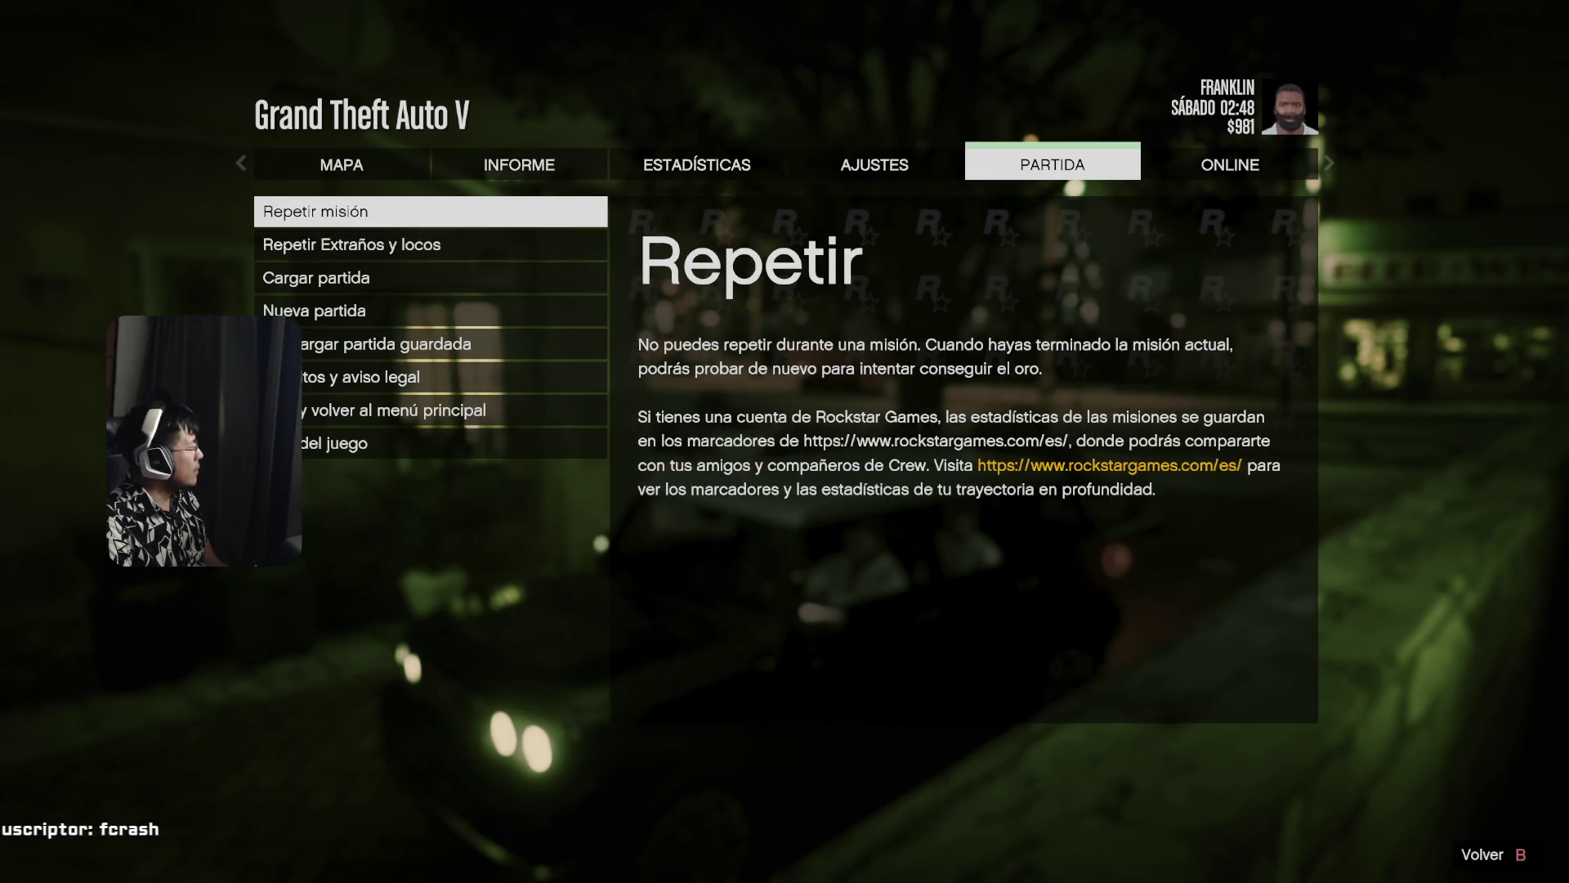
key("Escape")
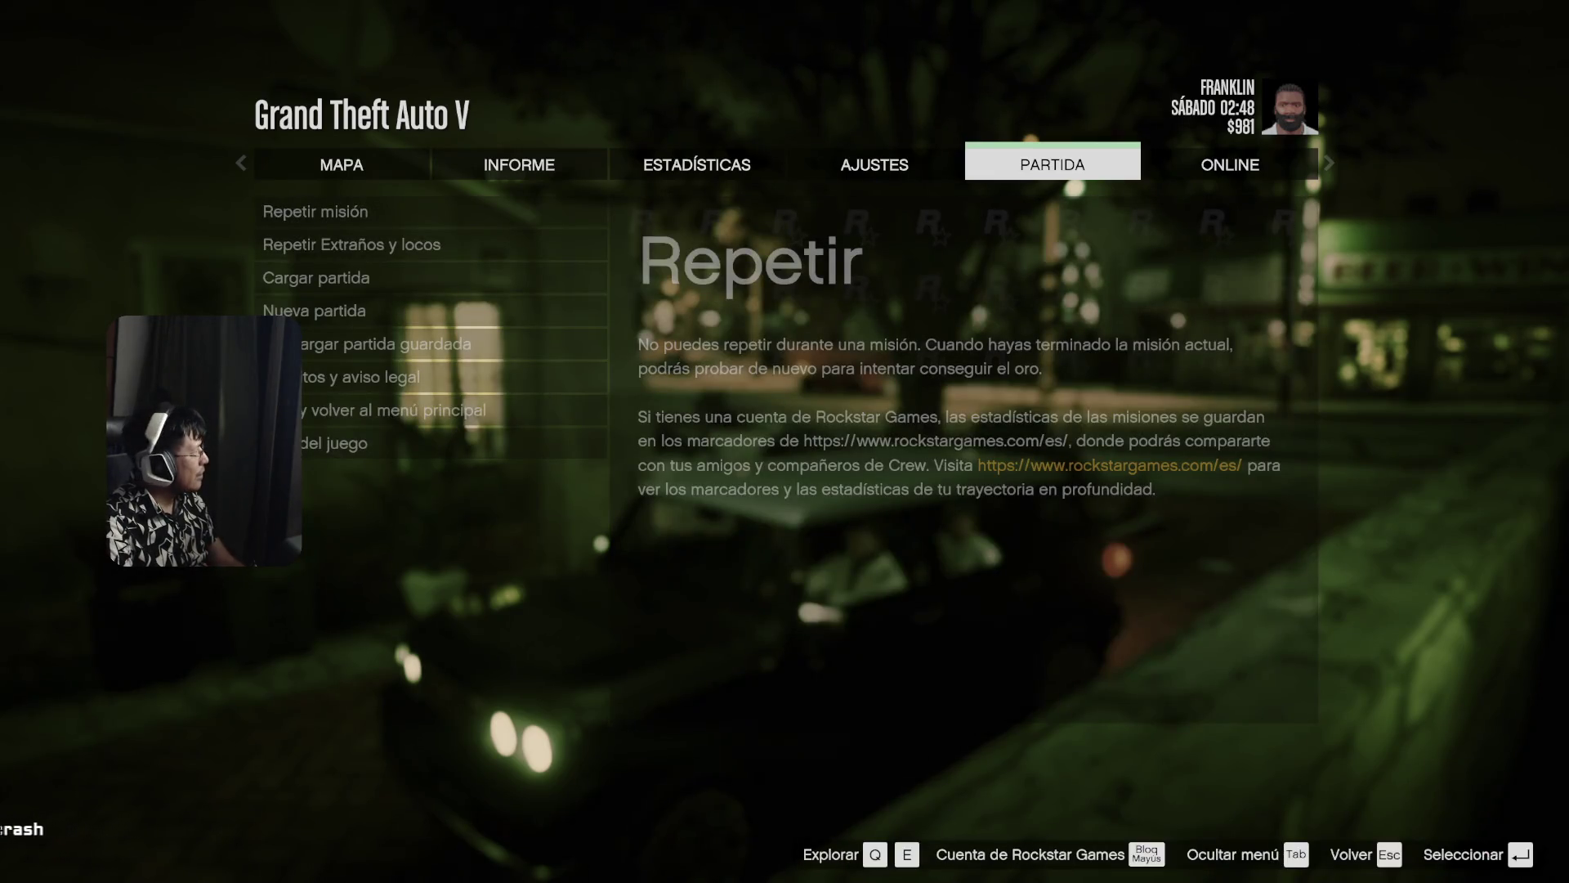
key("alt+Tab")
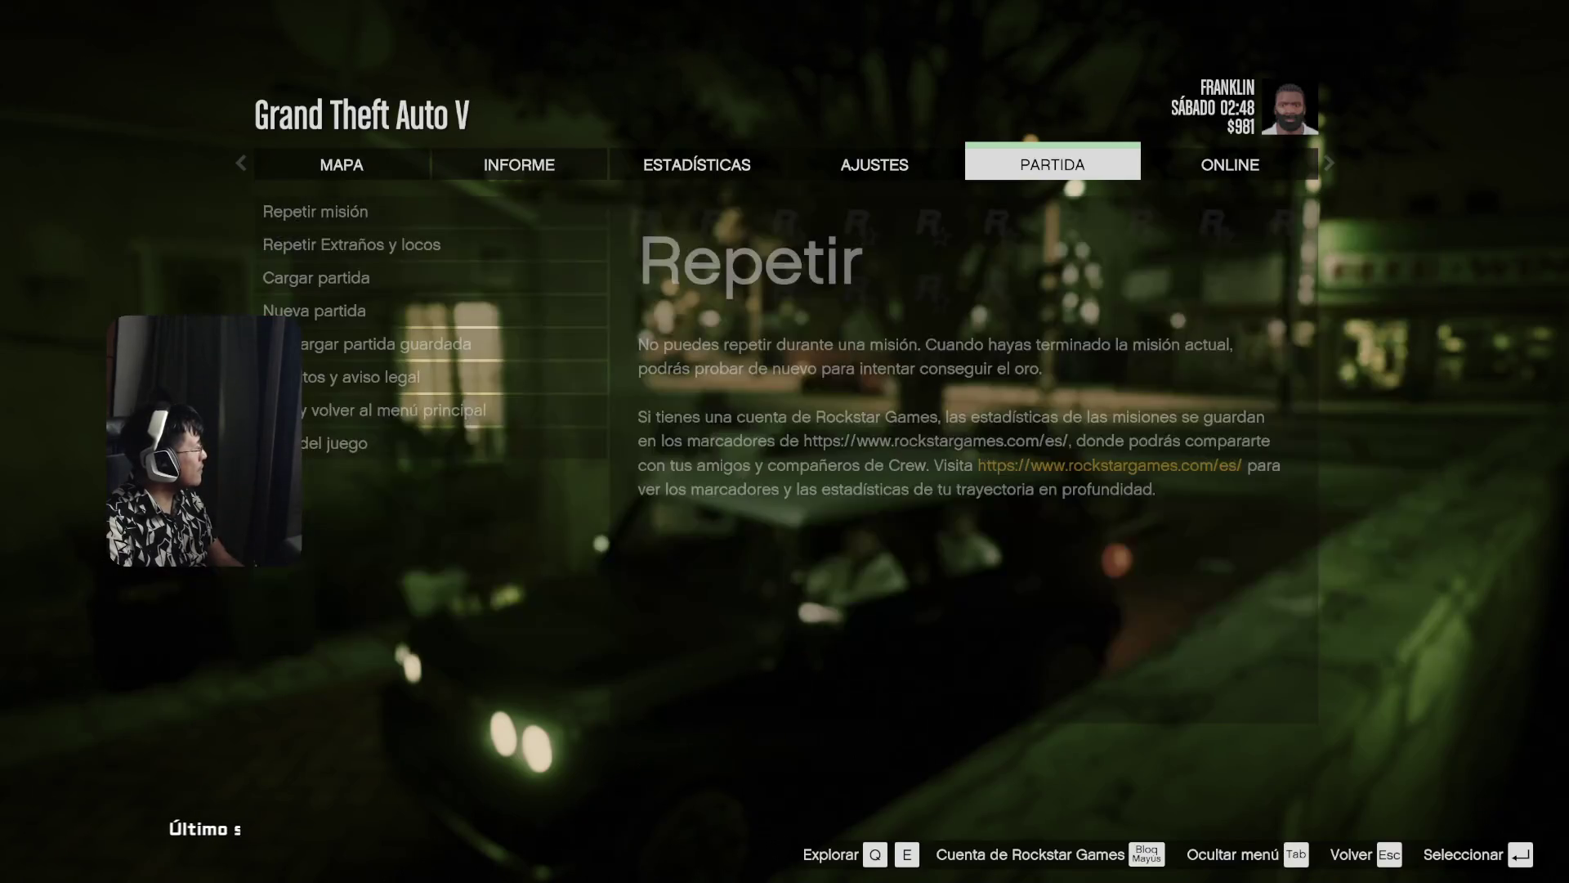
key("Escape")
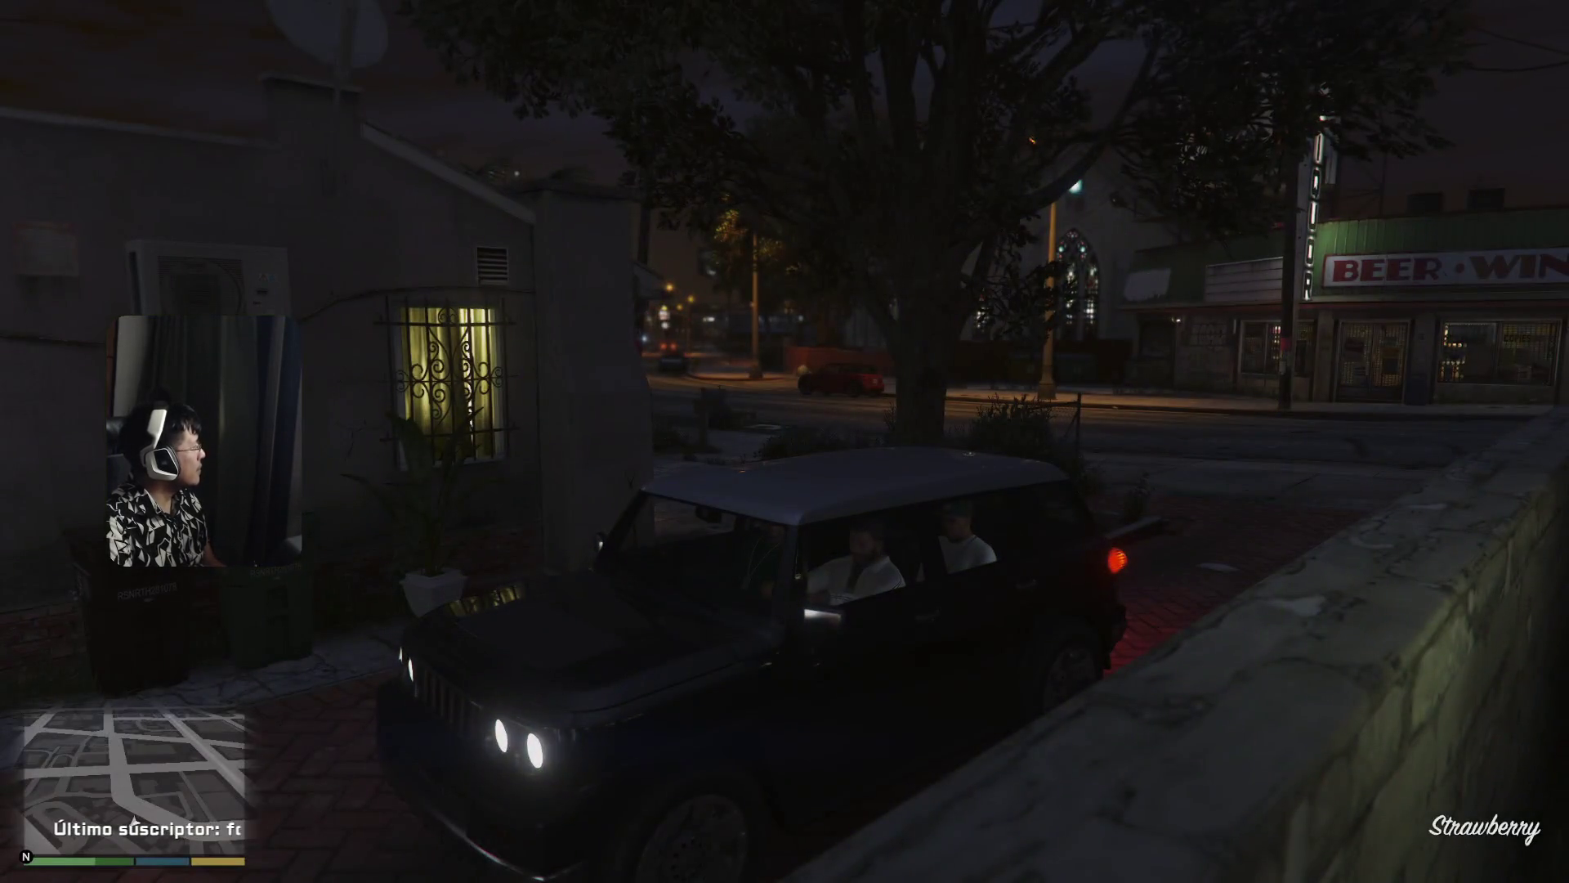
- Glance at Franklin's statistics, then start exiting to the main menu from PARTIDA and cancel
key("Escape")
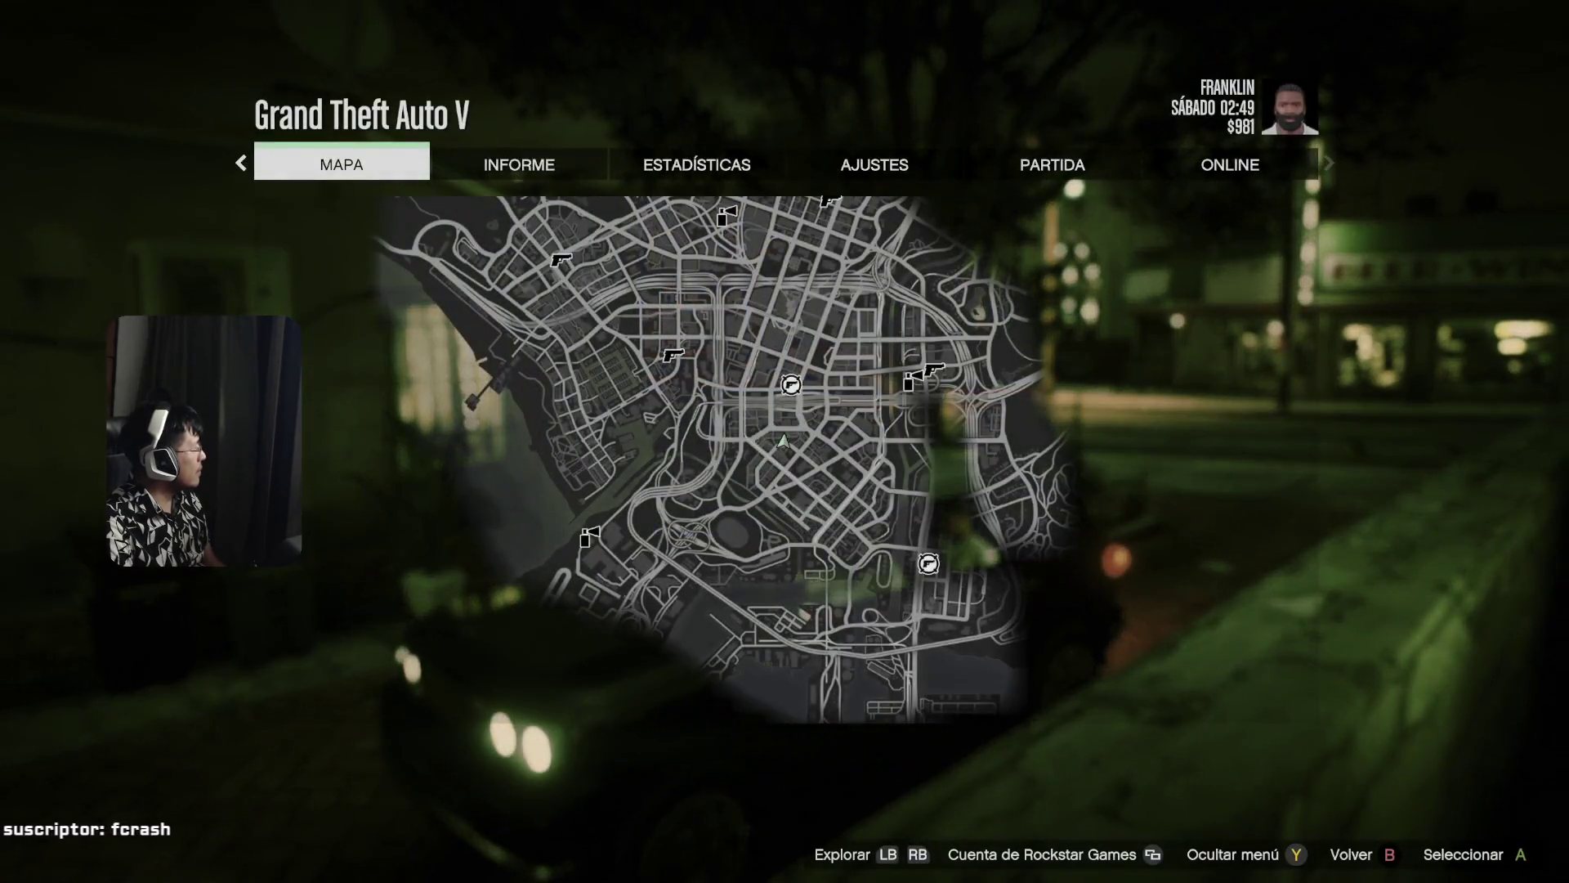
key("e")
key("e")
key("q")
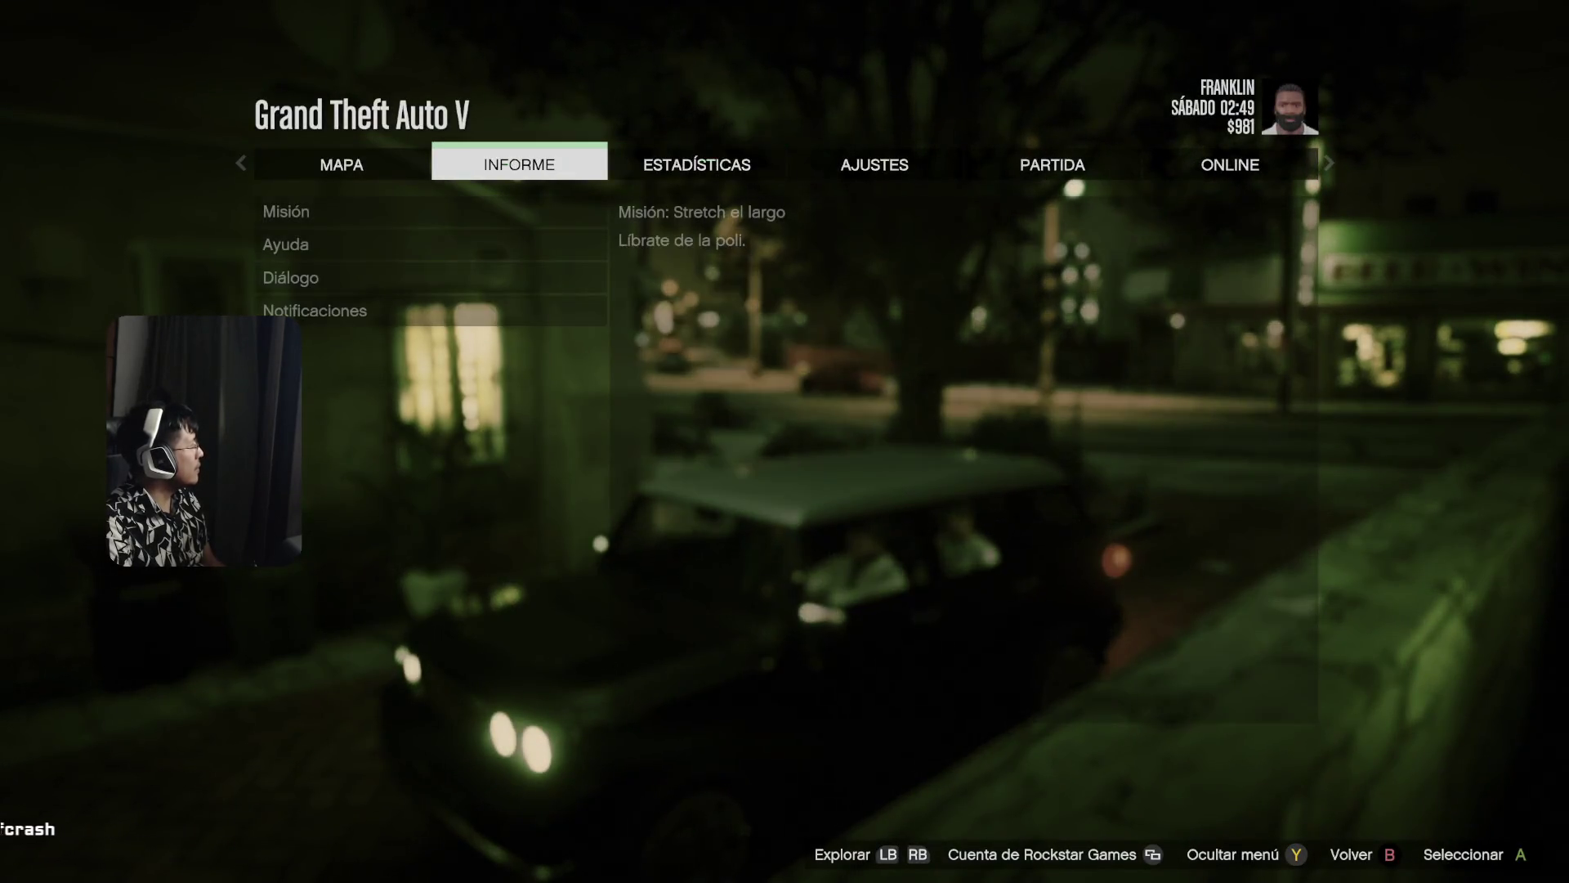
key("e")
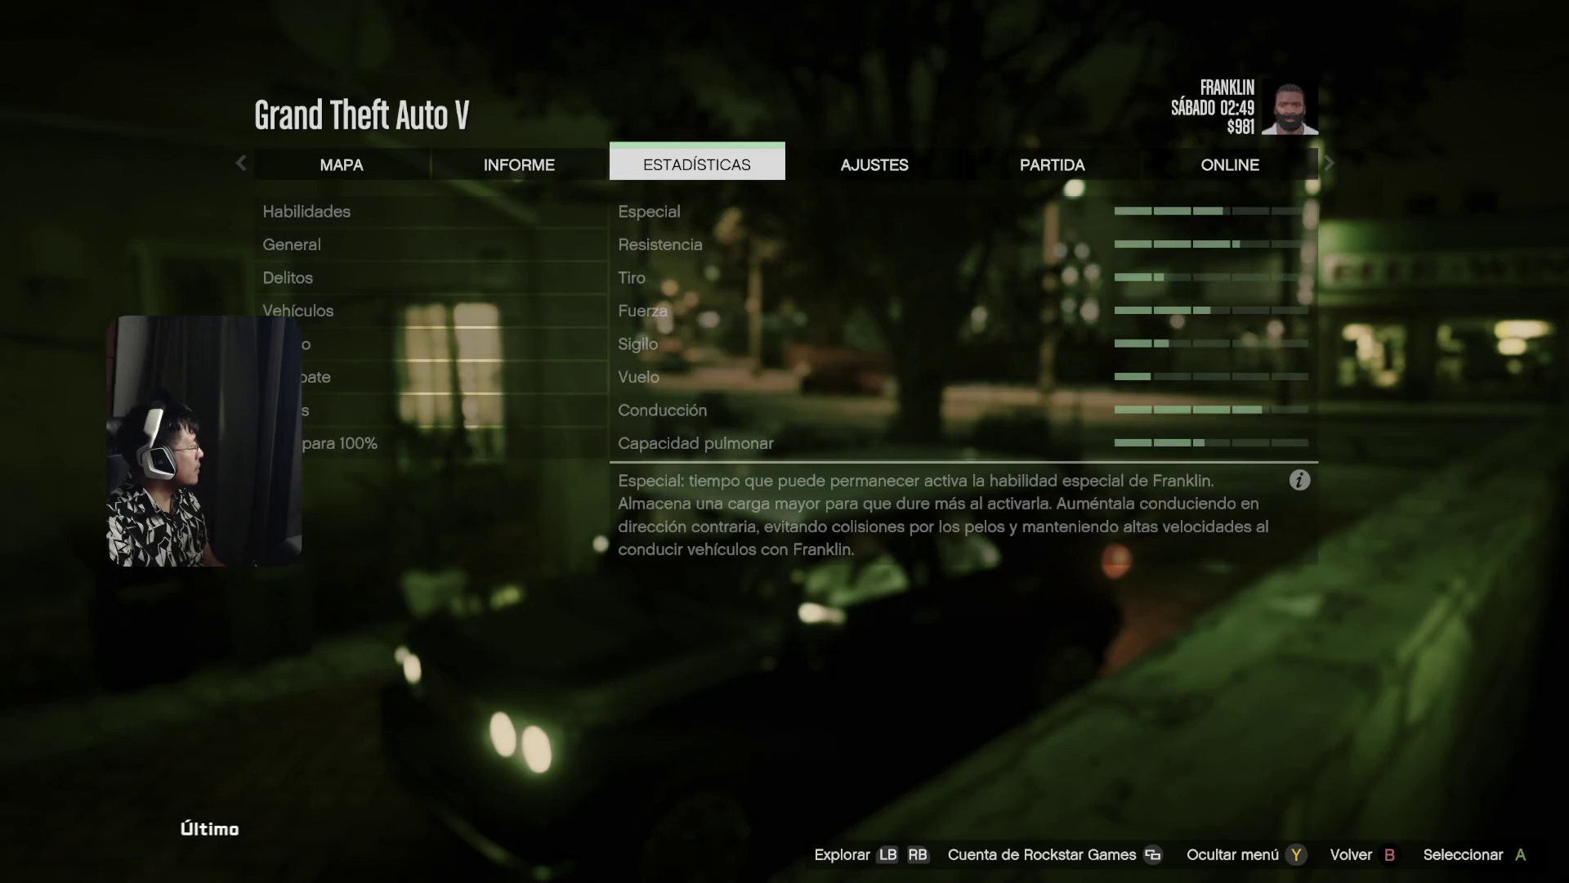
key("e")
key("e")
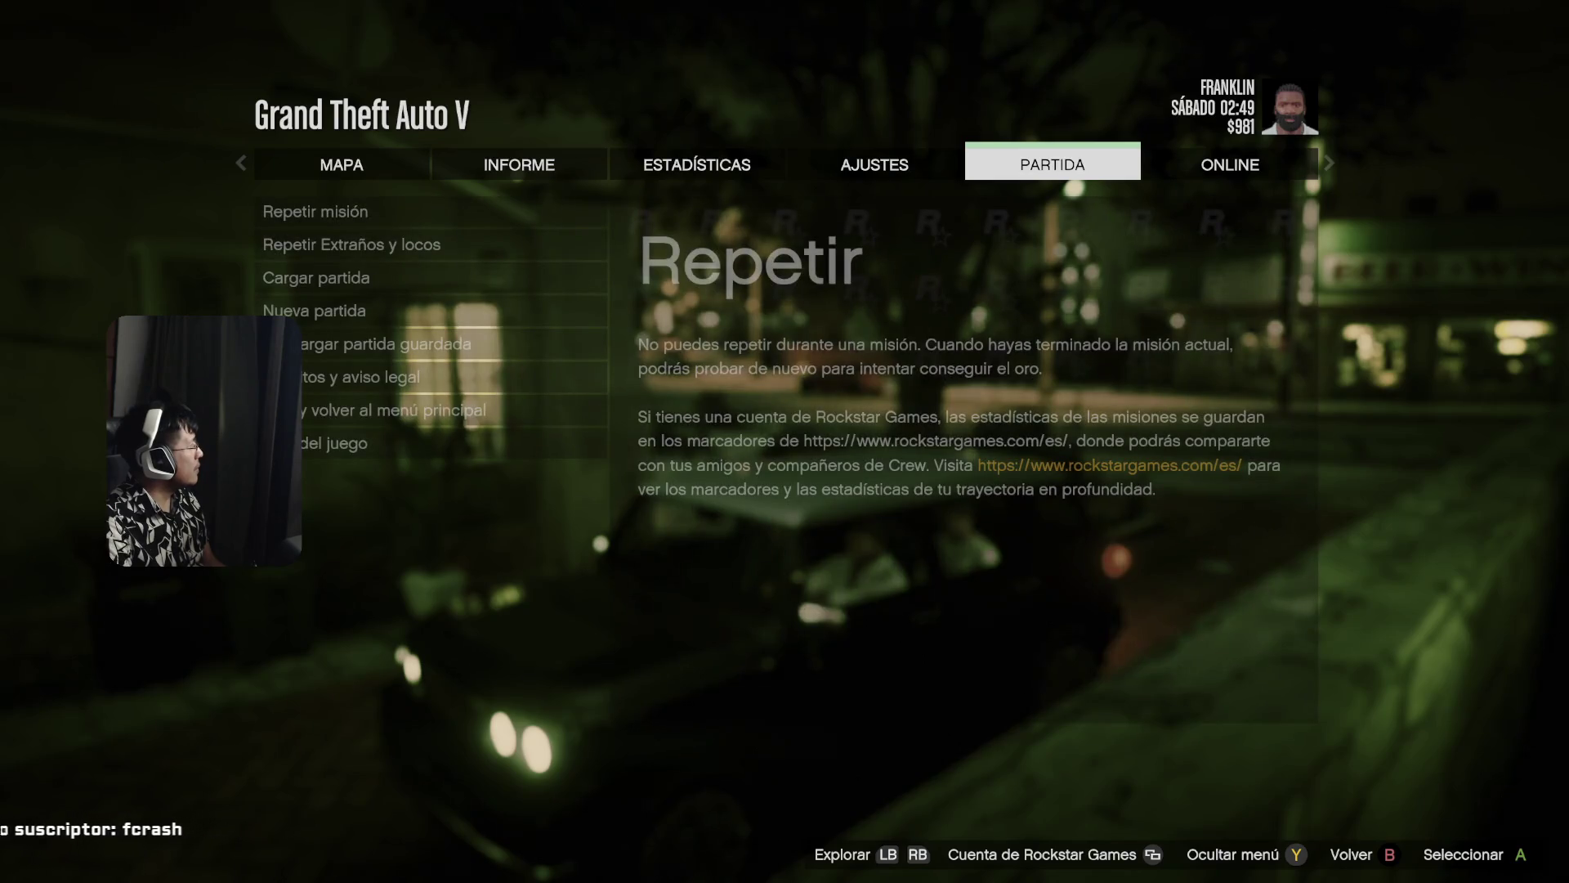
key("Return")
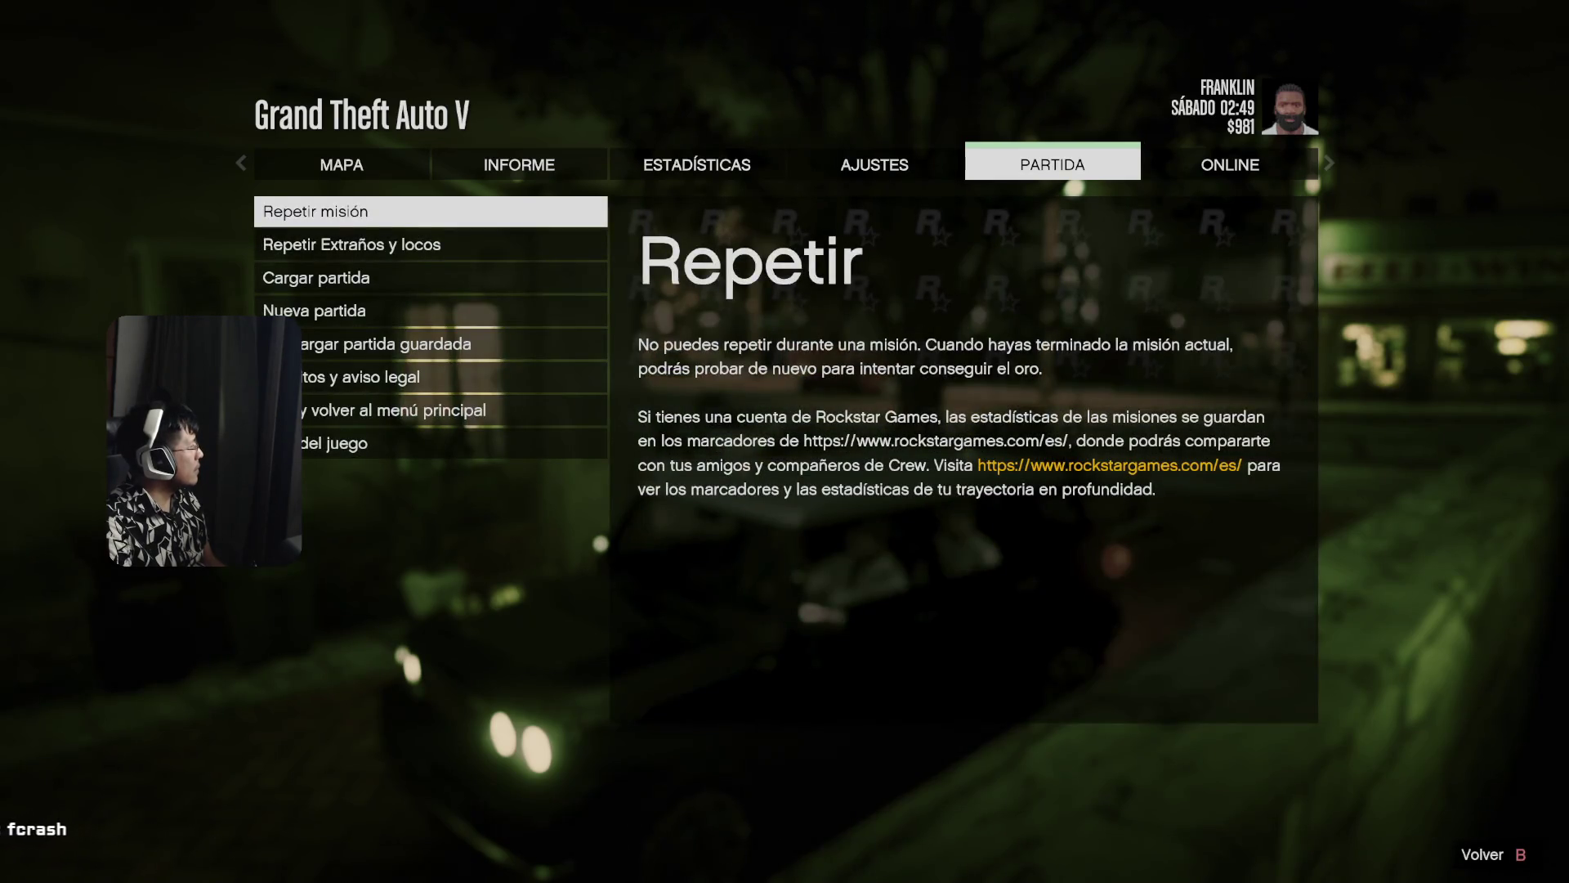
key("Down")
key("Down")
key("Down")
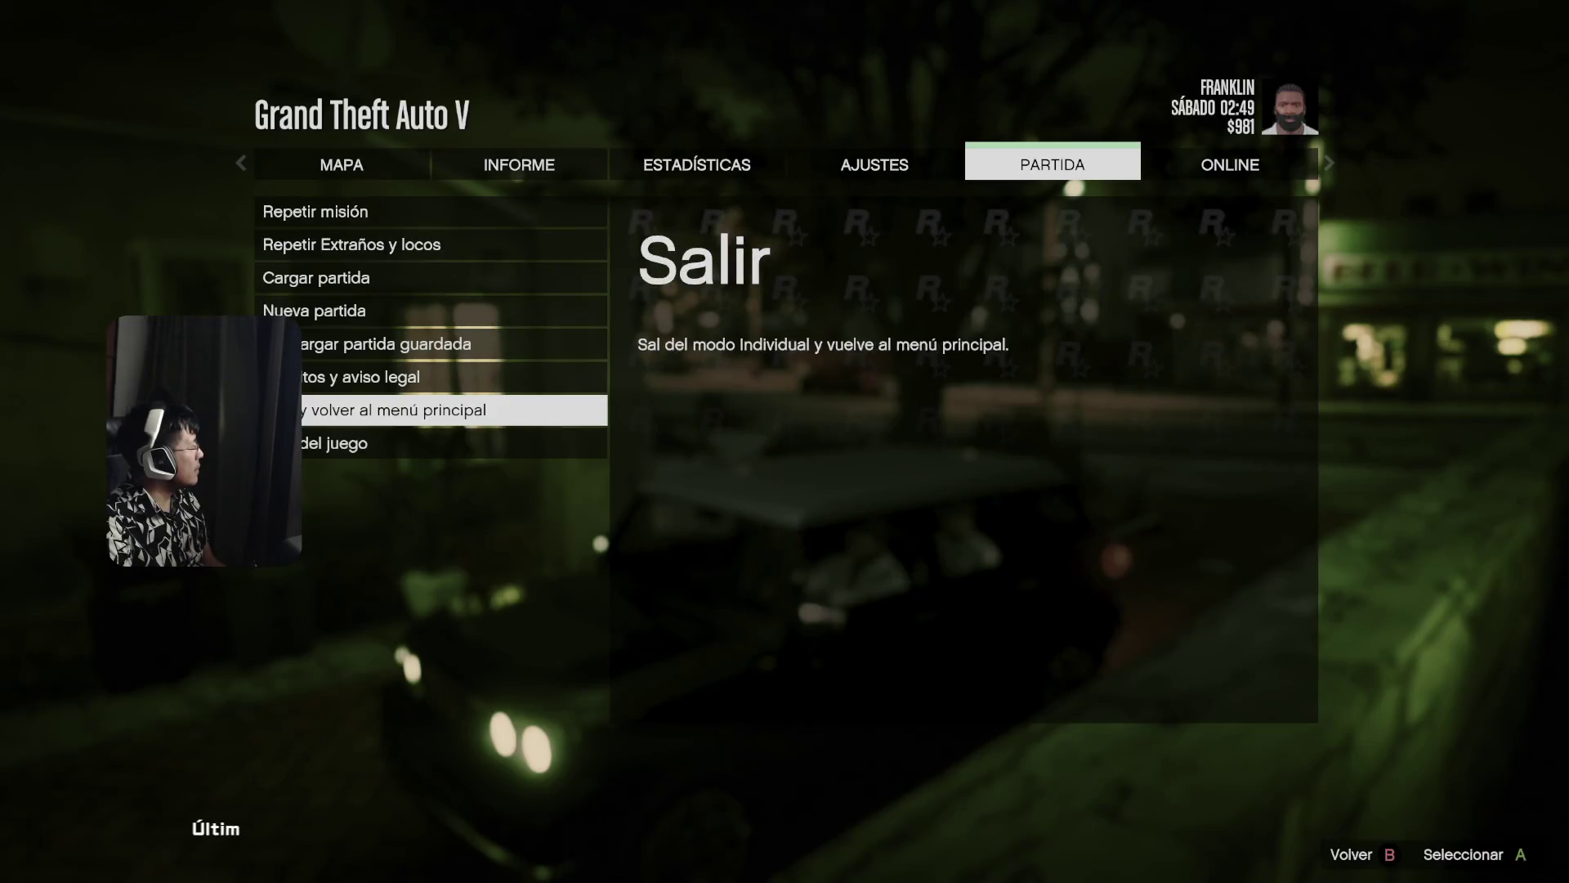
key("Return")
key("Escape")
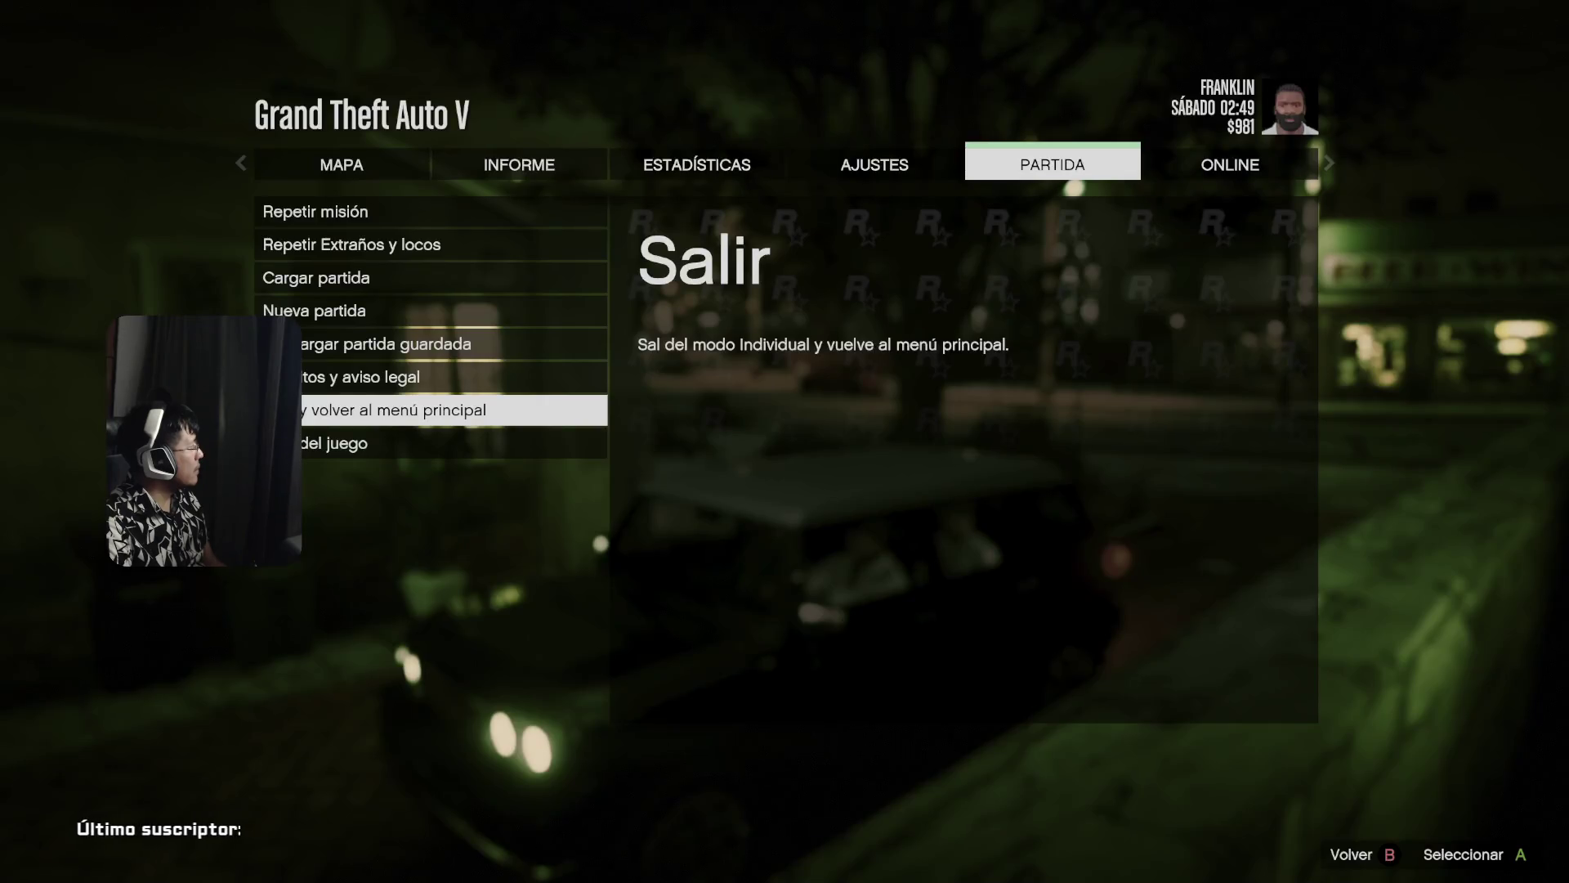
- Choose Salir del juego and confirm Sí to quit to the desktop
key("Up")
key("Up")
key("Up")
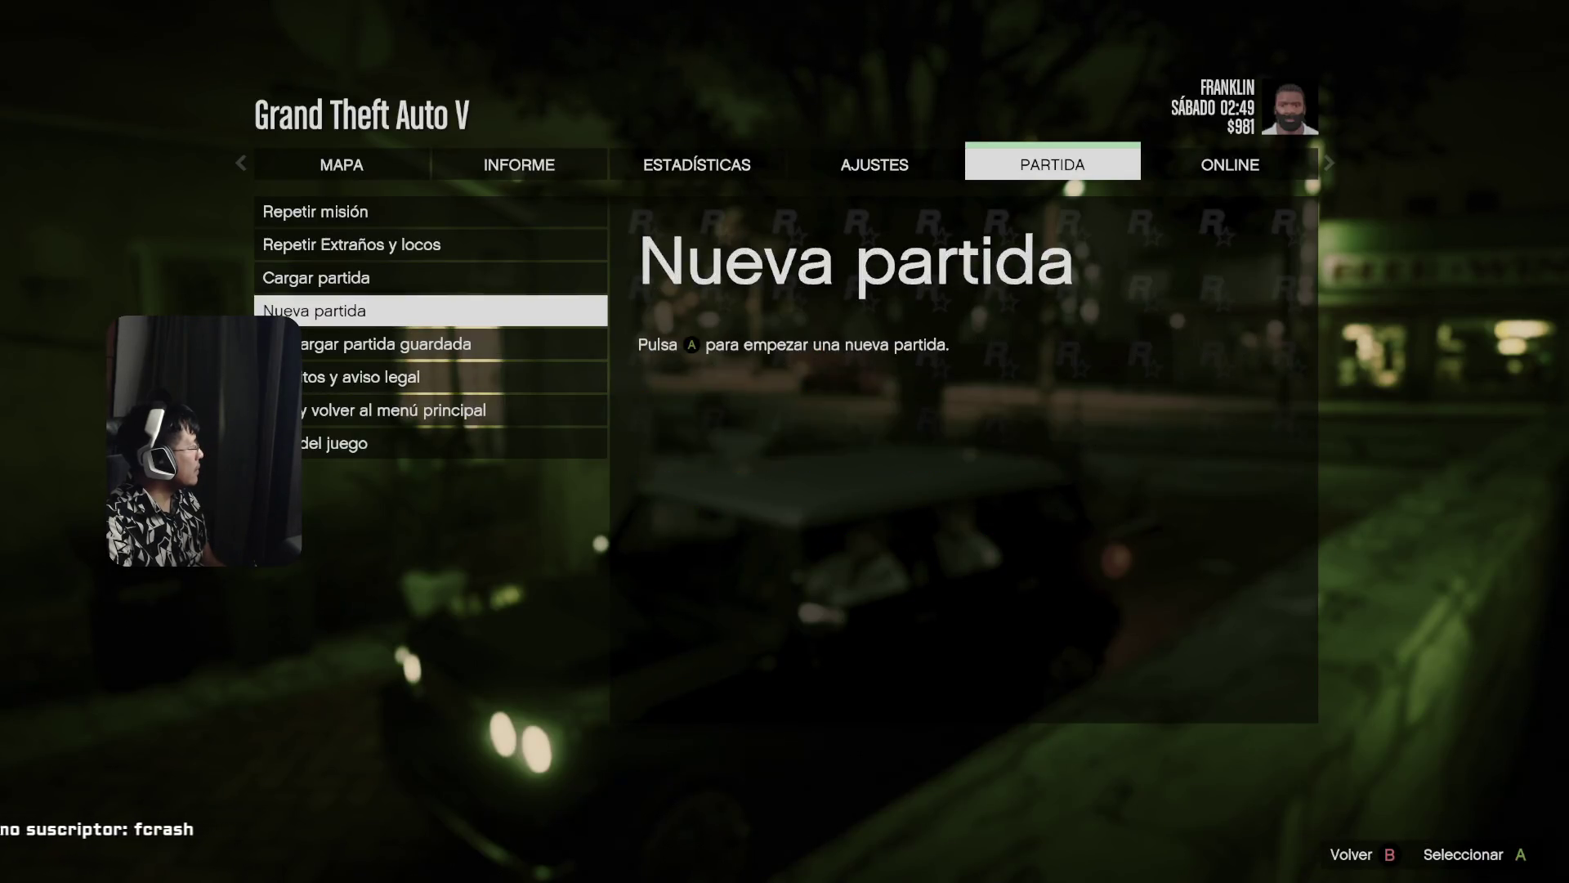
key("Up")
key("Down")
key("Down")
key("Down")
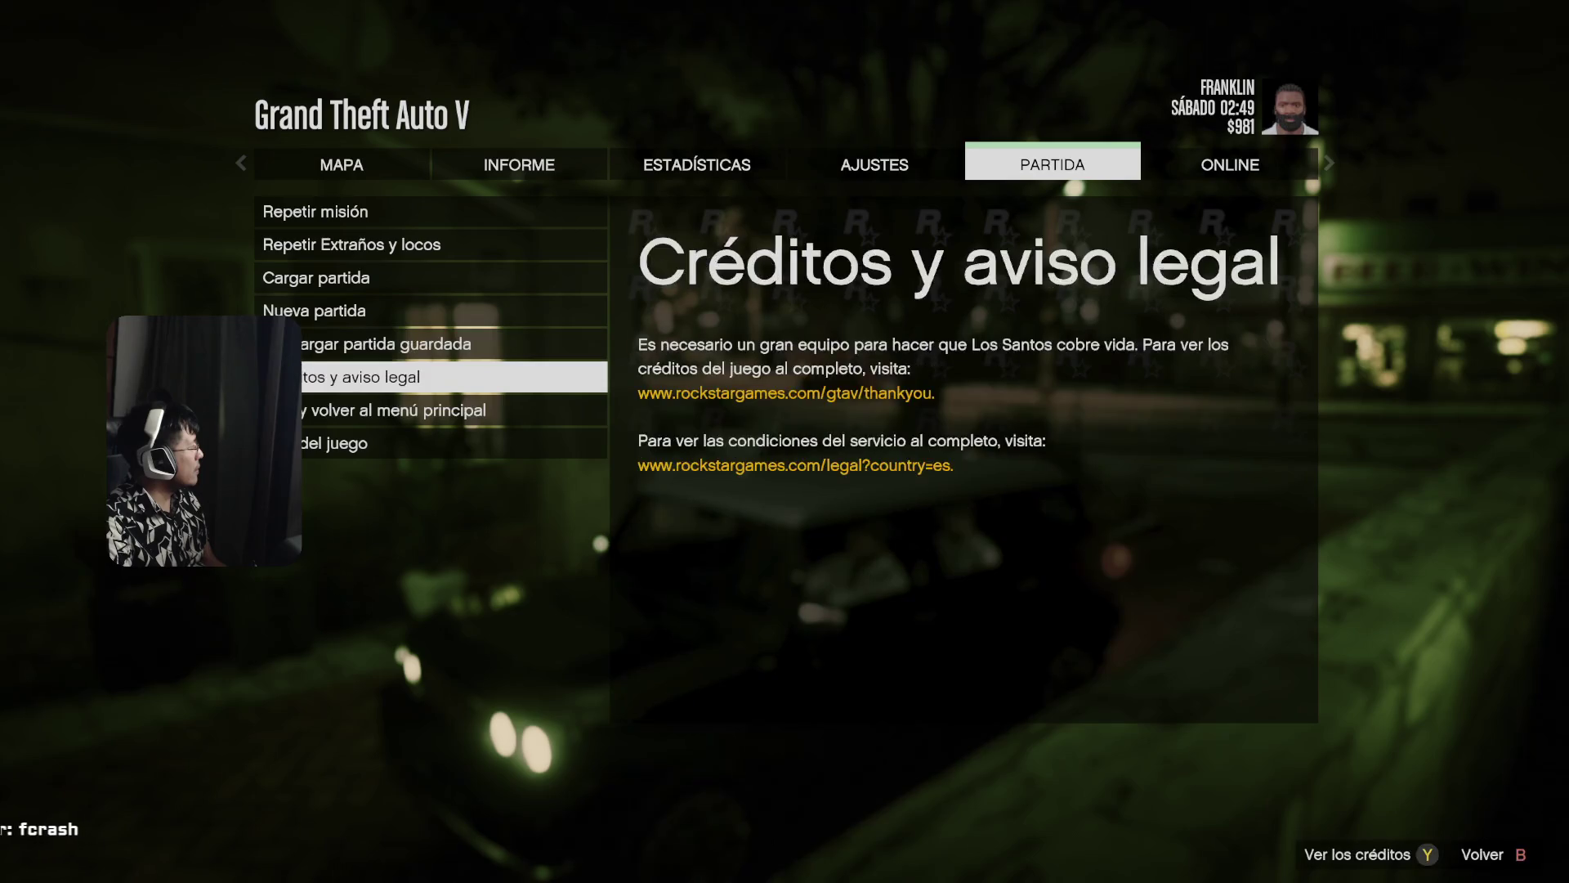
key("Up")
key("Up")
key("Up")
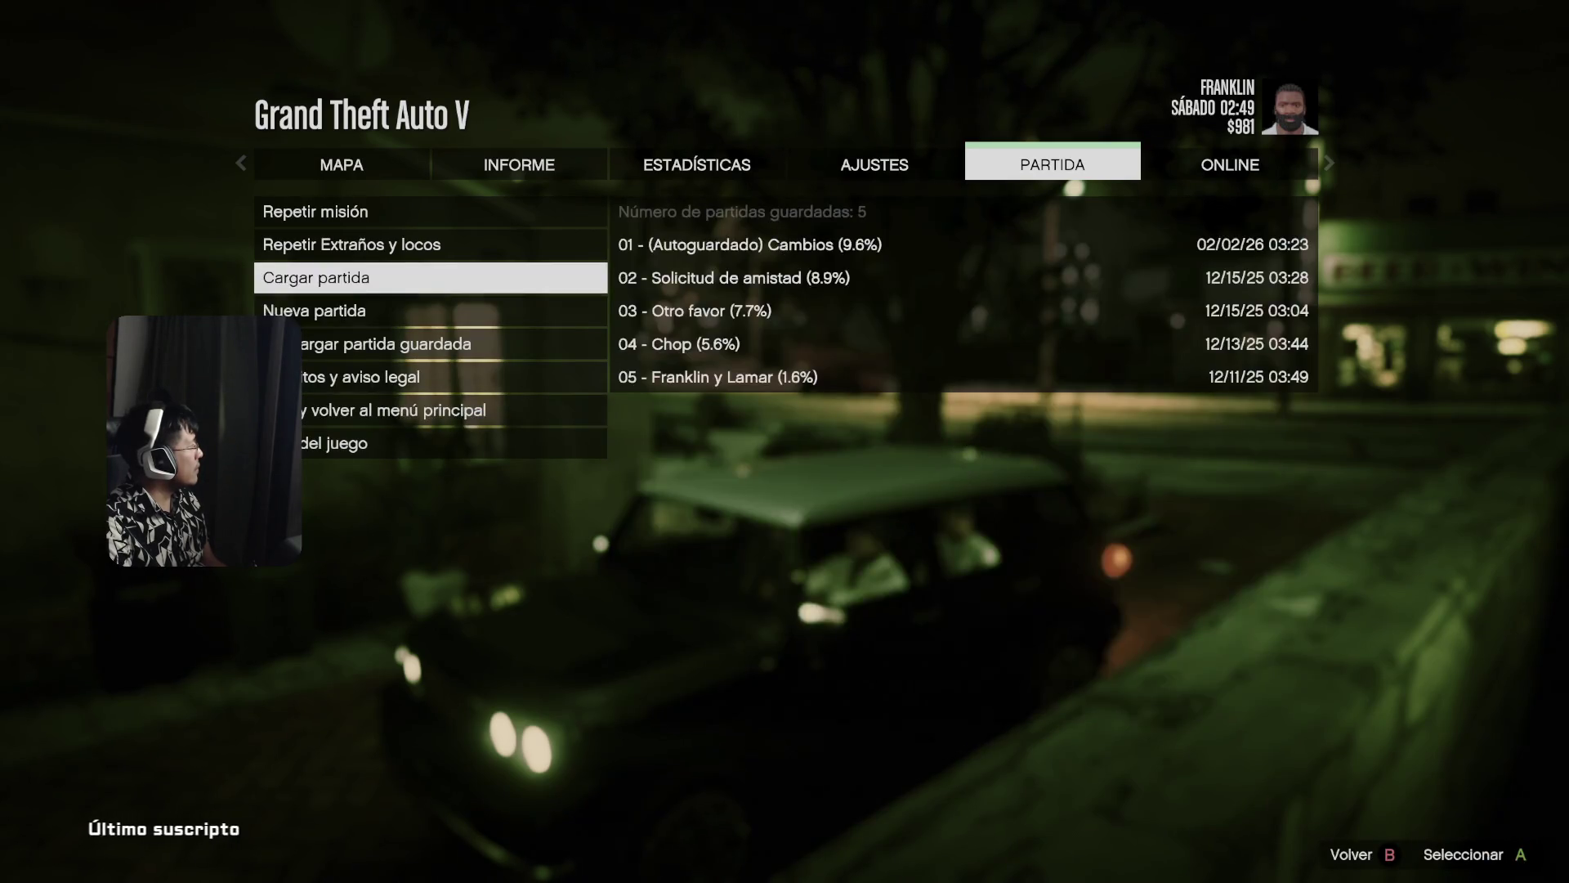
key("Up")
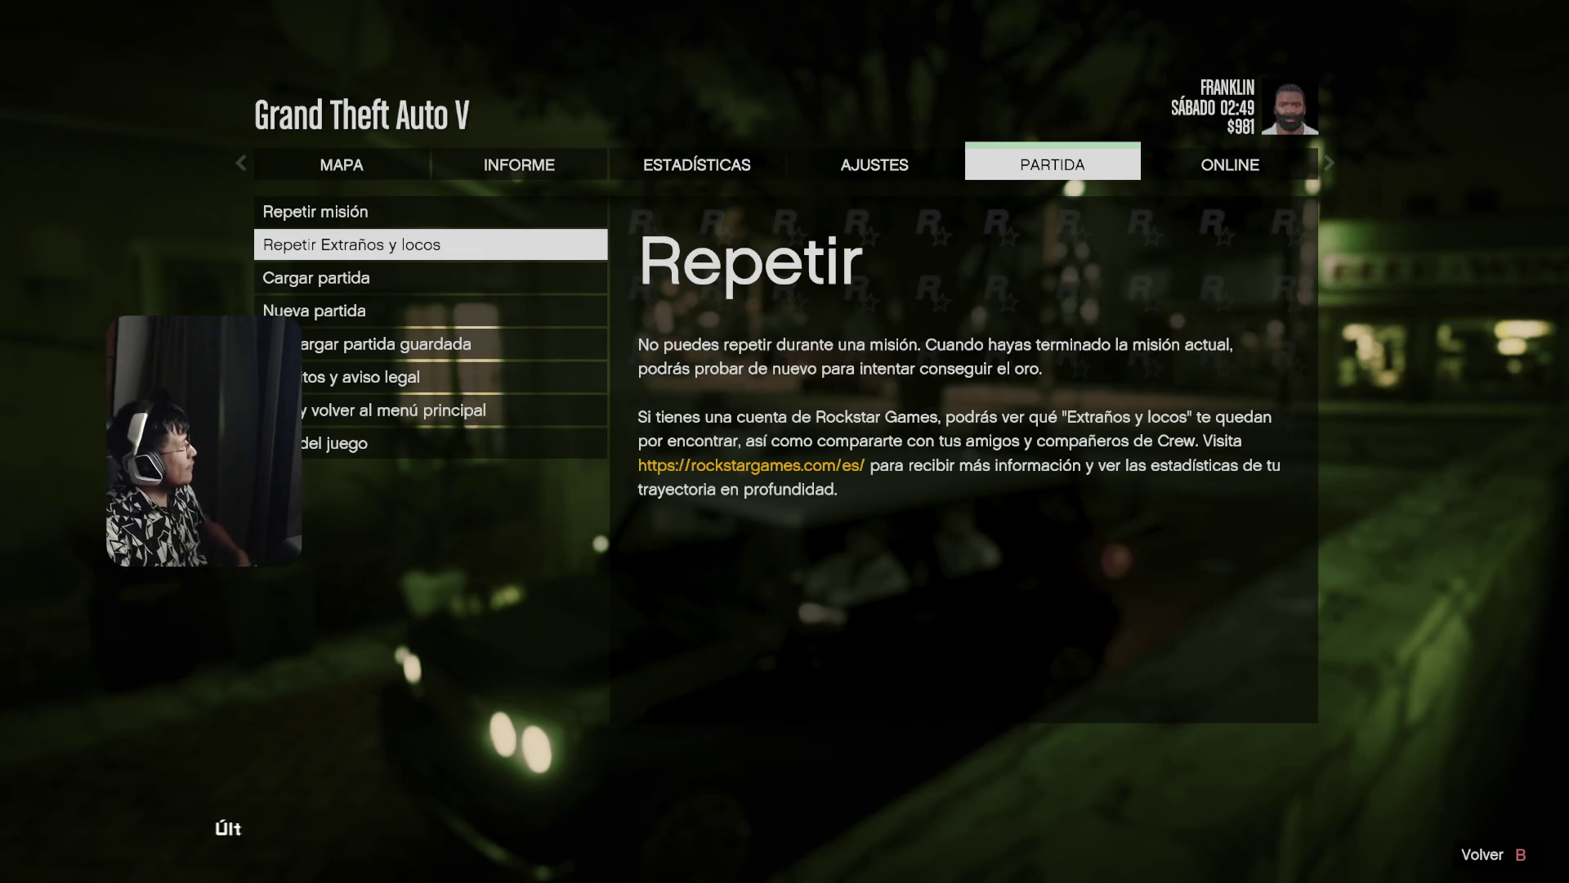
key("Down")
key("Down")
key("Down")
key("Down")
key("Down")
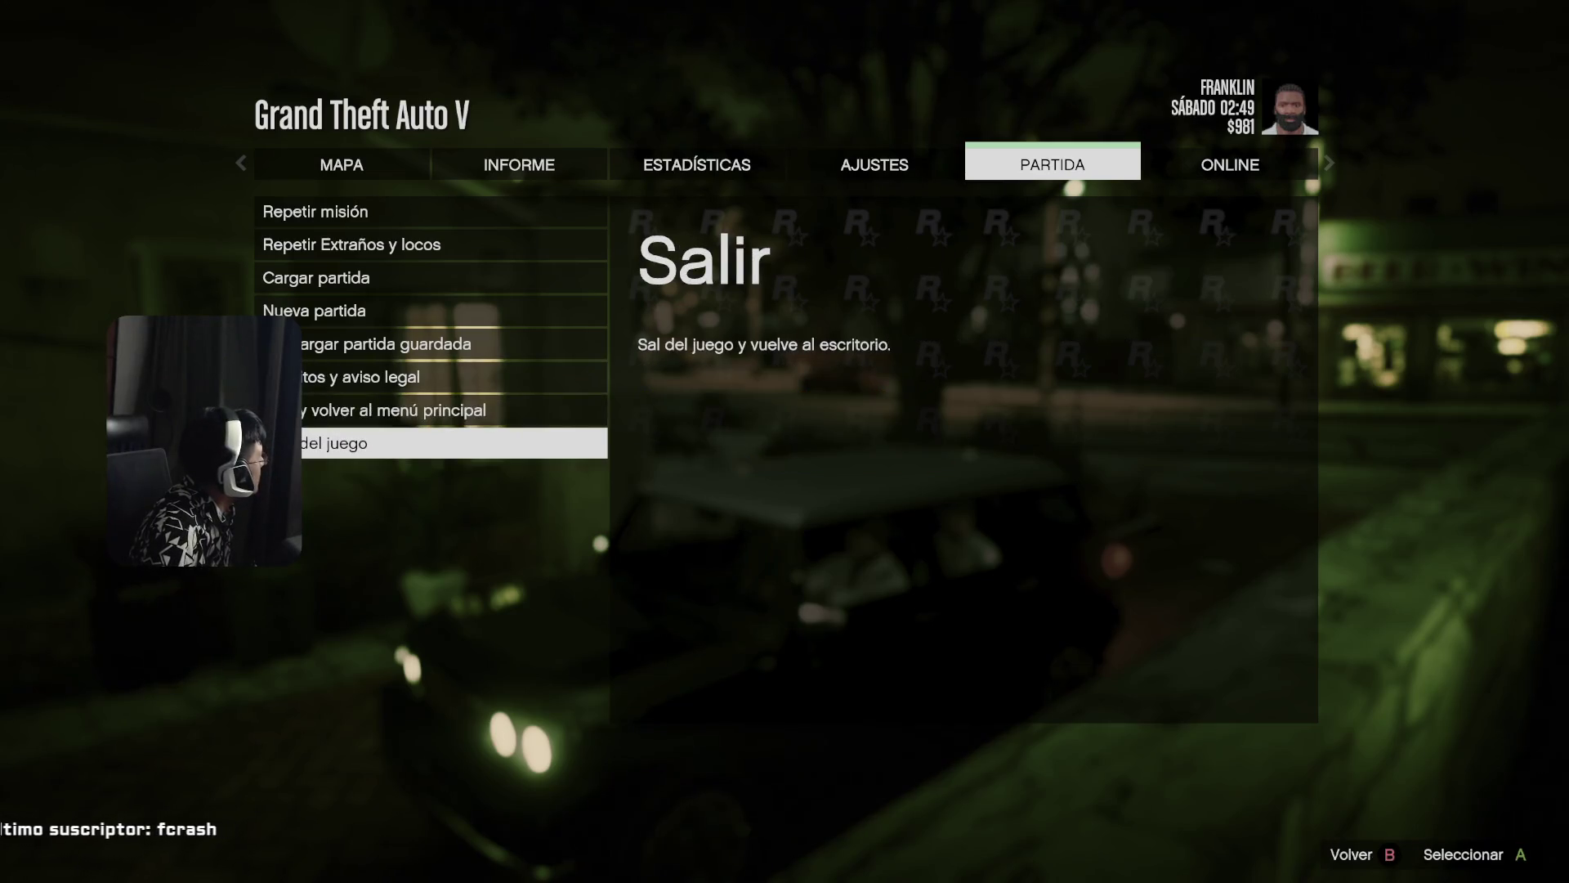
key("Return")
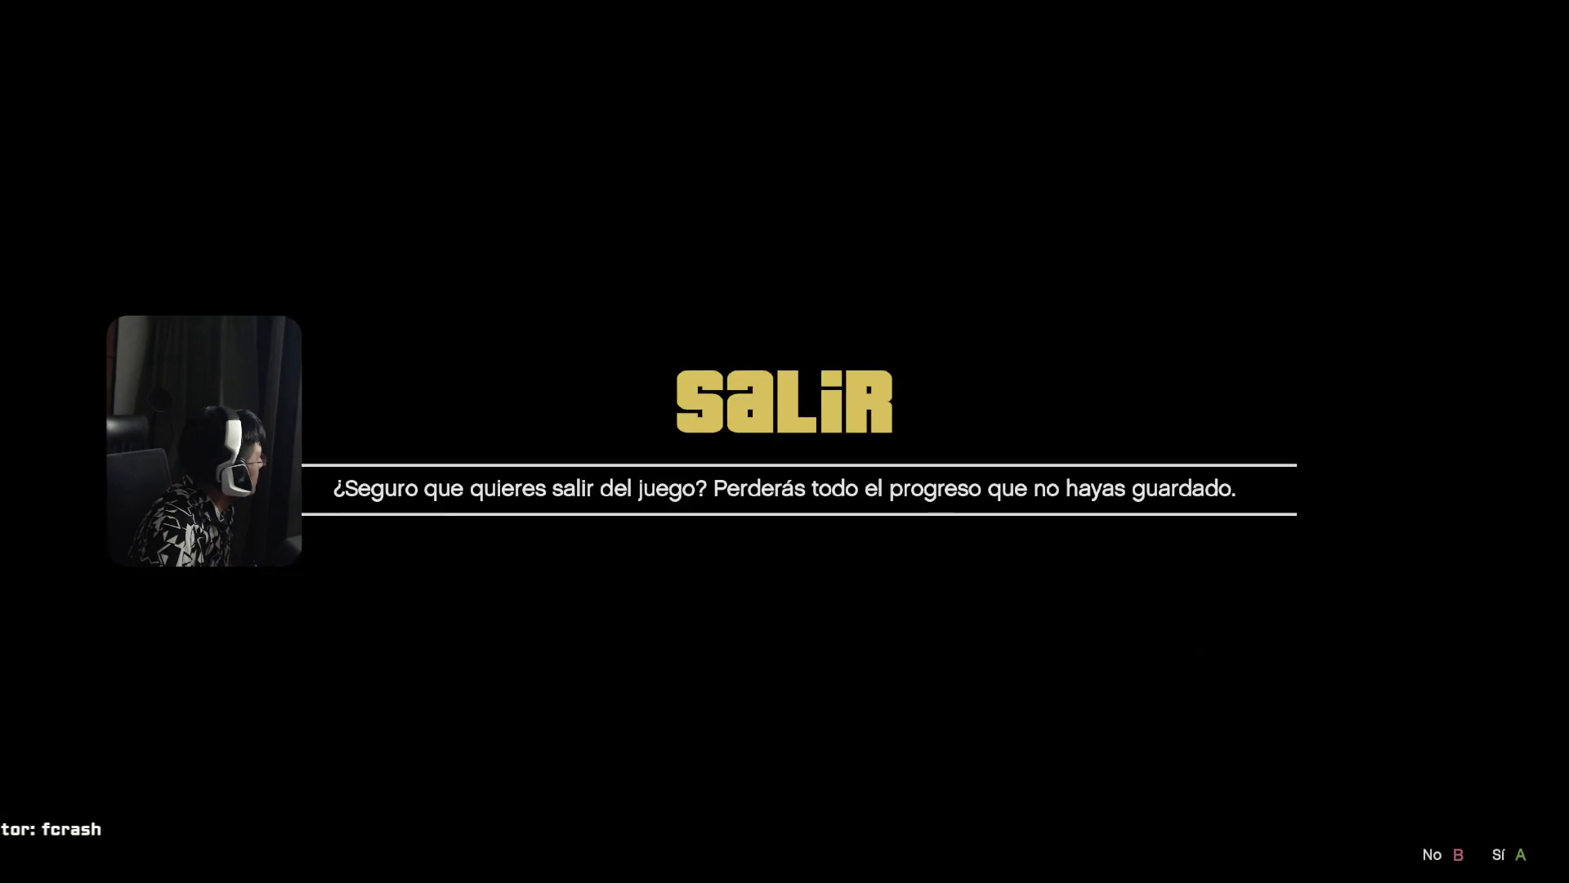
key("Return")
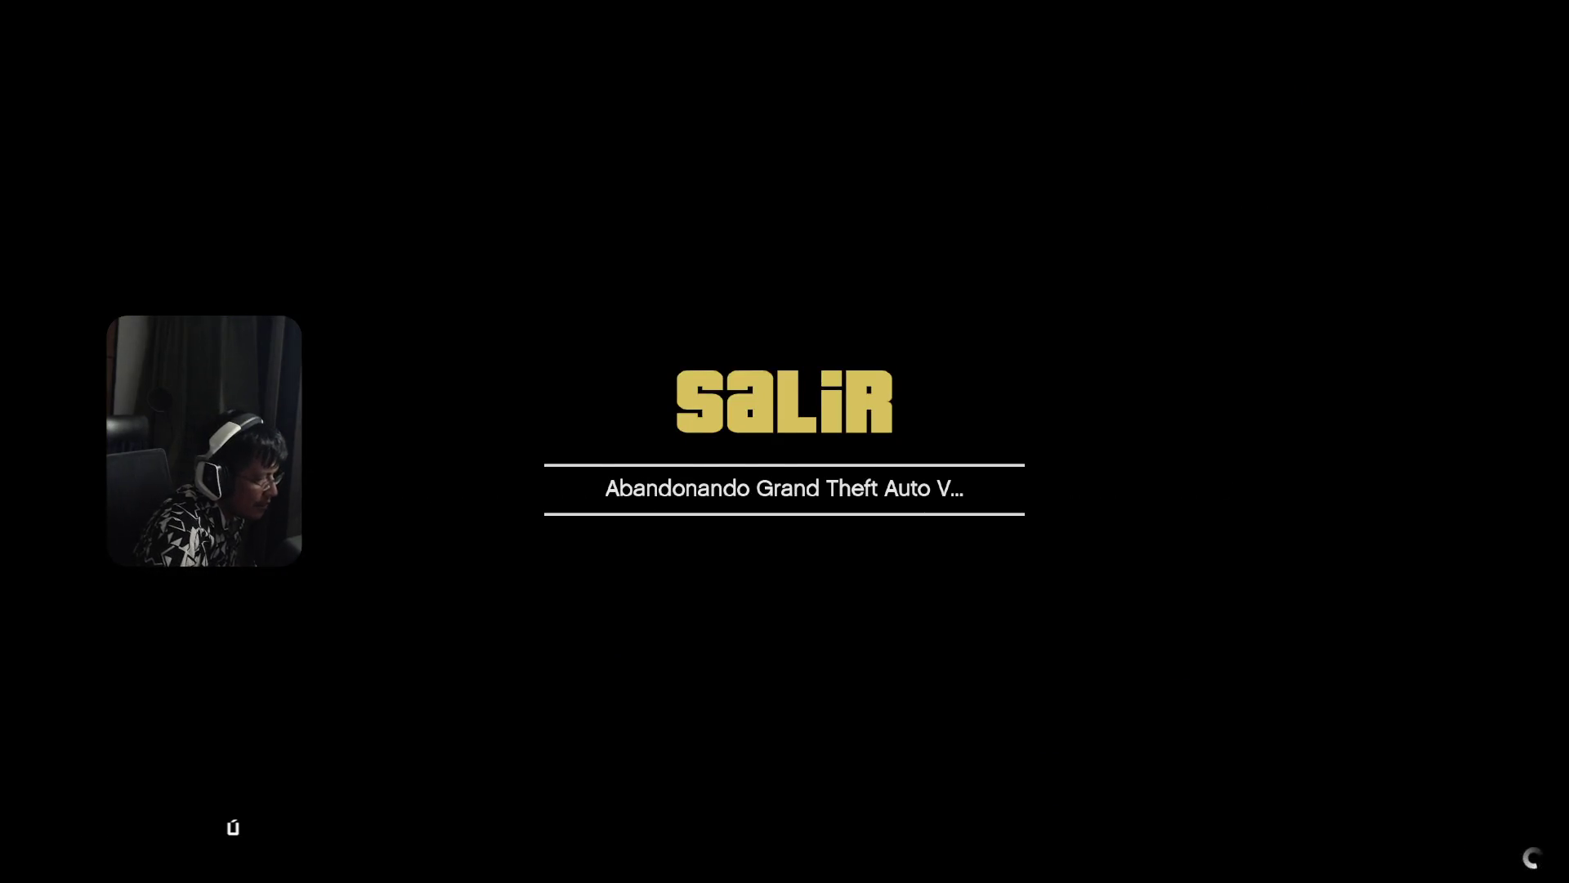